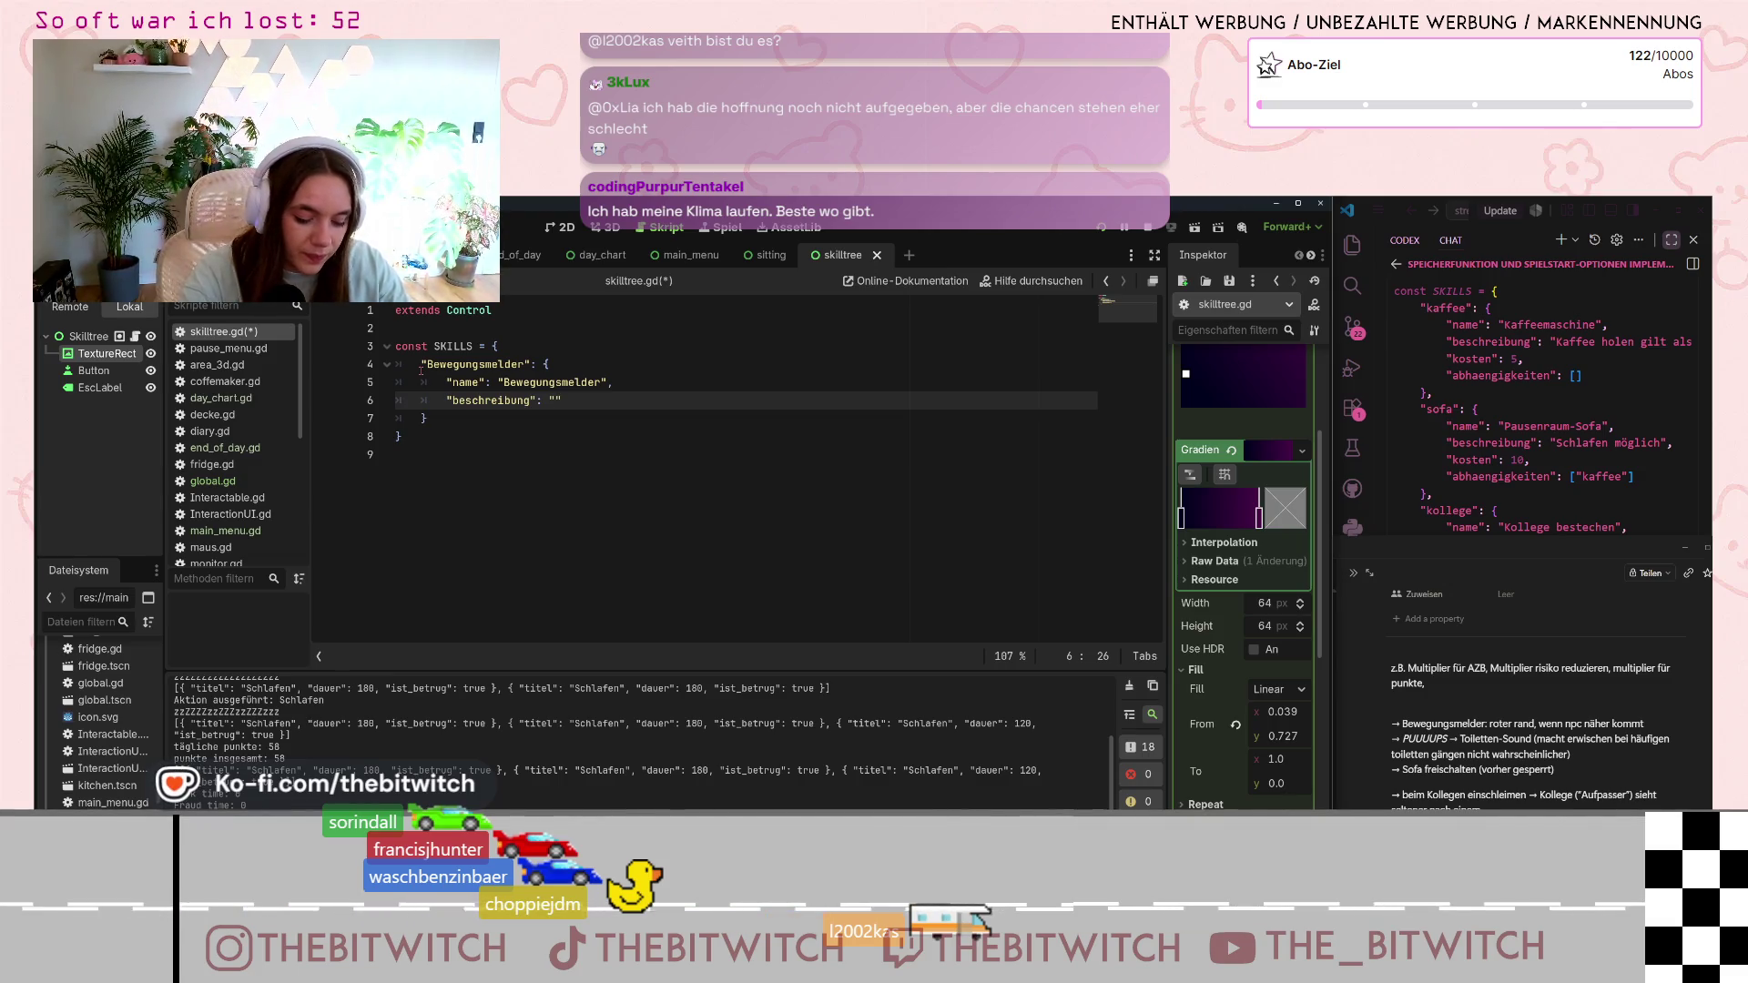
- Complete the Bewegungsmelder beschreibung 'Kommt dir ein Kollege zu nah, wirst du gewarnt.' and start a "kosten" key on line 7
type("Kommt dir ein Kolle")
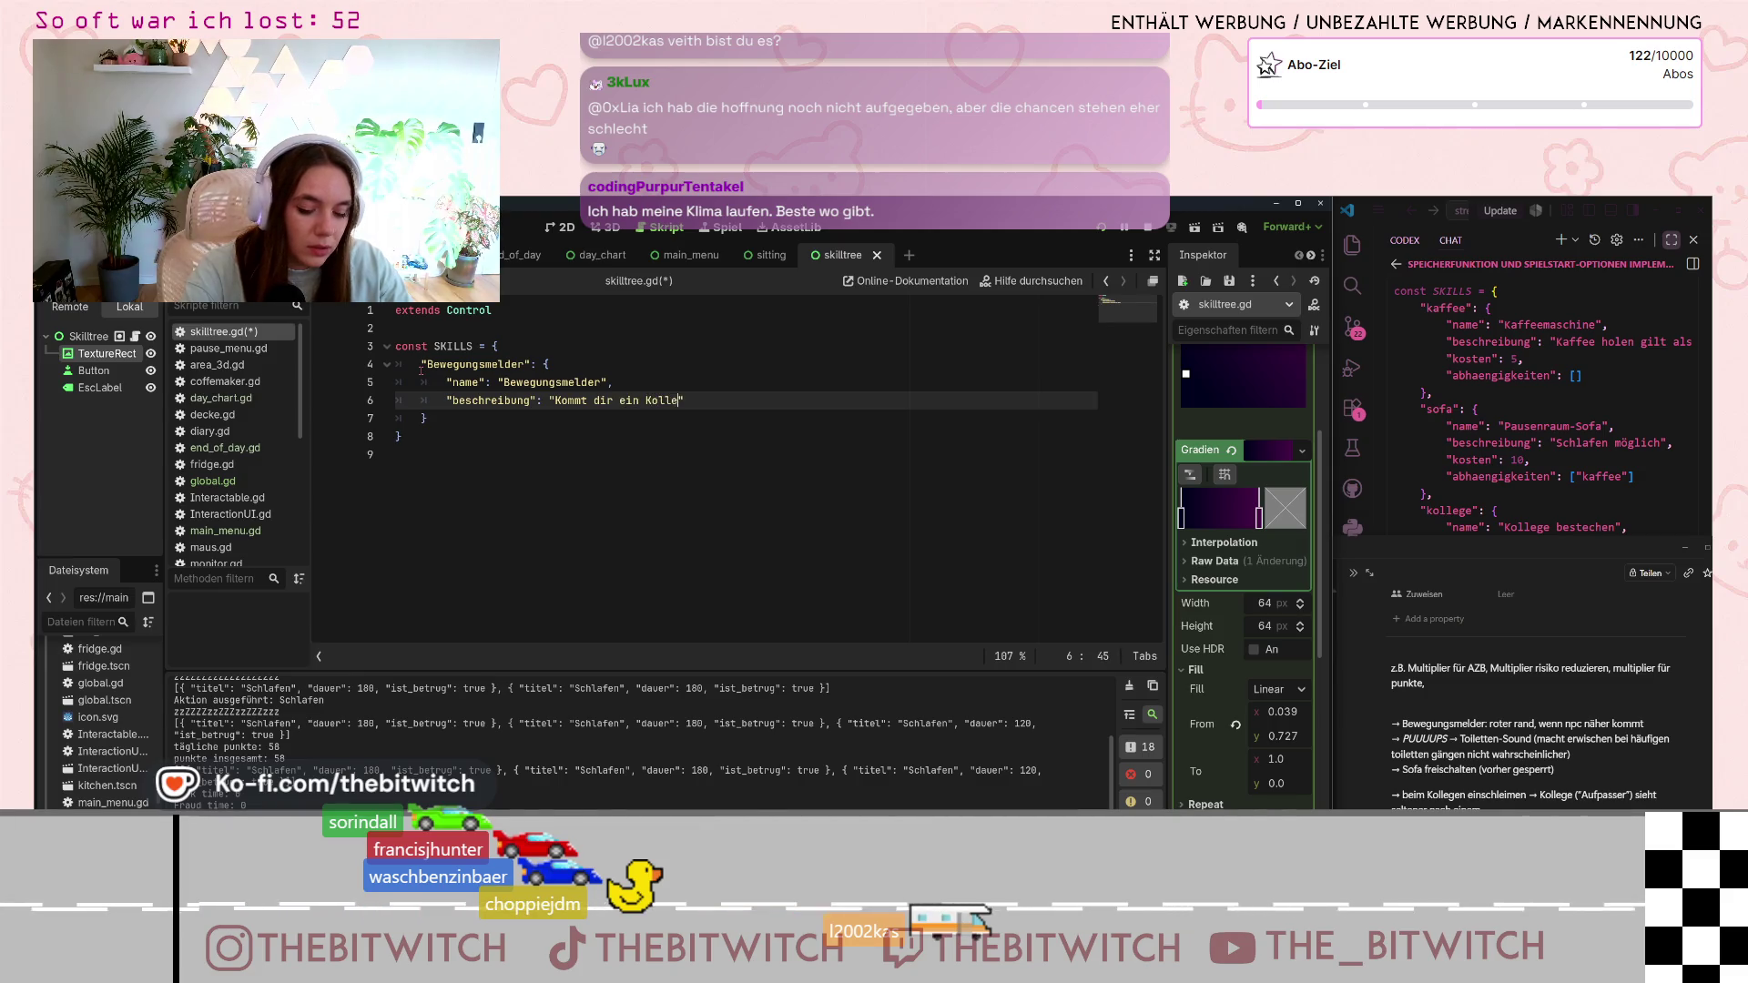
type("ge zu nah, ")
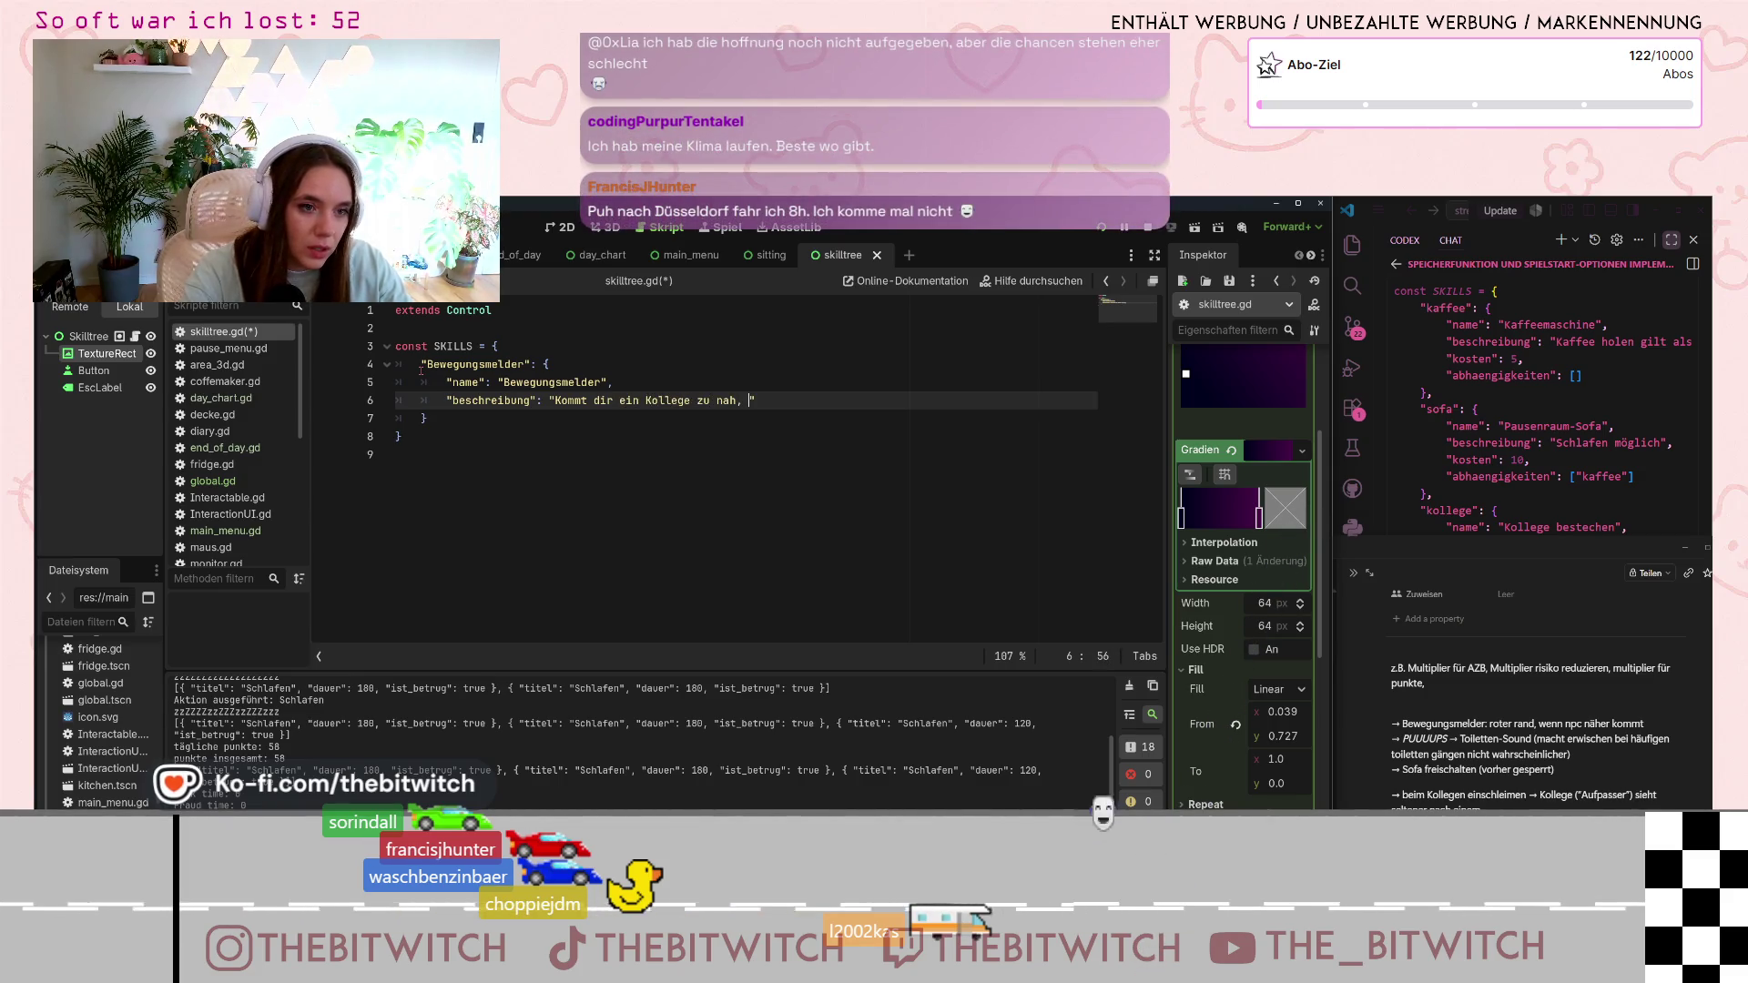
type("s")
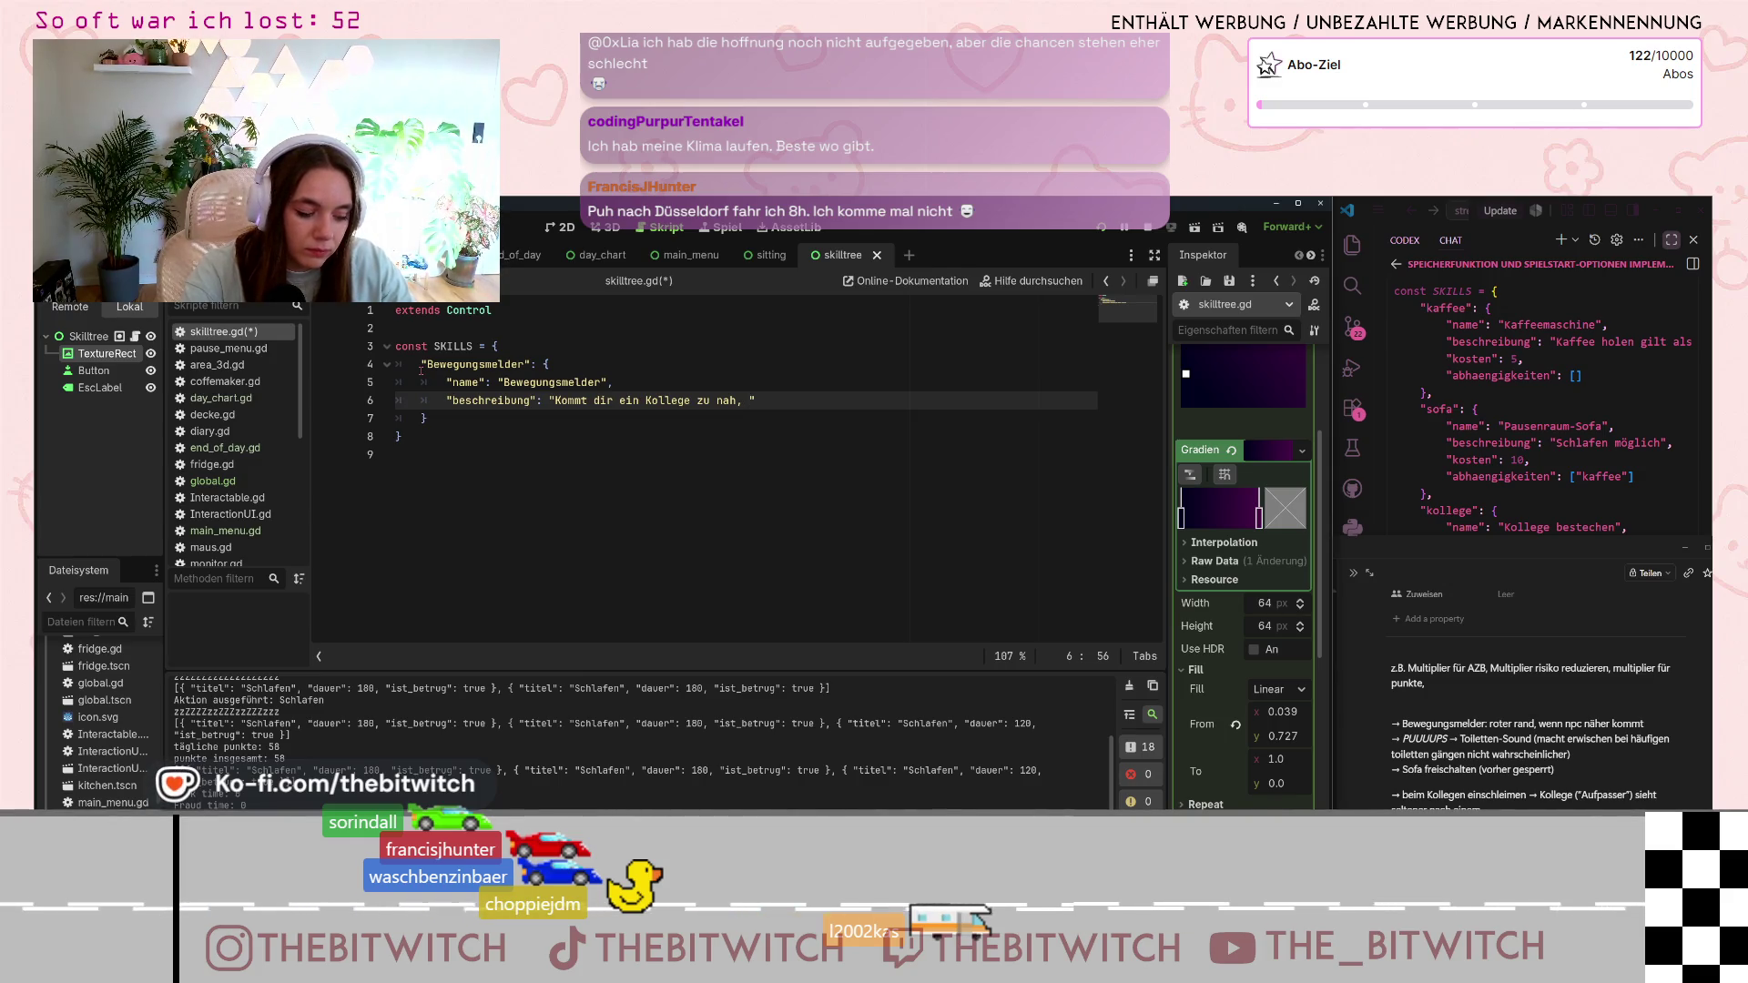
type("wirst du gew")
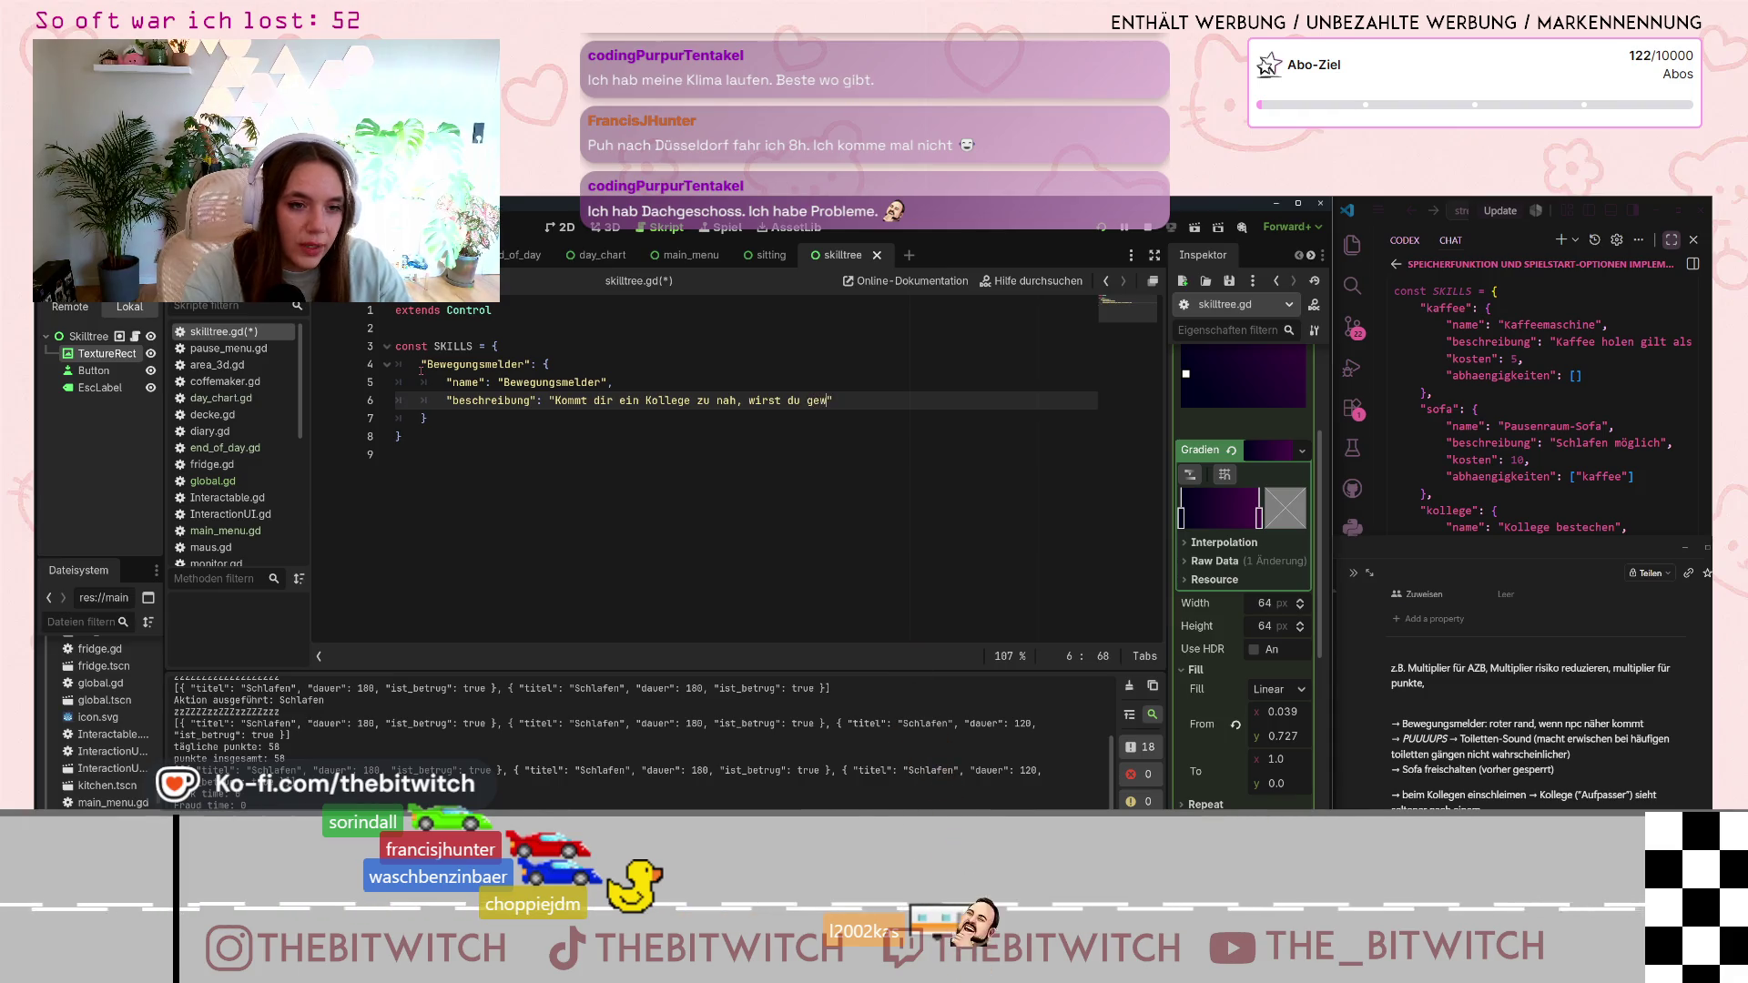
type("arnt")
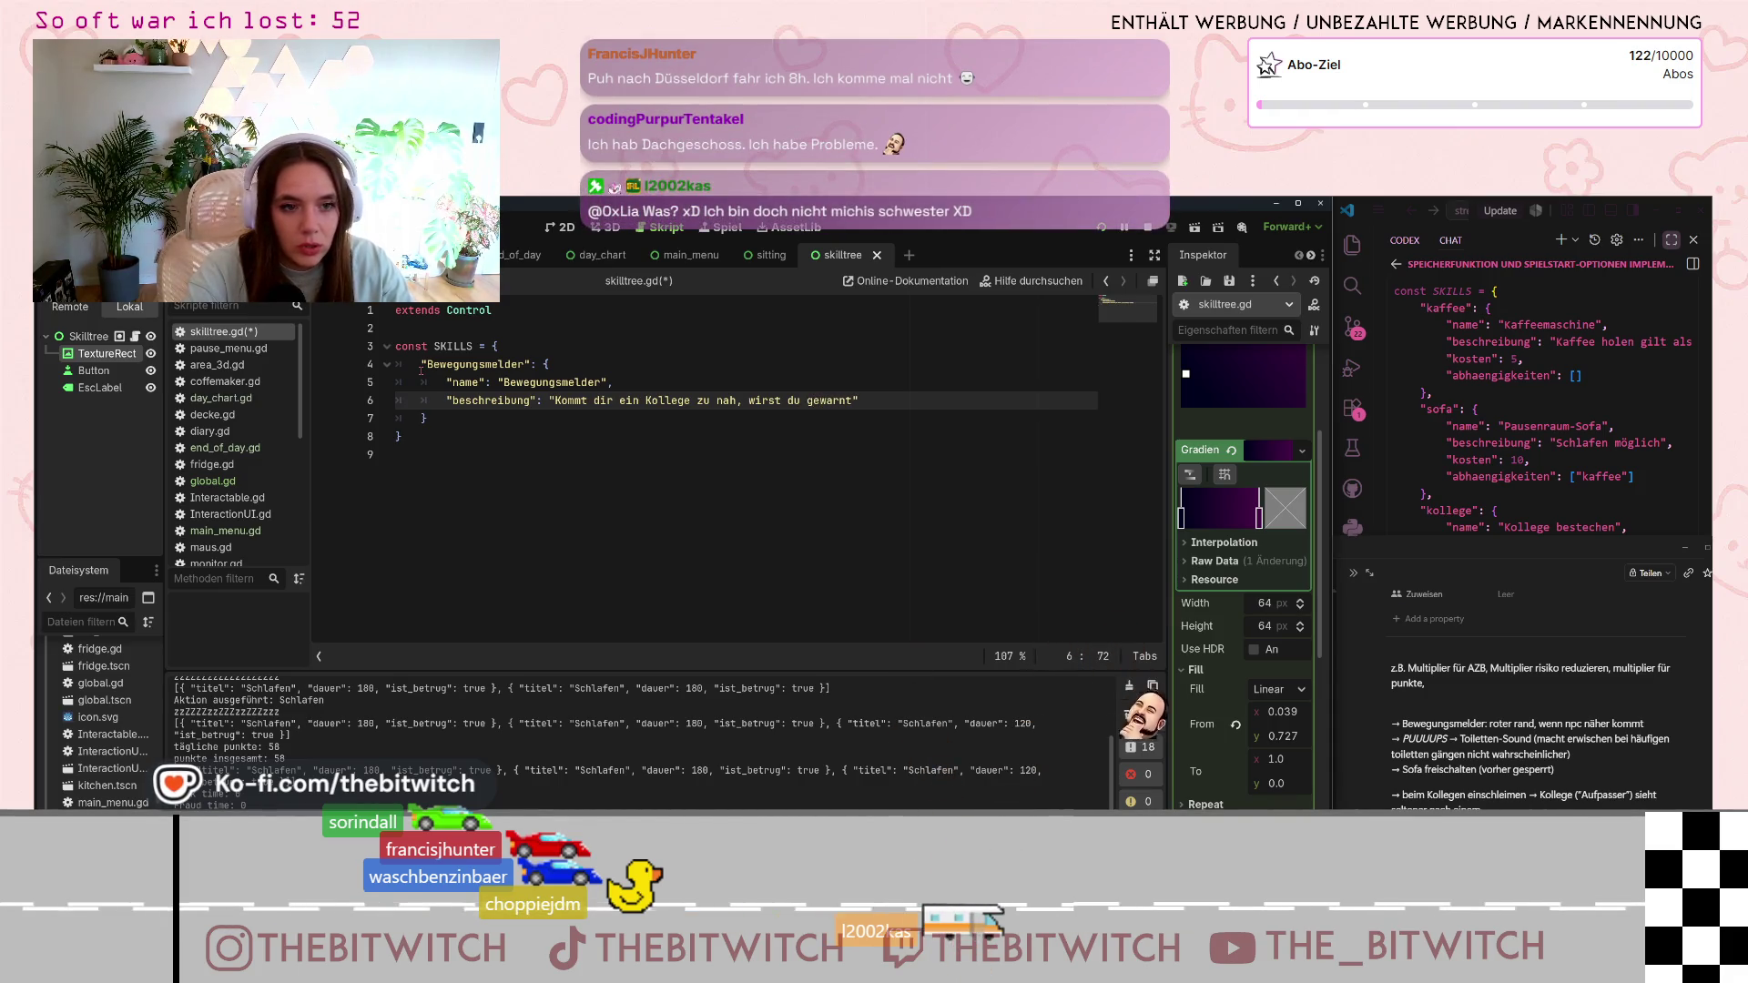
type(".\"")
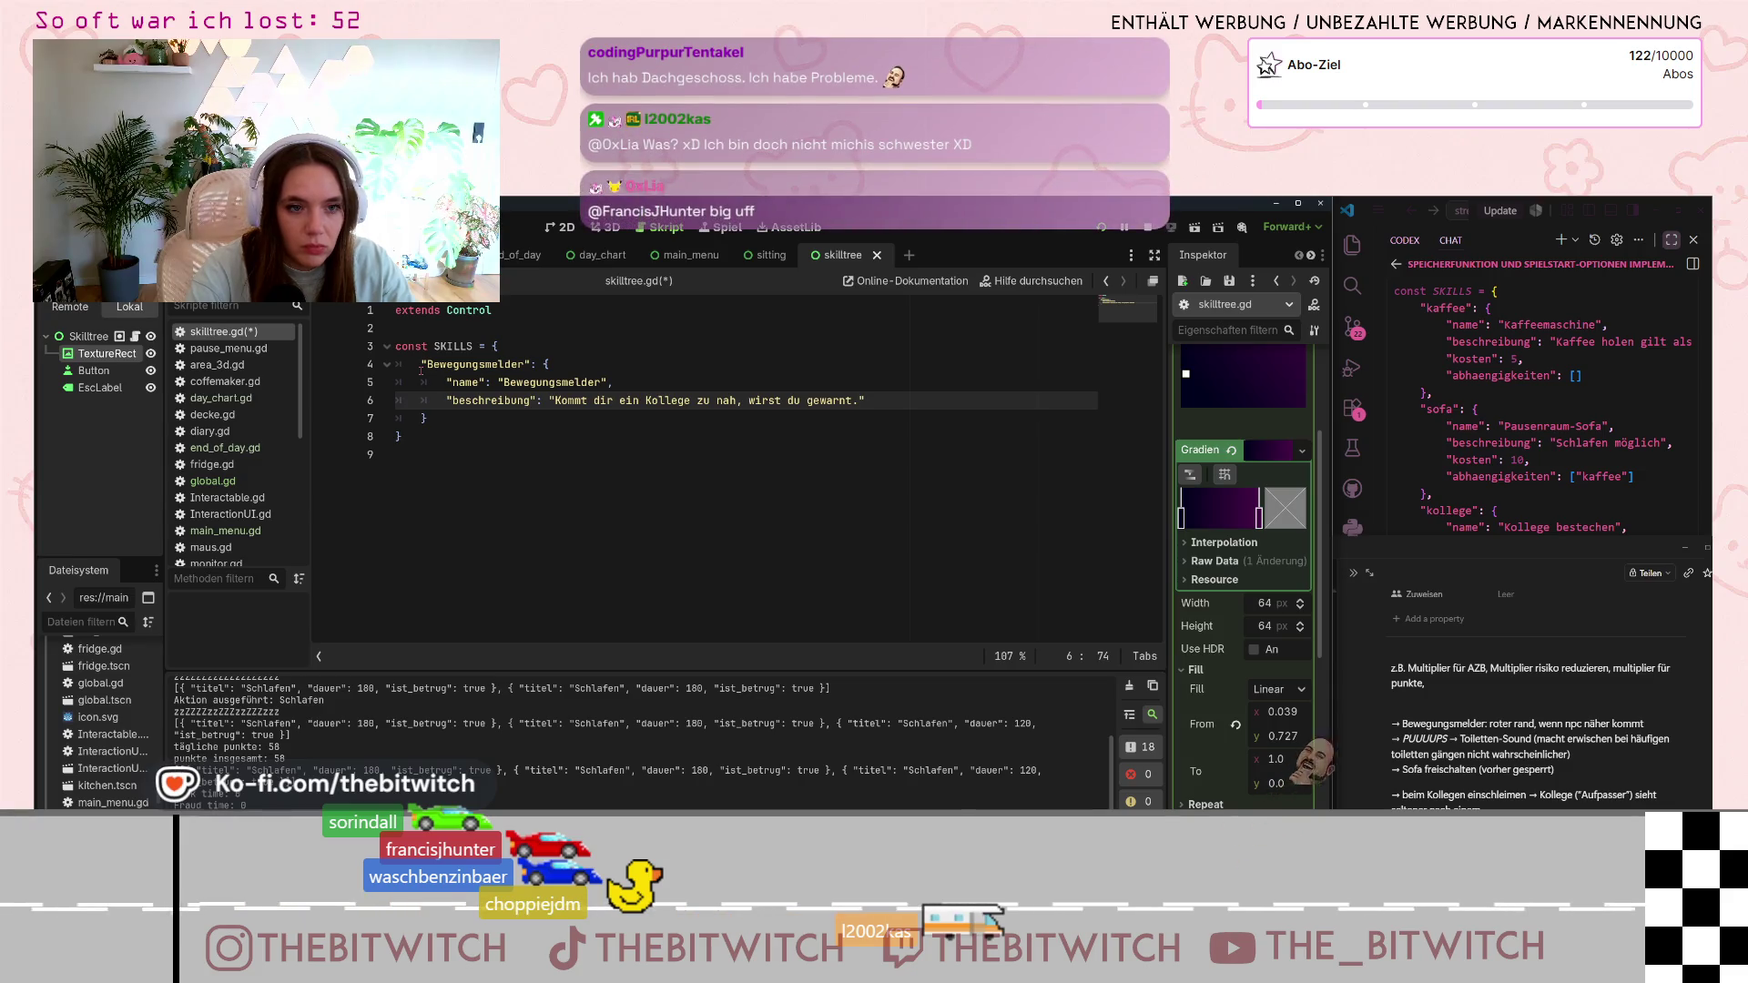
key("Return")
type("\"kos")
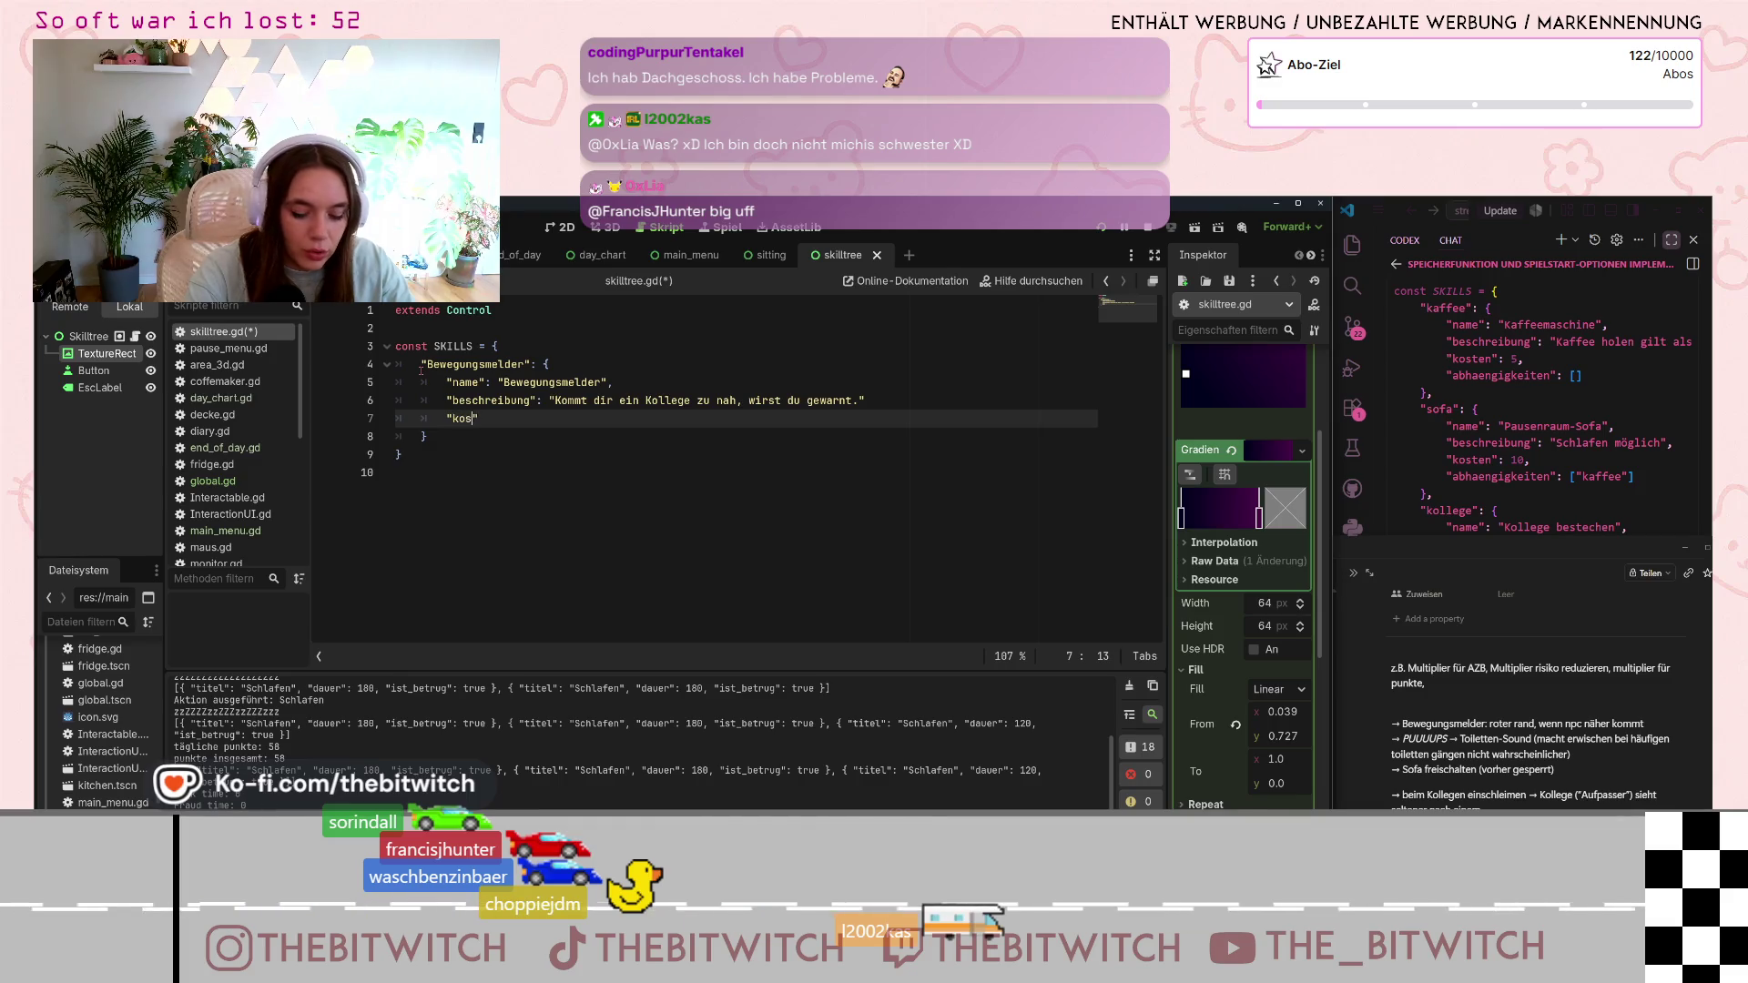
type("ten\"")
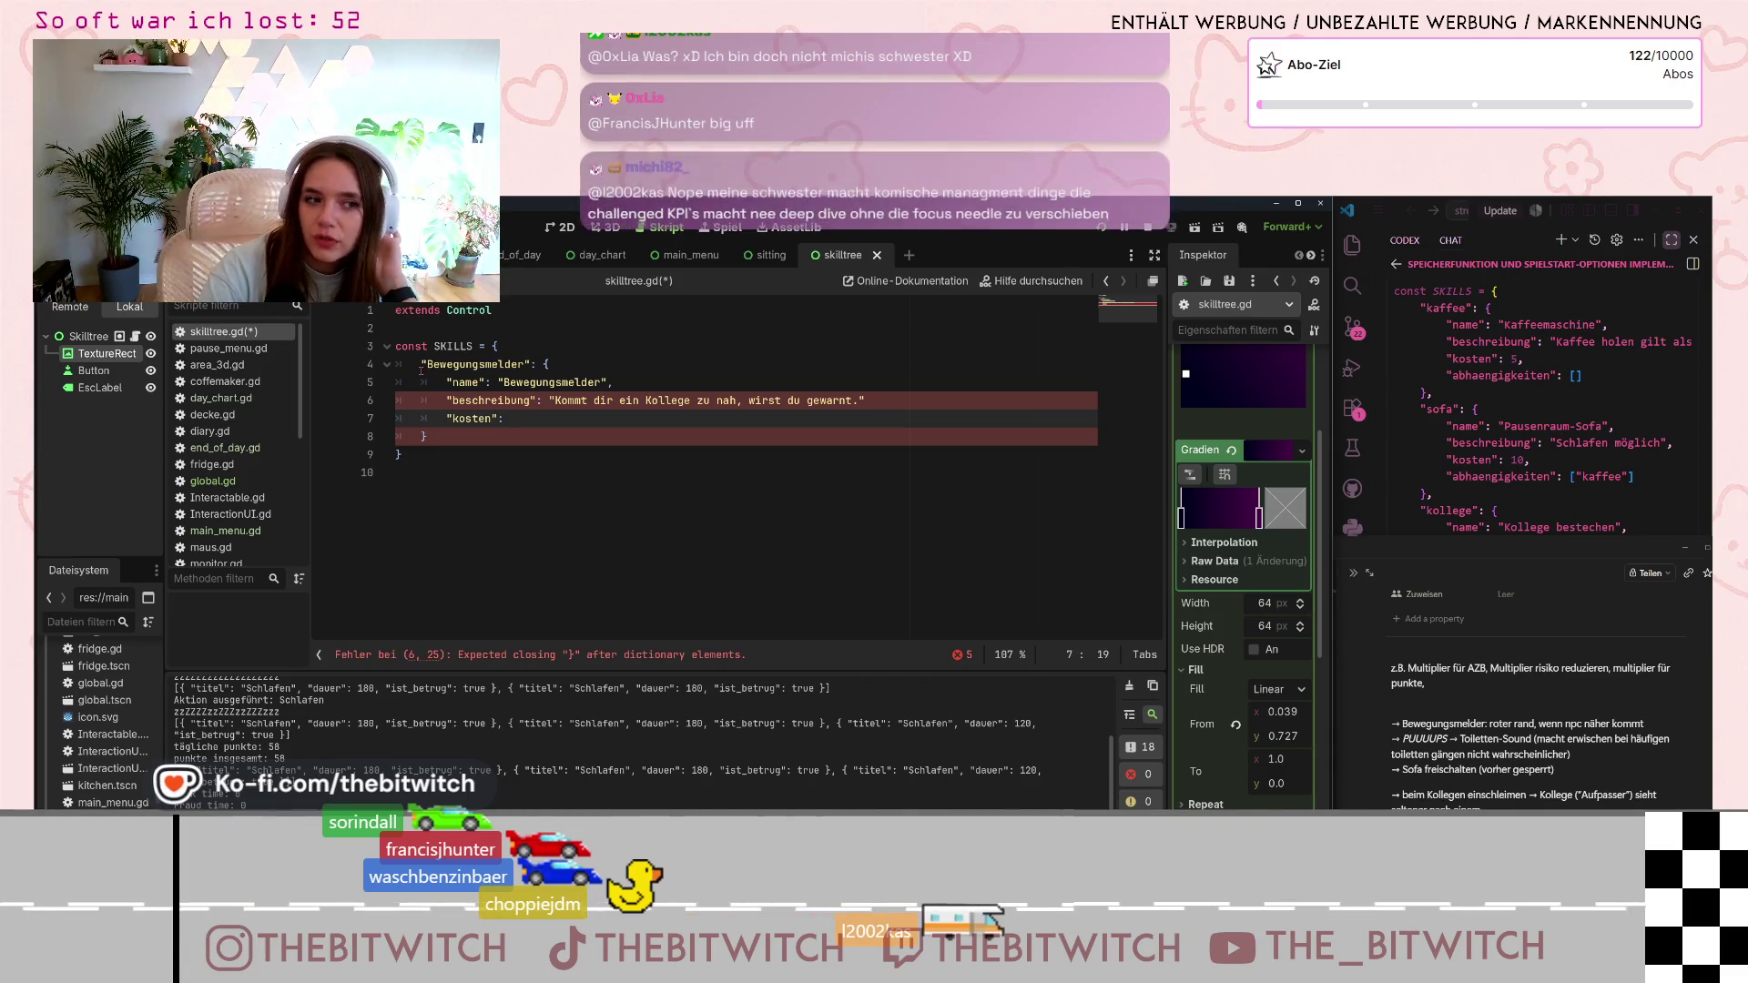
left_click(867, 400)
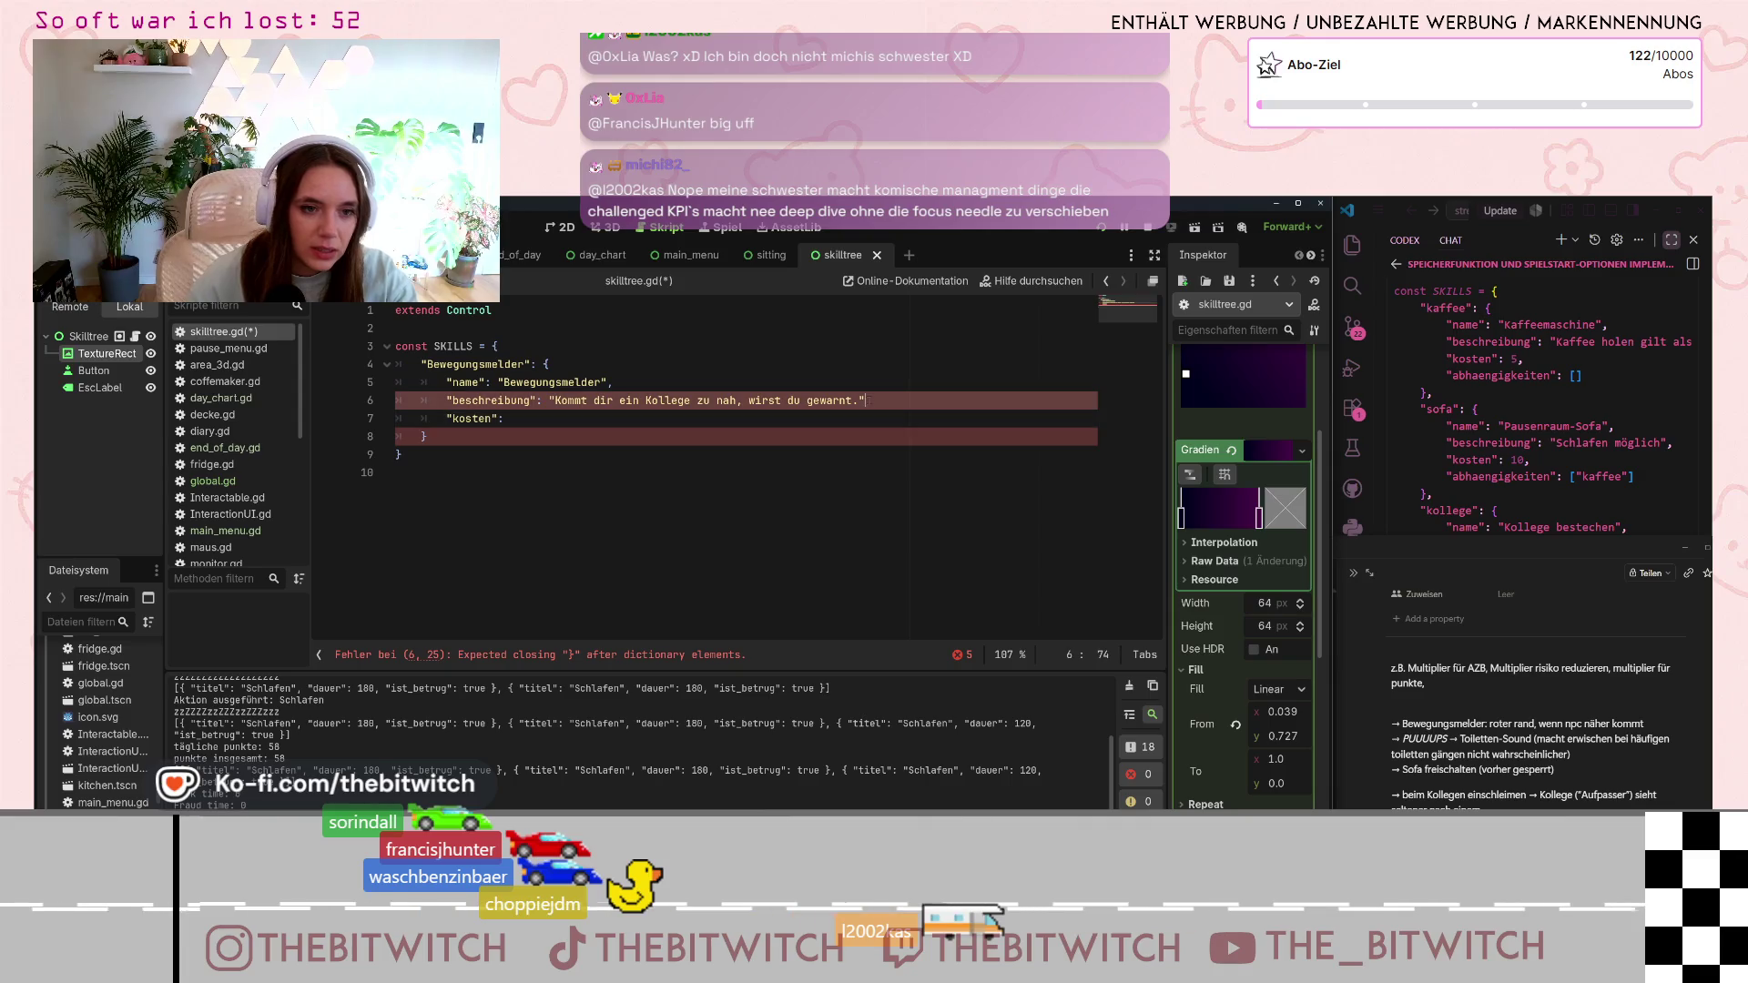
type(",")
left_click(720, 418)
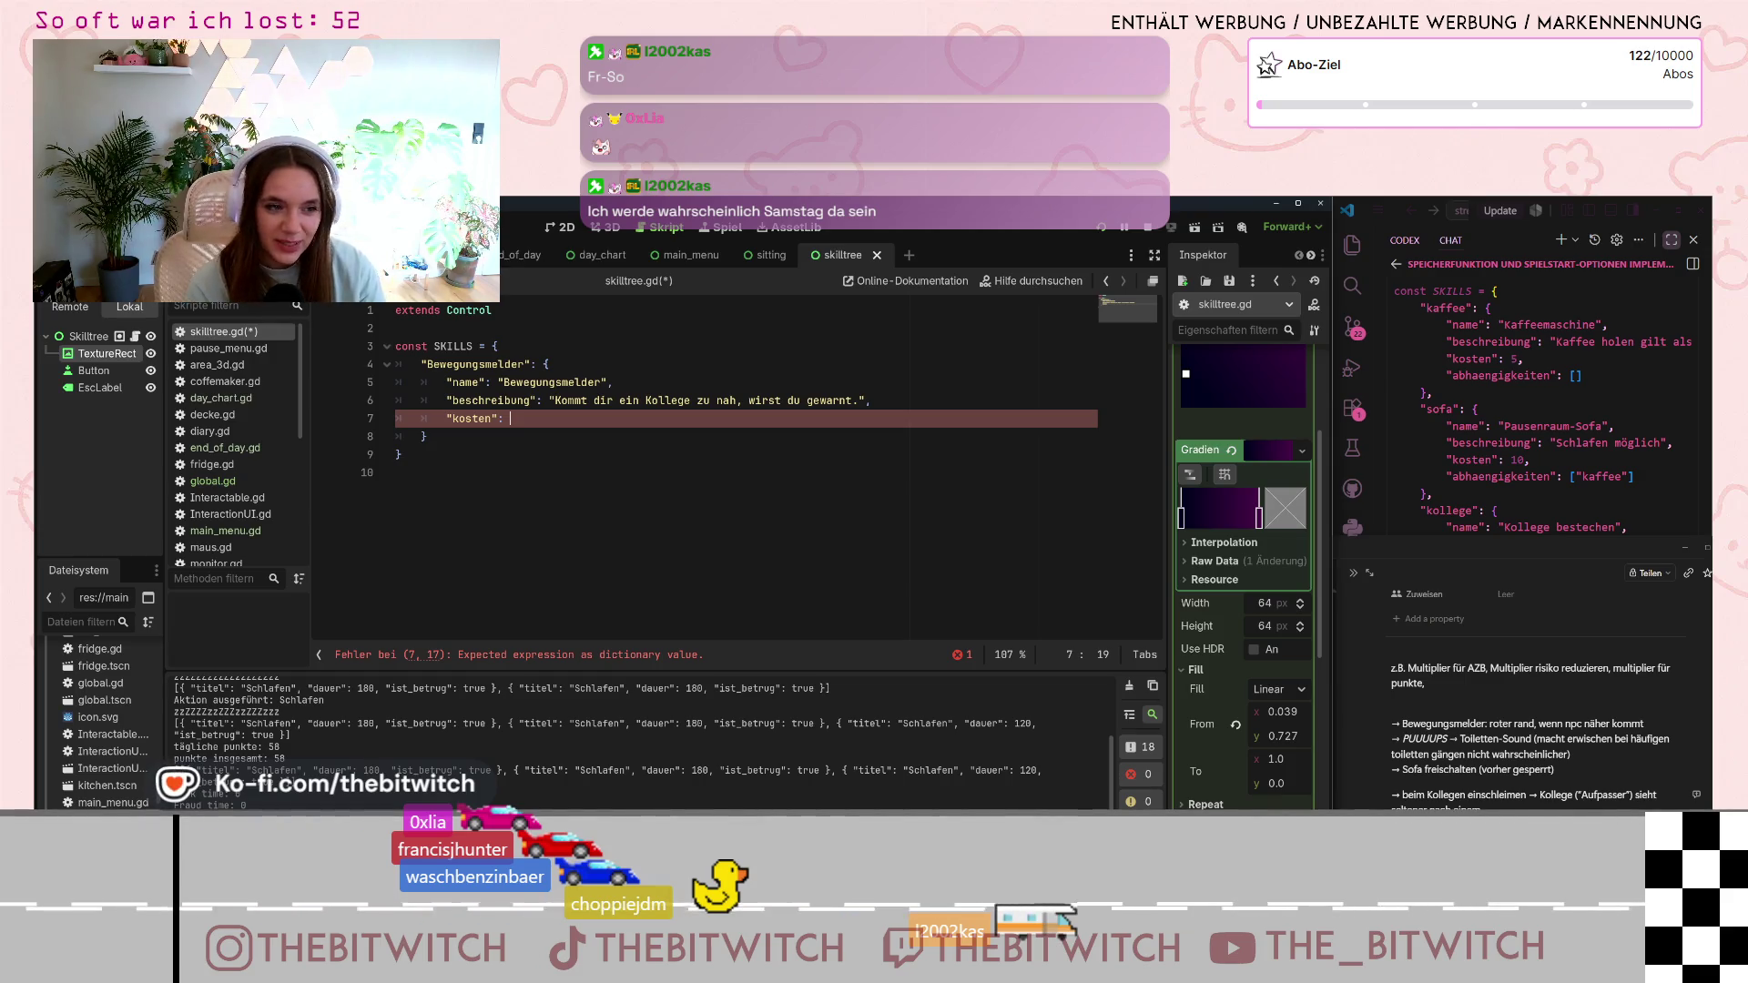
- Enter "150" as Bewegungsmelder's kosten, add "abhaengigkeiten": [], and open a new line after its closing brace
type("\"")
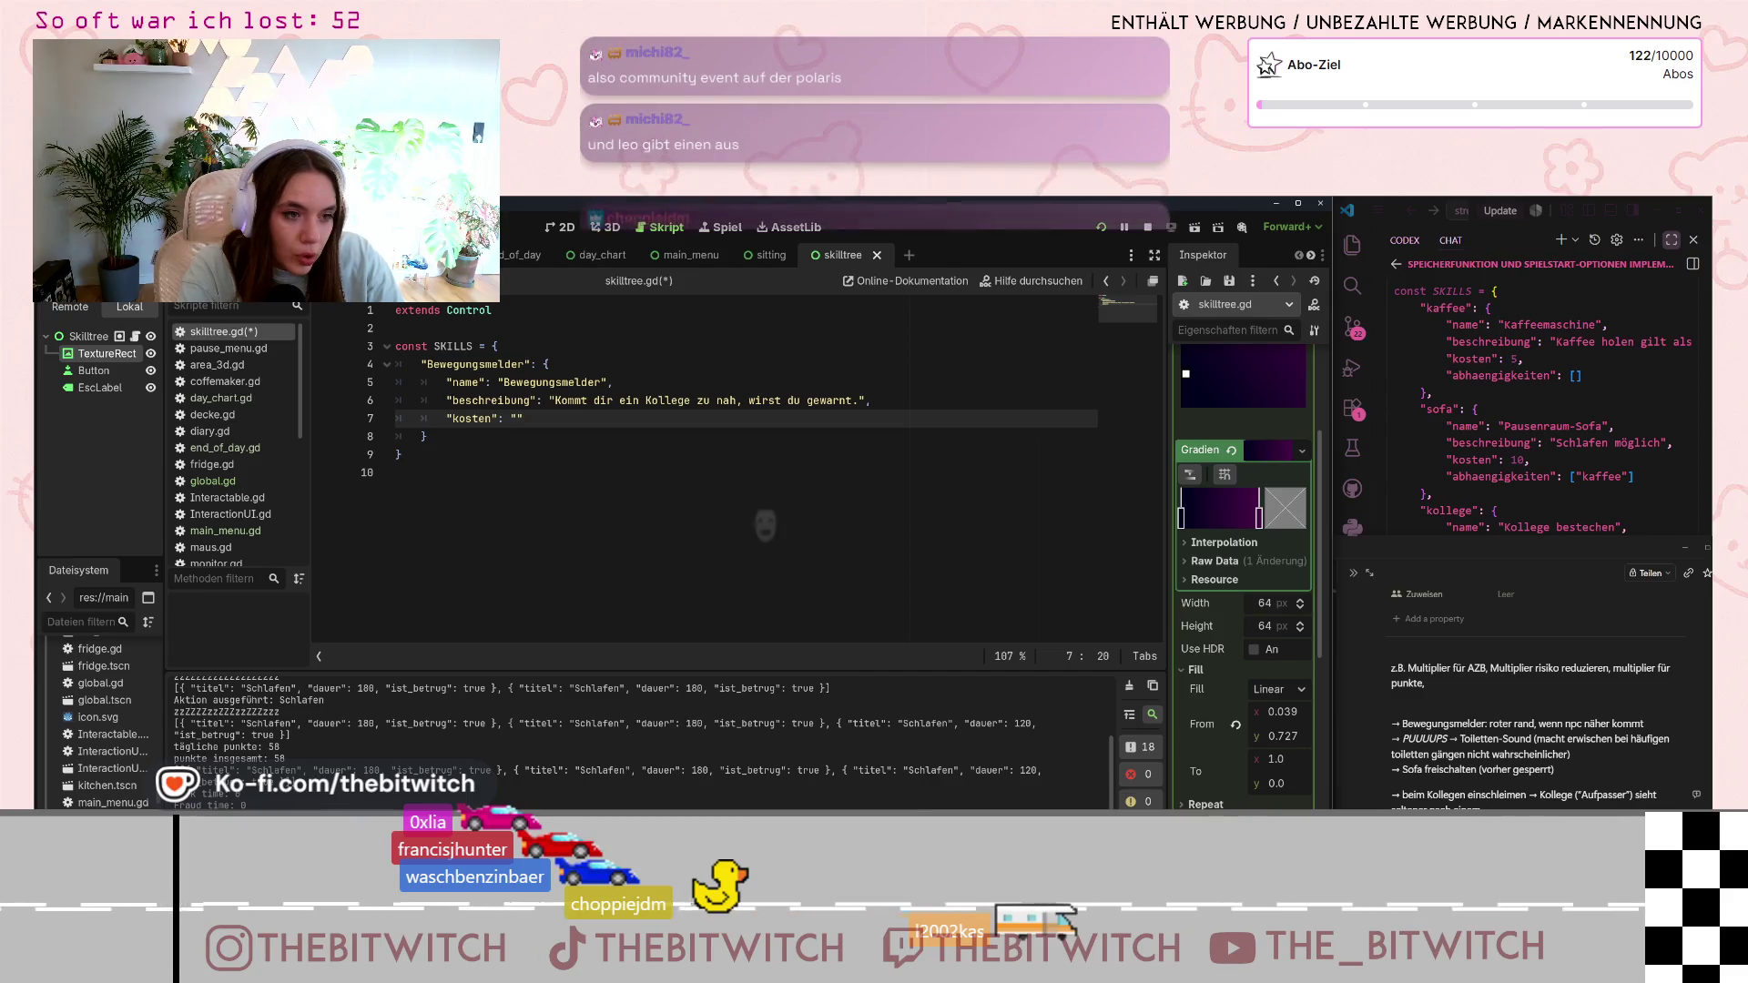
type("150")
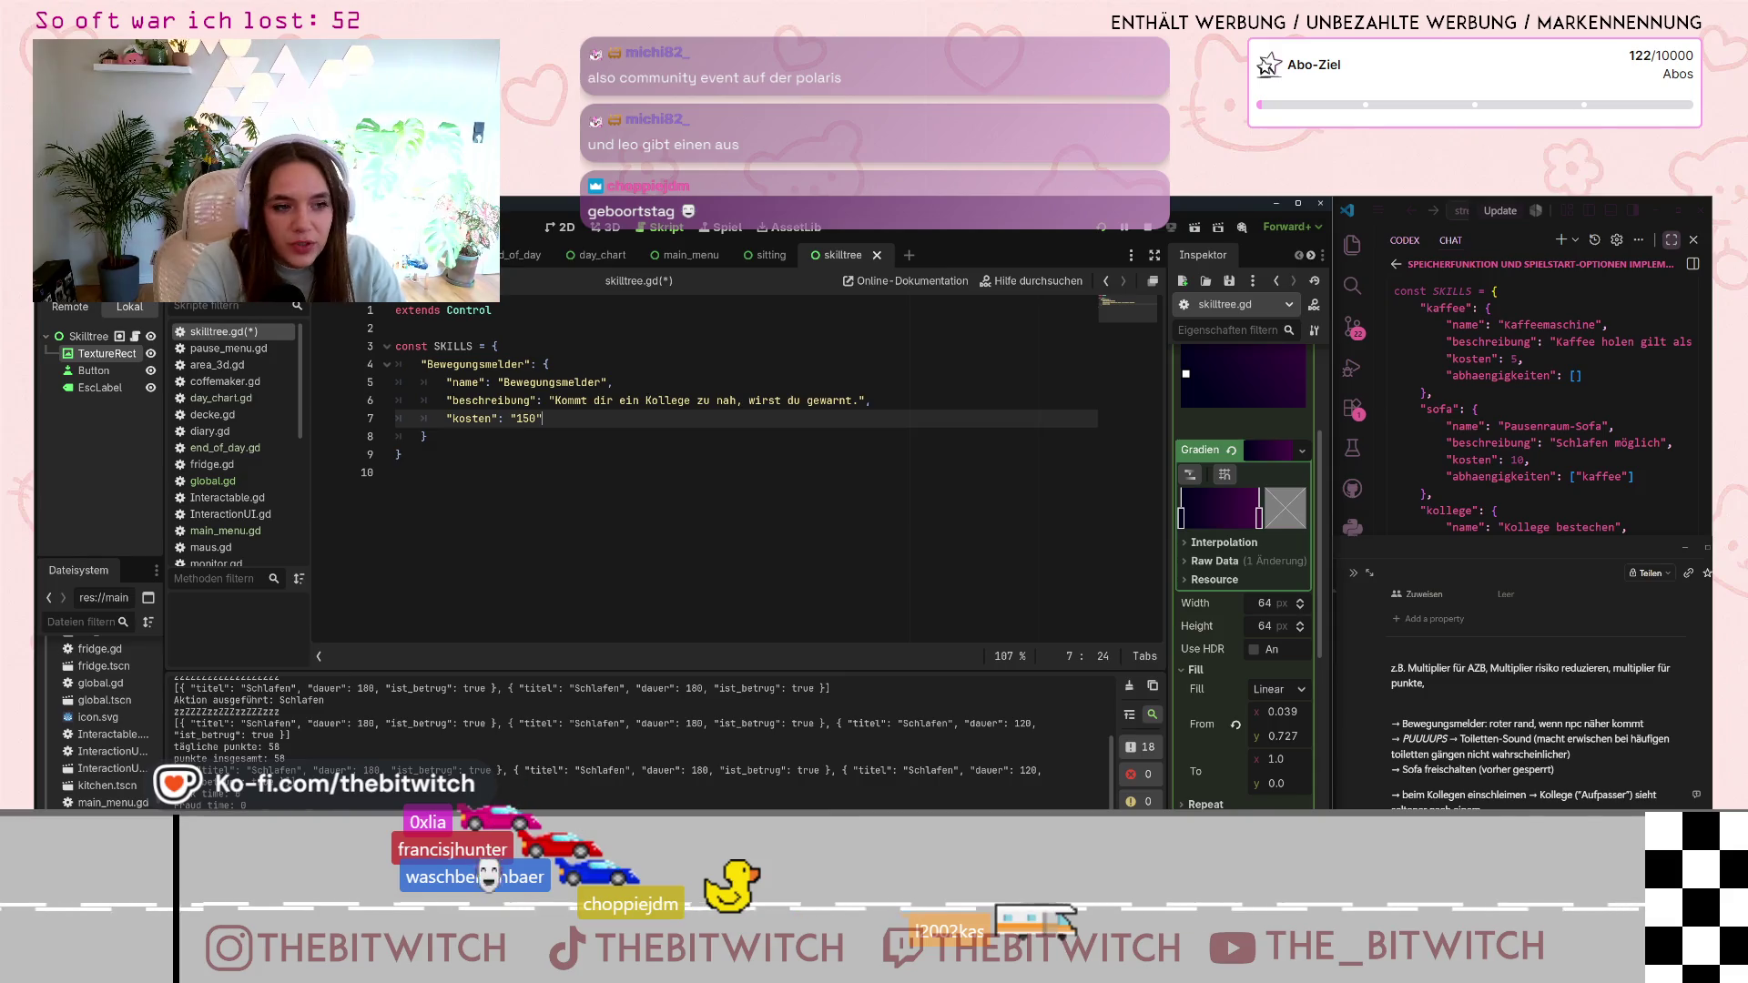
key("Return")
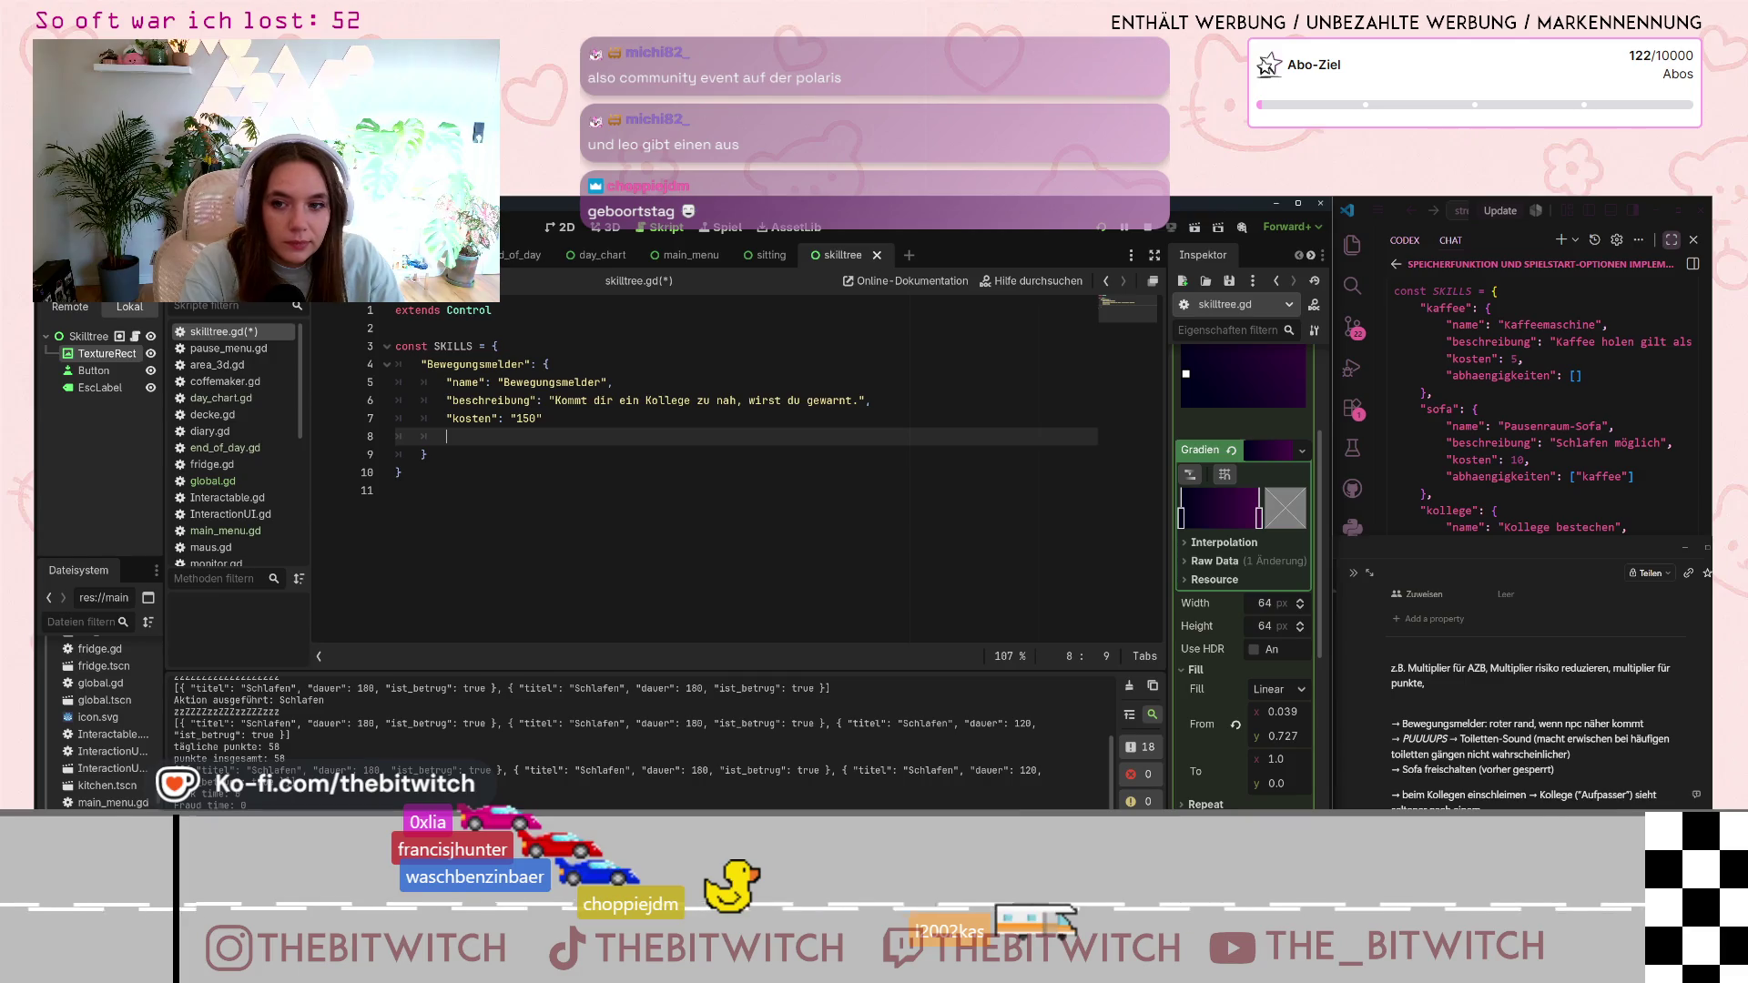
type("\"abh")
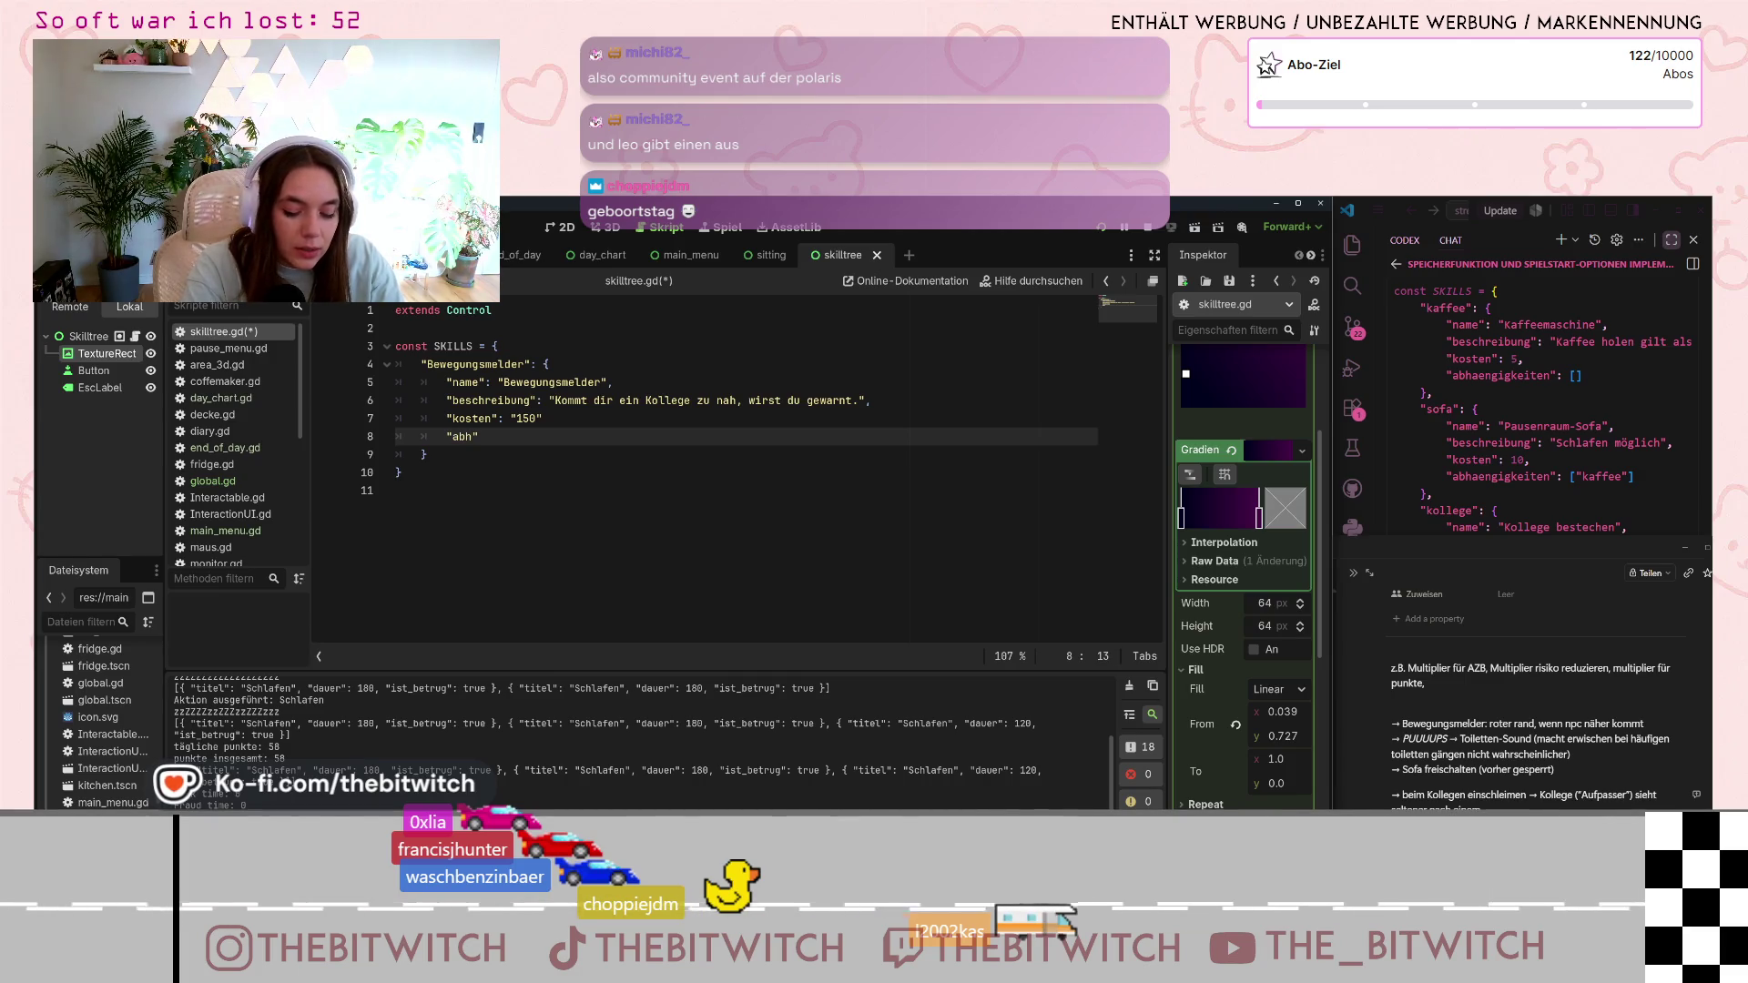
type("aeni")
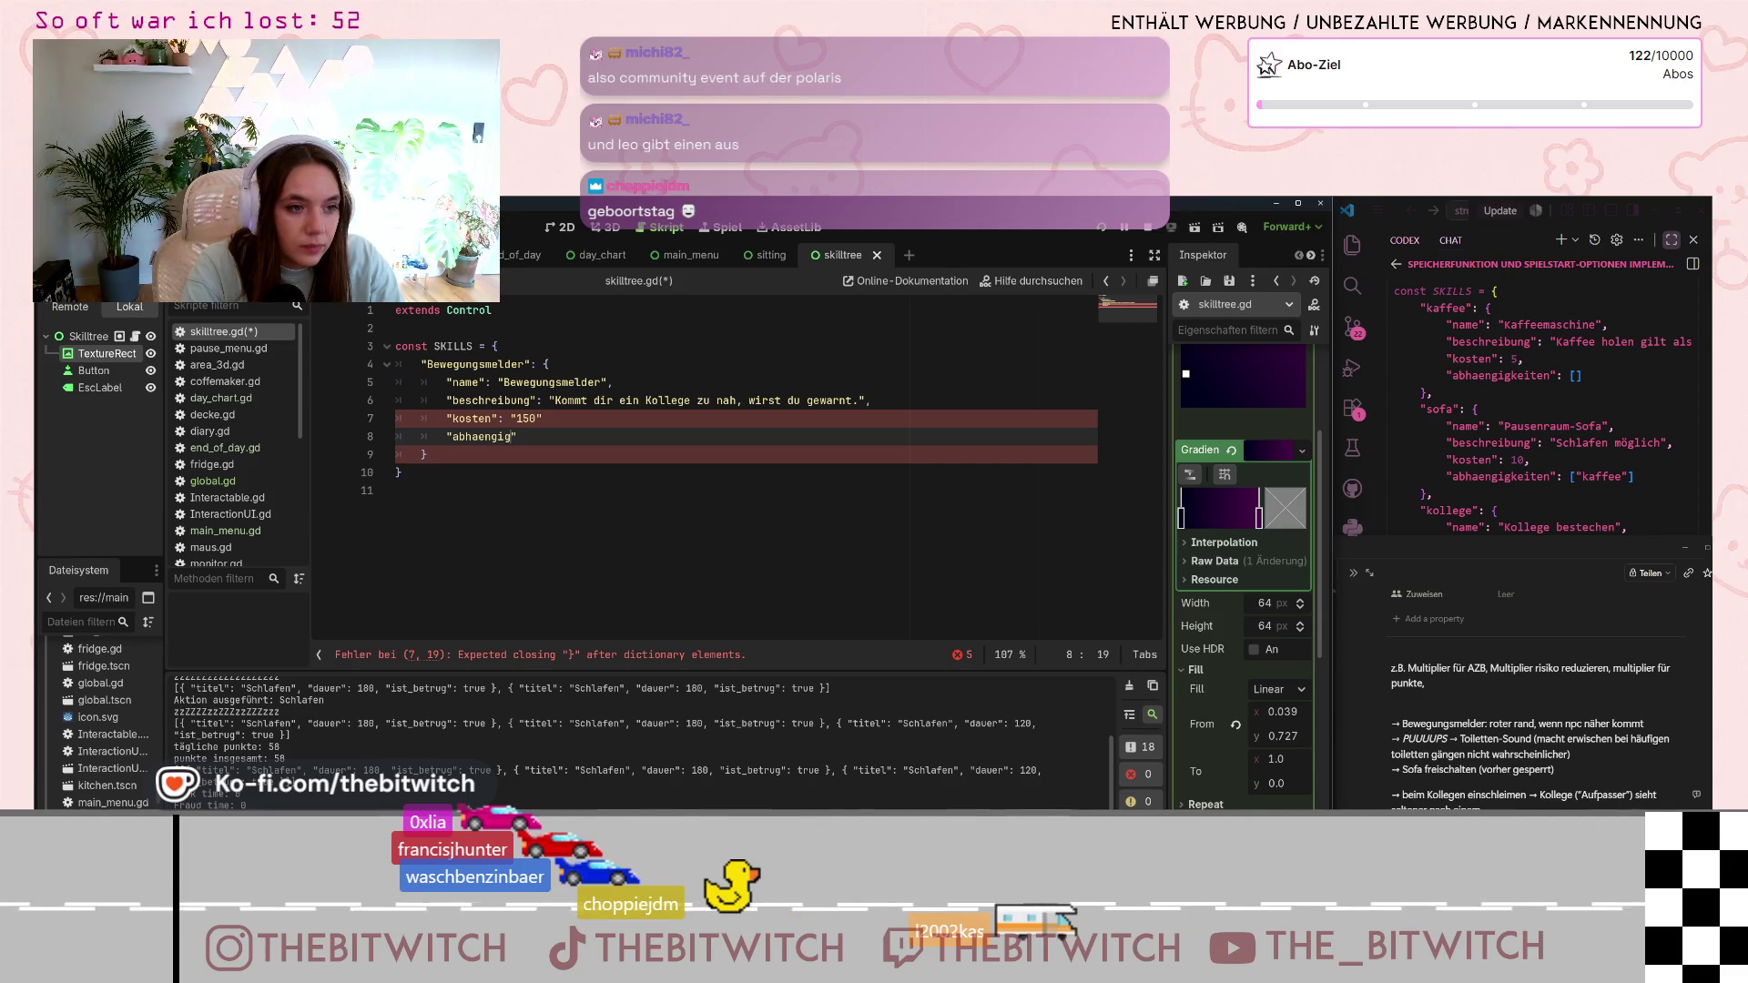
type("igkeiten\": \"")
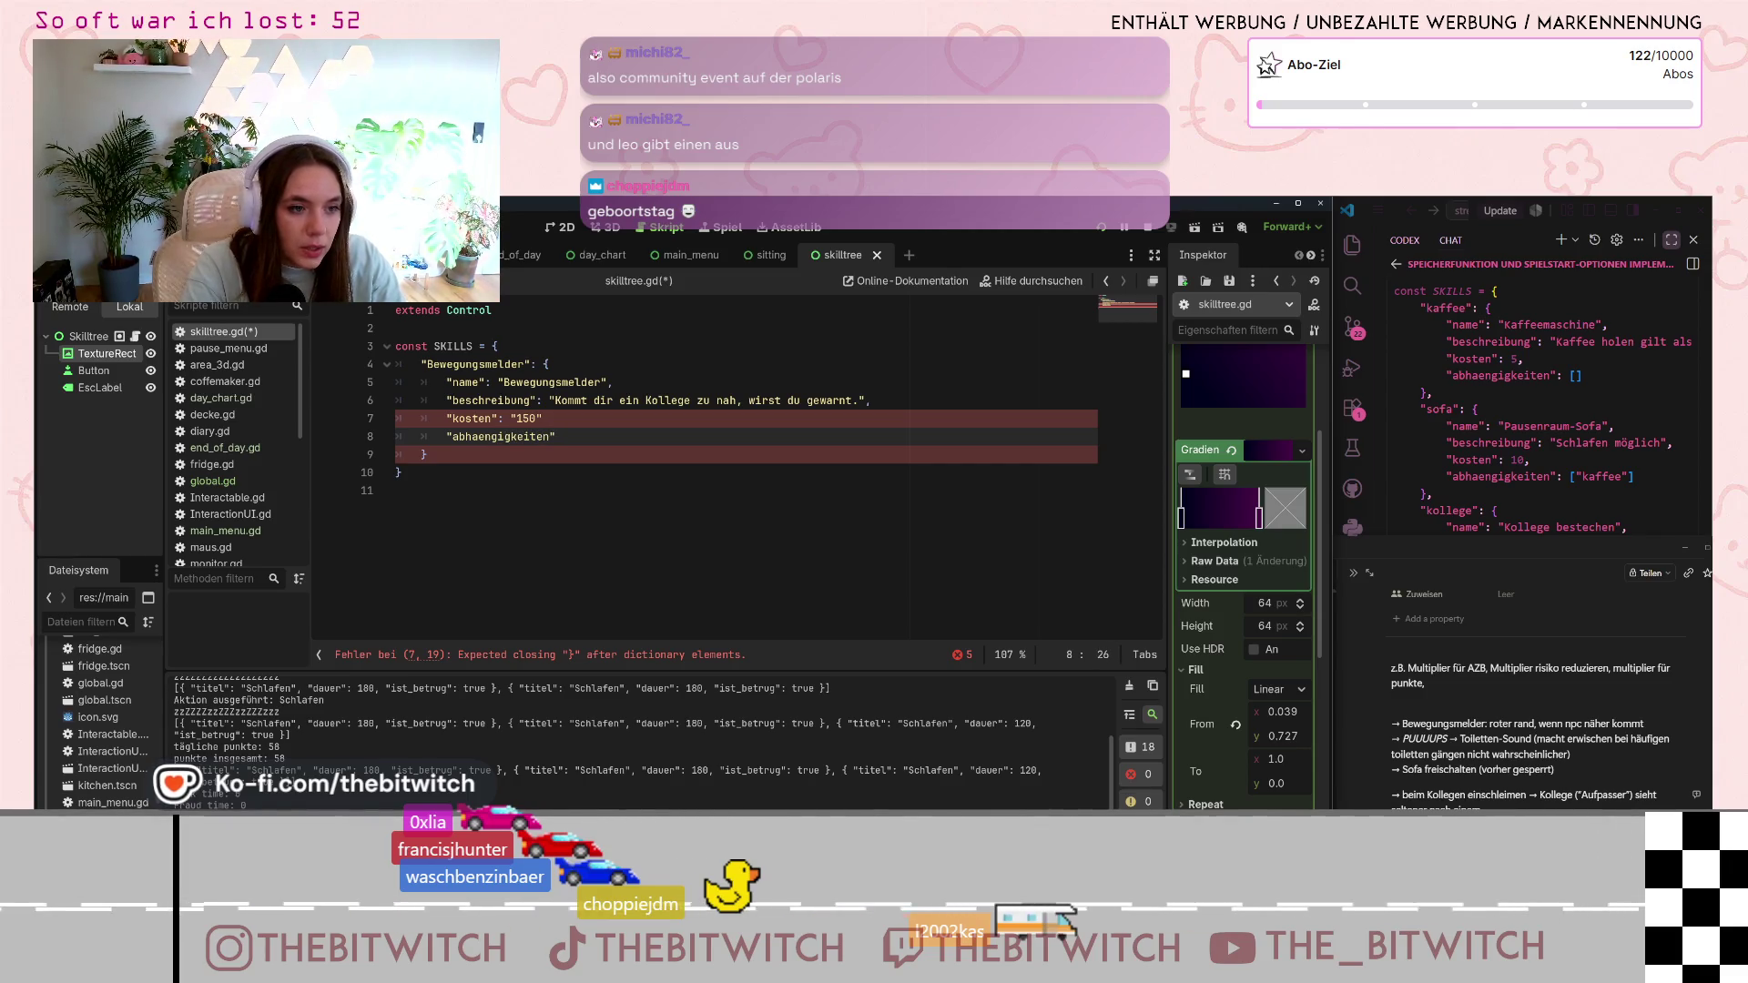
key("BackSpace")
type("[")
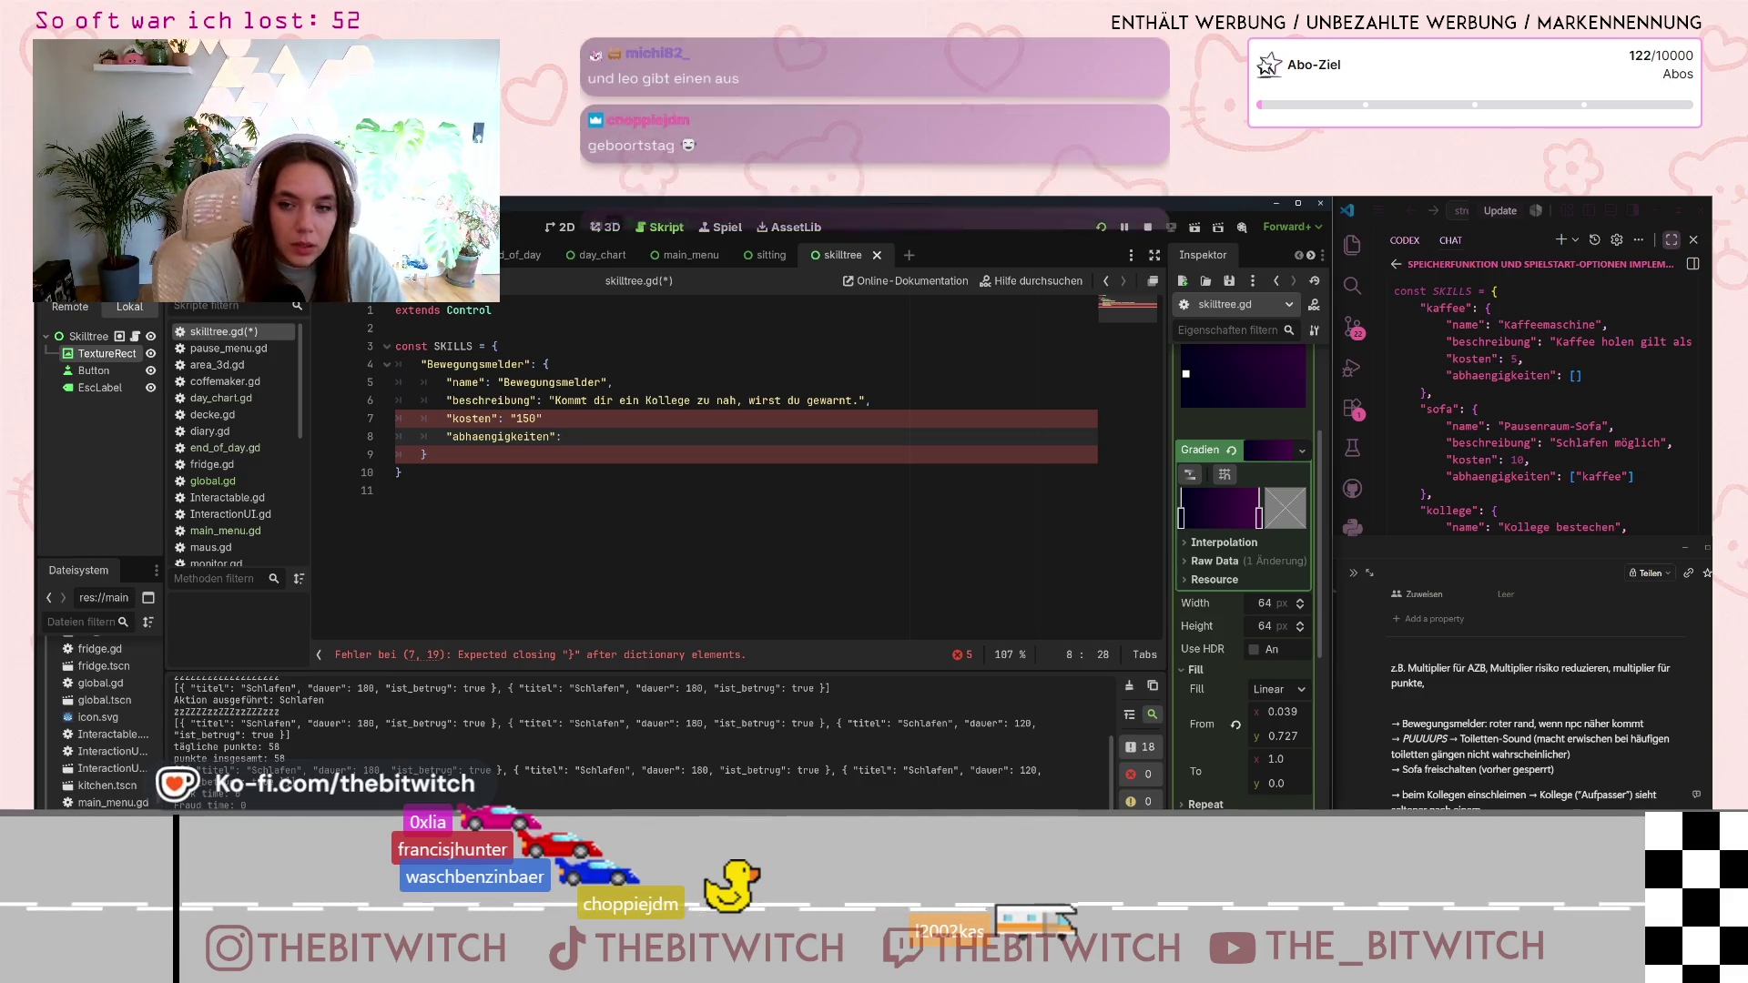
type("]")
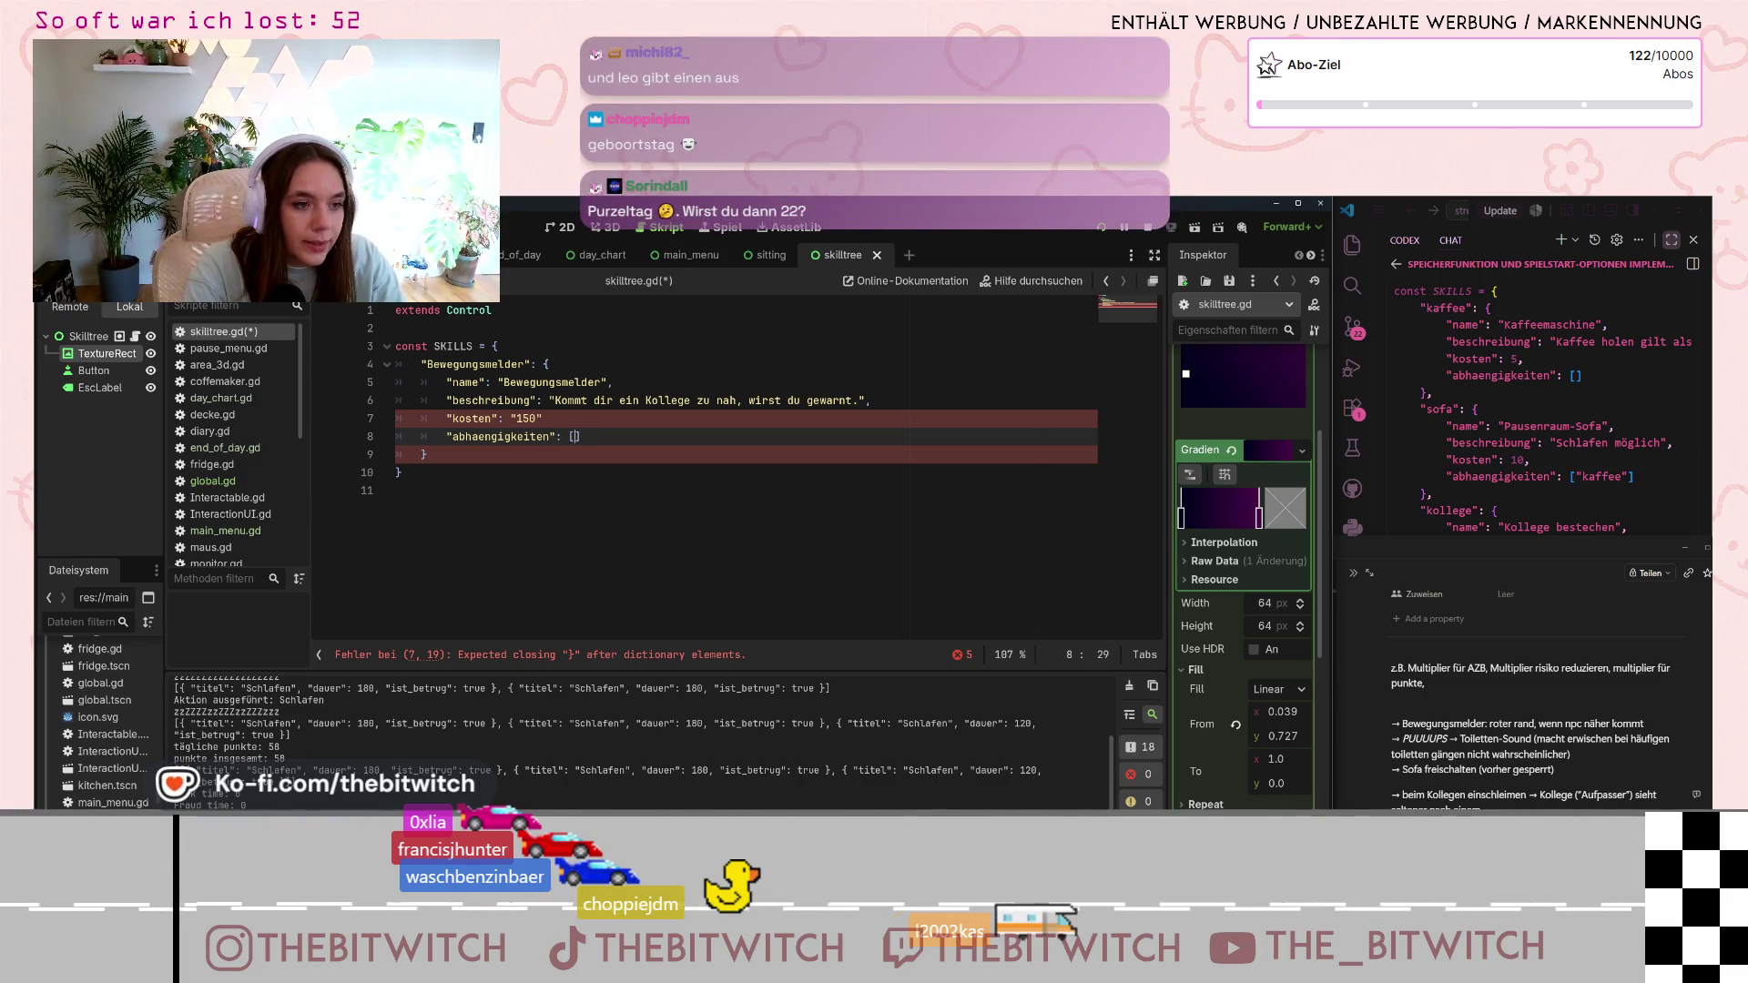
left_click(425, 454)
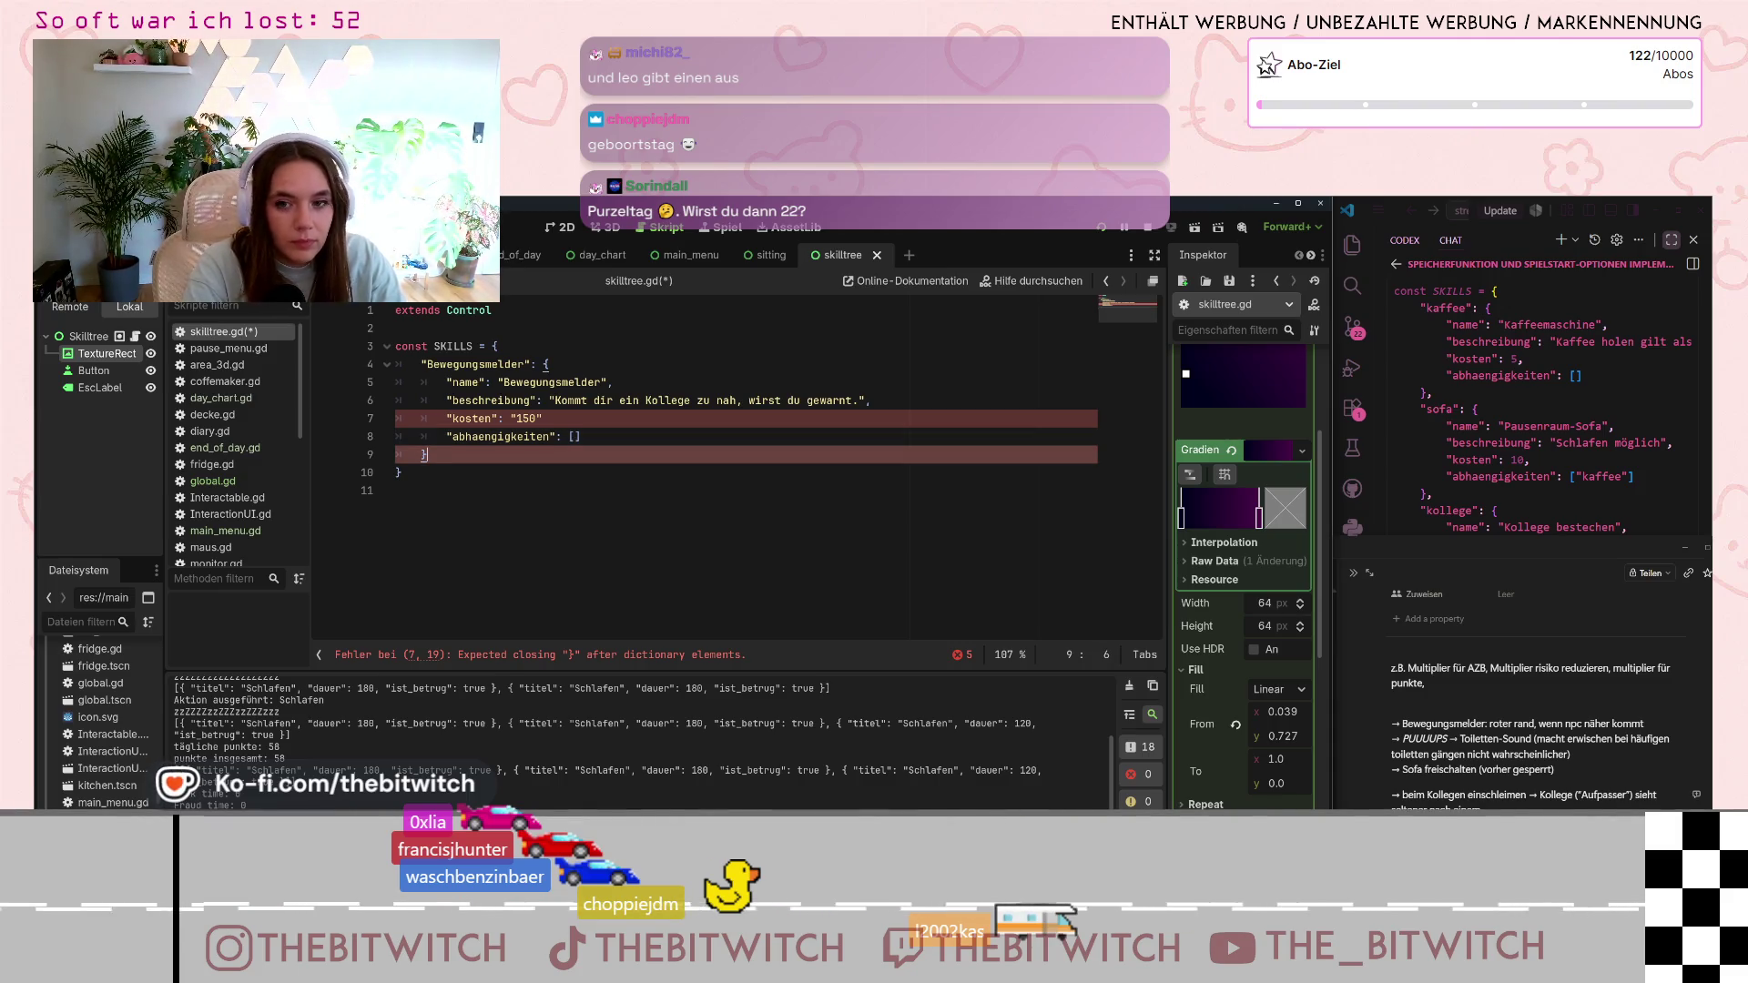
key("Return")
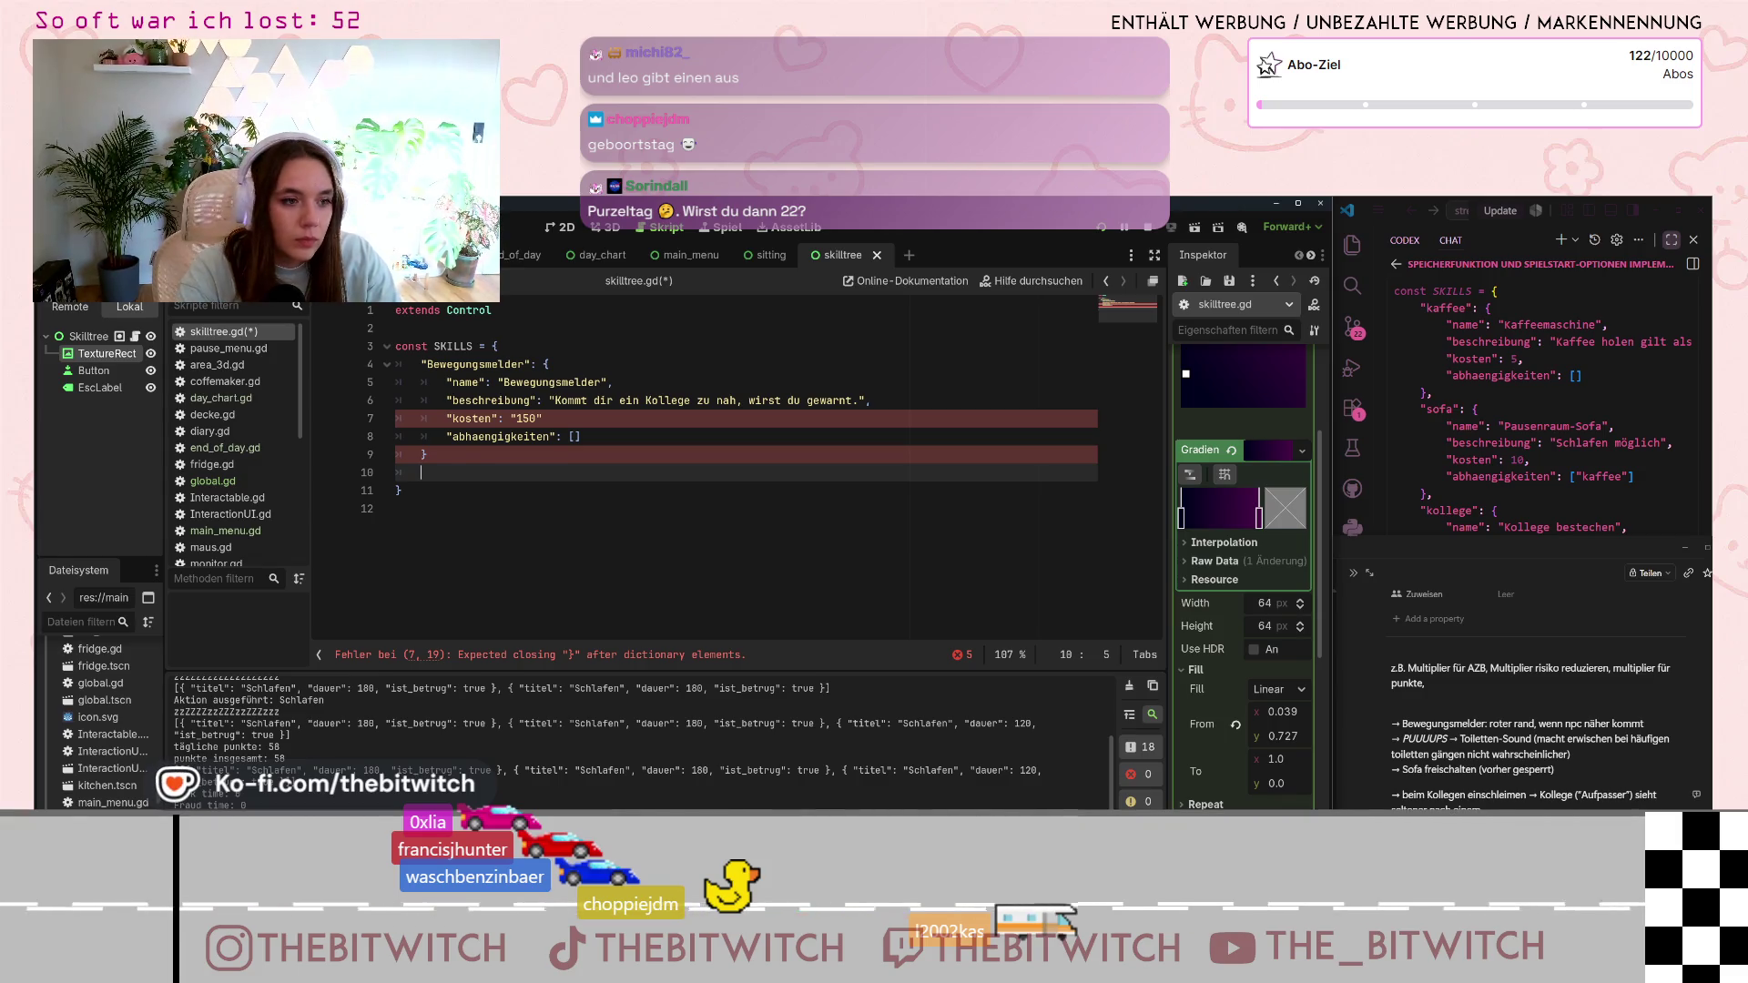
- Add a "Puuups" skill key below Bewegungsmelder and open a line for its body
type("\"")
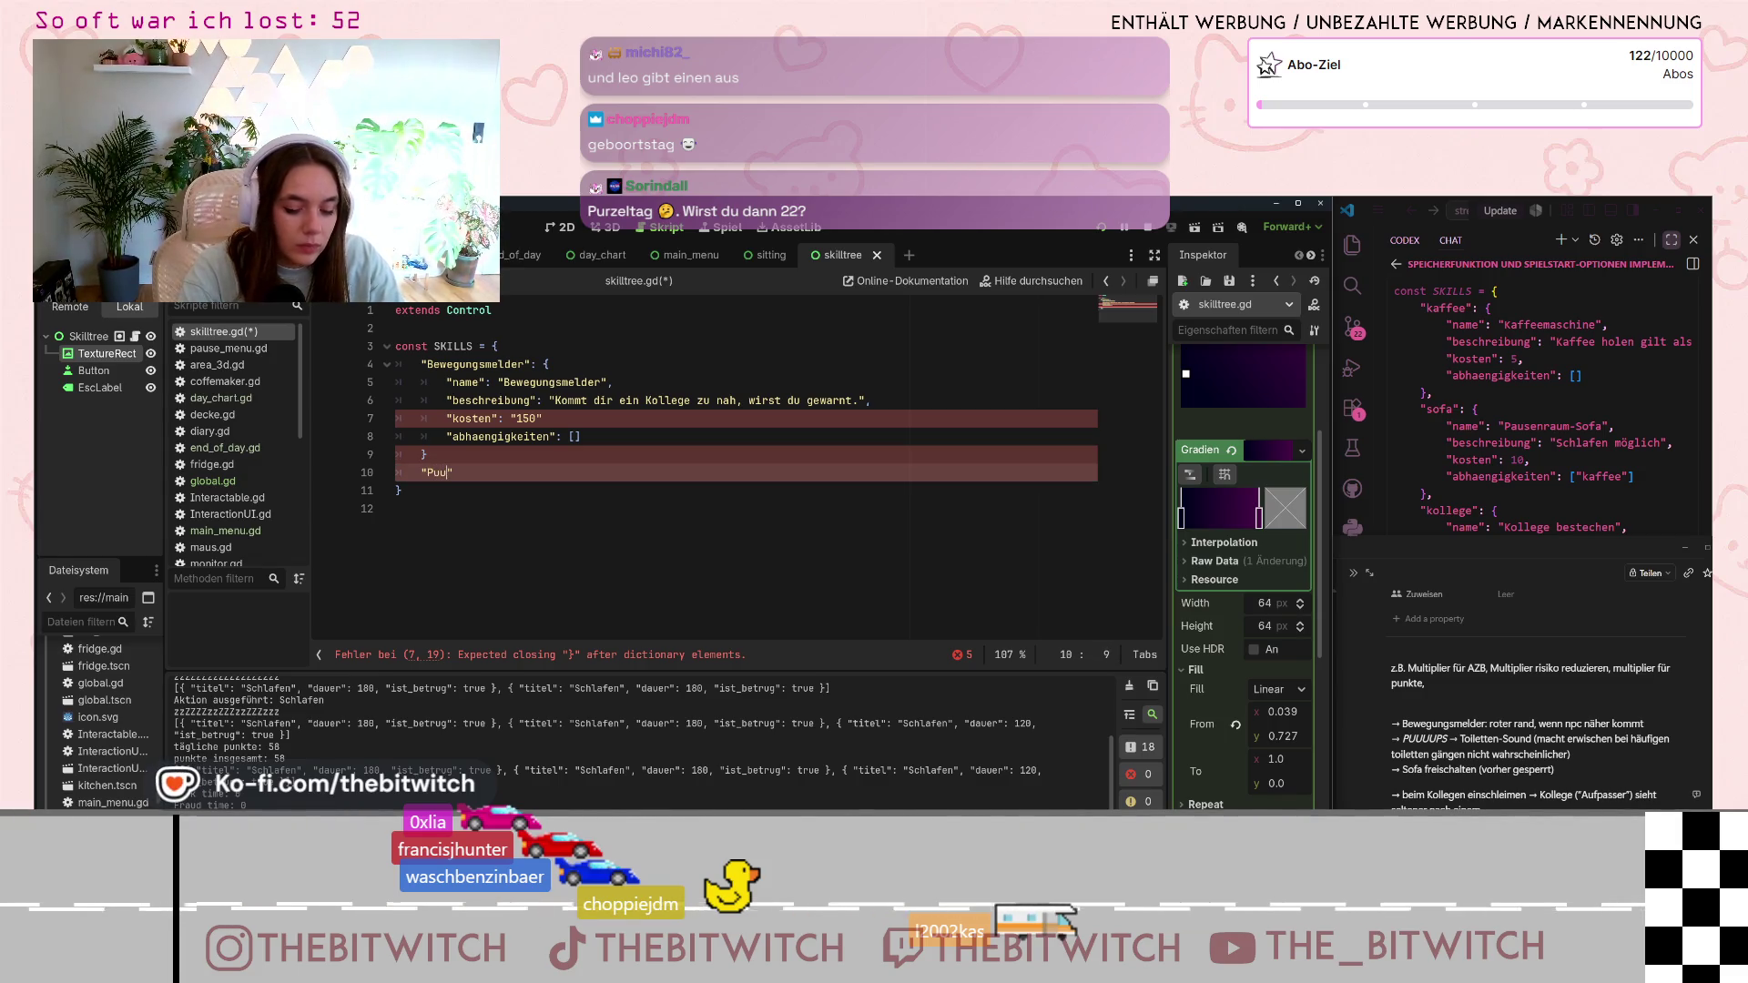
type("Puuups\"")
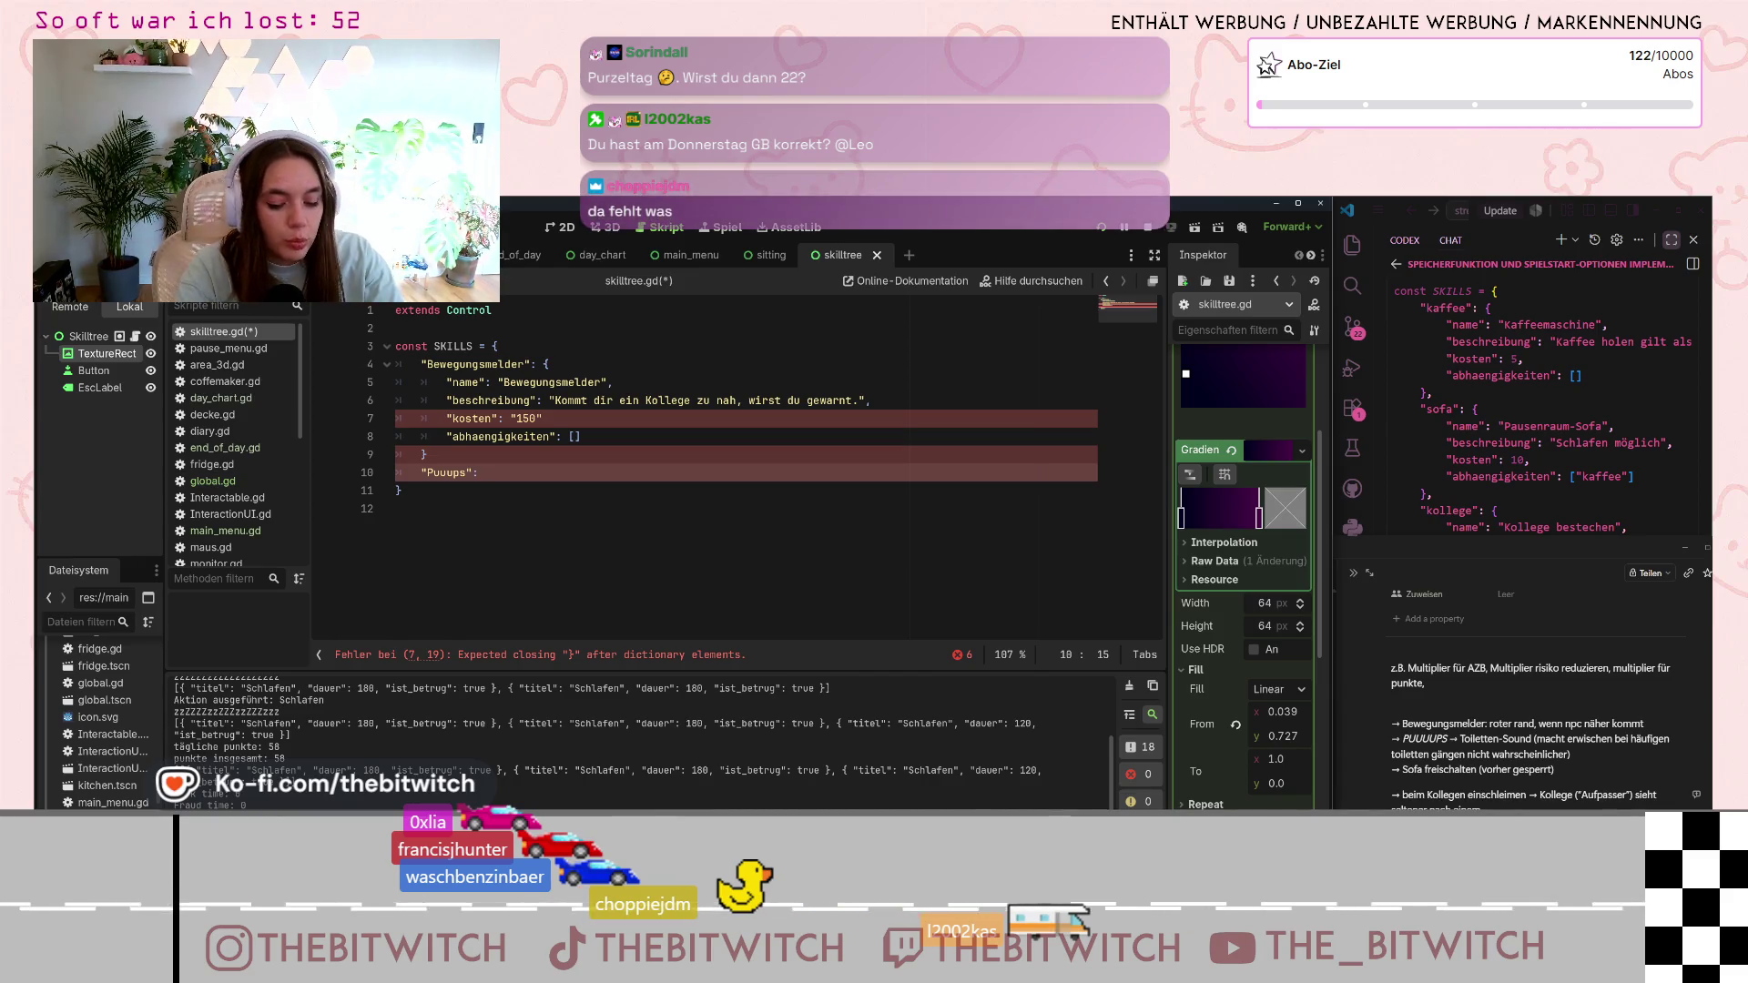
type("{")
key("Return")
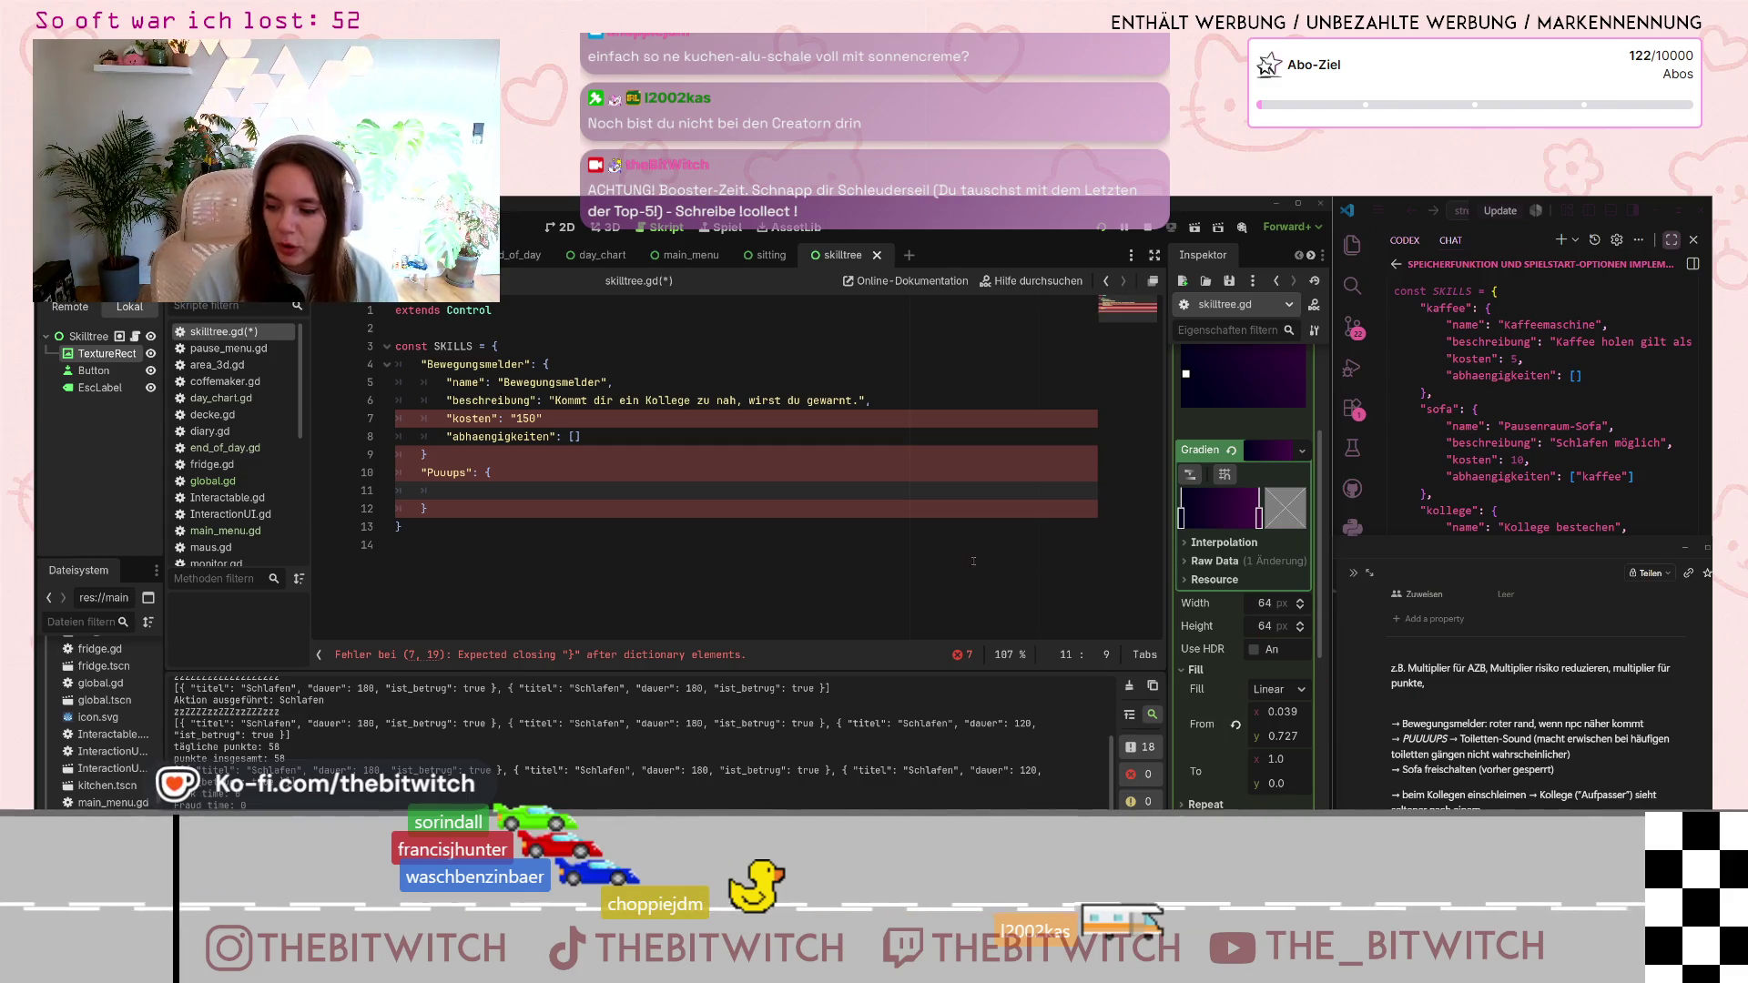
- Put a comma after the Bewegungsmelder kosten line and start a name entry inside the Puuups block
left_click(558, 414)
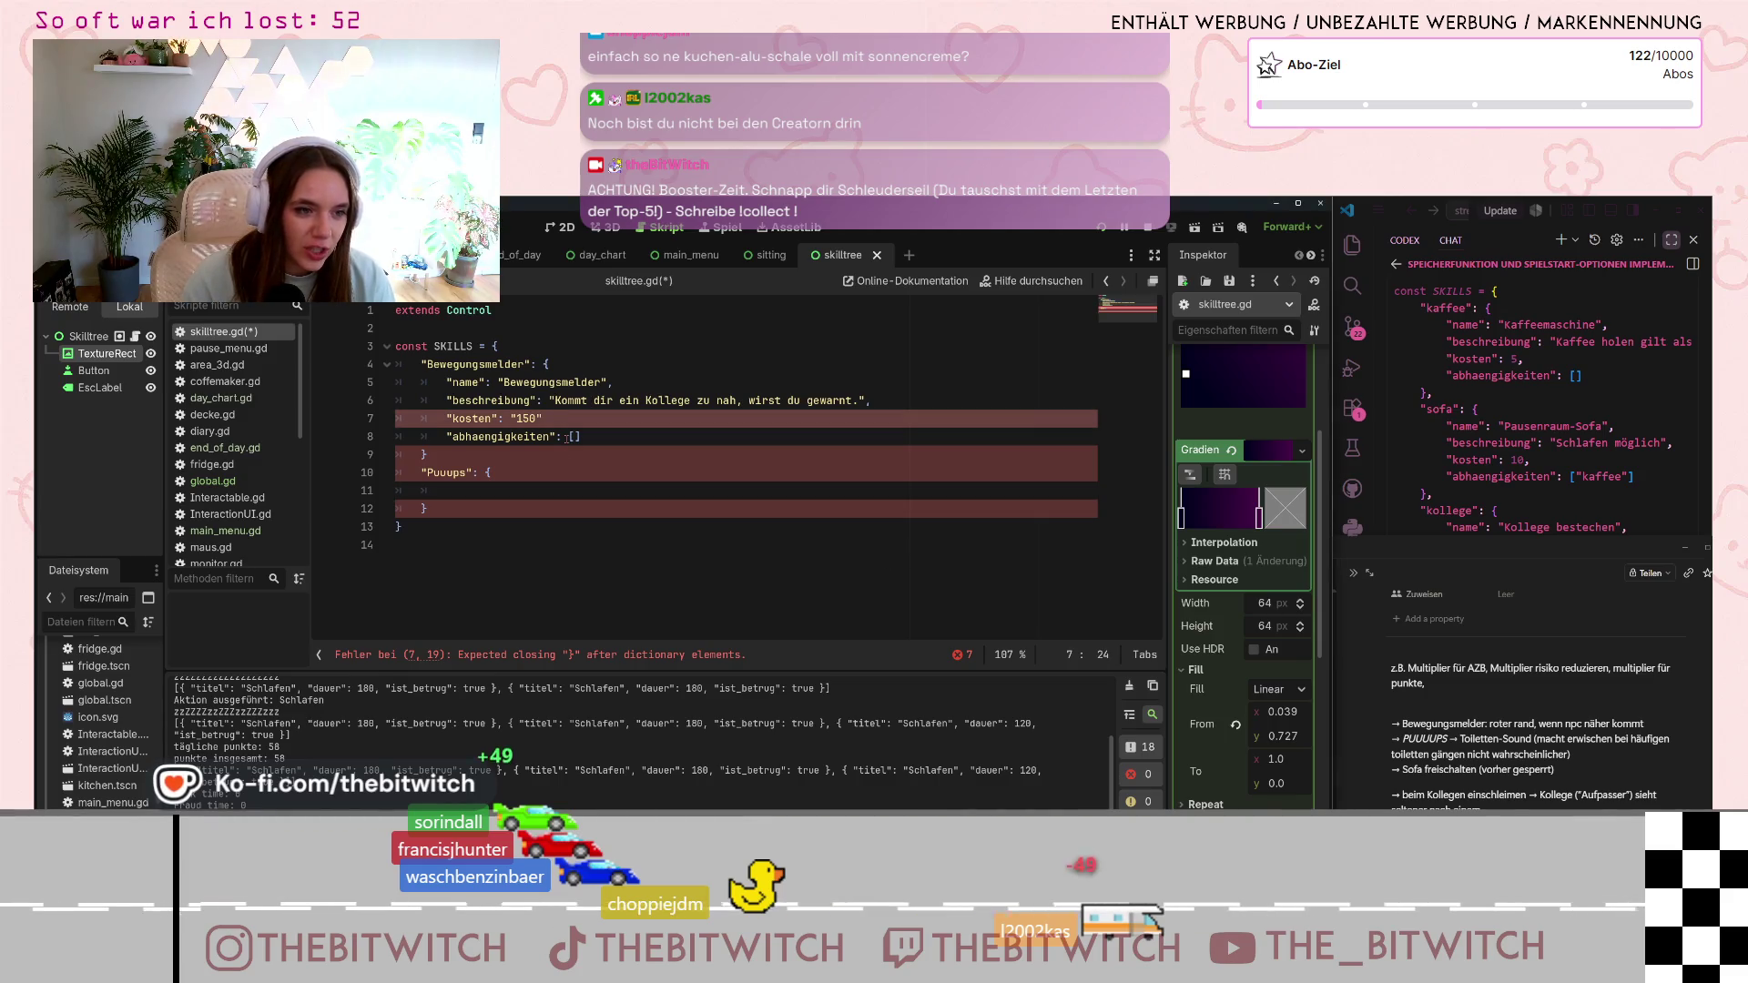
type(",")
left_click(429, 491)
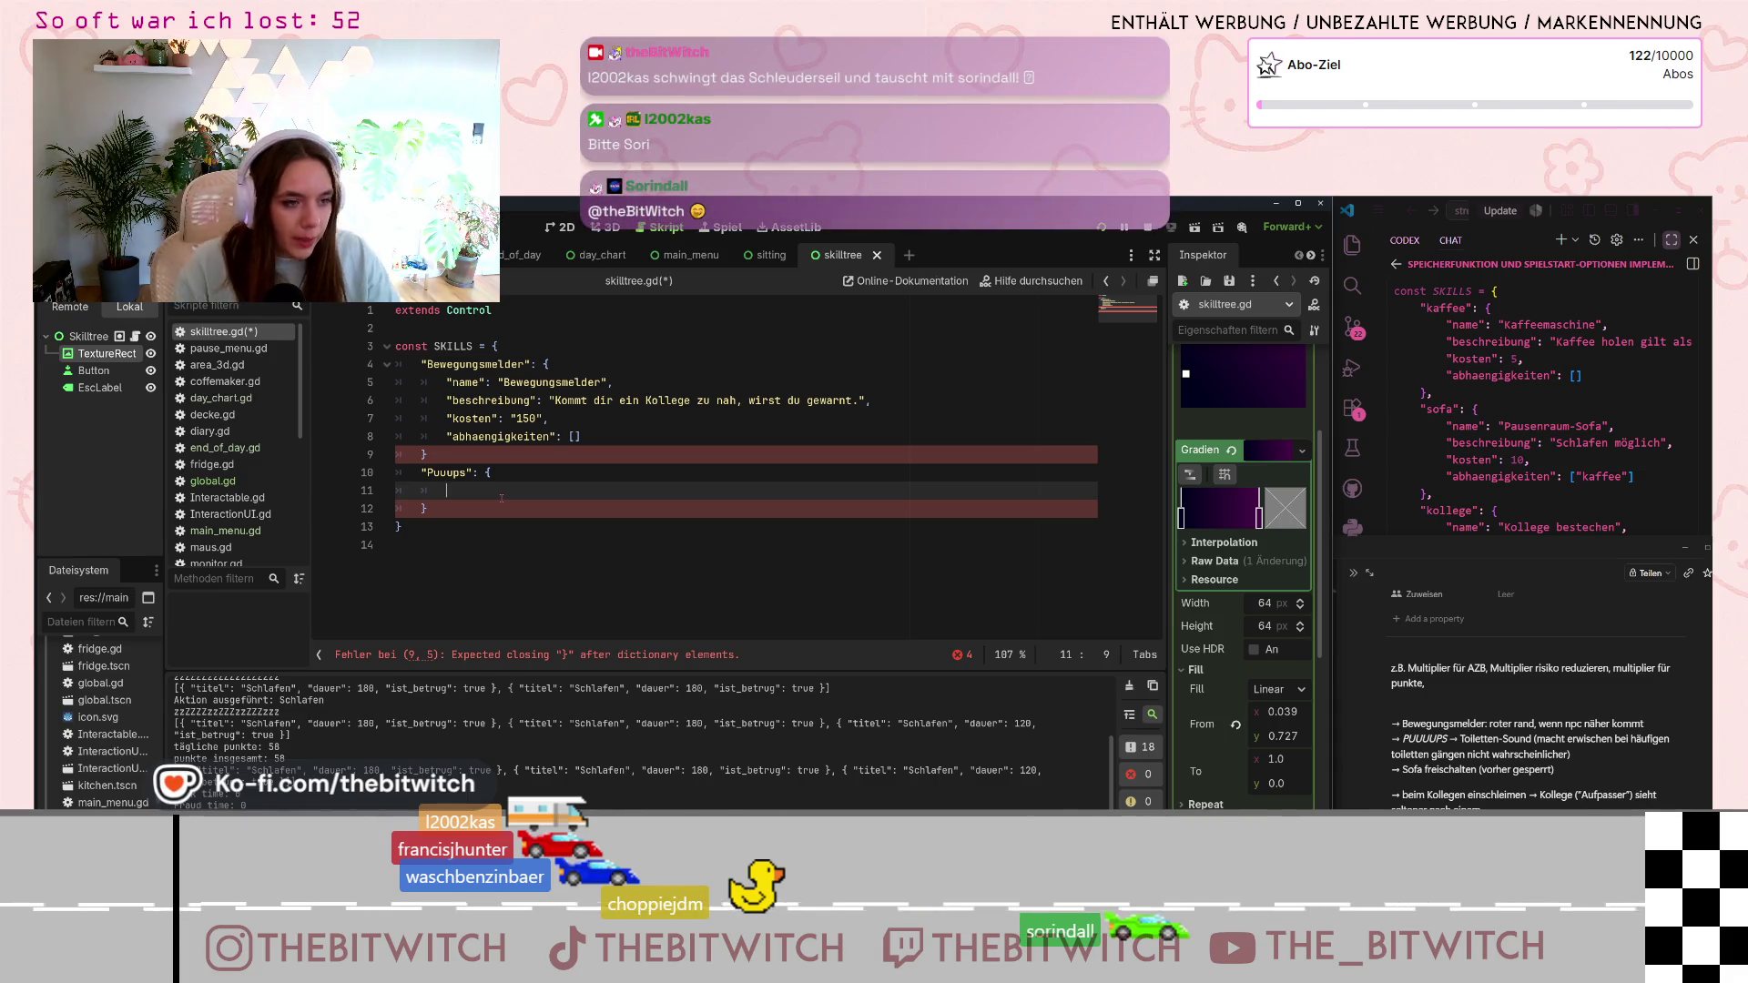
type("\"Name")
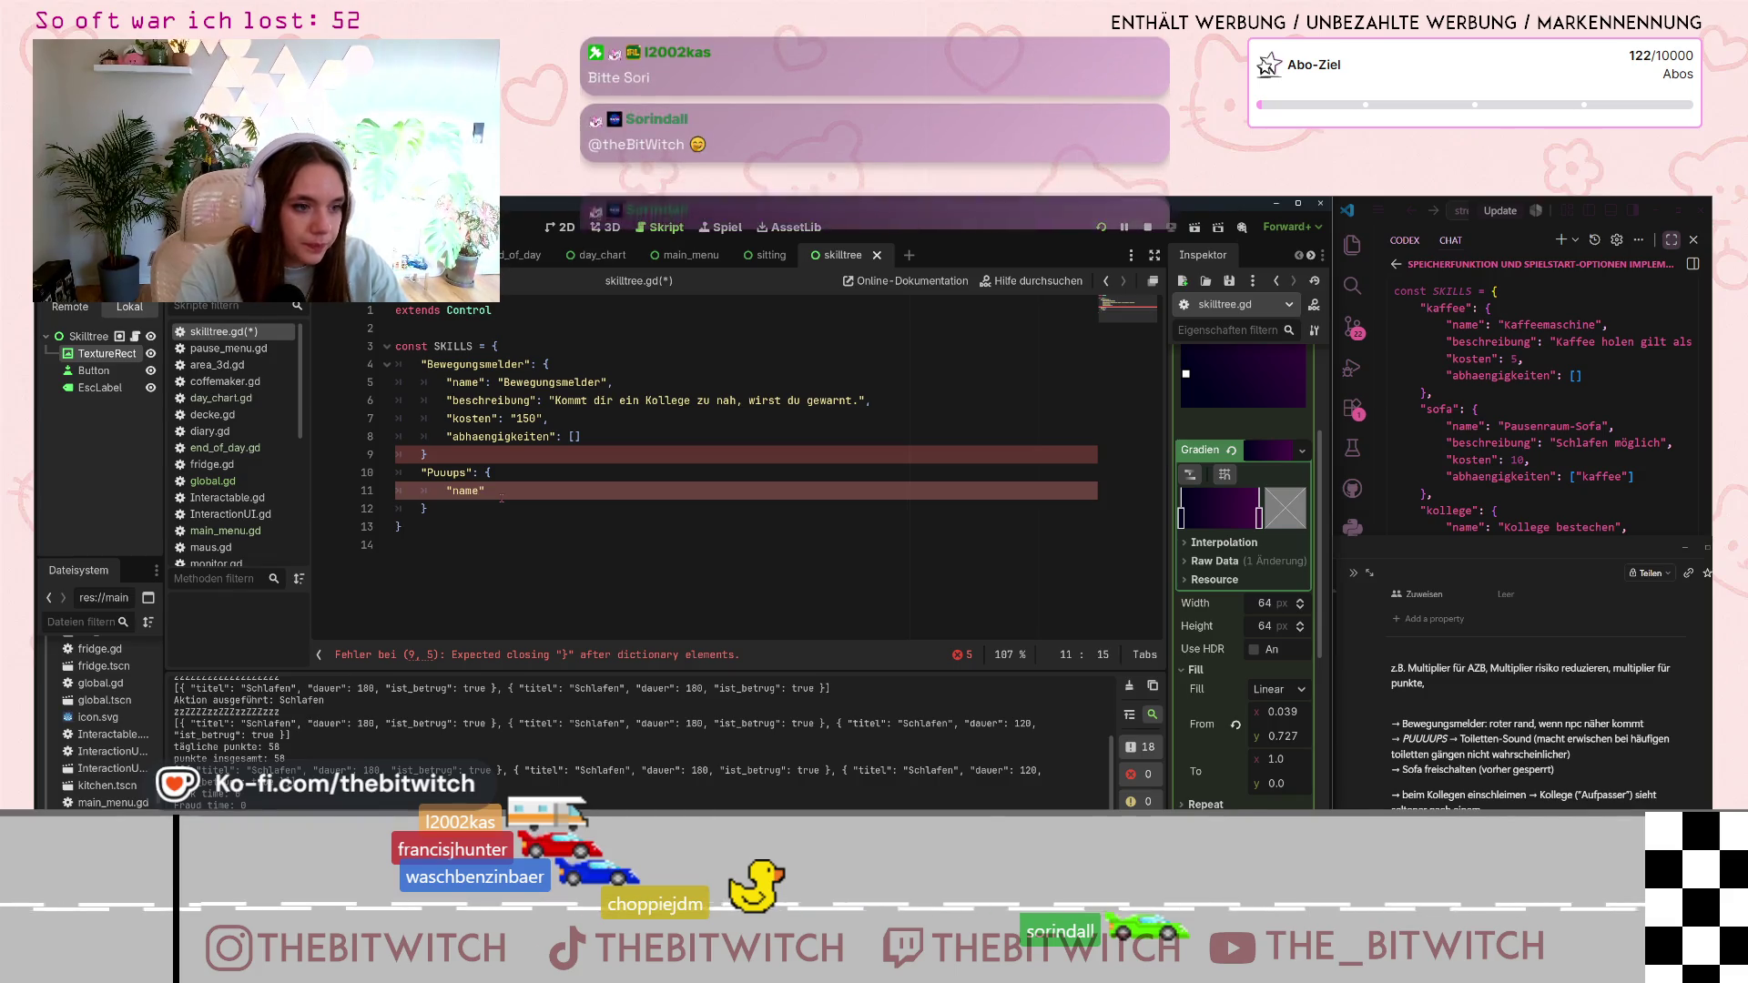
type(":")
type("Pu")
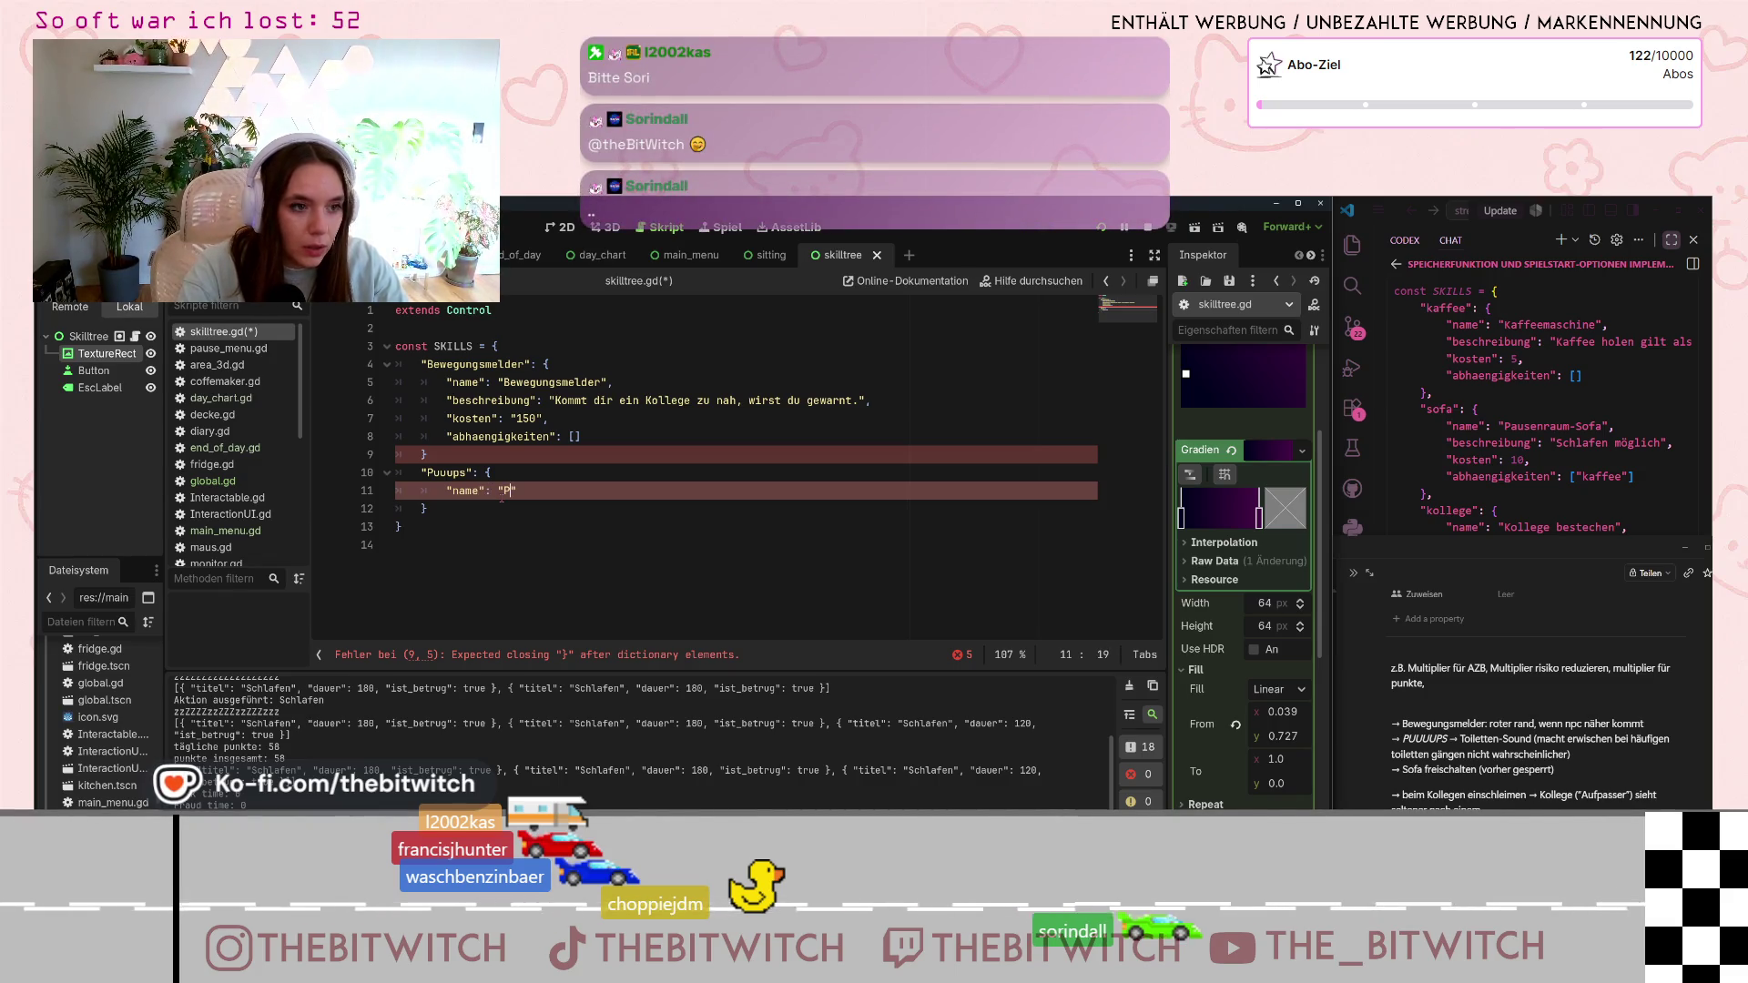
type("uu")
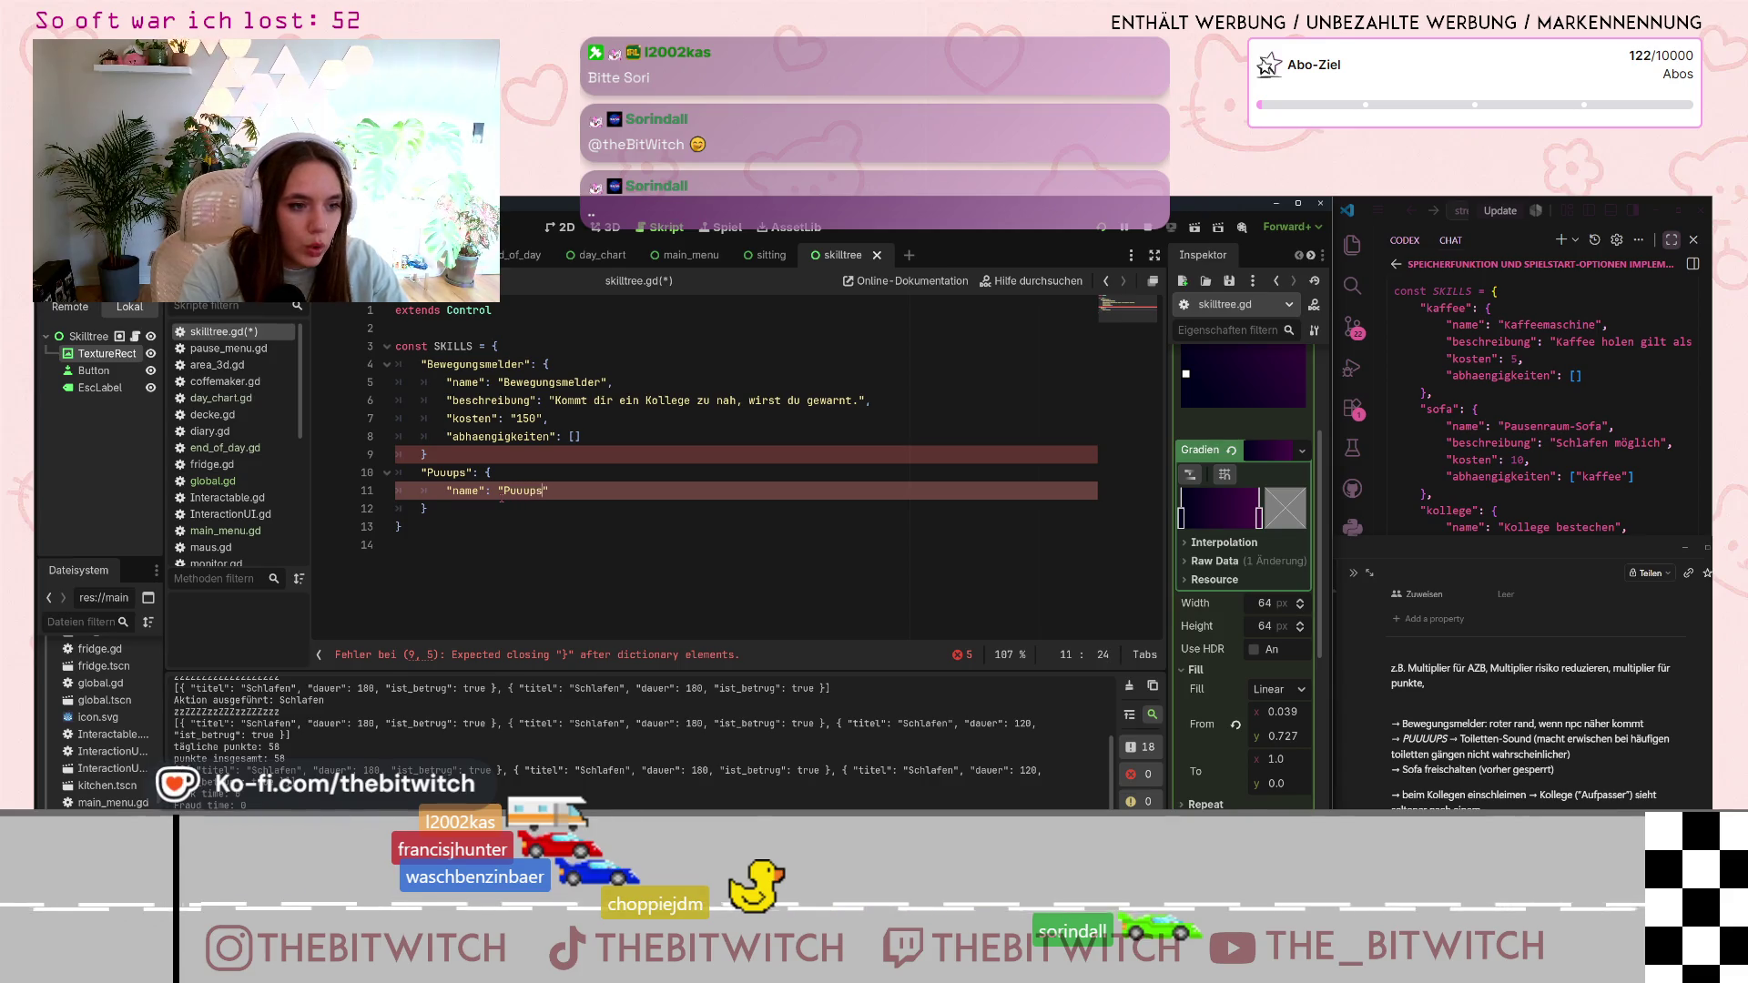
type(",")
- Write the Puuups beschreibung: 'Ein Soundmodul für die Toilette…' about realistic, risk-free frequent toilet trips
key("Return")
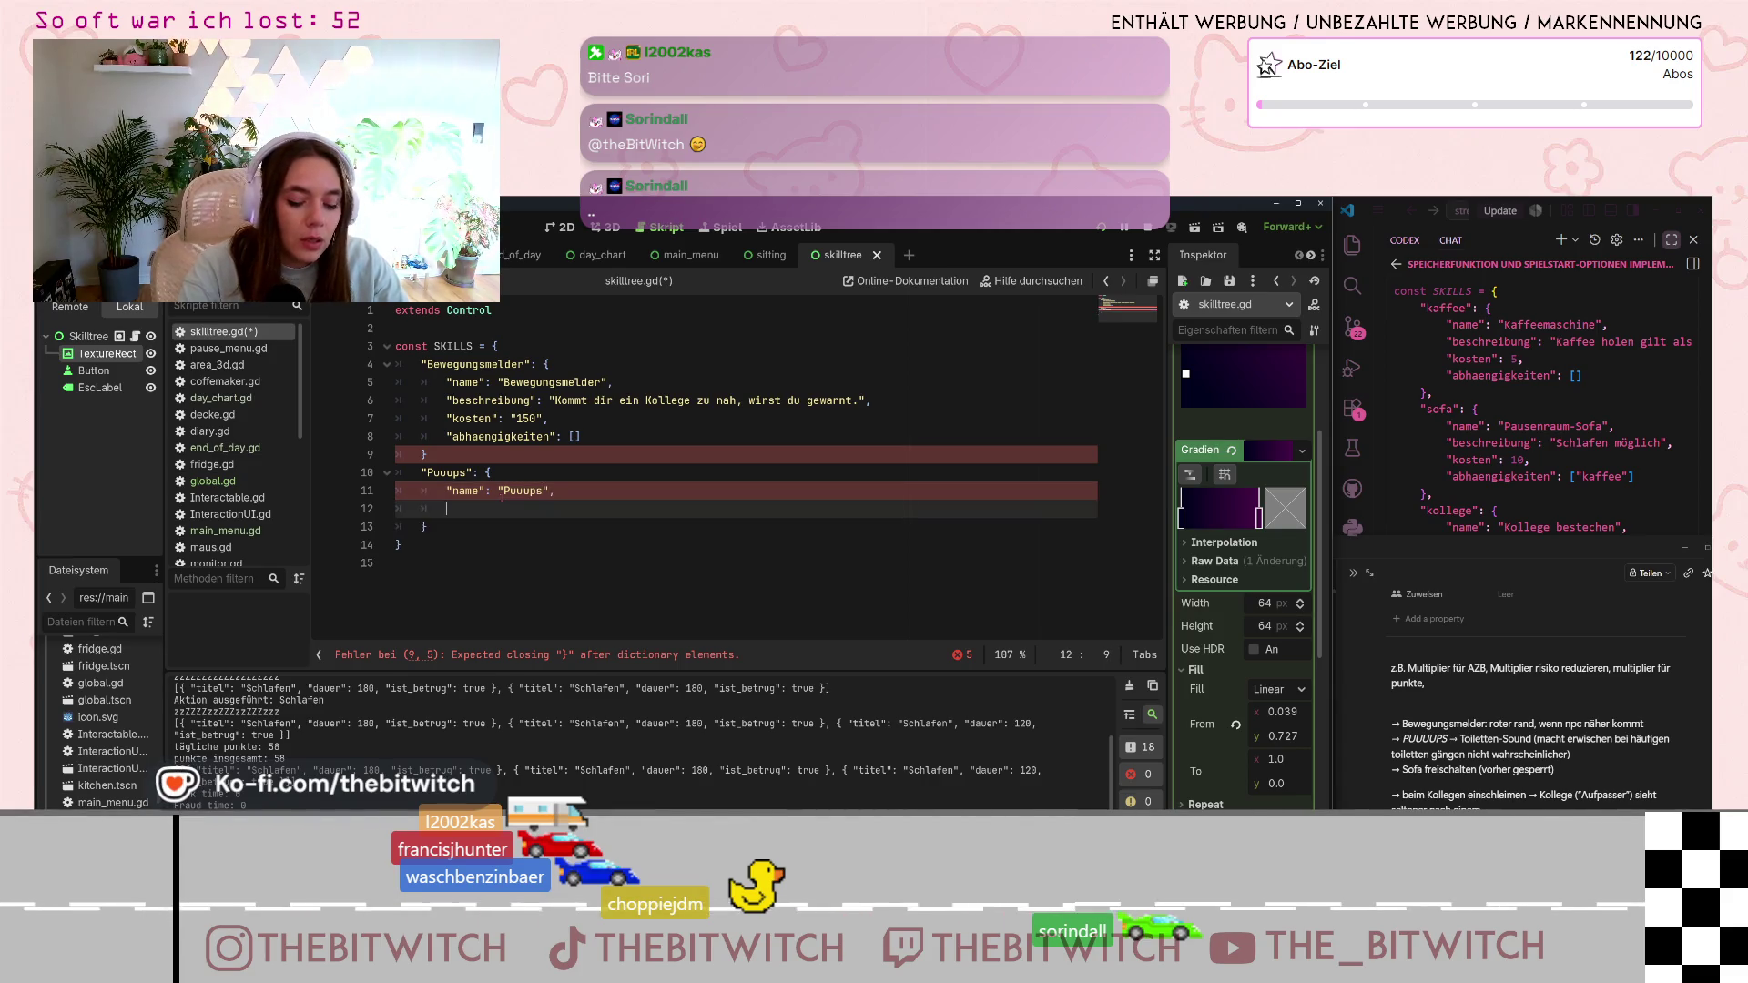
type("\"")
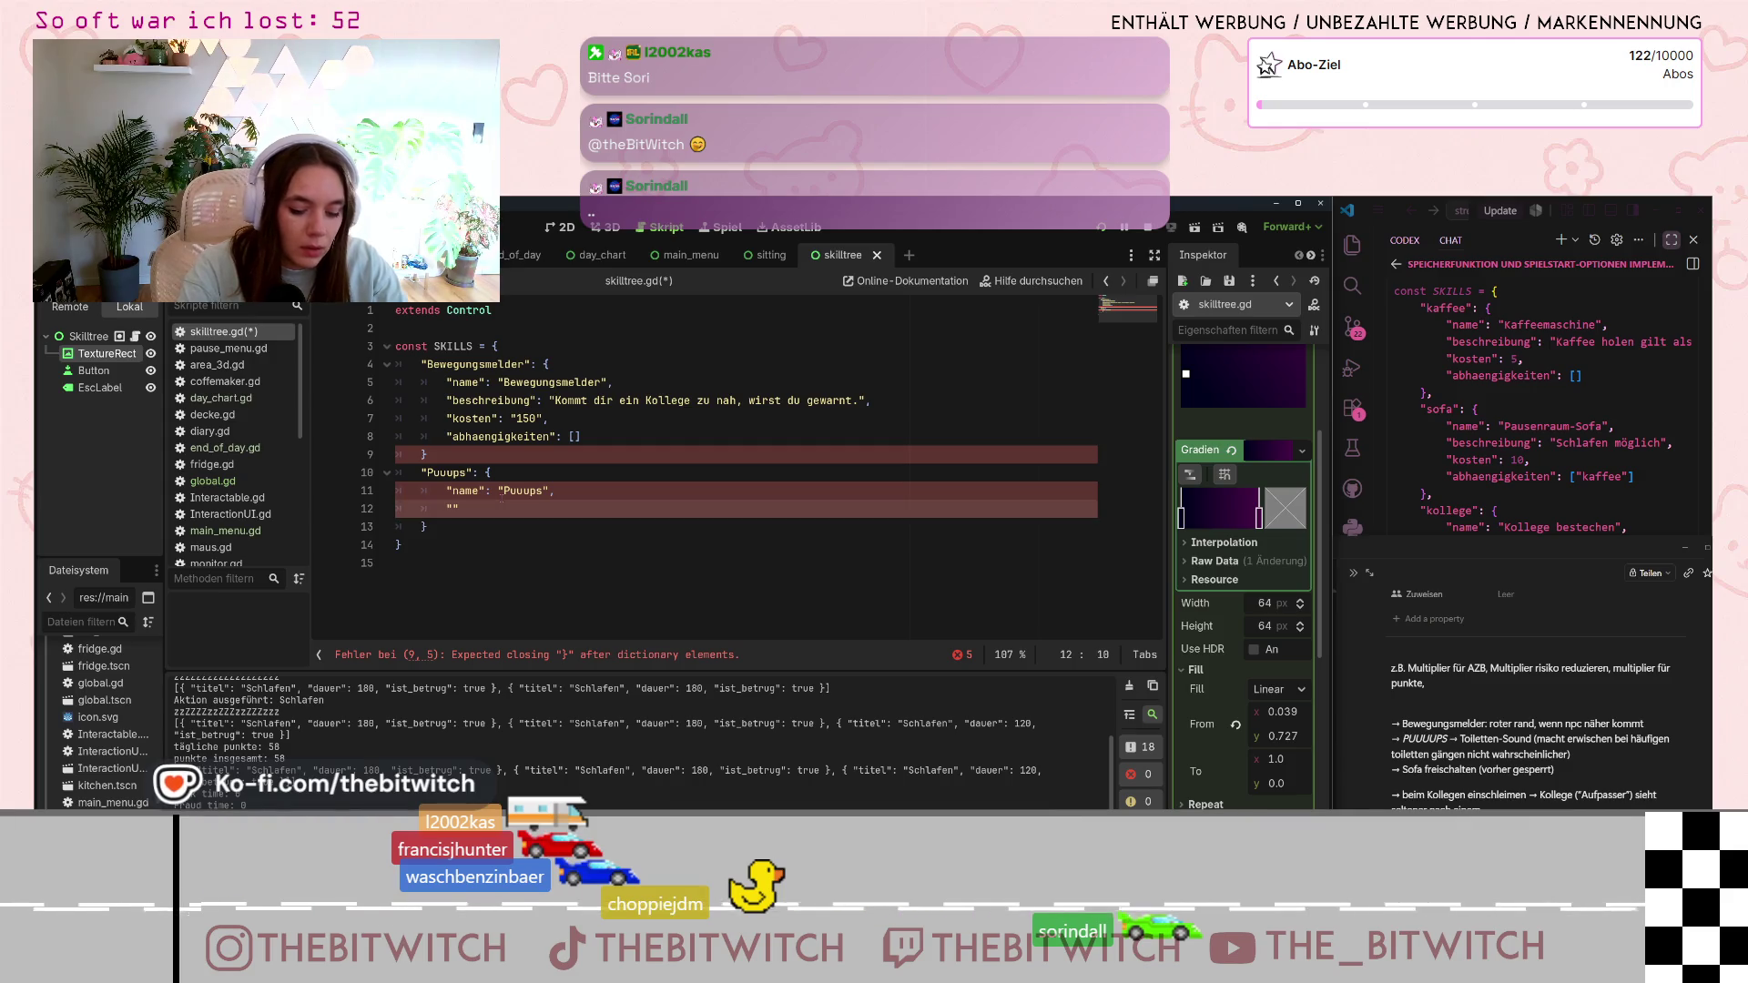
type("beschreib")
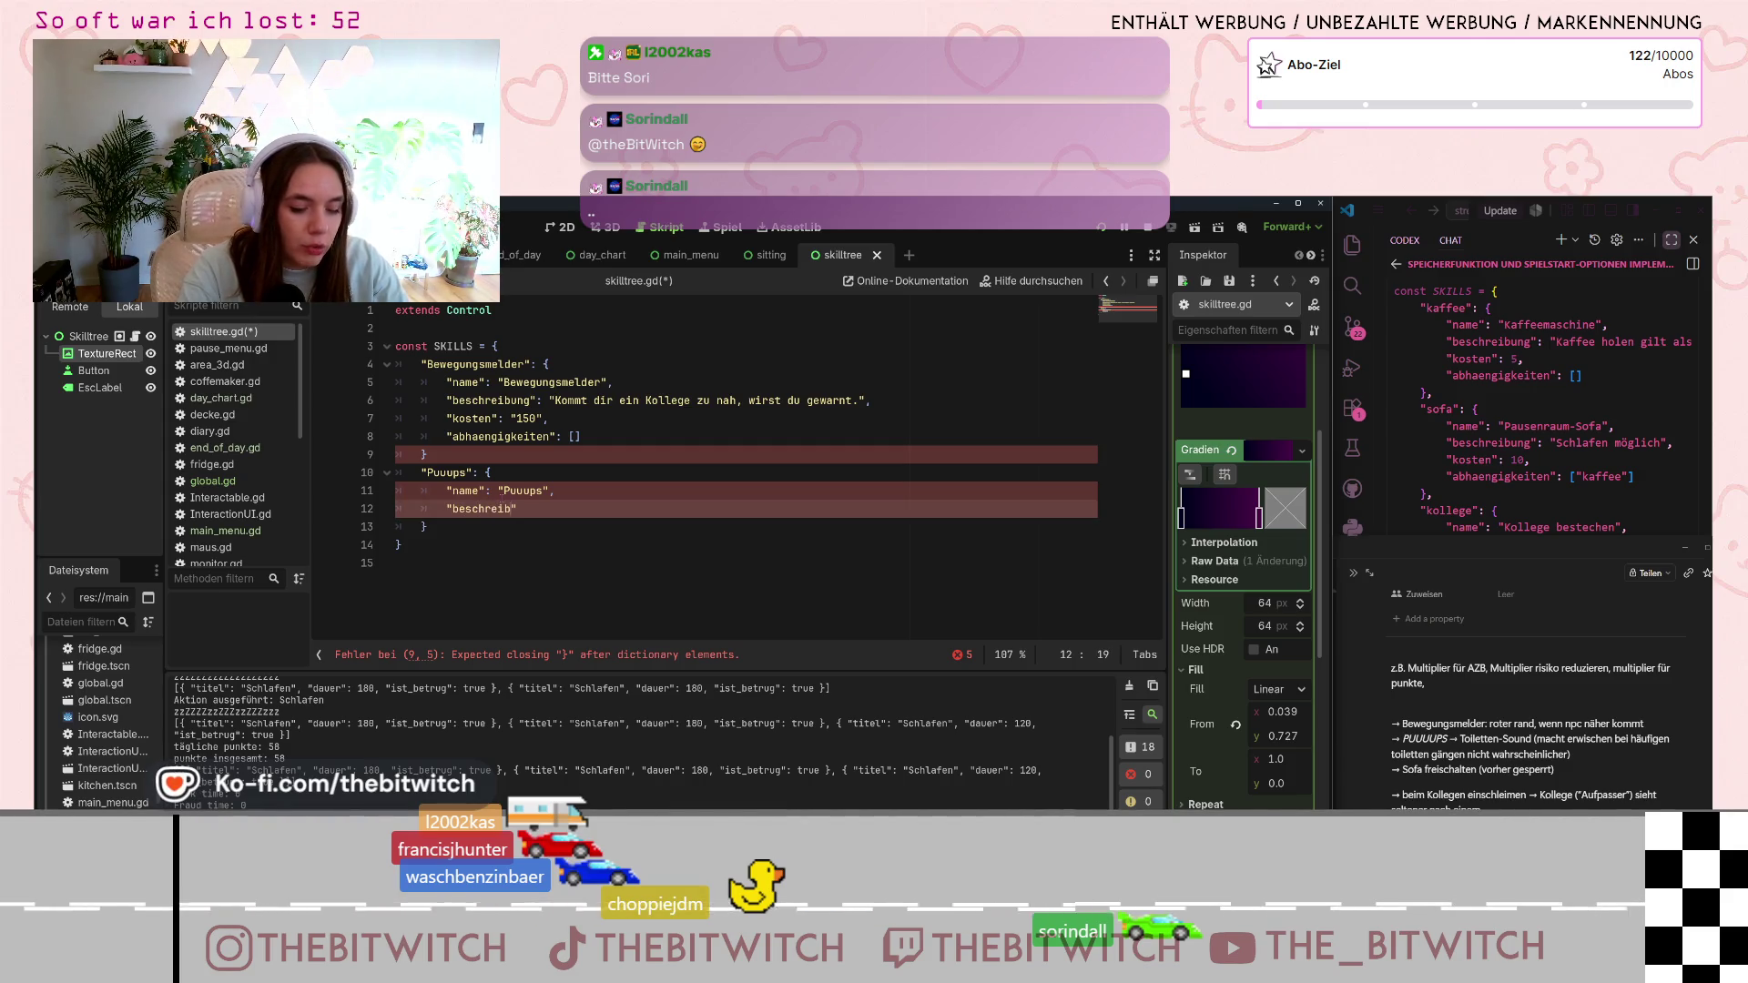
type("ung\"")
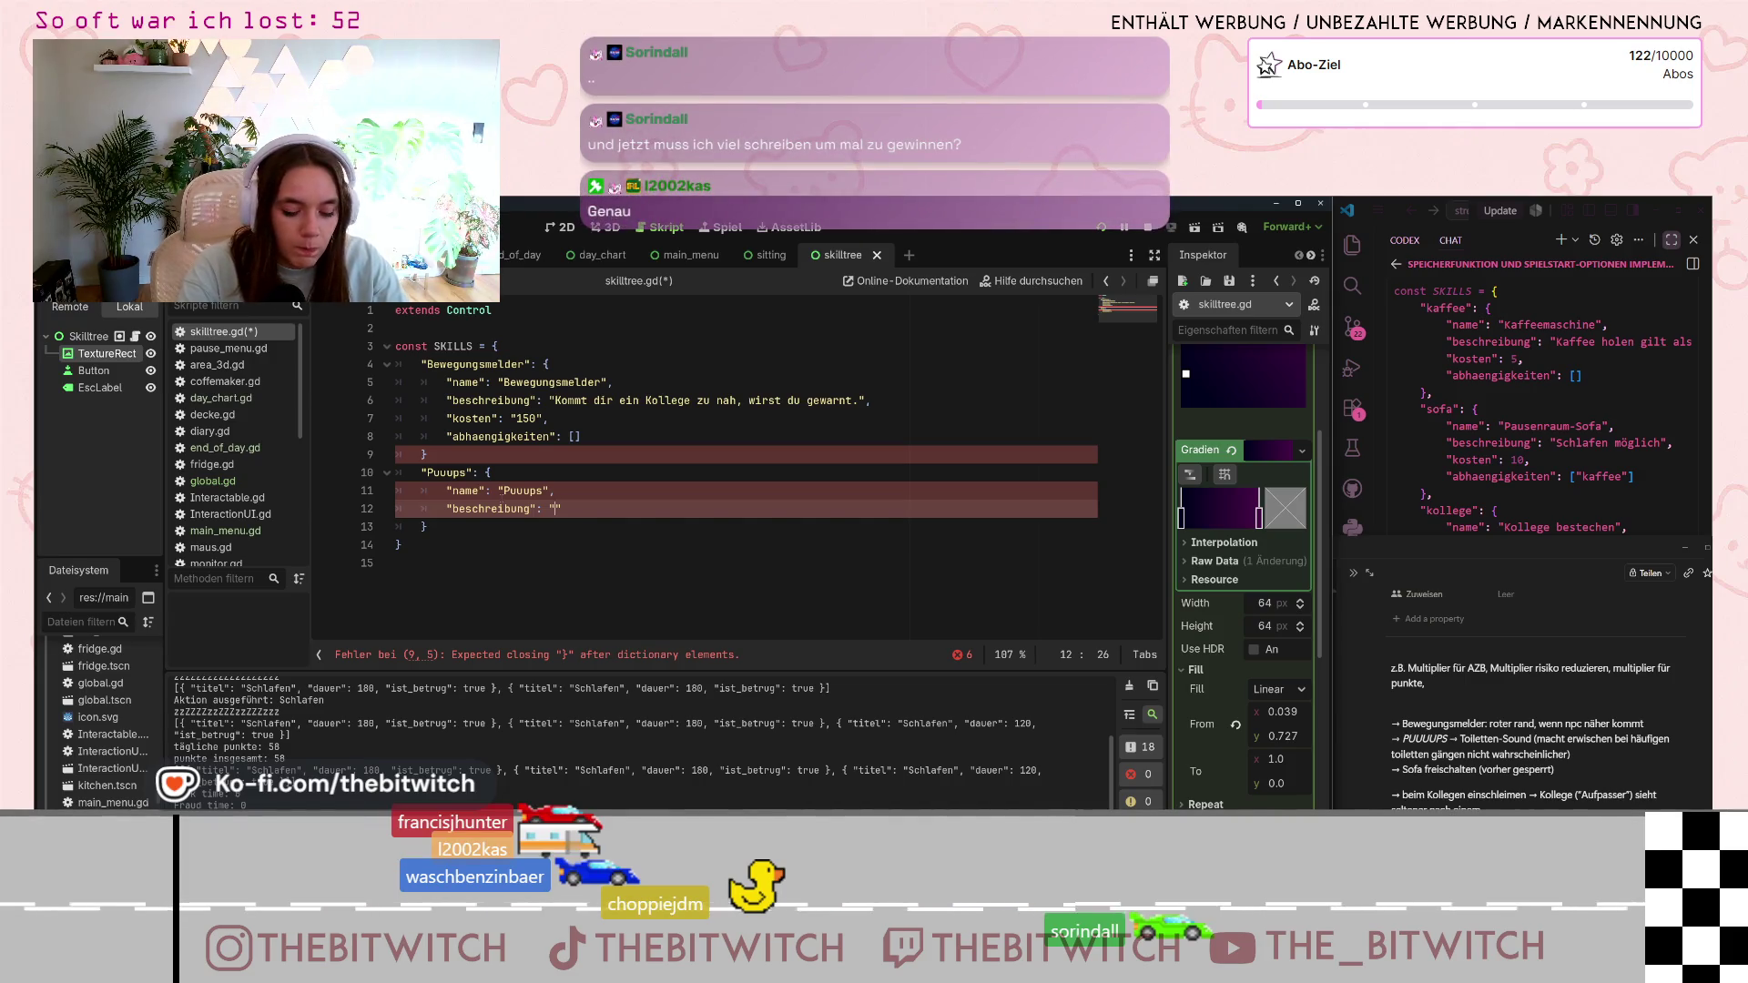
type("Ein Soundm")
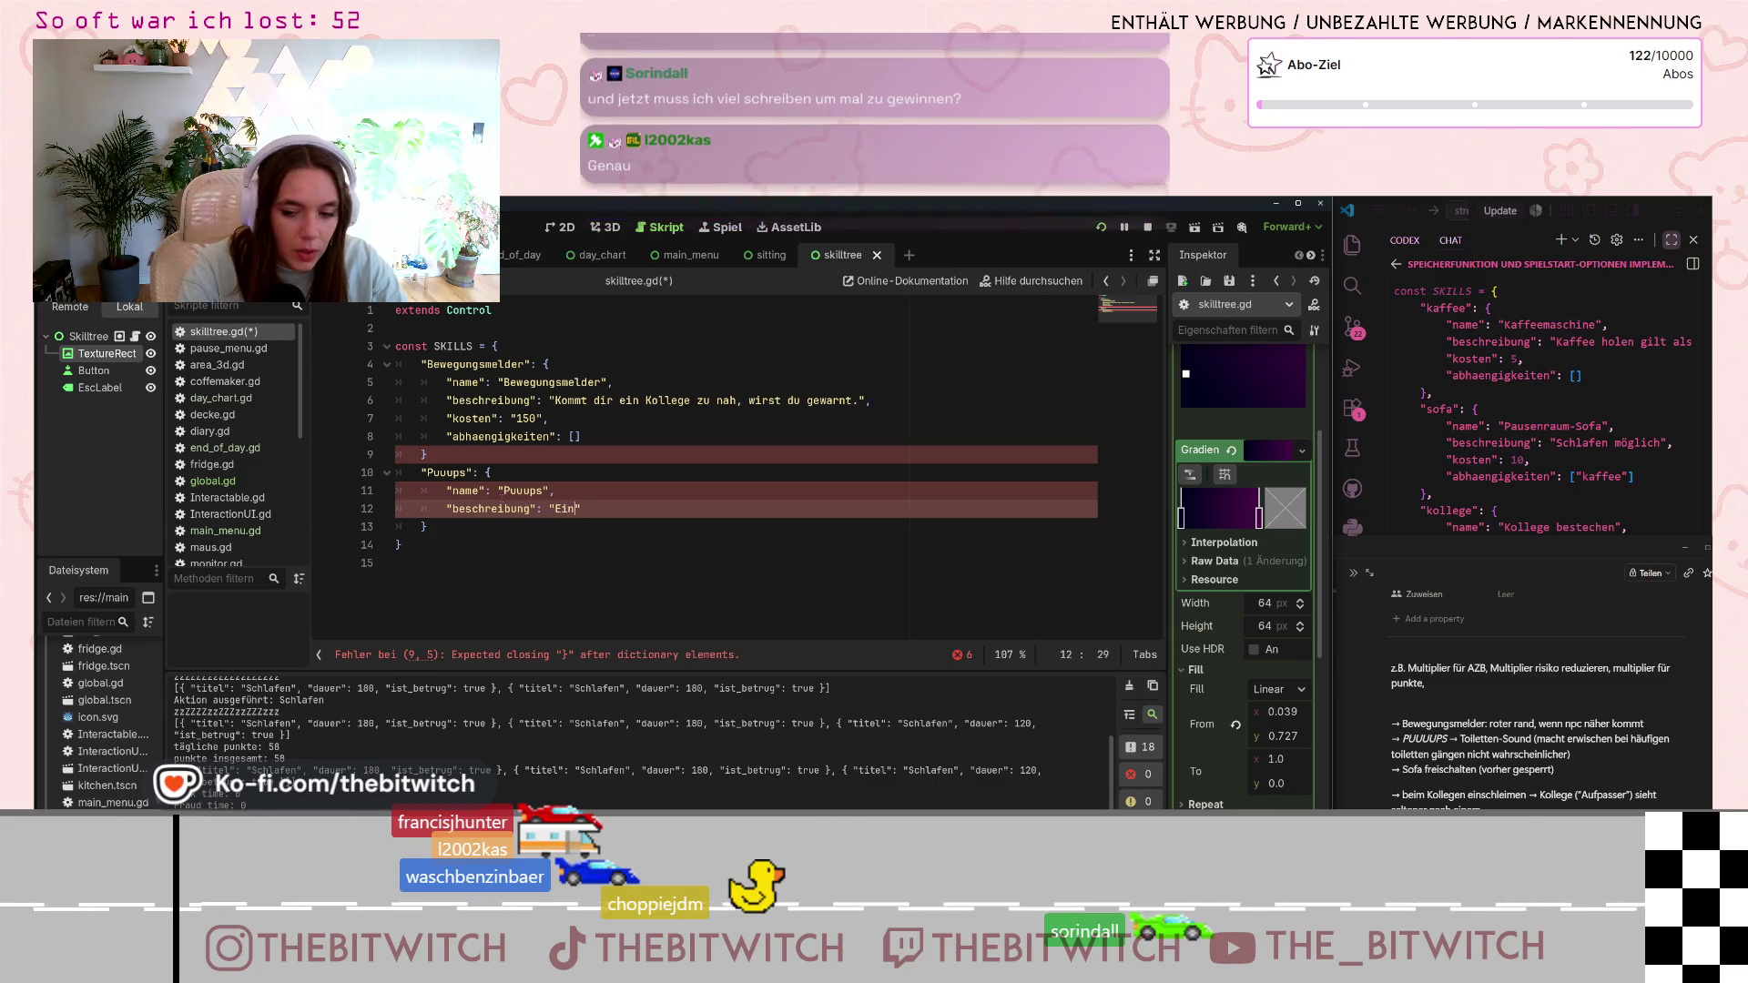
type("odu")
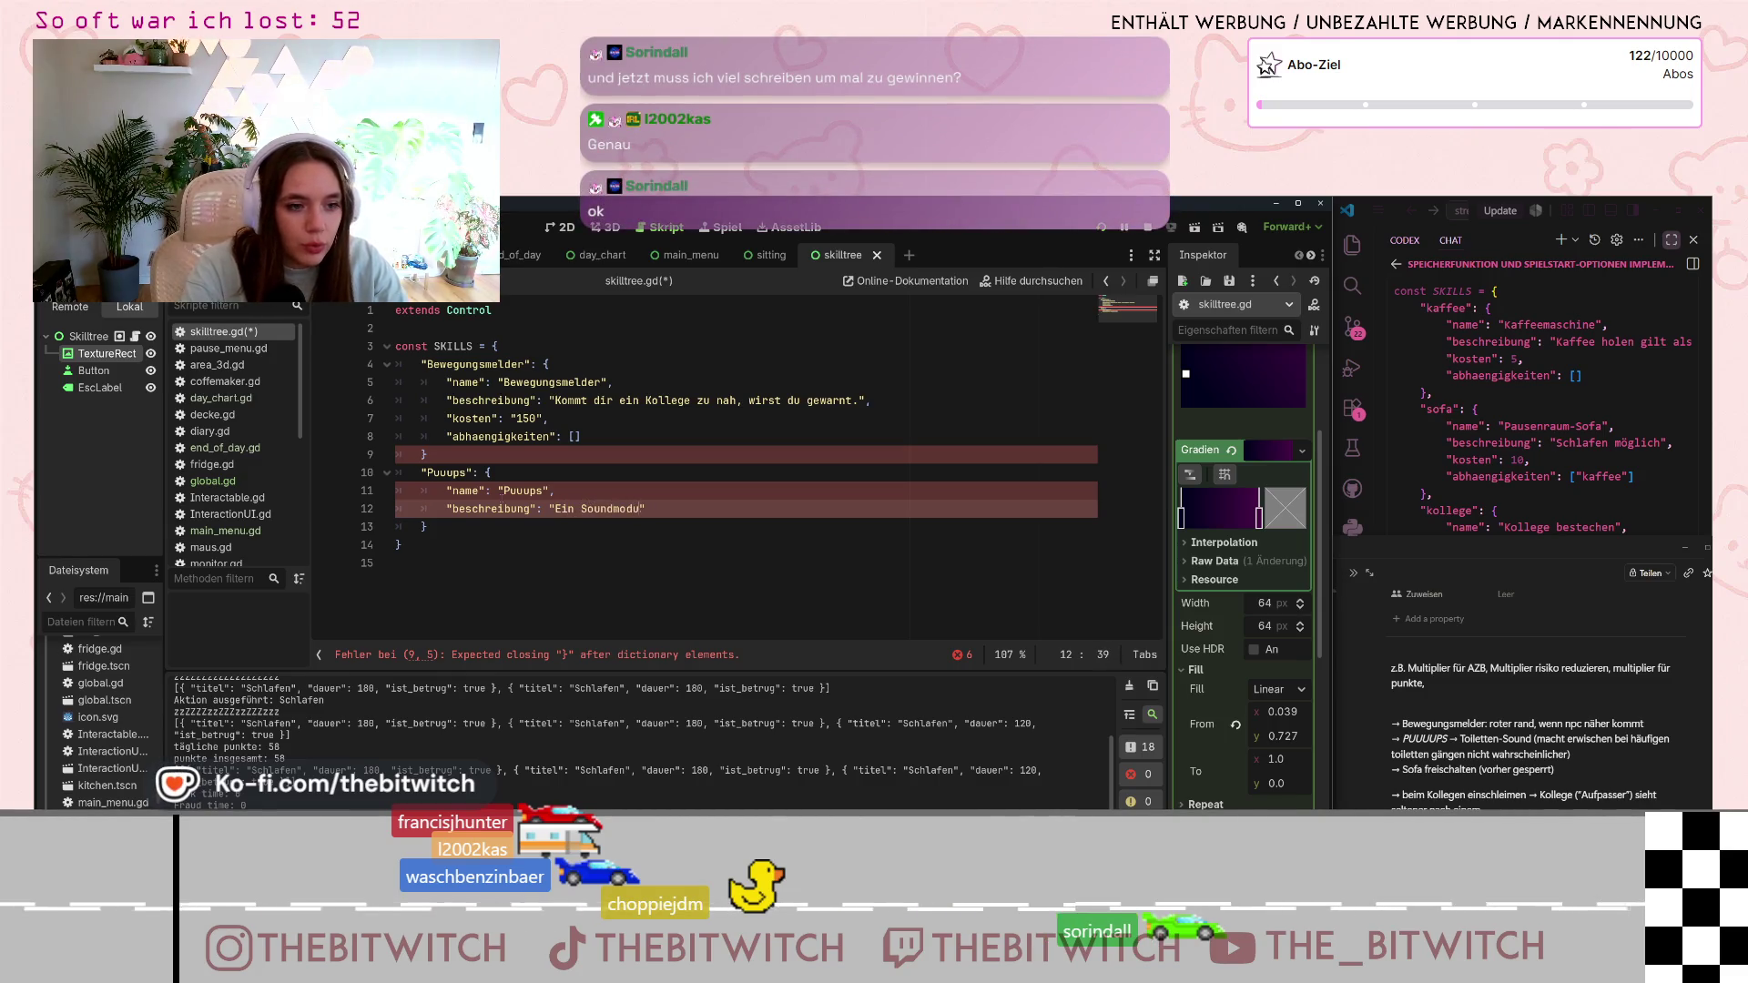
type("l für die To")
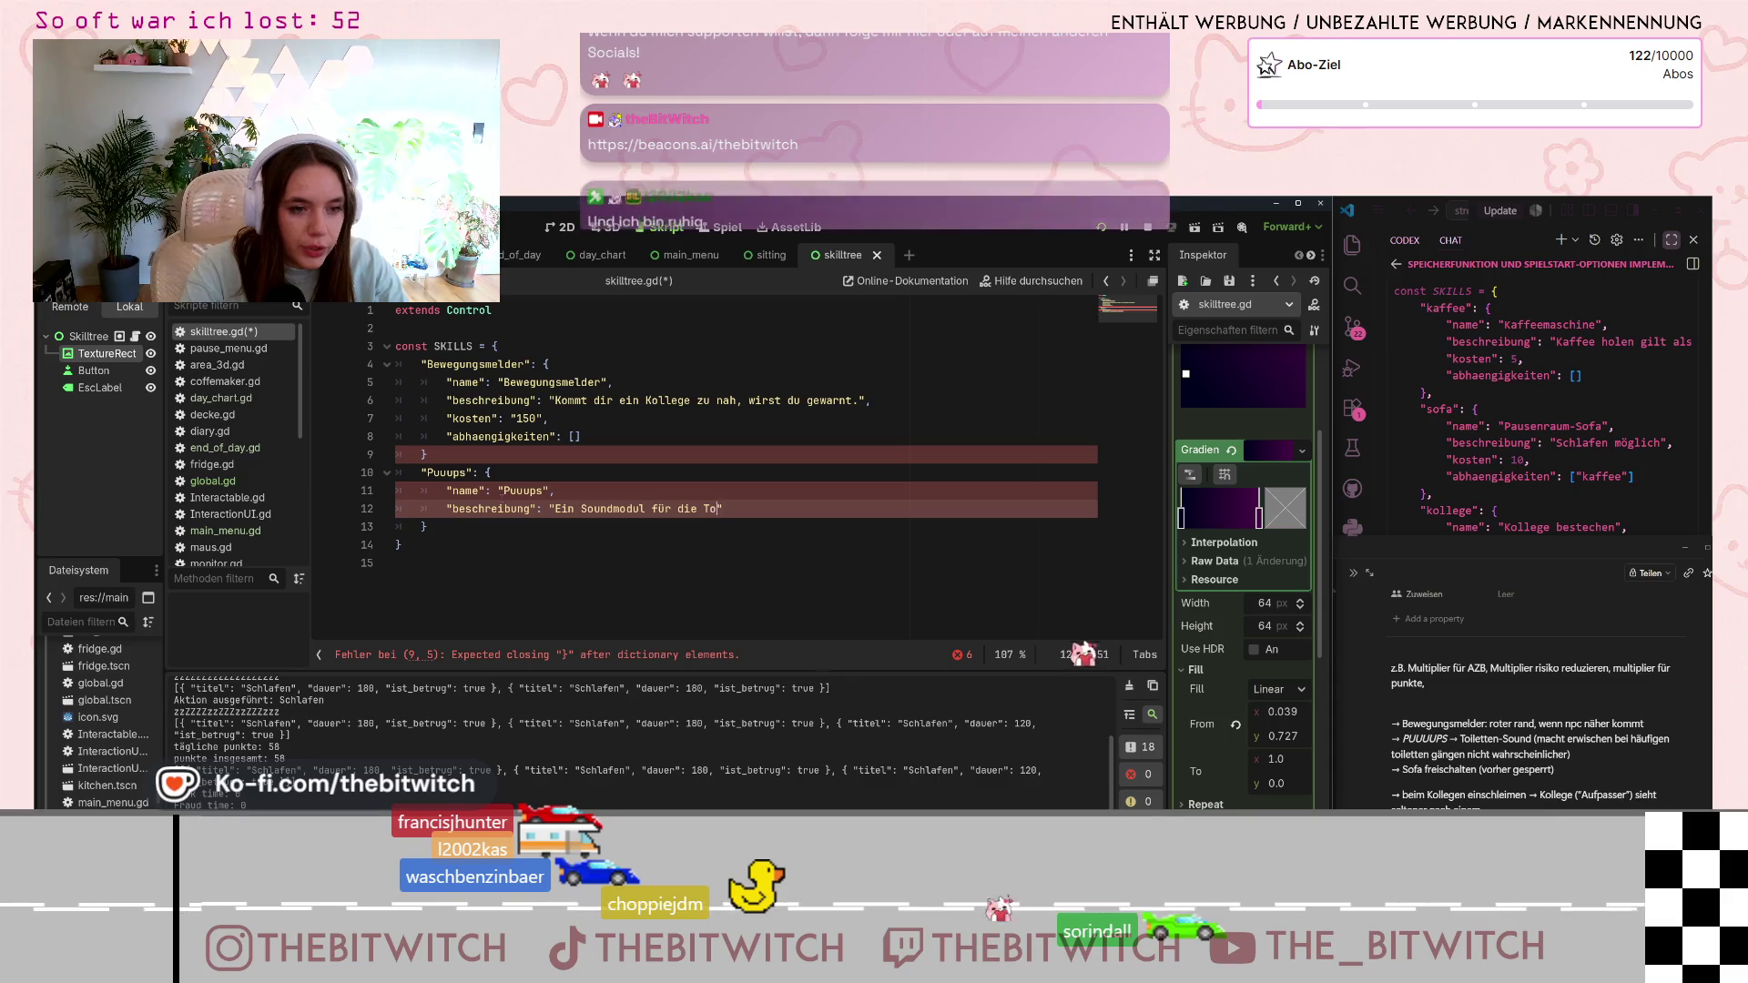
type("ilette")
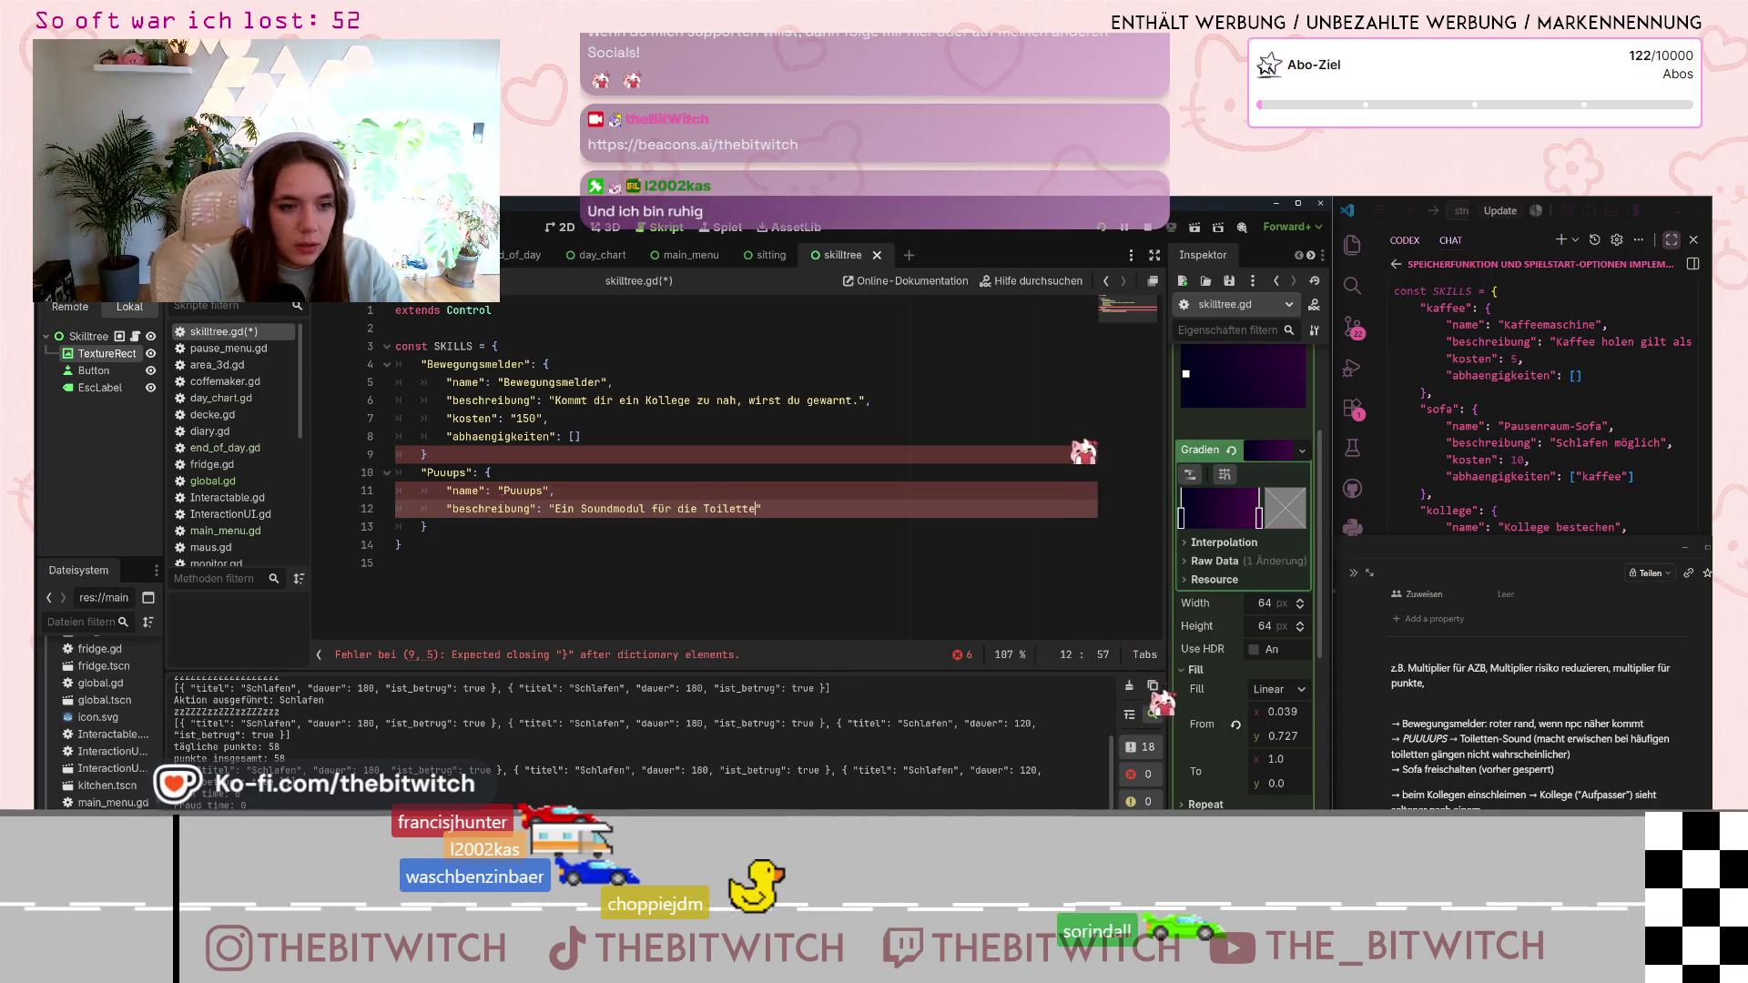
type(". So wirkt ")
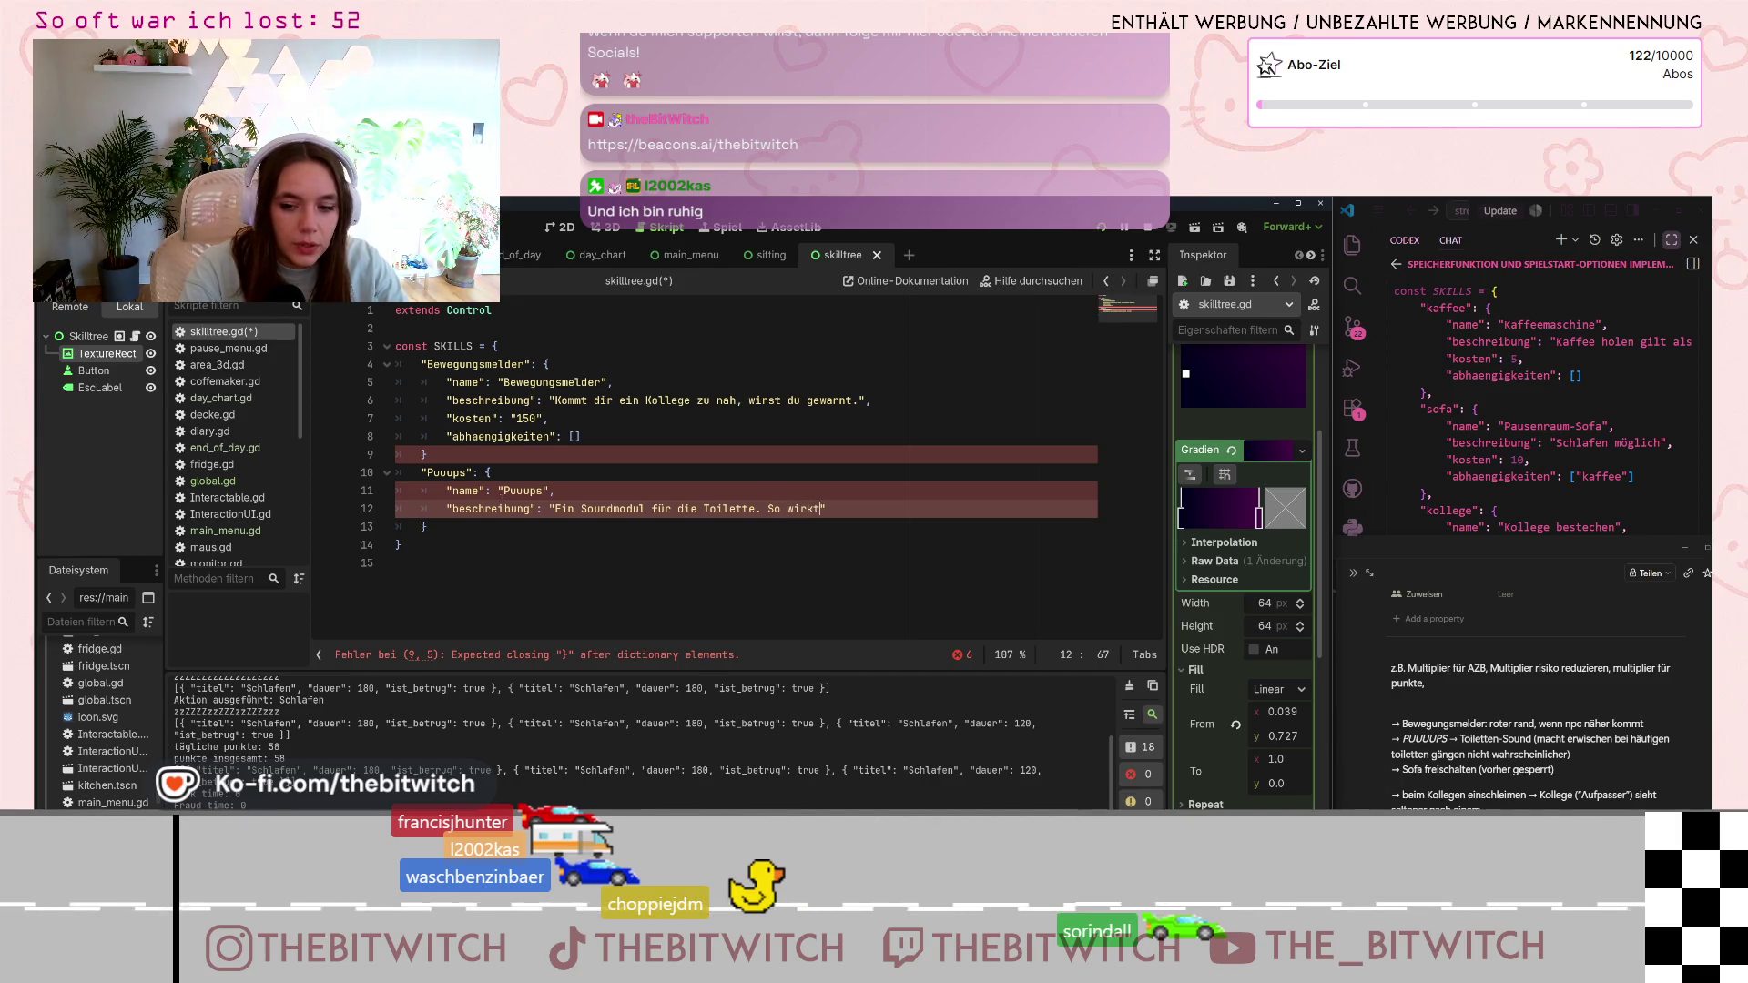
type("es relaistischer-.")
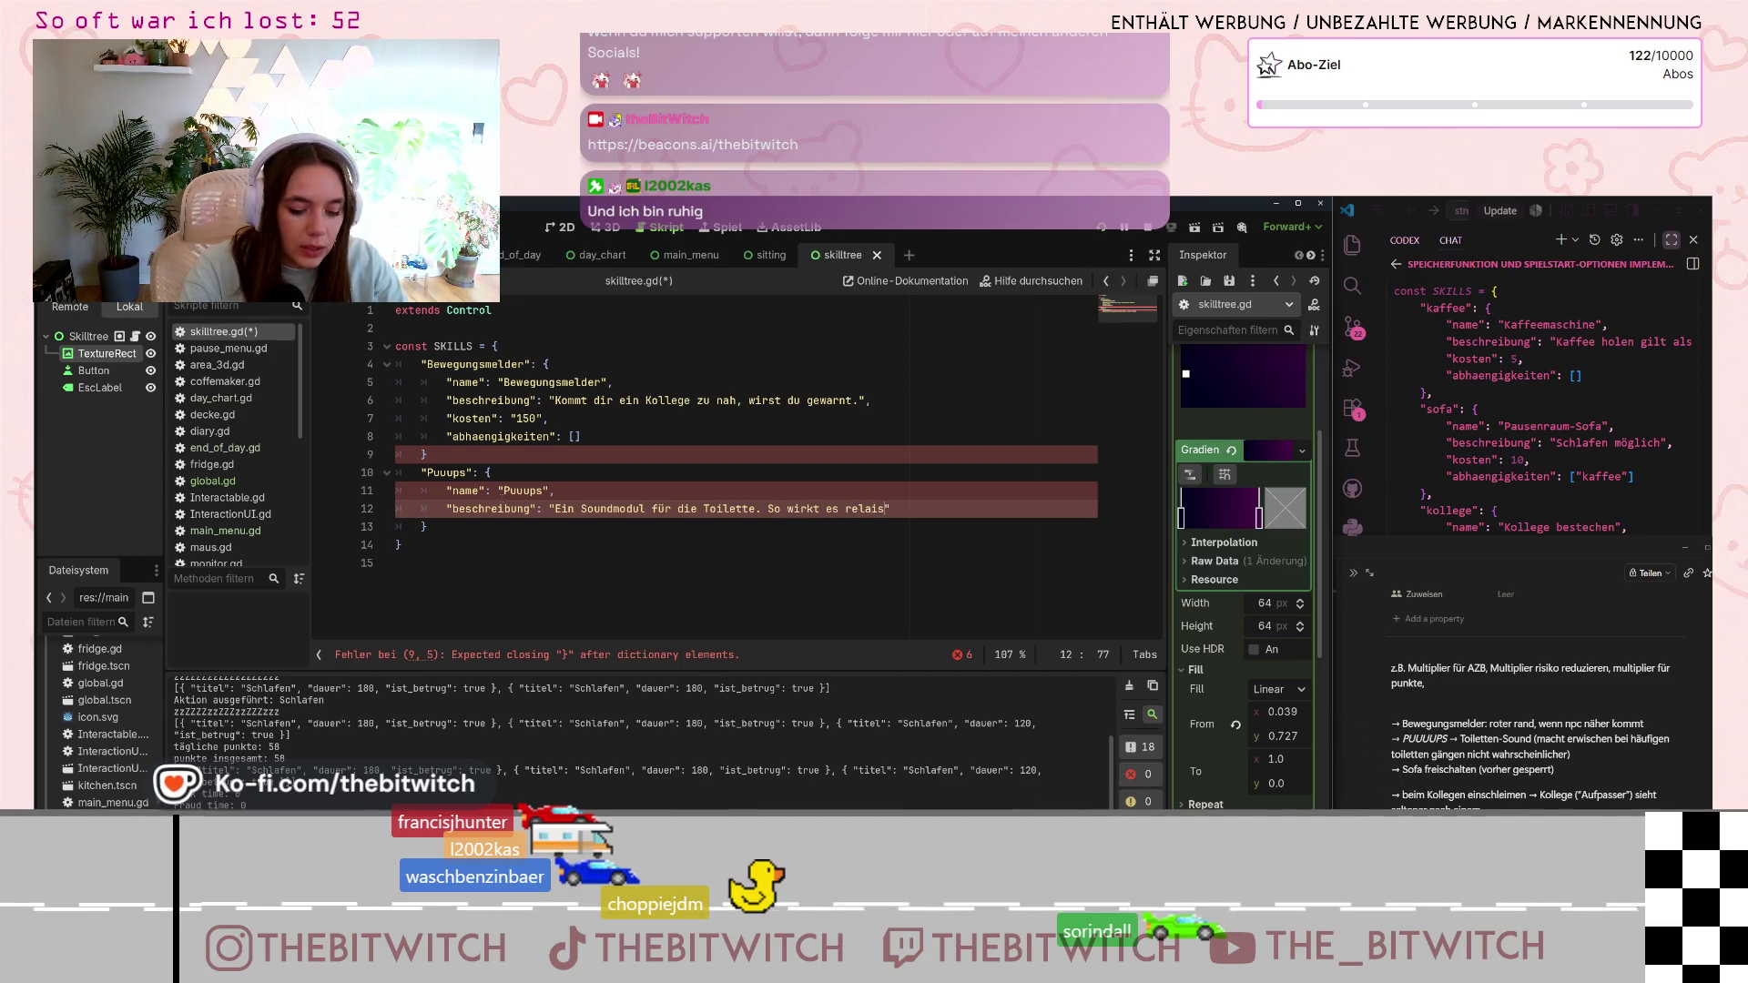
key("BackSpace")
key("BackSpace")
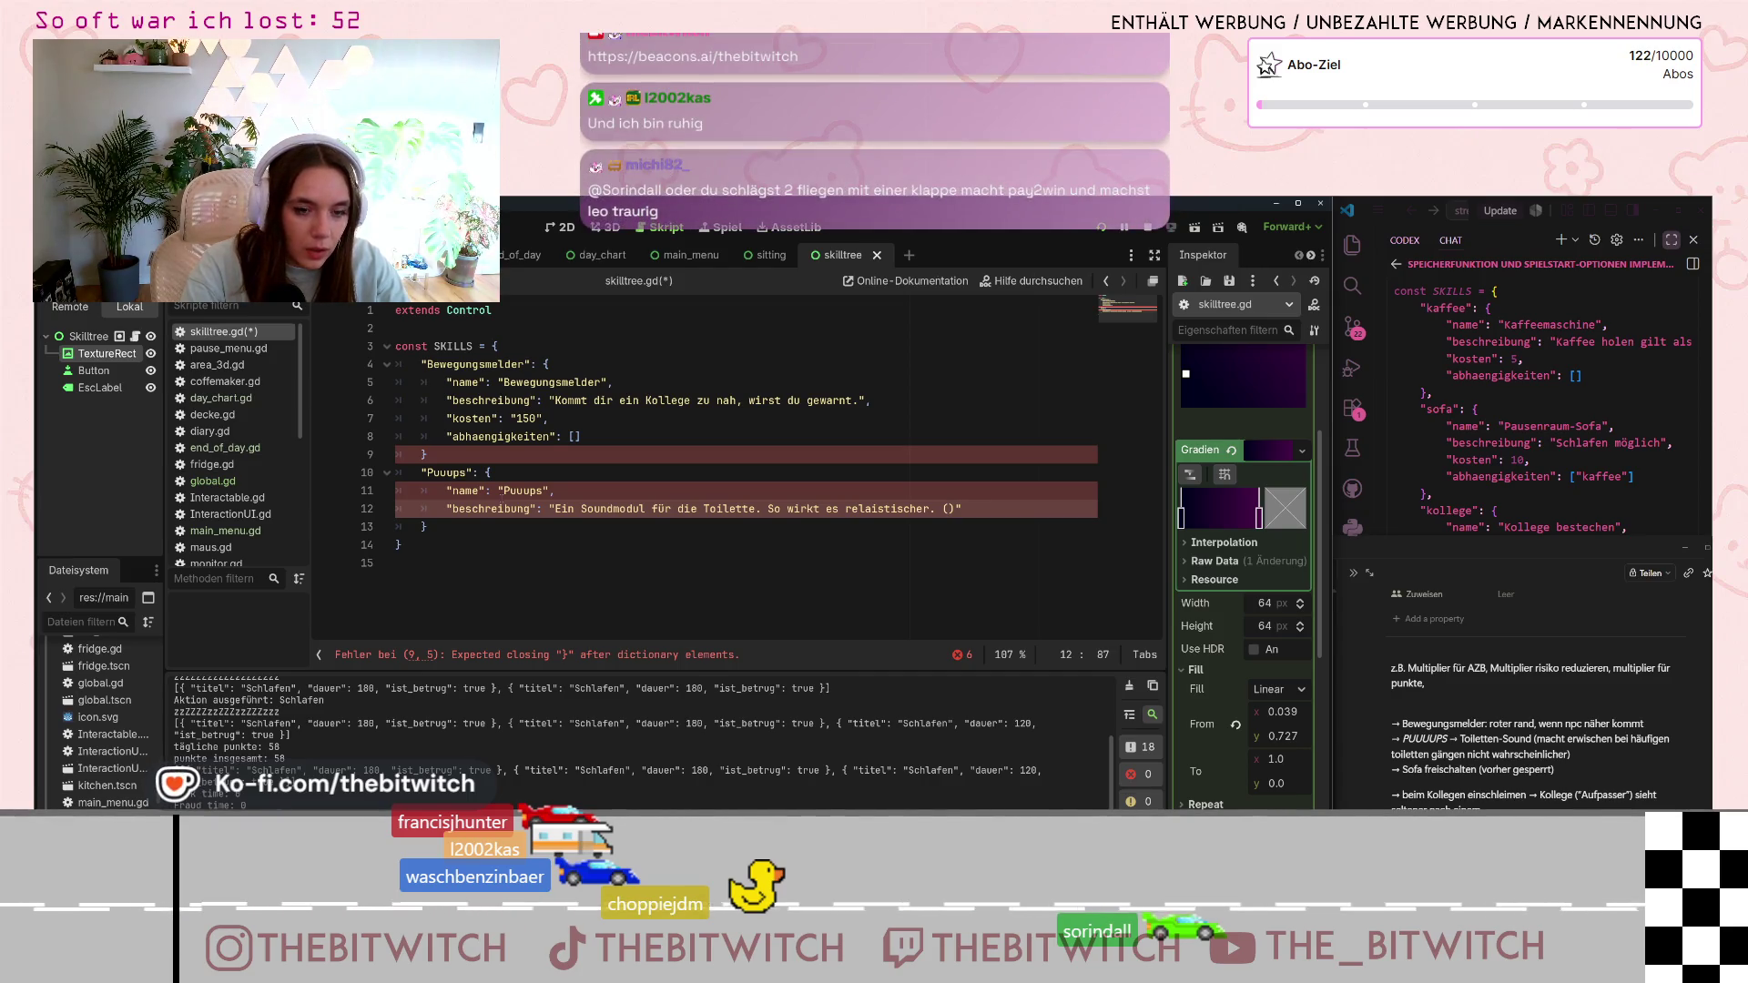
type("Häu")
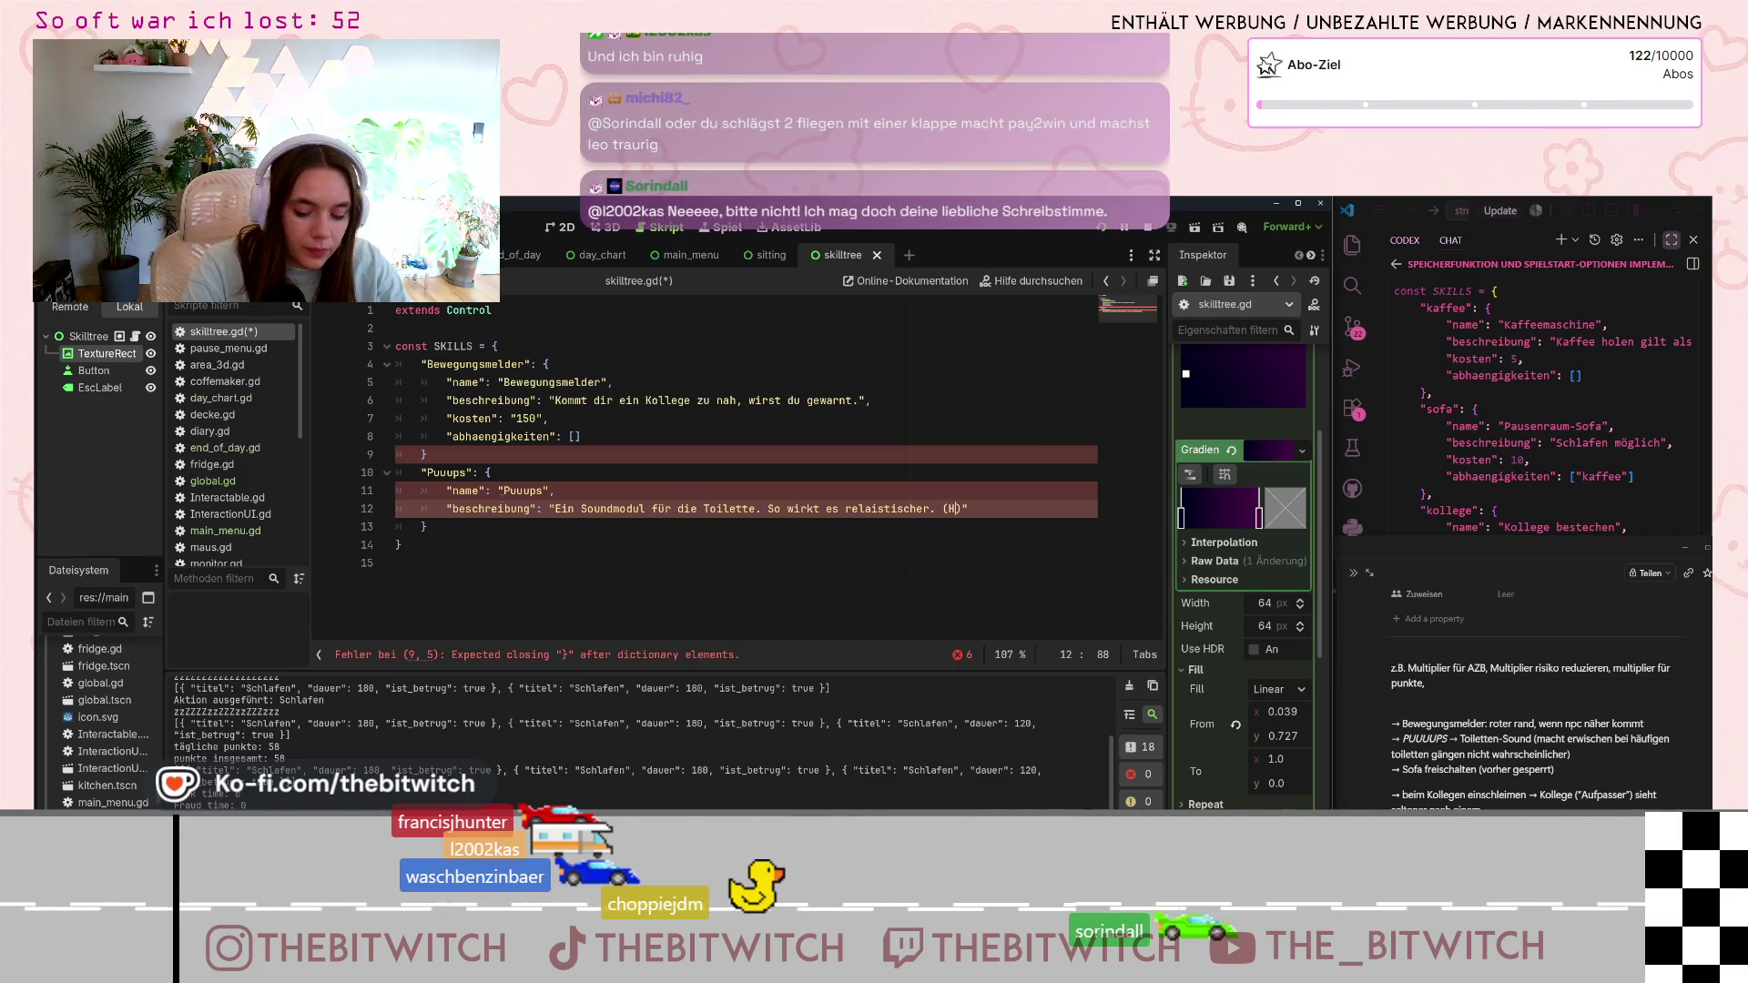
type("fige Tpoi")
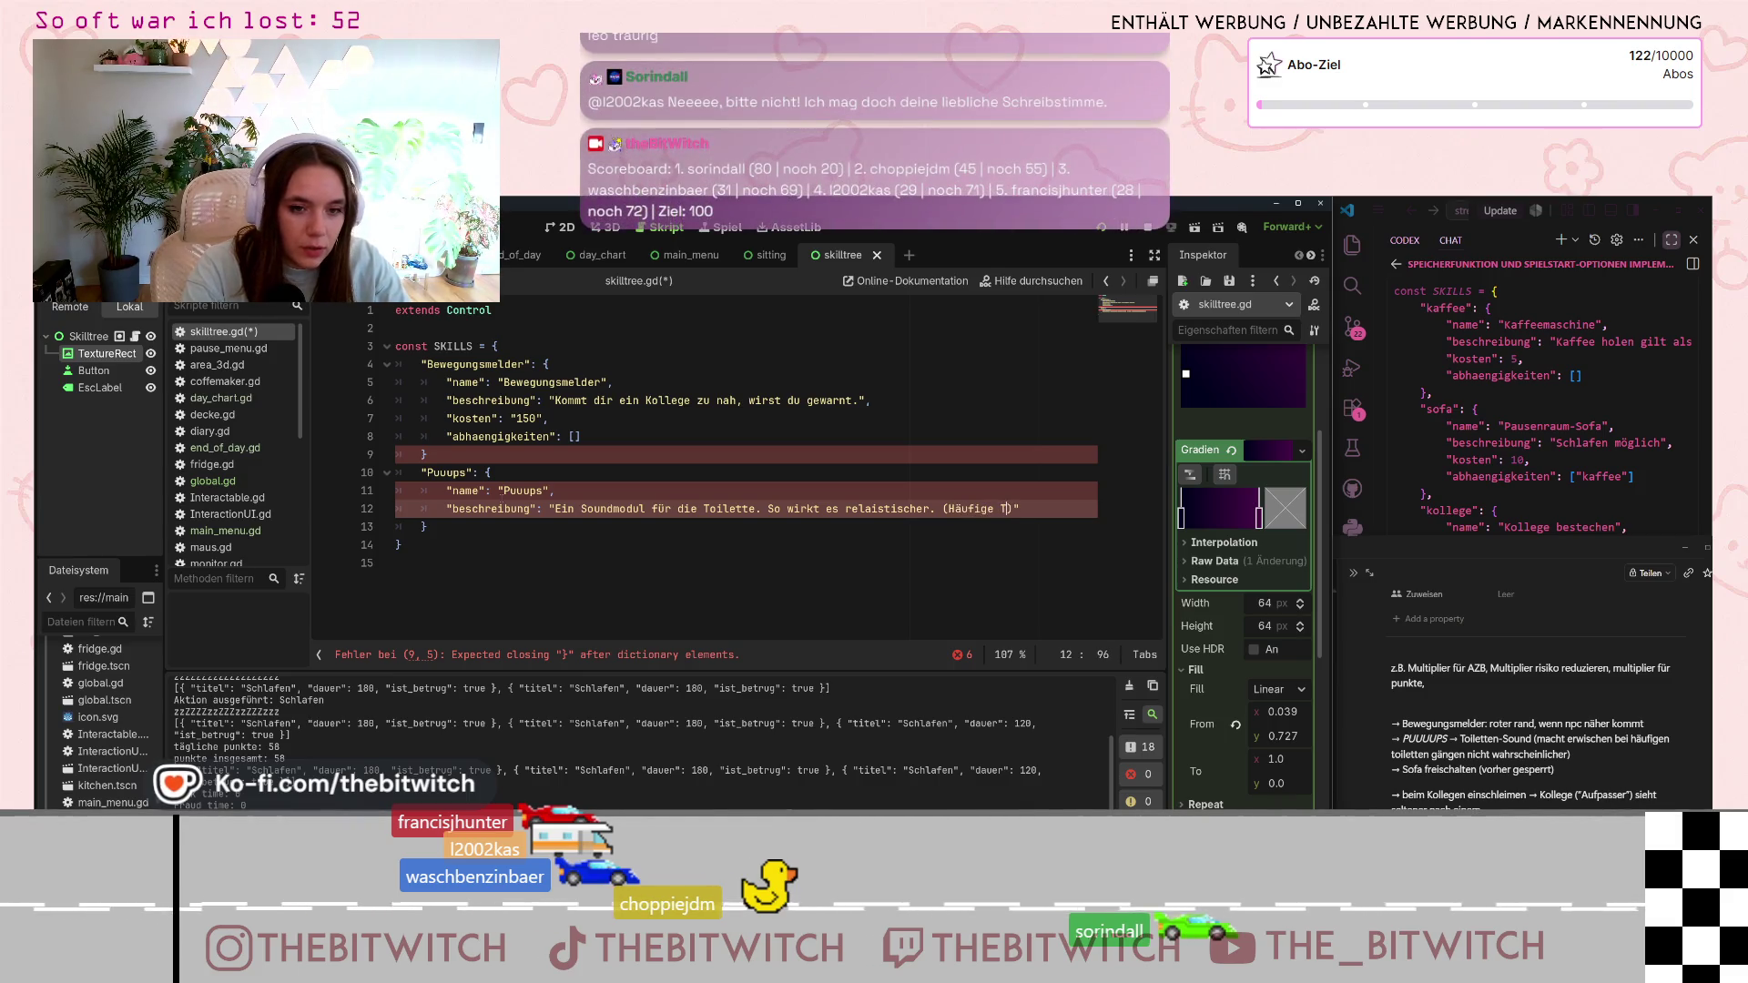
key("BackSpace")
key("BackSpace")
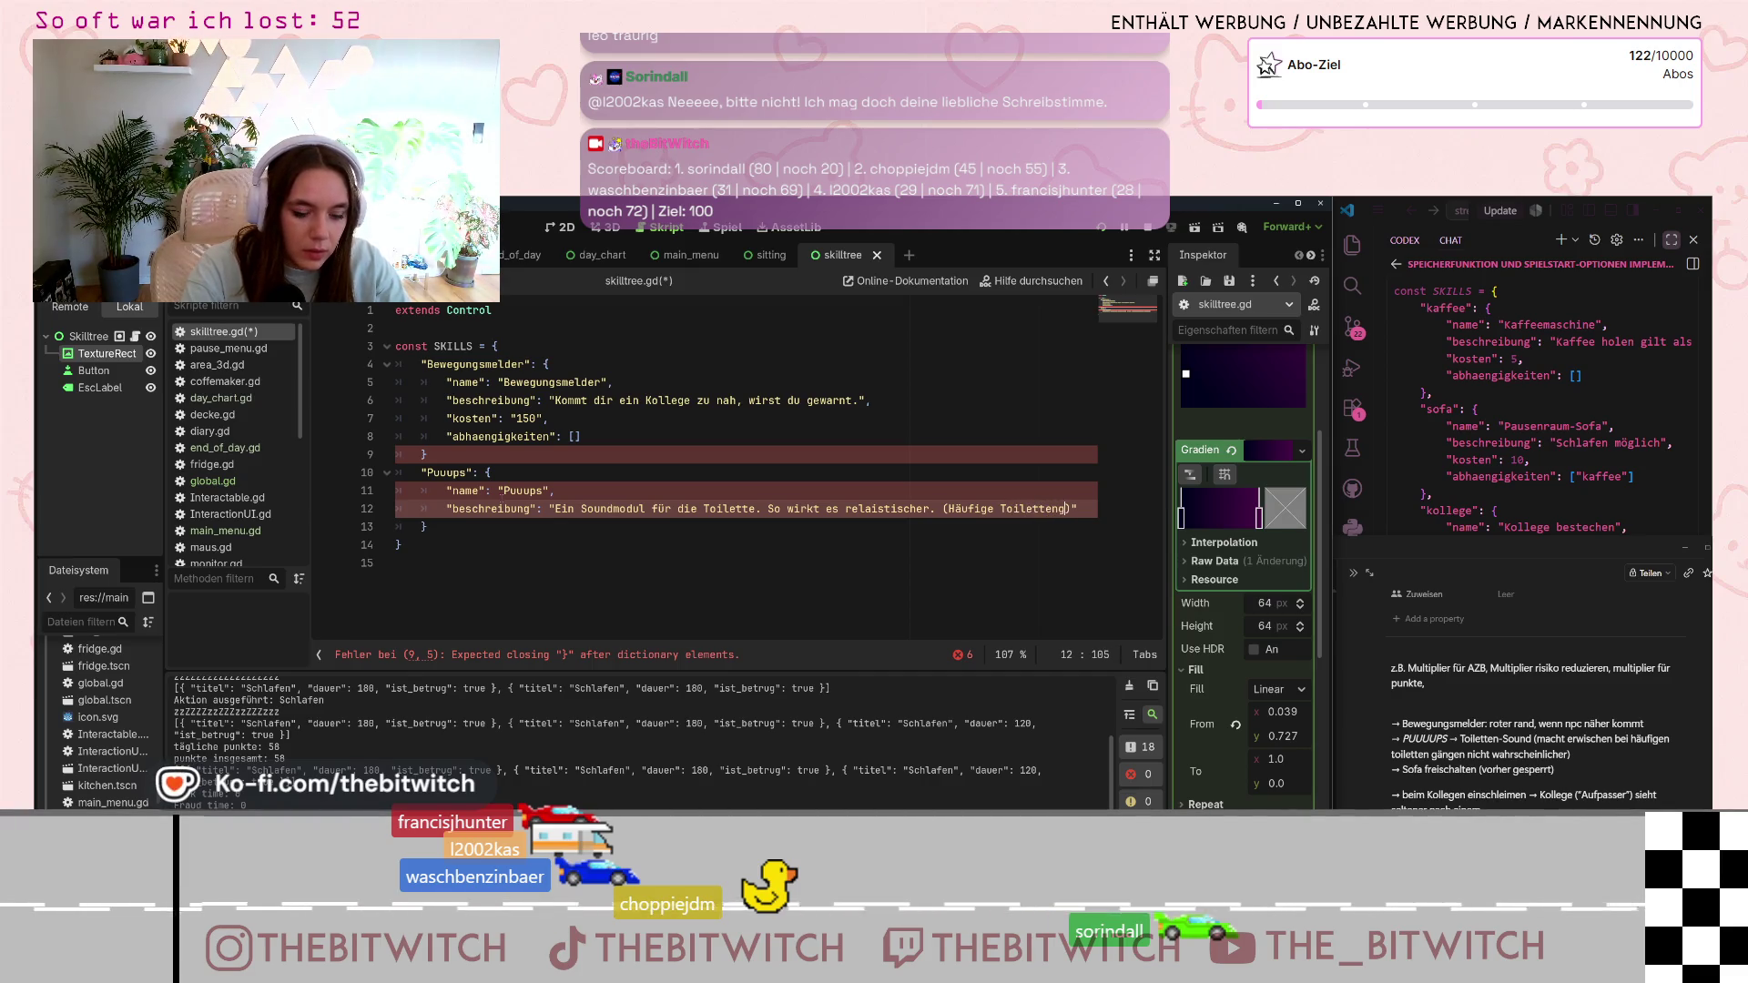
type("ge erhöhe")
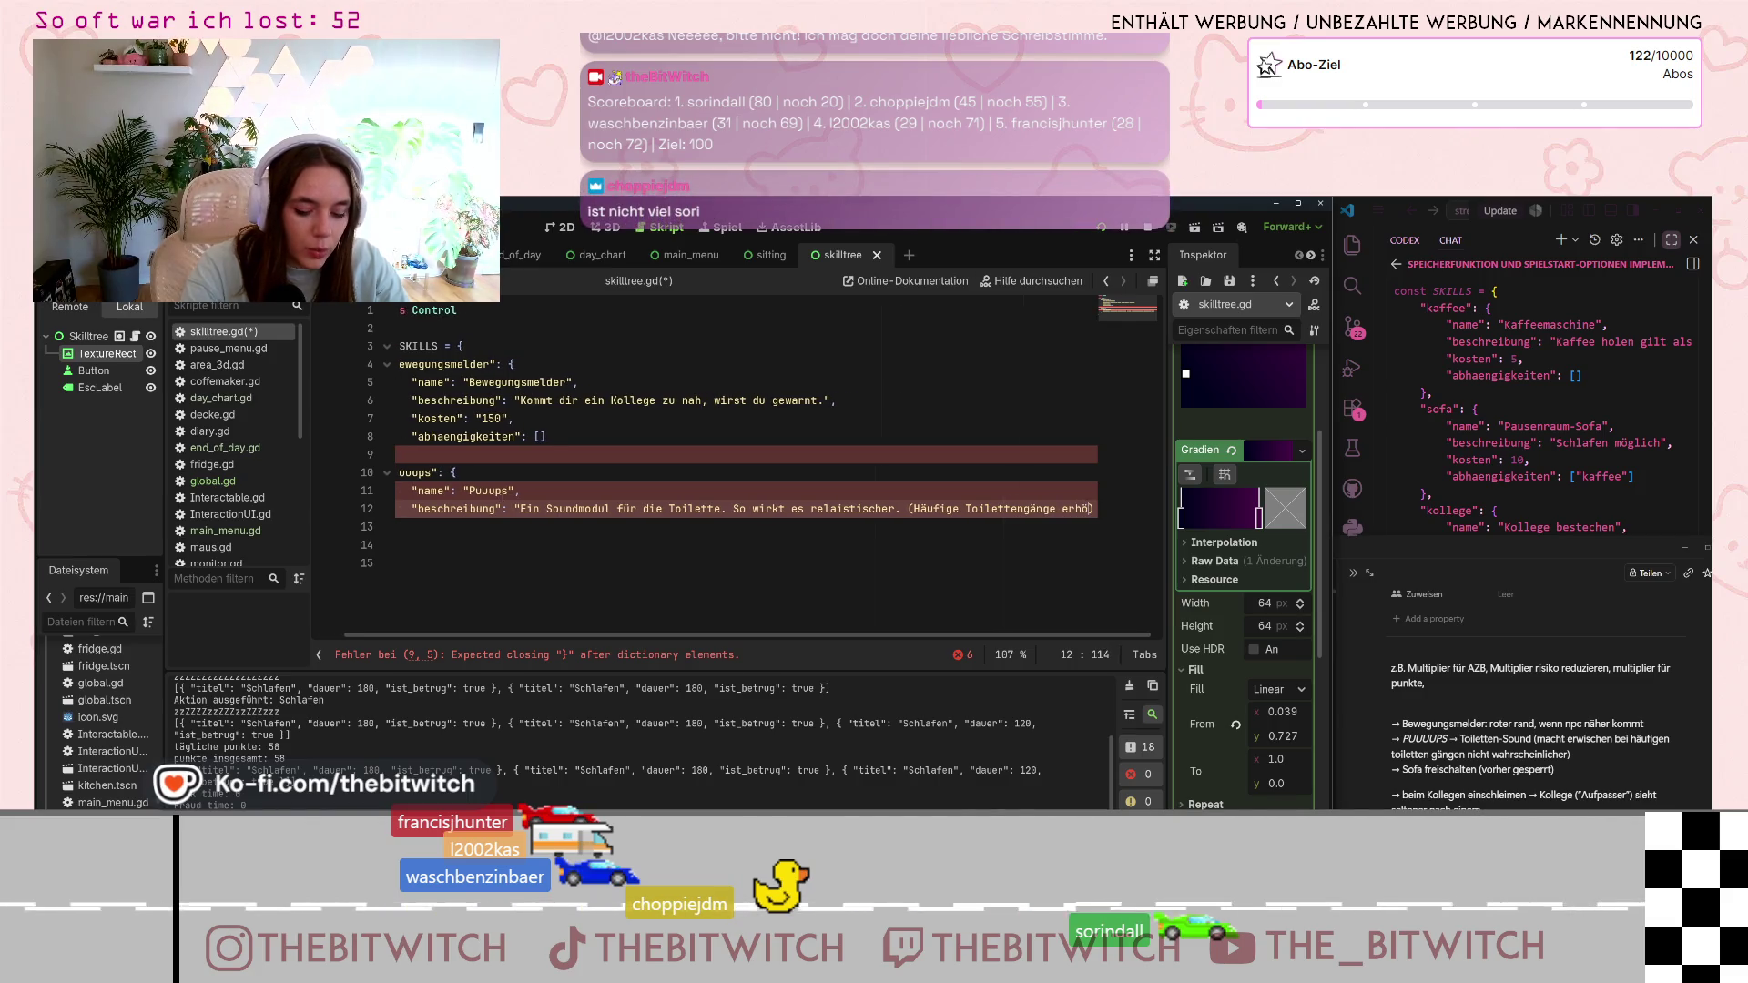
type("n nicht das Risi")
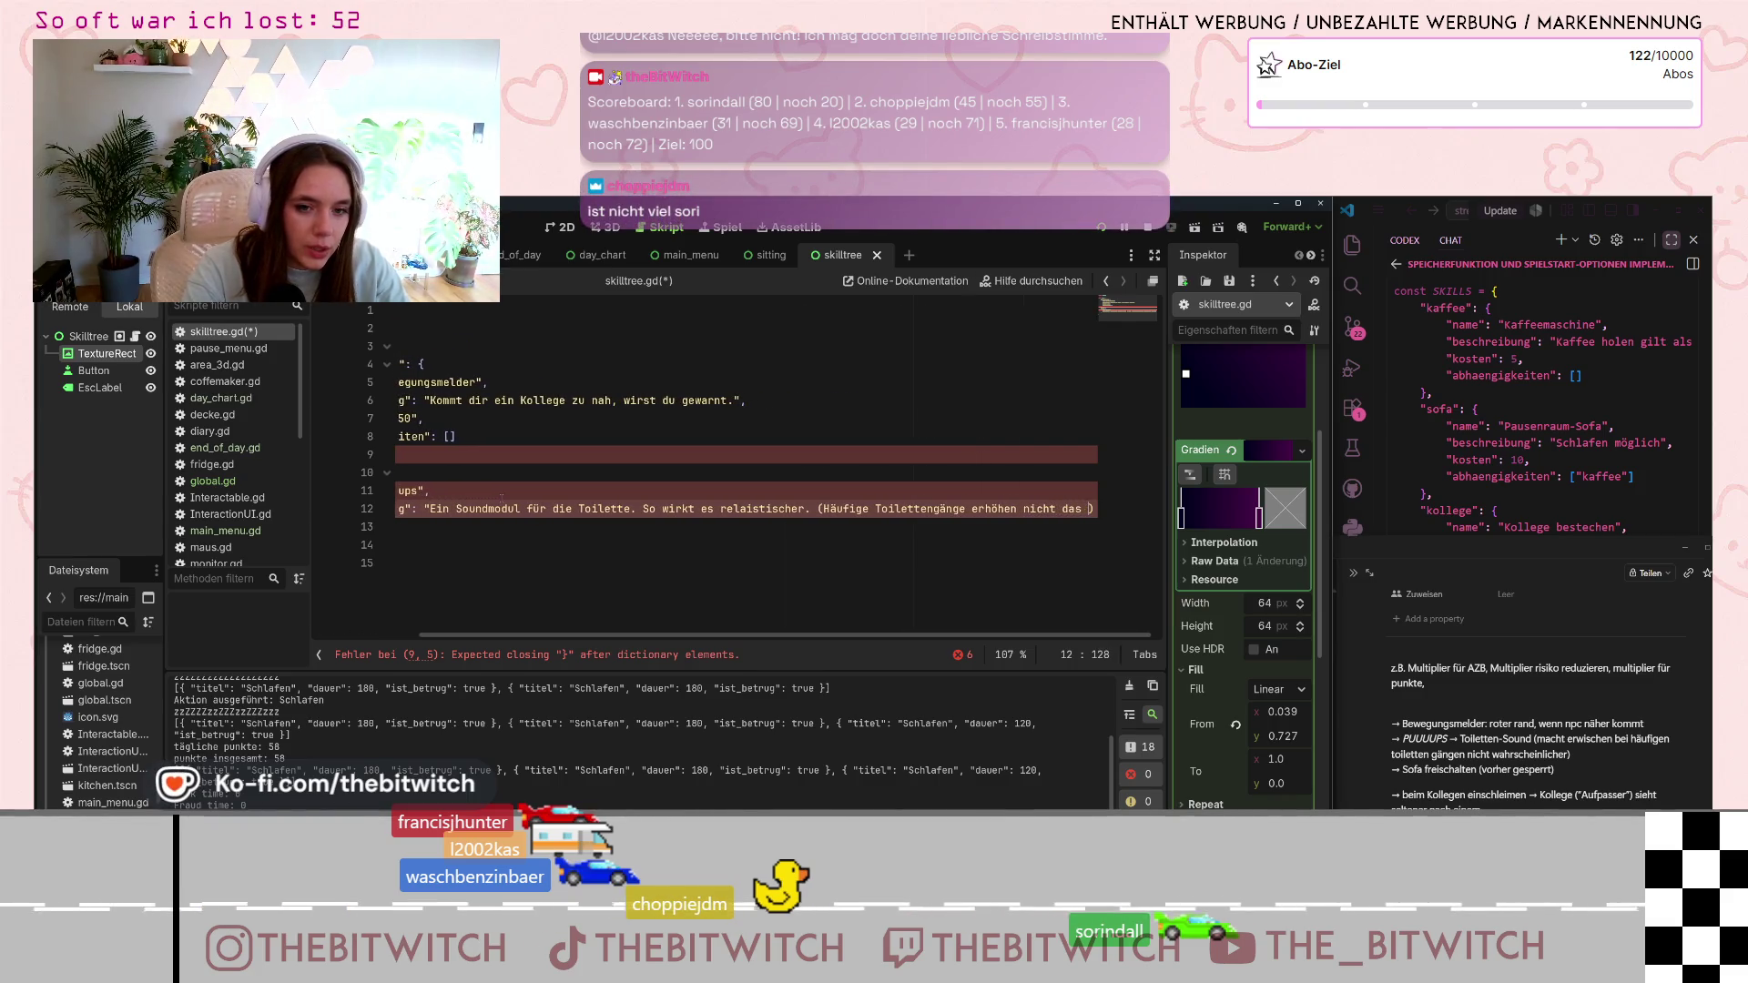
type("ko")
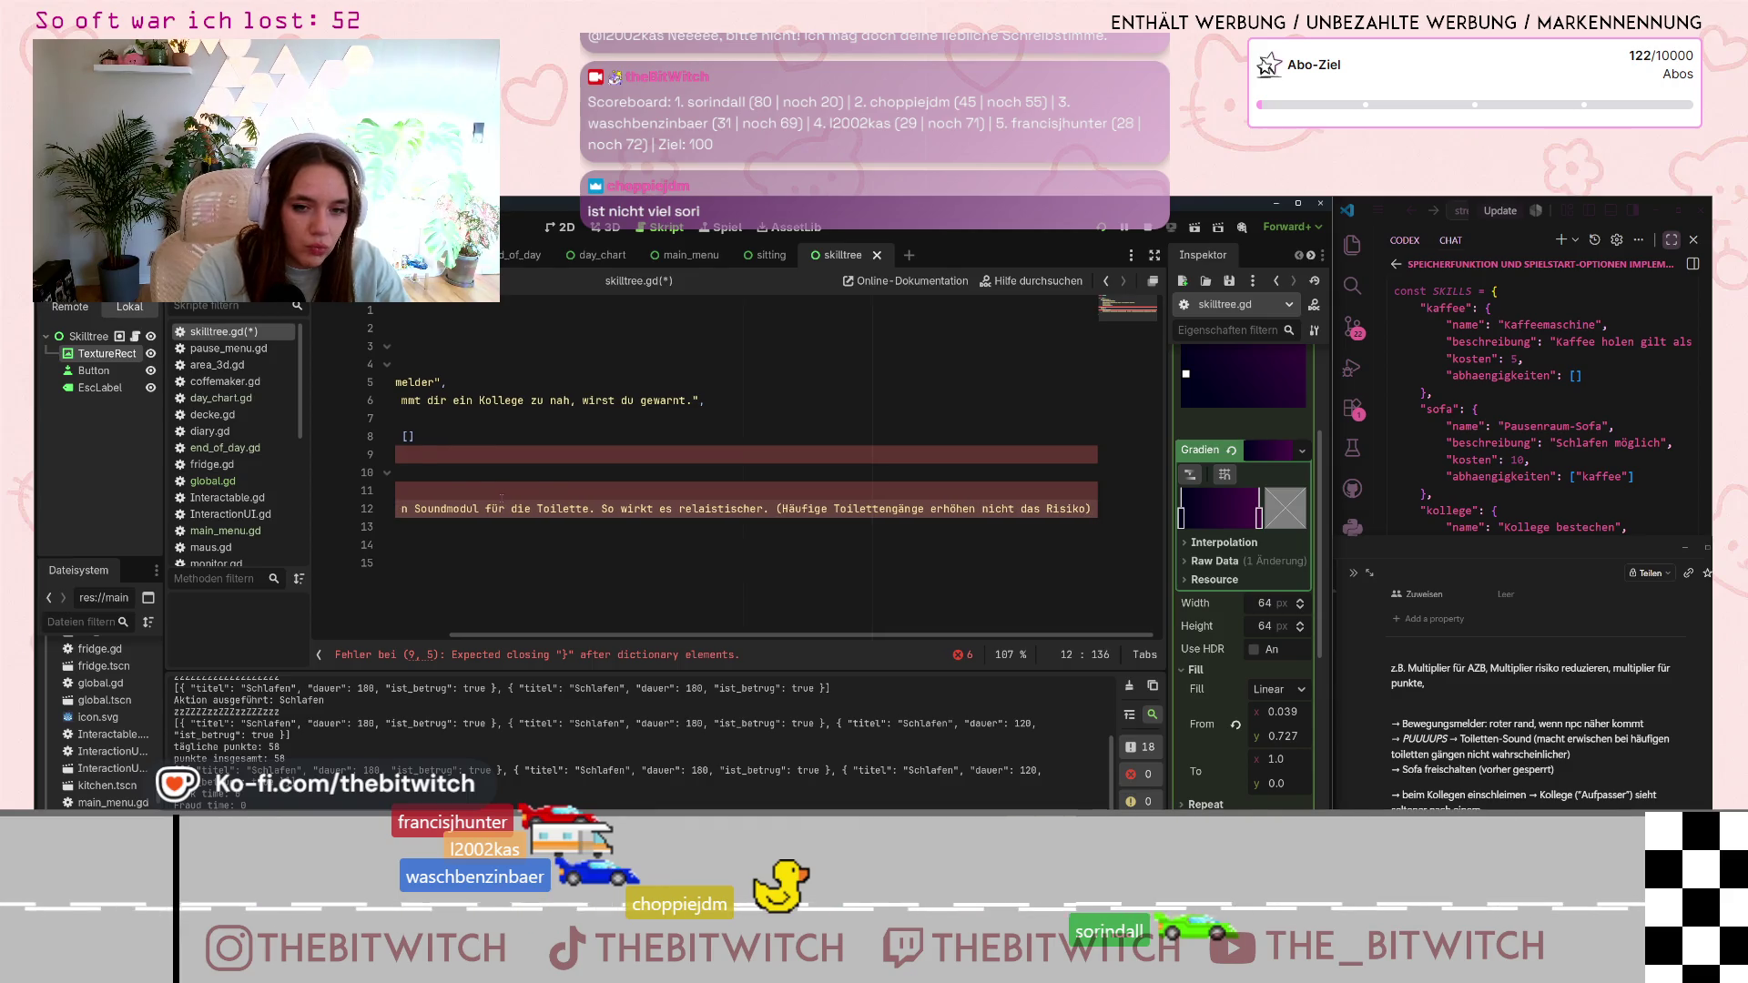
left_click(396, 526)
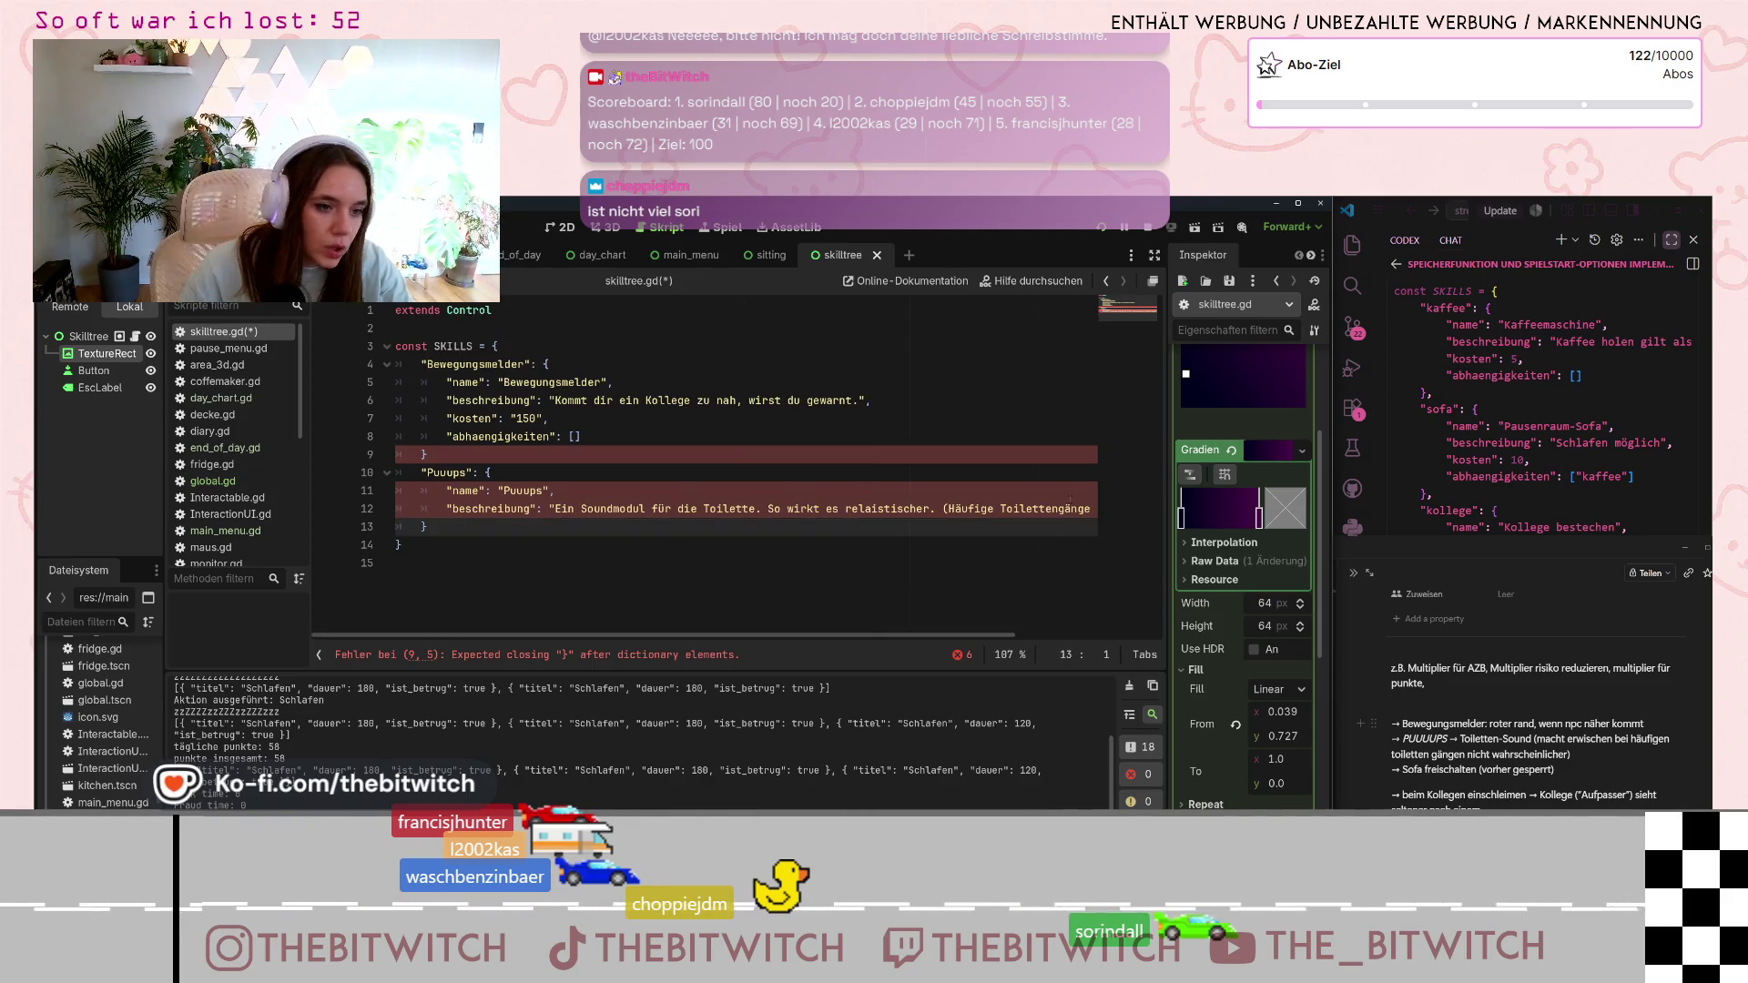
left_click(678, 508)
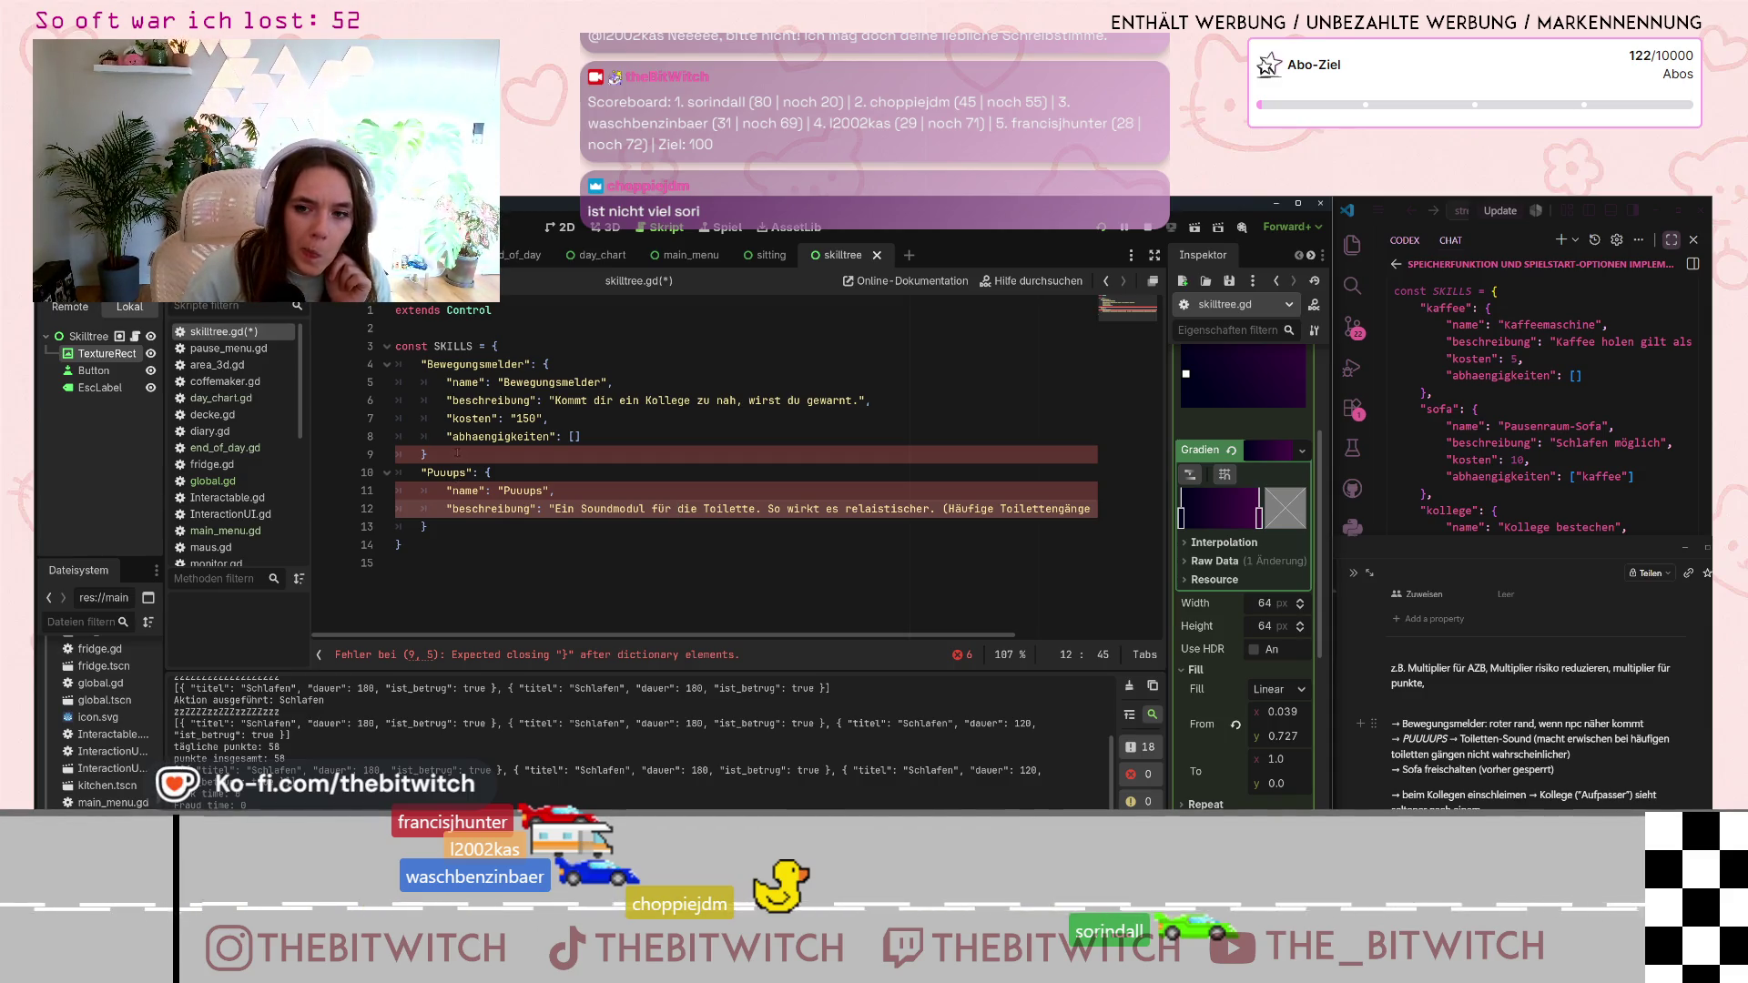
- Add a comma after the Bewegungsmelder closing brace on line 9 and insert a blank line below the Puuups description
left_click(440, 453)
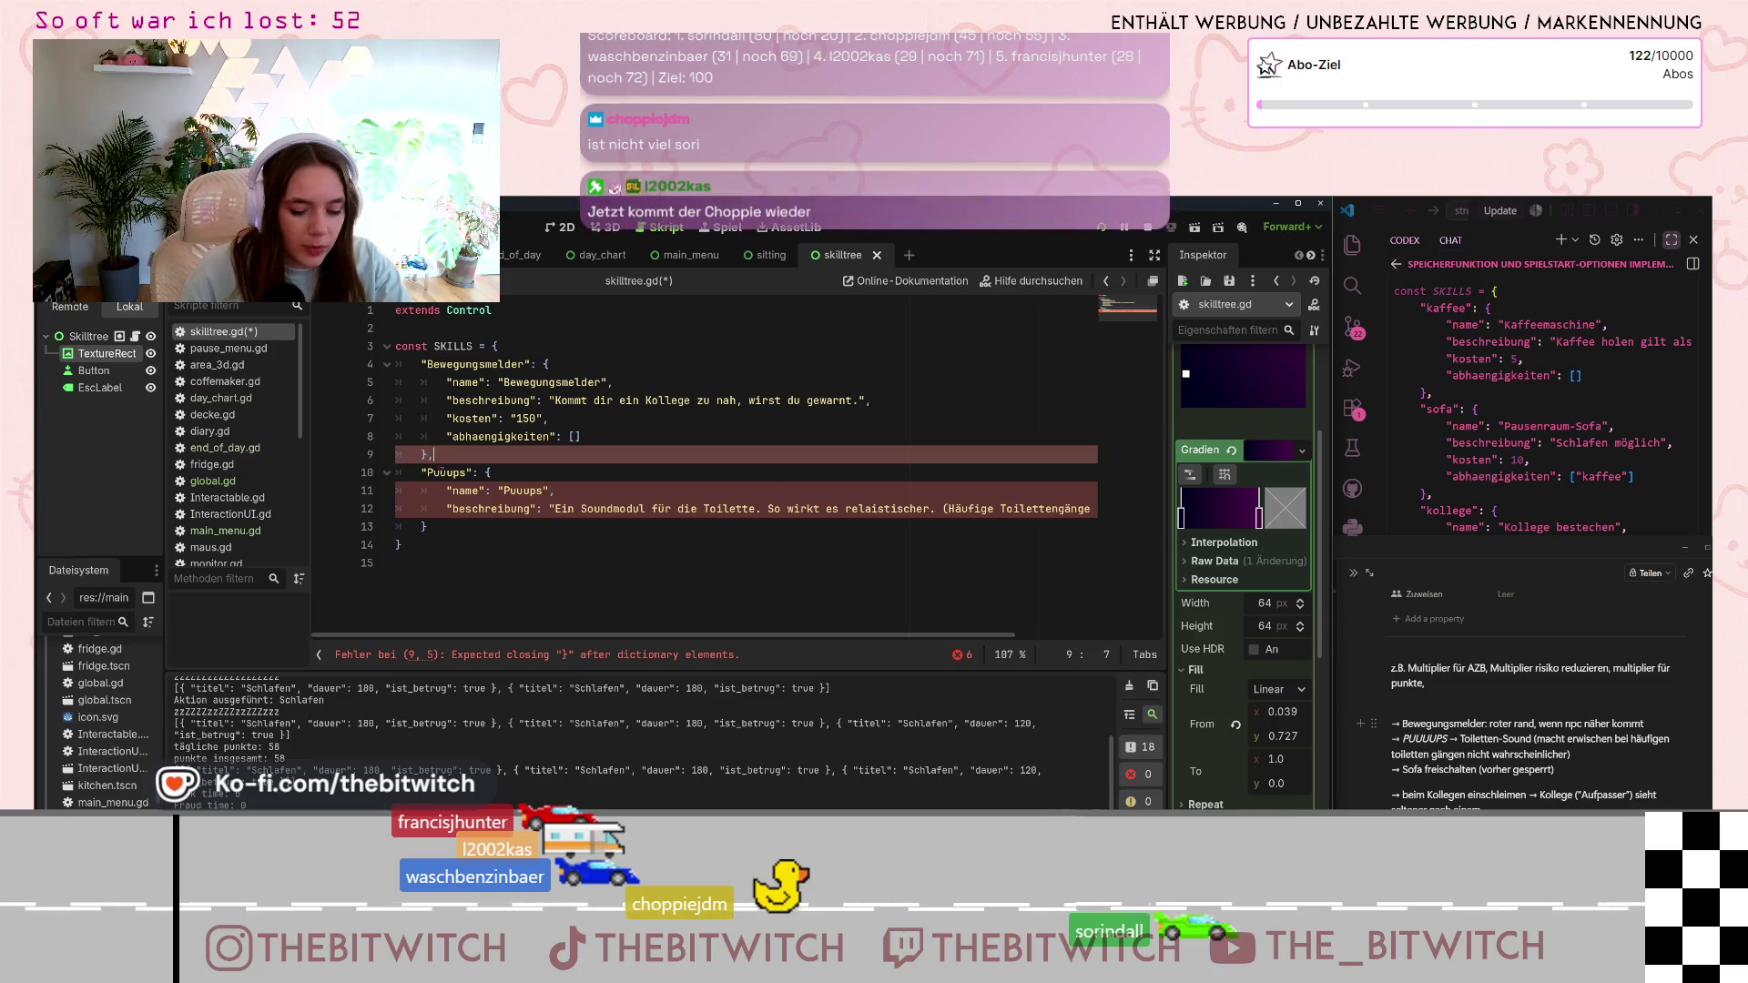
type(",")
left_click(900, 484)
scroll(1001, 496, "right", 4)
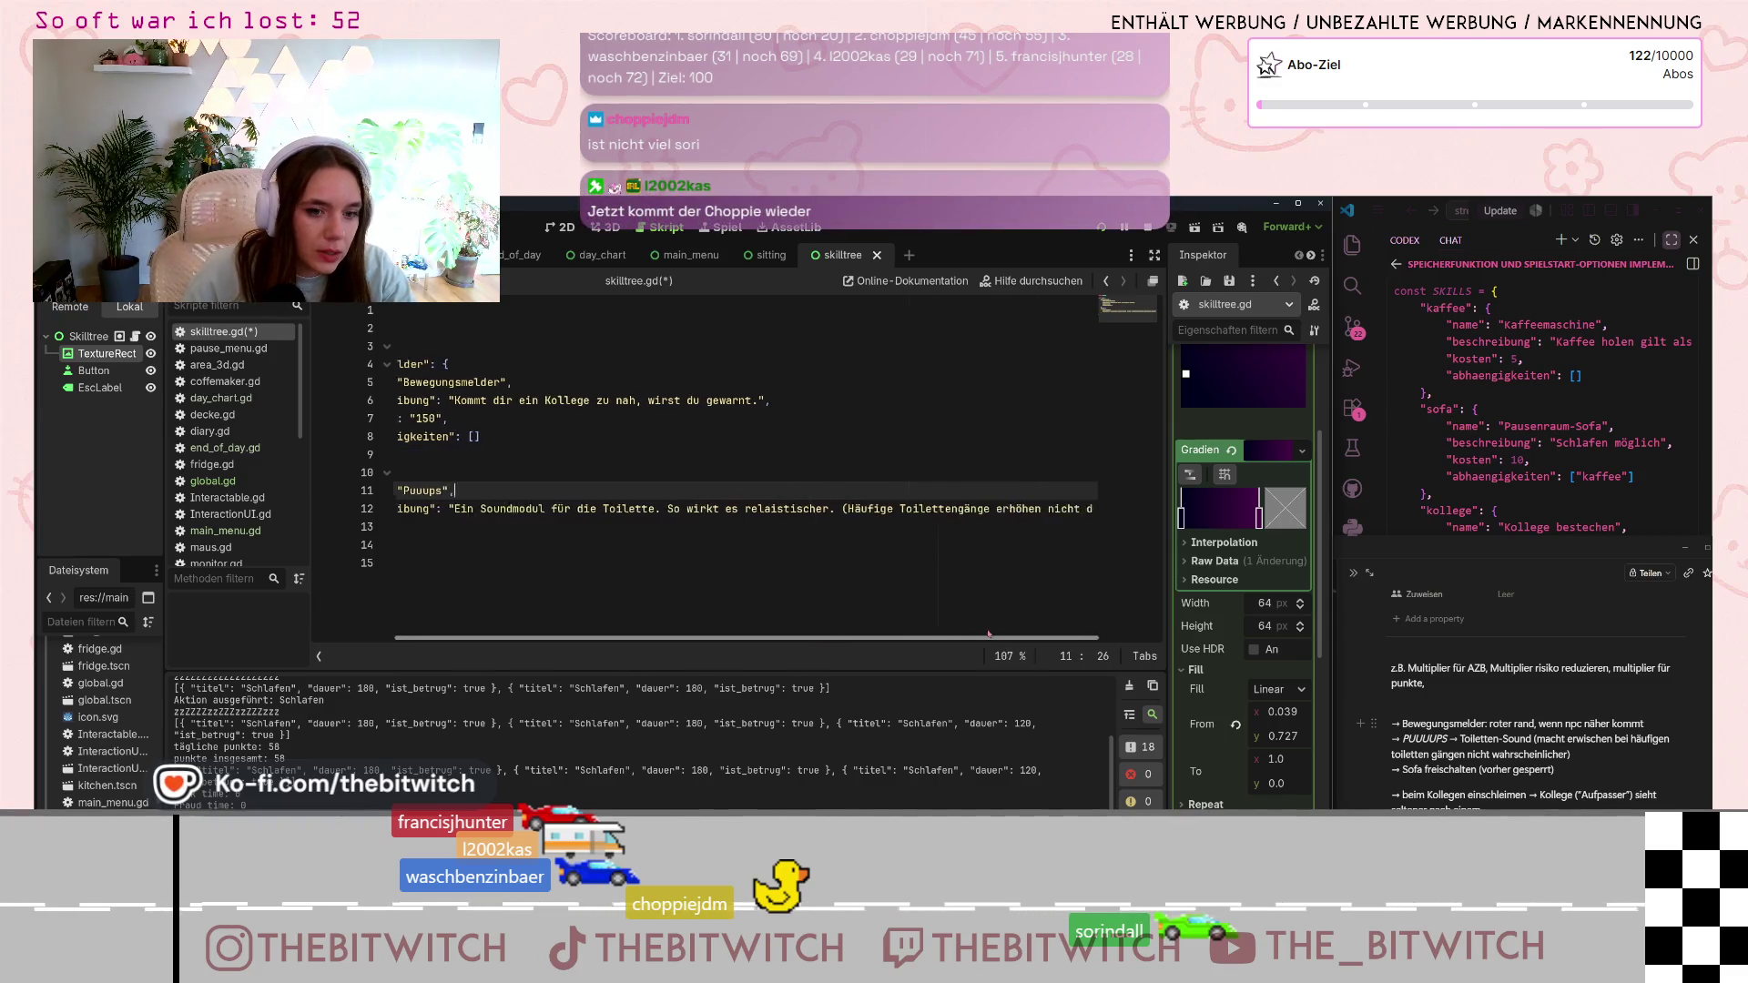
left_click(1095, 507)
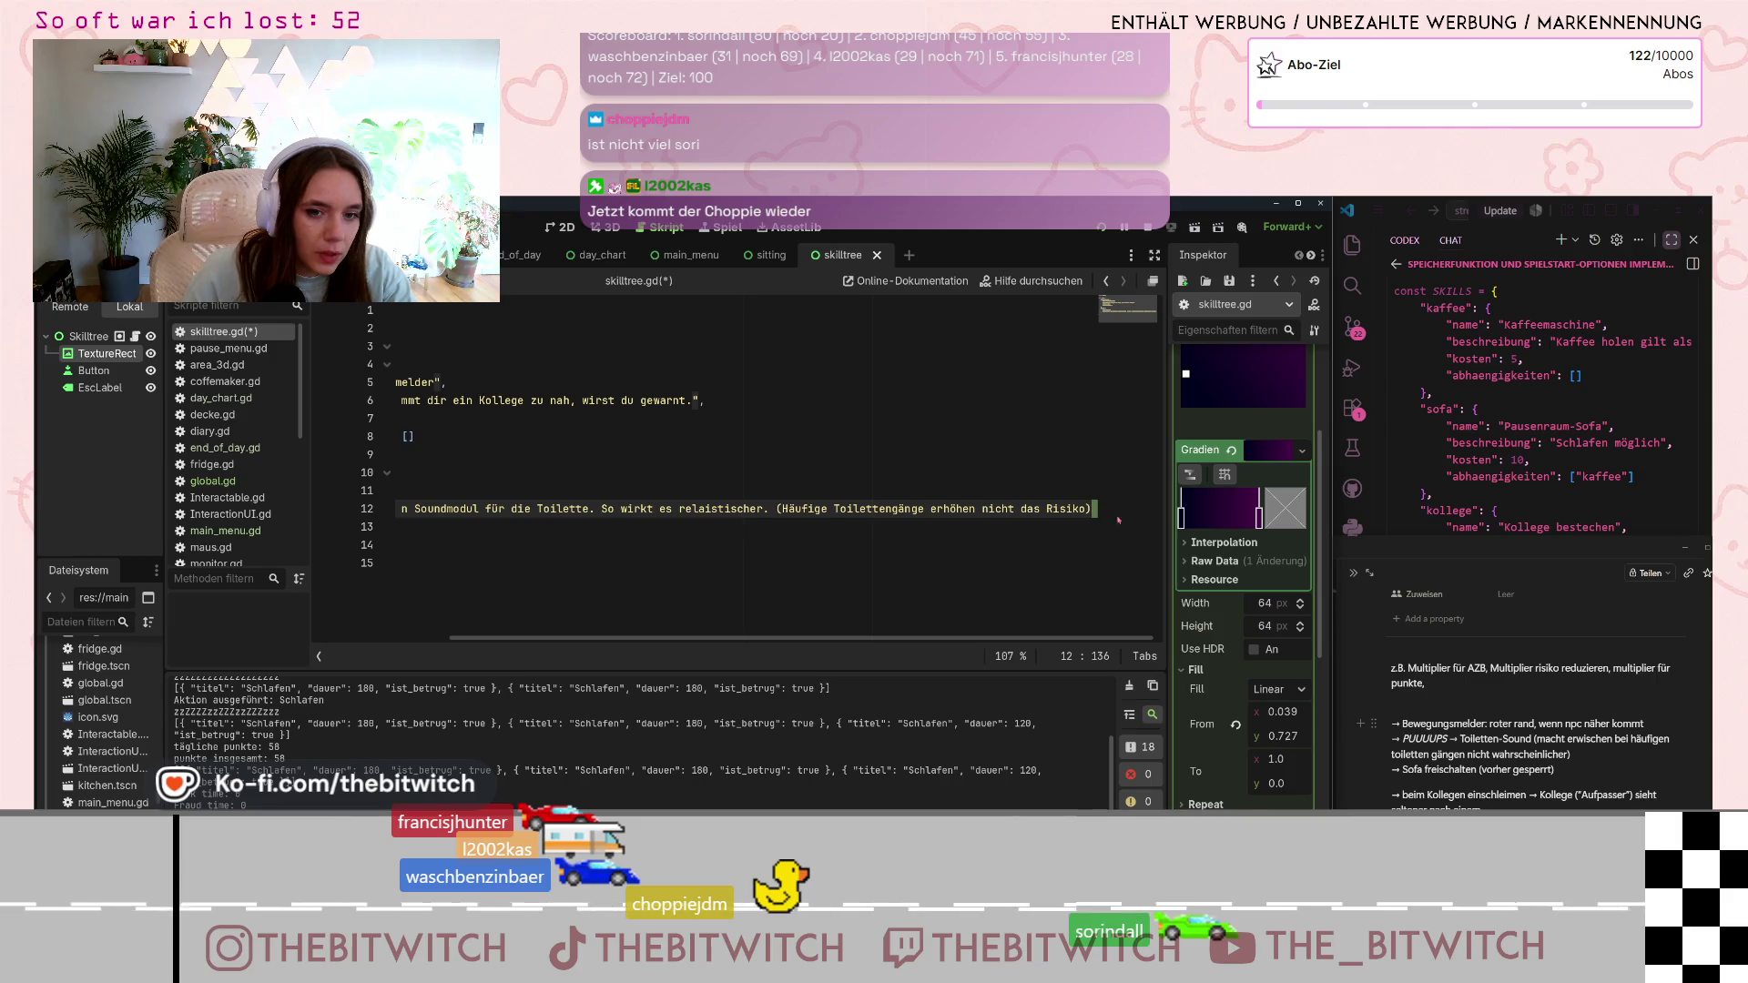
key("Down")
left_click_drag(1332, 537, 1502, 538)
left_click(1265, 509)
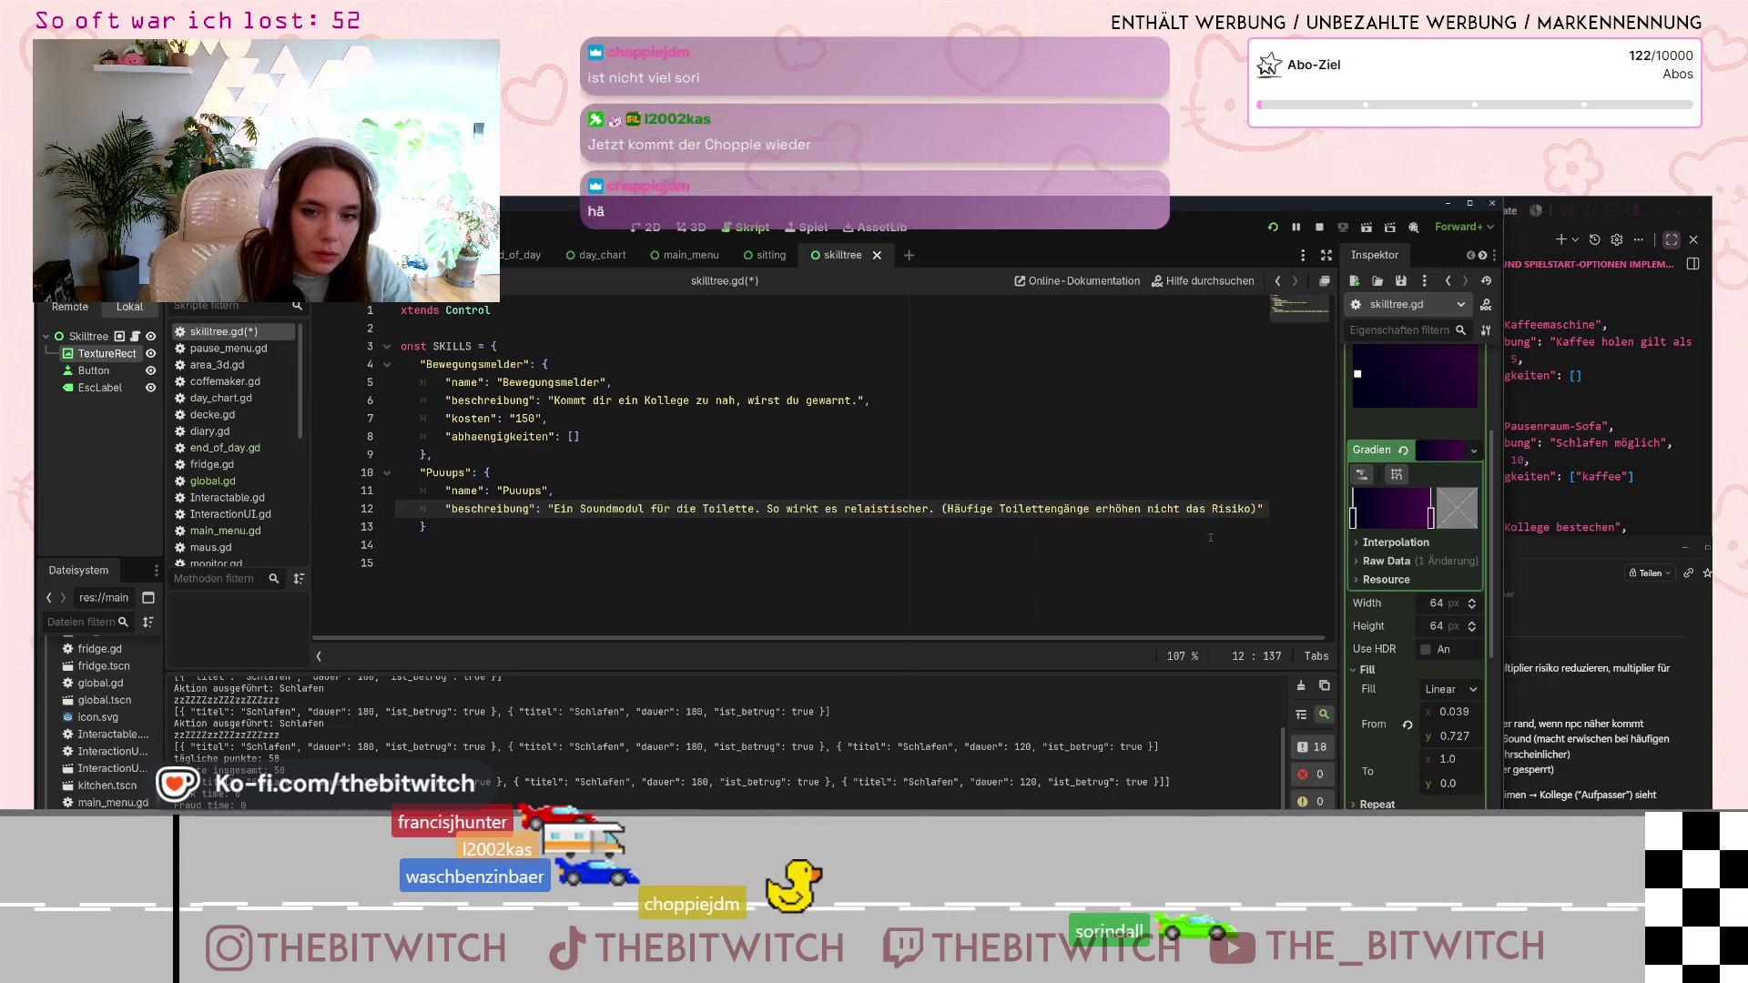
key("Return")
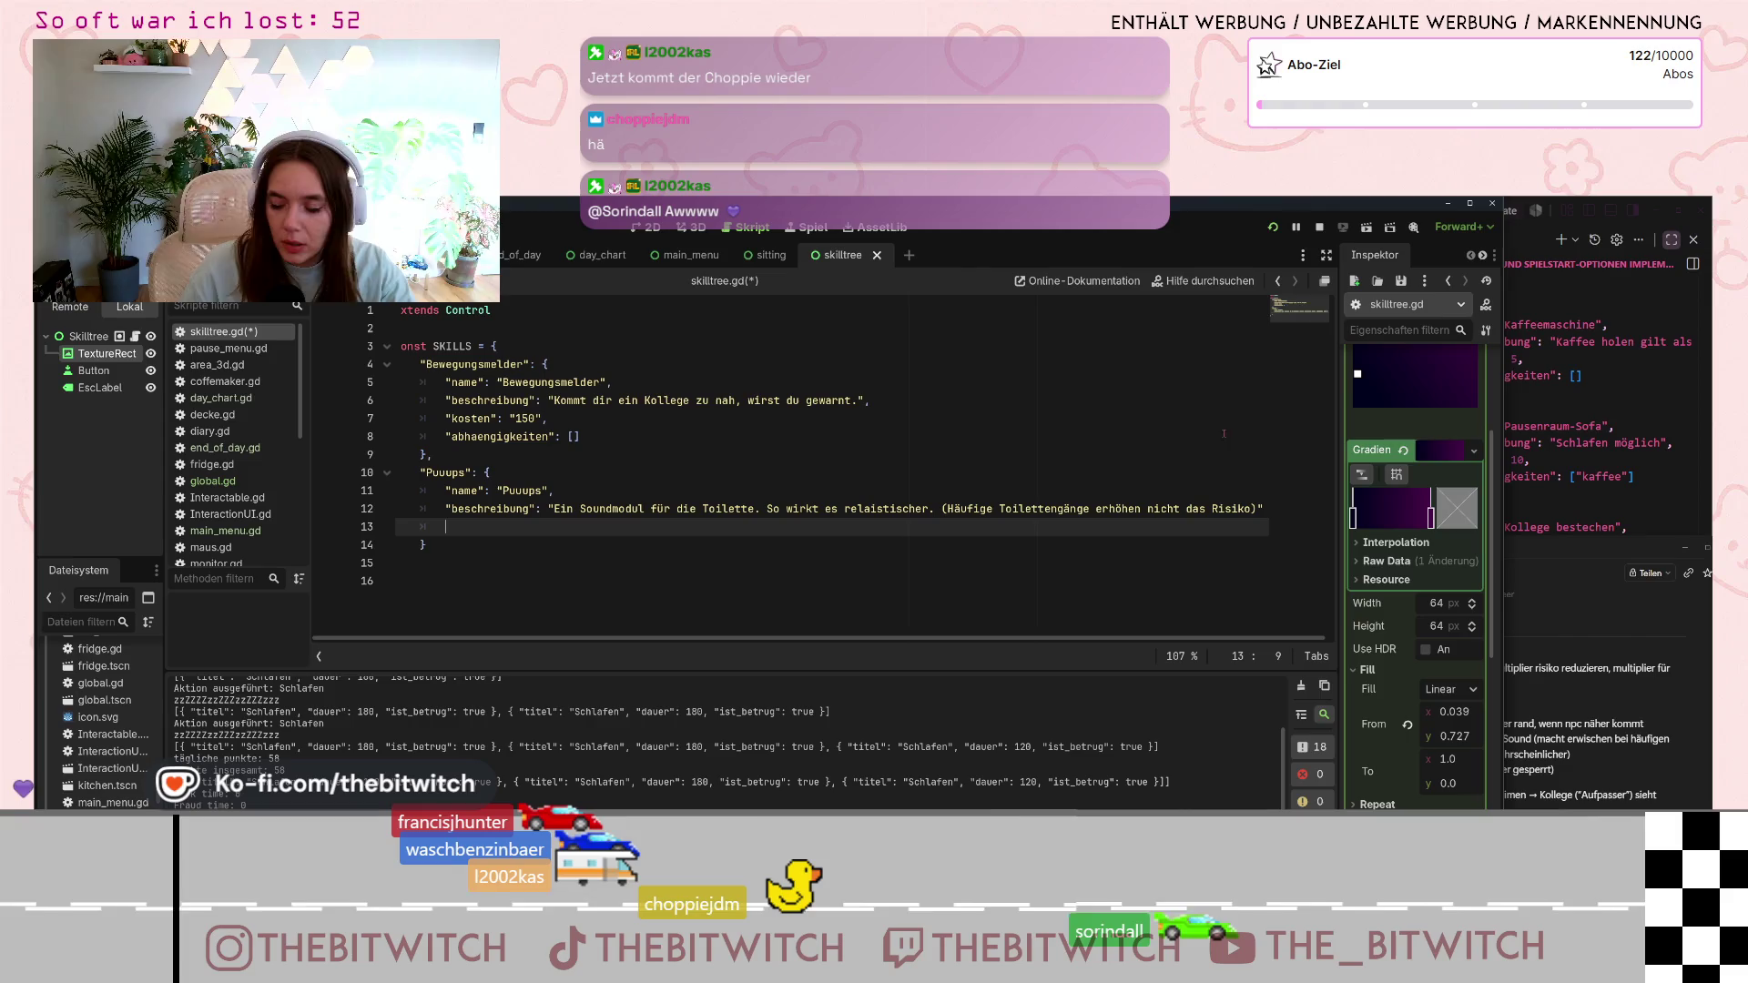
left_click_drag(1504, 430, 1335, 457)
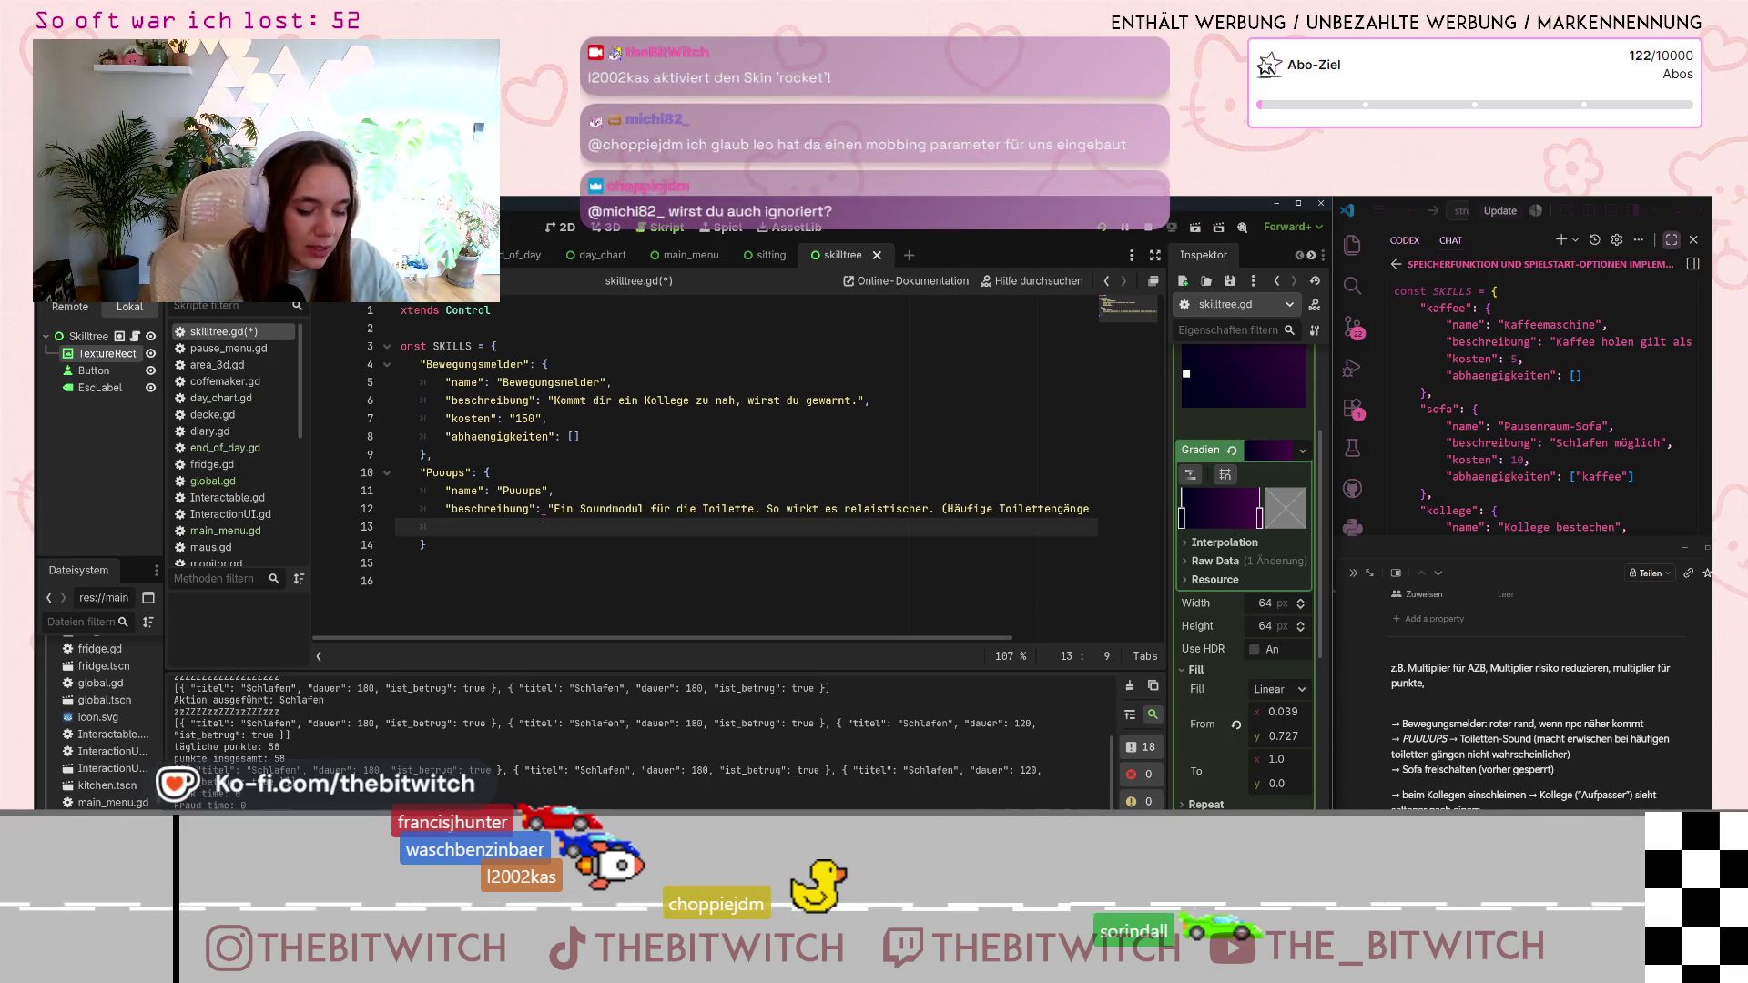
- Give Puuups "kosten": "250" and an empty "abhaengigkeiten": [] list on the next line
type("\"kosten\"")
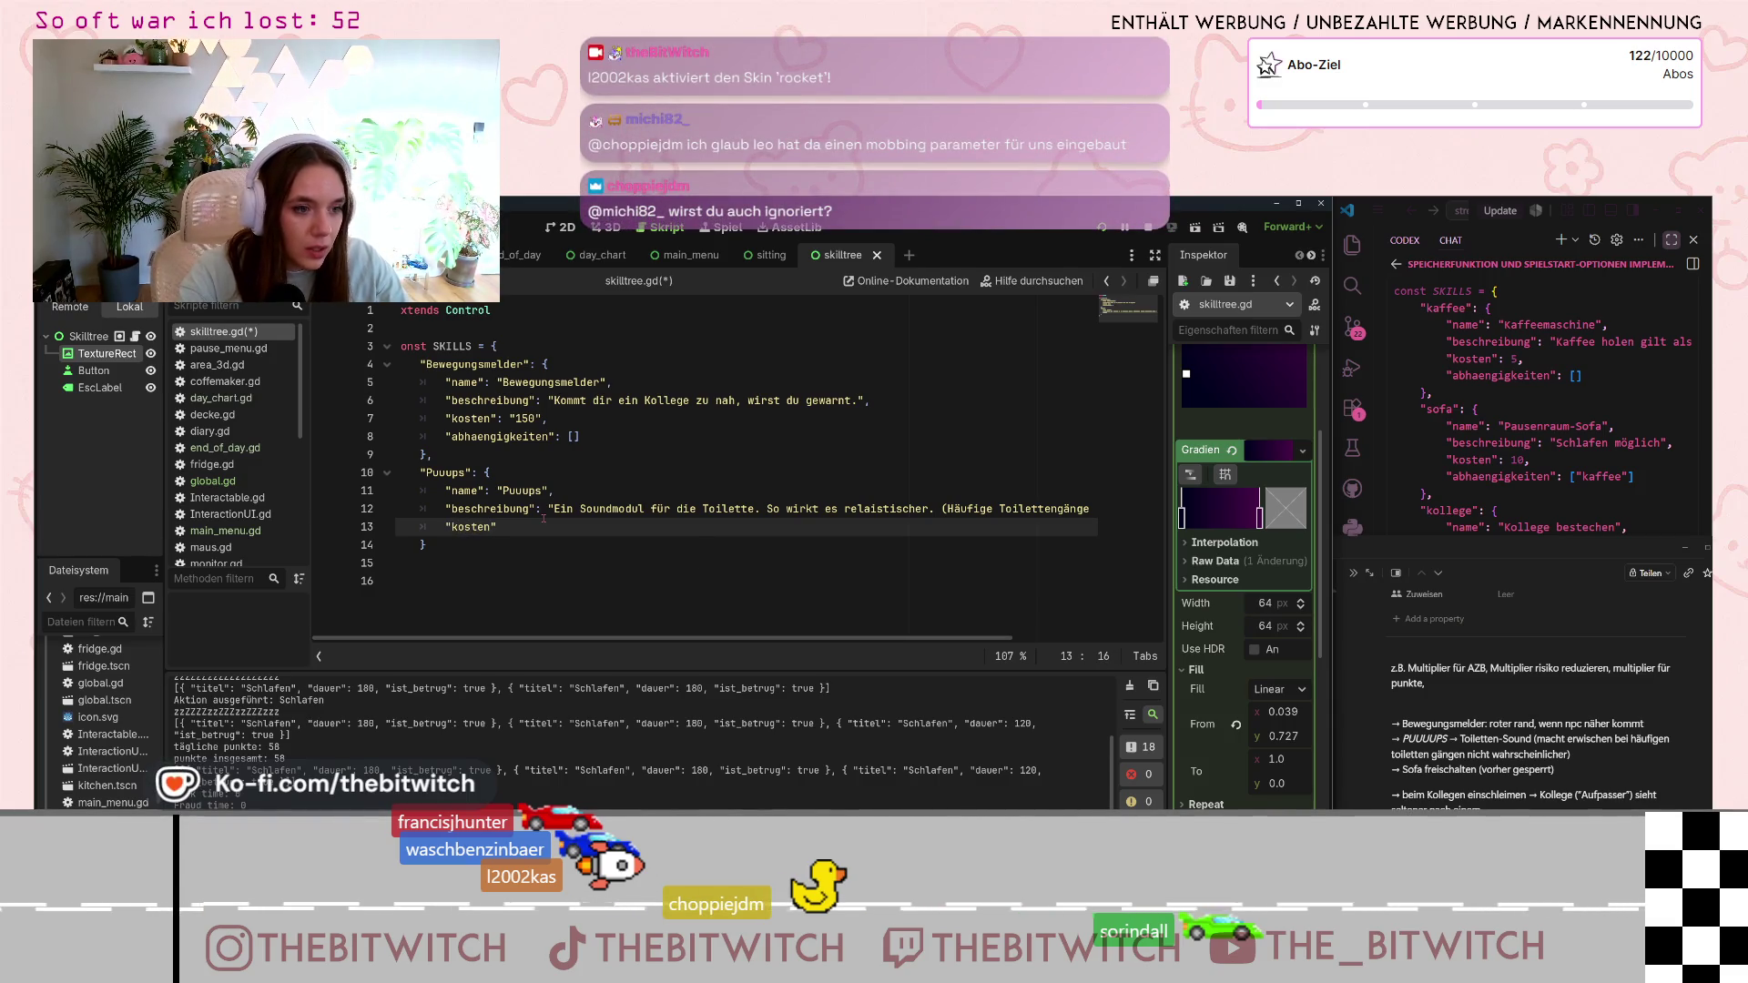
type(": ")
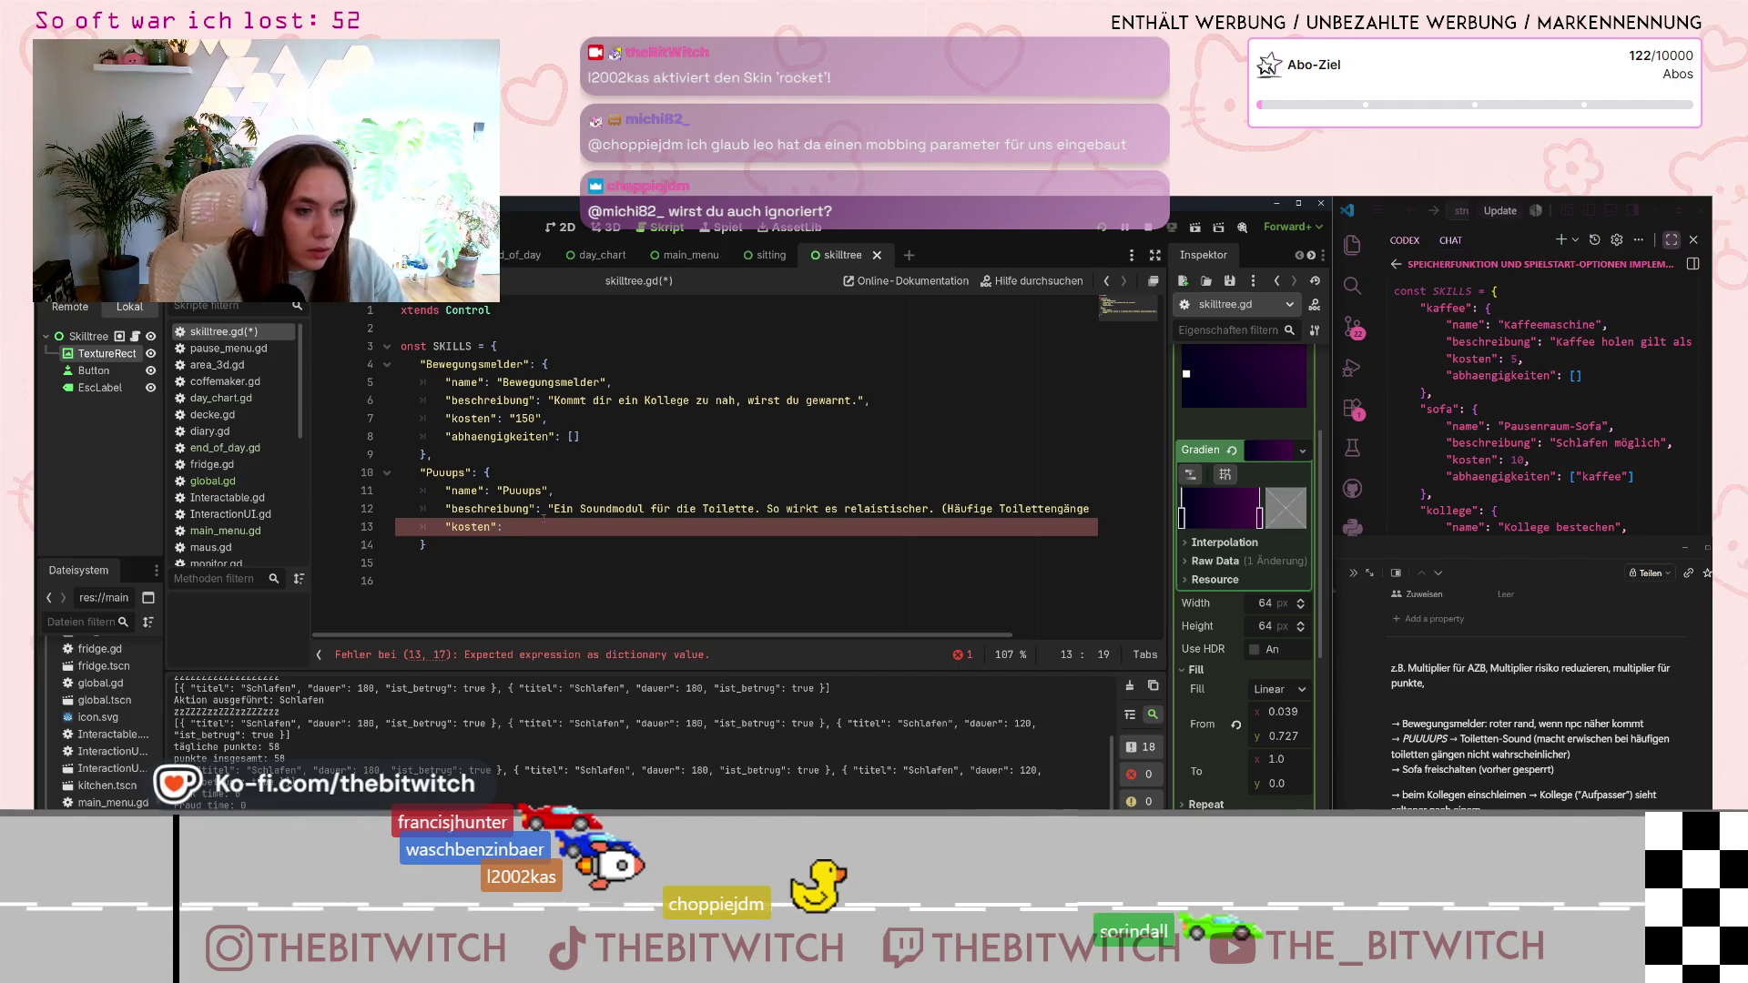
type("\"250\",")
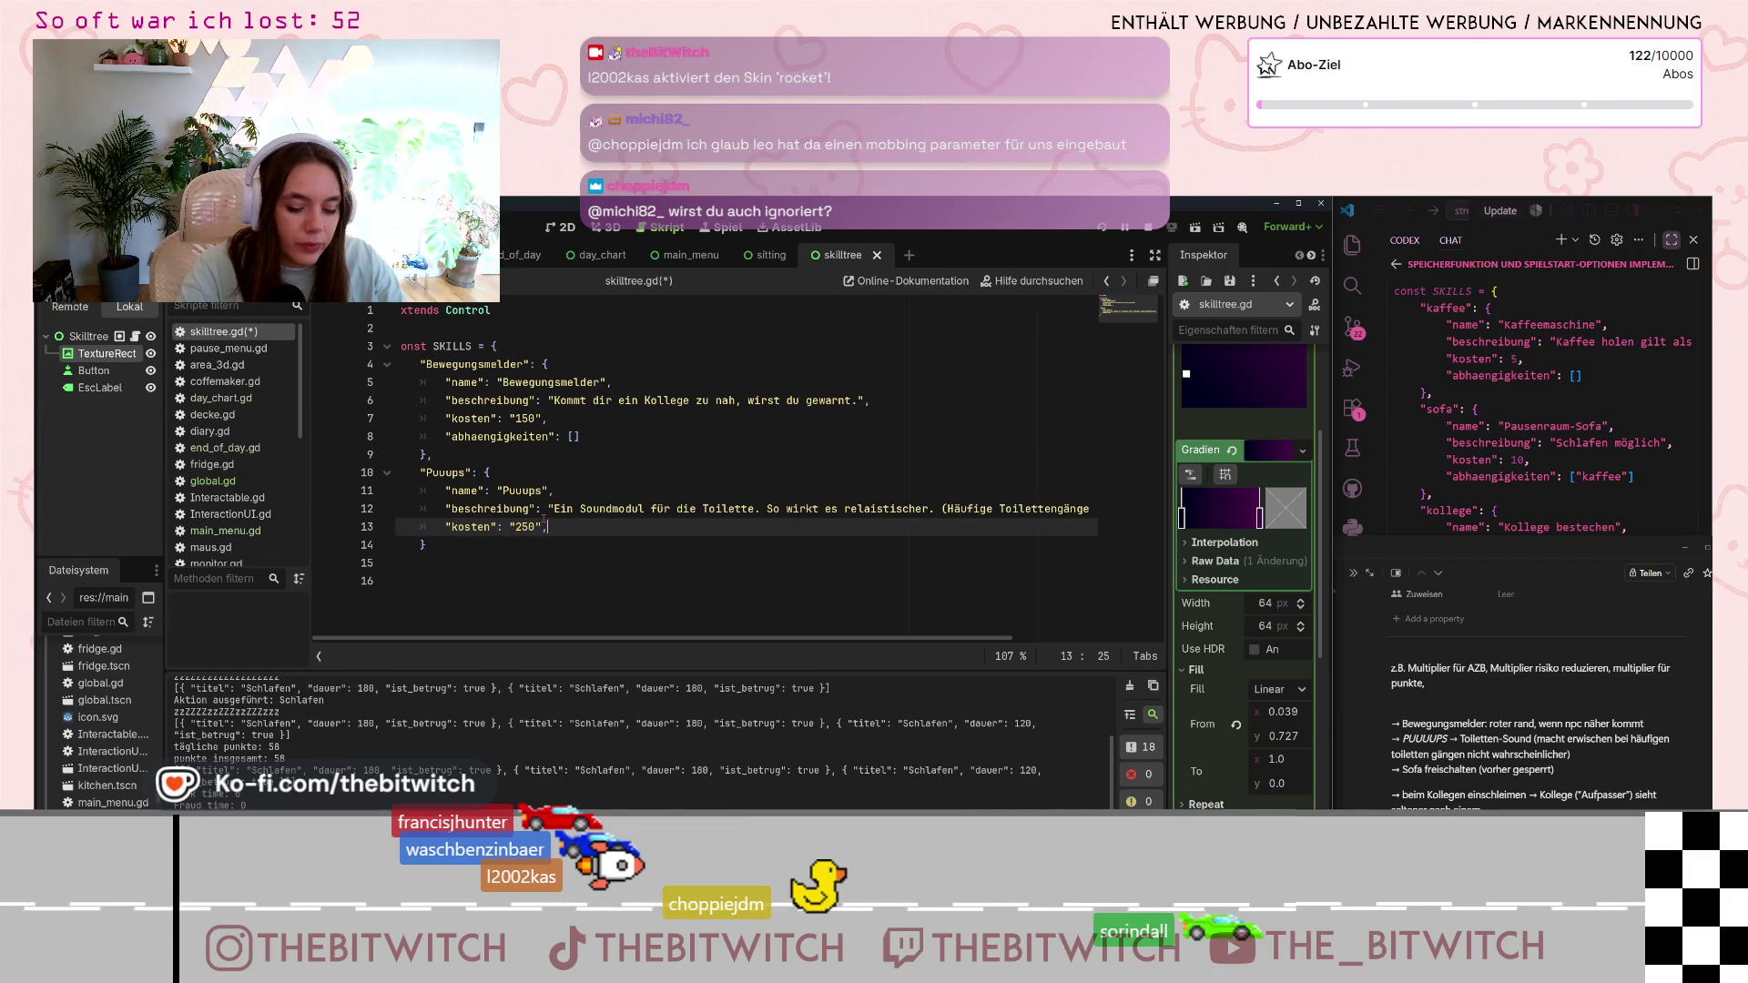
key("Return")
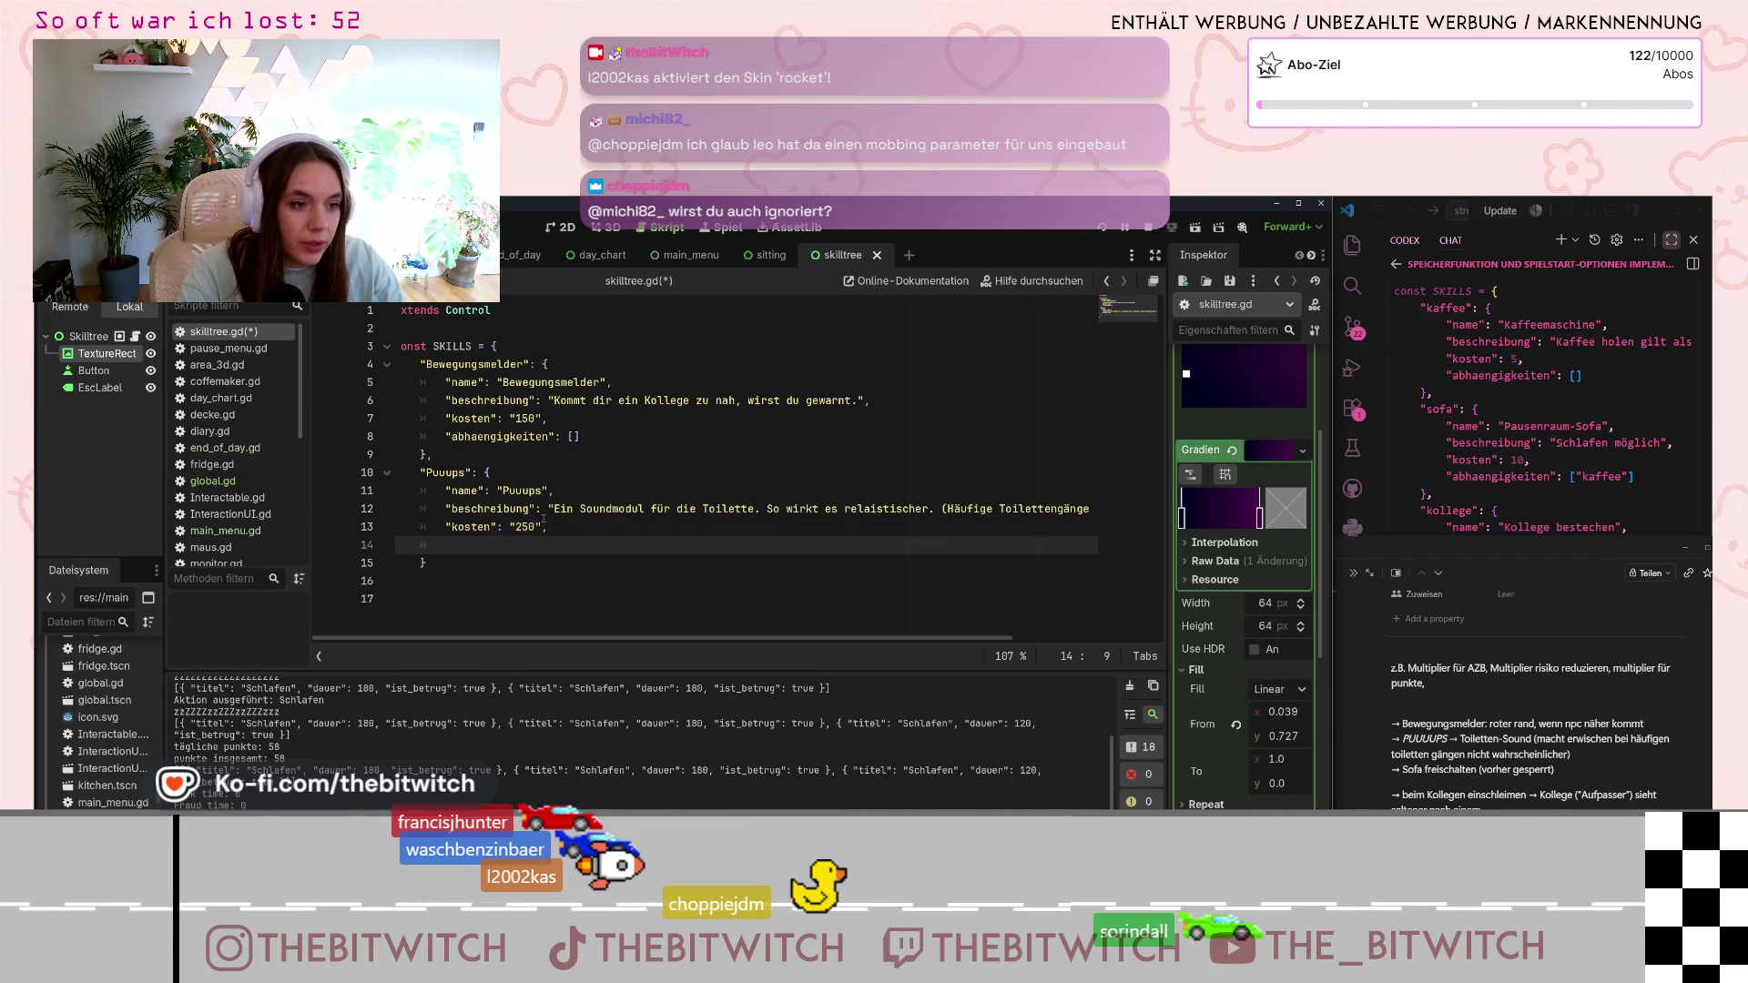
type("\"abhä")
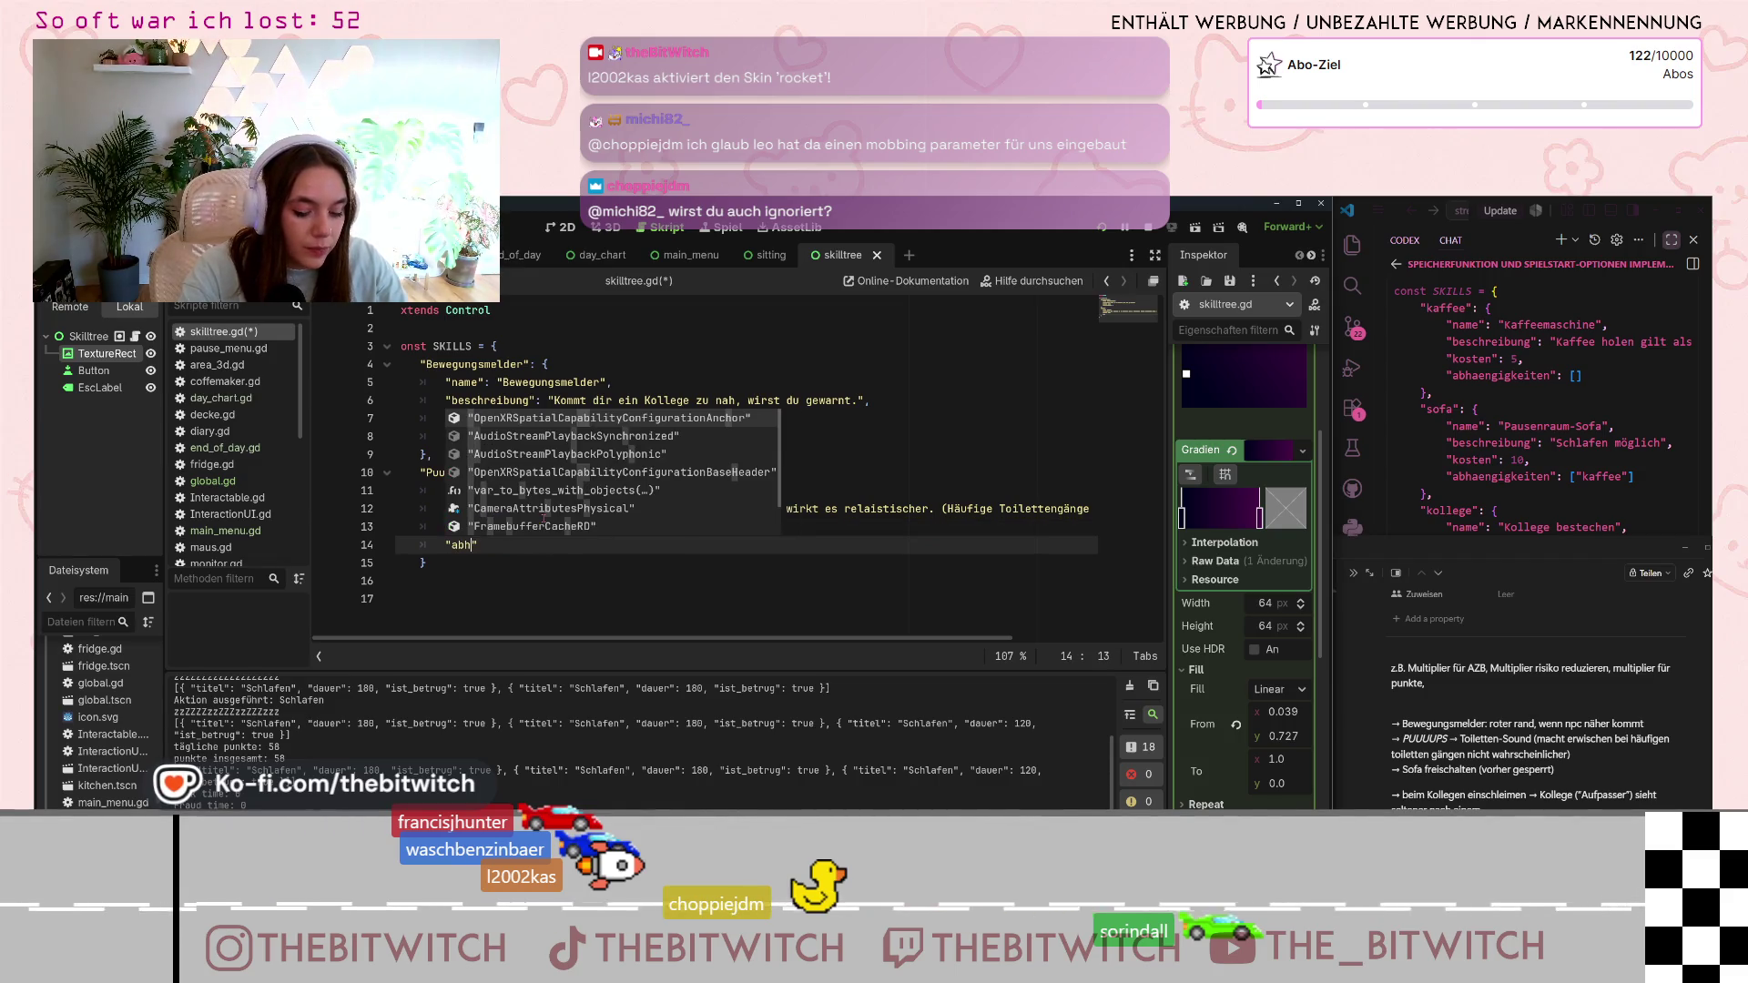
key("BackSpace")
type("a")
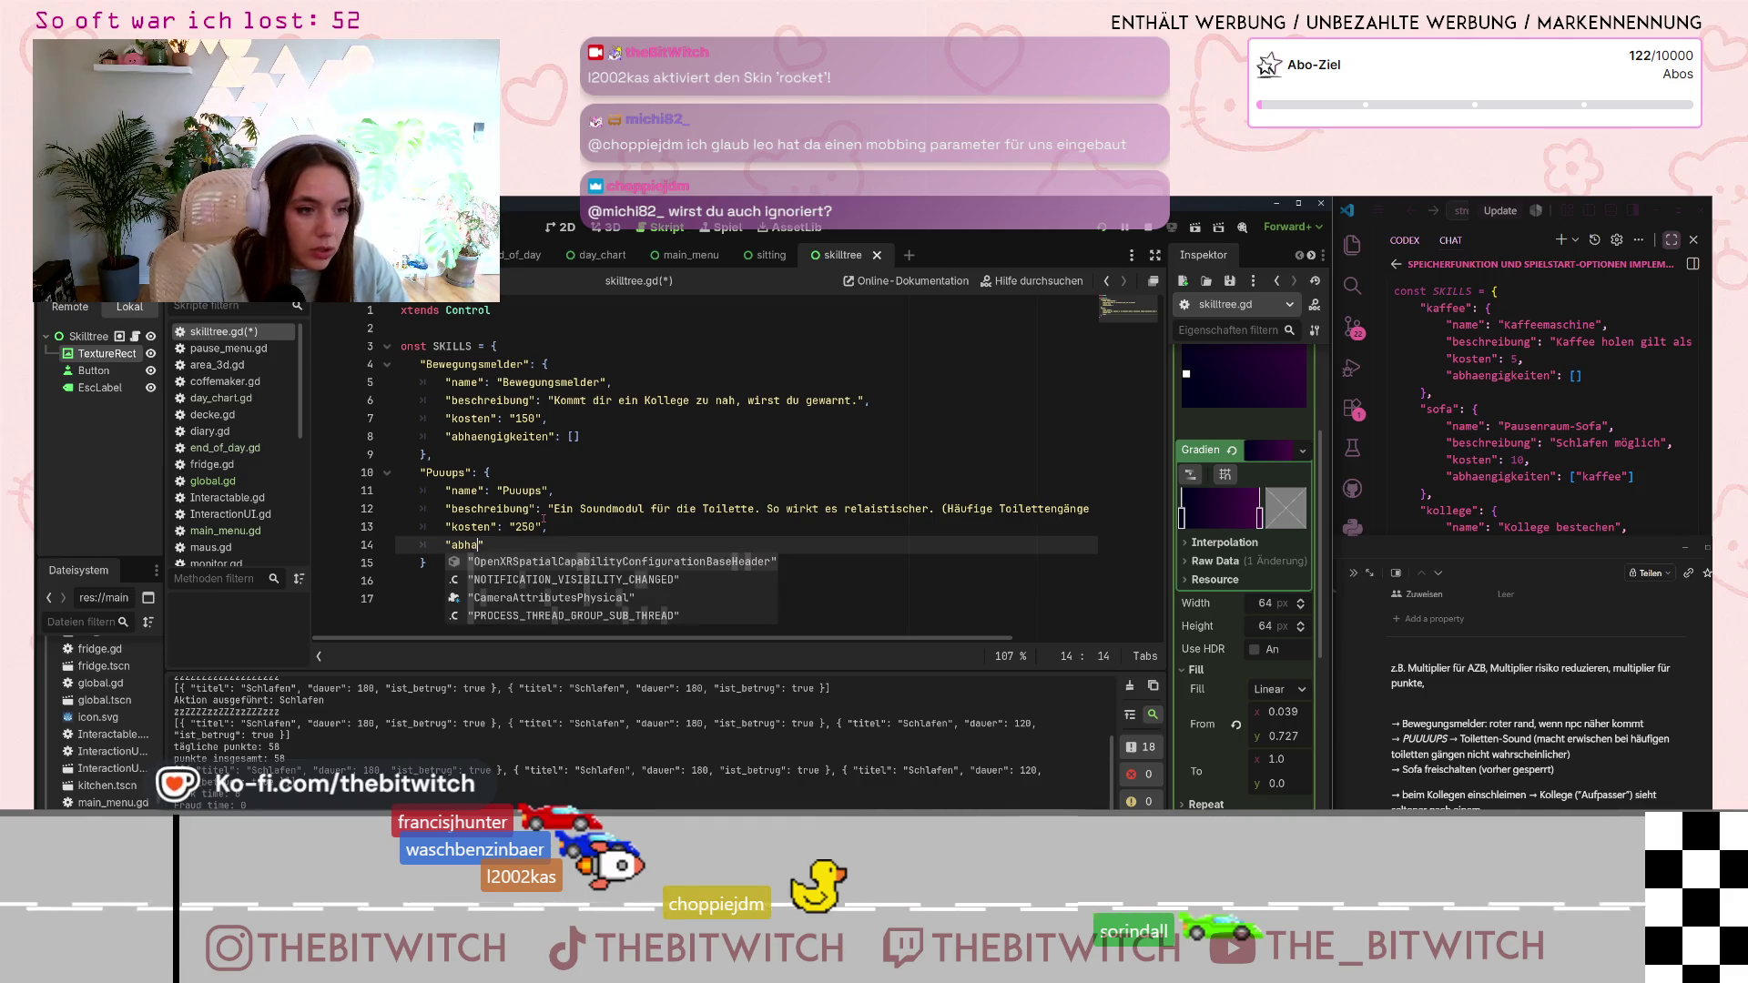
type("enge")
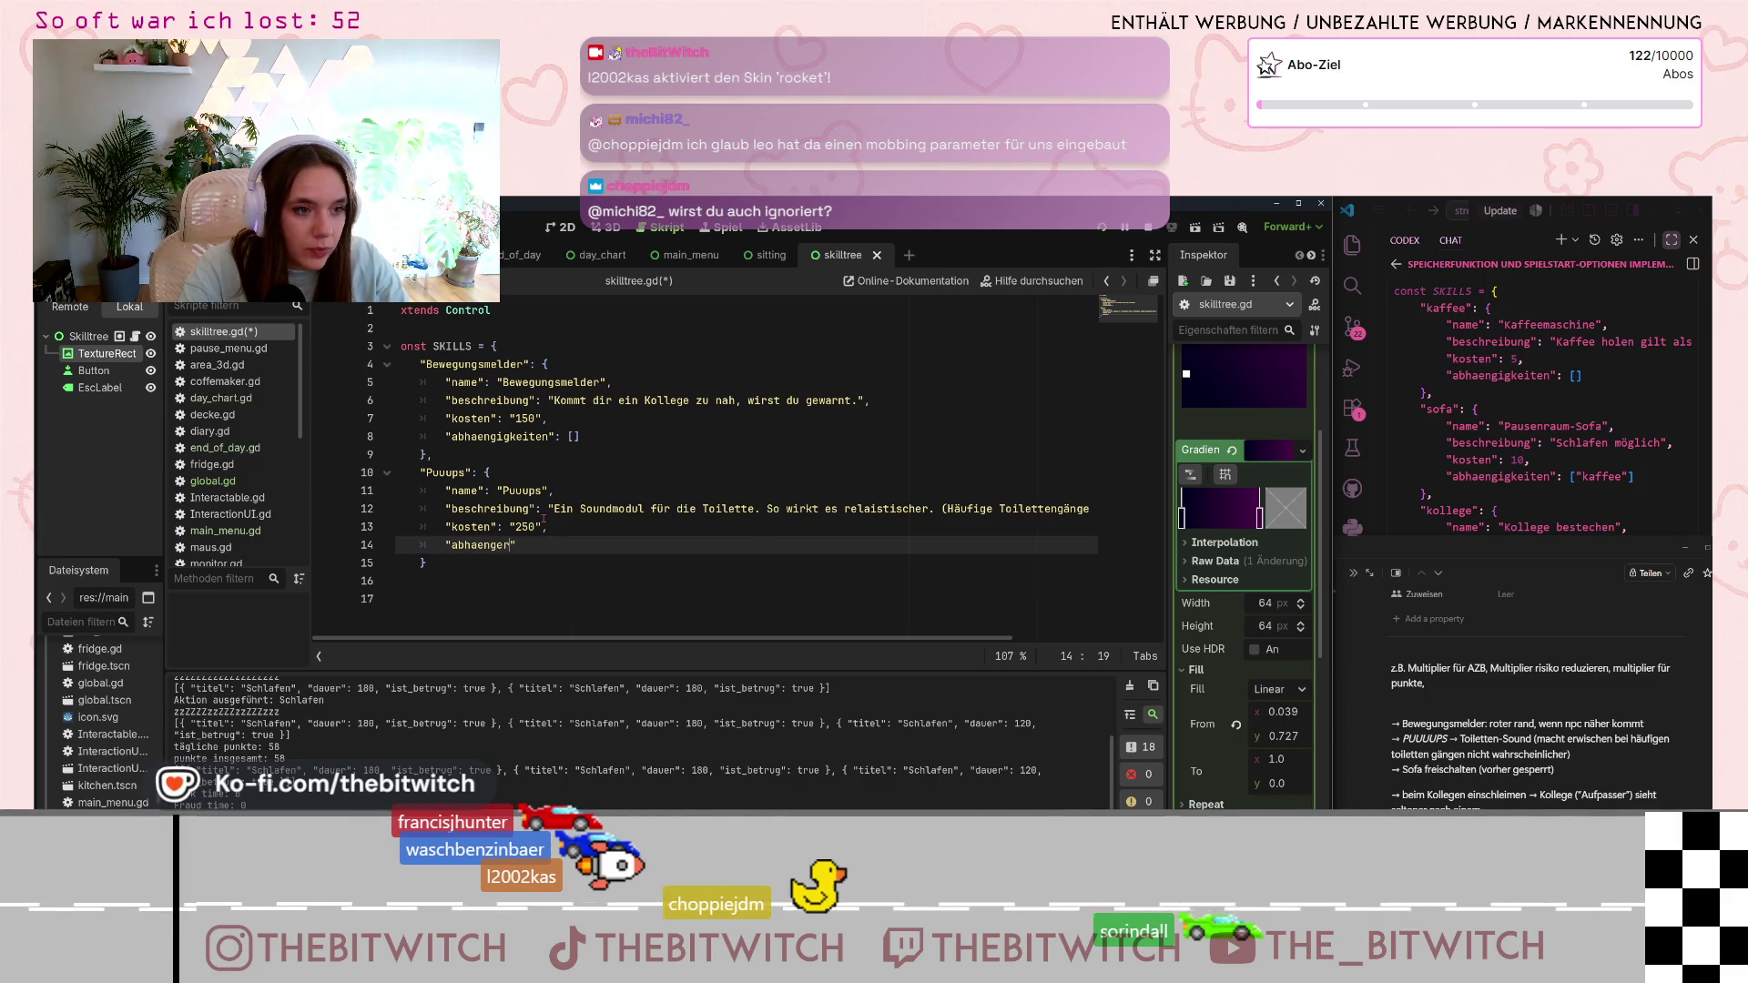
key("BackSpace")
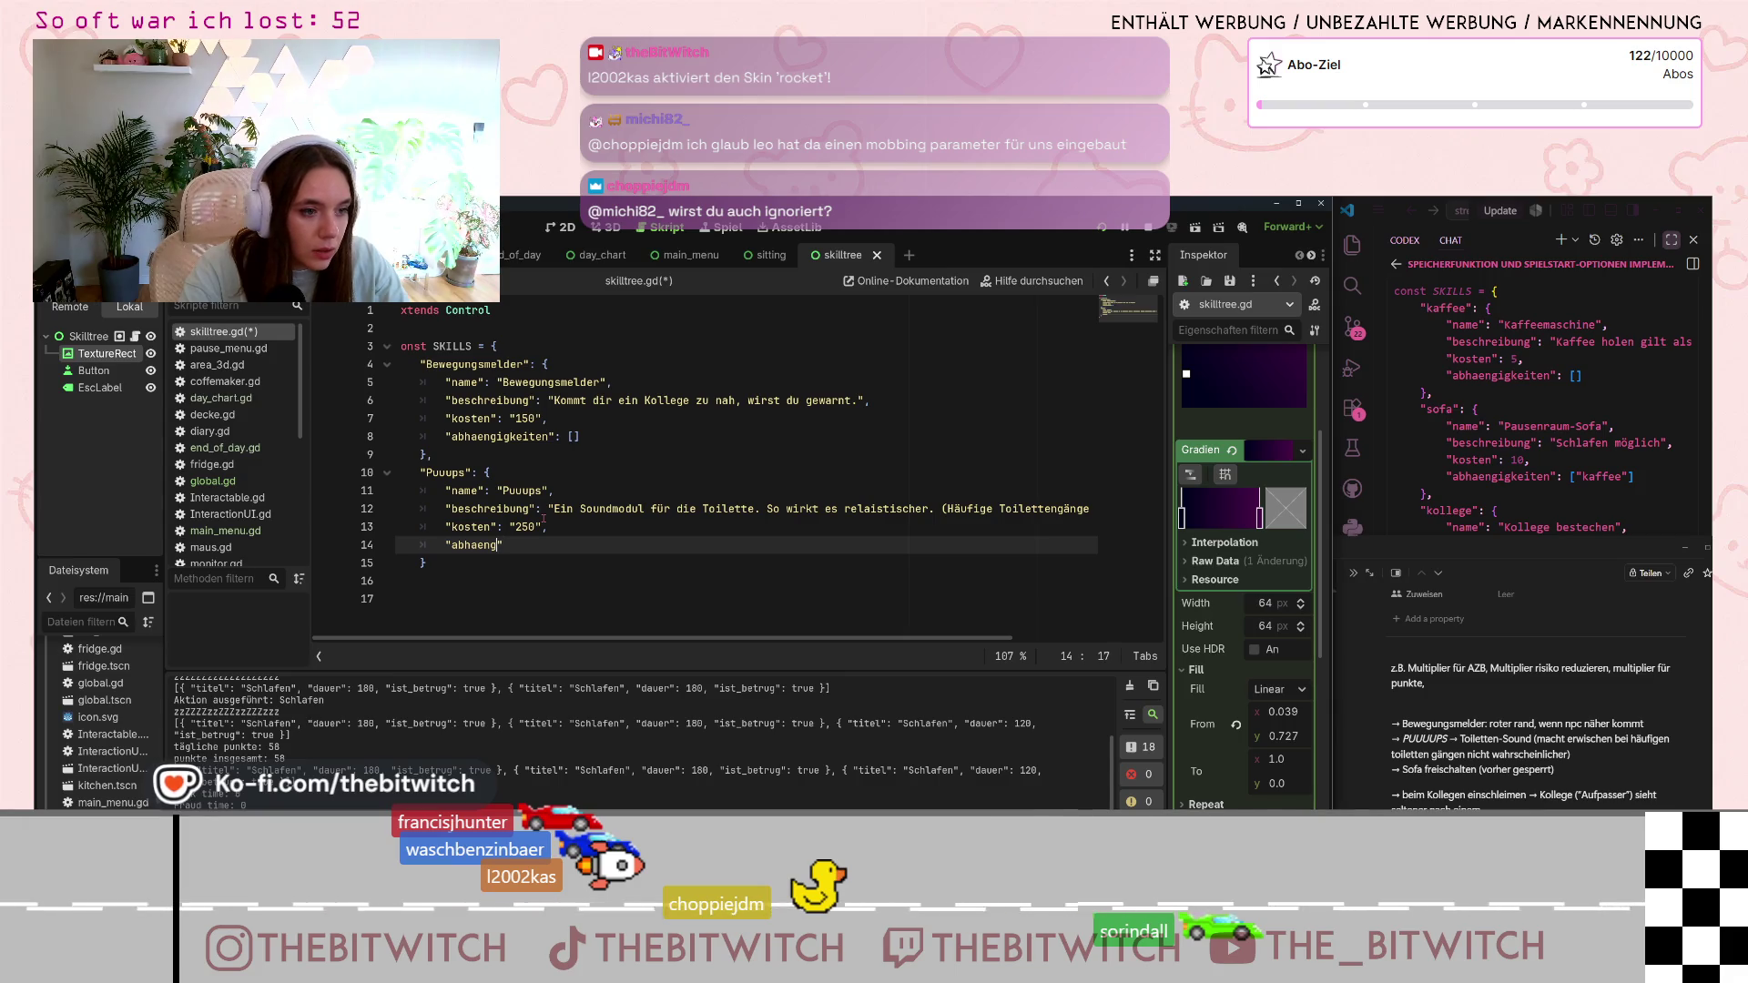
type("ik")
key("BackSpace")
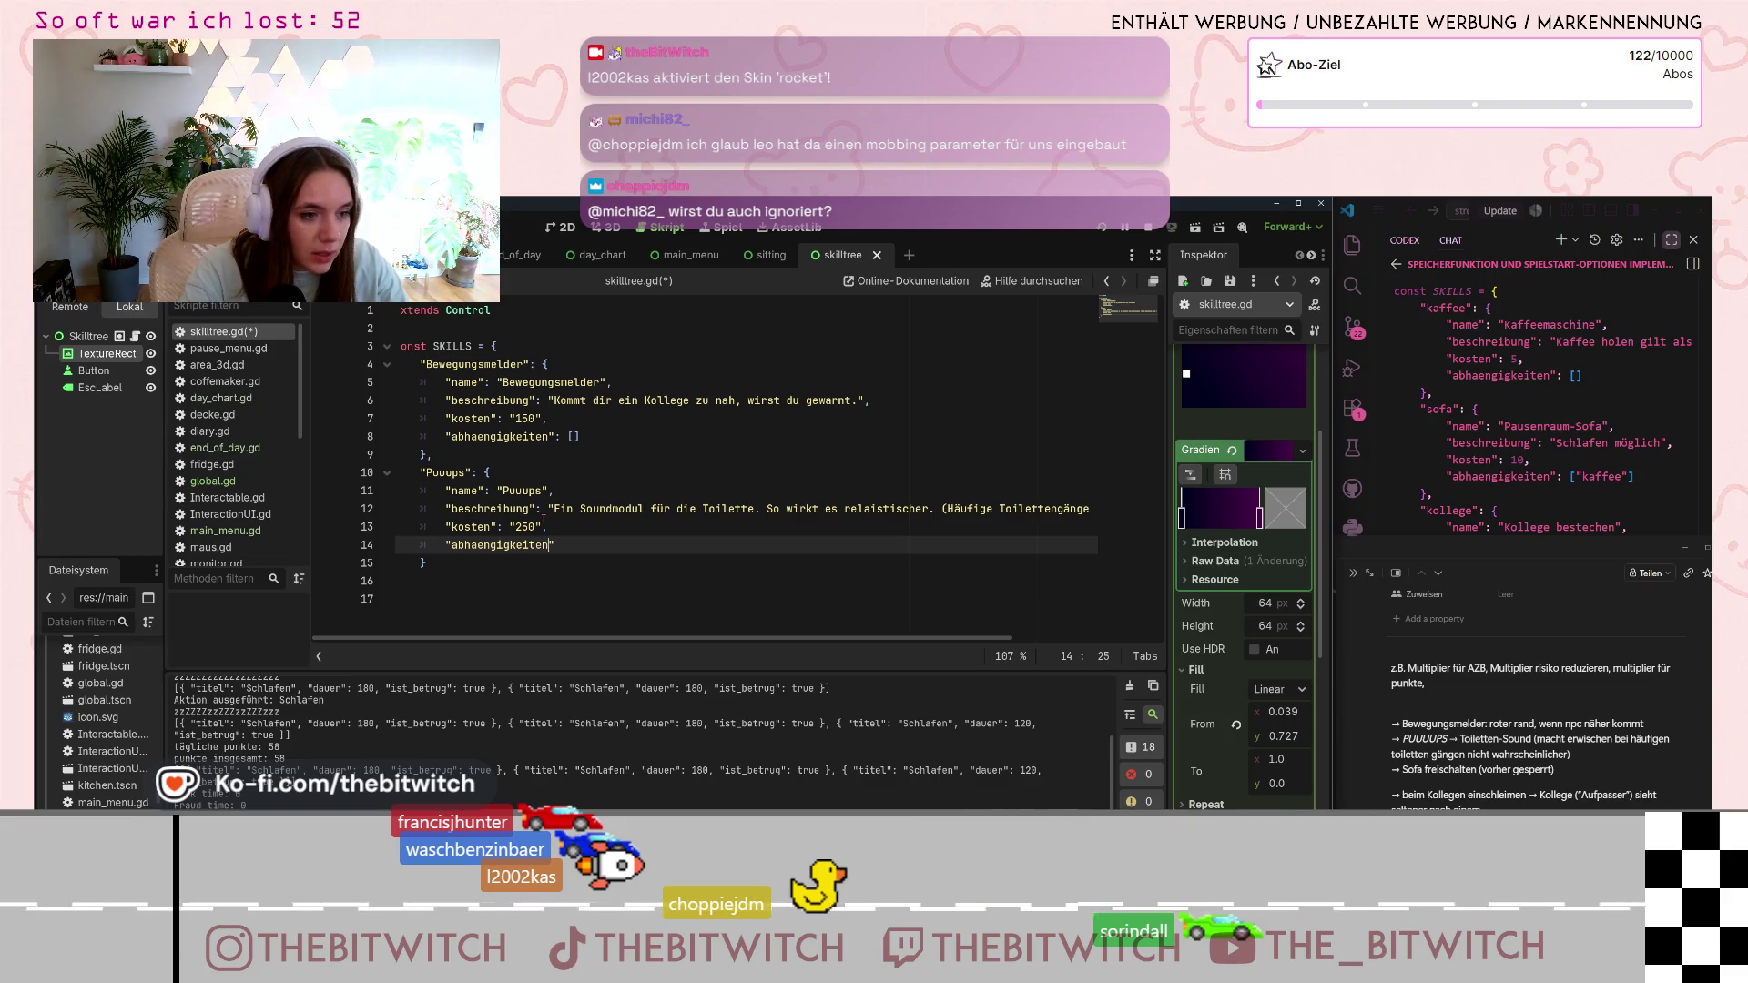
type(":")
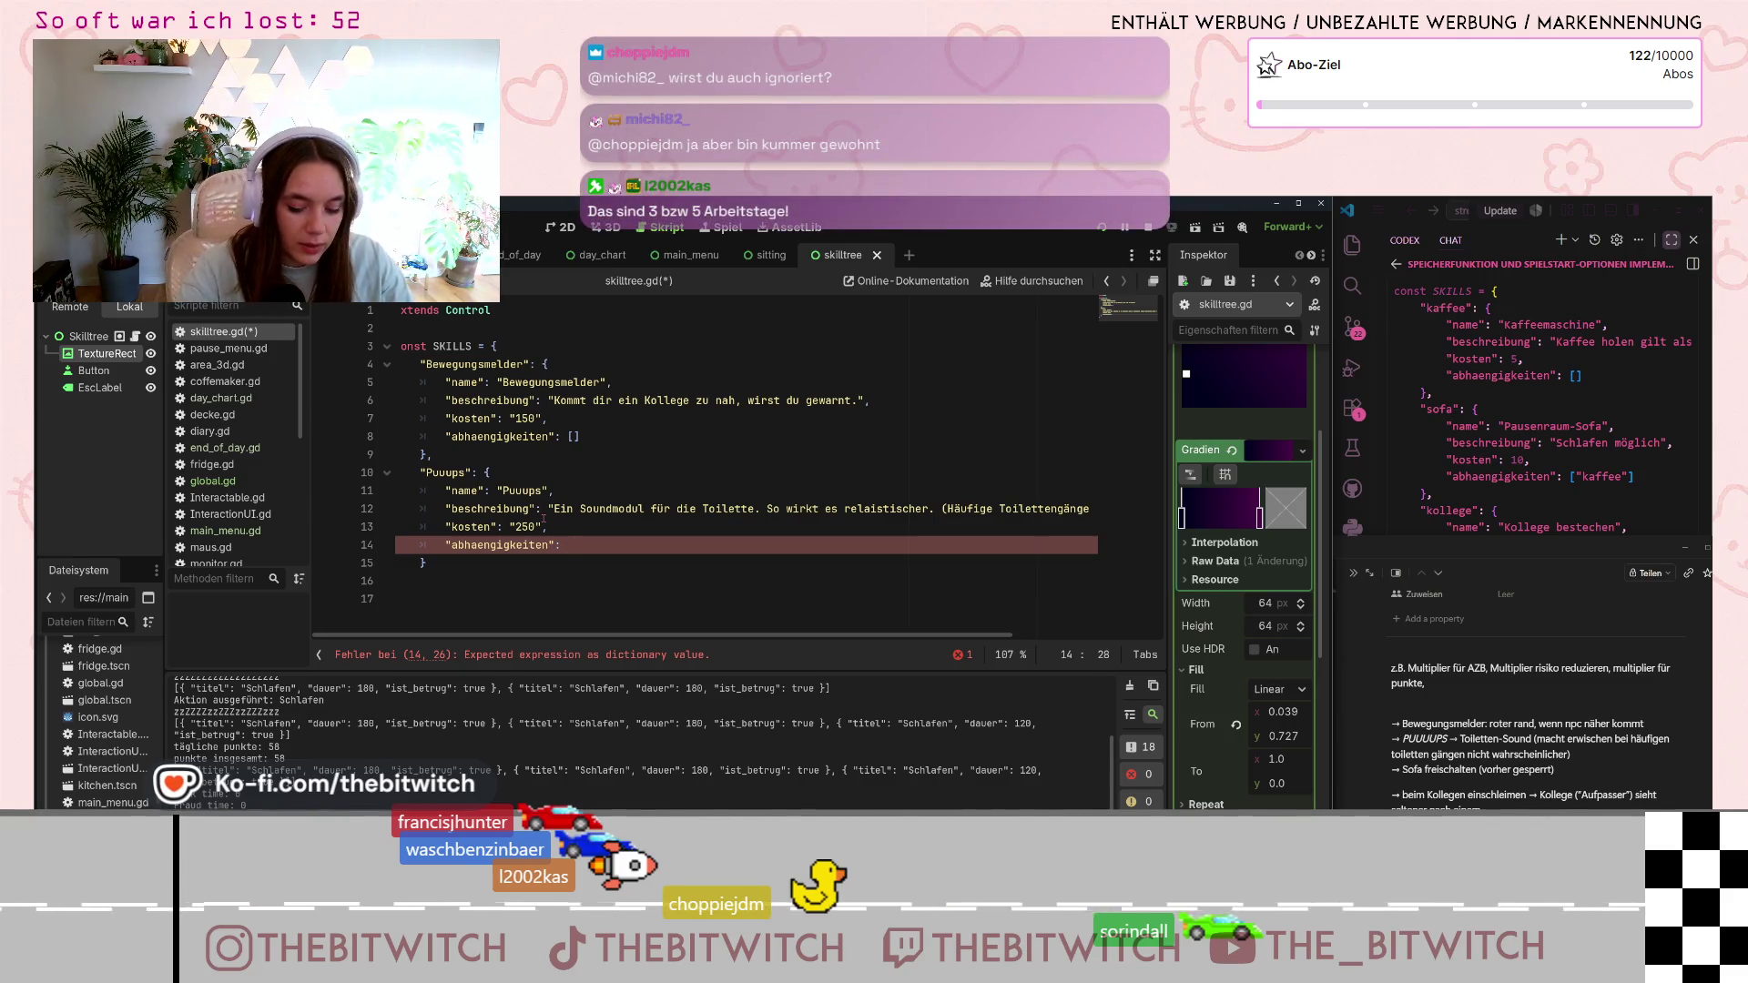
type("[]")
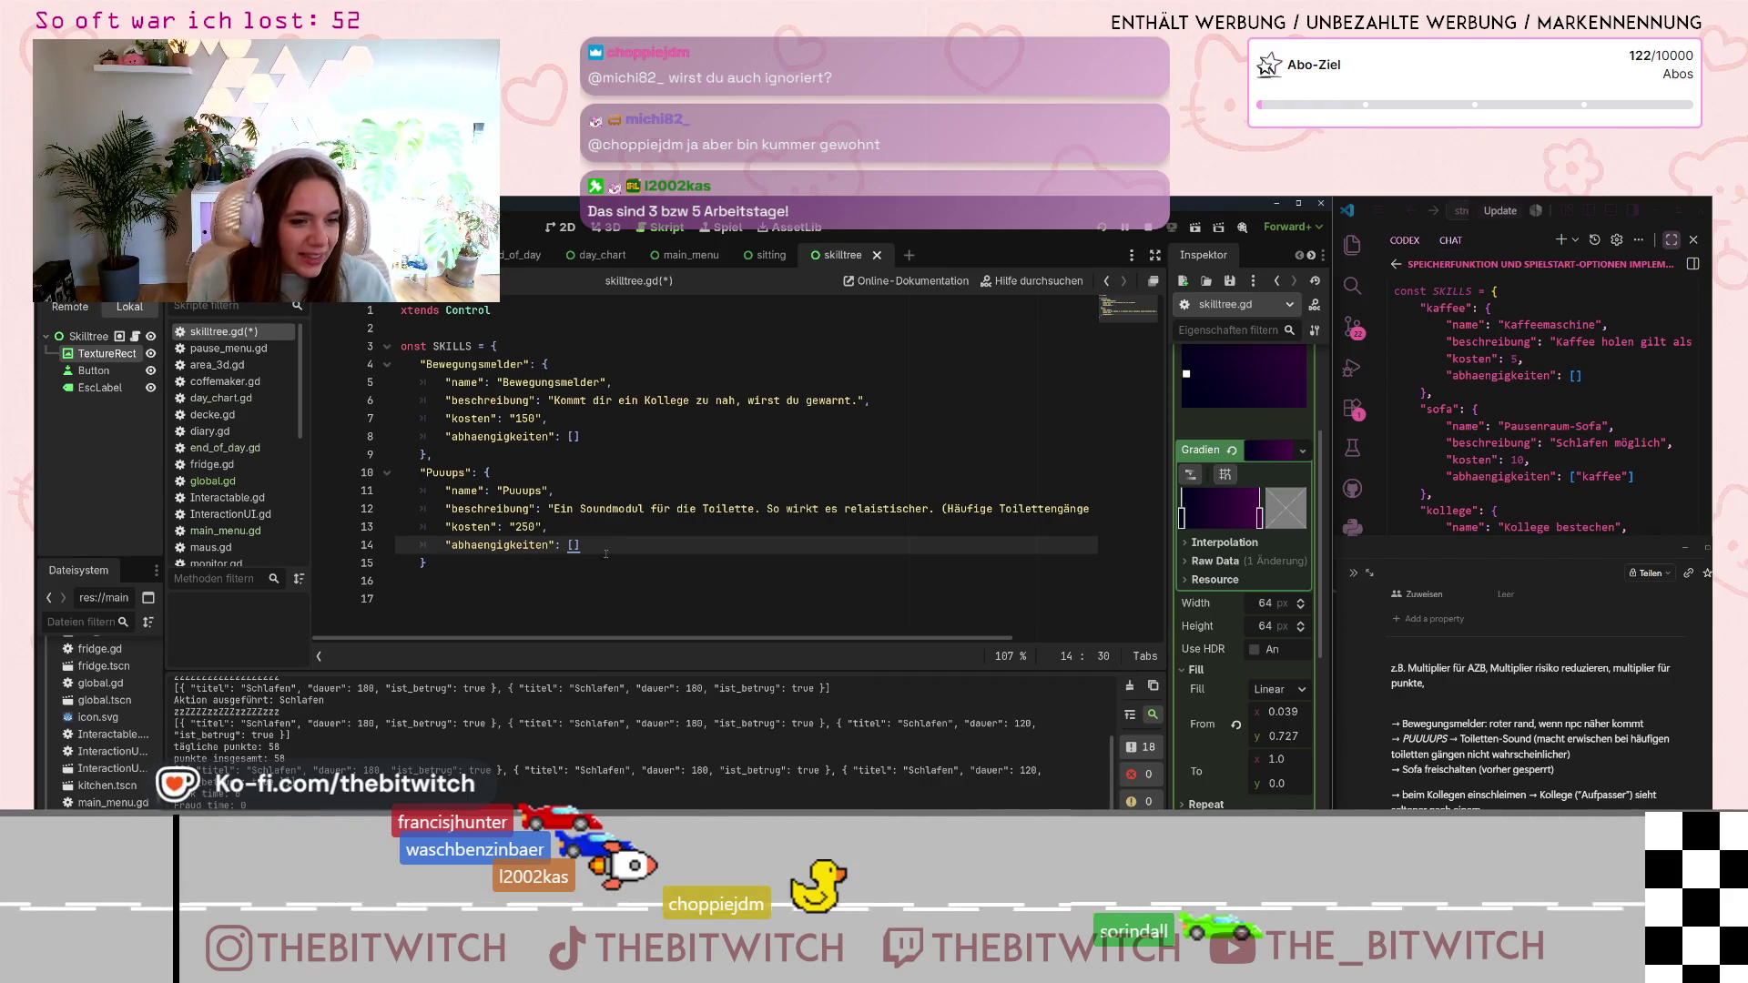
left_click(526, 561)
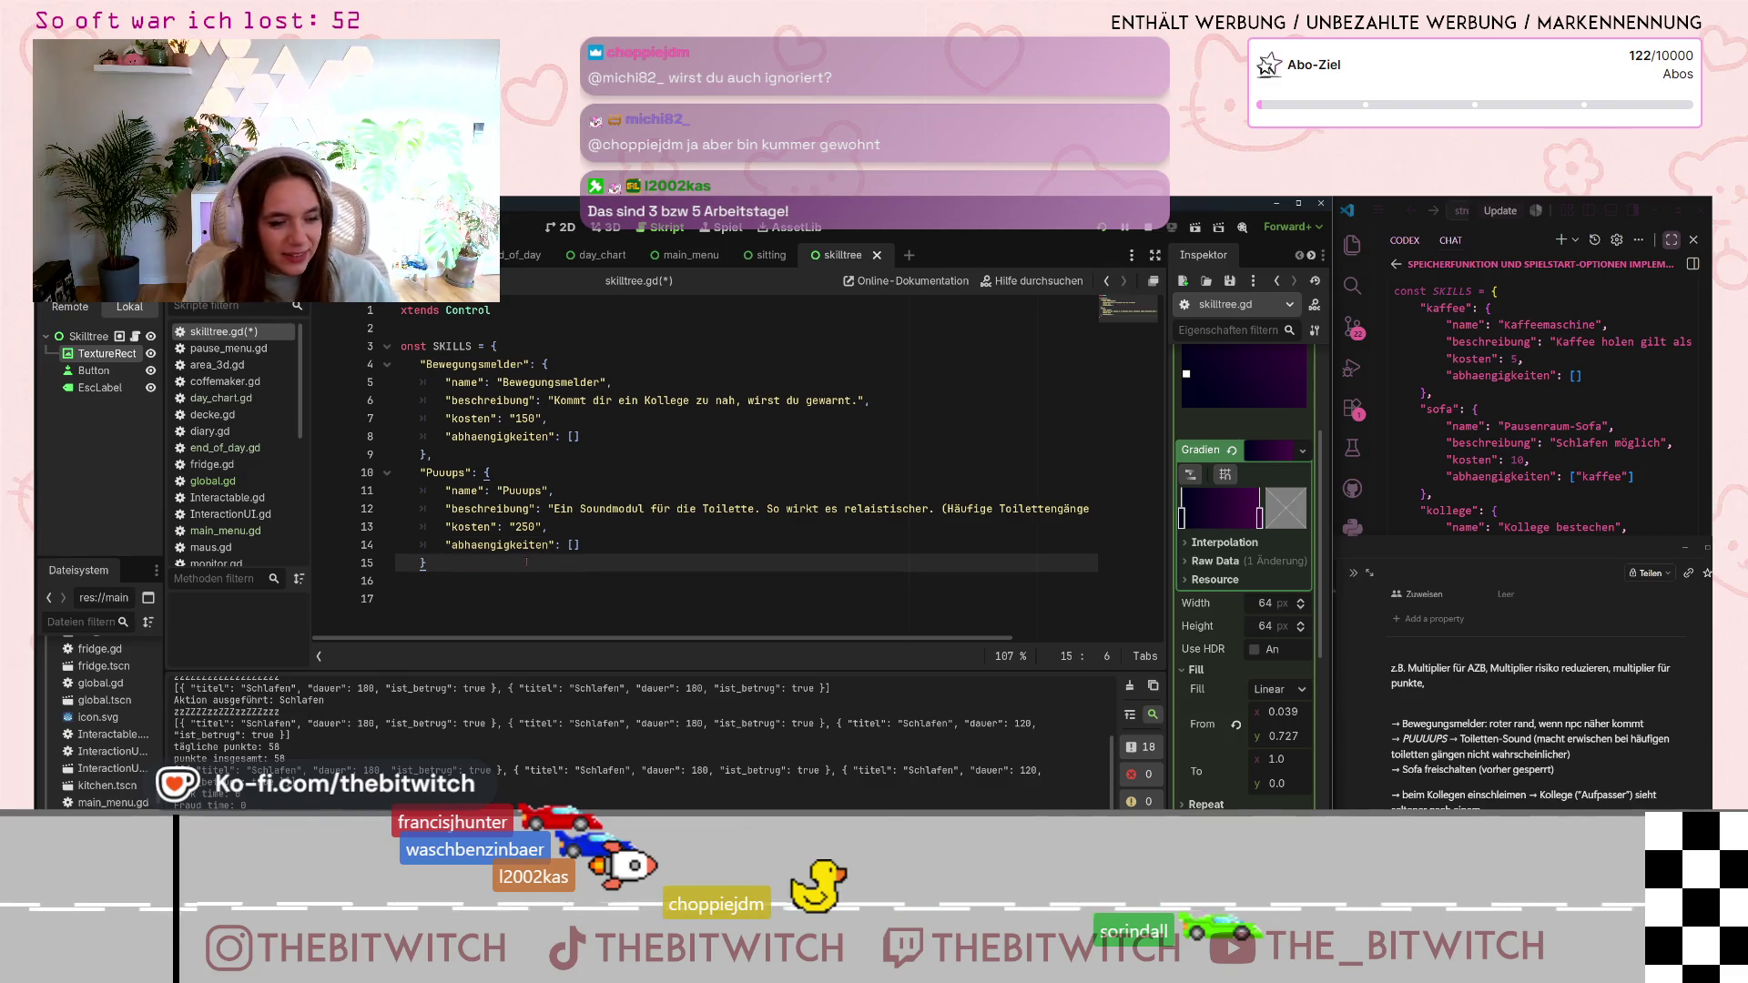
- Add a trailing comma to the Puuups block and paste a copy of lines 10–15 directly below it
type(",")
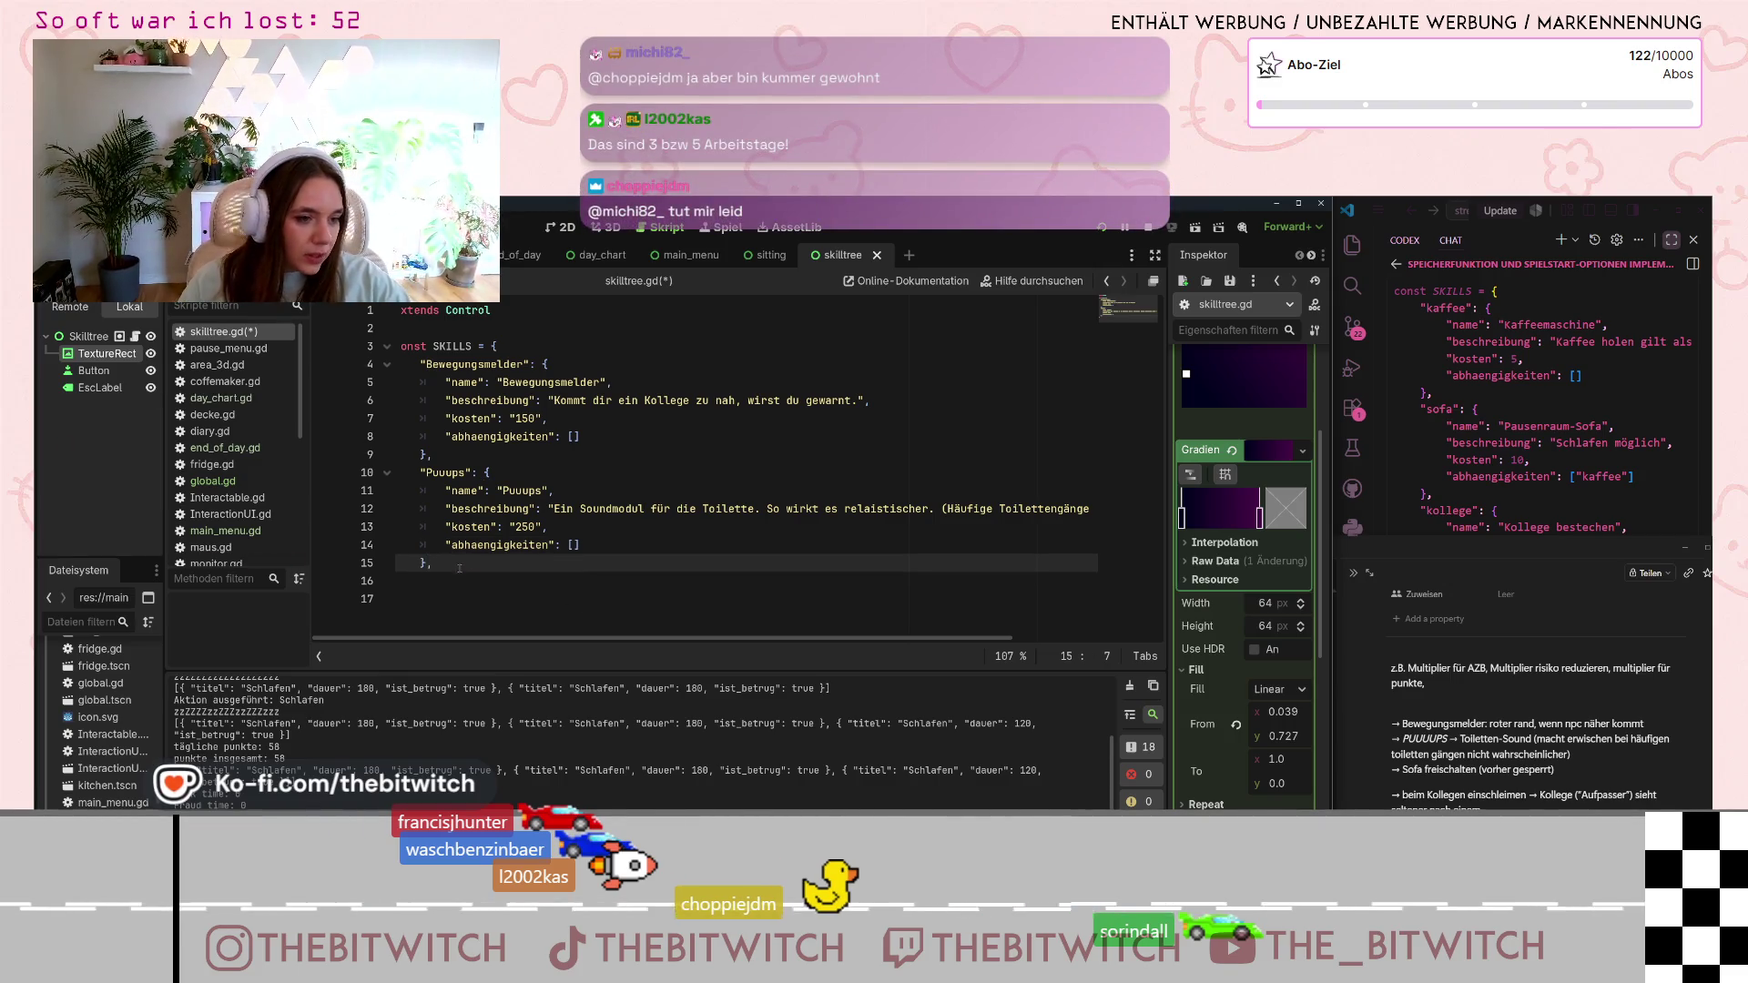
left_click_drag(460, 568, 419, 471)
key("ctrl+c")
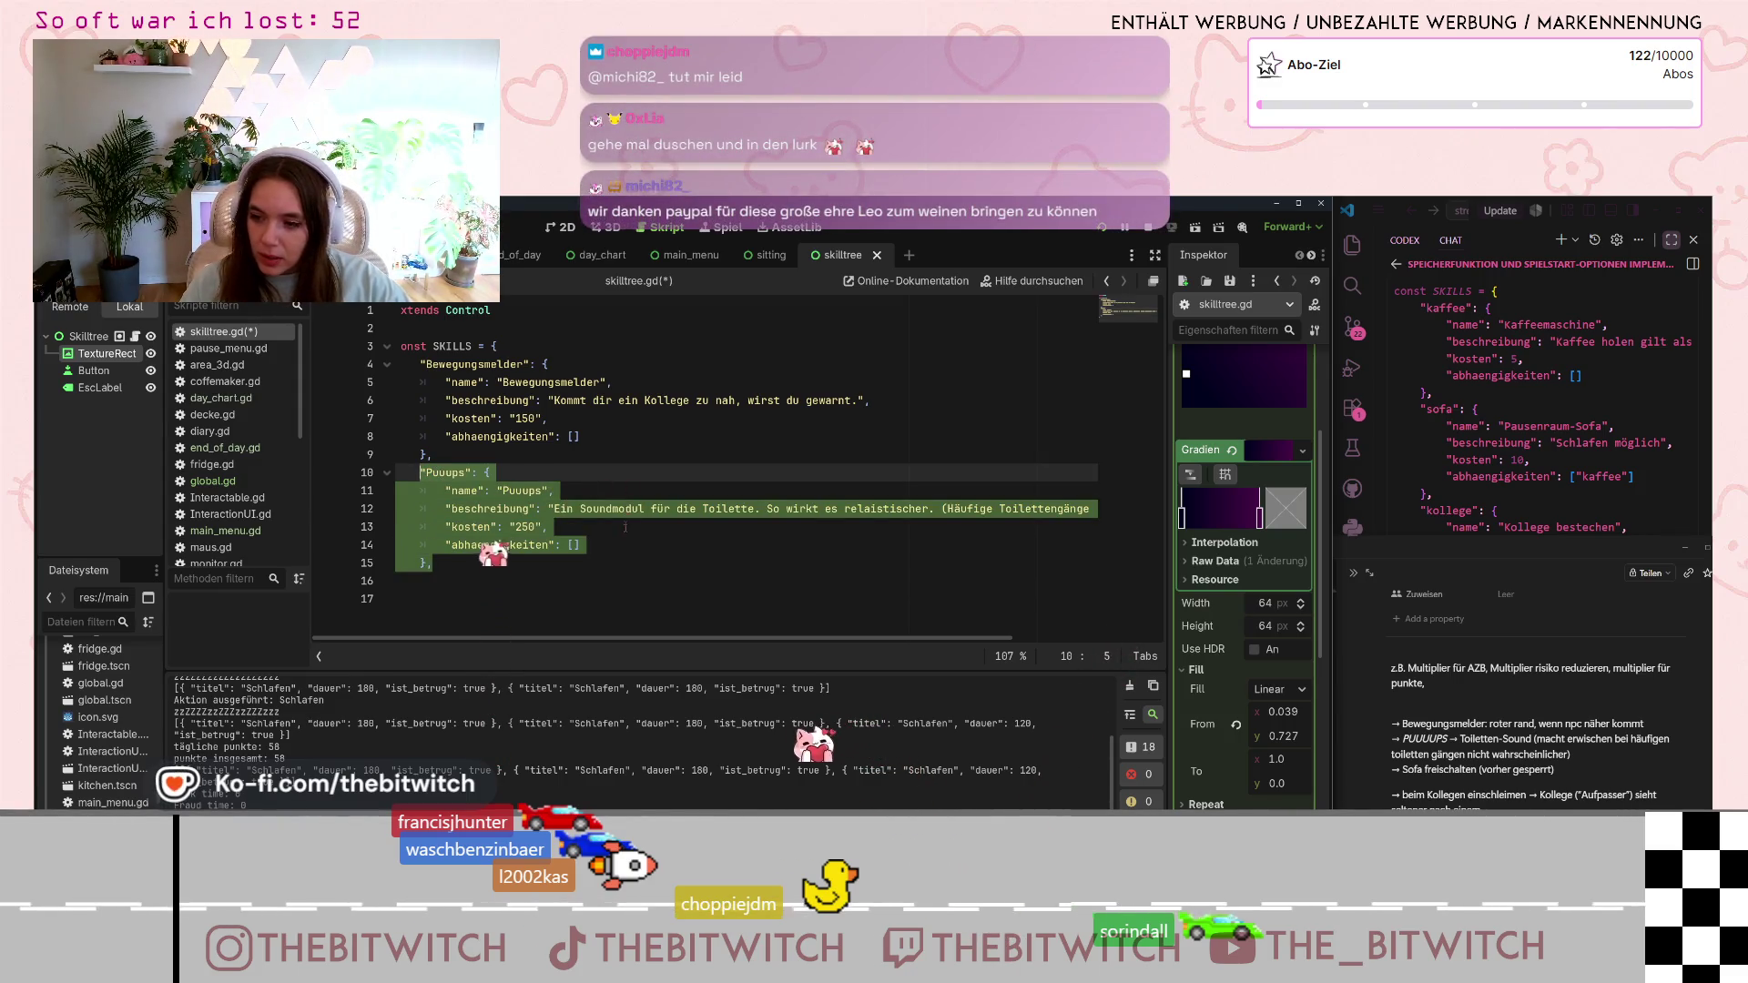
key("Right")
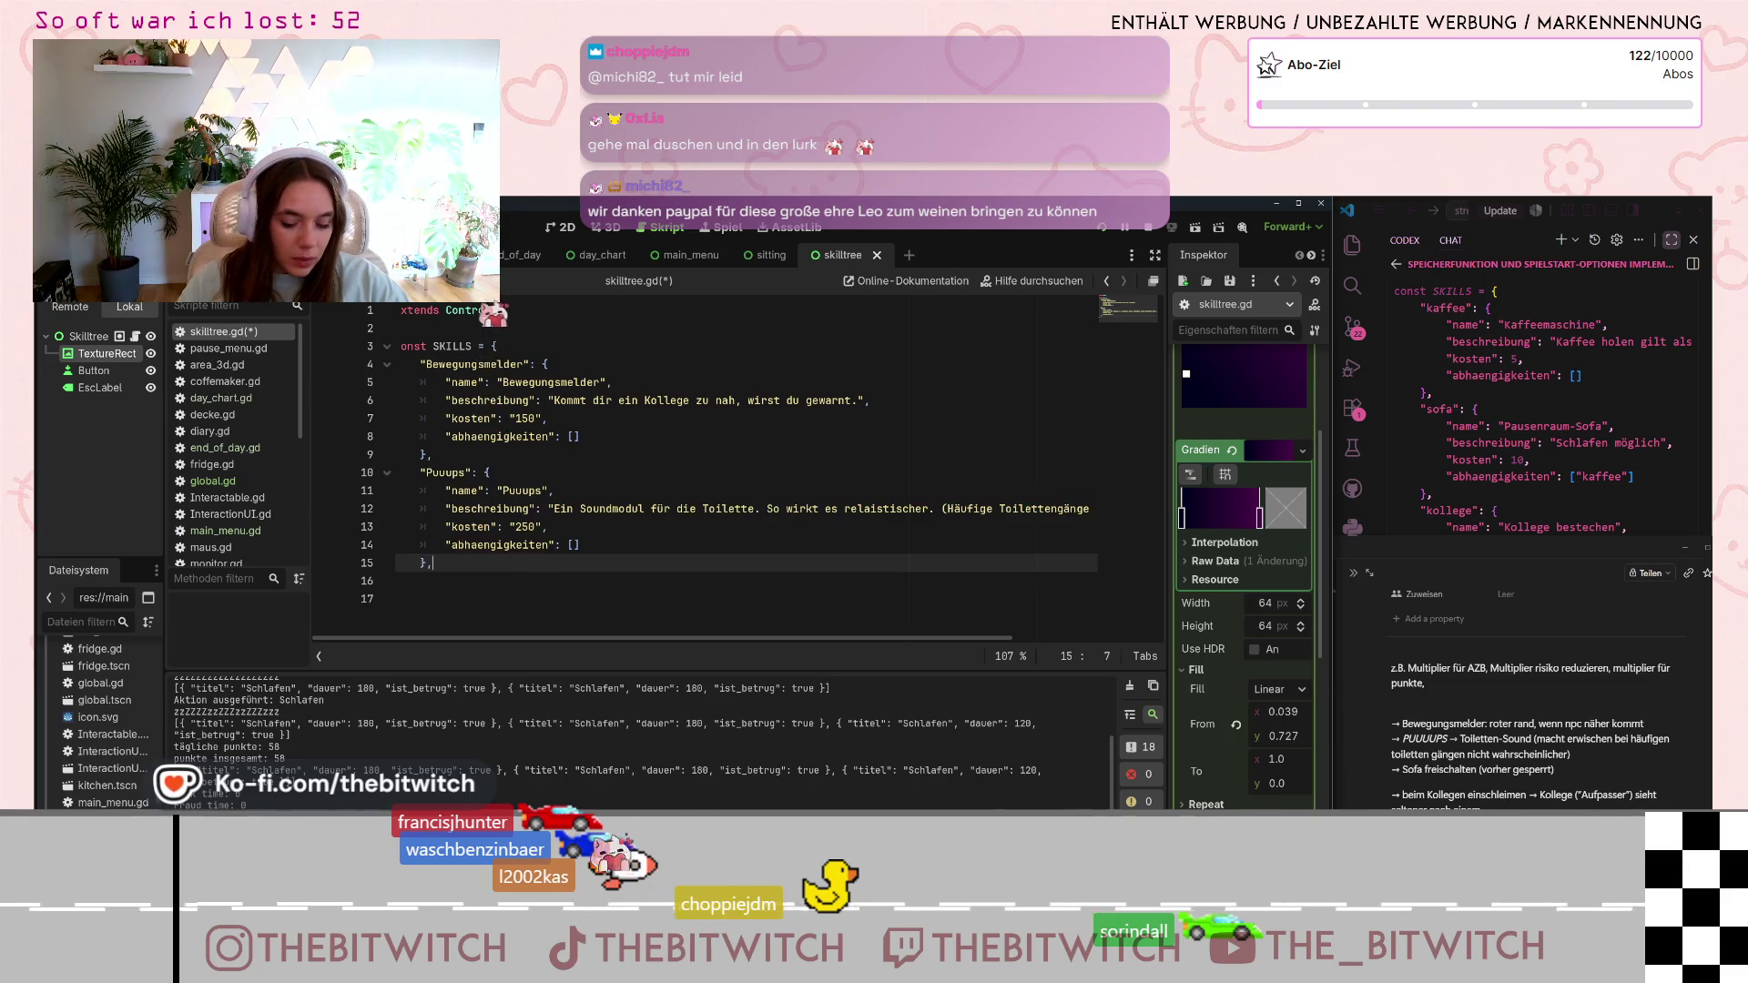
key("Return")
key("ctrl+v")
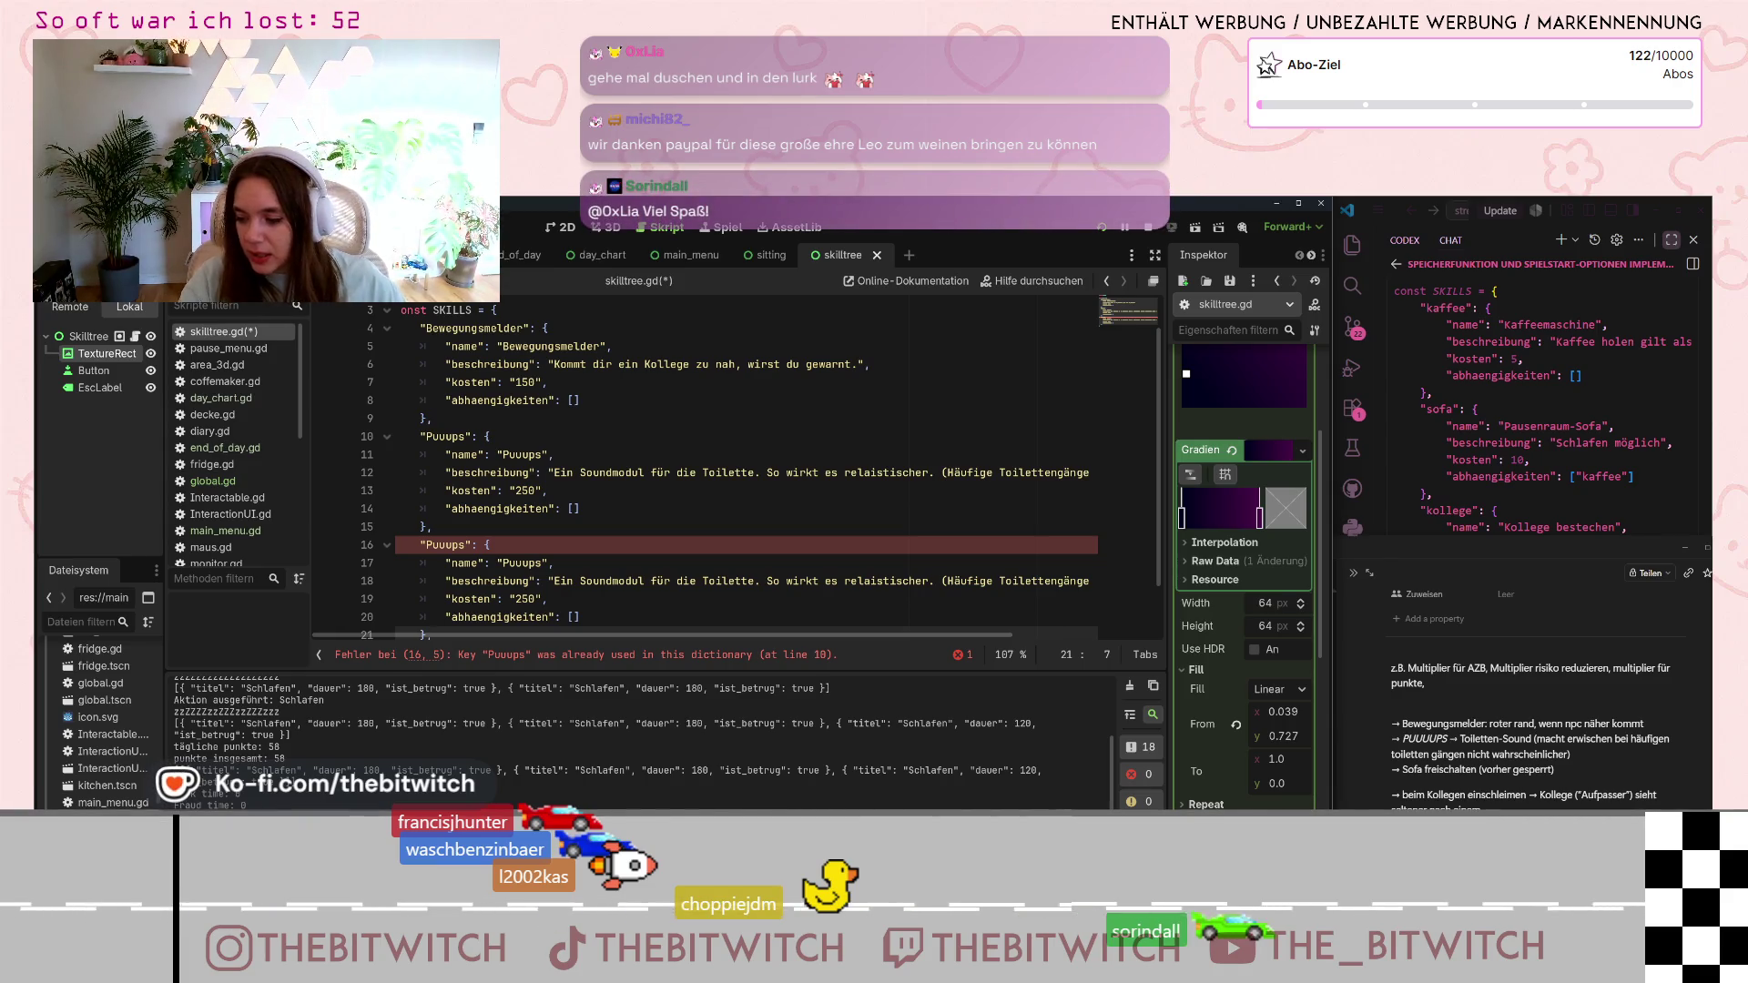
scroll(542, 478, "down", 1)
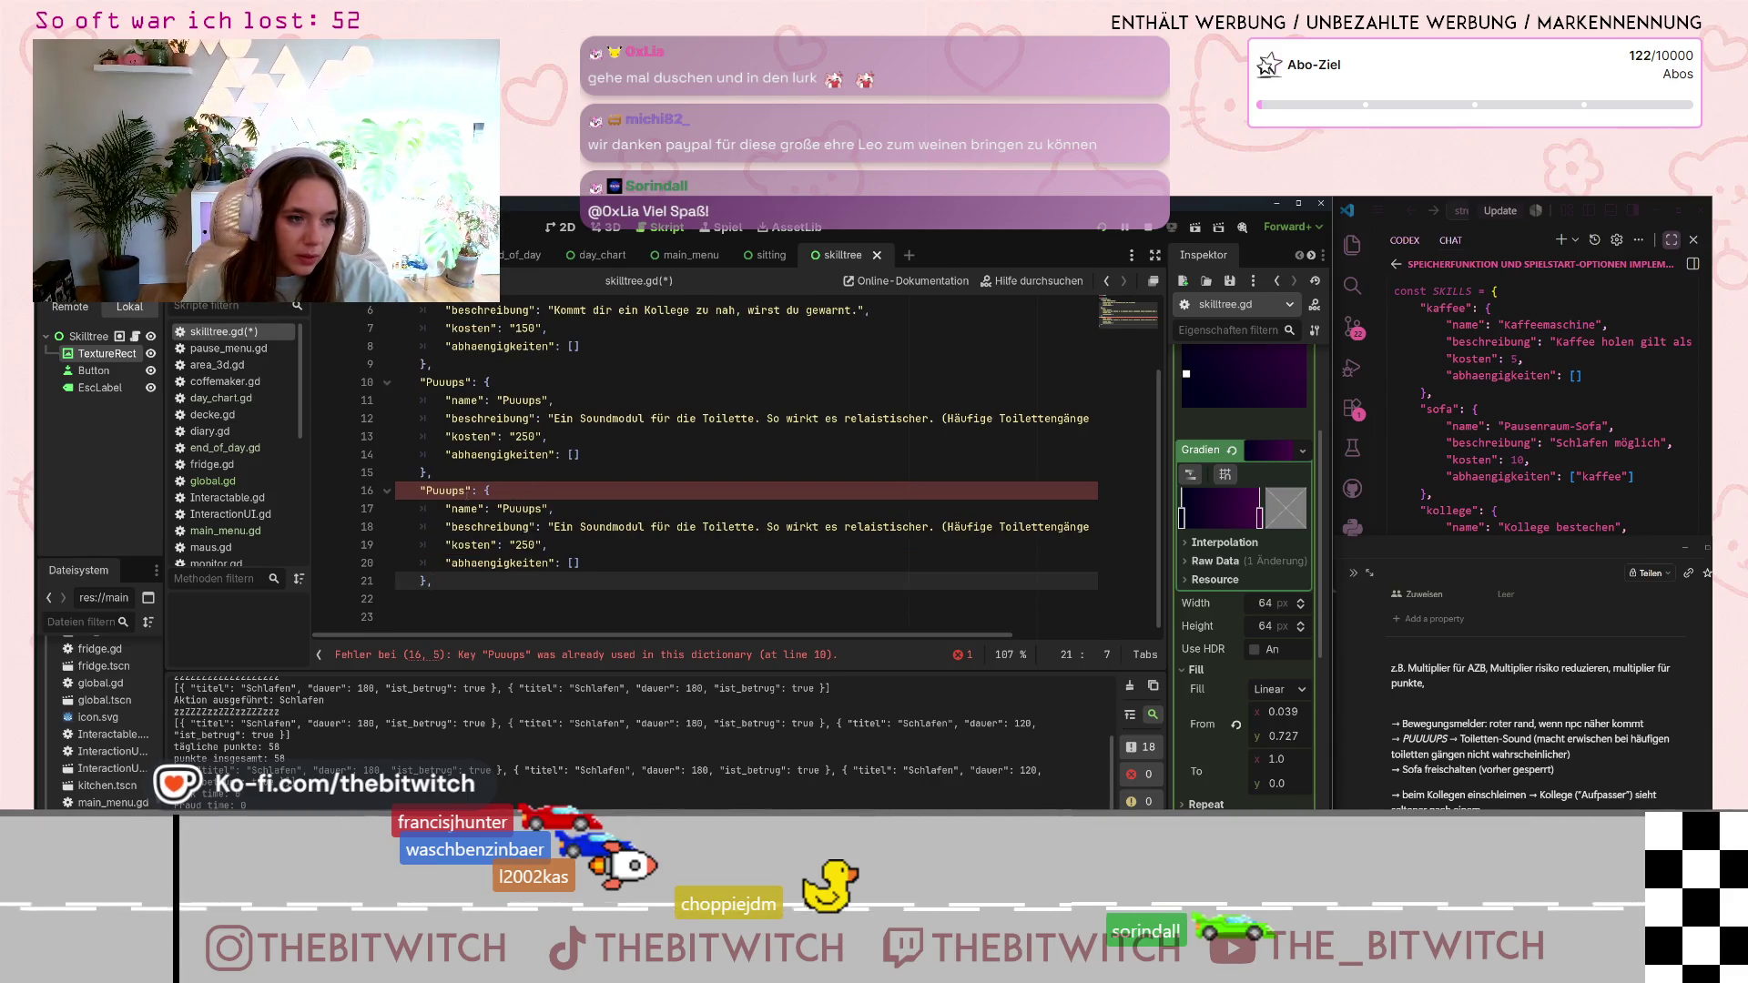
left_click(426, 490)
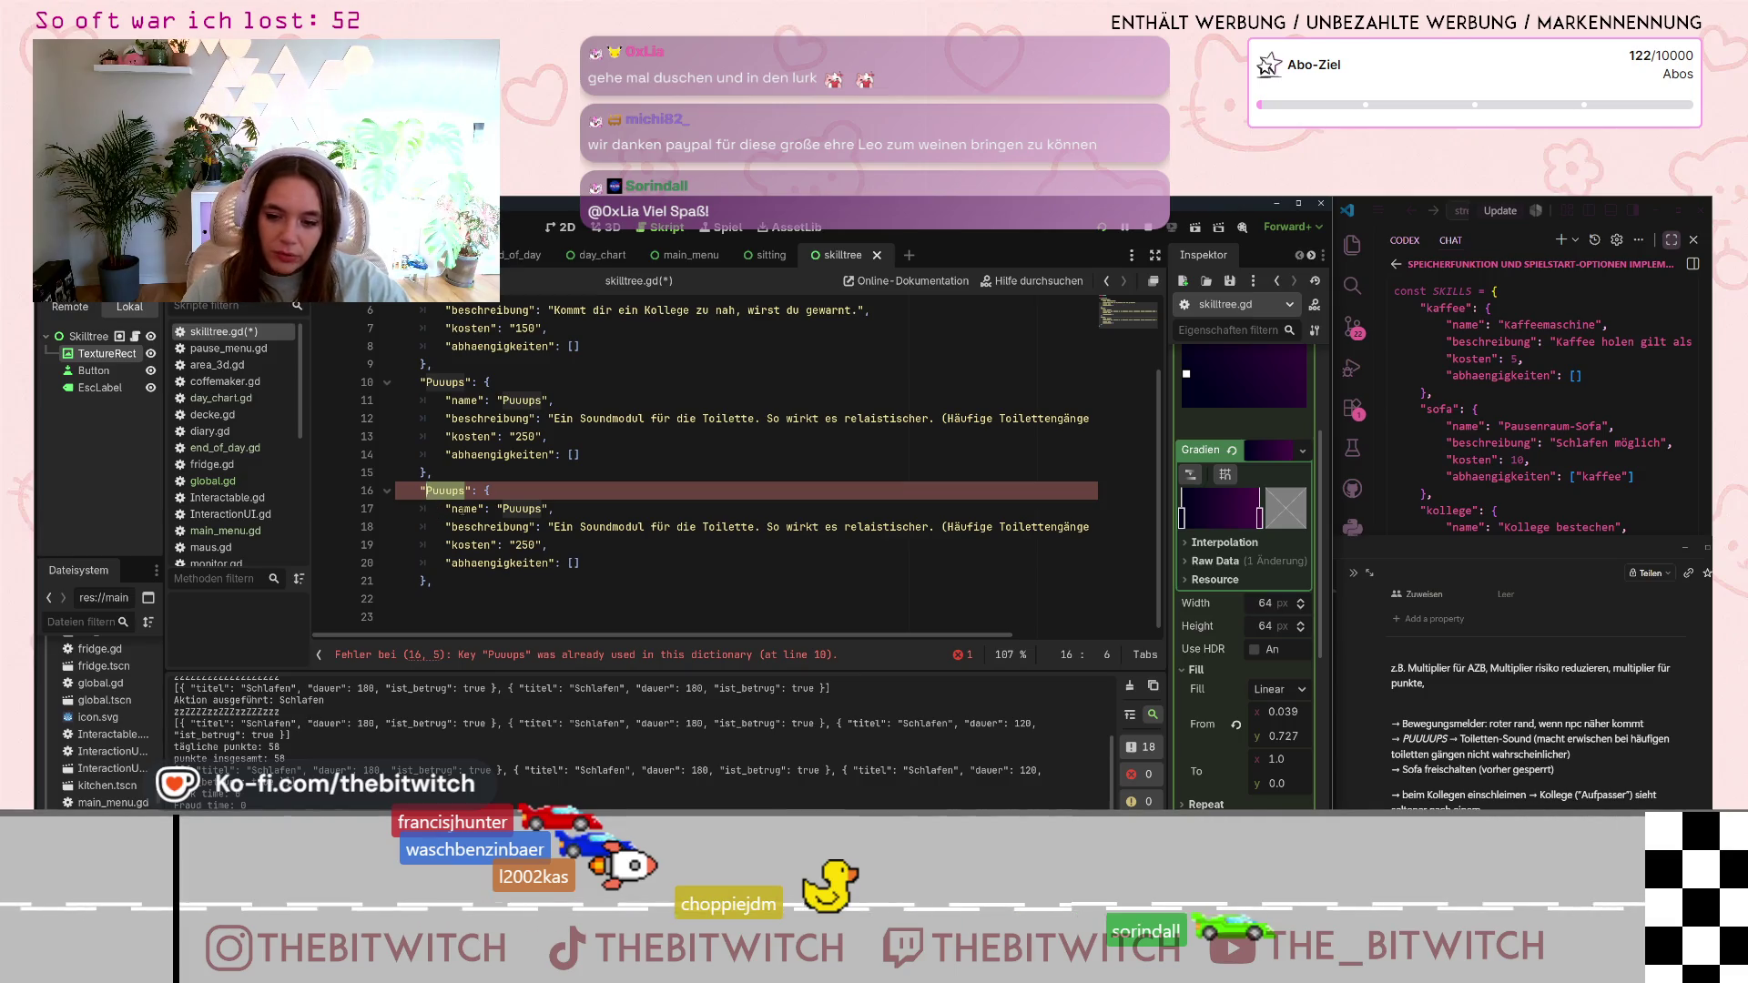
- Rename the duplicated skill's key and name value to "Gute Nacht"
type("Sofa")
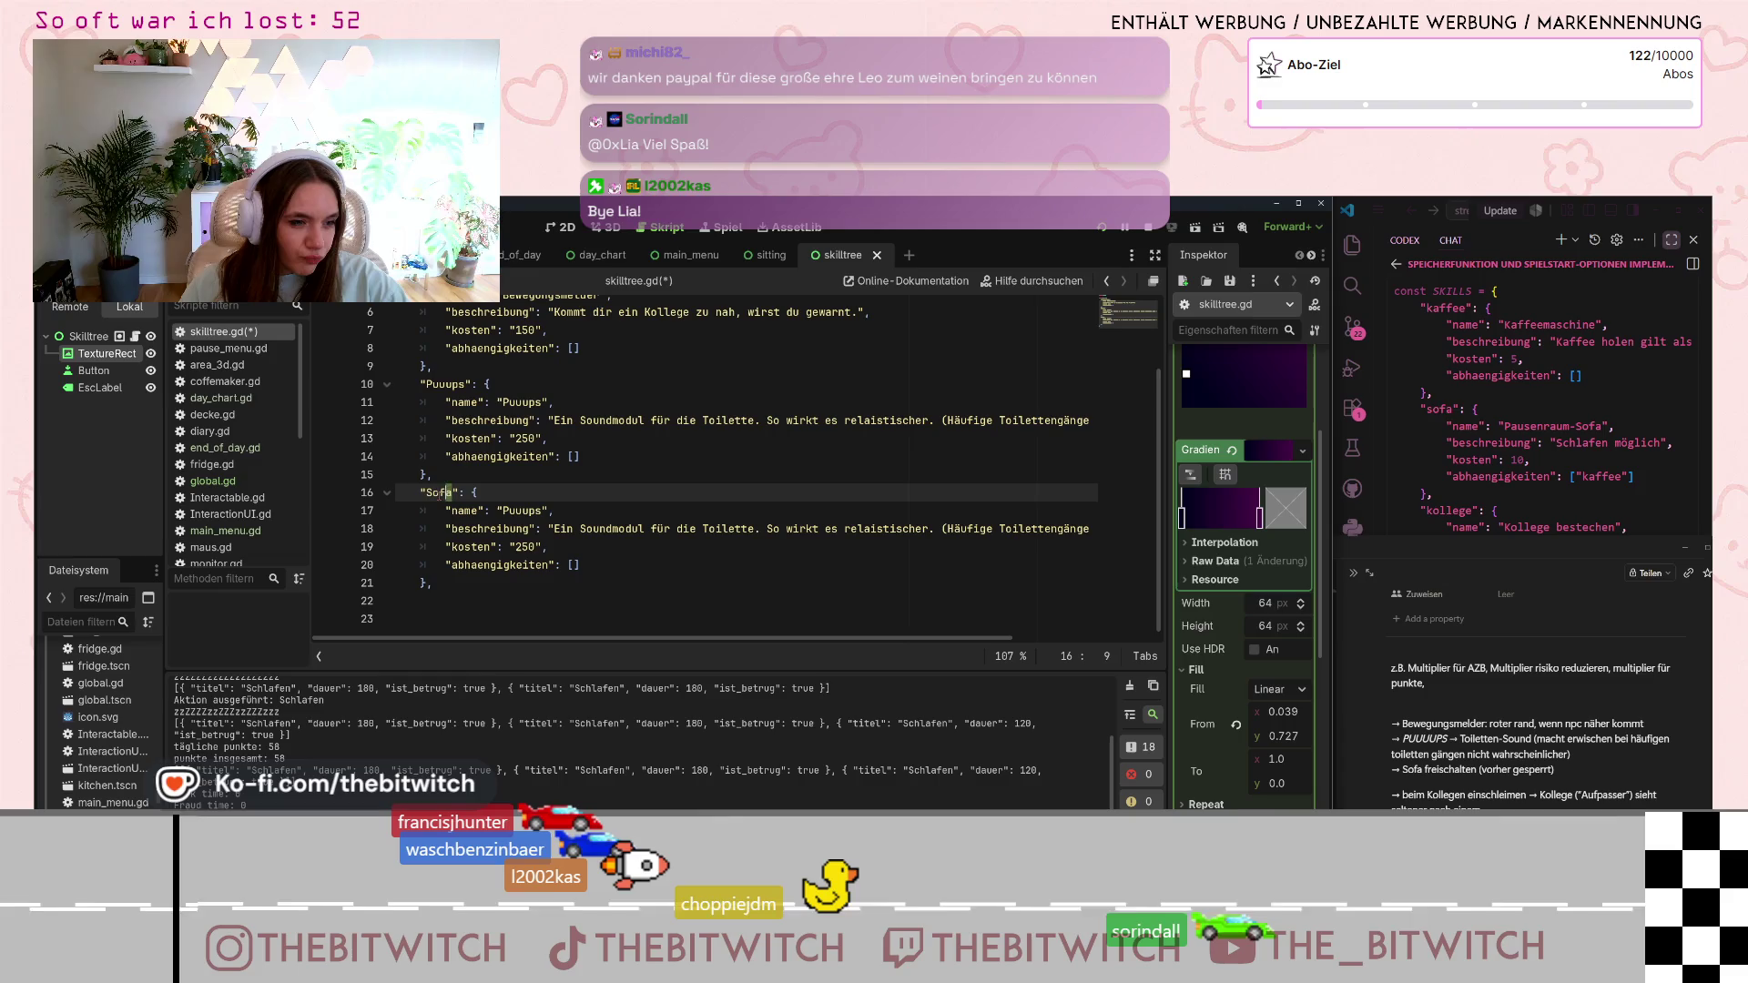
type("Gute Nacht")
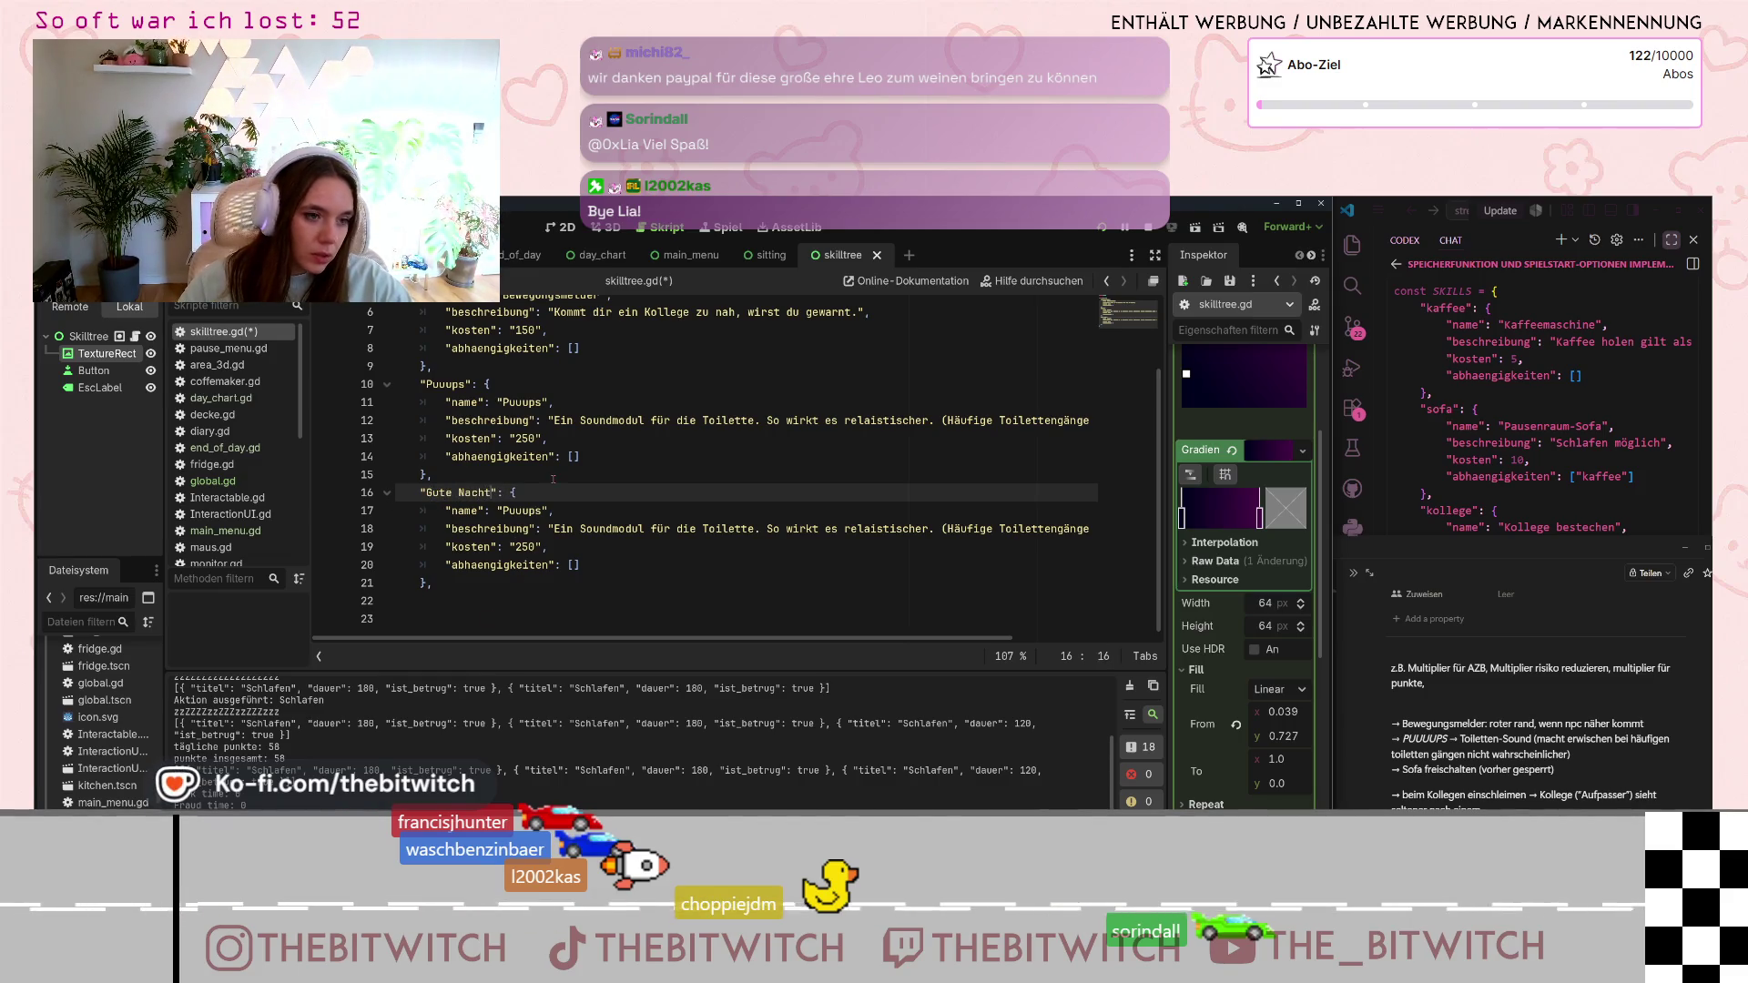
double_click(543, 510)
type("G")
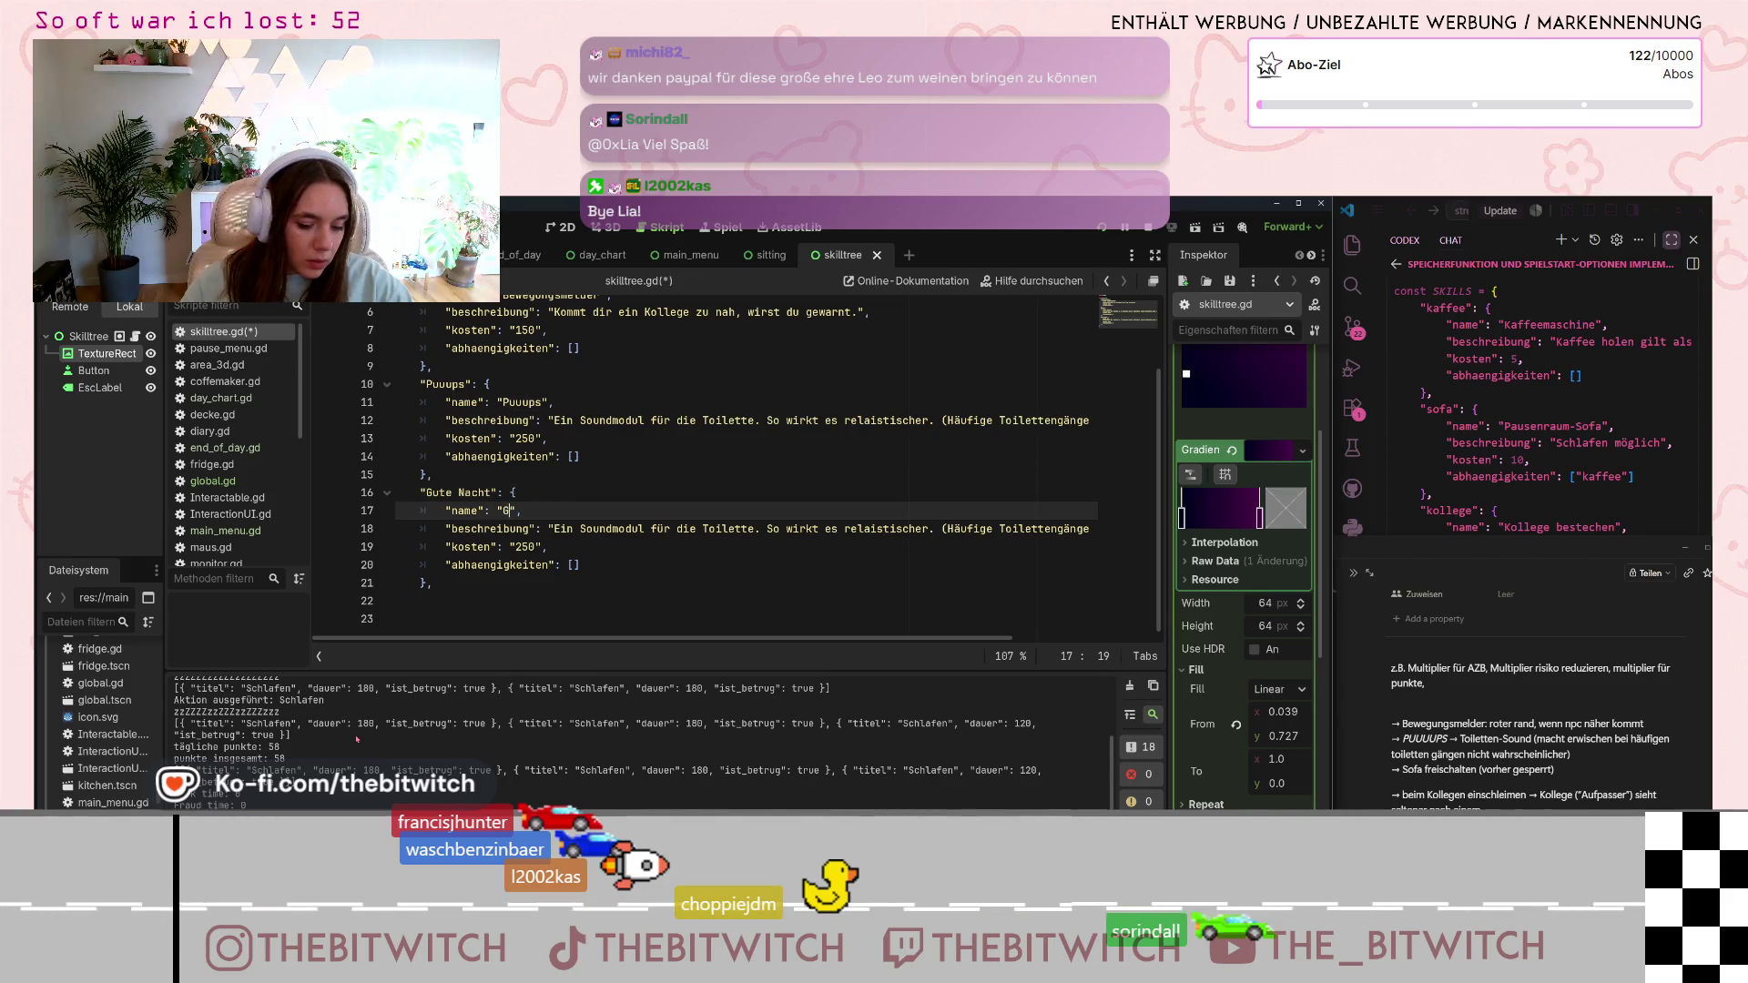
key("BackSpace")
key("BackSpace")
type("ut")
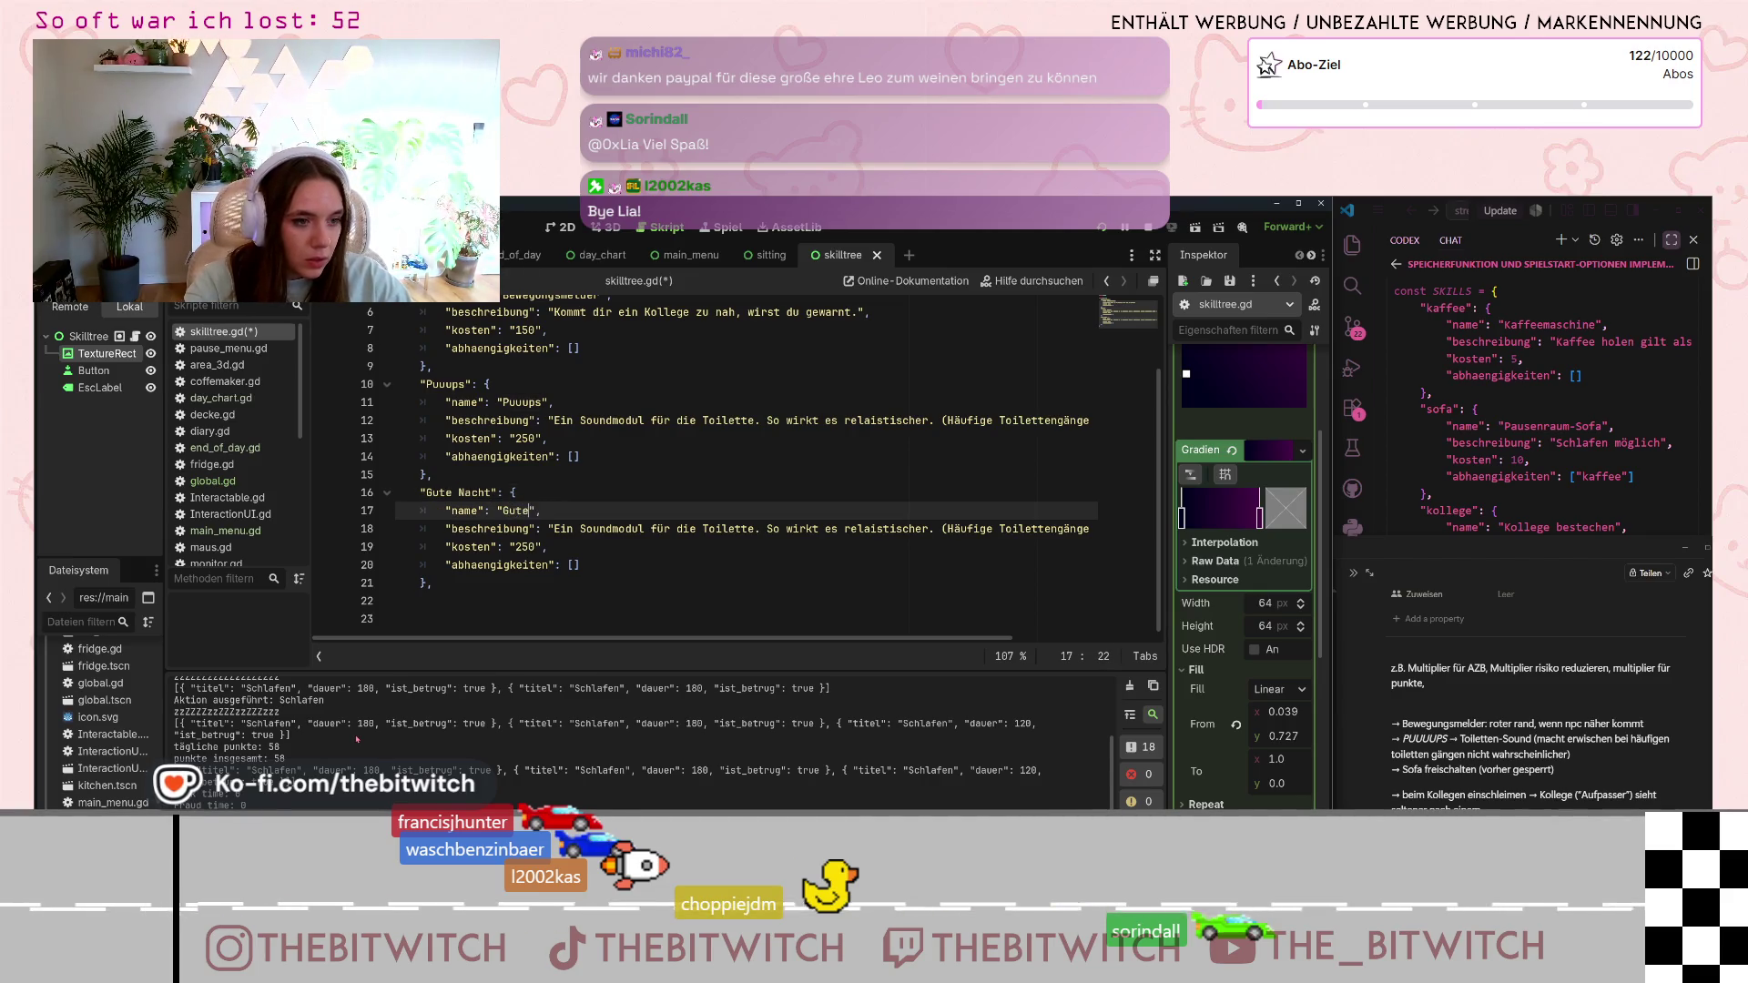
type("e n")
key("BackSpace")
type("Nacht")
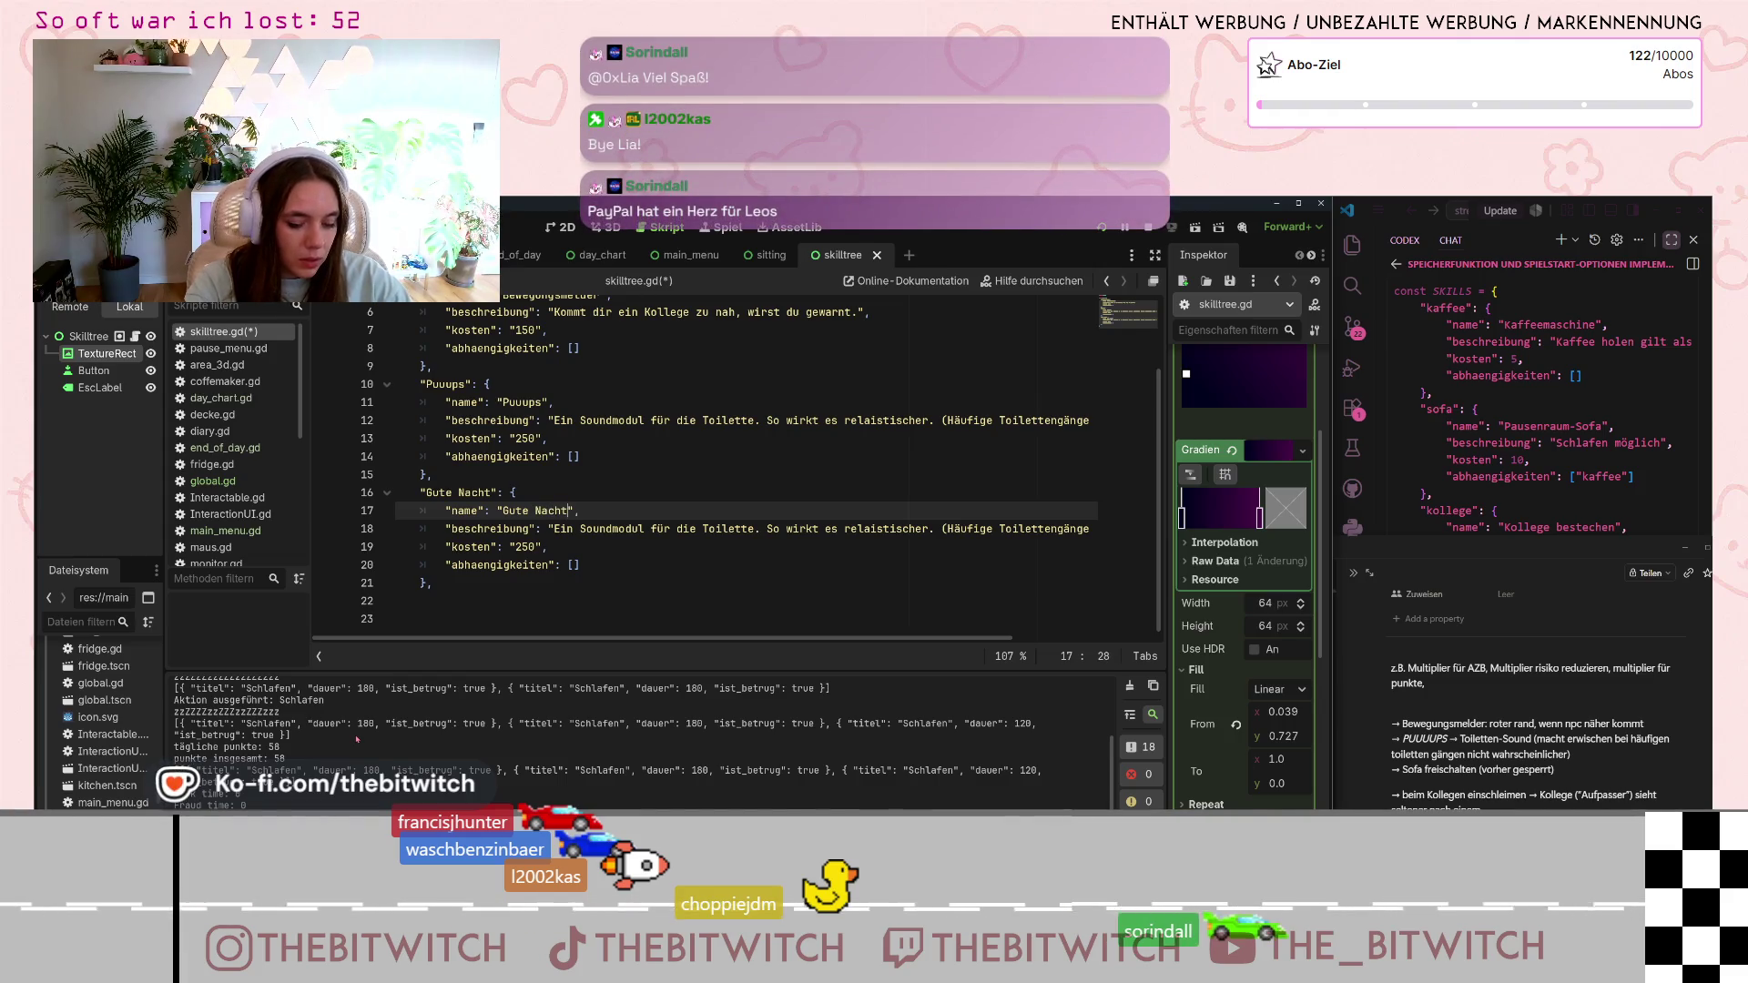
- Replace its description with the question about napping on the break-area sofa, ending '(Sofa unlocked)'
left_click_drag(549, 528, 1093, 529)
type("Hast du dich")
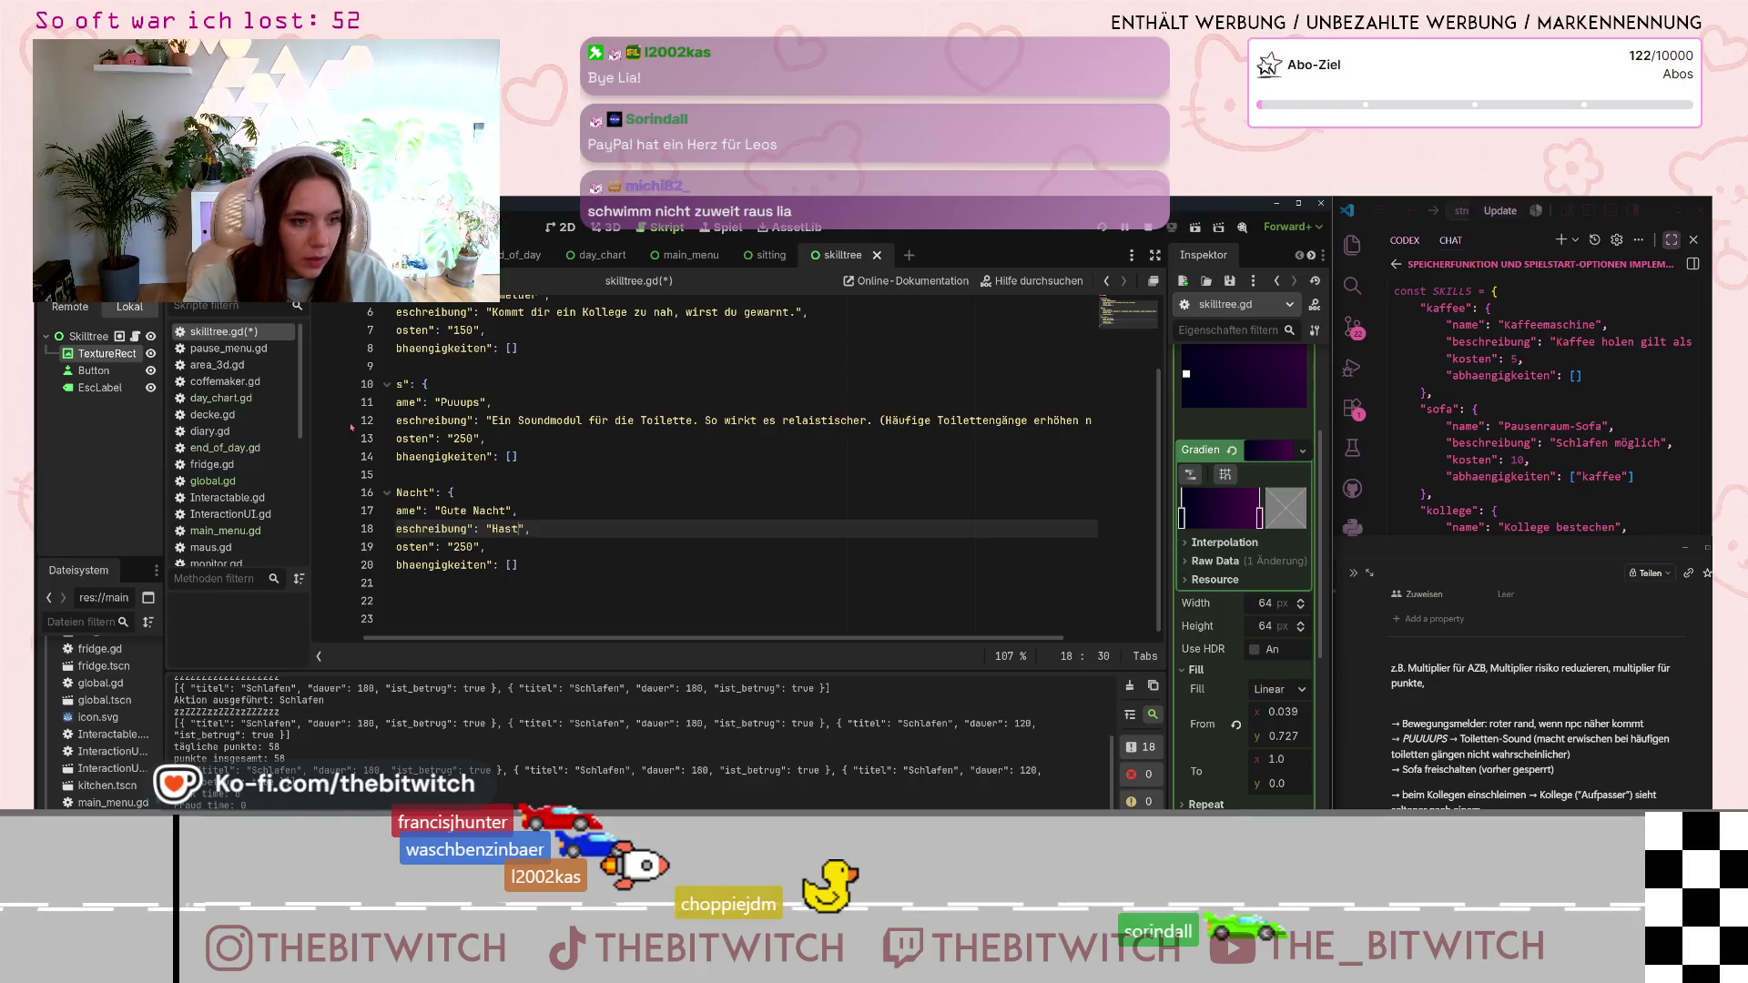
type(" schon mal ")
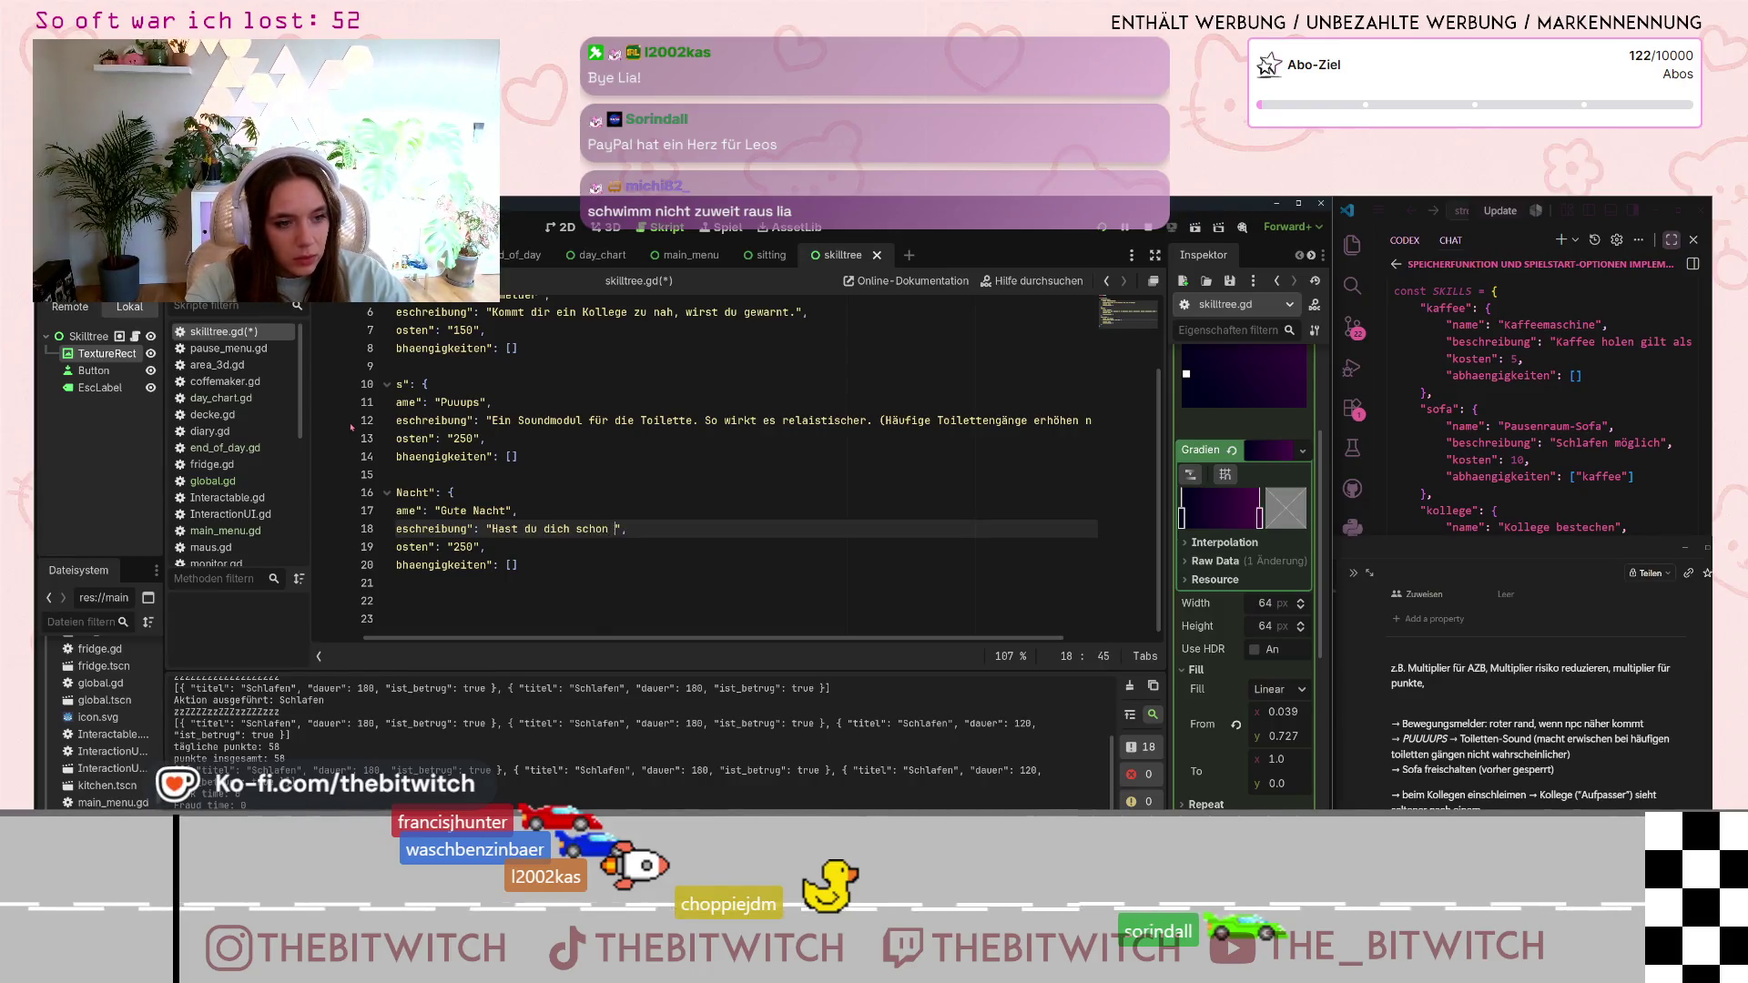
type("gefragt, w")
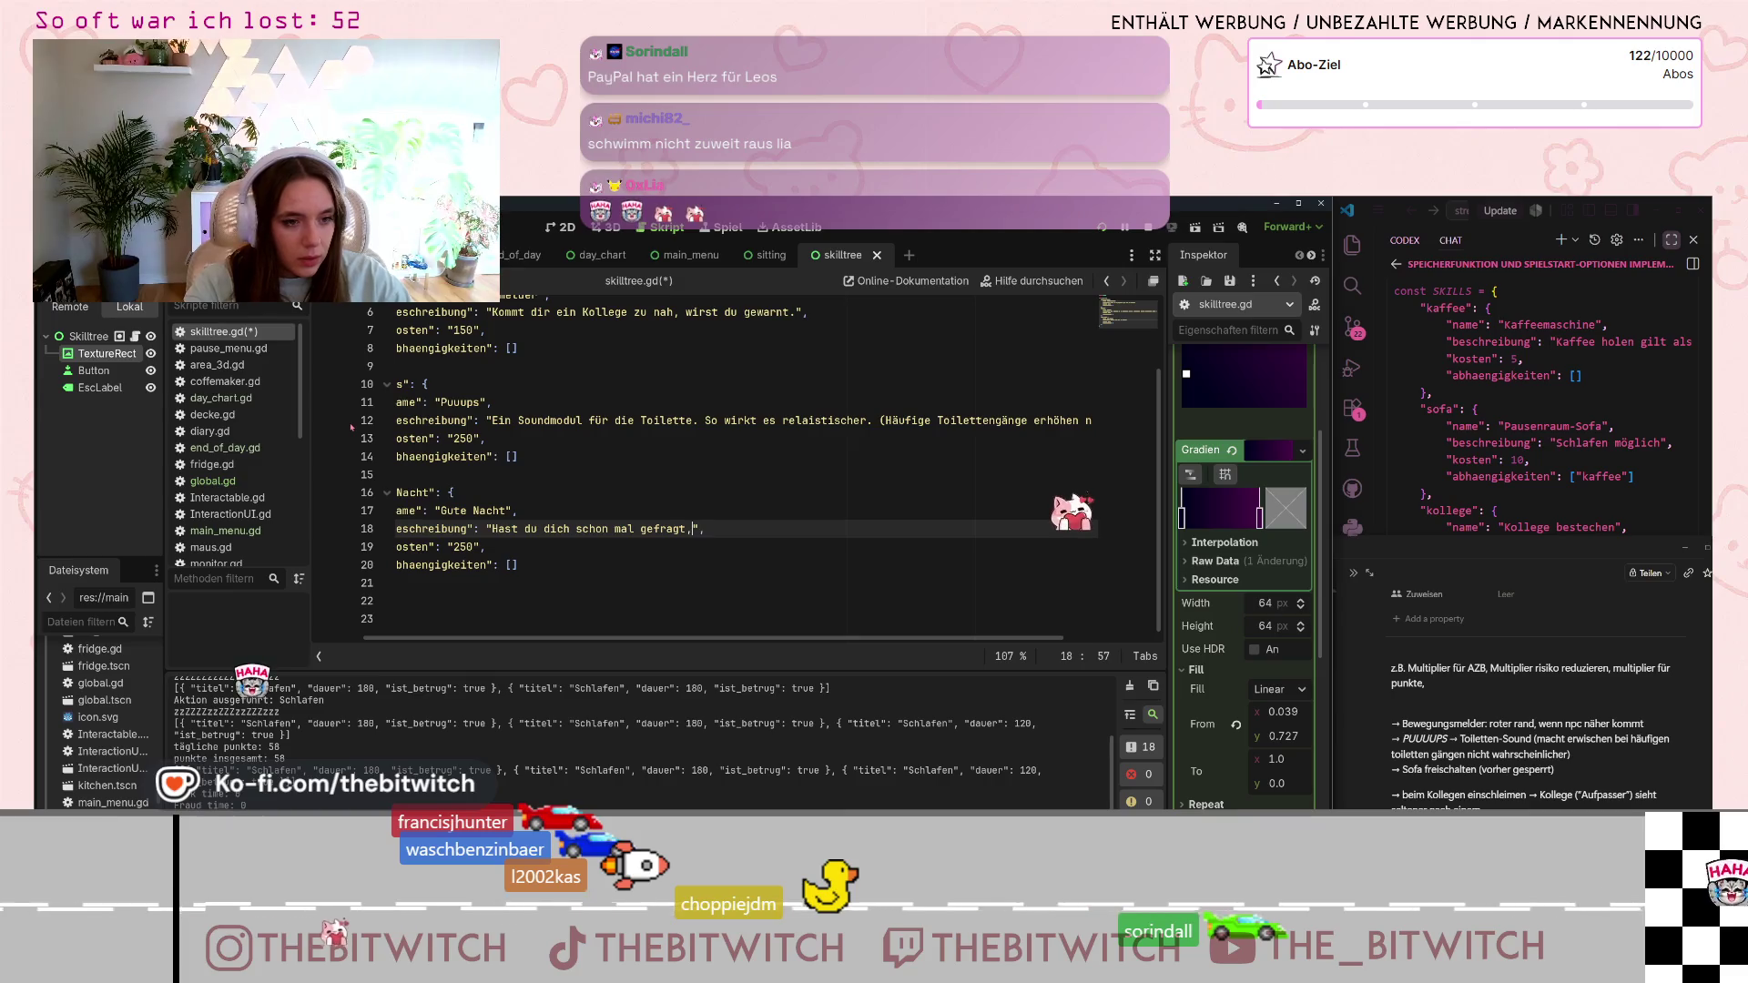
type("ie das")
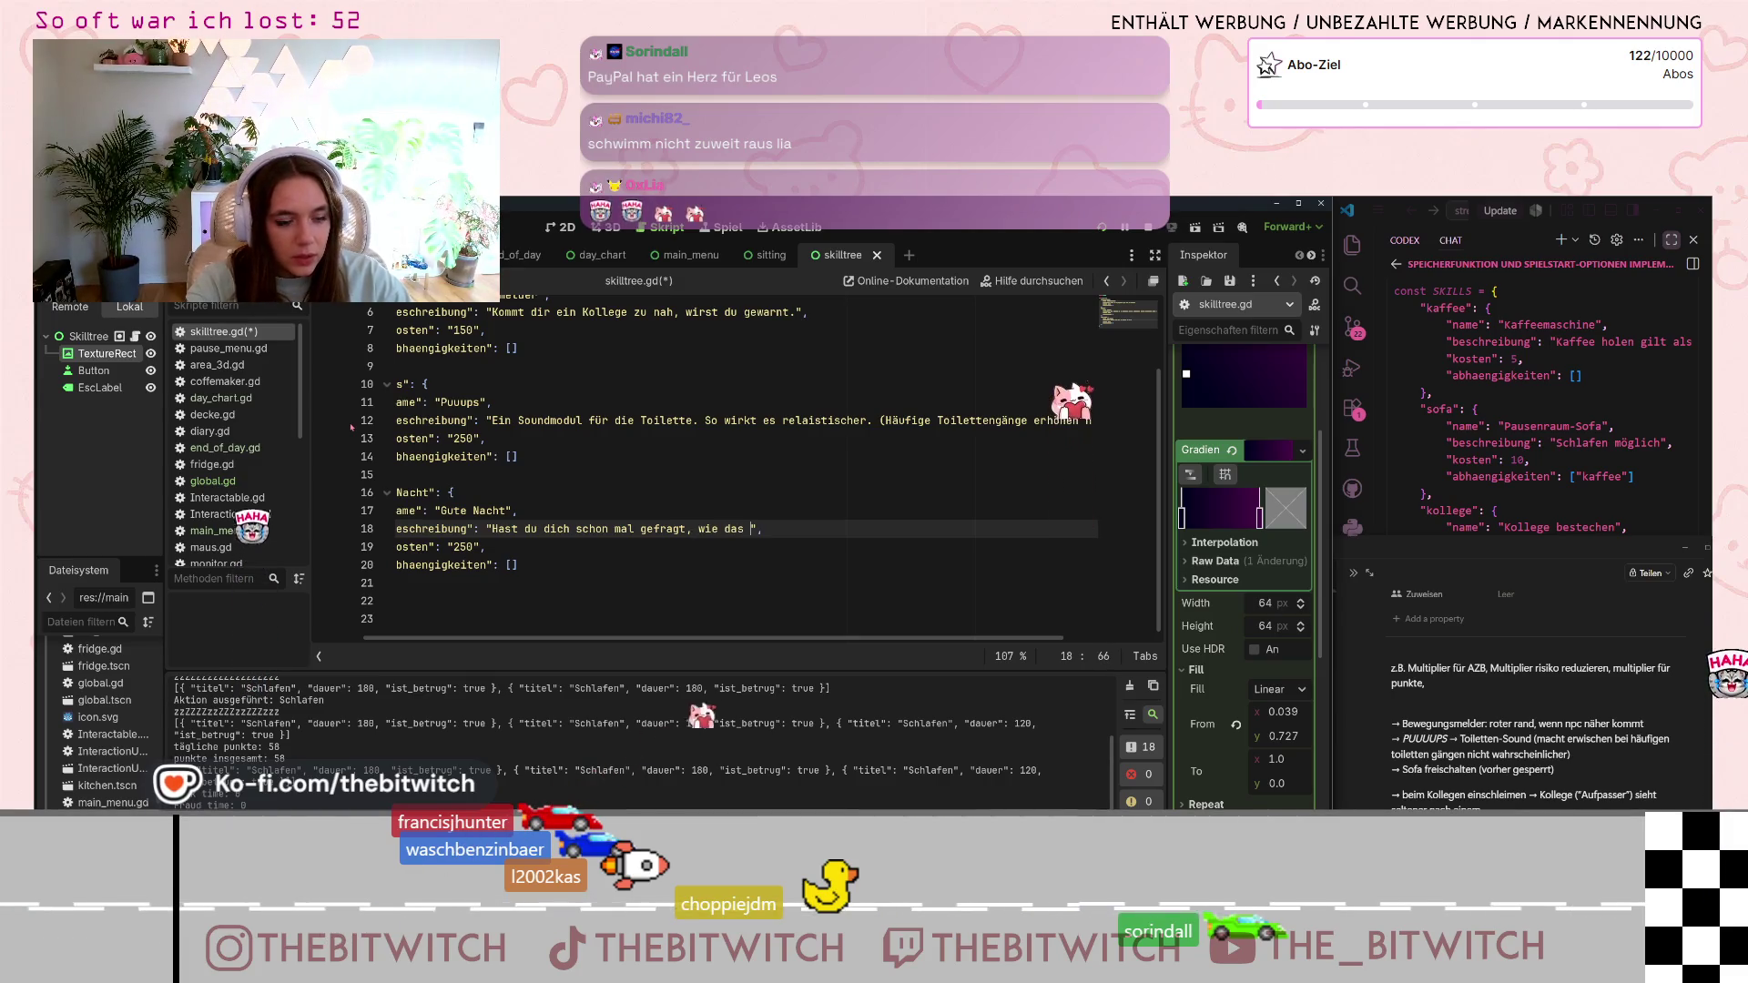
key("BackSpace")
key("BackSpace")
key("BackSpace")
type("sich ein N")
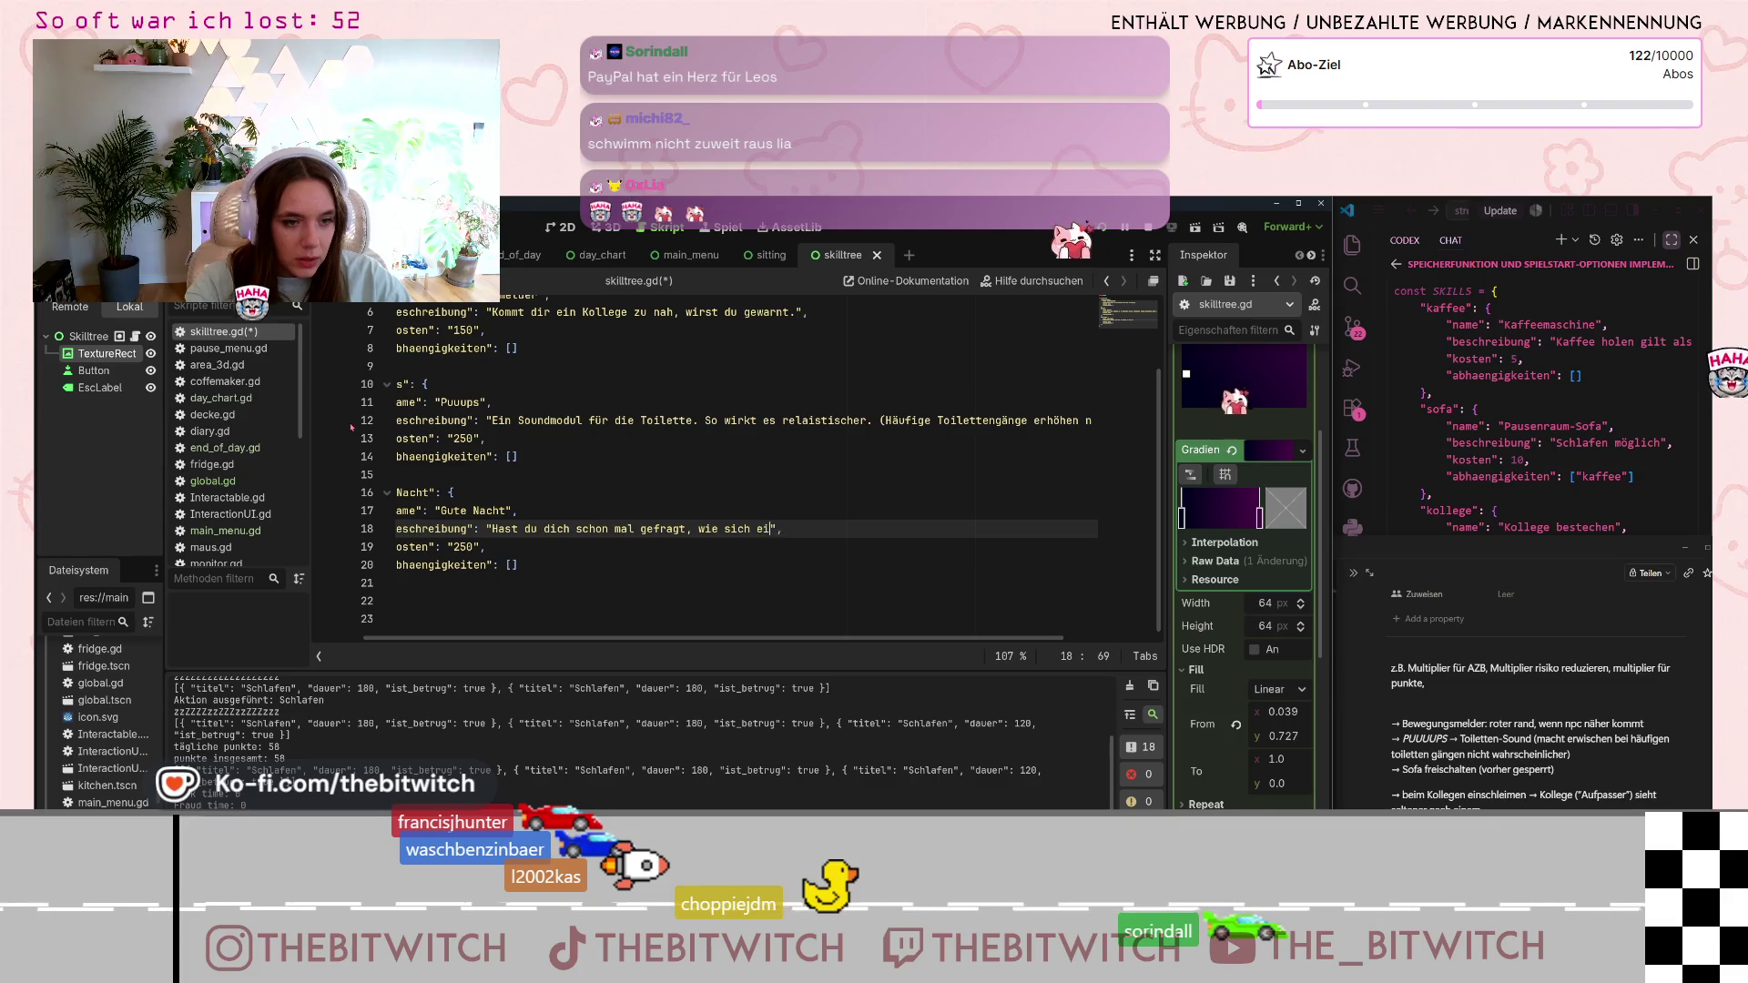
type("ickerchen ")
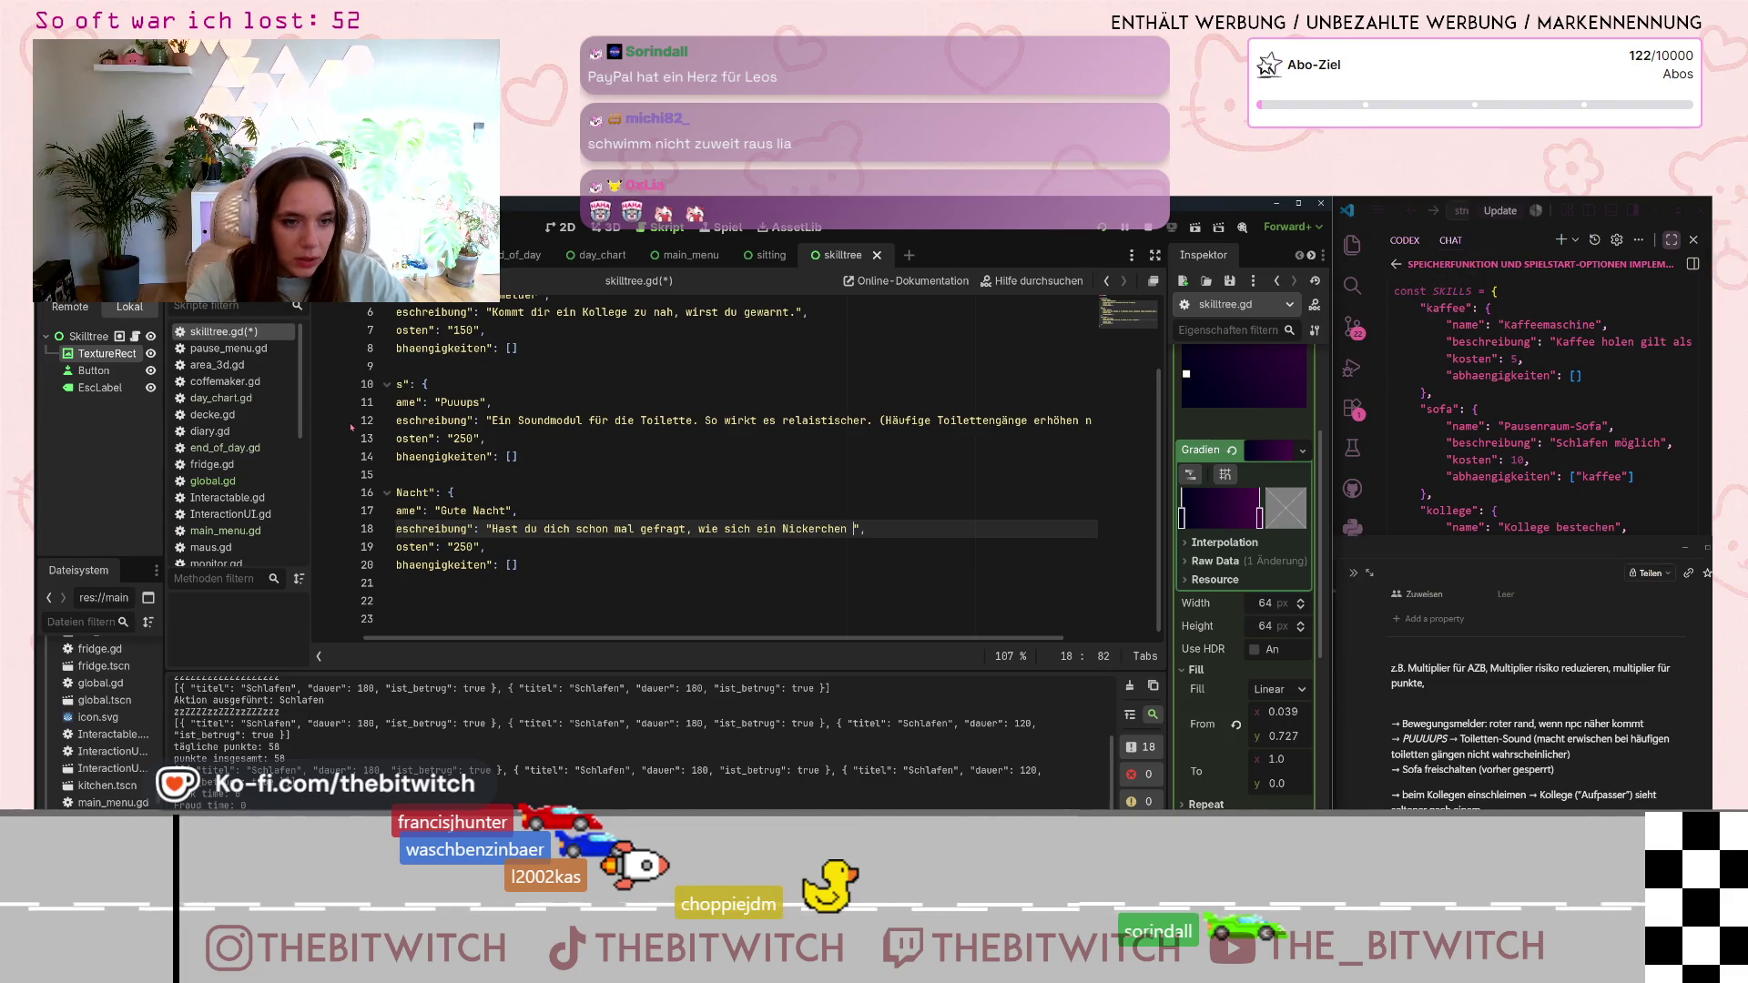
type("auf dem Sofa i")
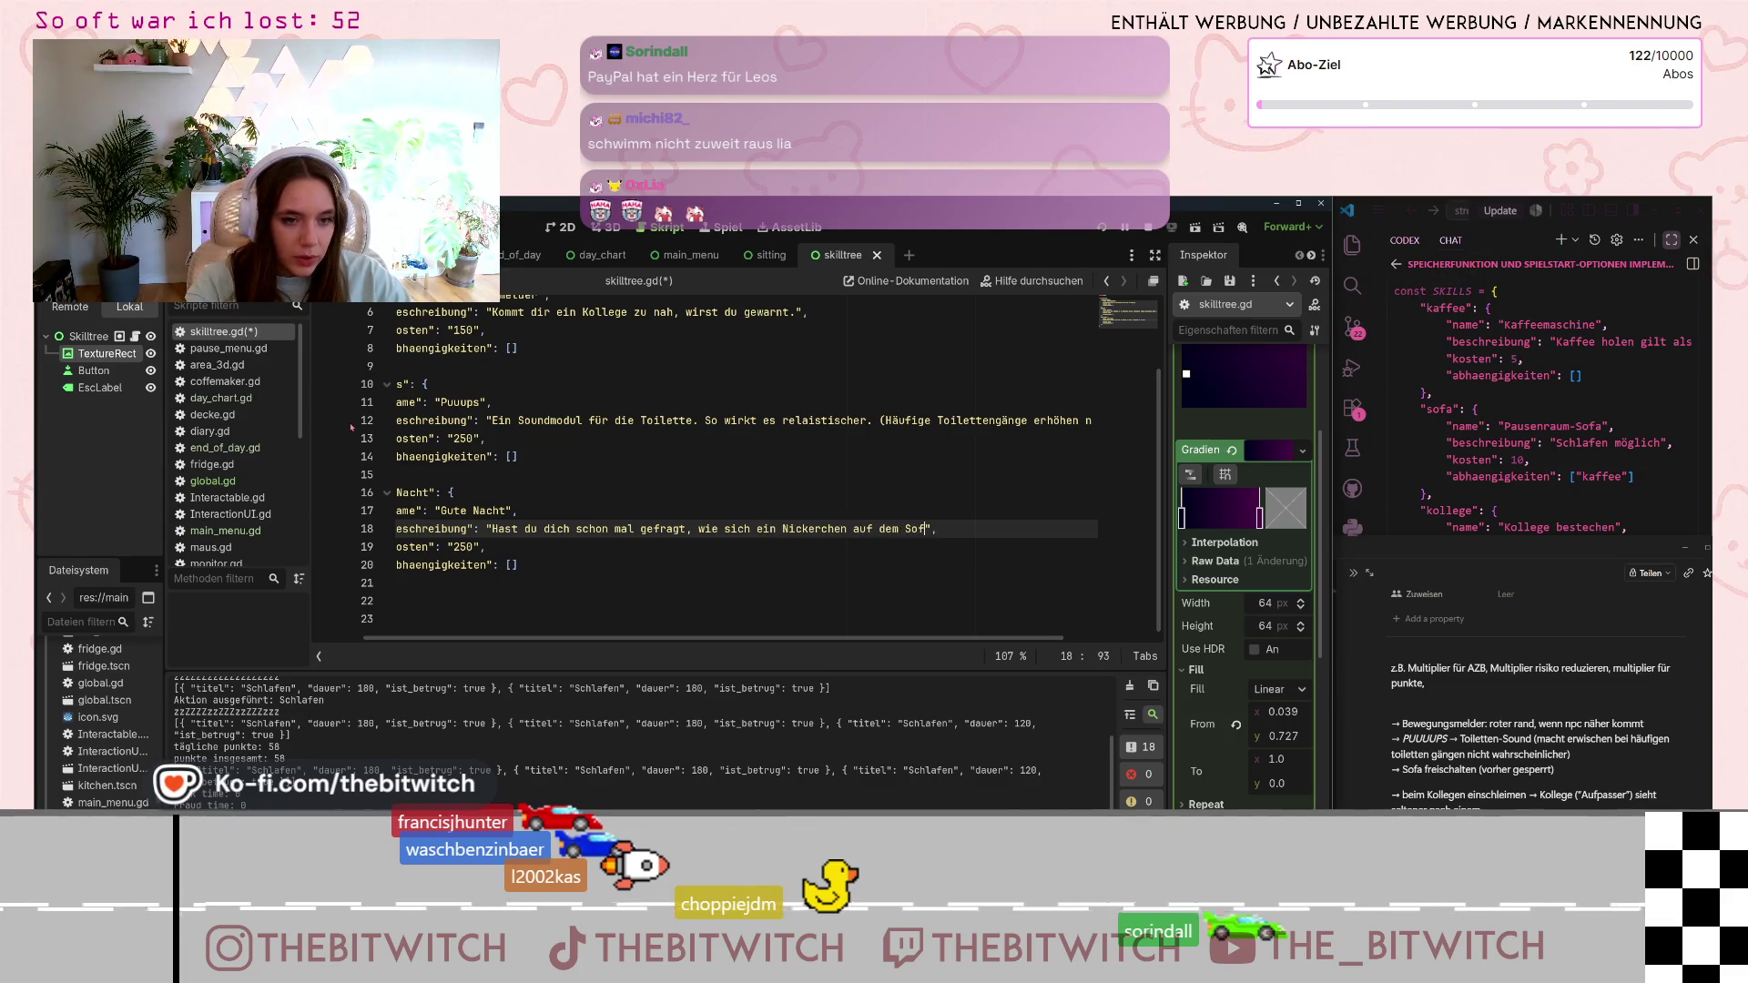
type("m Aufen")
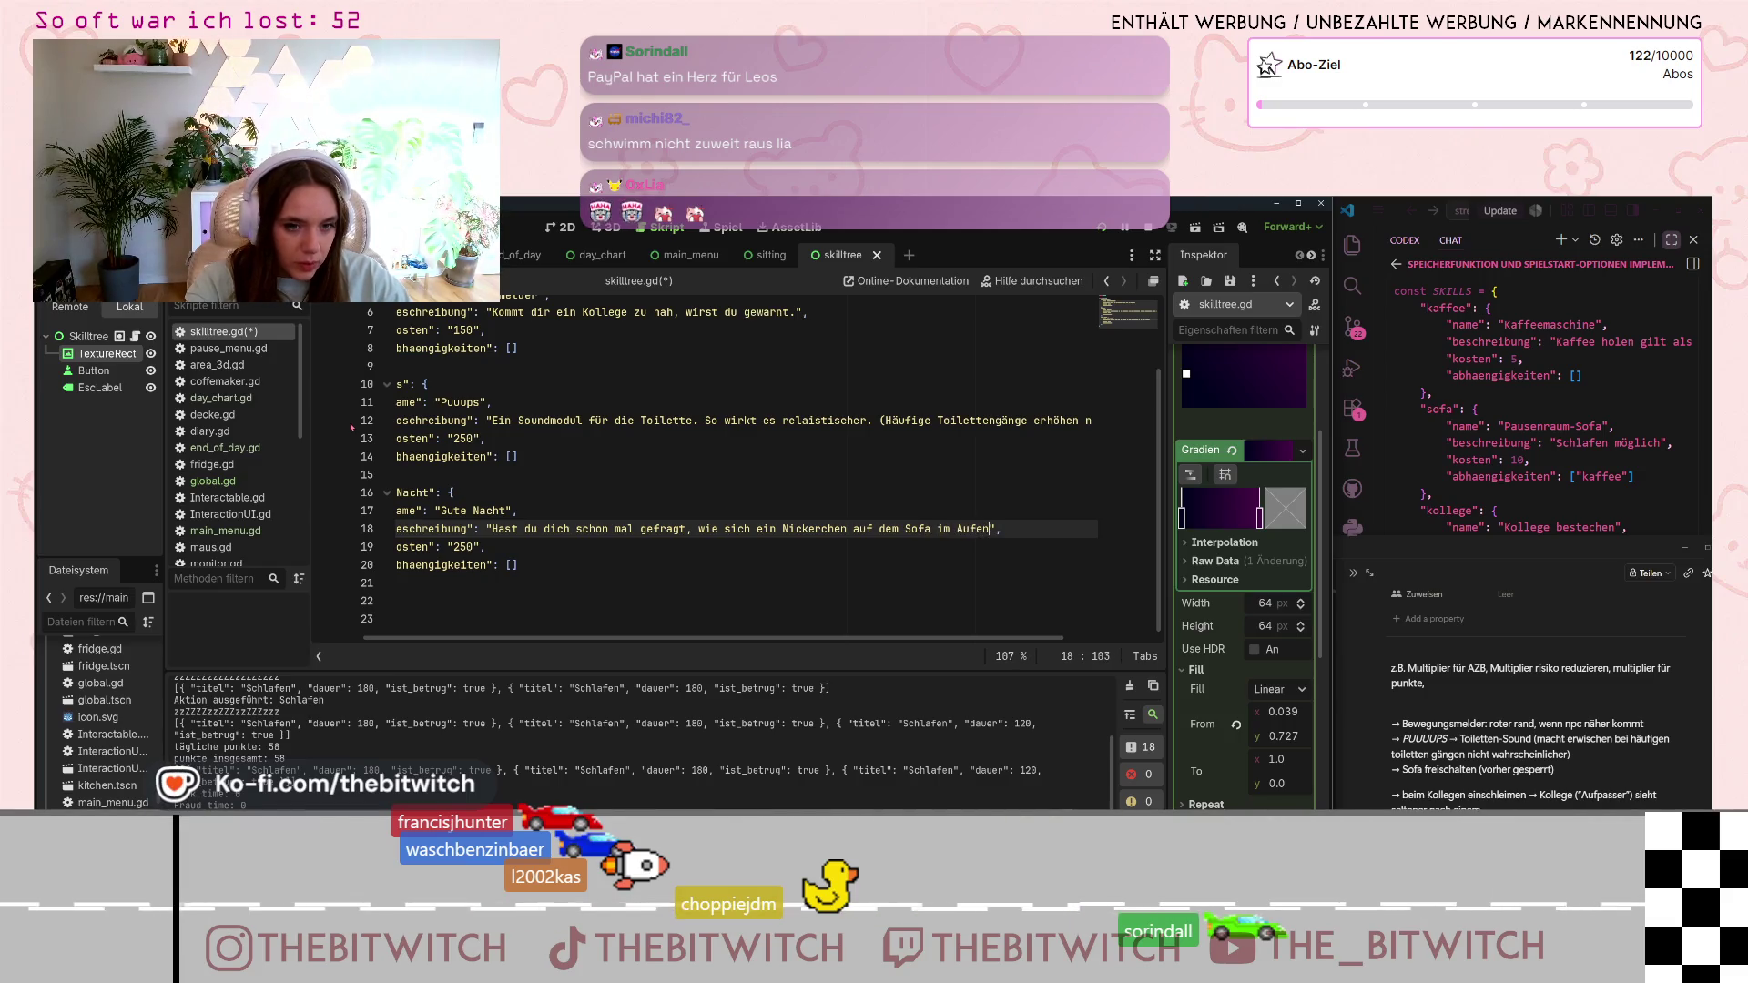
type("thalts")
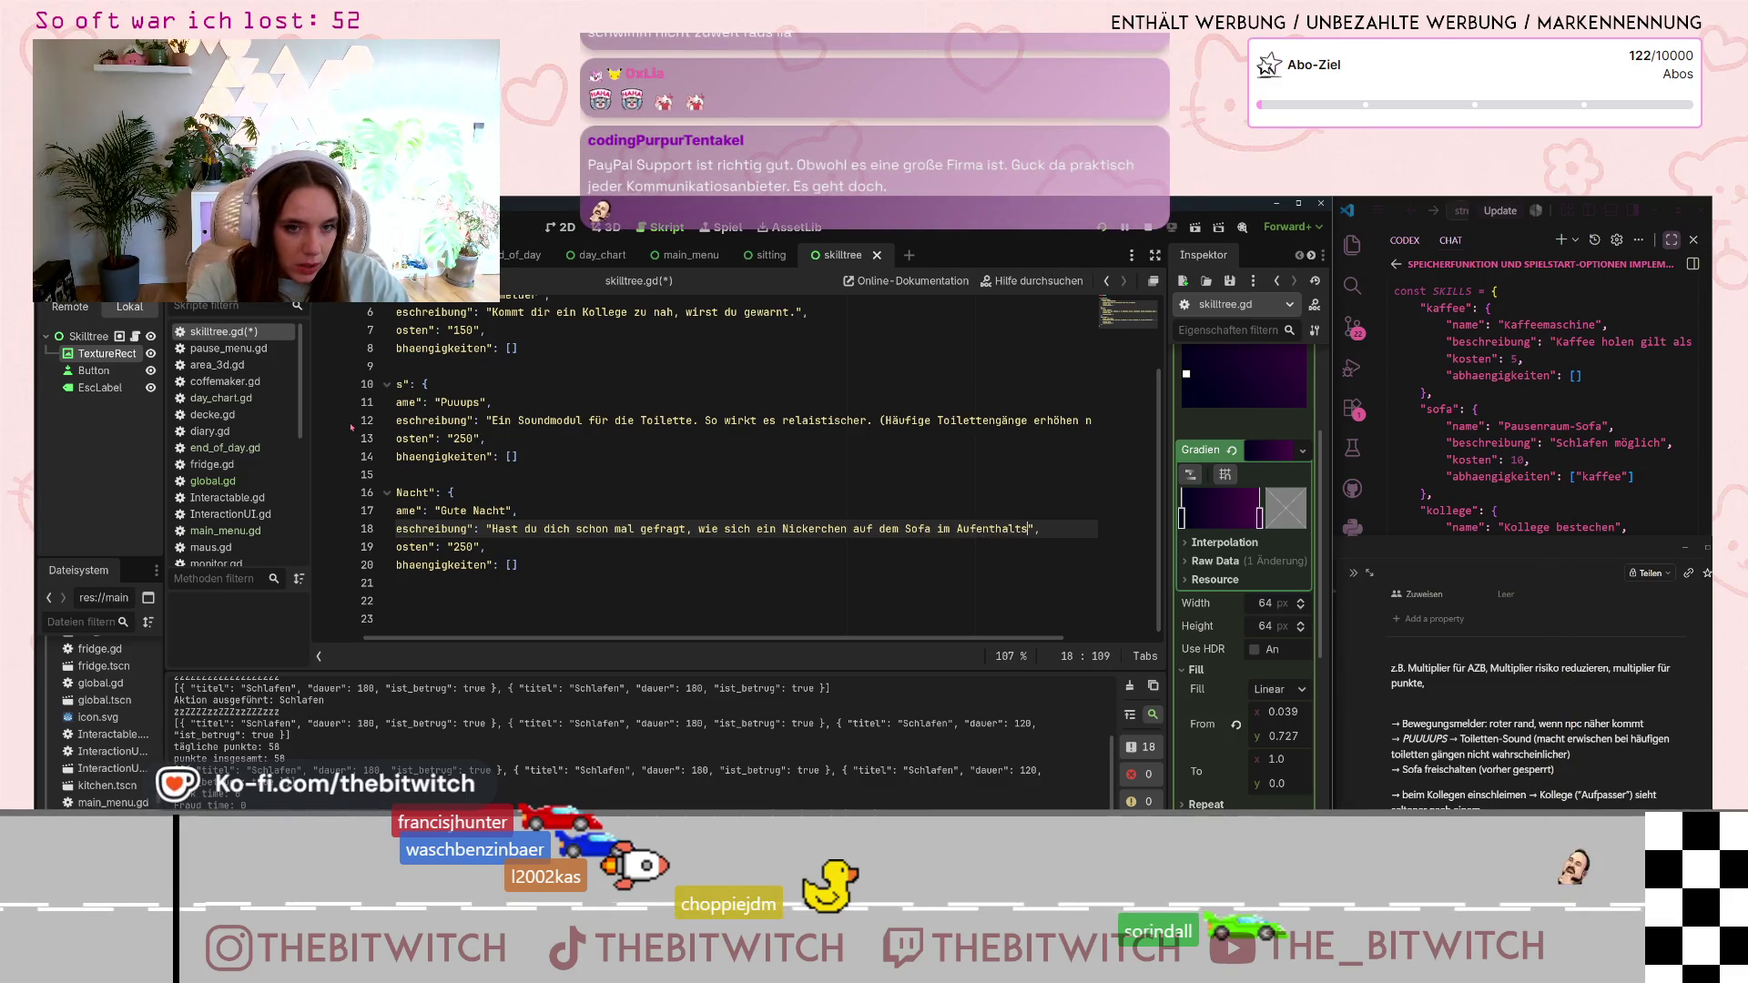
type("bereich anf")
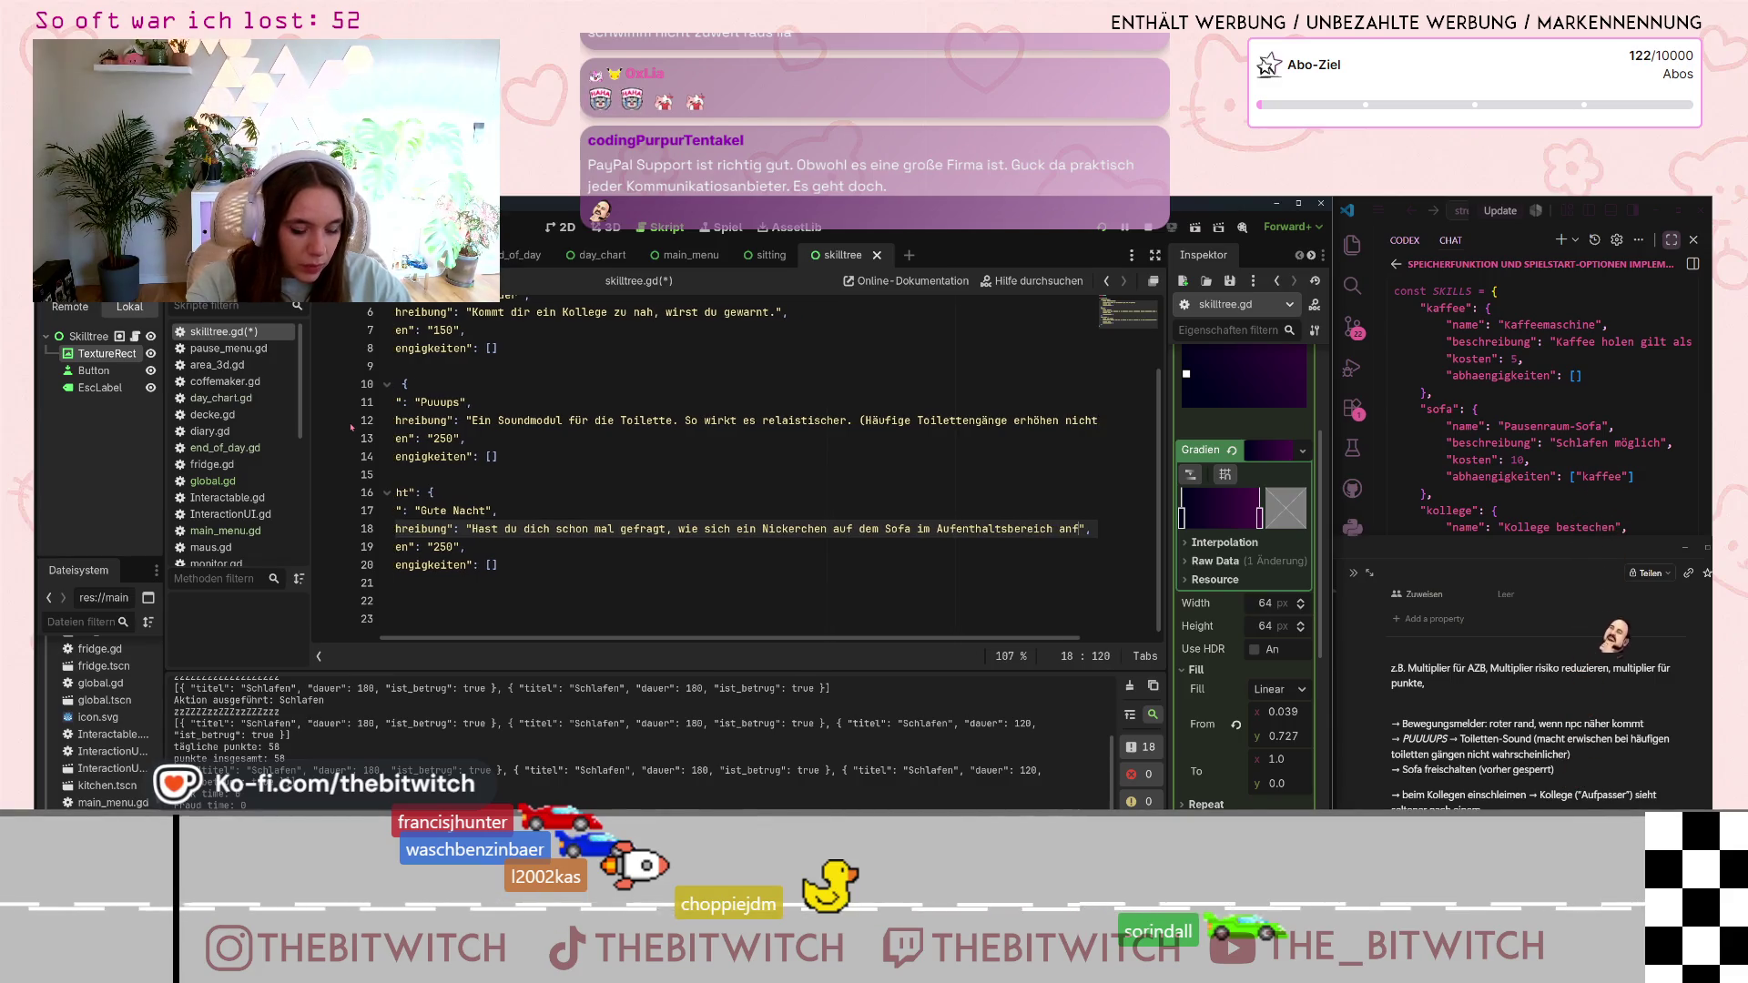
type("ühlt?")
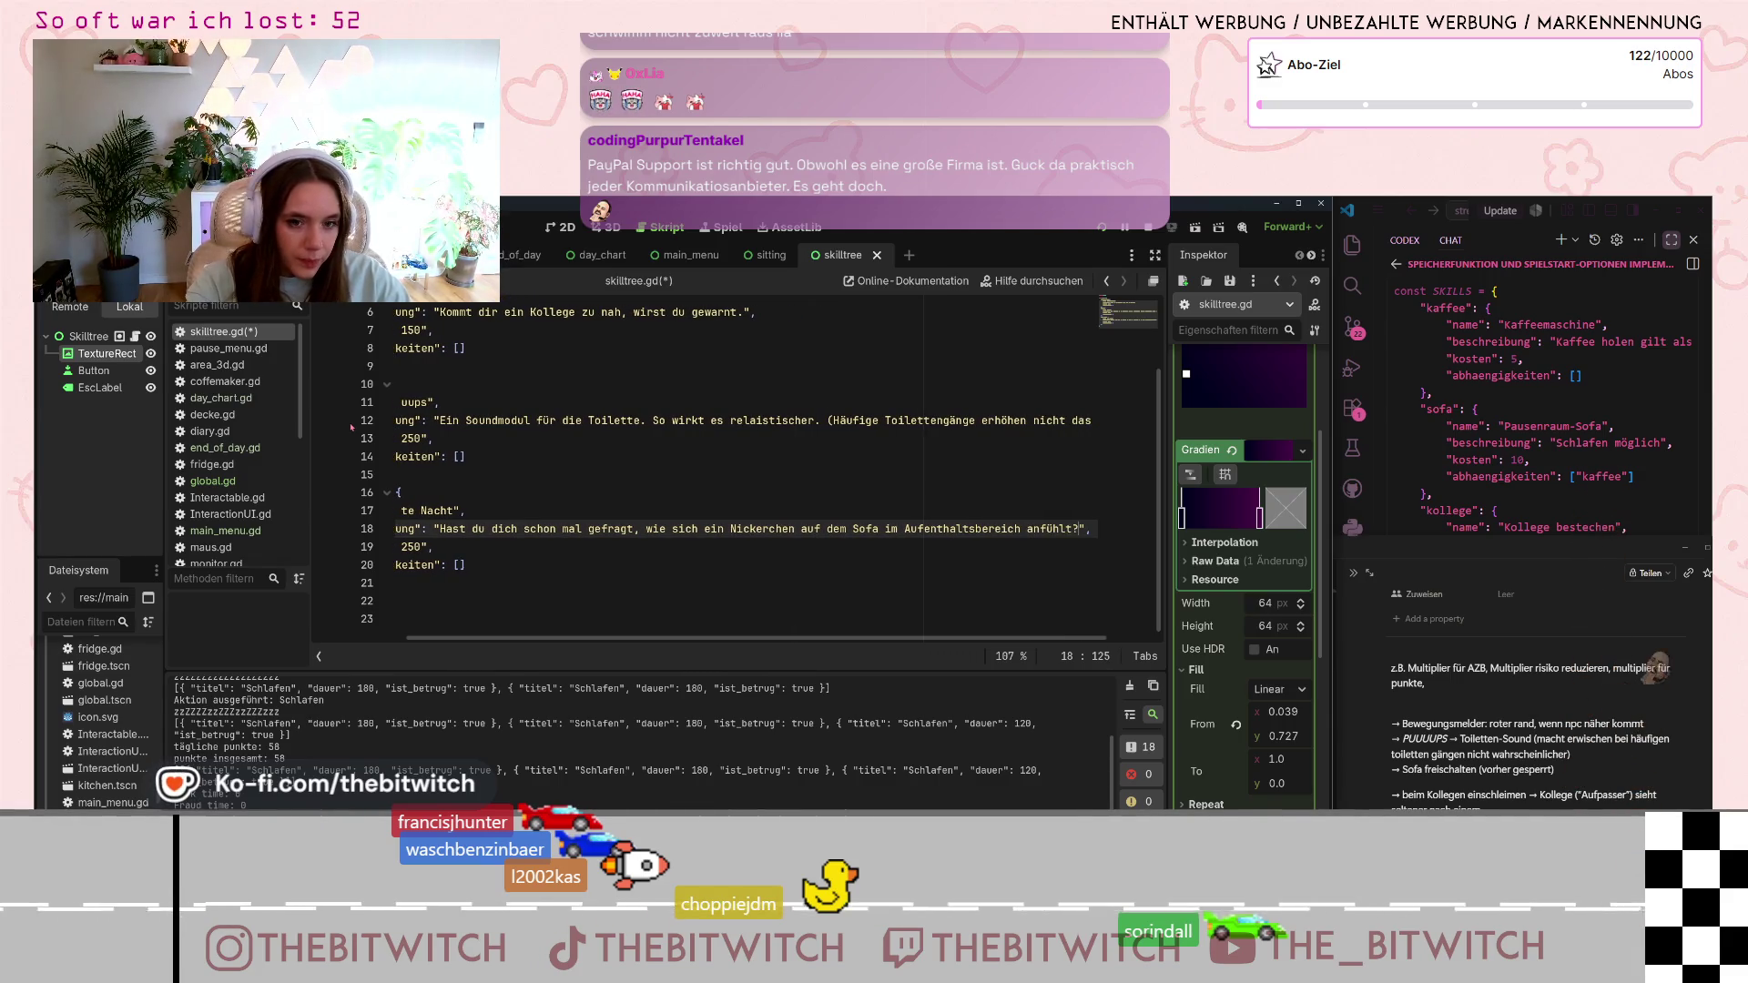
type(" (Sofa u")
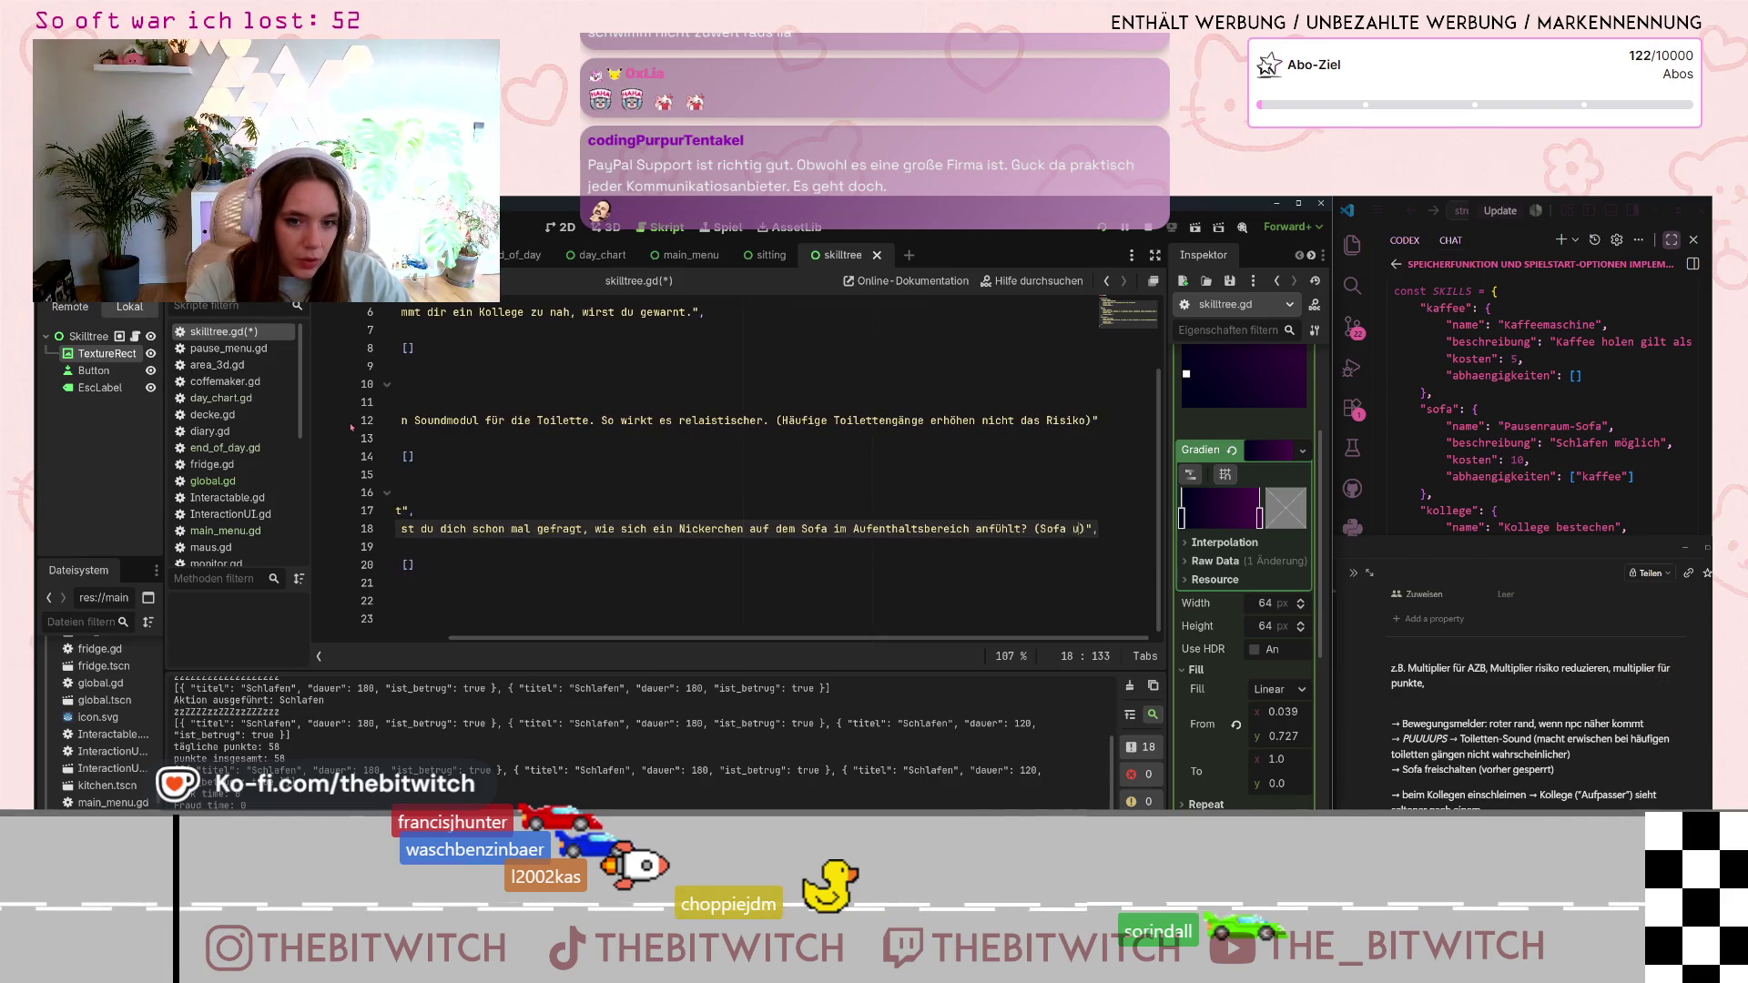
type("nlocked")
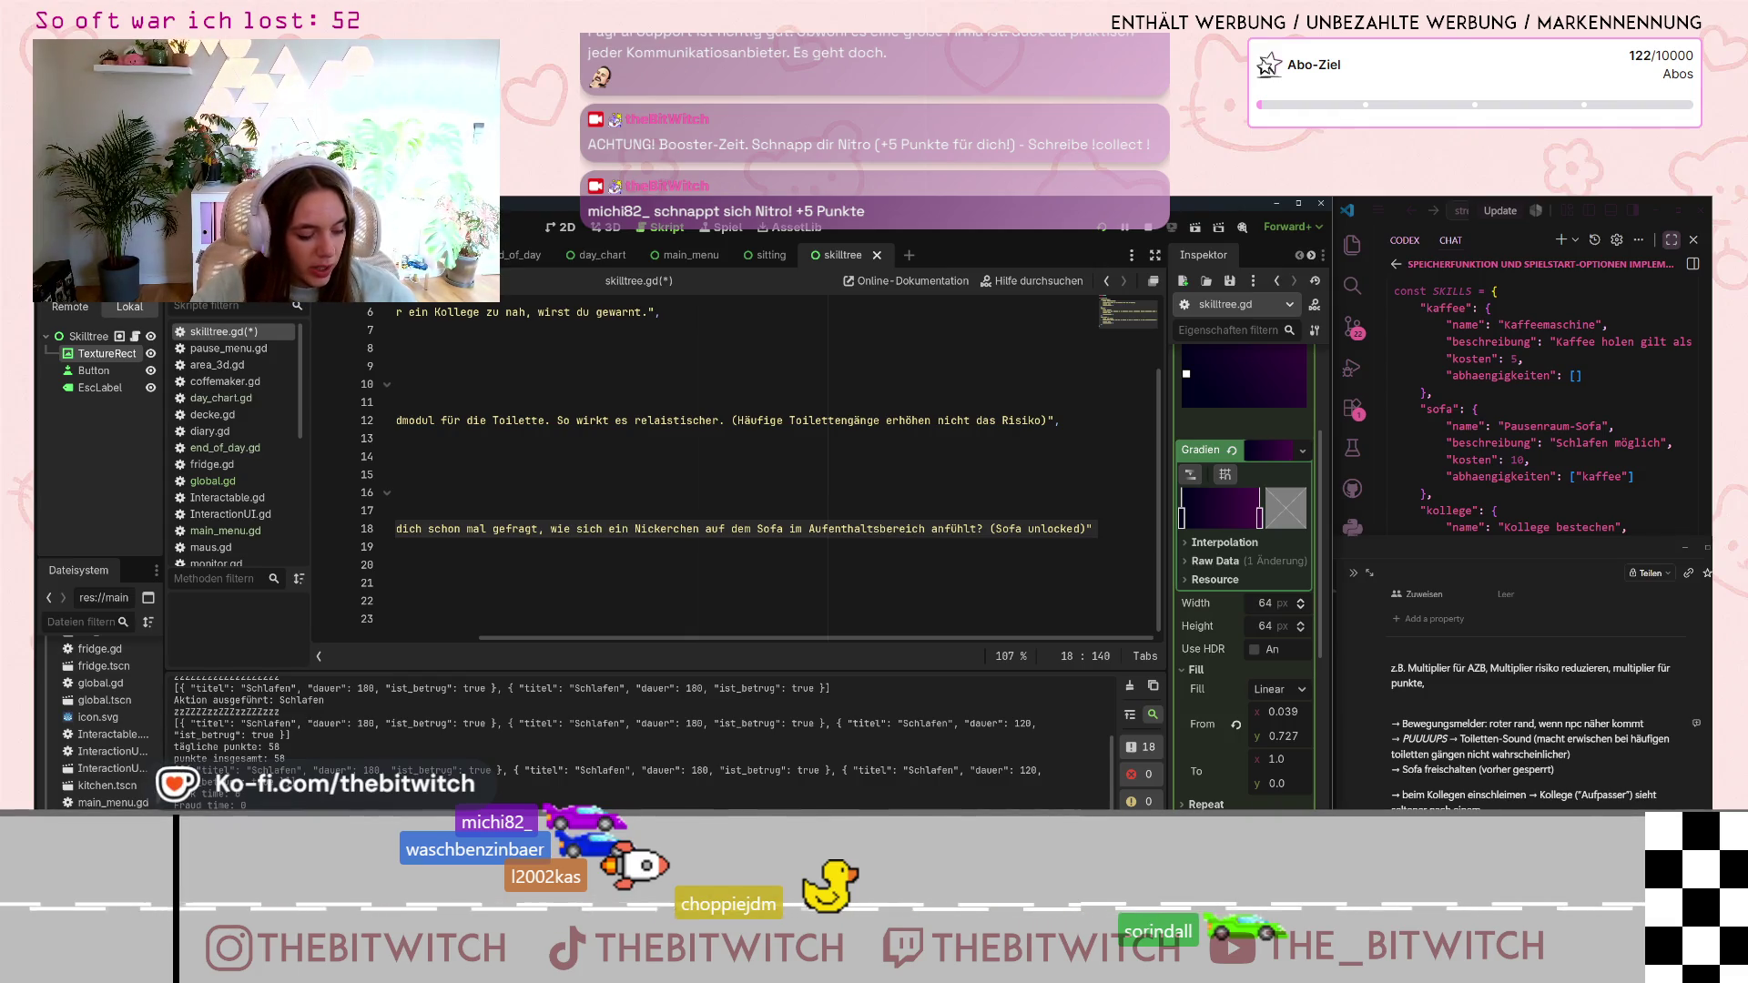
scroll(540, 557, "left", 10)
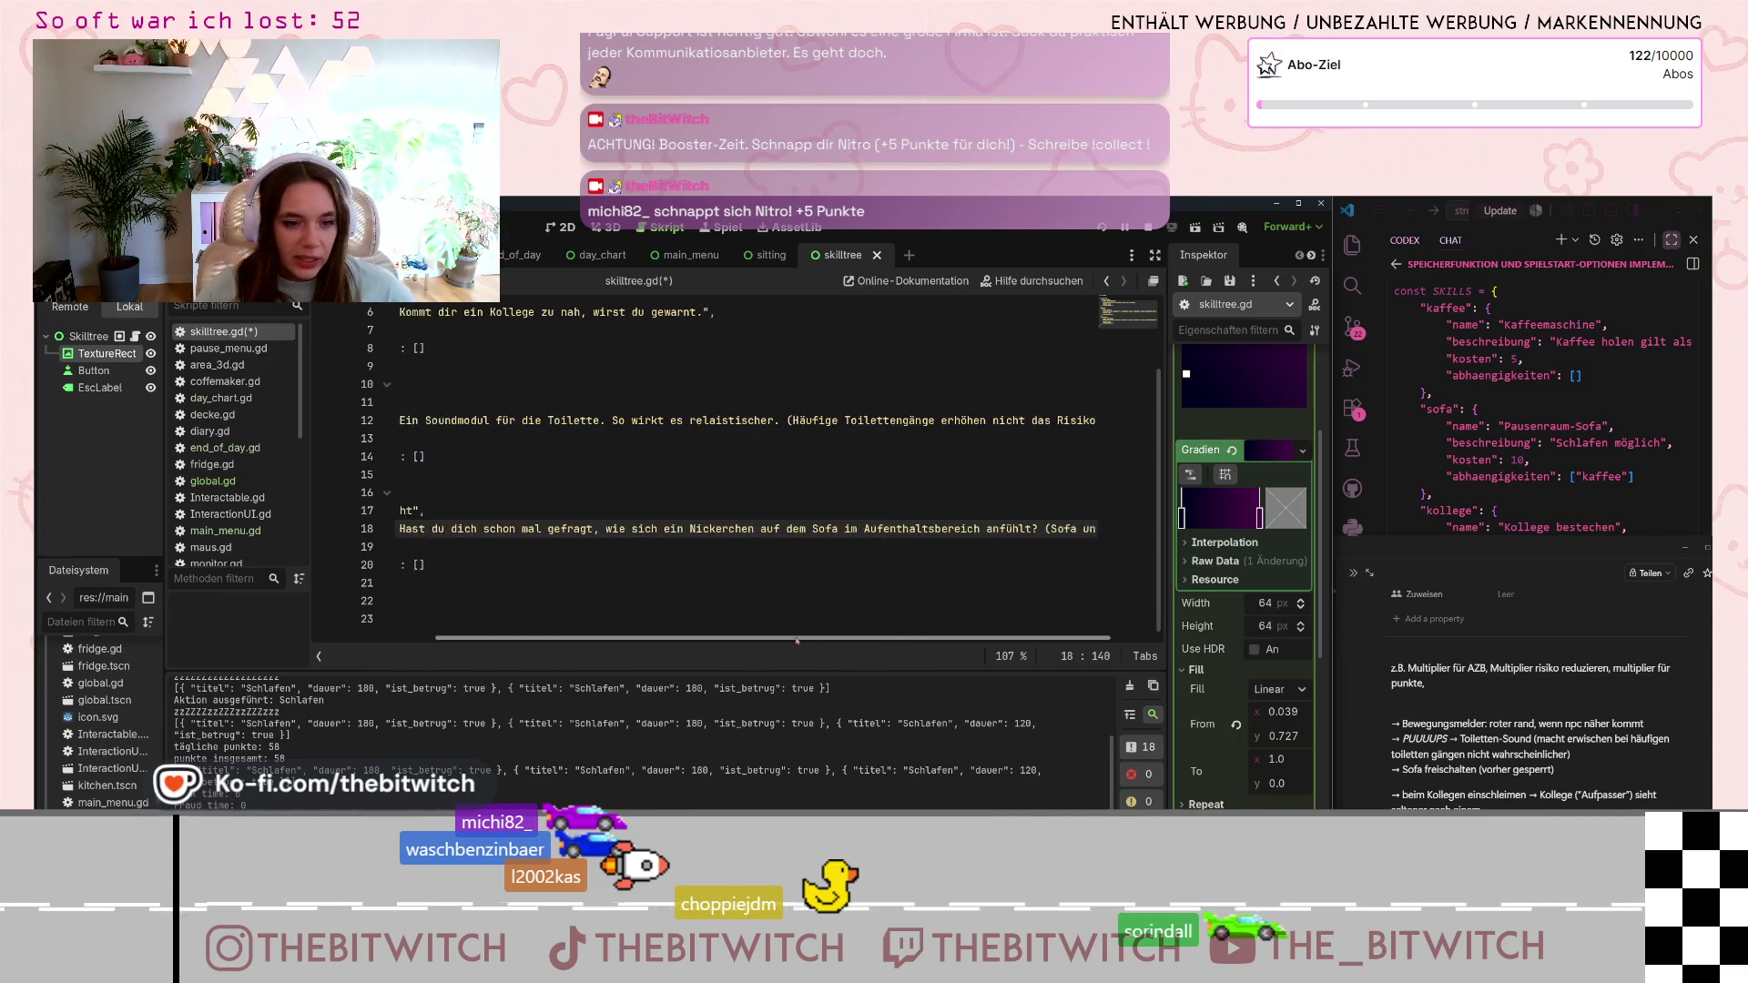
- Change the kosten value on line 19 from "250" to "1000"
left_click(516, 546)
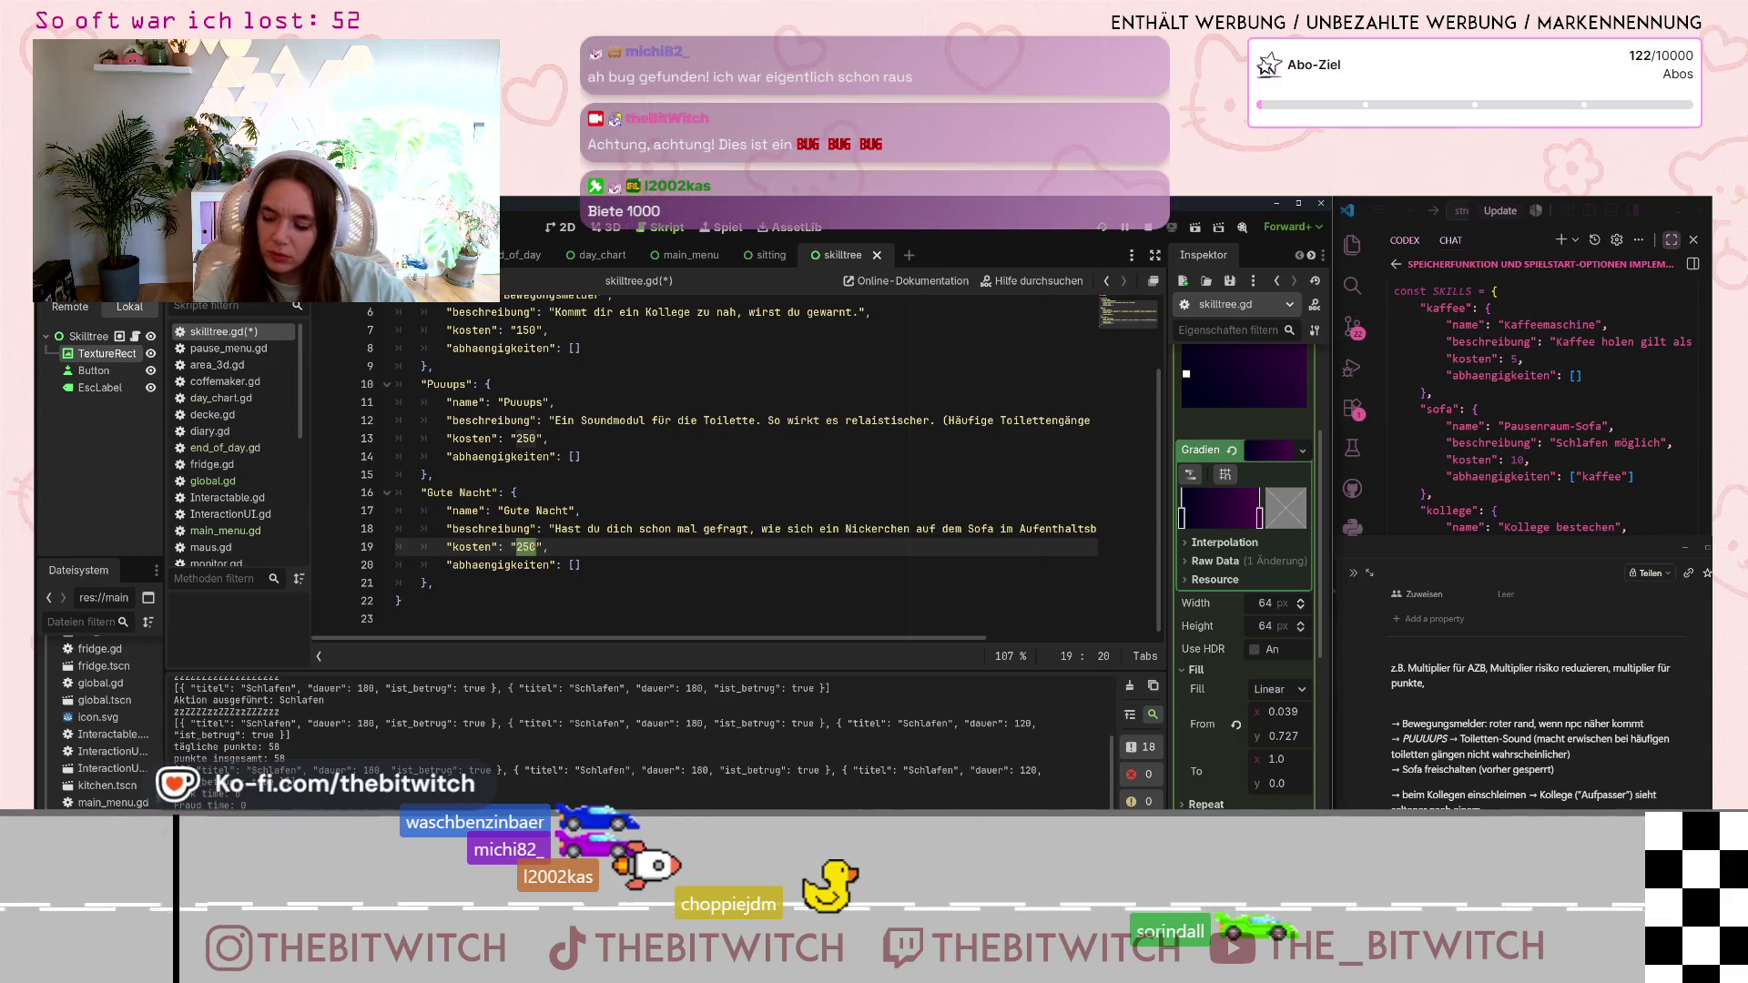
type("1000")
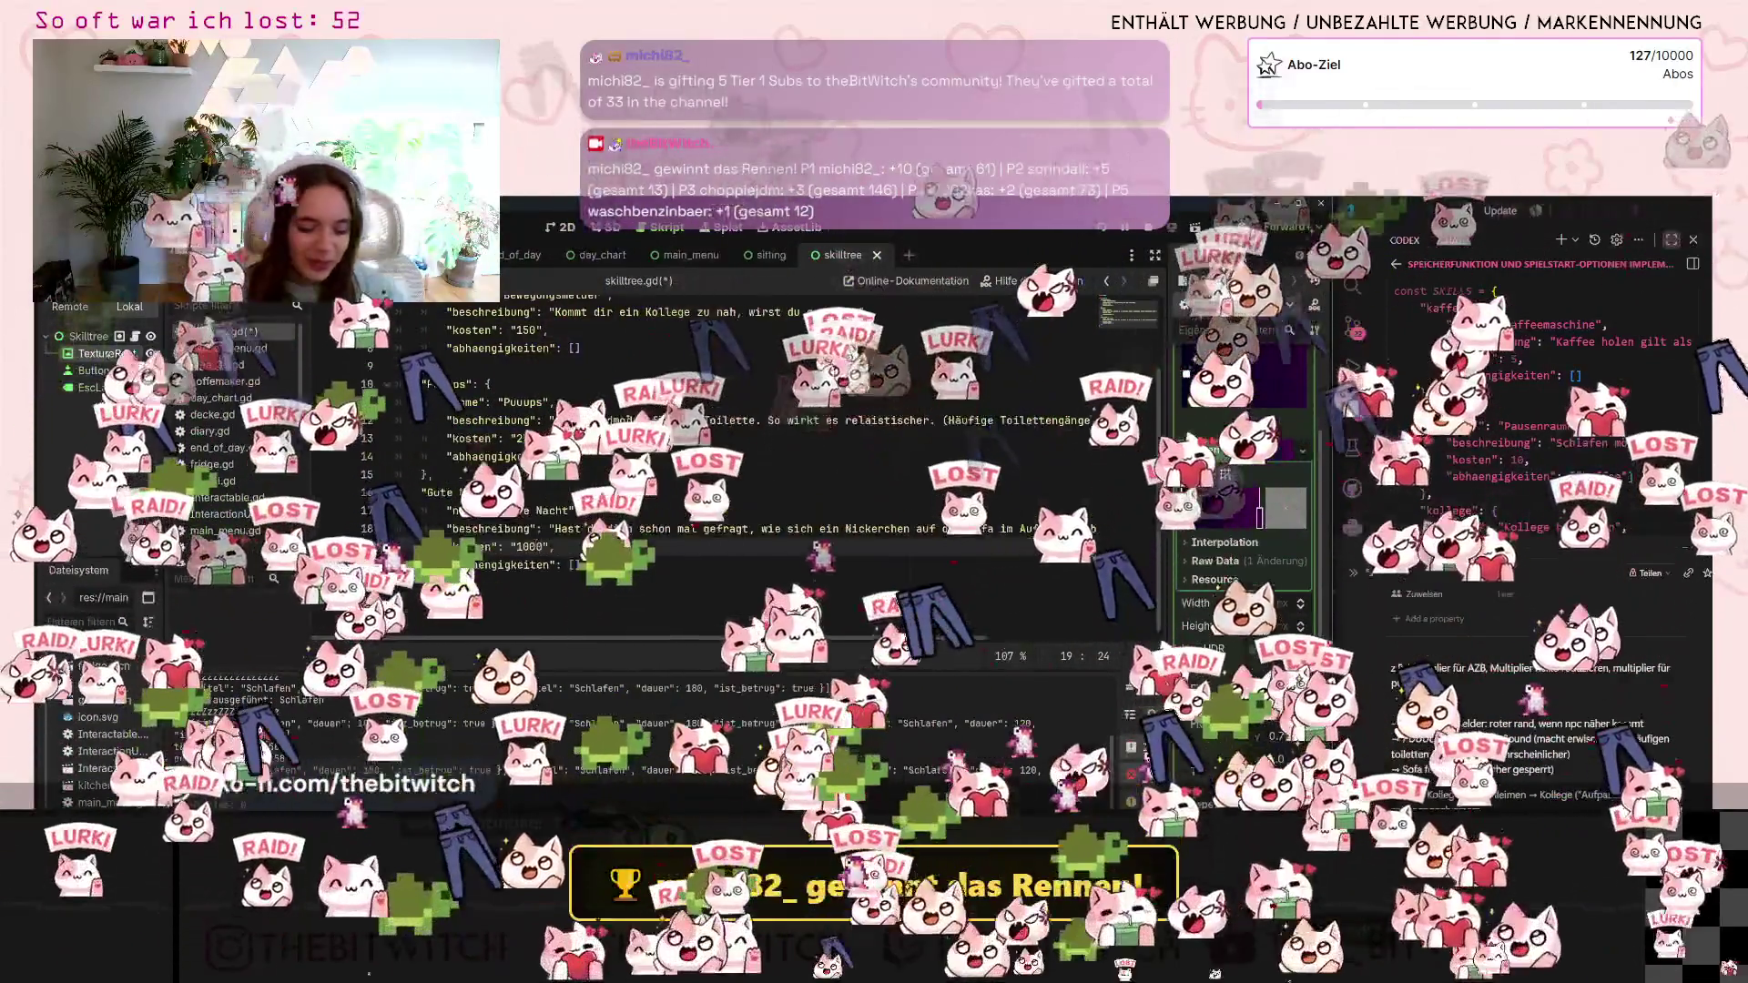
scroll(1243, 546, "down", 3)
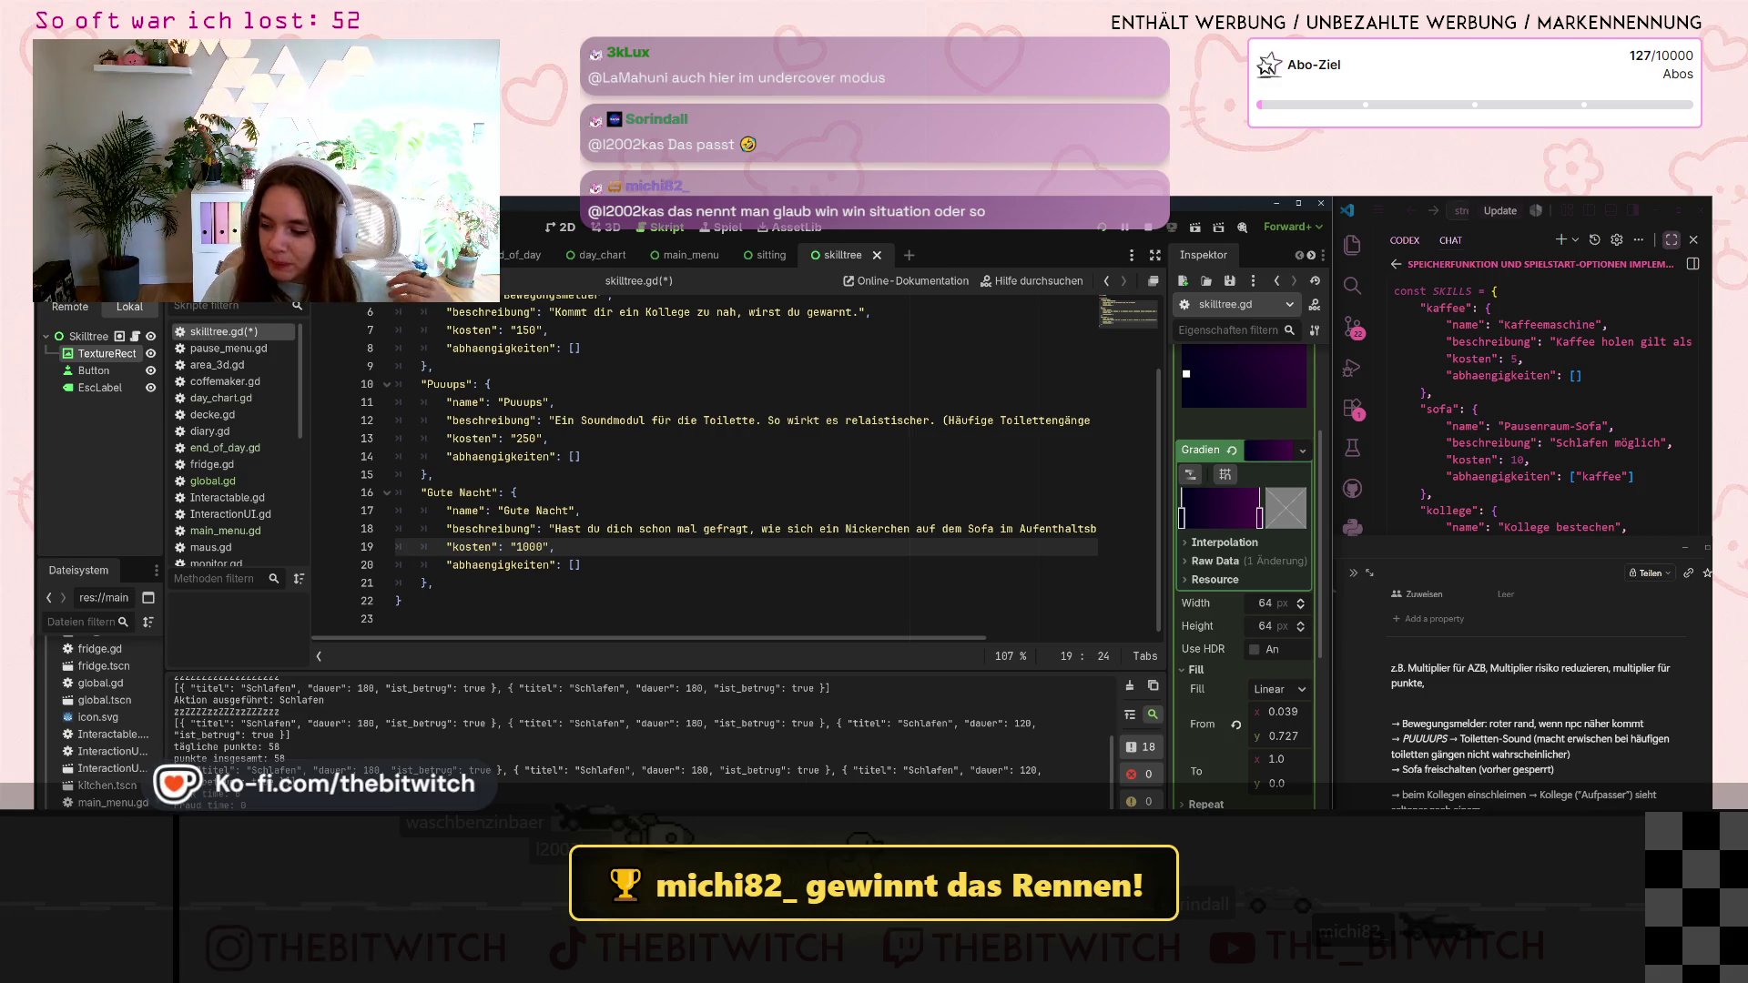
- Paste the copied Puuups block directly after the Gute Nacht entry on line 21
left_click(592, 577)
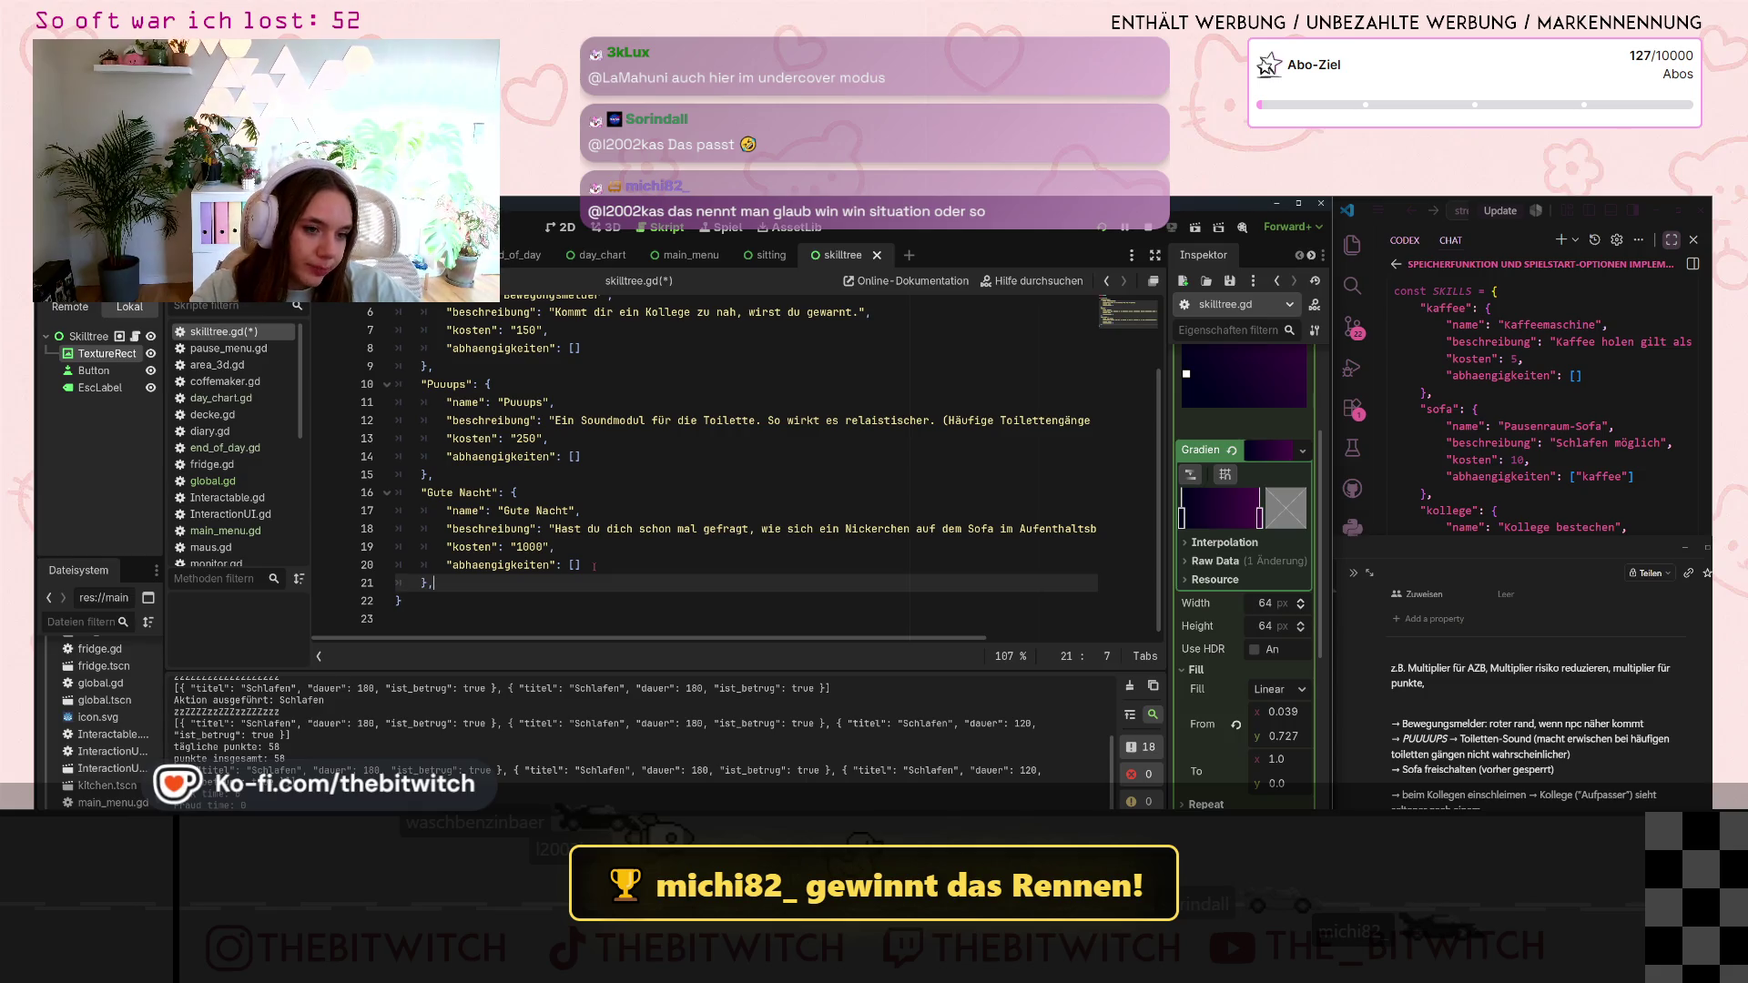
key("ctrl+v")
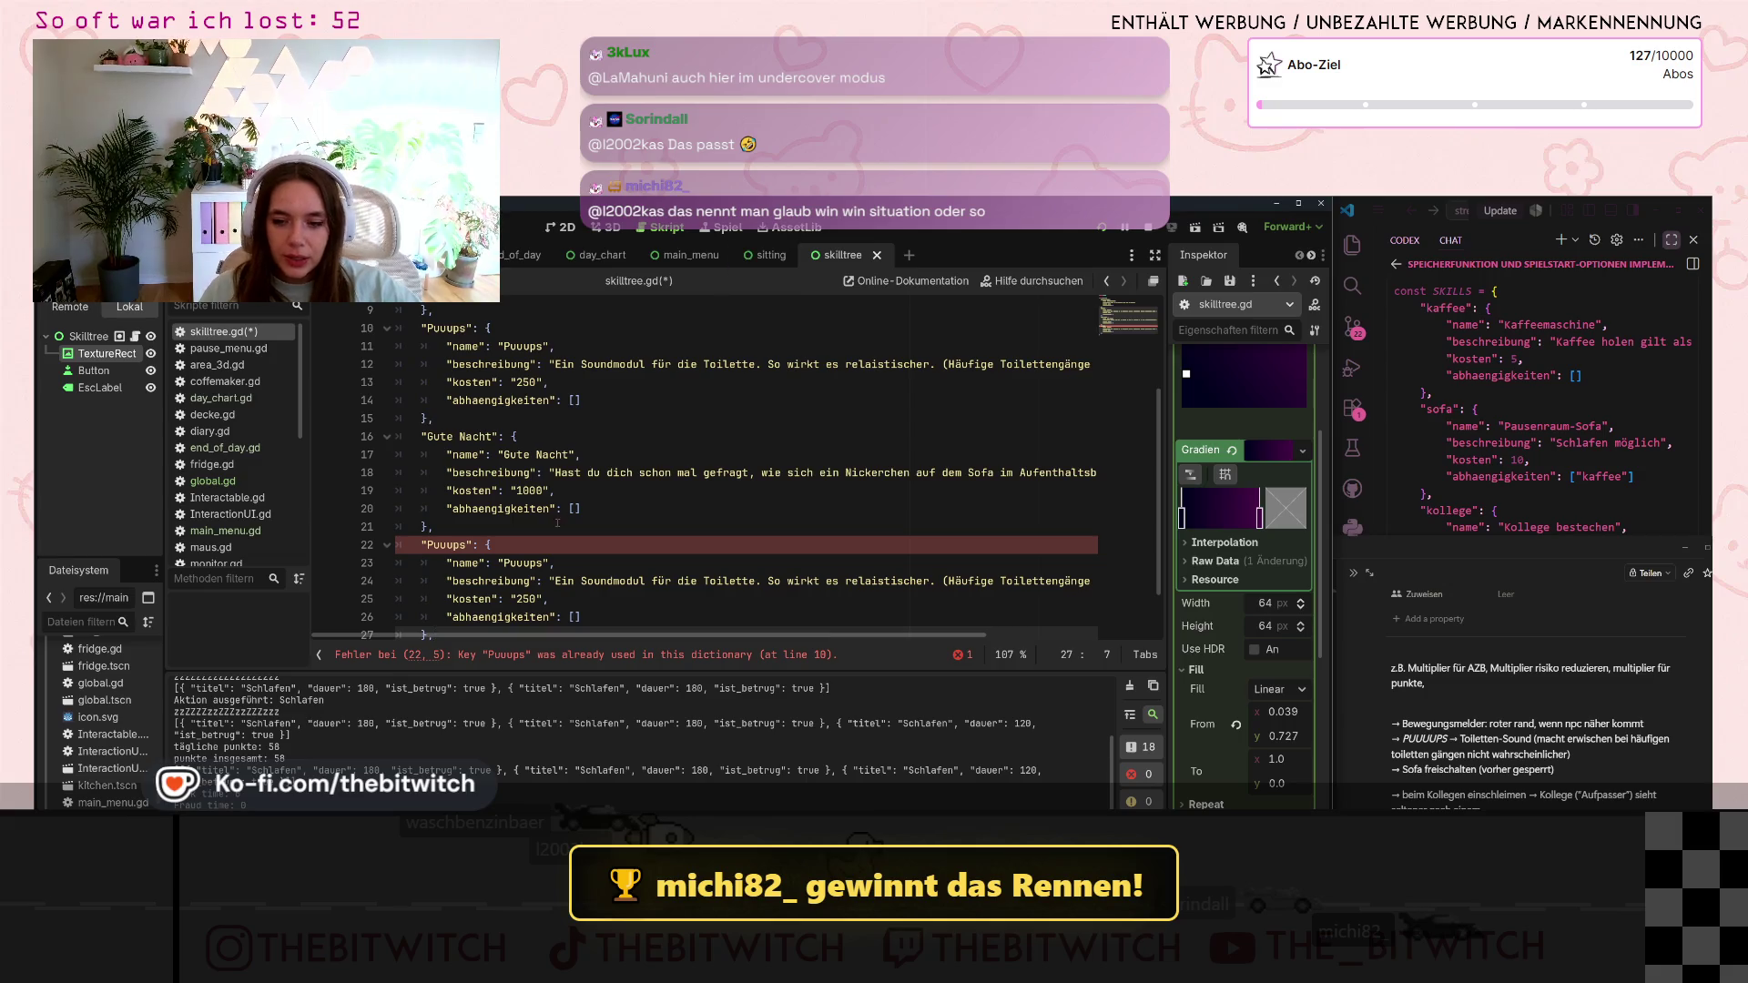
scroll(557, 524, "down", 1)
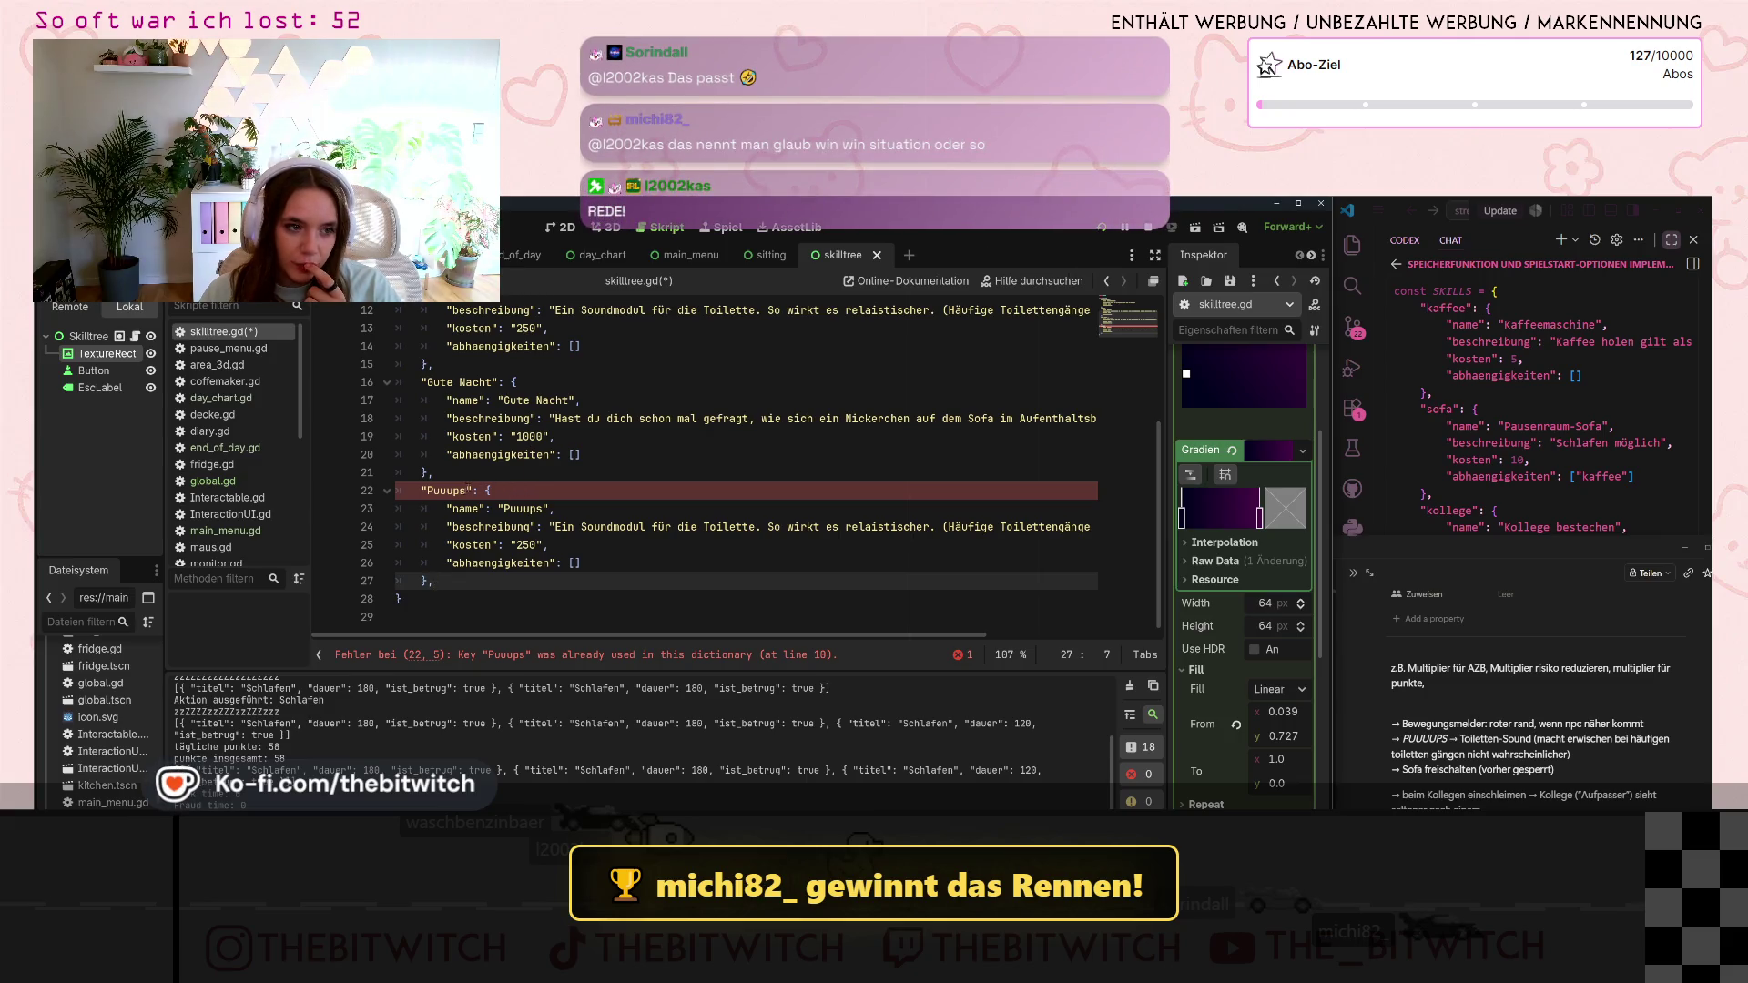
- Rename the duplicate entry's key and name from Puuups to XY
left_click(446, 490)
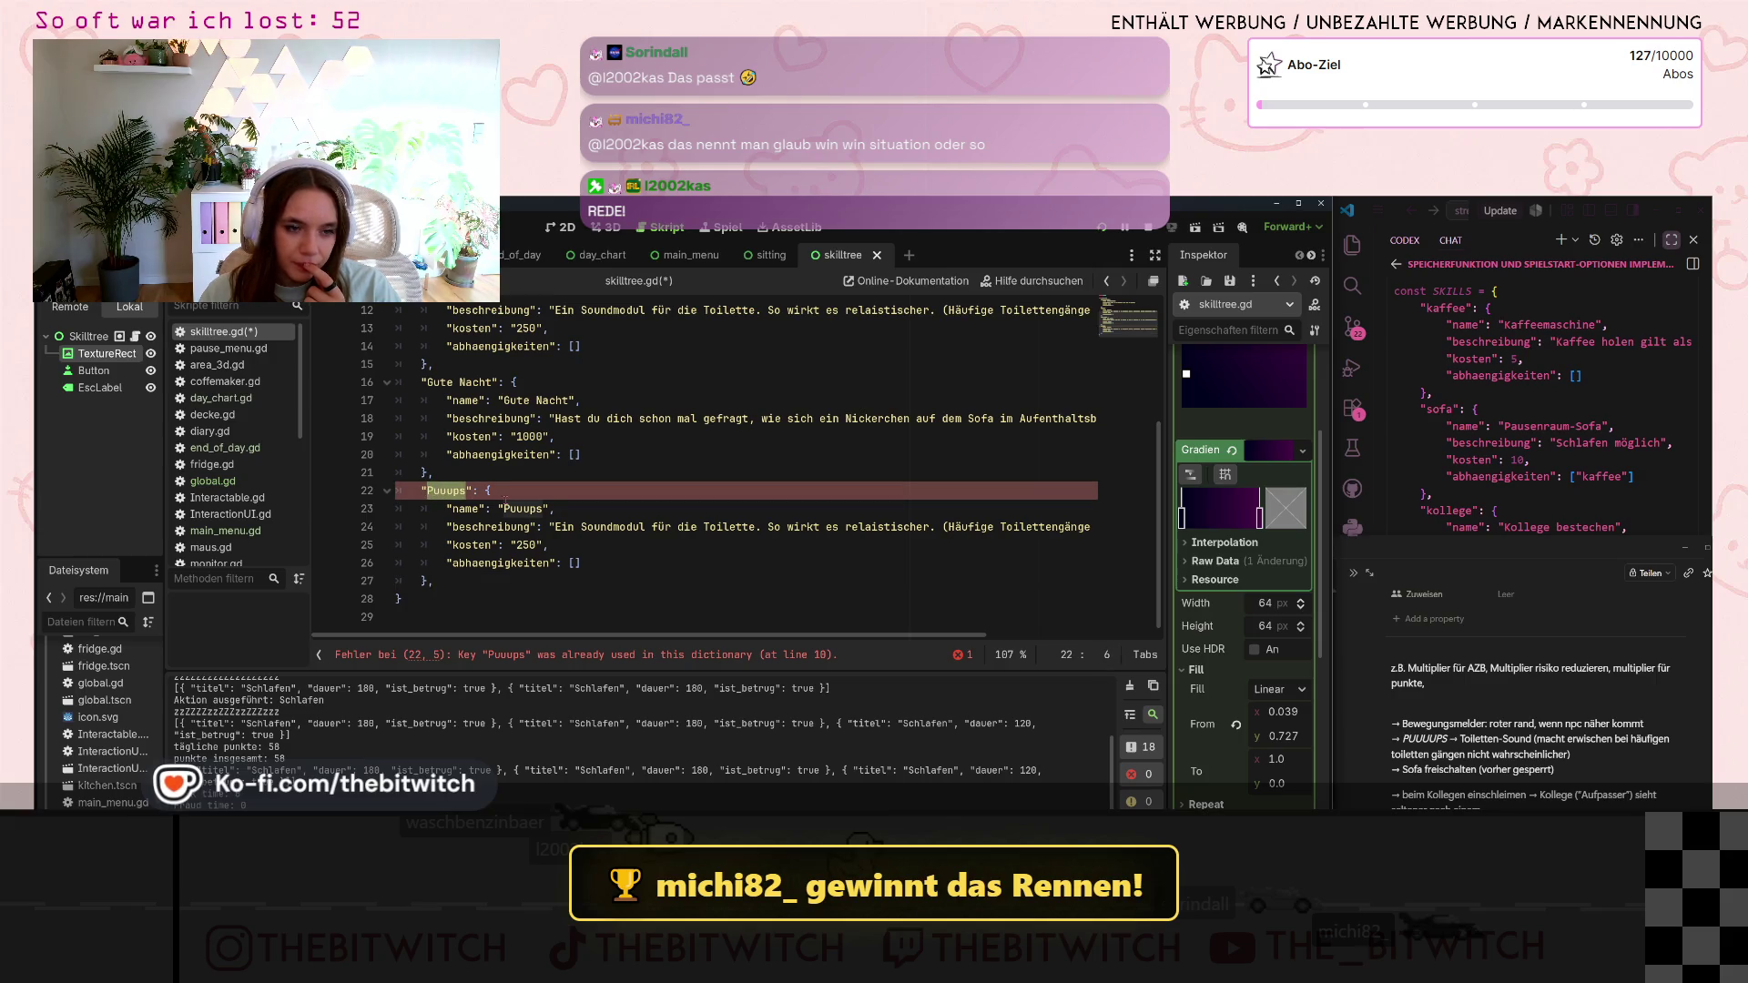
type("XY")
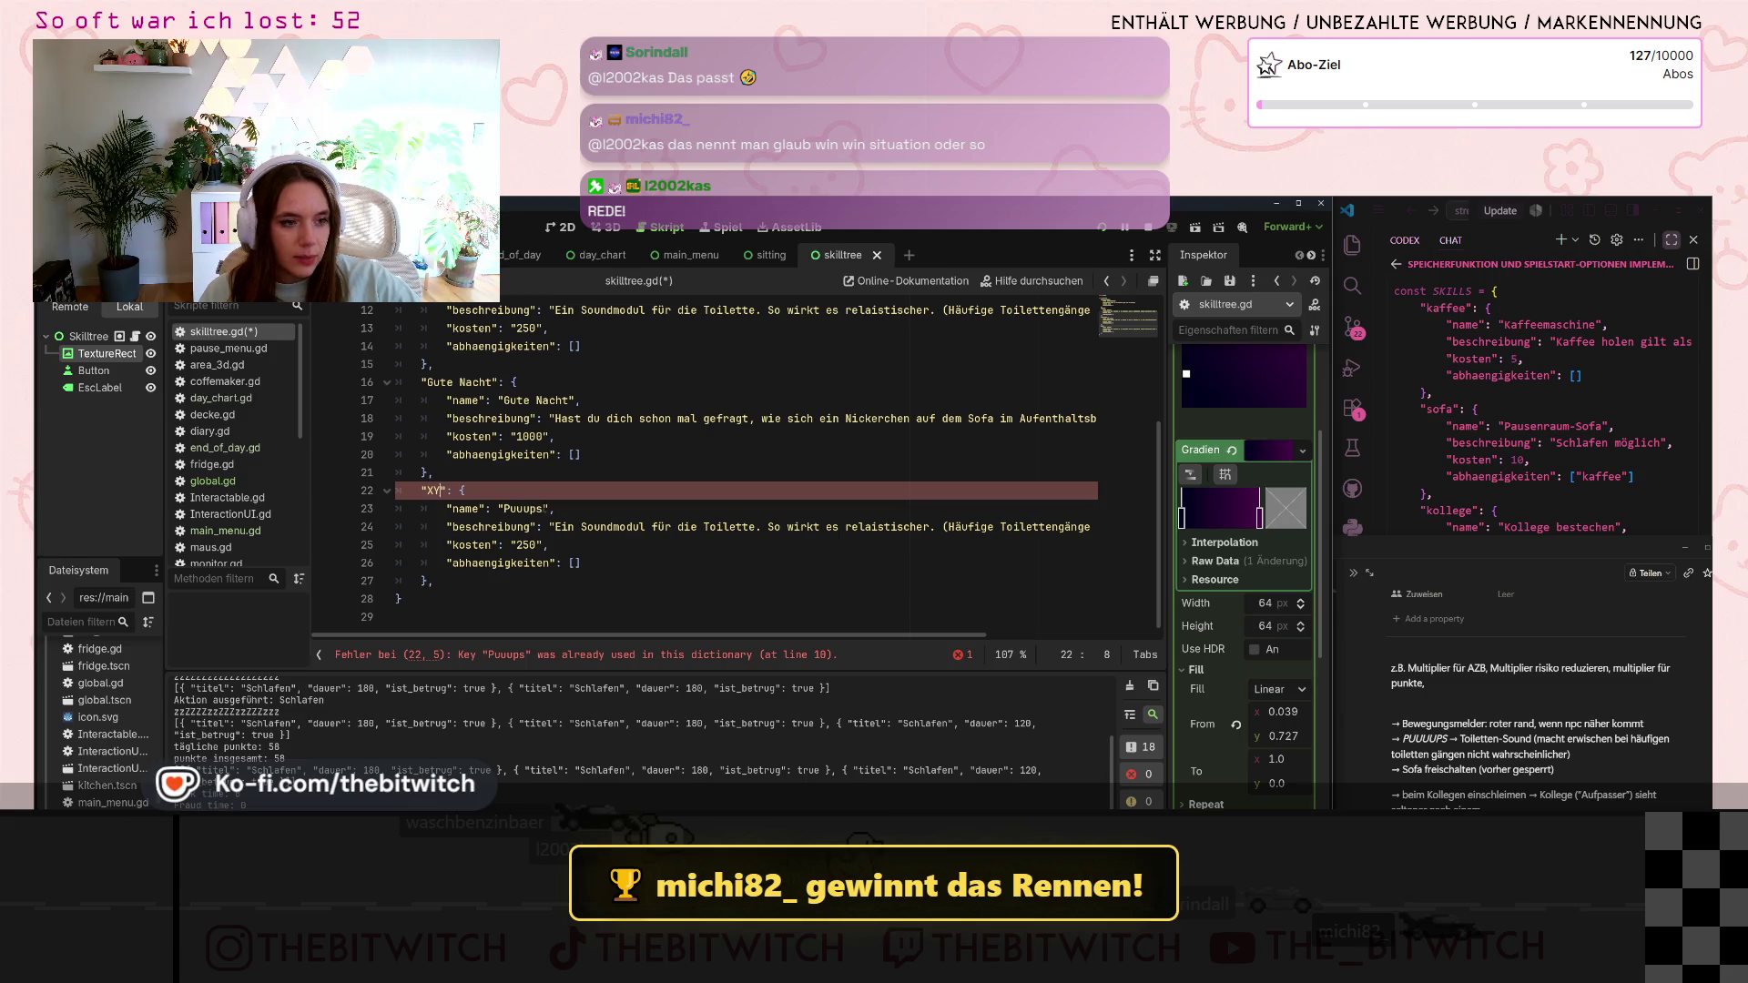
type("Y")
left_click(543, 509)
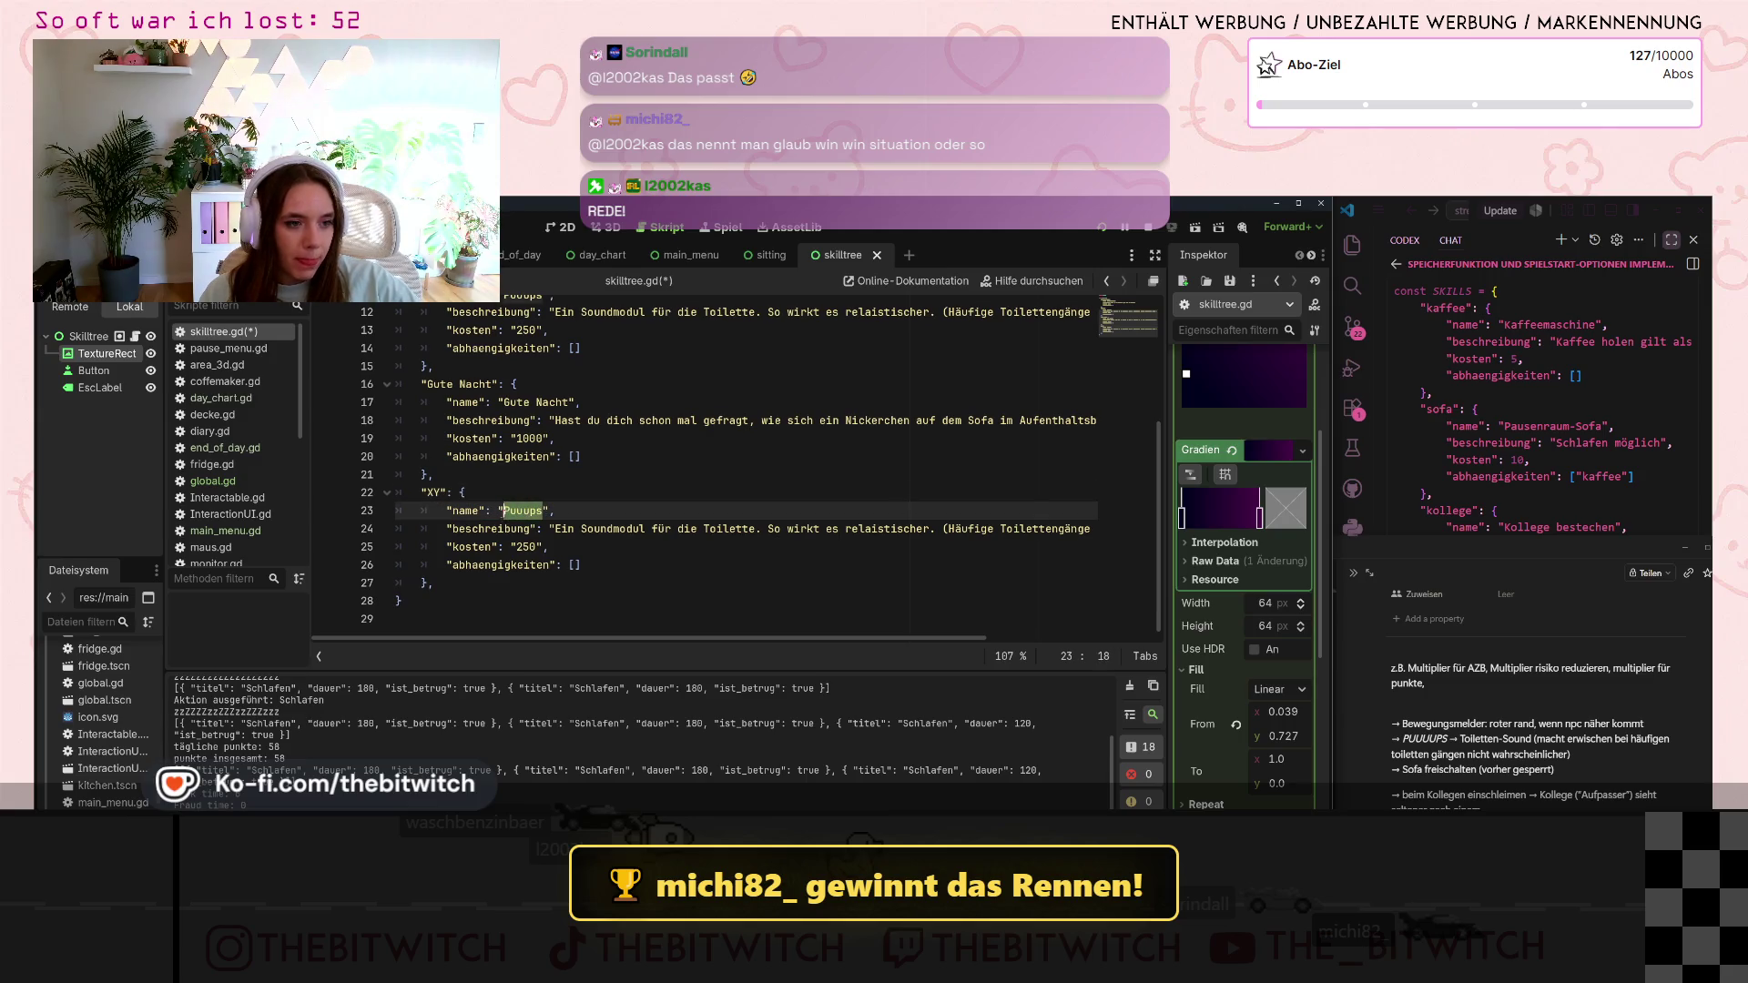
type("XY")
- Replace its description with 'Dein Kollege sieht seltener danach…', ending 'Puh, ein Glück'
mouse_move(554, 527)
left_mouse_down()
mouse_move(1098, 527)
mouse_move(1065, 531)
left_mouse_up()
type("Dein Kollege \",")
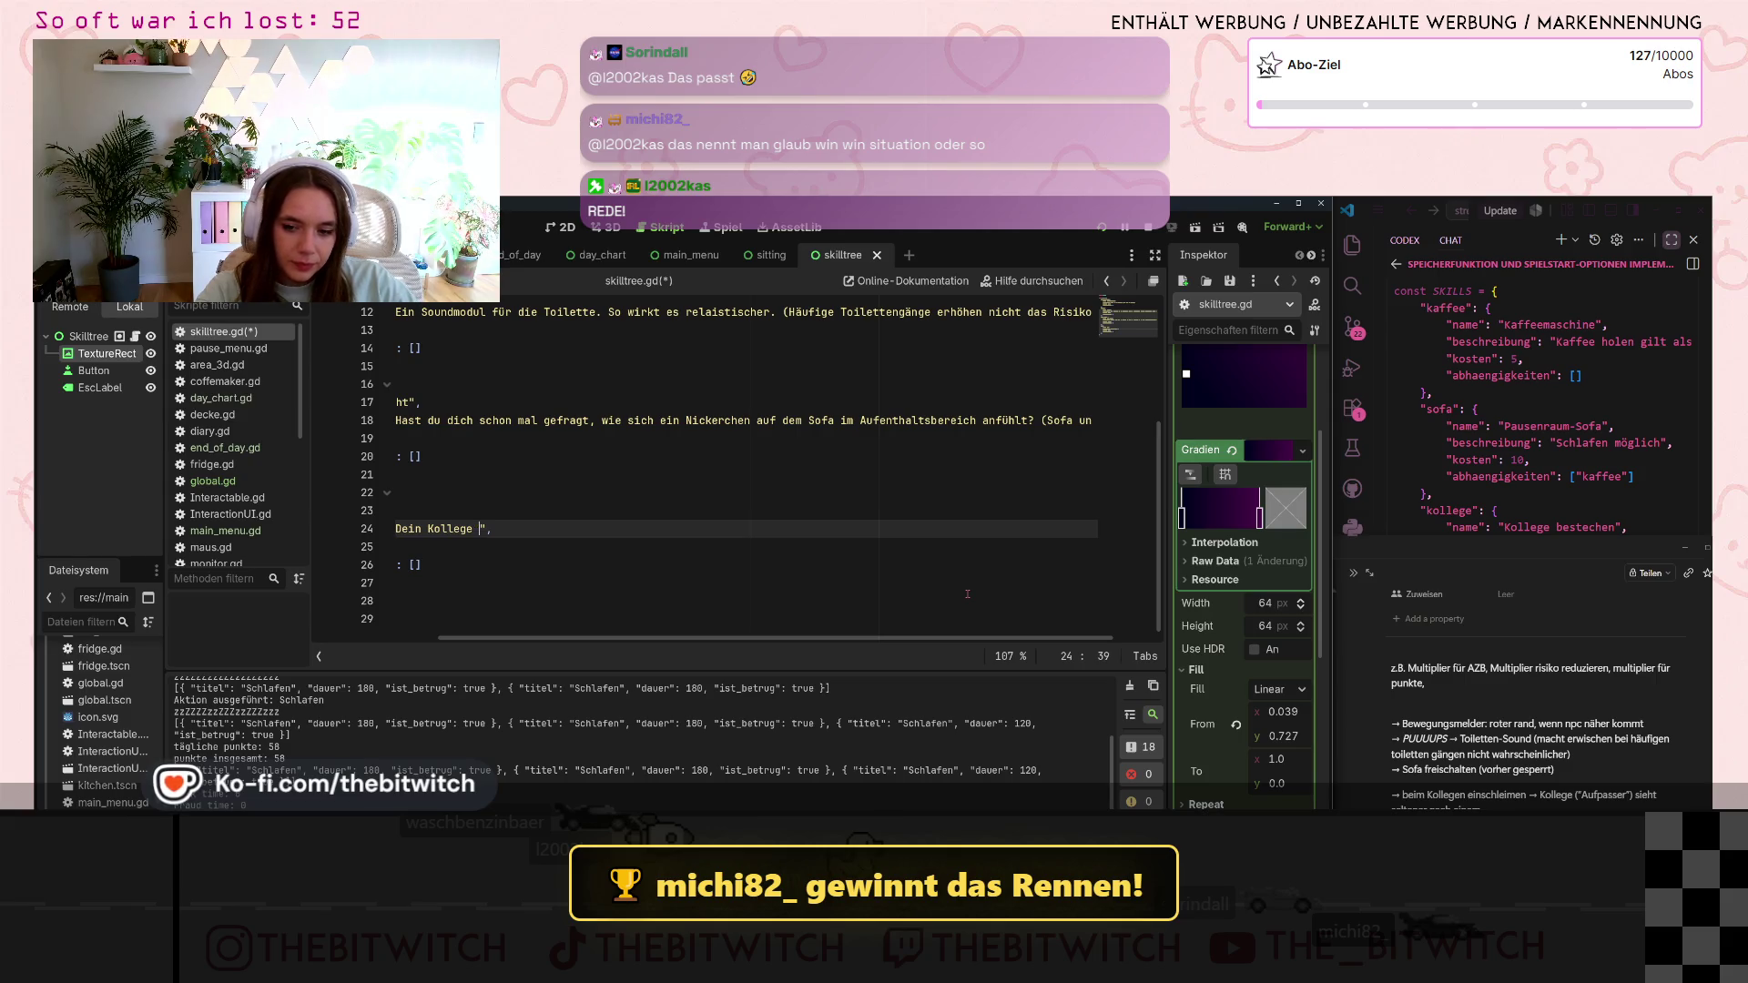
type("sieht seltener danach")
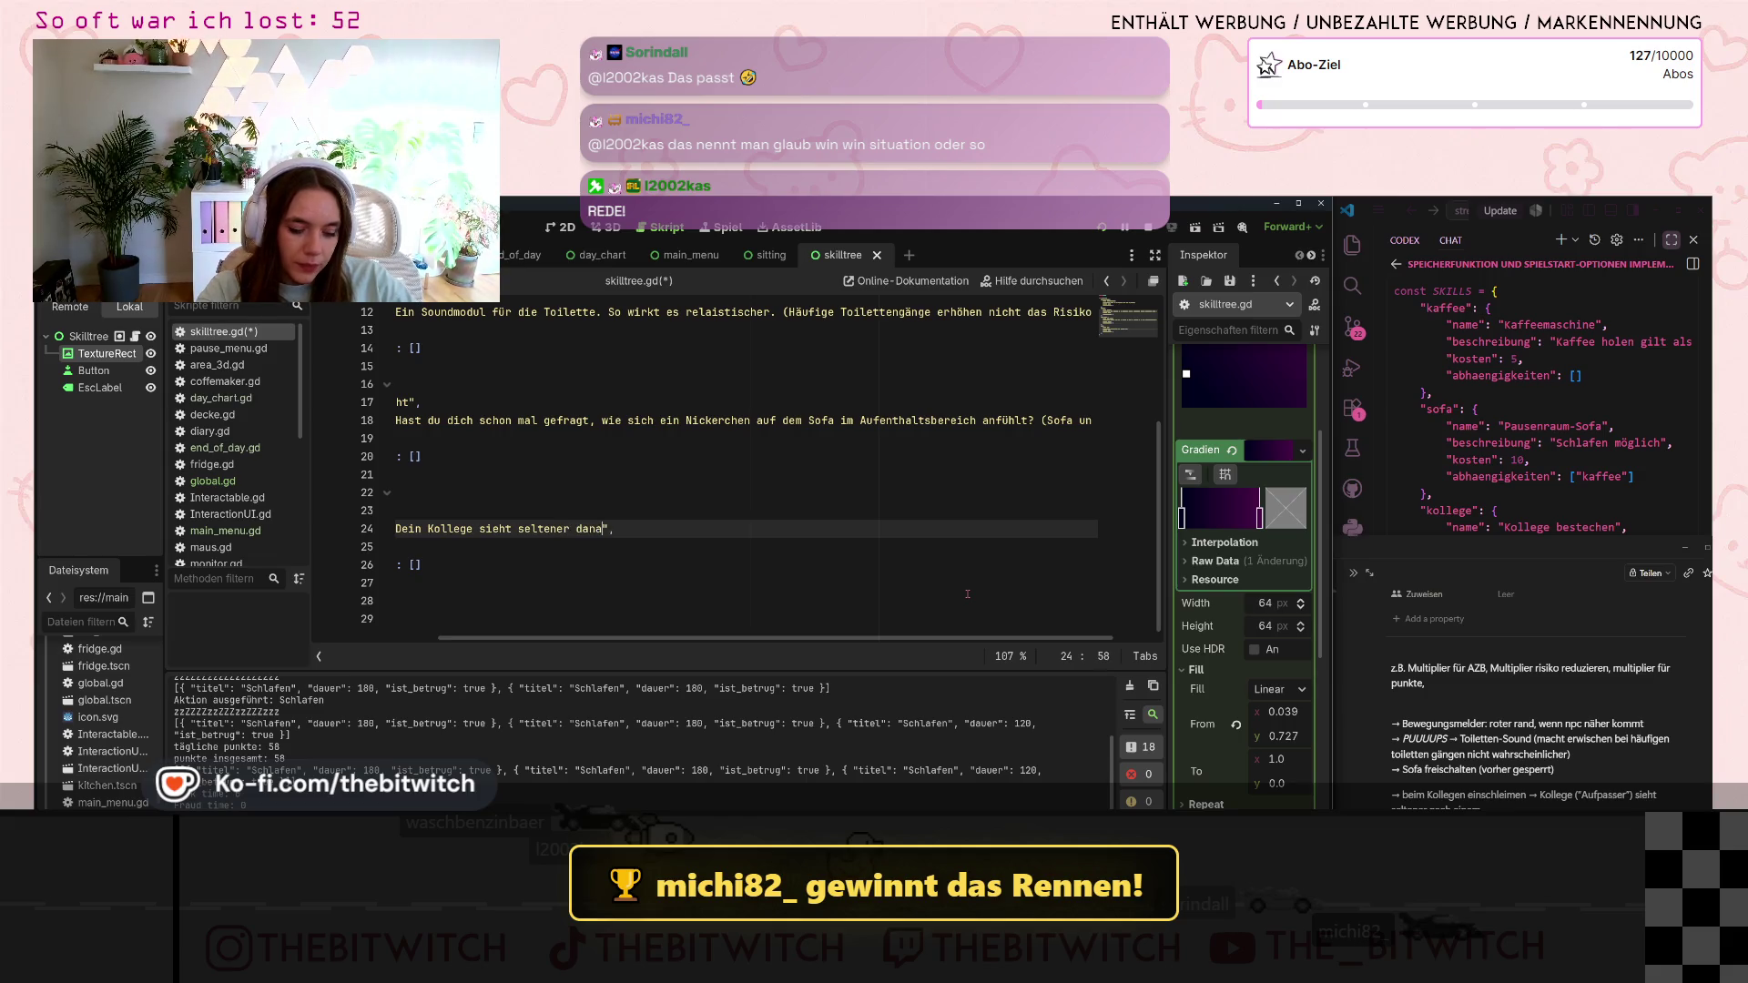
type(", ob dur wi")
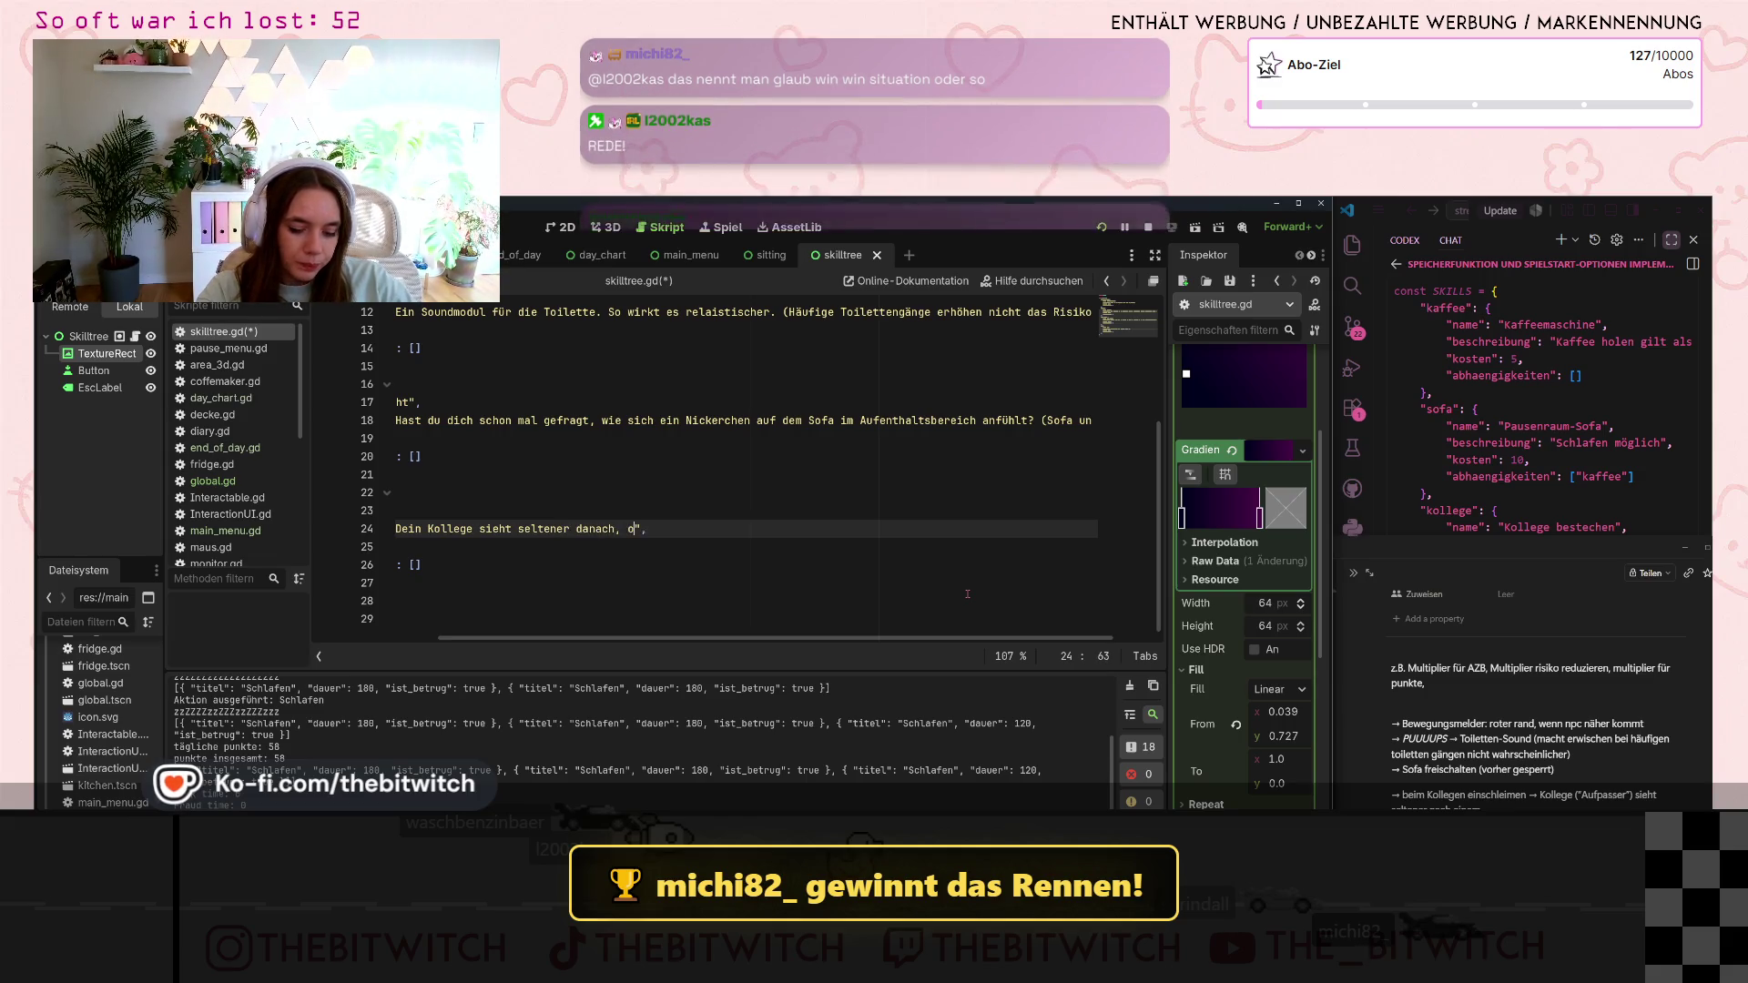
key("BackSpace")
key("BackSpace")
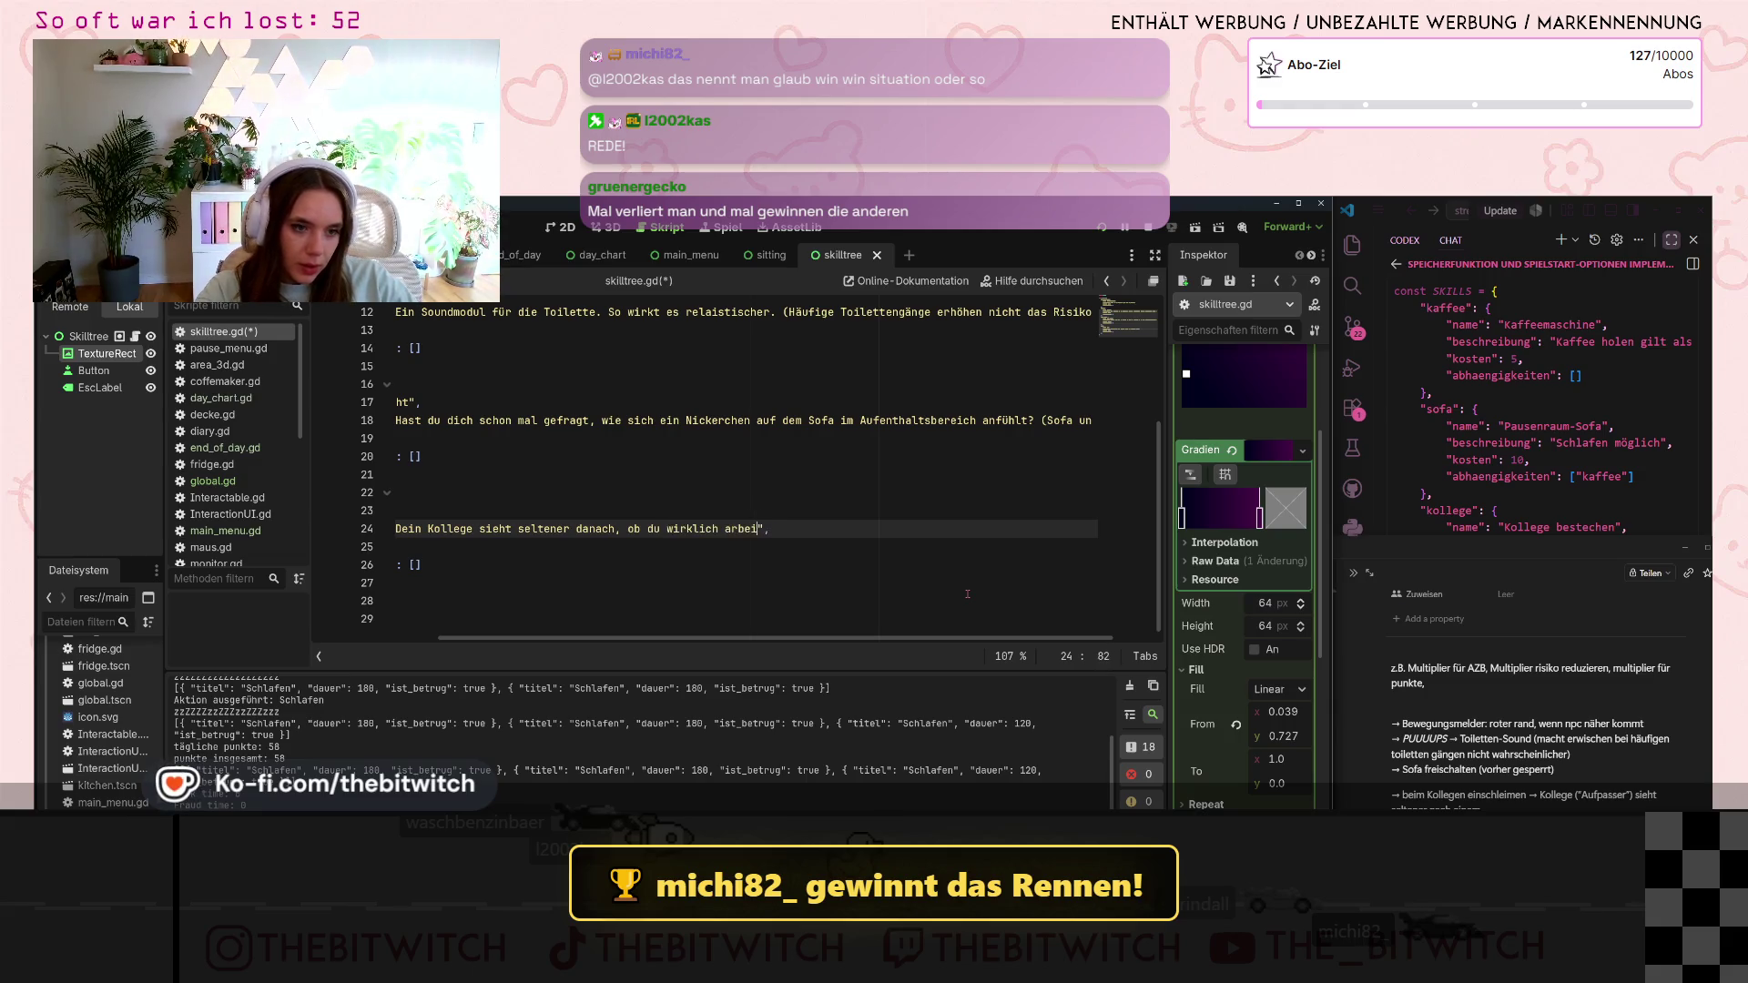
type("test. P")
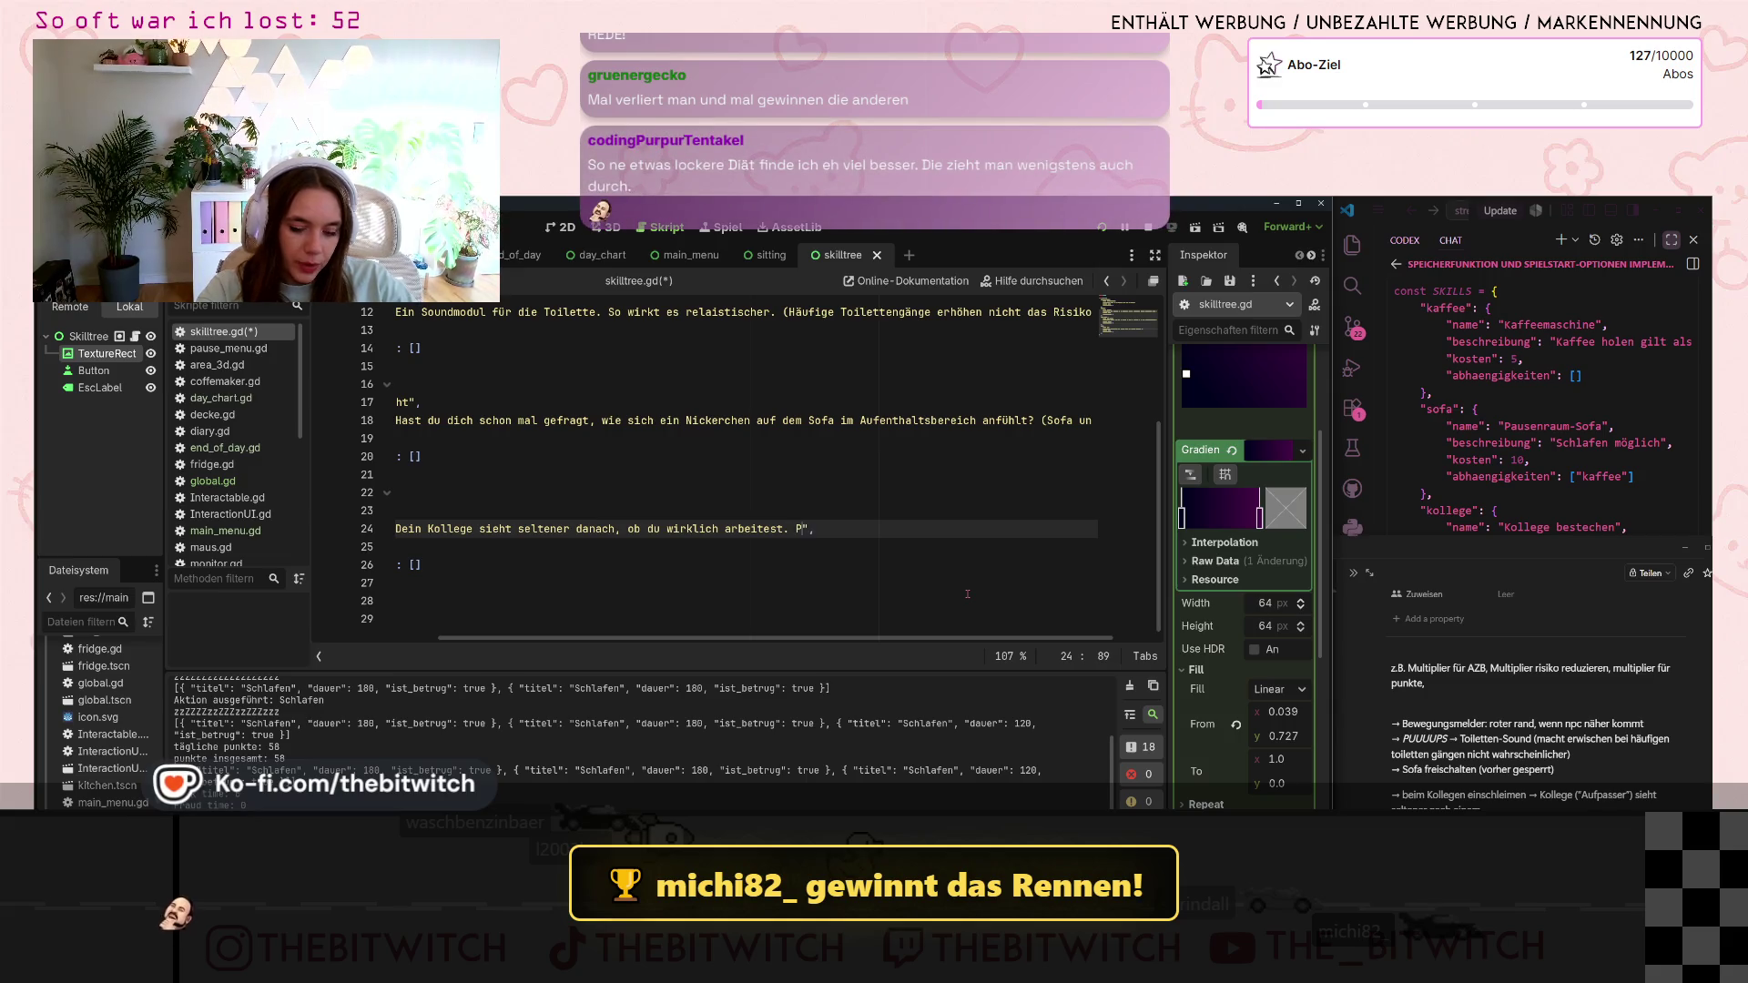
type("uh, ein Glüc")
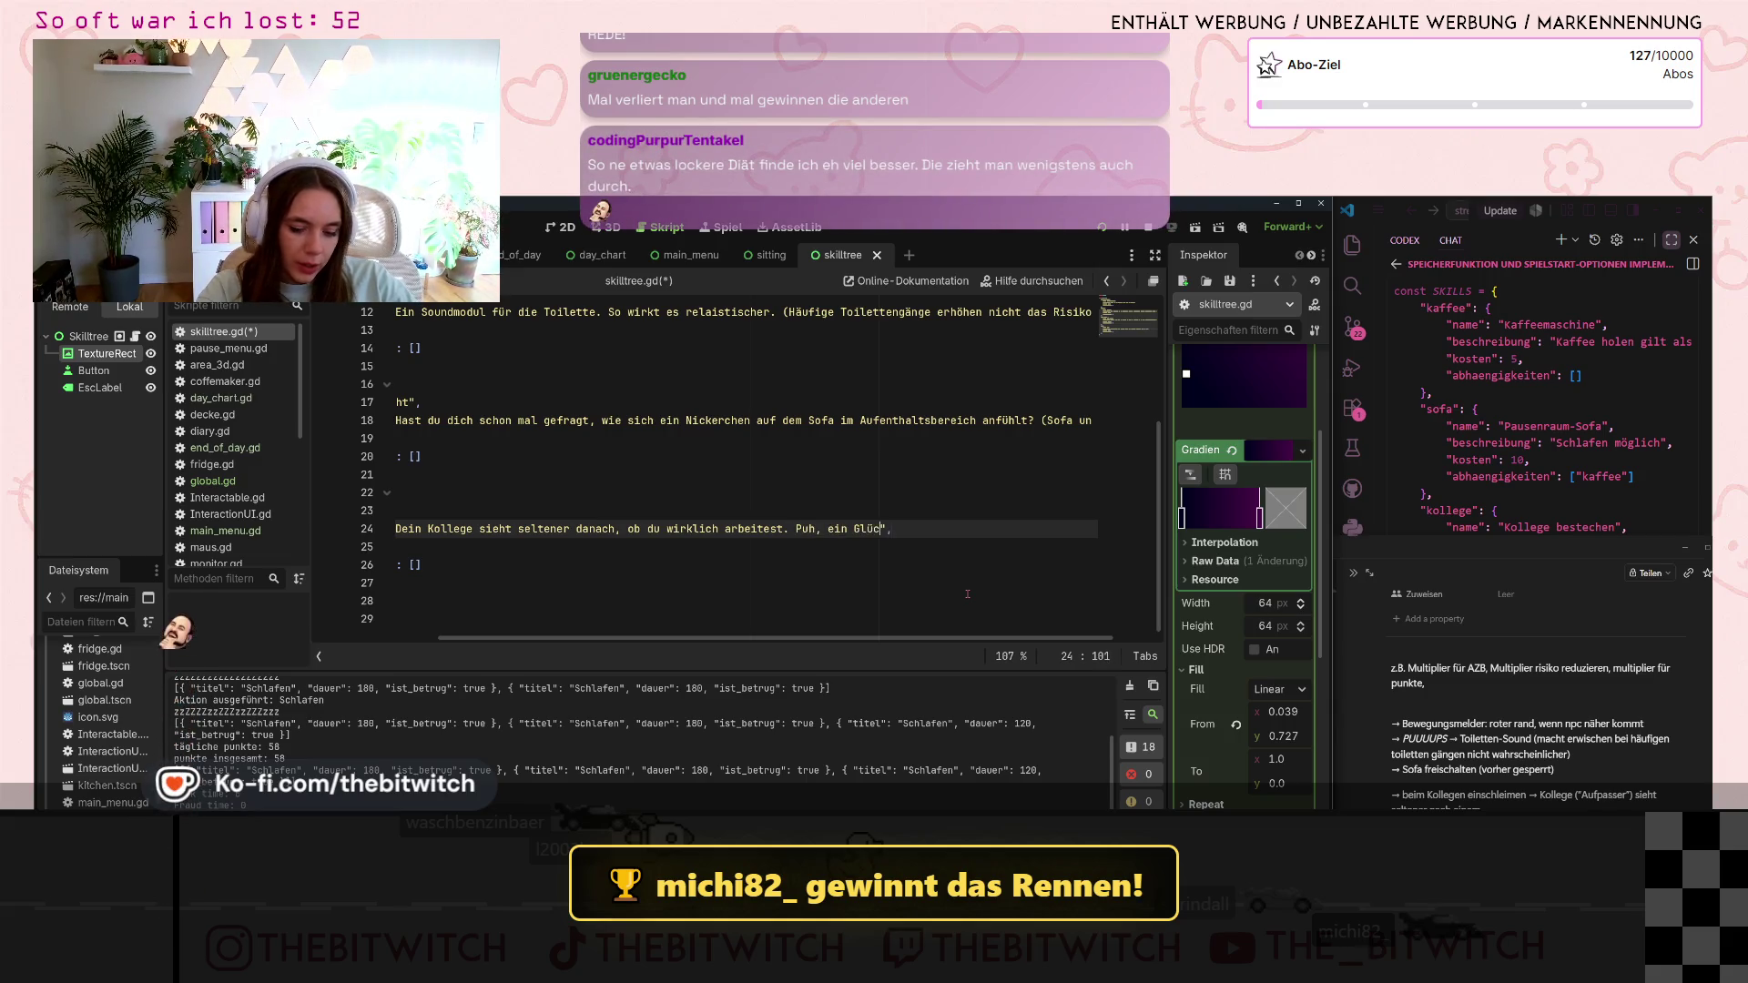
type("k")
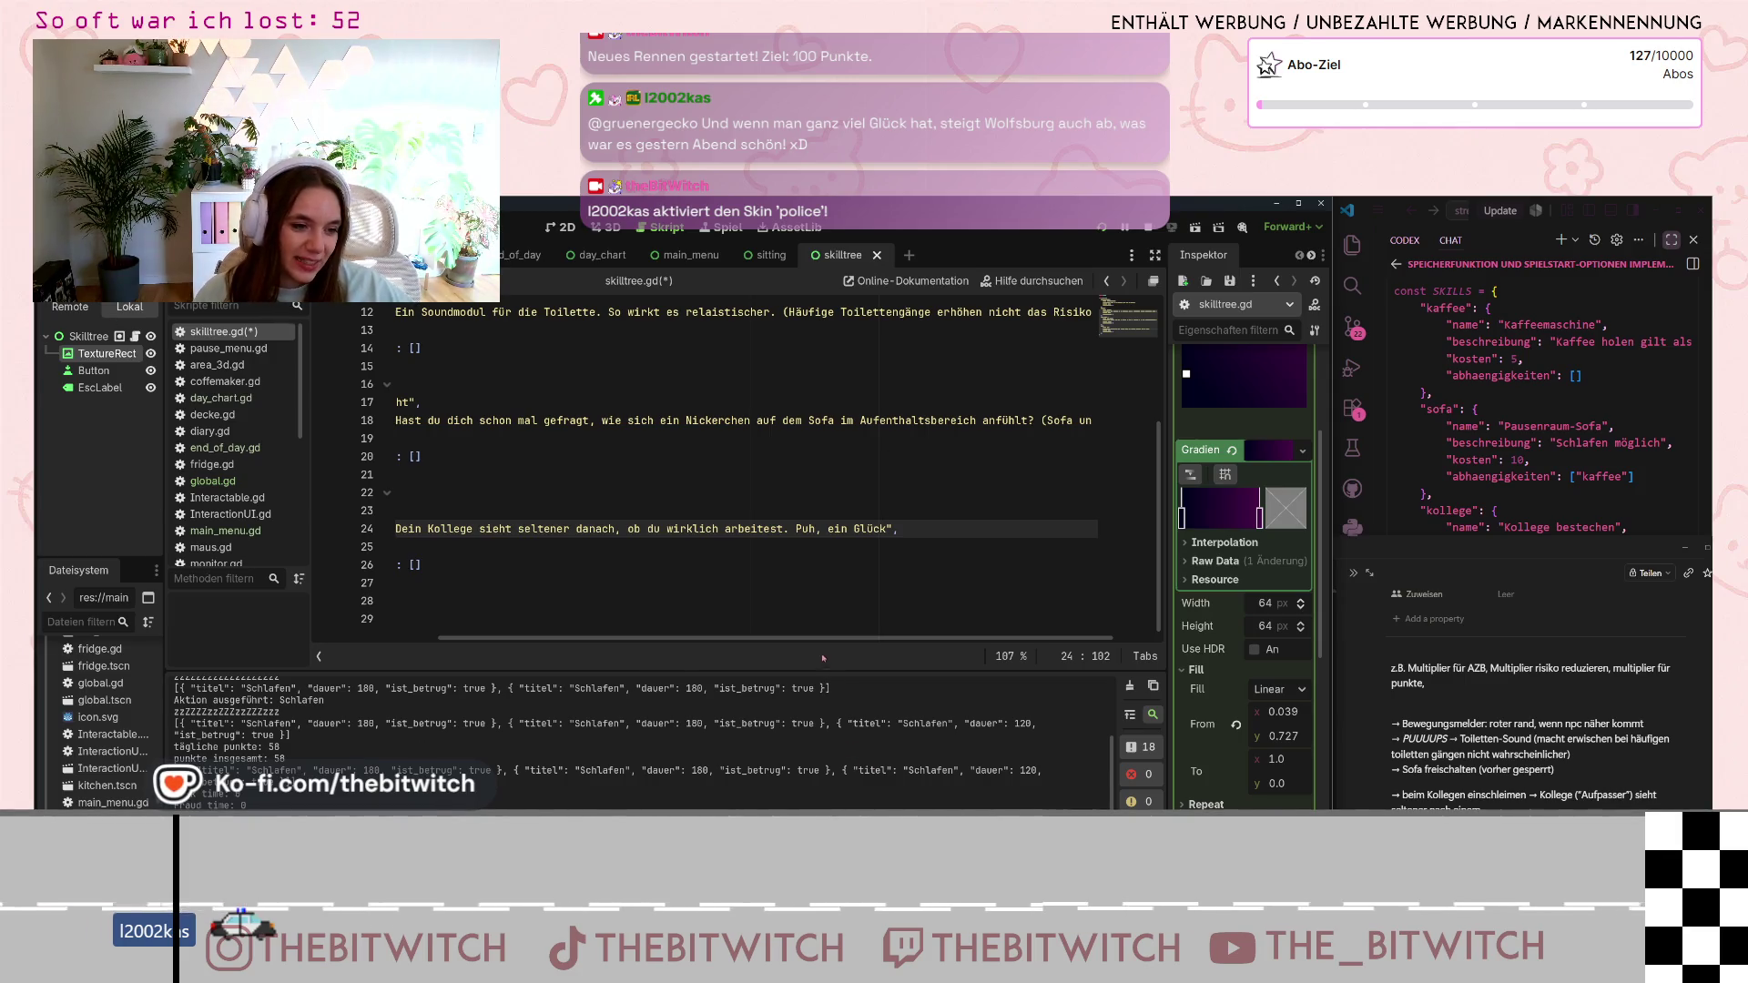
left_click_drag(684, 637, 557, 614)
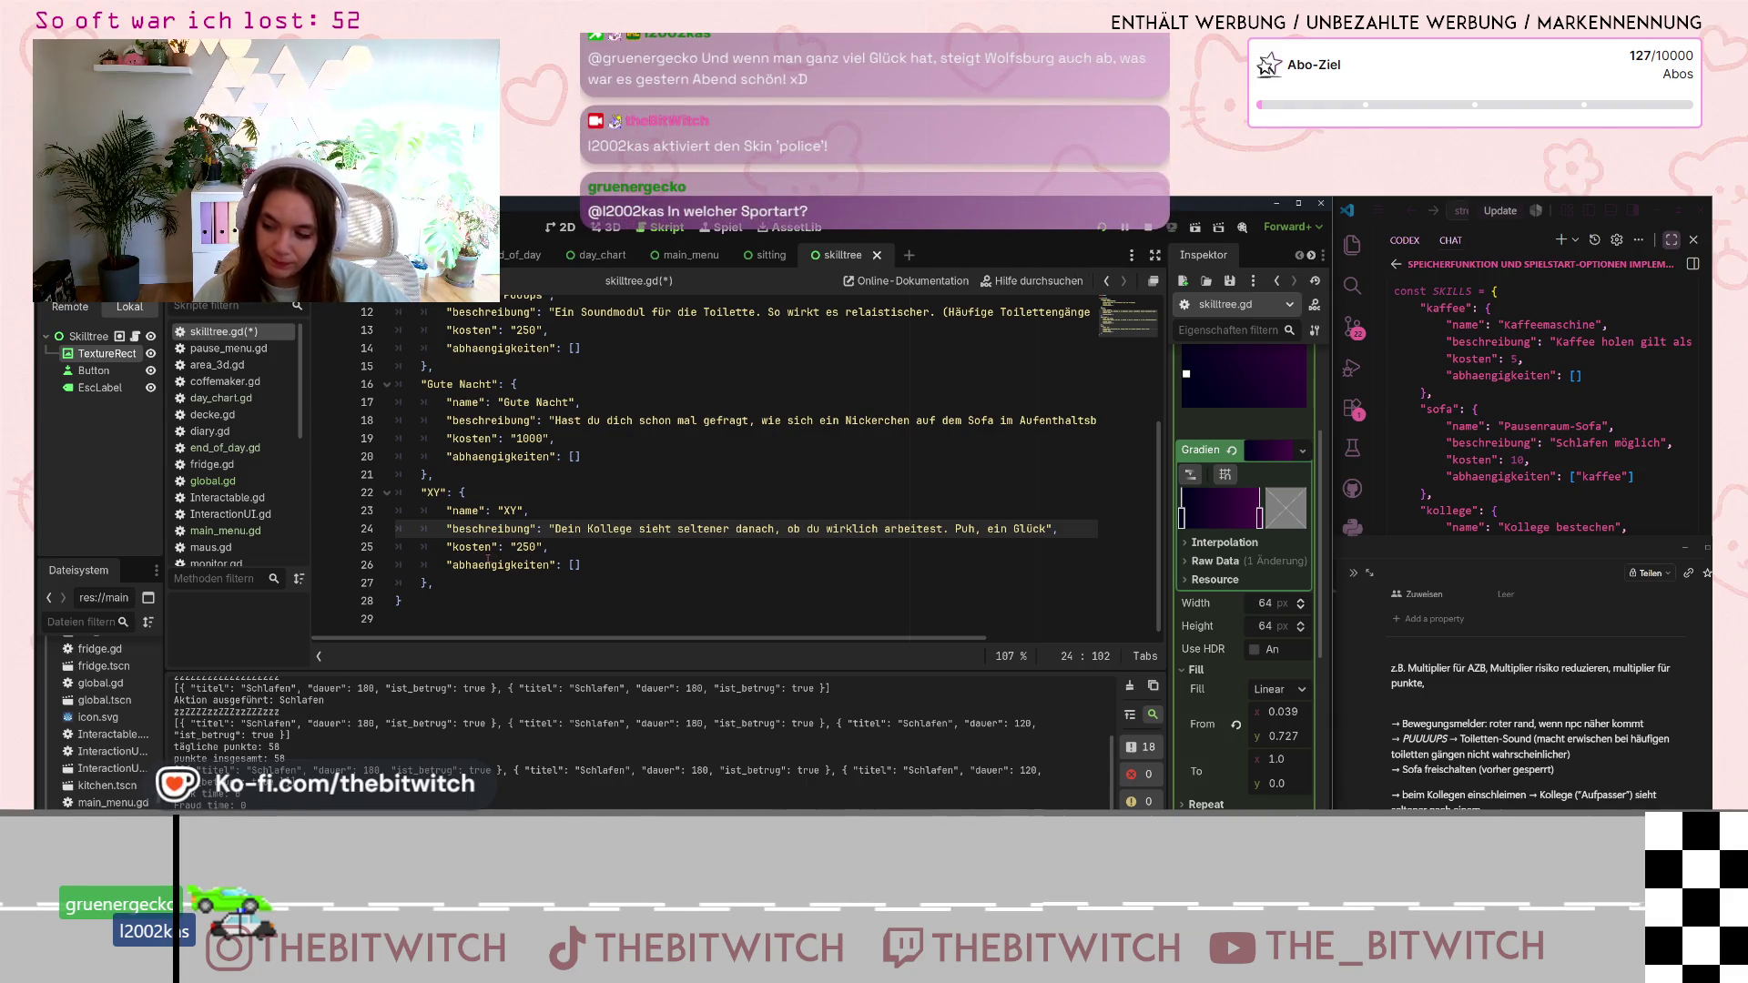
double_click(533, 547)
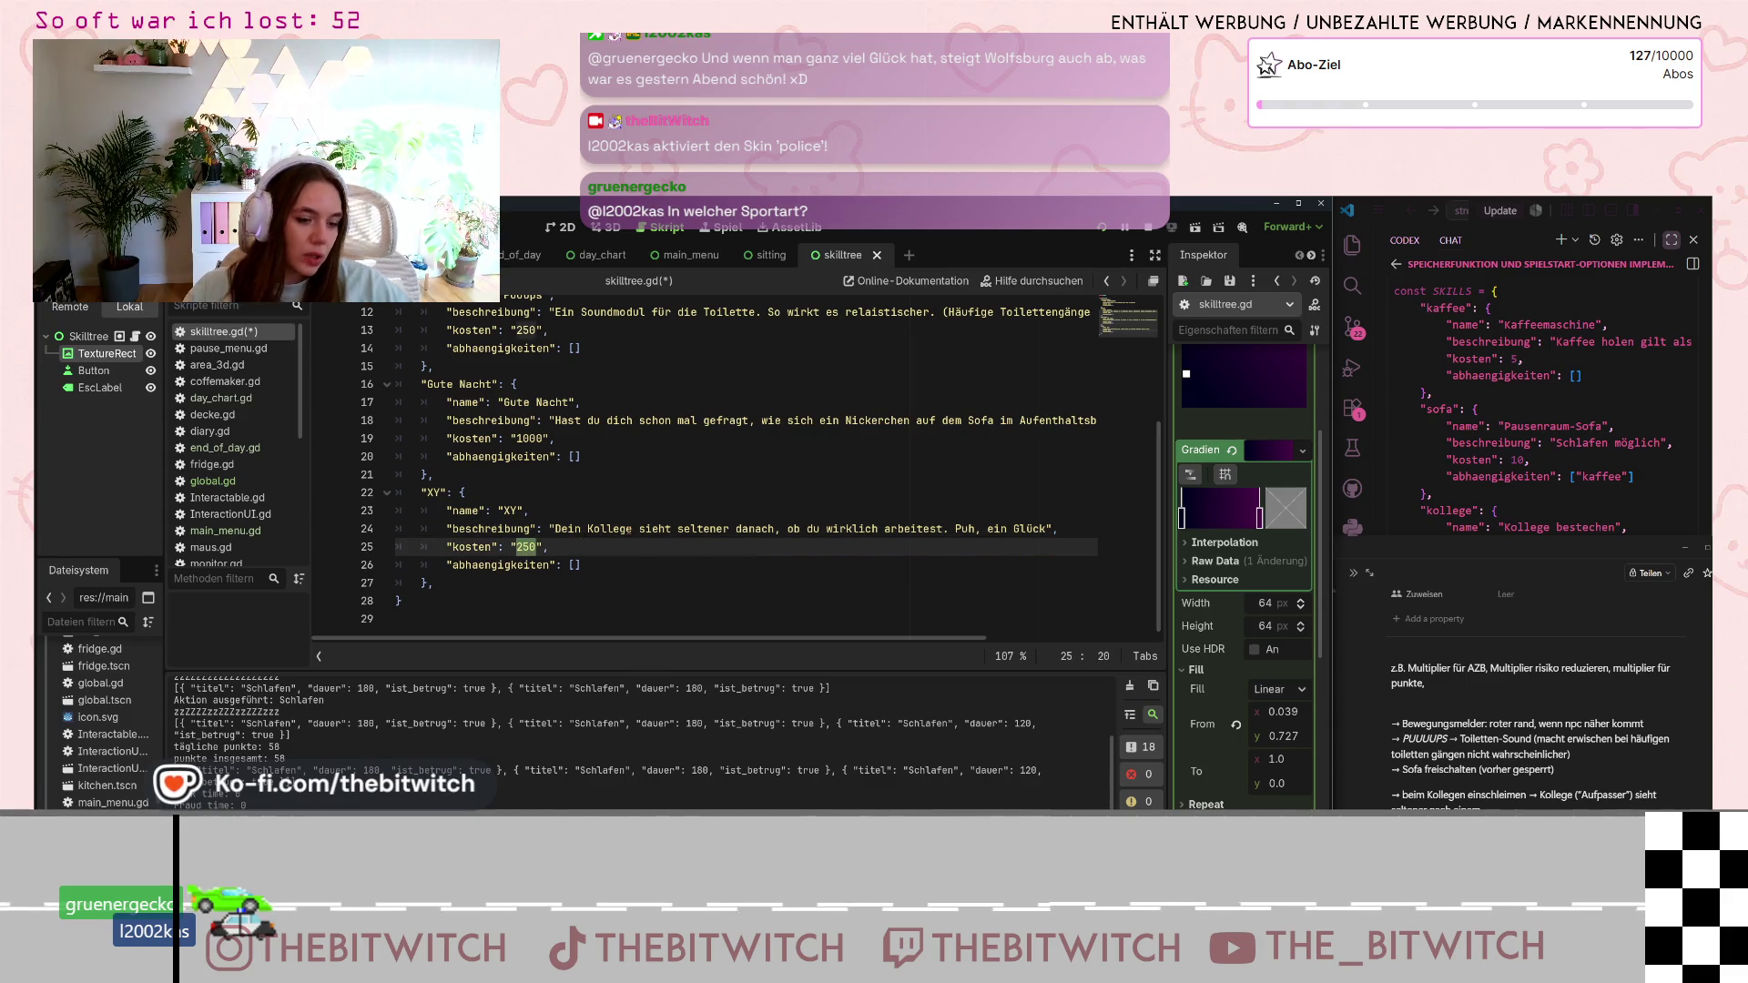
type("500")
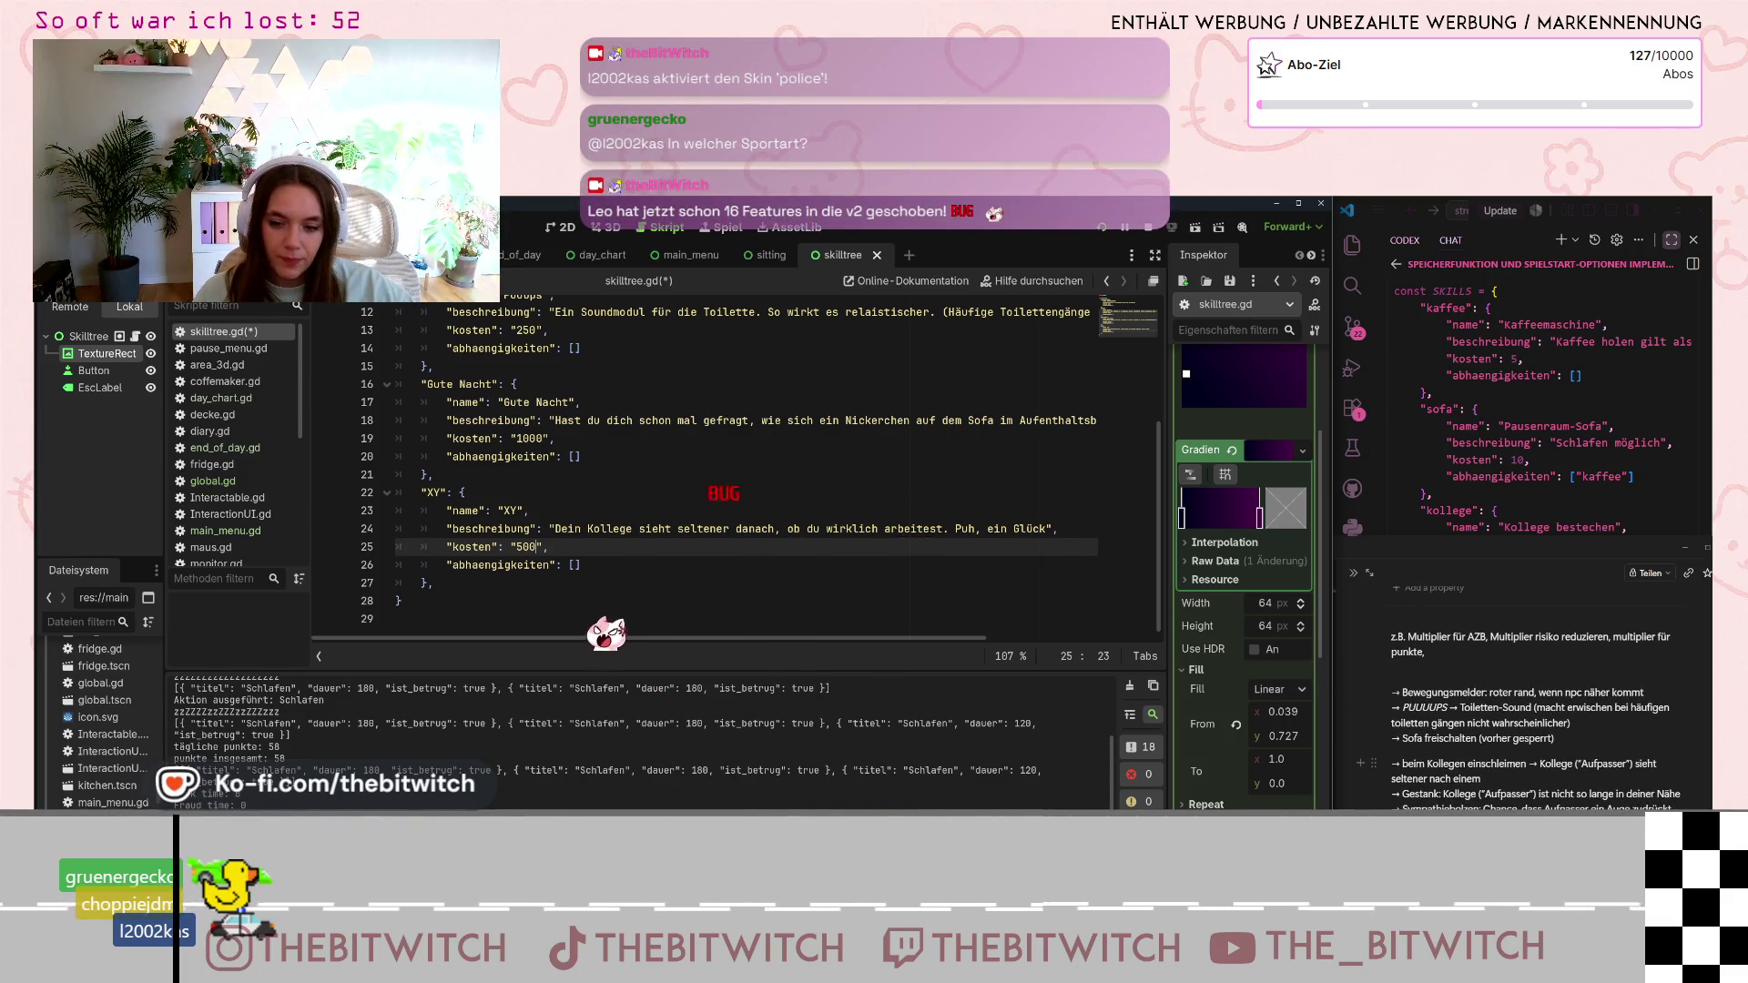
key("Down")
key("Down")
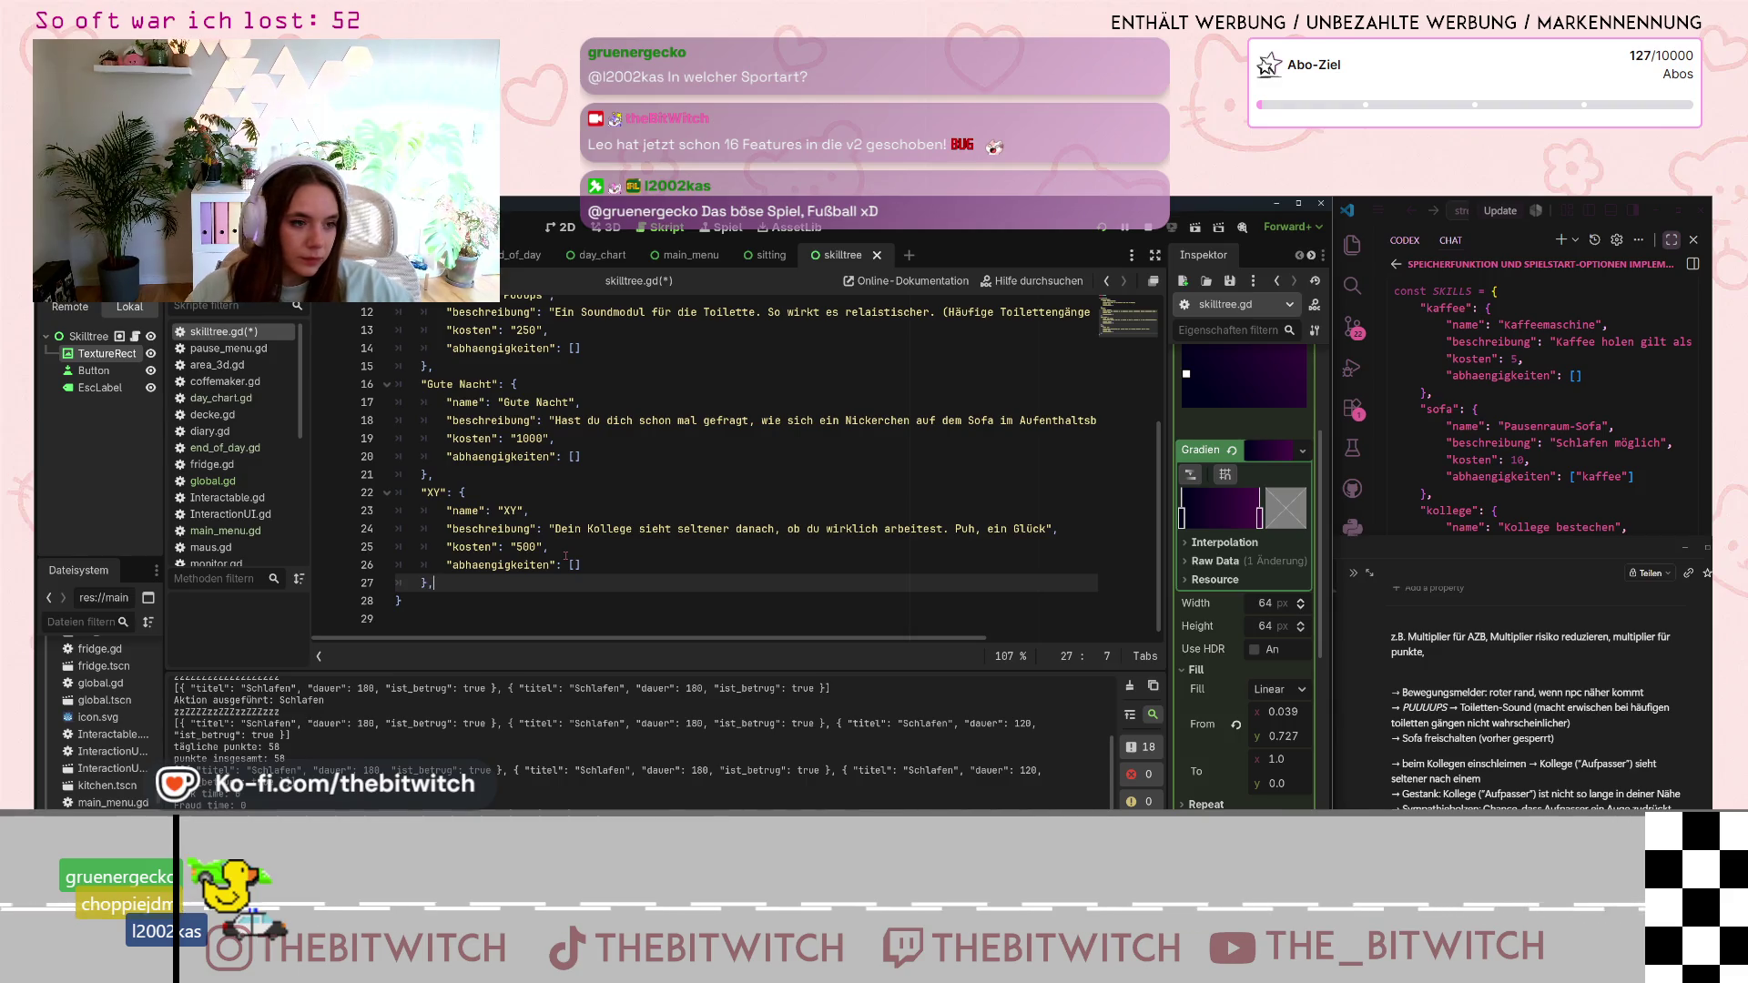
- Paste another Puuups copy and rename its key to 'Du stinkst!'
key("ctrl+v")
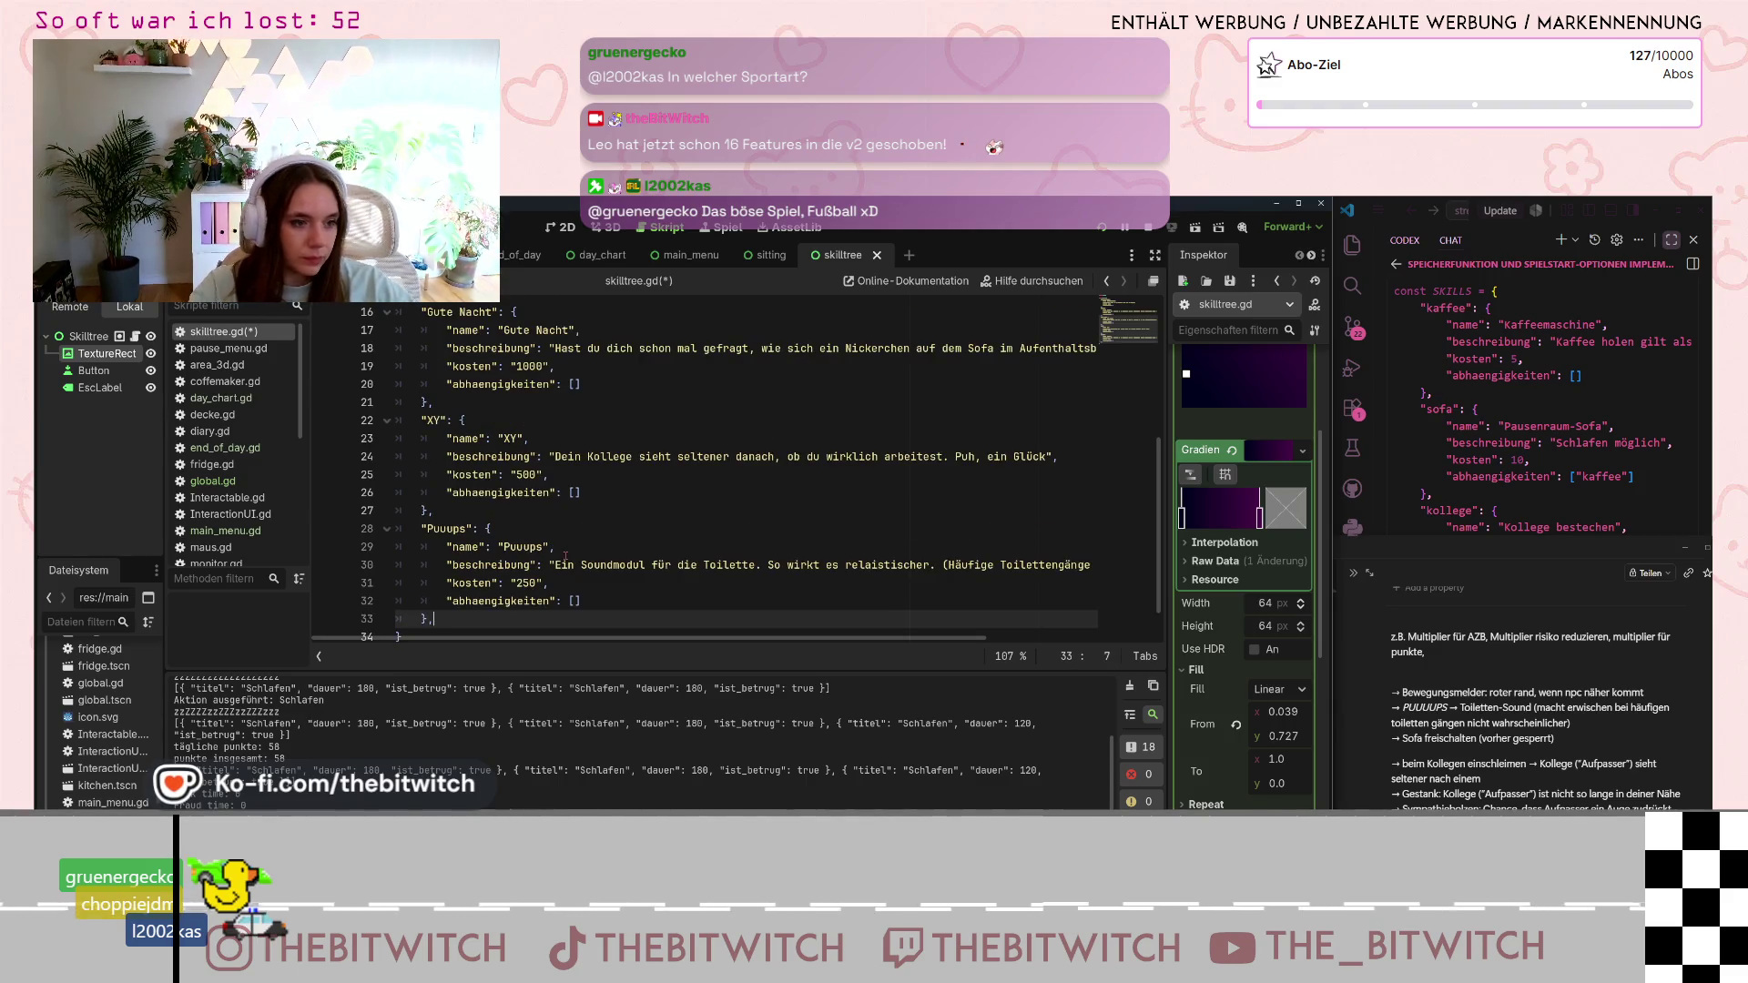
left_click(445, 546)
scroll(445, 562, "up", 1)
left_click(425, 546)
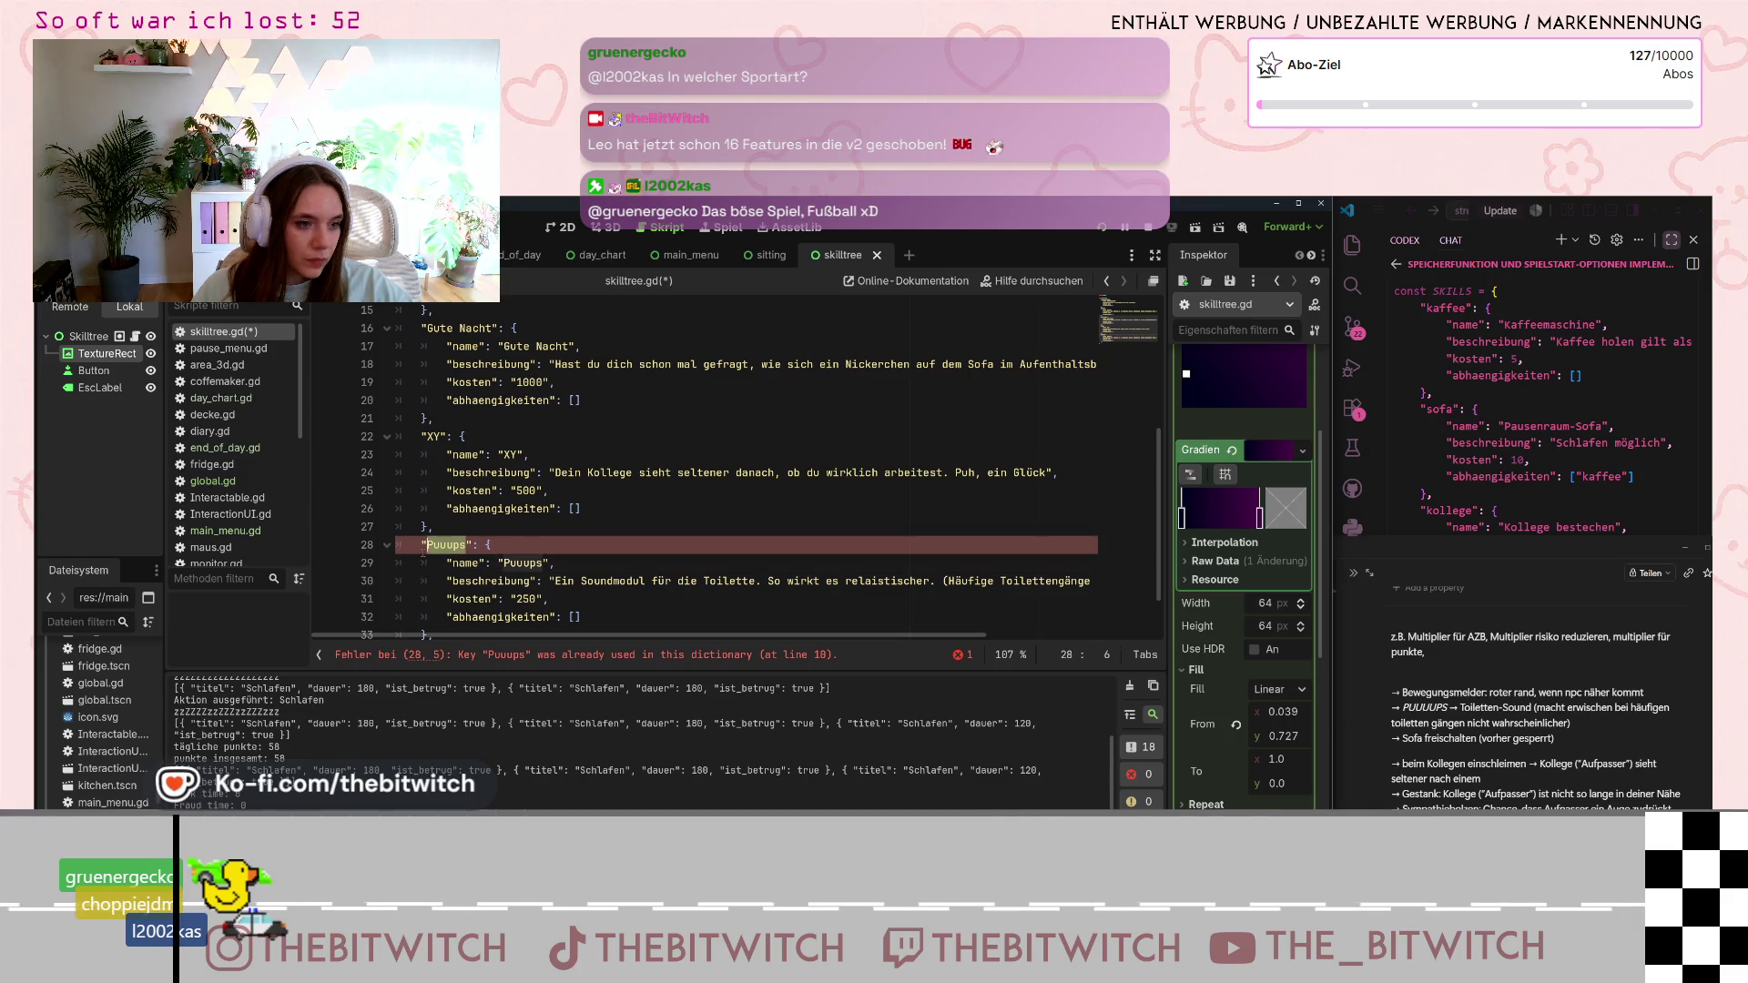
type("Du stinkst")
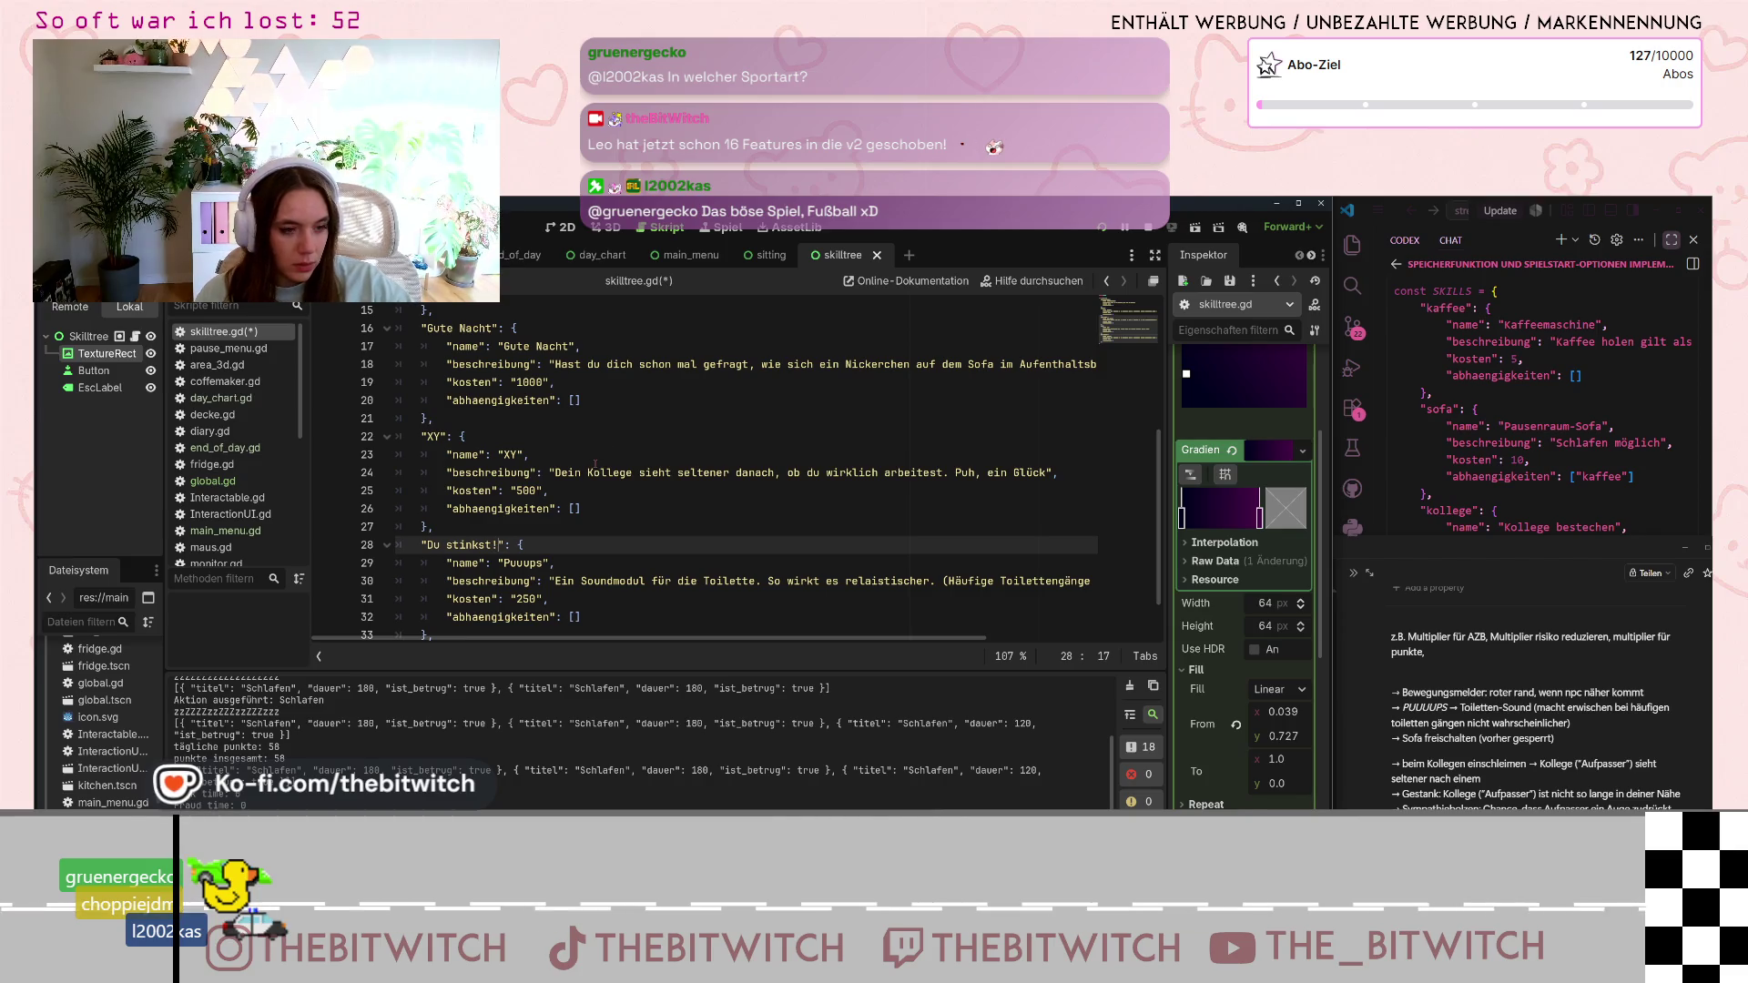
type("!")
scroll(595, 464, "down", 1)
mouse_move(525, 511)
left_mouse_down()
mouse_move(540, 511)
mouse_move(426, 492)
left_mouse_up()
key("ctrl+c")
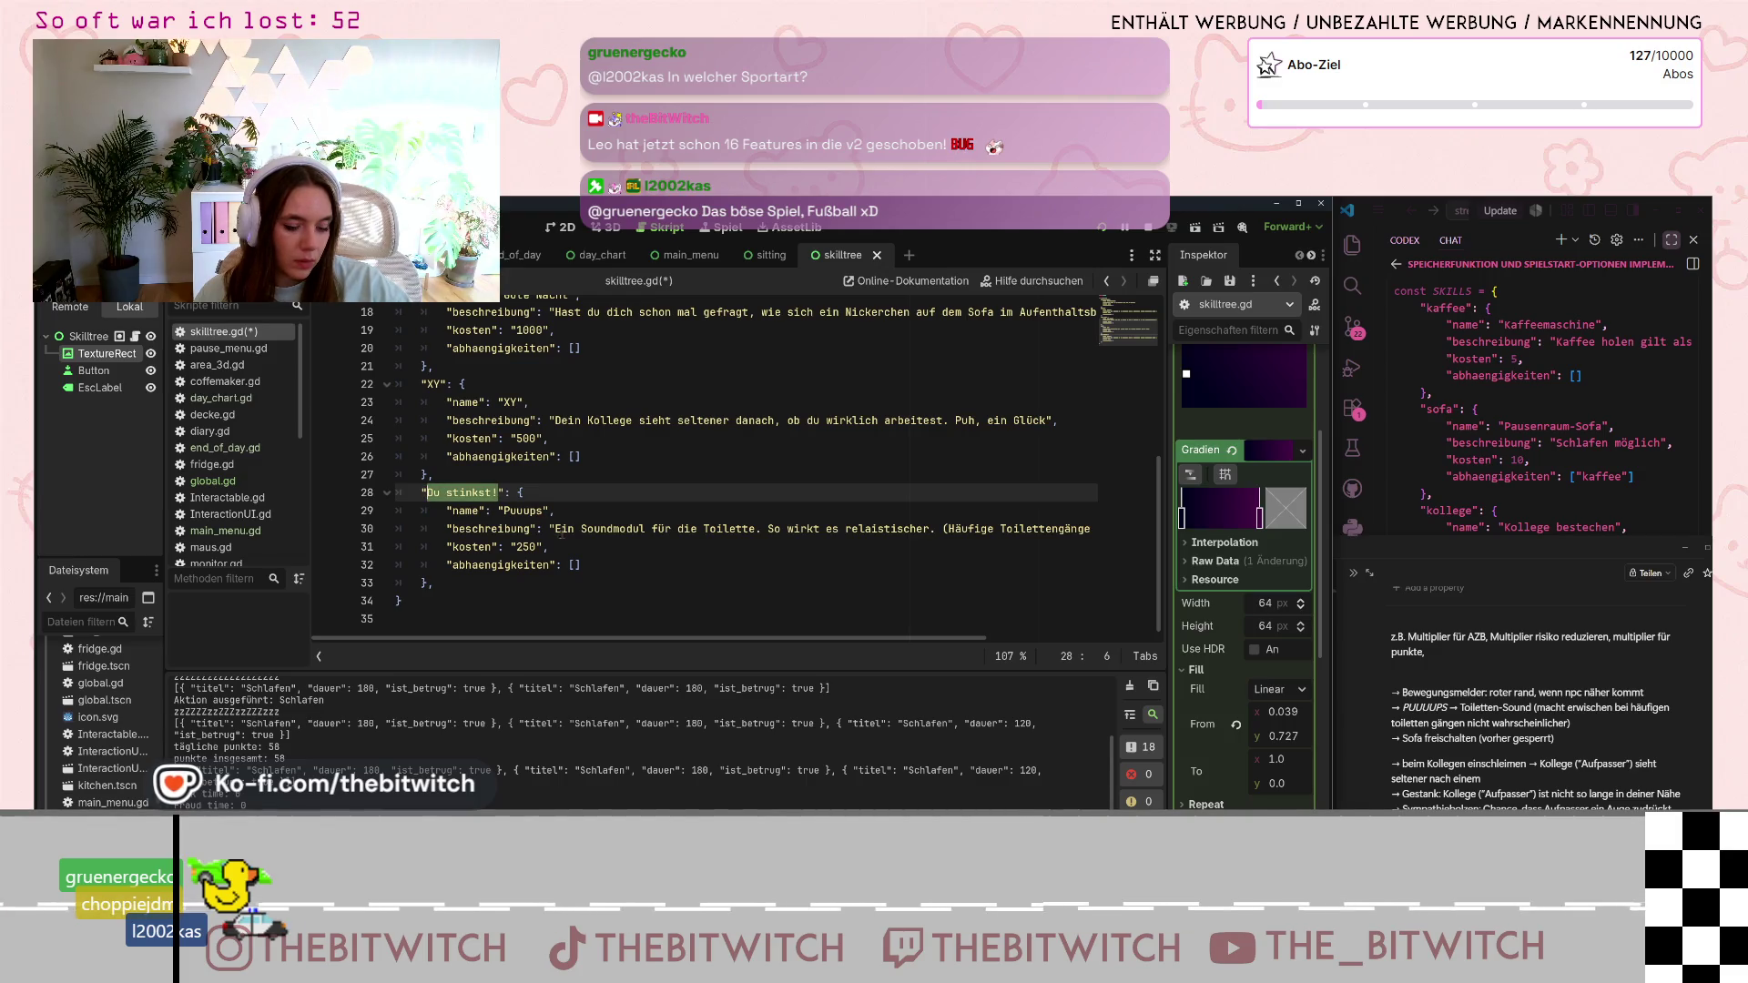
- Set its name to 'Du stinkst!' and its description to '…Vielleicht mal ein Deo kaufen'
left_click(543, 511)
mouse_move(543, 511)
left_mouse_down()
mouse_move(504, 510)
mouse_move(942, 567)
mouse_move(1101, 535)
mouse_move(1064, 529)
left_mouse_up()
key("ctrl+v")
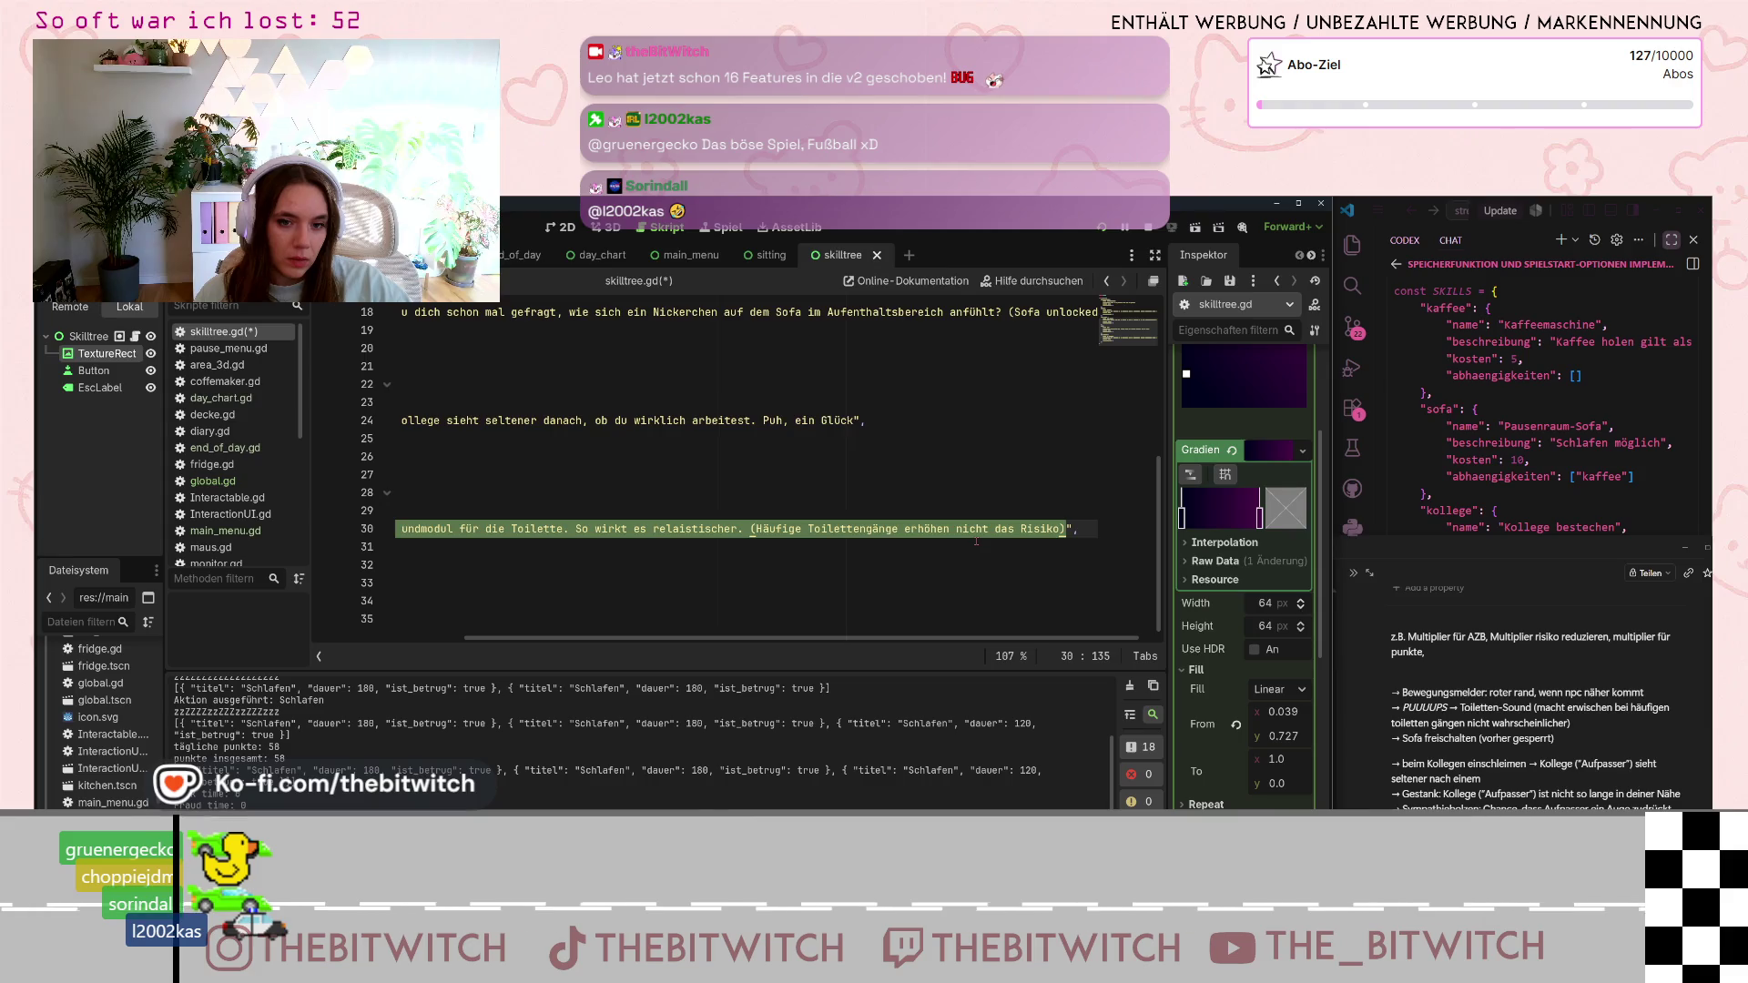
type("Dein Kollege ")
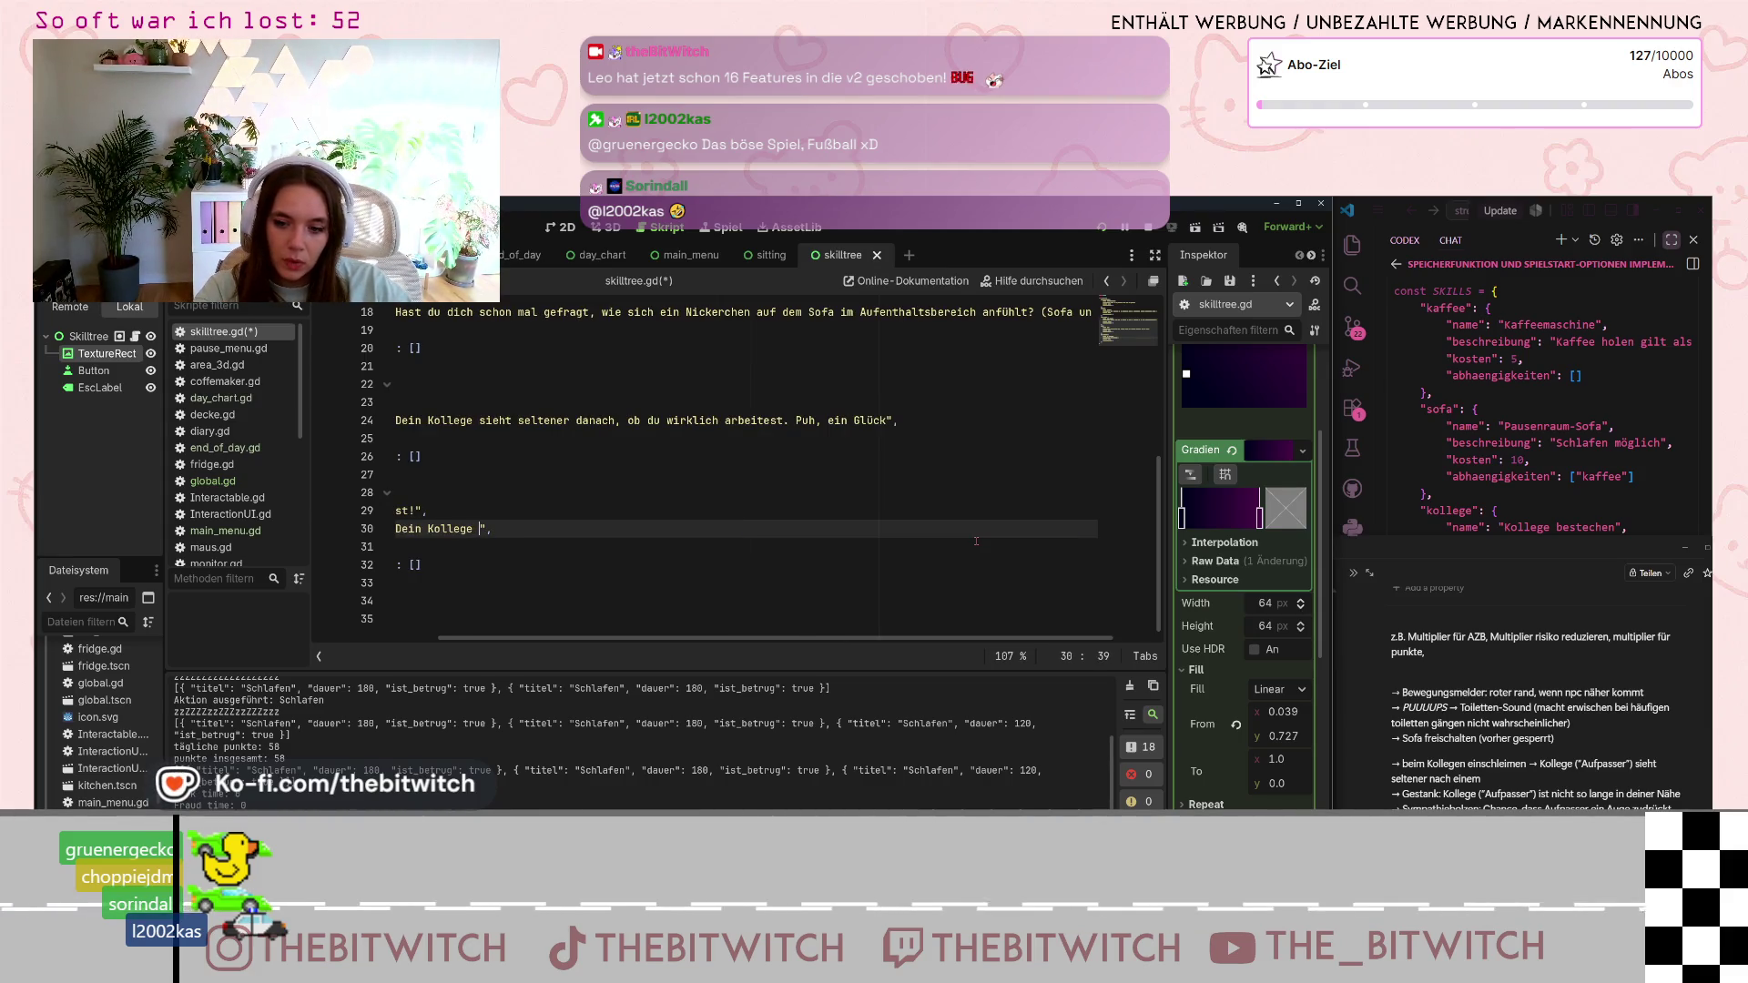
type("hält es nicht ")
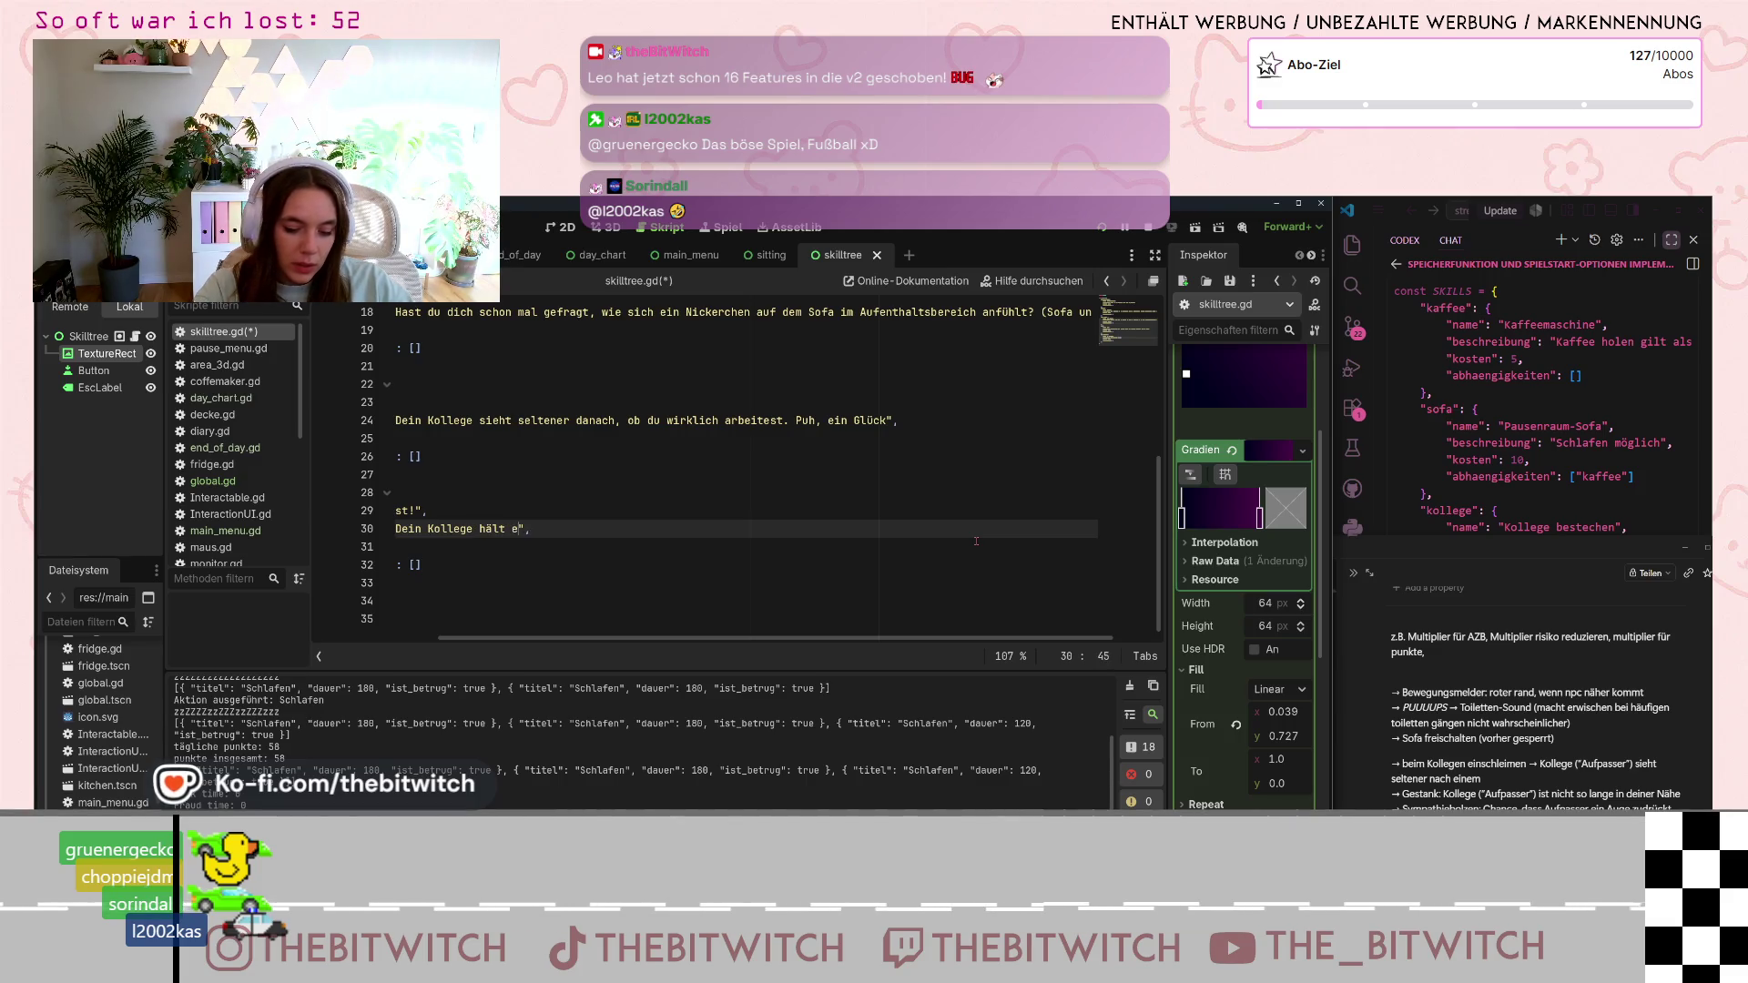
type("so lange")
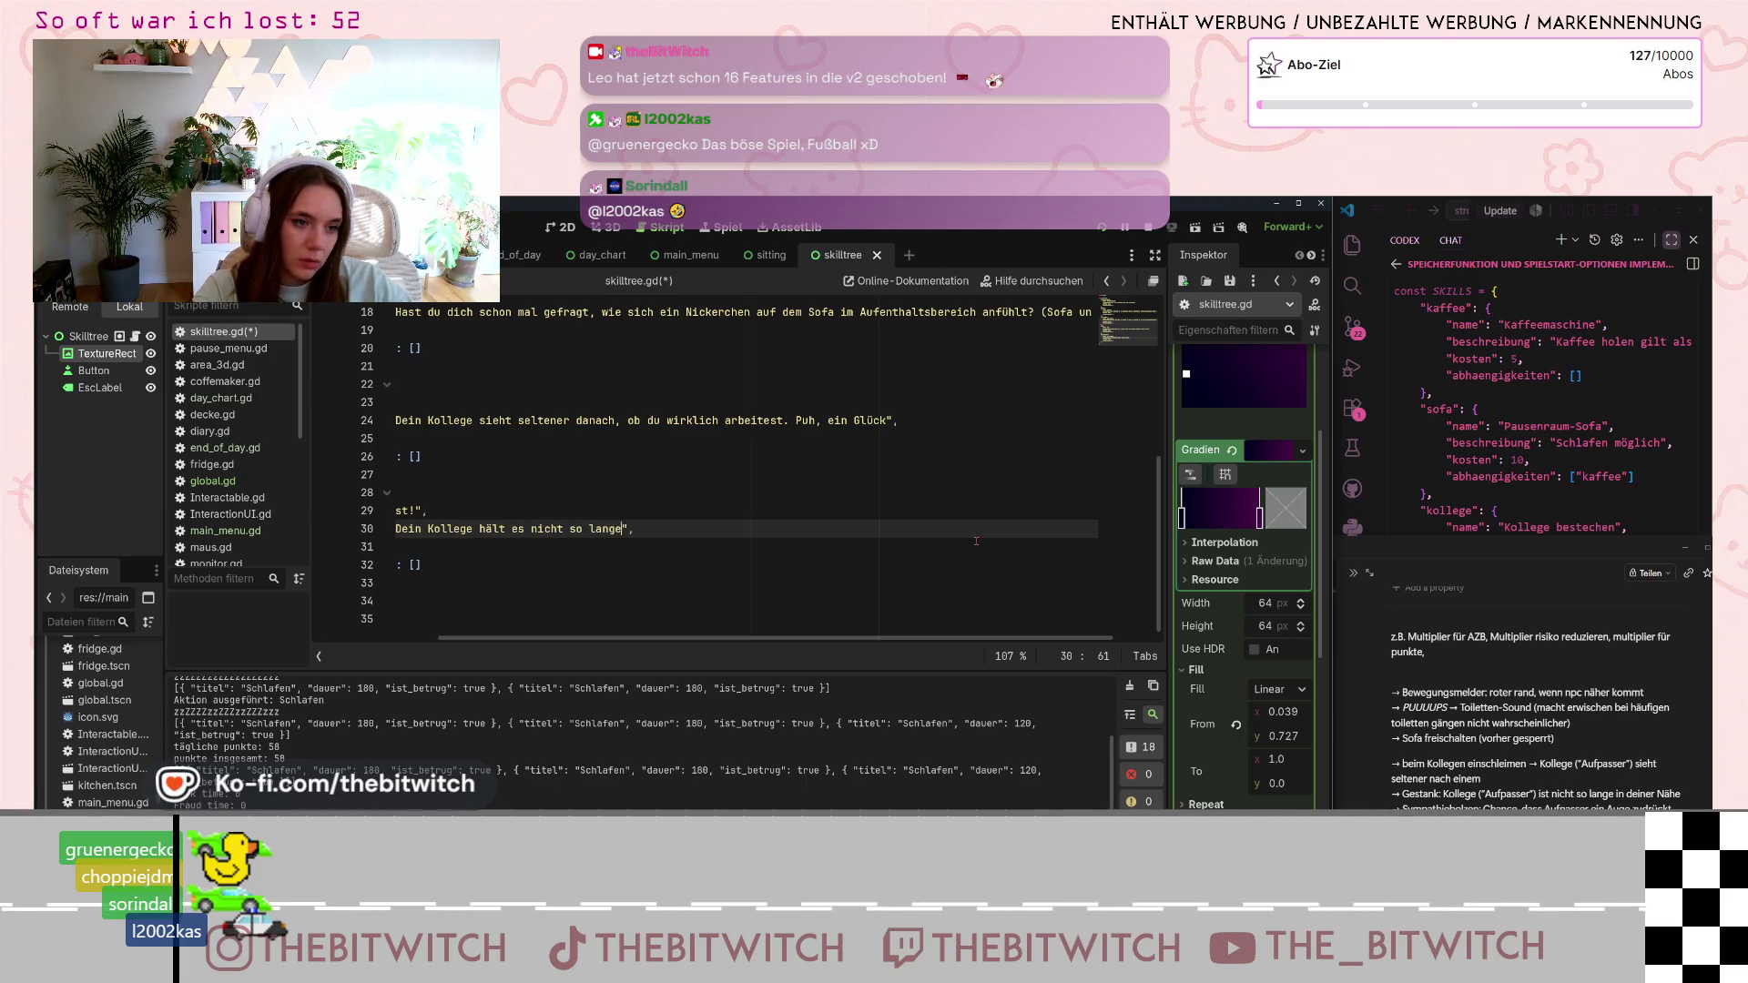
type(" in deiner N")
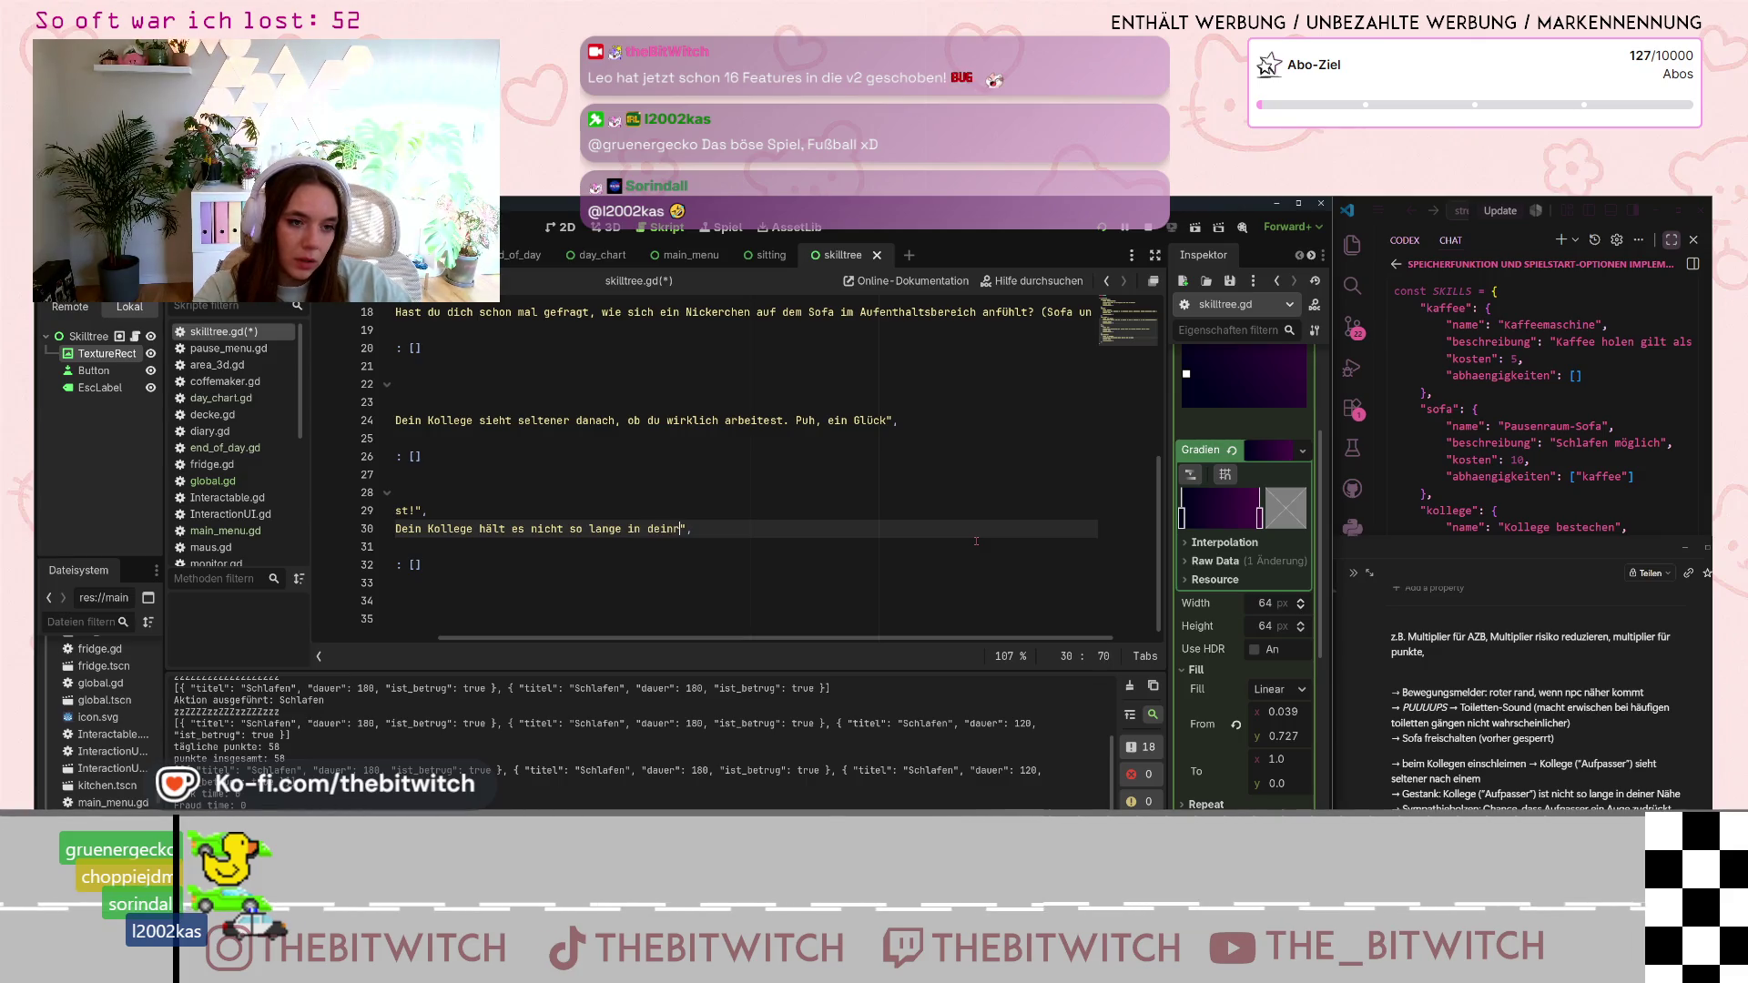
type("ä")
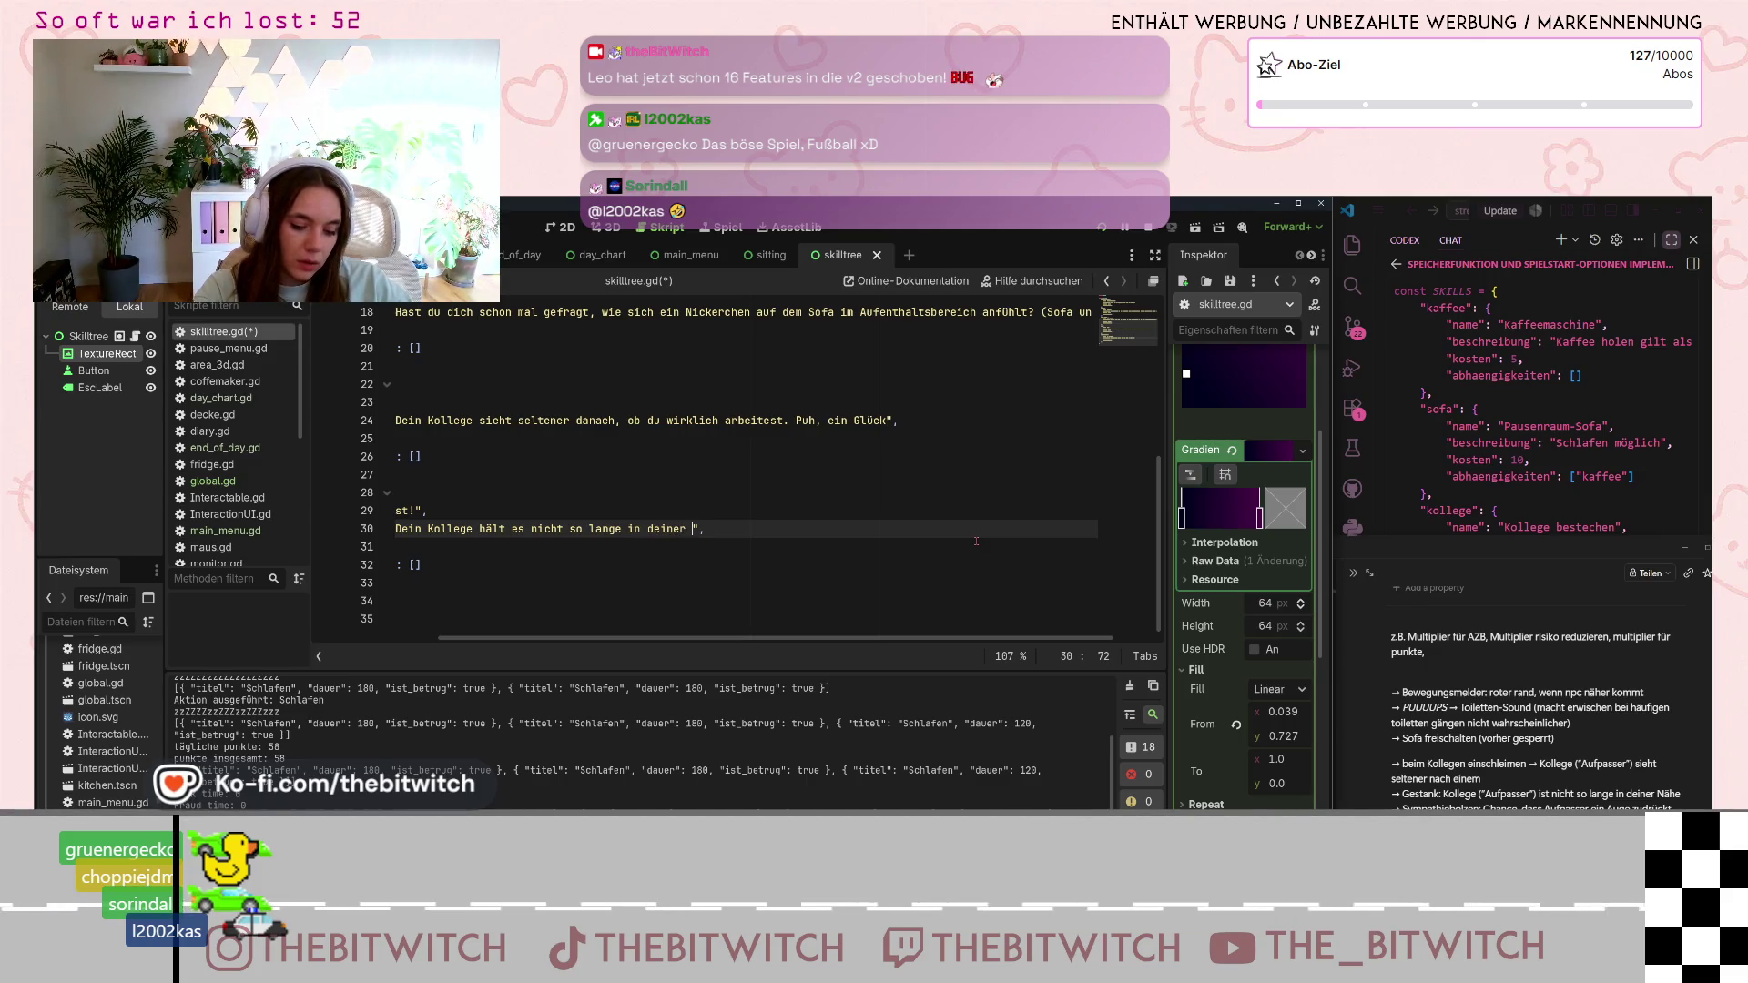
type("he aus. Vielleicht mal ein")
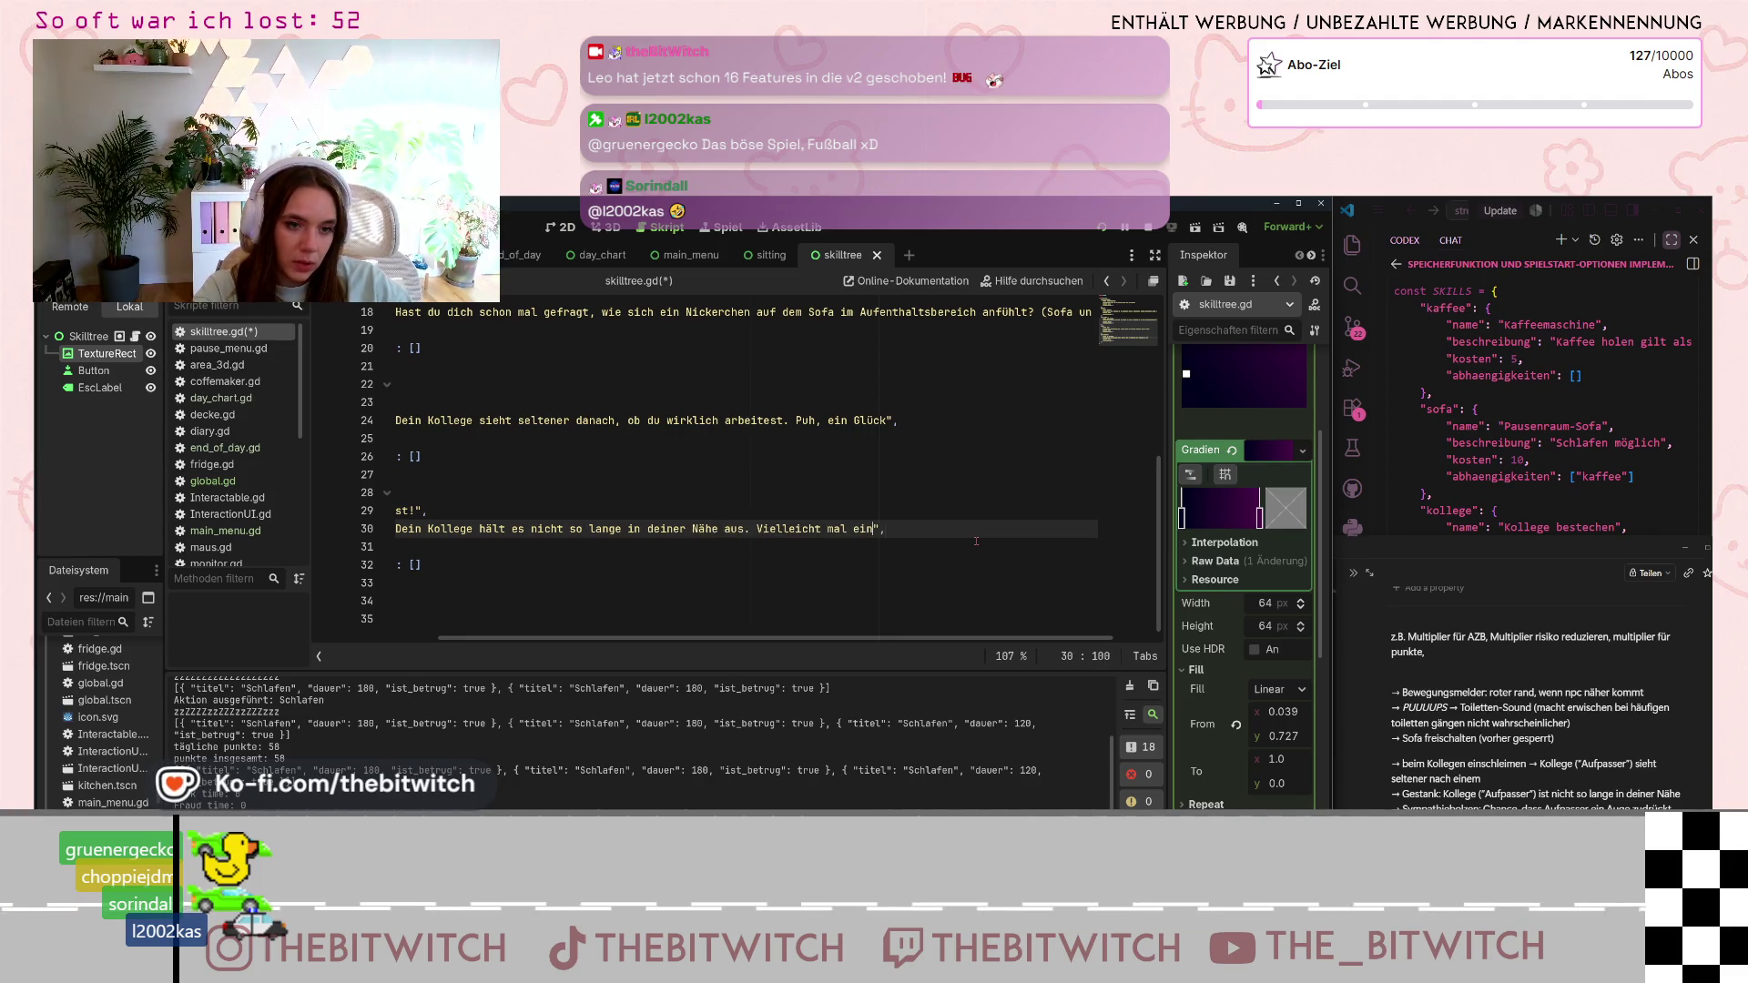
type(" Deo kaufen?")
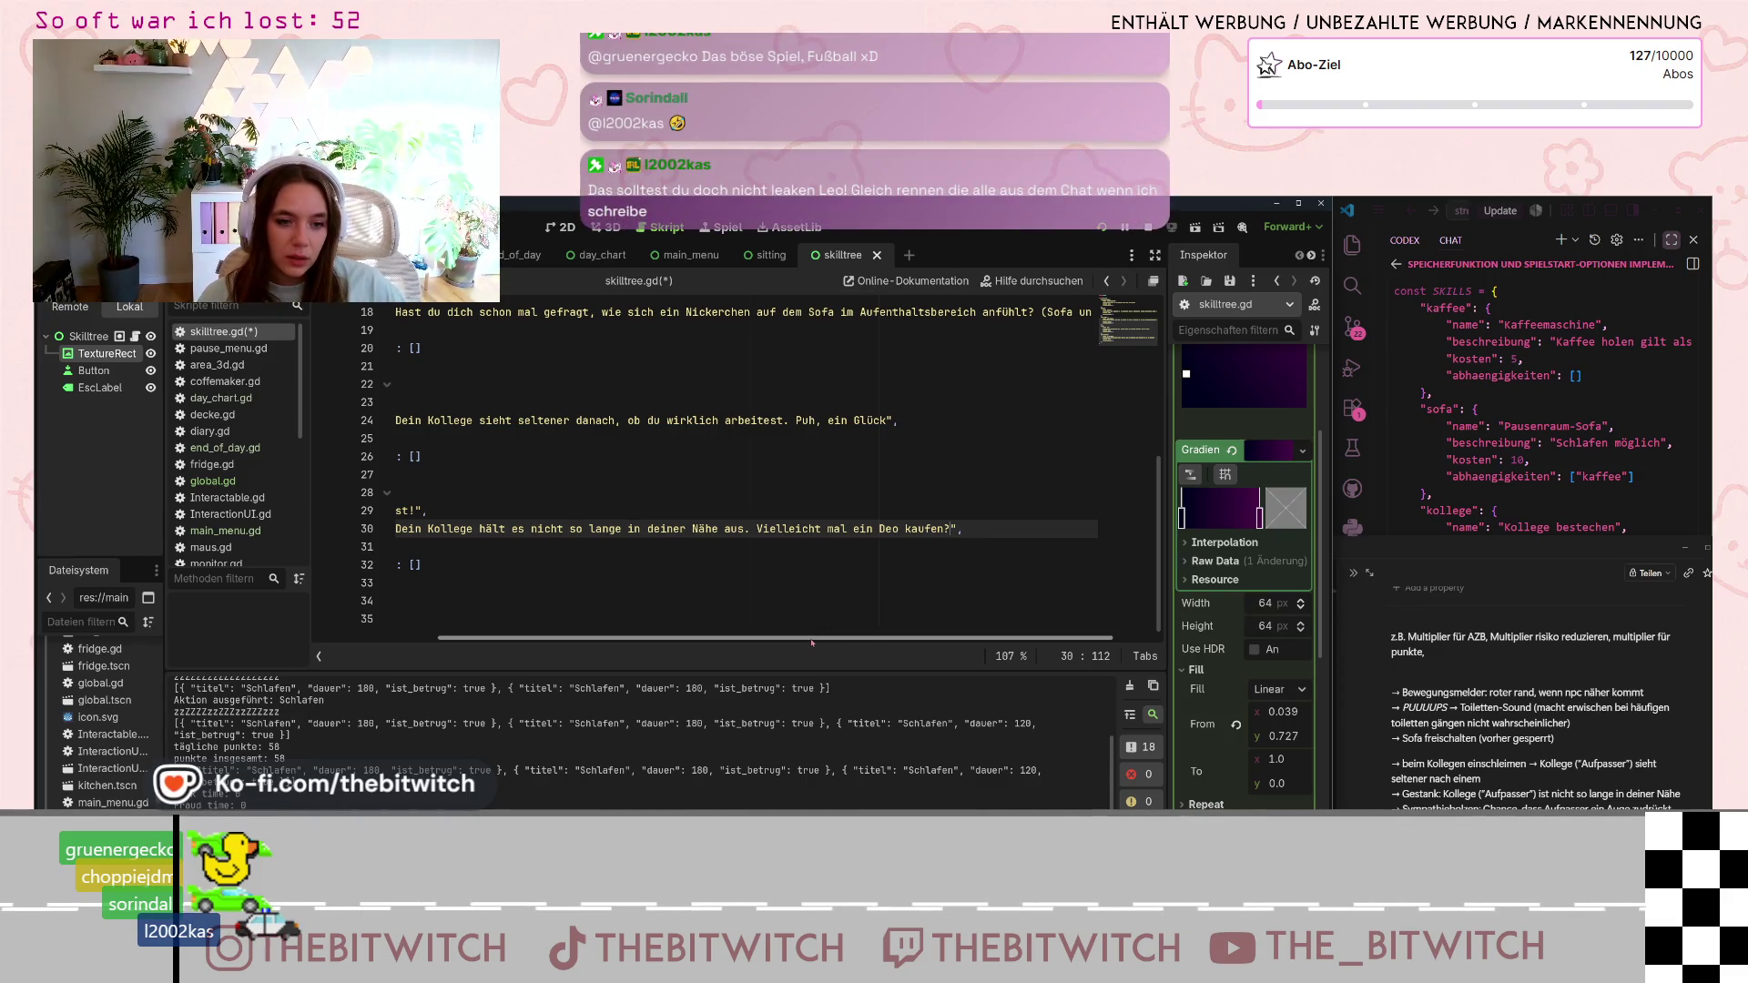
scroll(823, 612, "left", 3)
- Change the Du stinkst! skill's kosten to 500
left_click(524, 546)
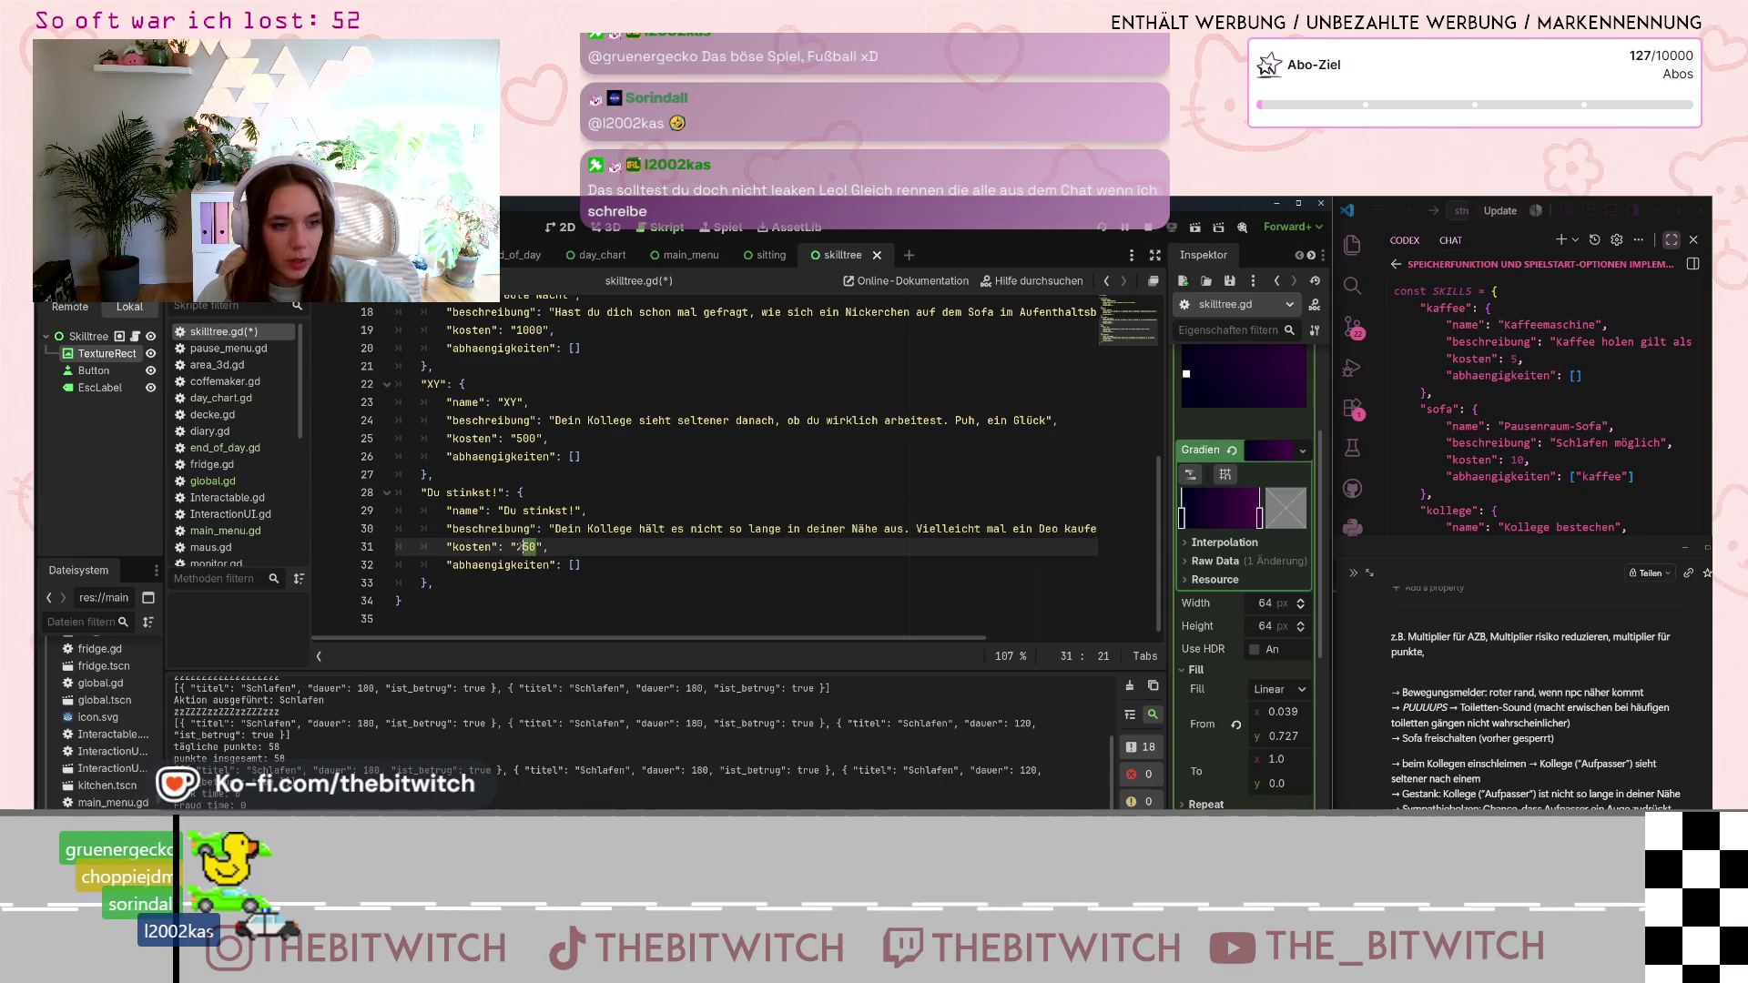
type("2")
key("BackSpace")
type("500")
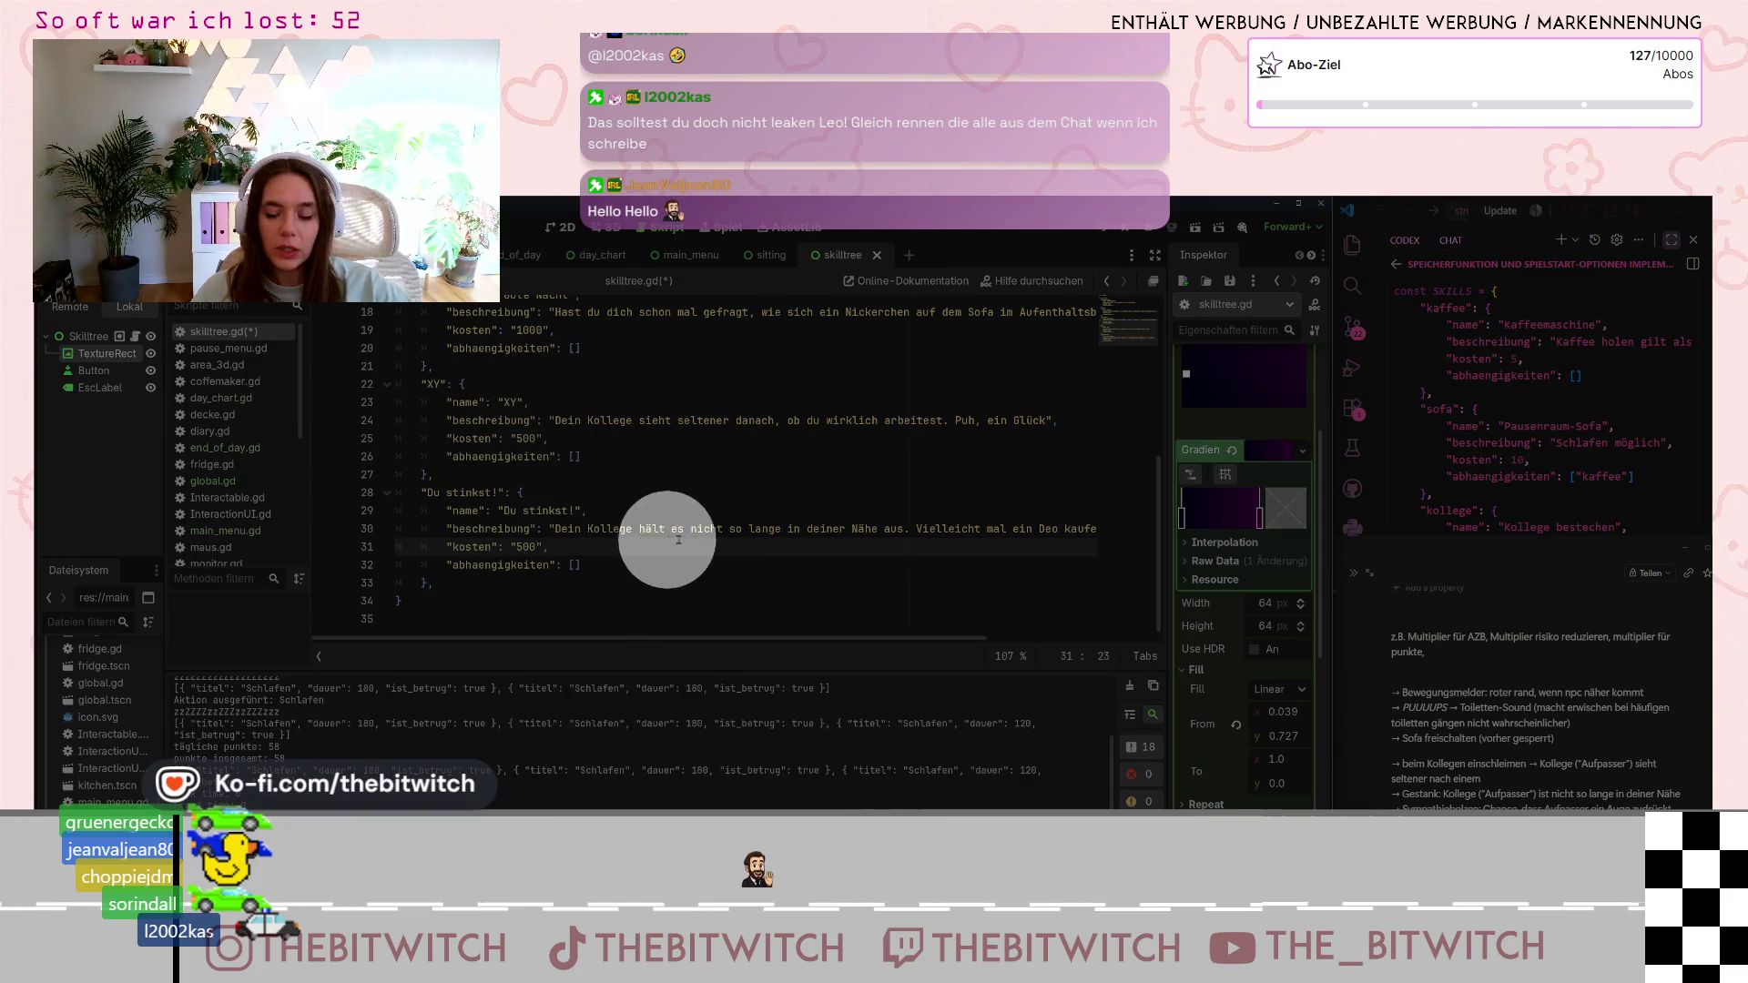
left_click(702, 581)
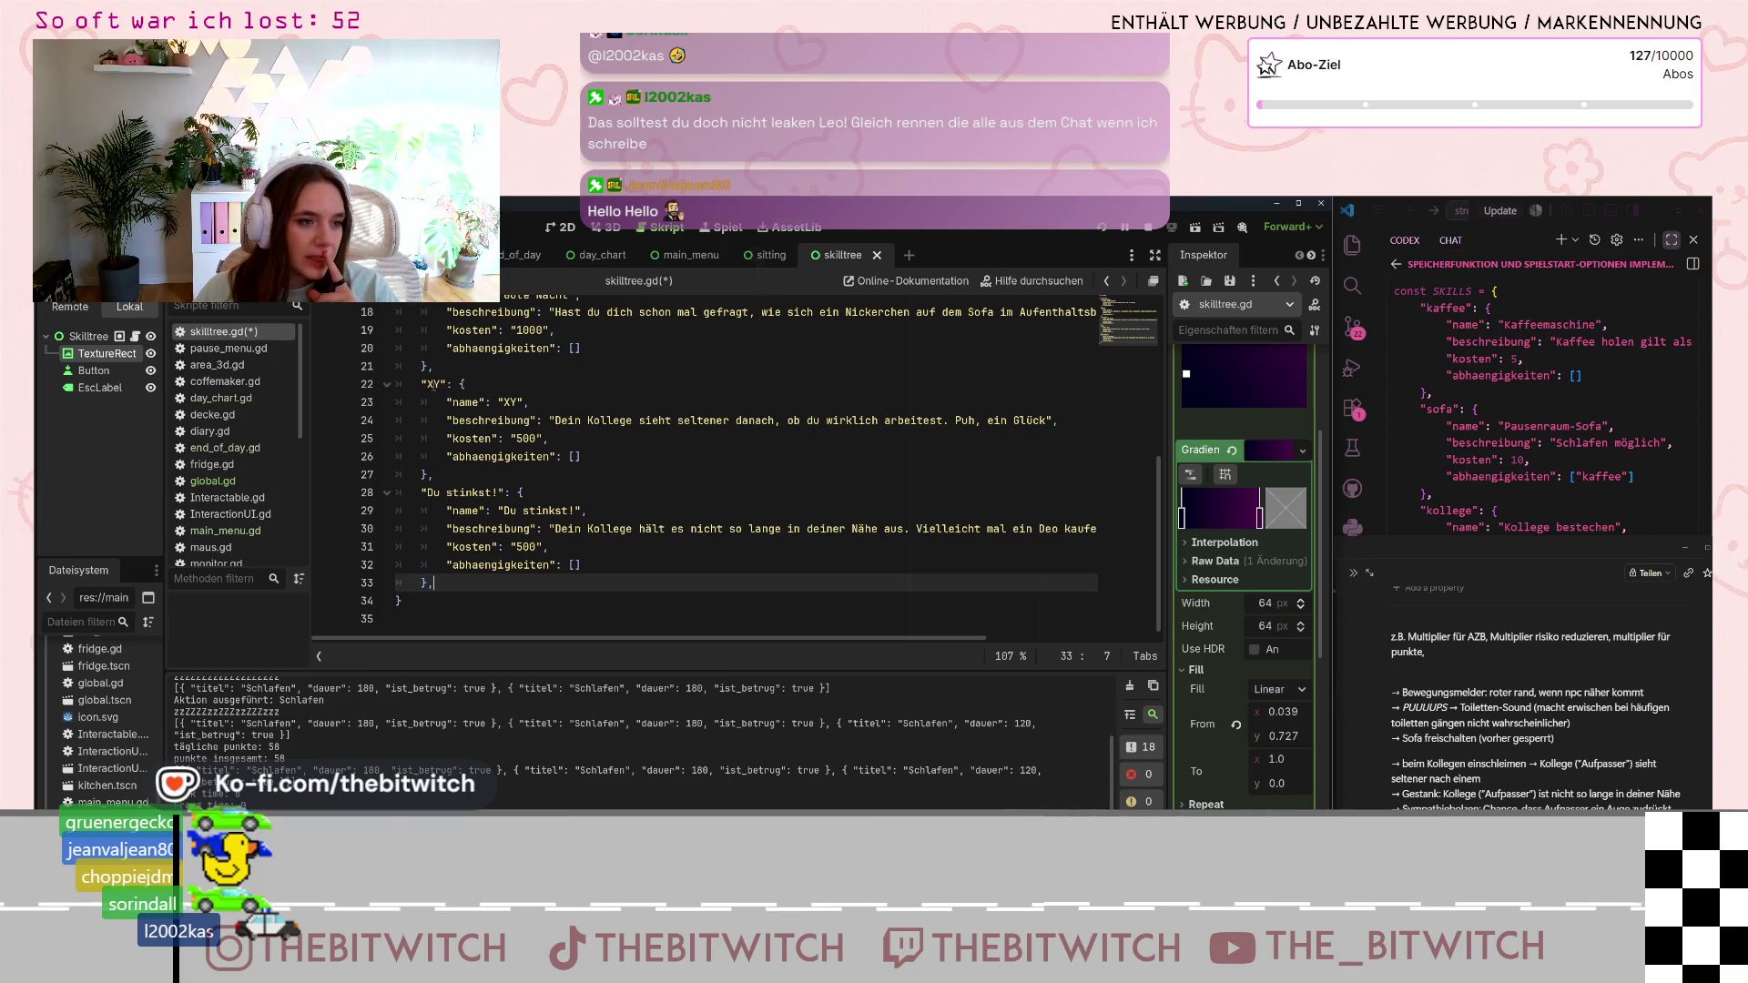
- Rename the XY skill's key and name to Schleimer
left_click(436, 384)
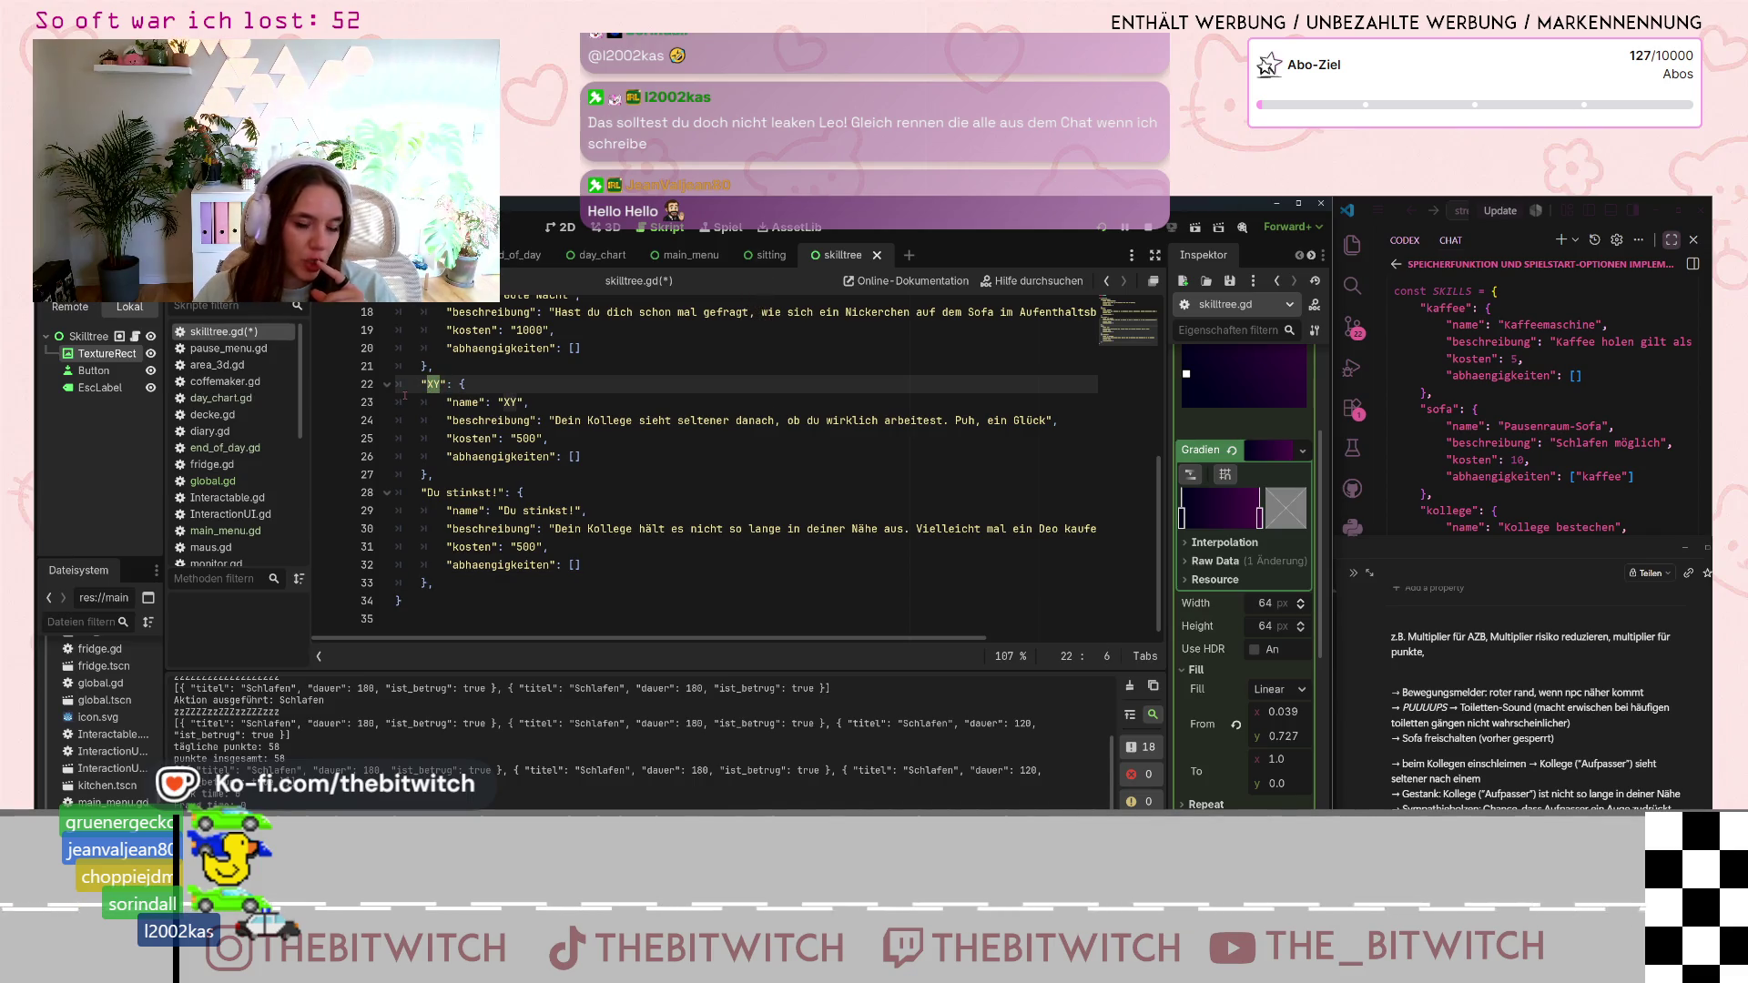
type("Schleimer")
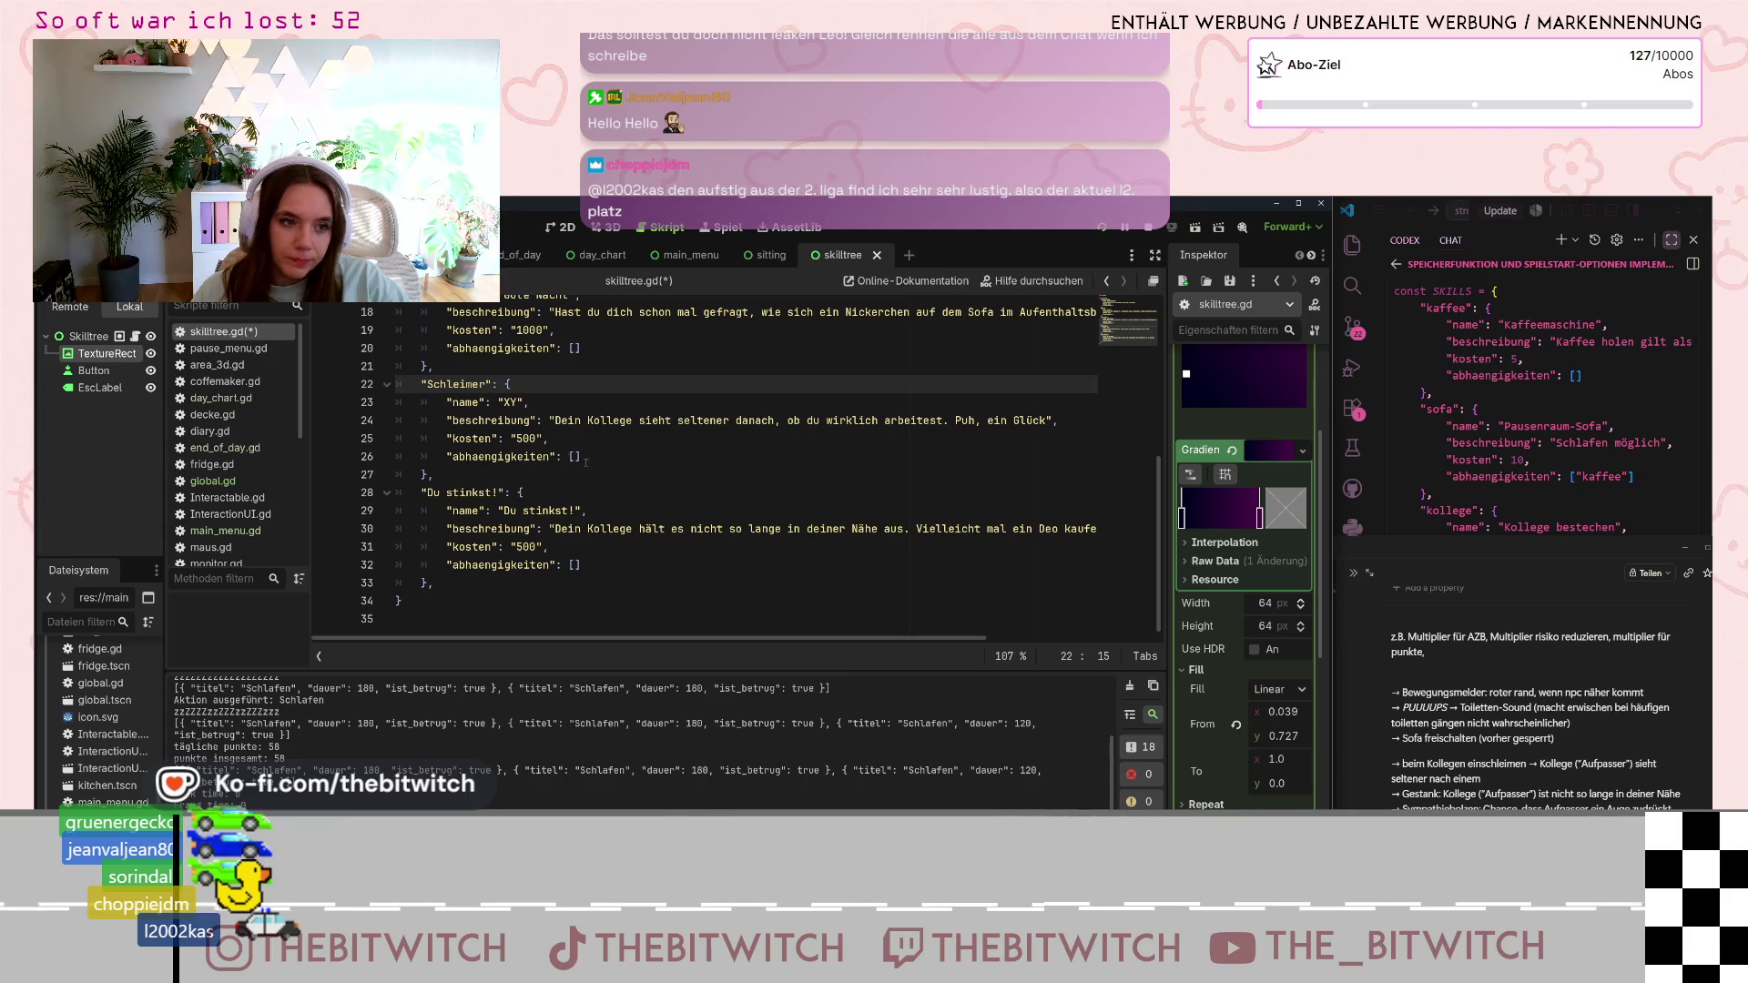
double_click(511, 401)
type("Sch")
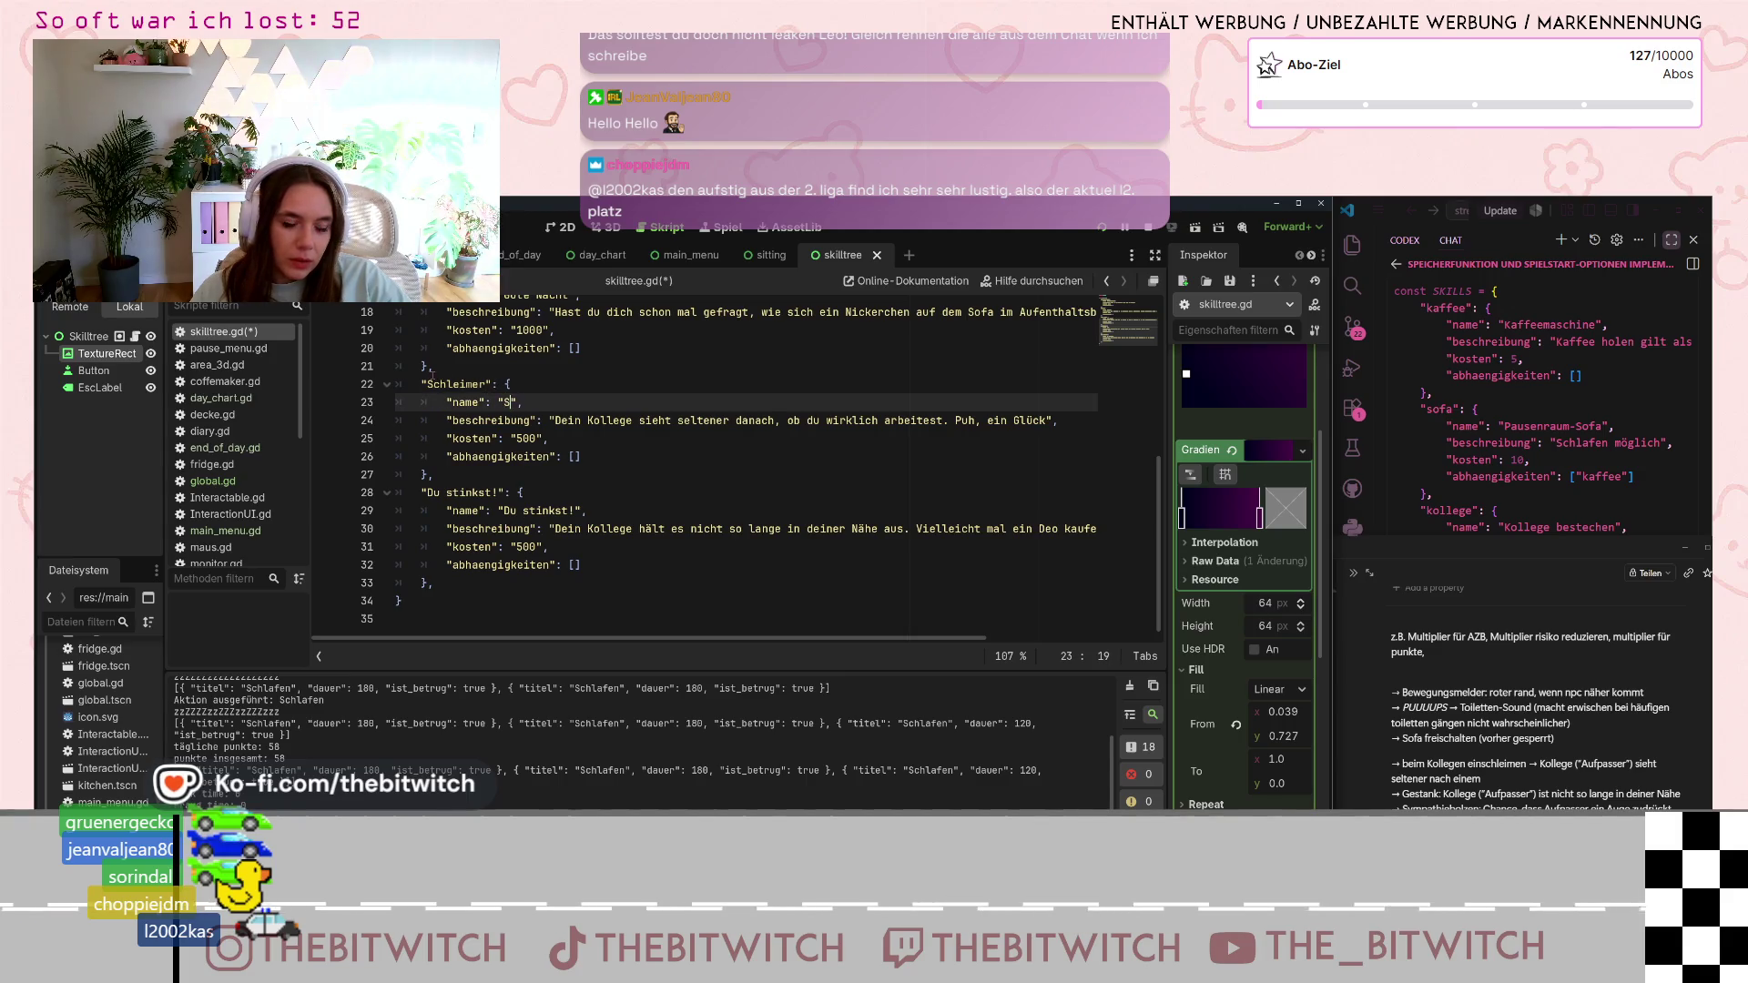
type("leimer")
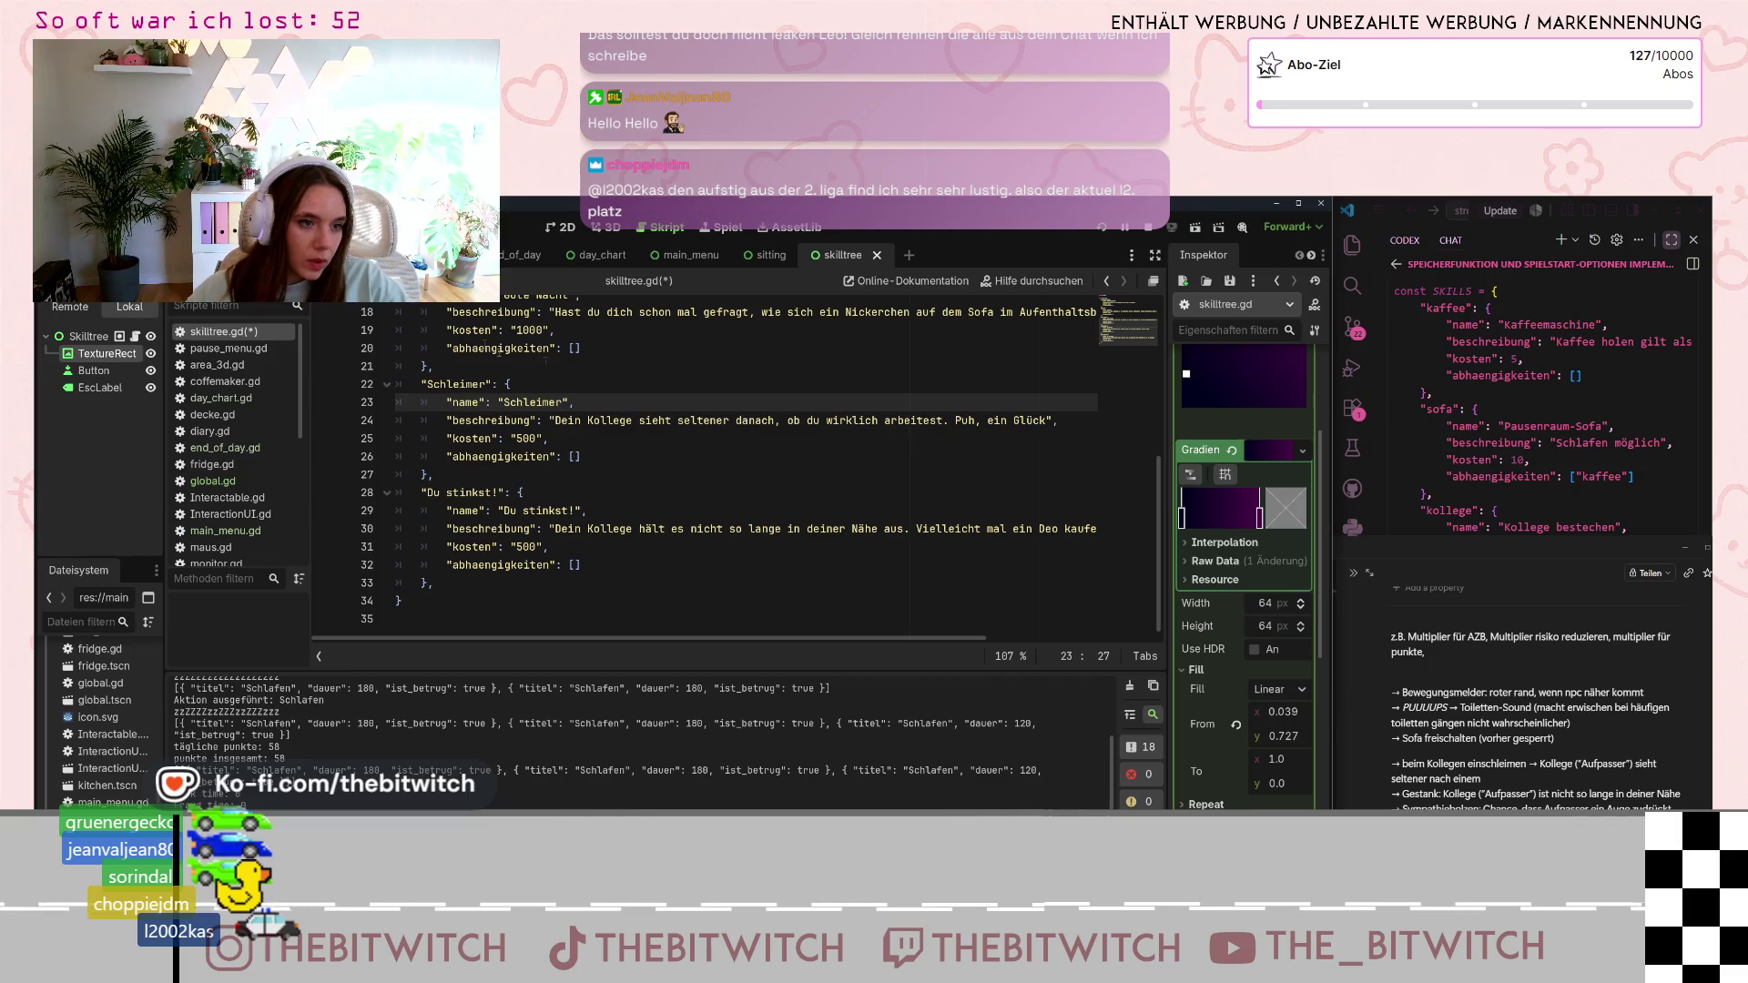
- Start its description with 'Du hast dich beim Kollegen eingeschleimt. Er sieht jetzt…'
left_click(551, 419)
type("Du hast d")
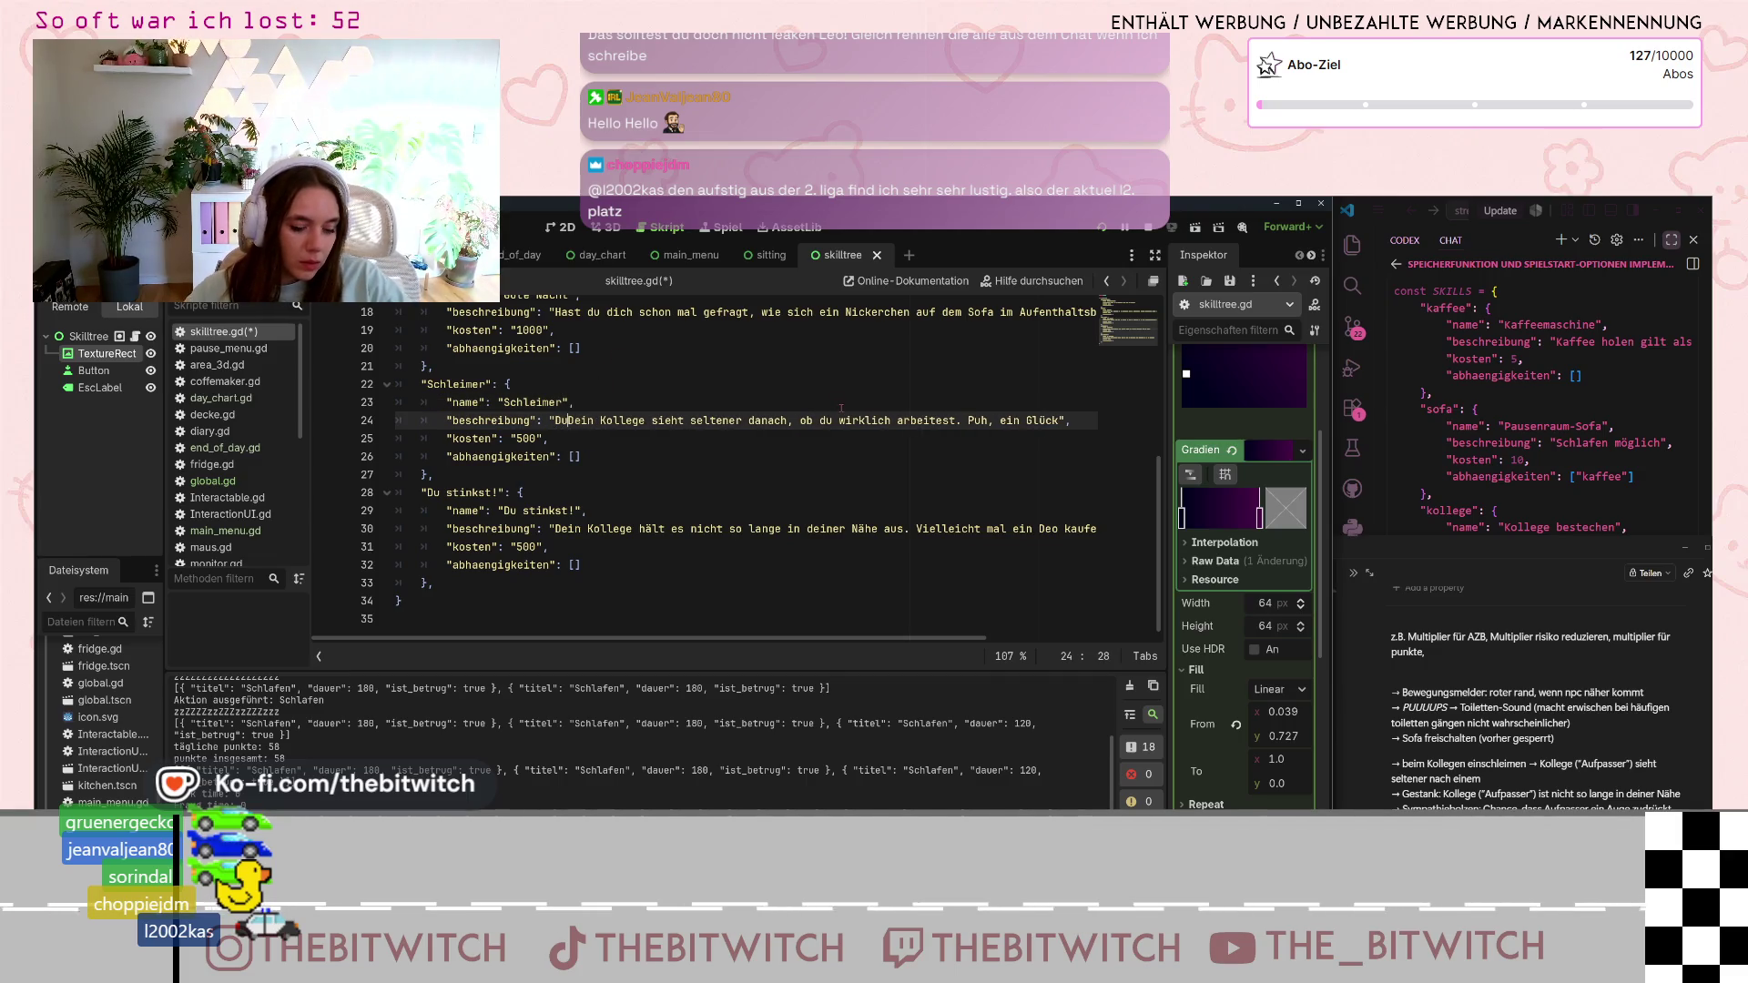
type("ich beim Kolle")
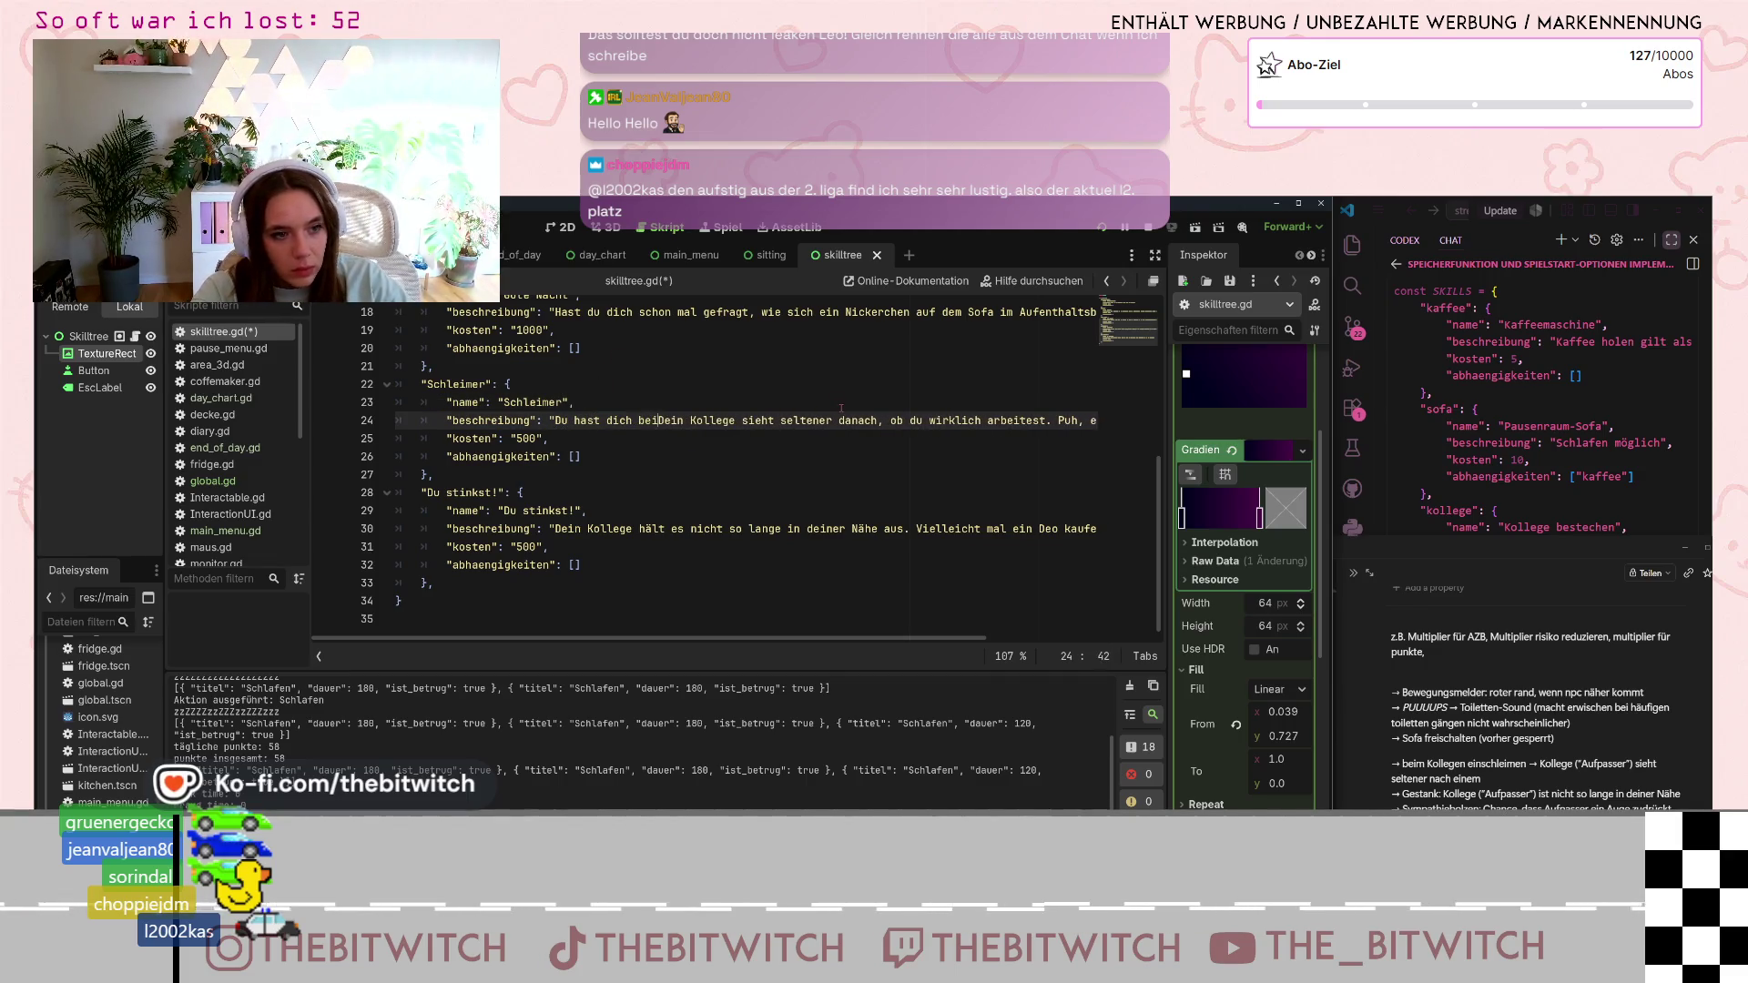
type("gen eingeschl")
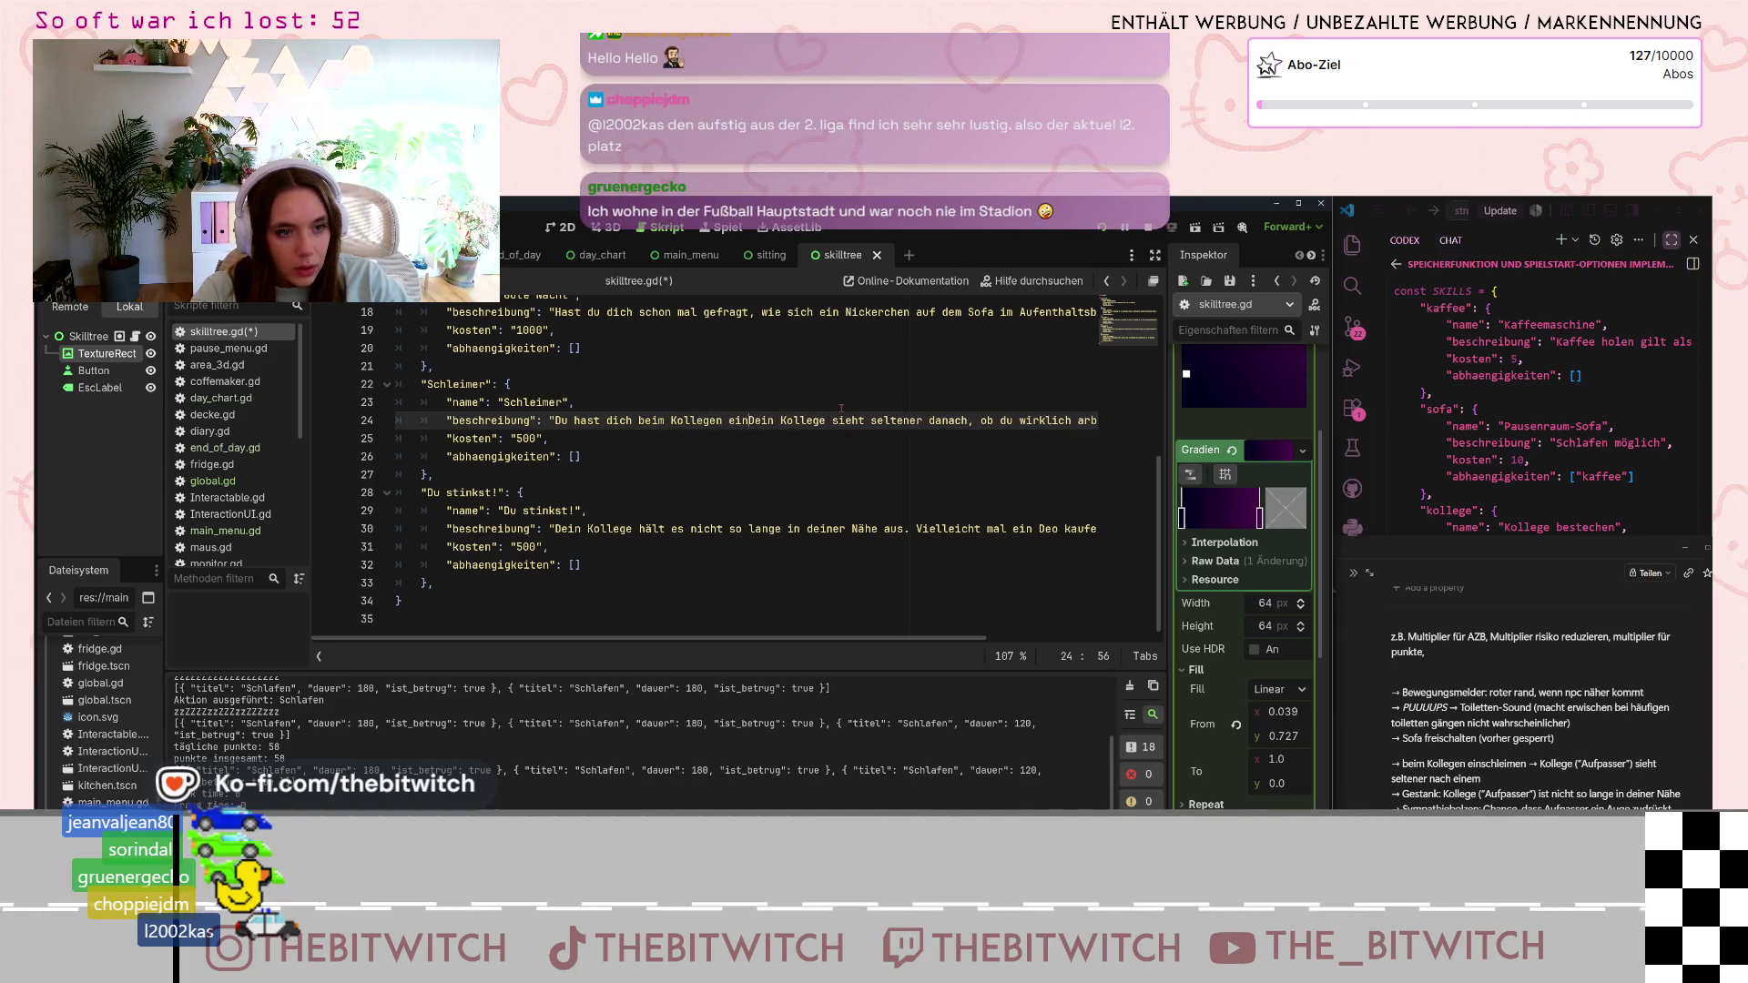
type("eimt.")
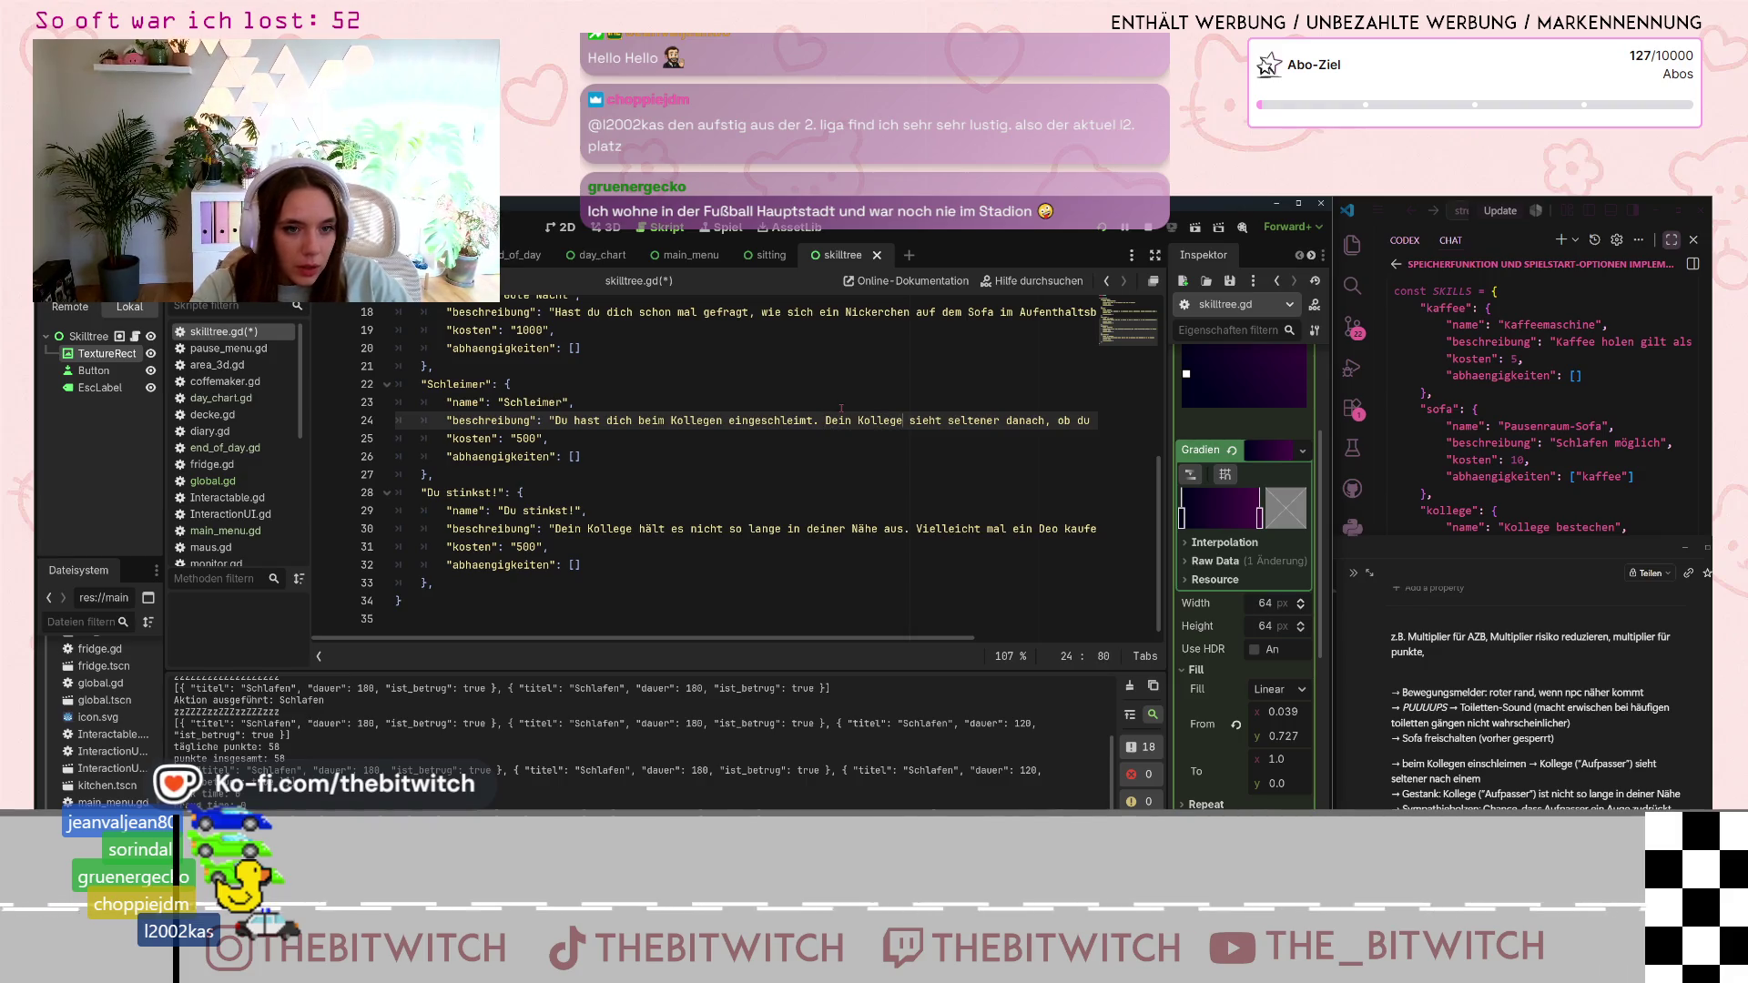
key("Right")
key("Right")
key("Right")
key("Delete")
key("Delete")
key("Delete")
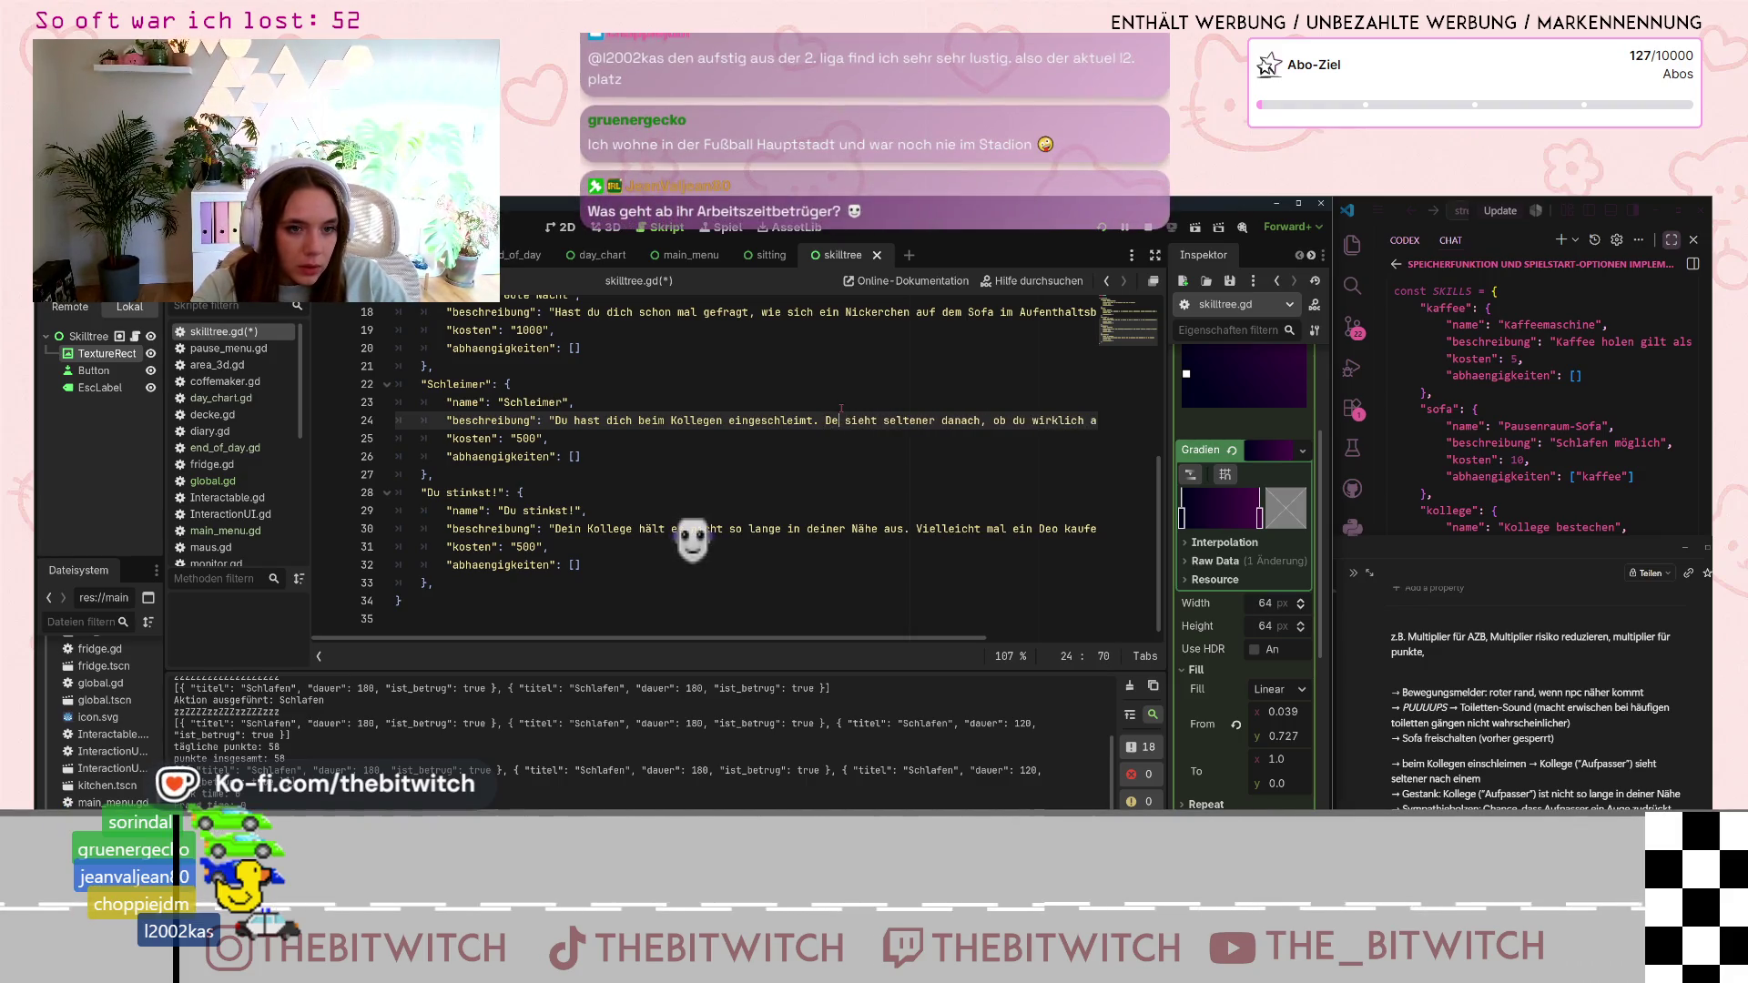
key("BackSpace")
key("BackSpace")
key("BackSpace")
type("Er")
key("Right")
key("Right")
key("Right")
type("je")
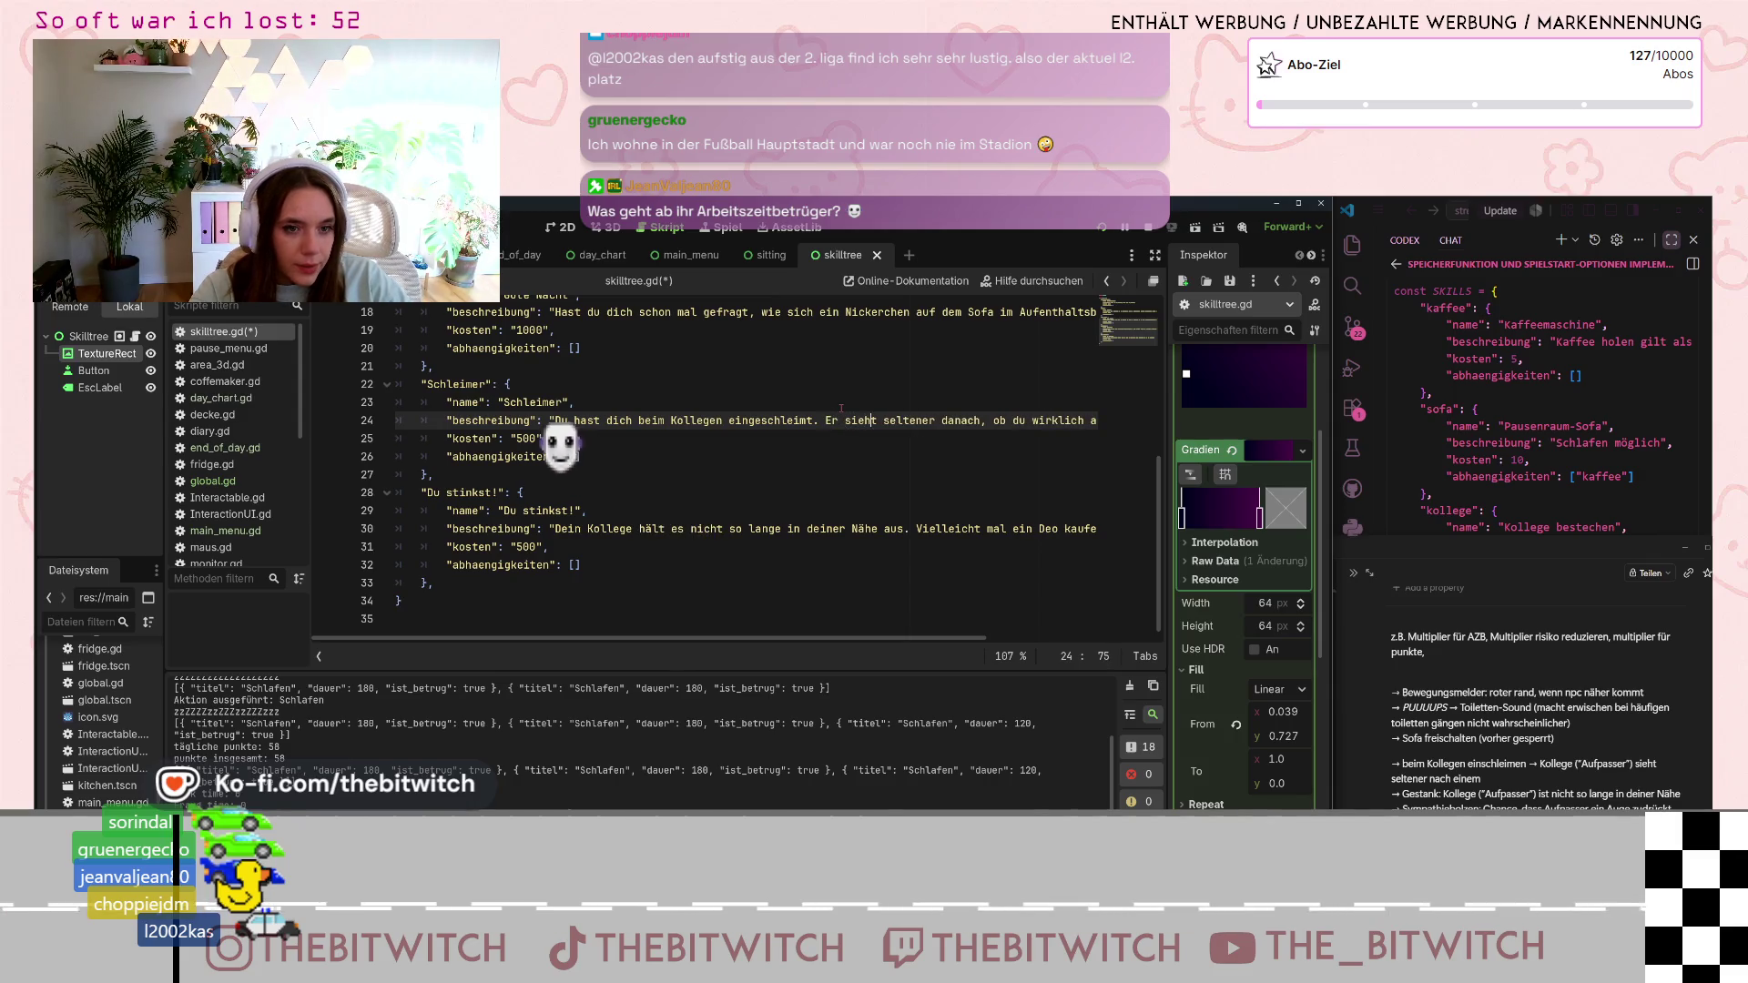
type("tzt")
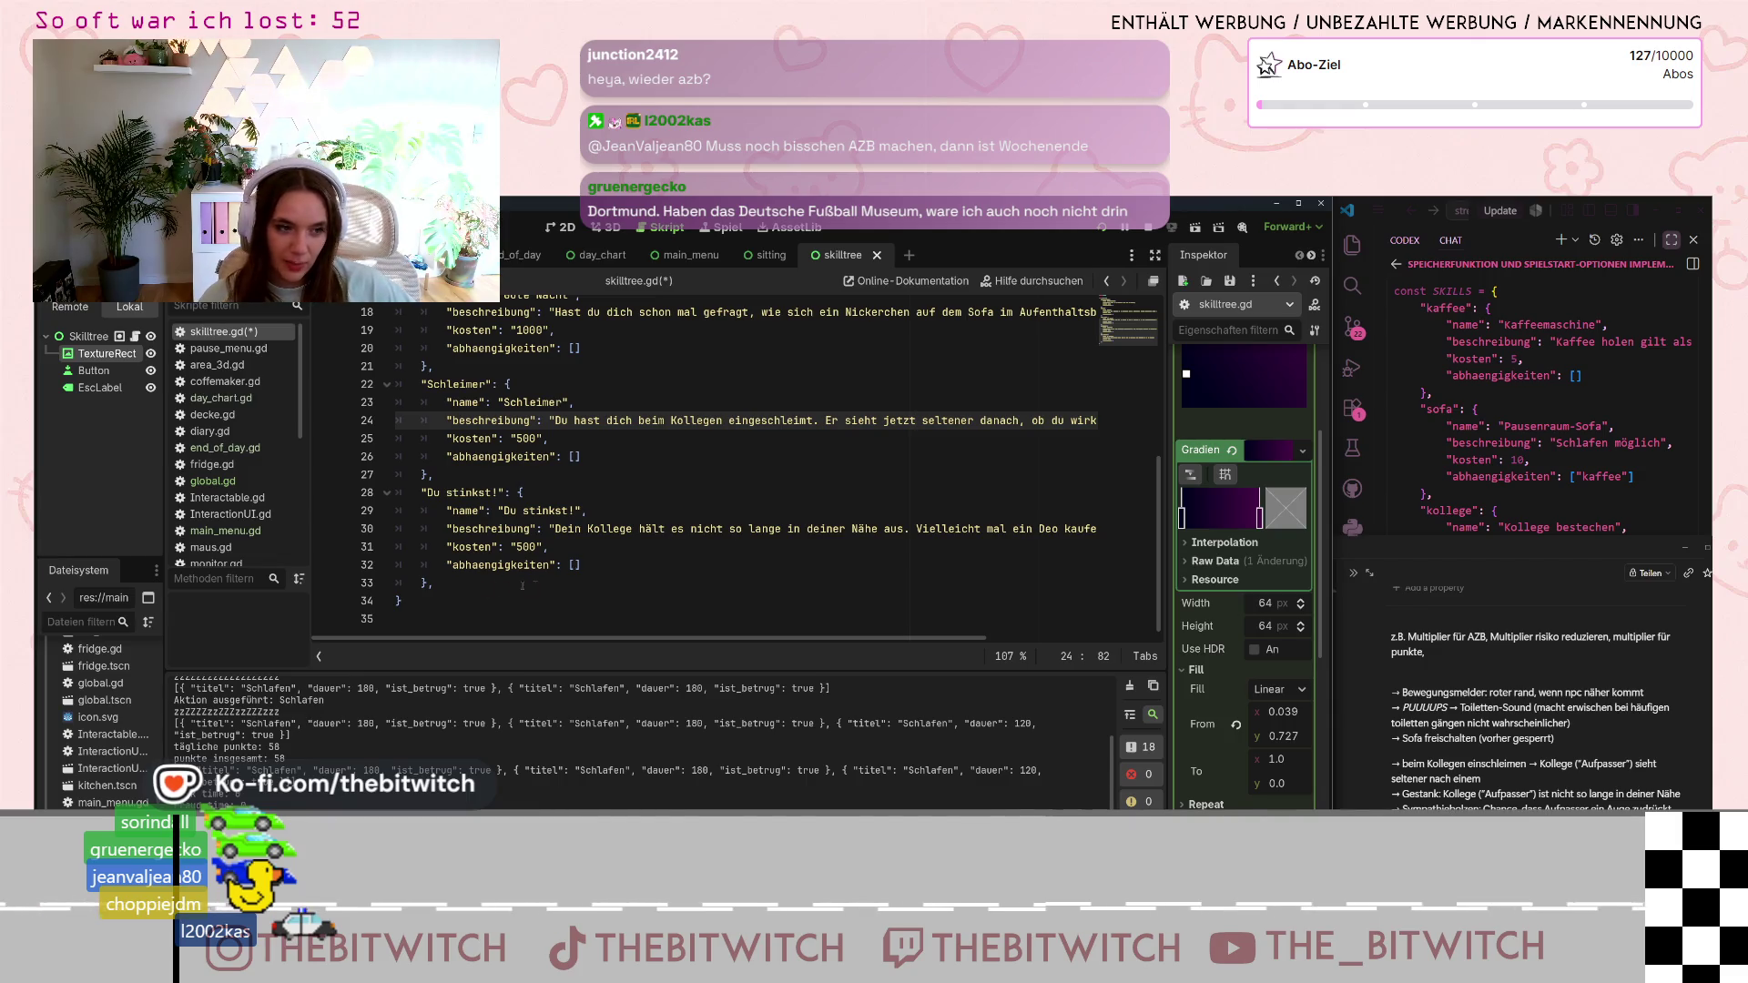
- Duplicate the whole Du stinkst! entry below itself
left_click_drag(443, 583, 422, 492)
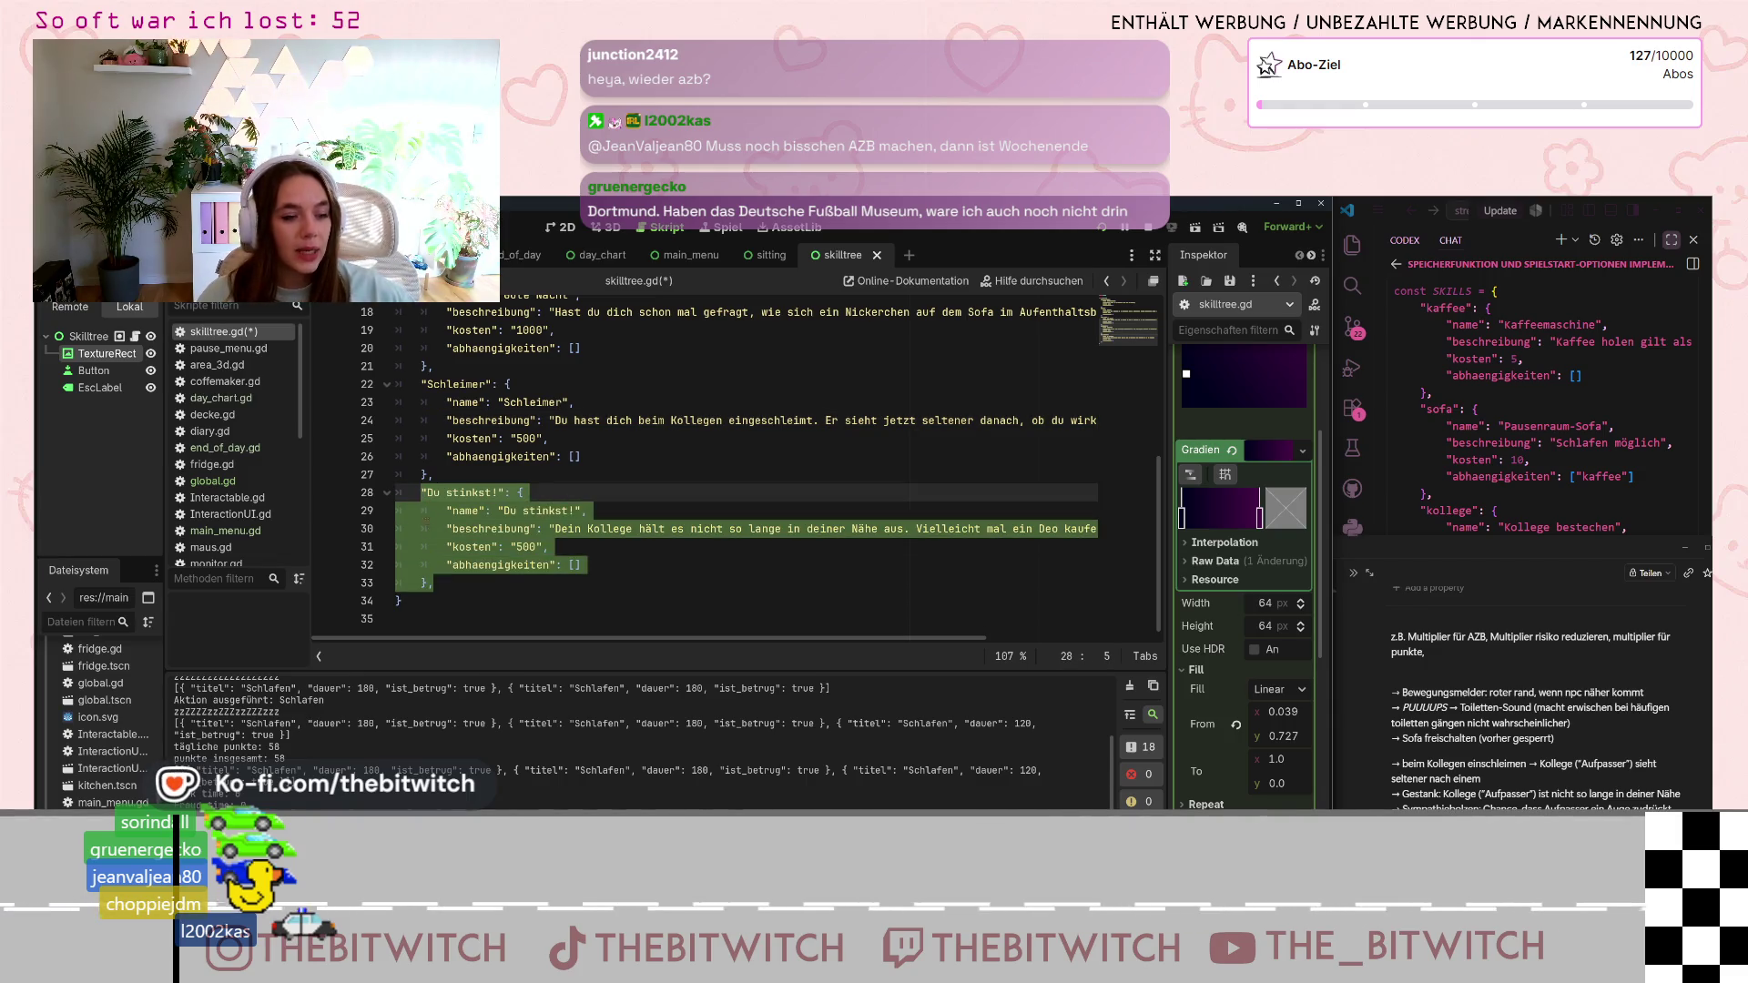
key("ctrl+c")
left_click(485, 586)
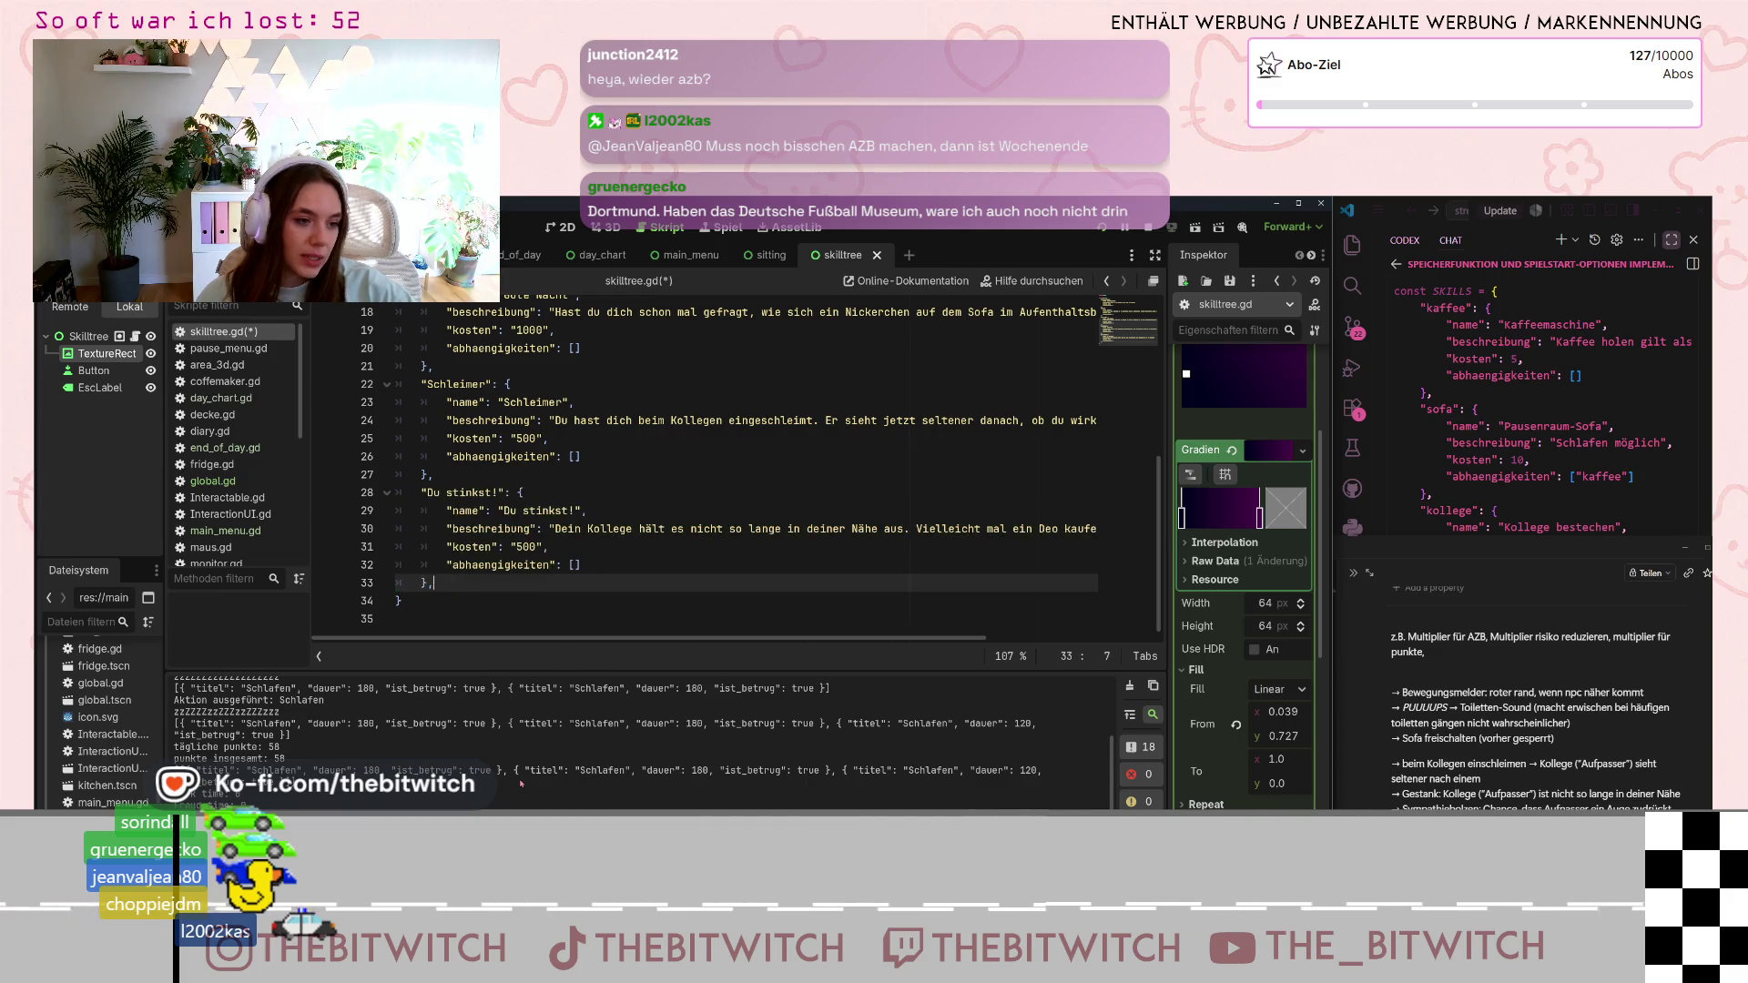
key("Return")
key("ctrl+v")
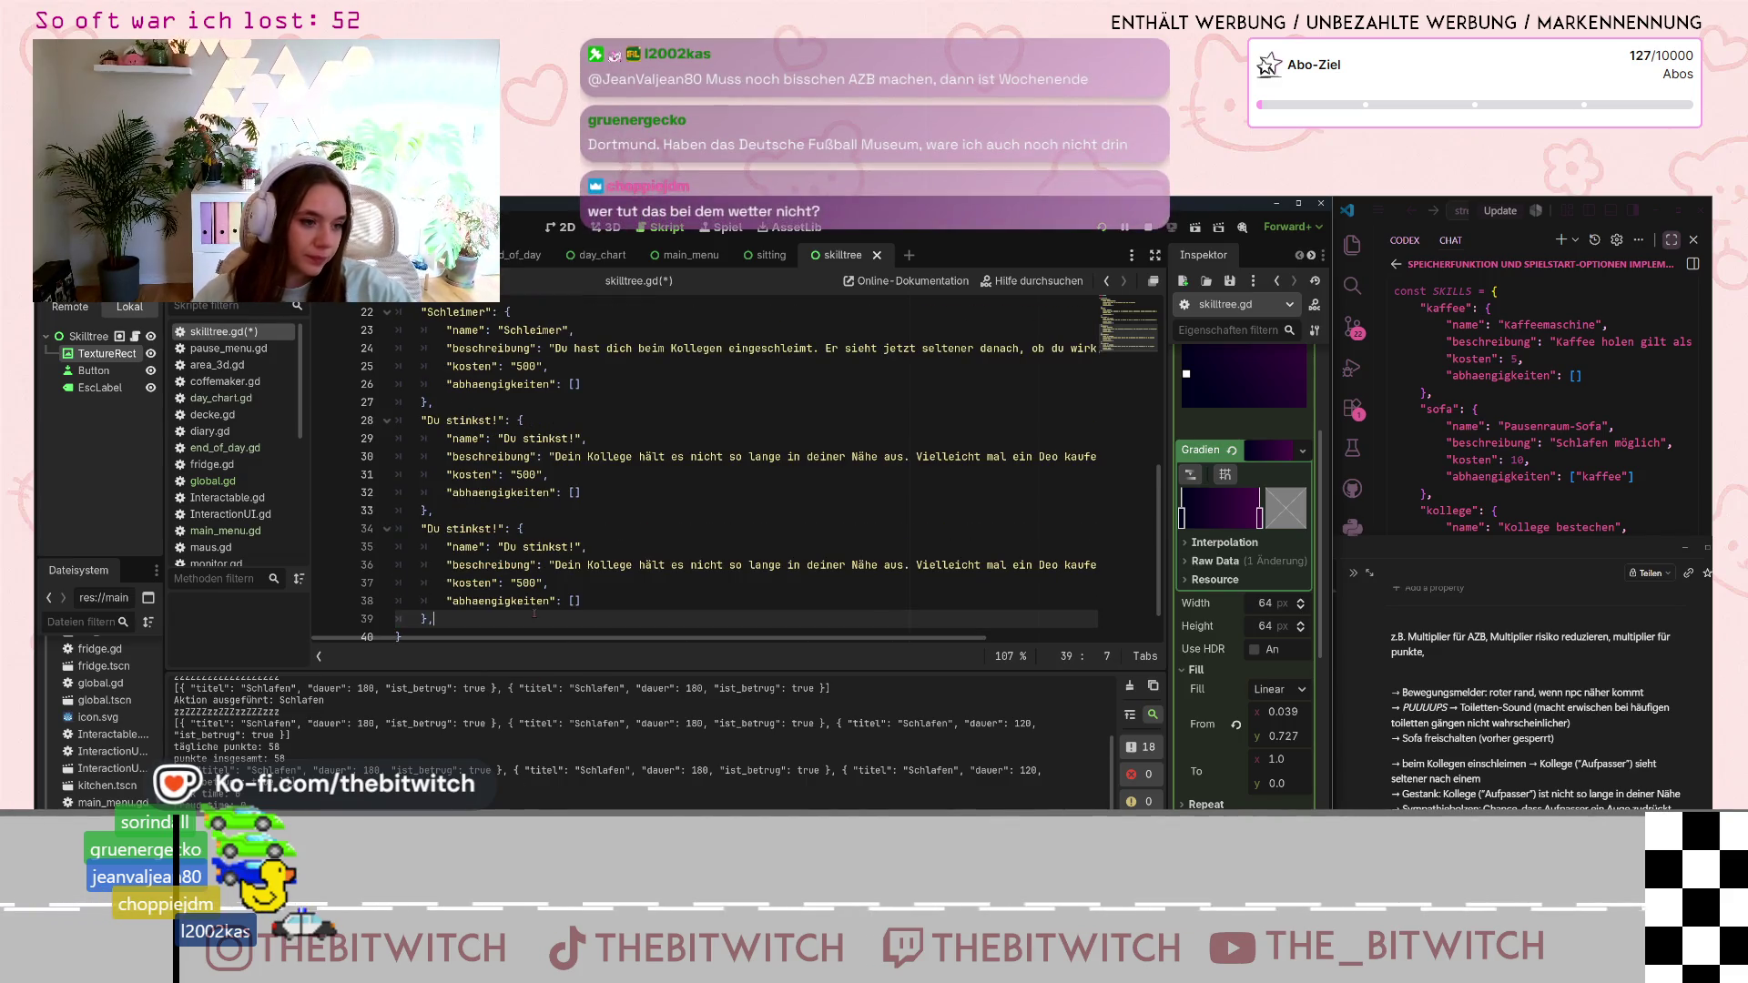
scroll(505, 531, "up", 1)
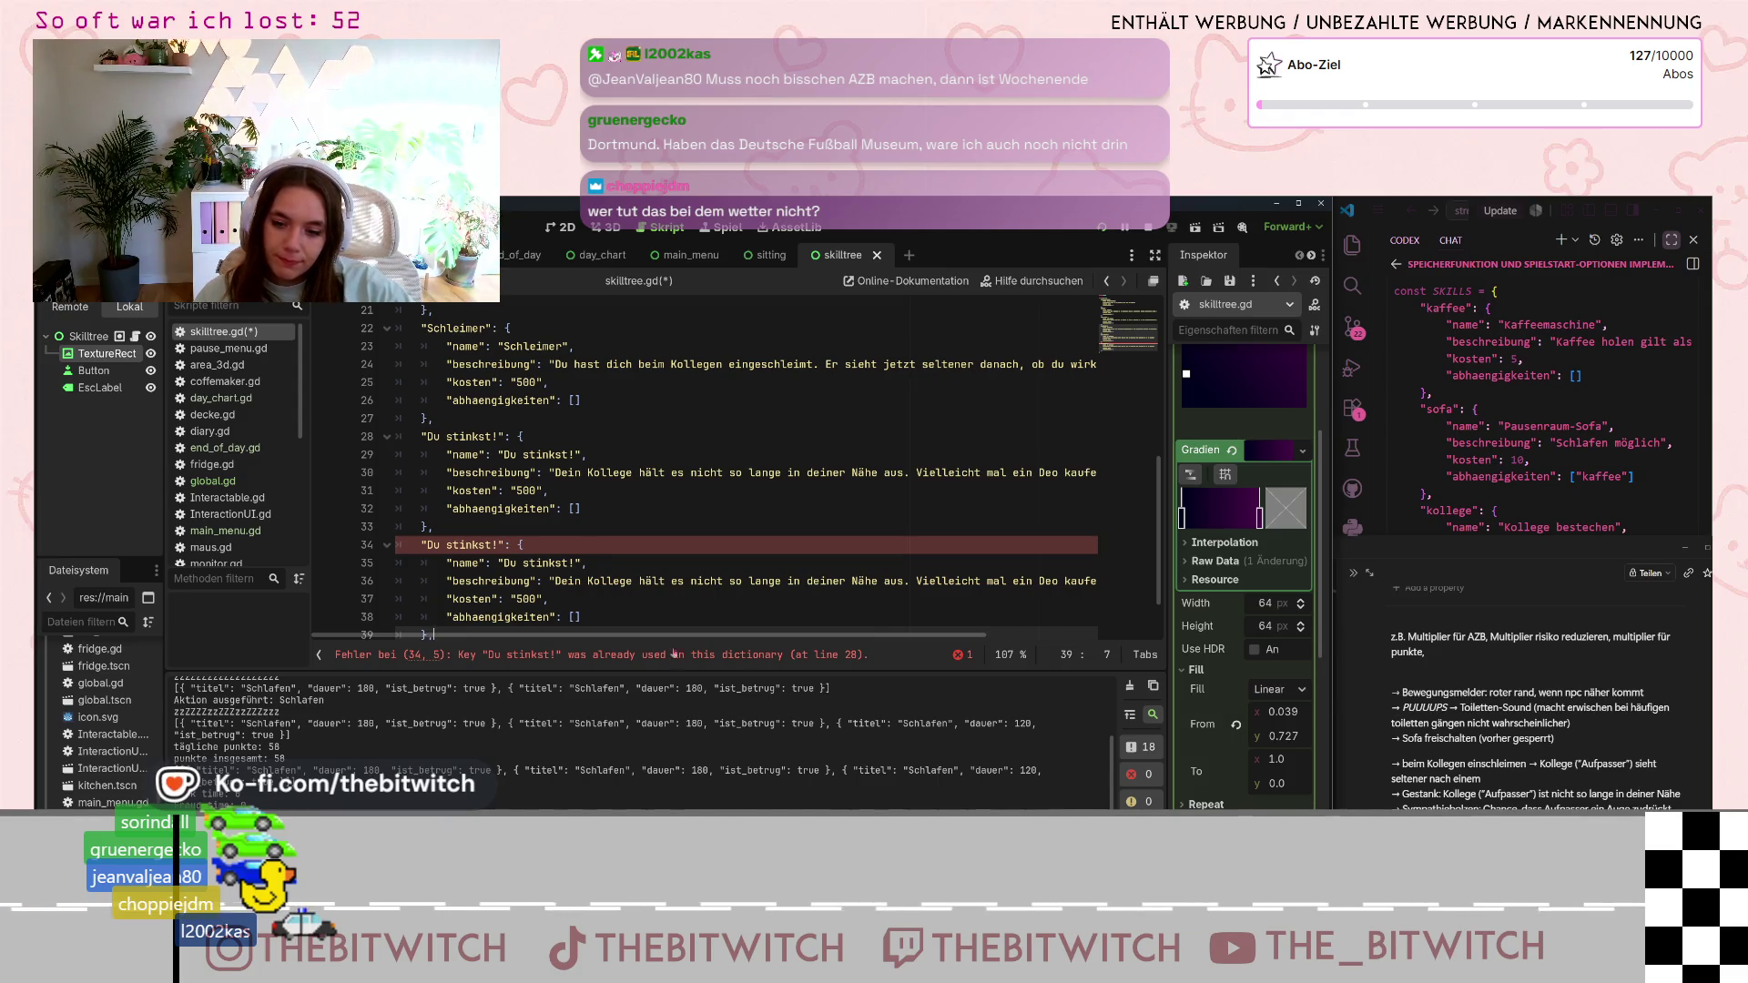
- Rename the duplicate's key to Sympathiebolzen
left_click_drag(504, 544, 428, 545)
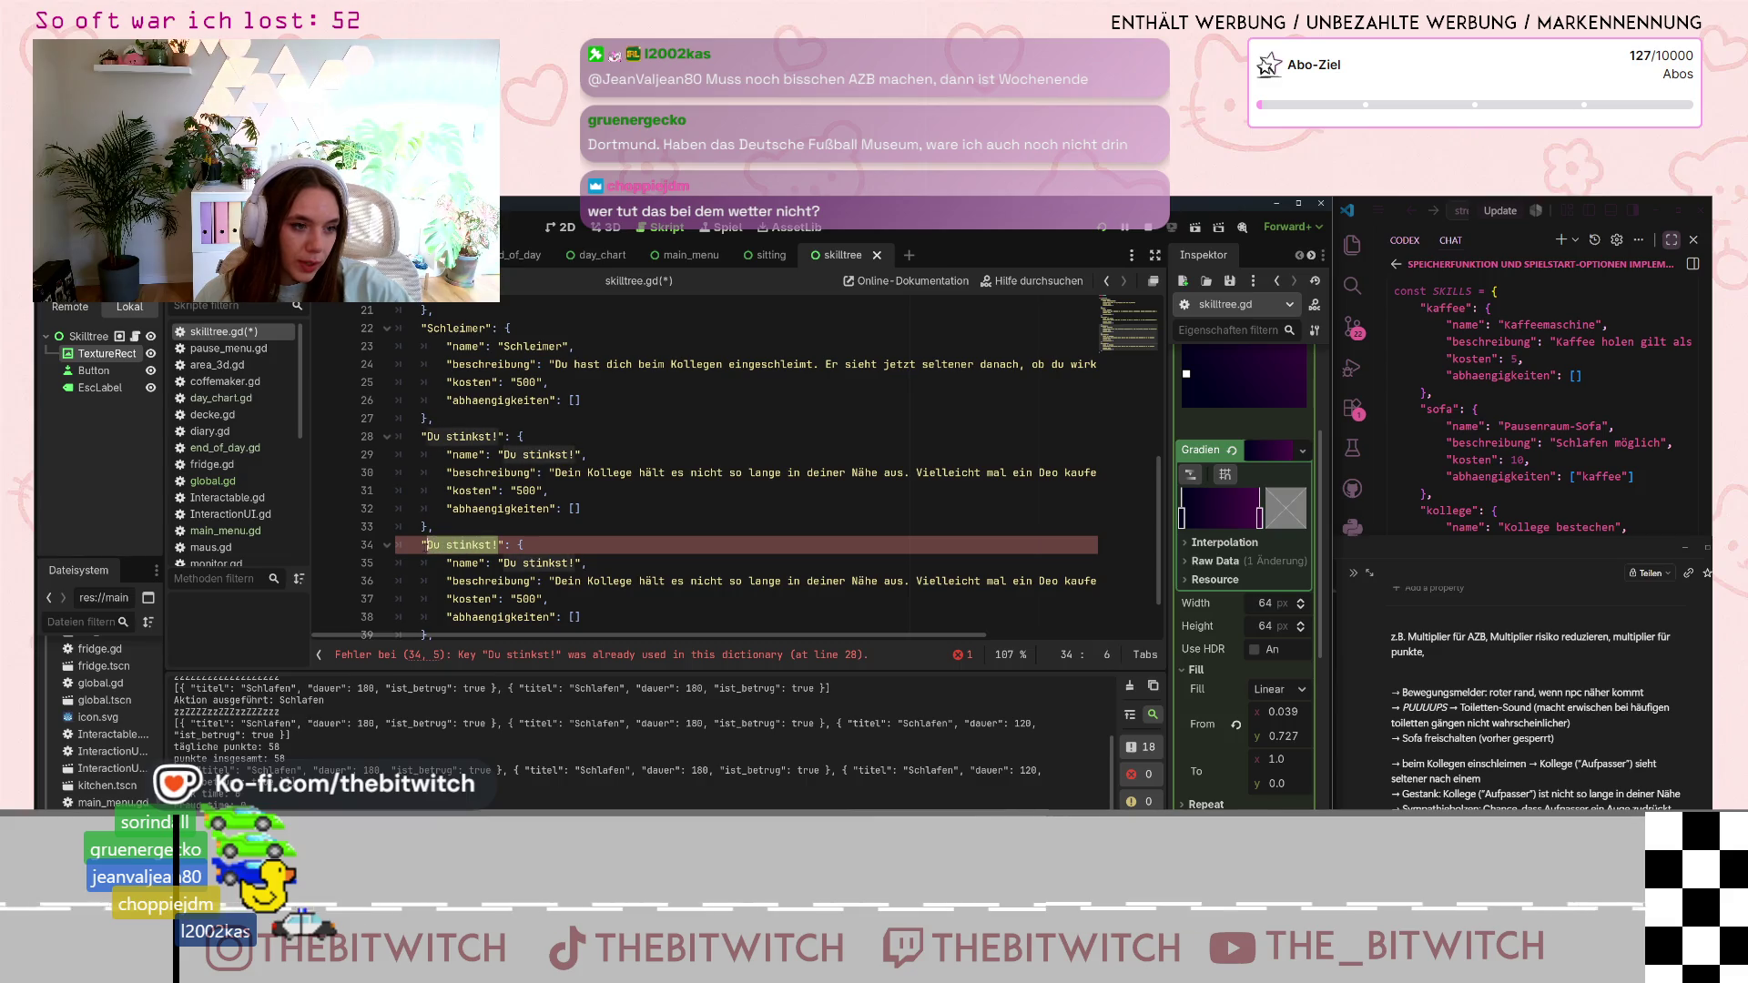
type("Sympathie")
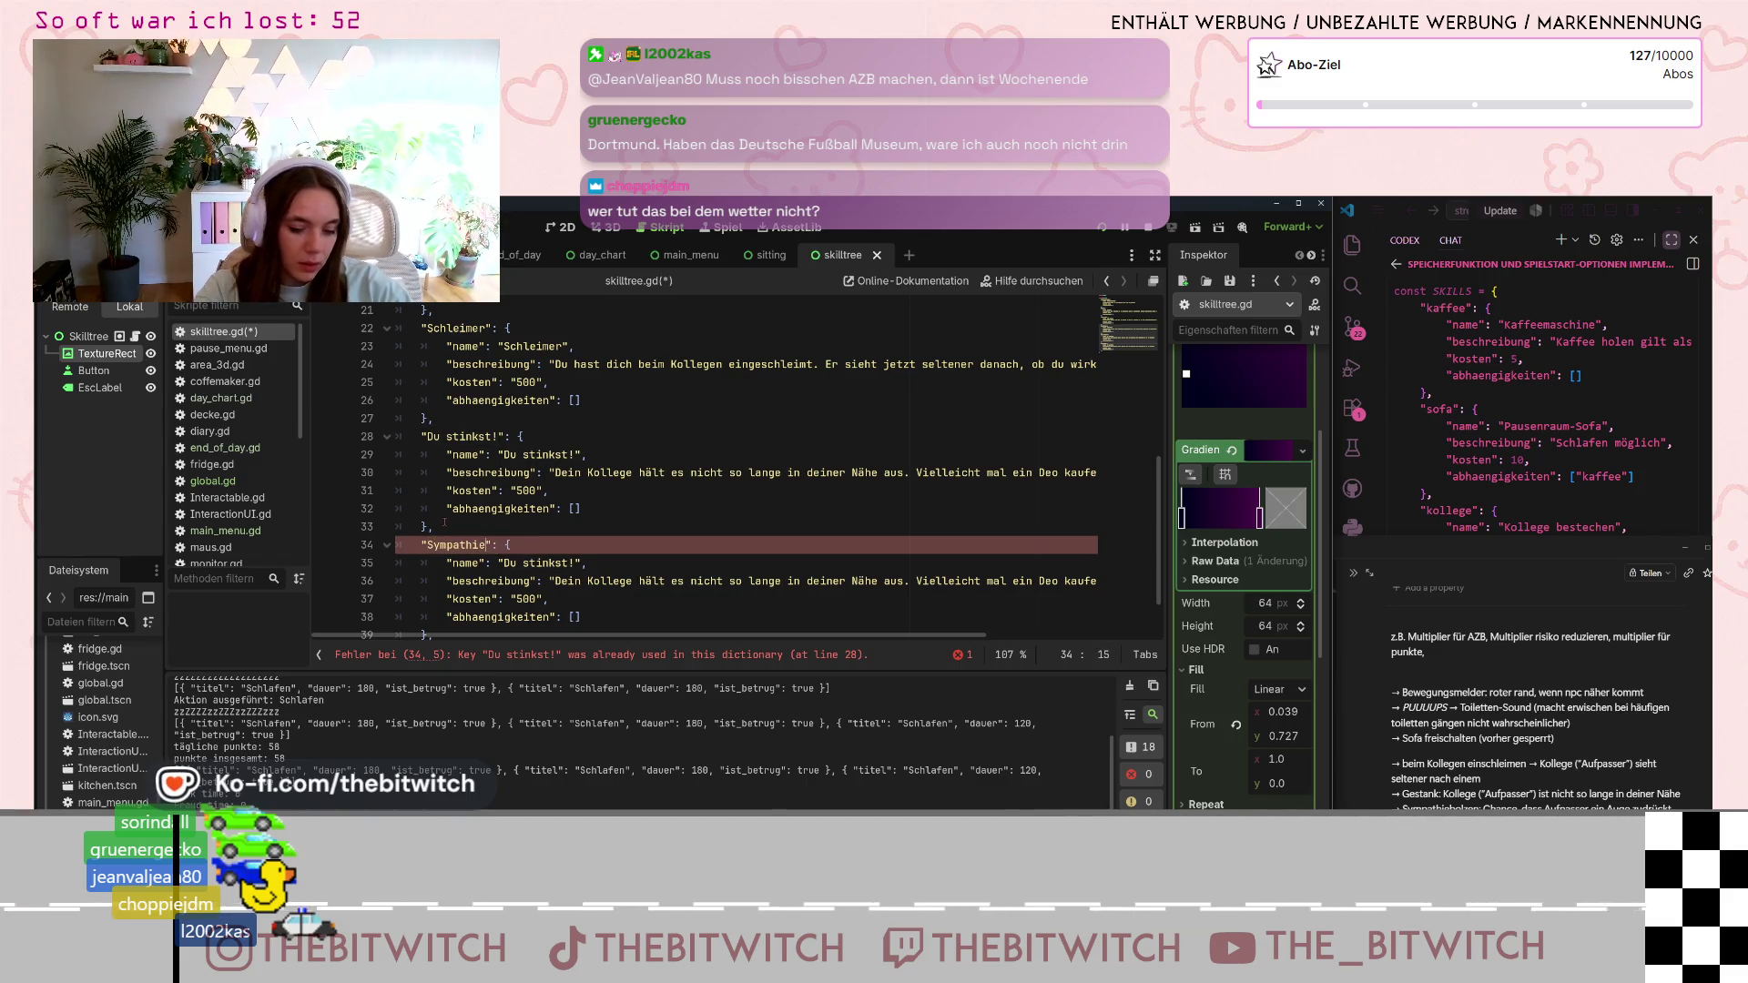
type("bolzen")
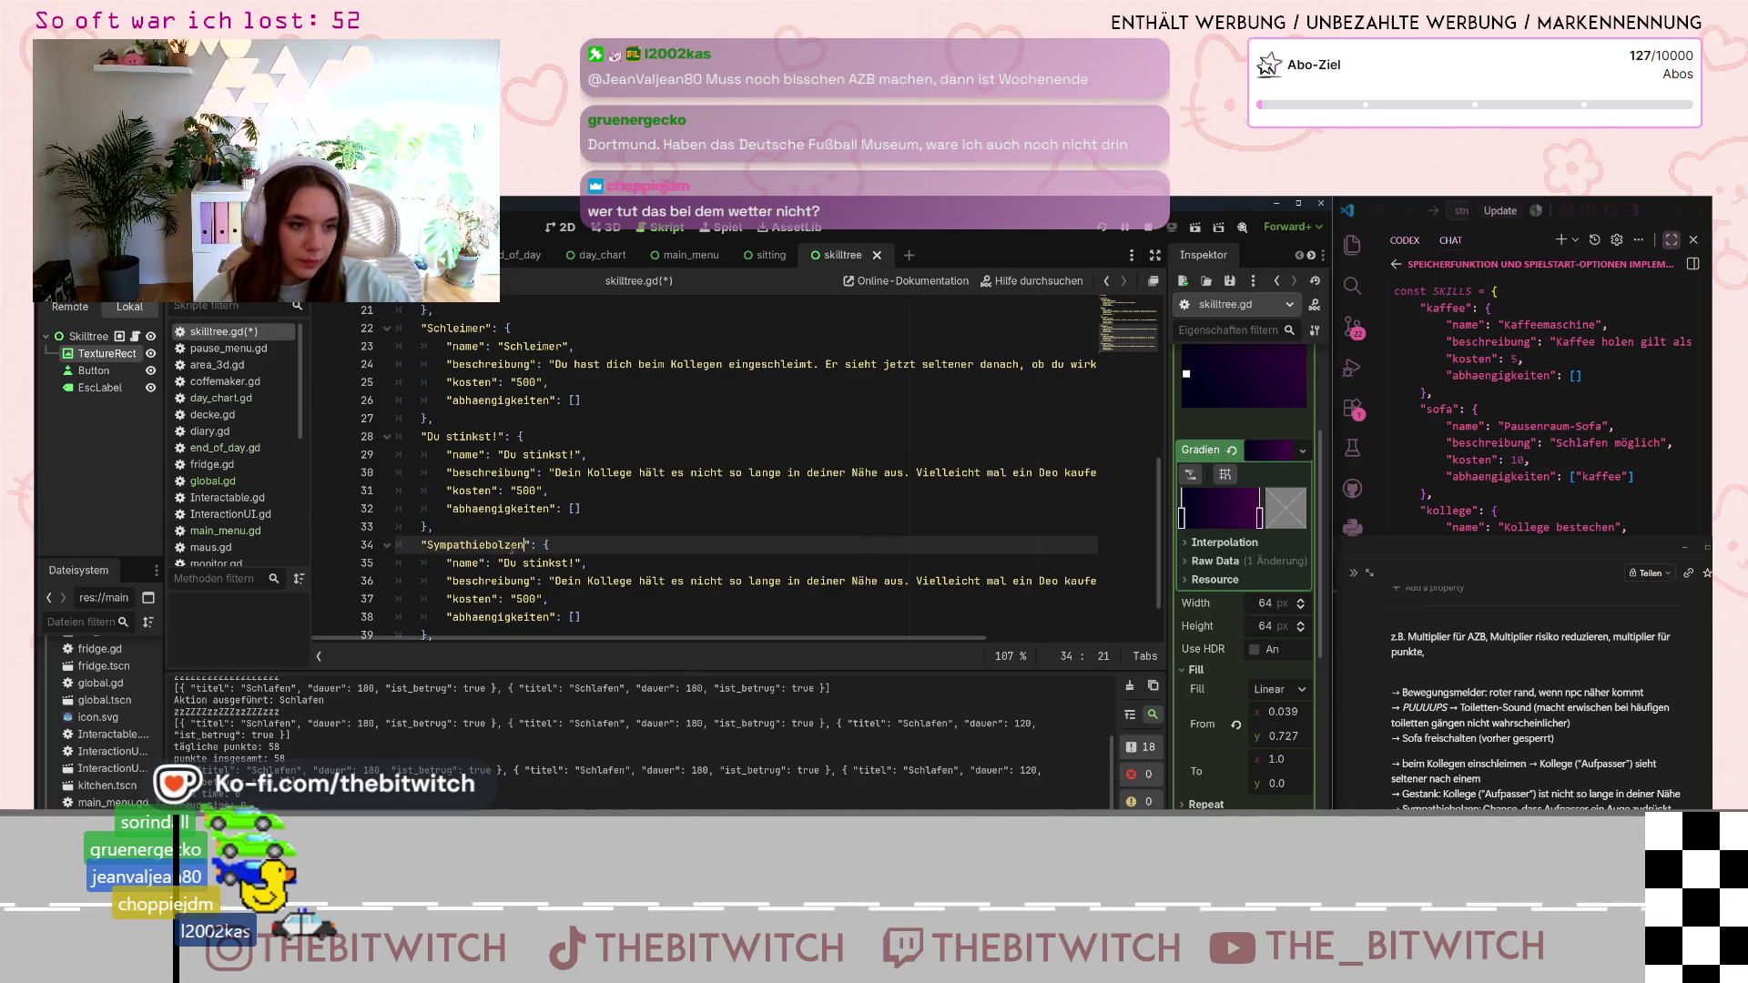
key("shift+Left")
key("shift+Left")
key("shift+Left")
key("shift+Left")
key("shift+Left")
key("shift+Left")
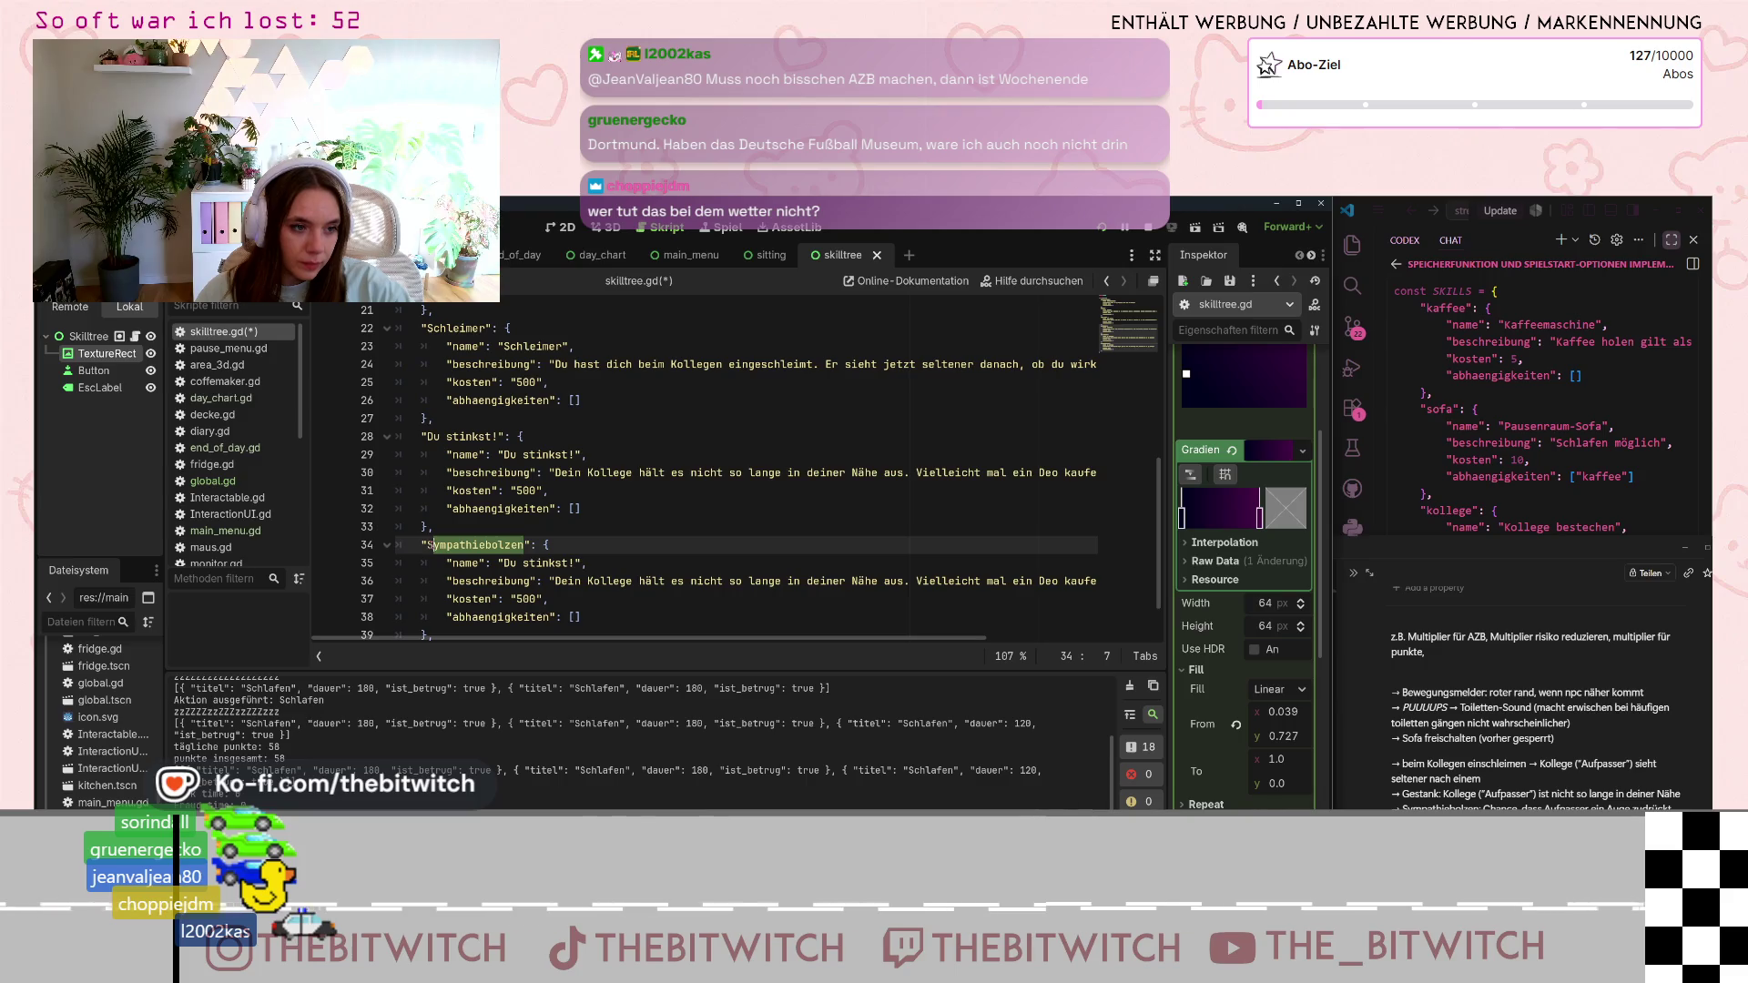
key("shift+Left")
key("ctrl+c")
- Set the copied entry's name to Sympathiebolzen and clear its old description
left_click(571, 563)
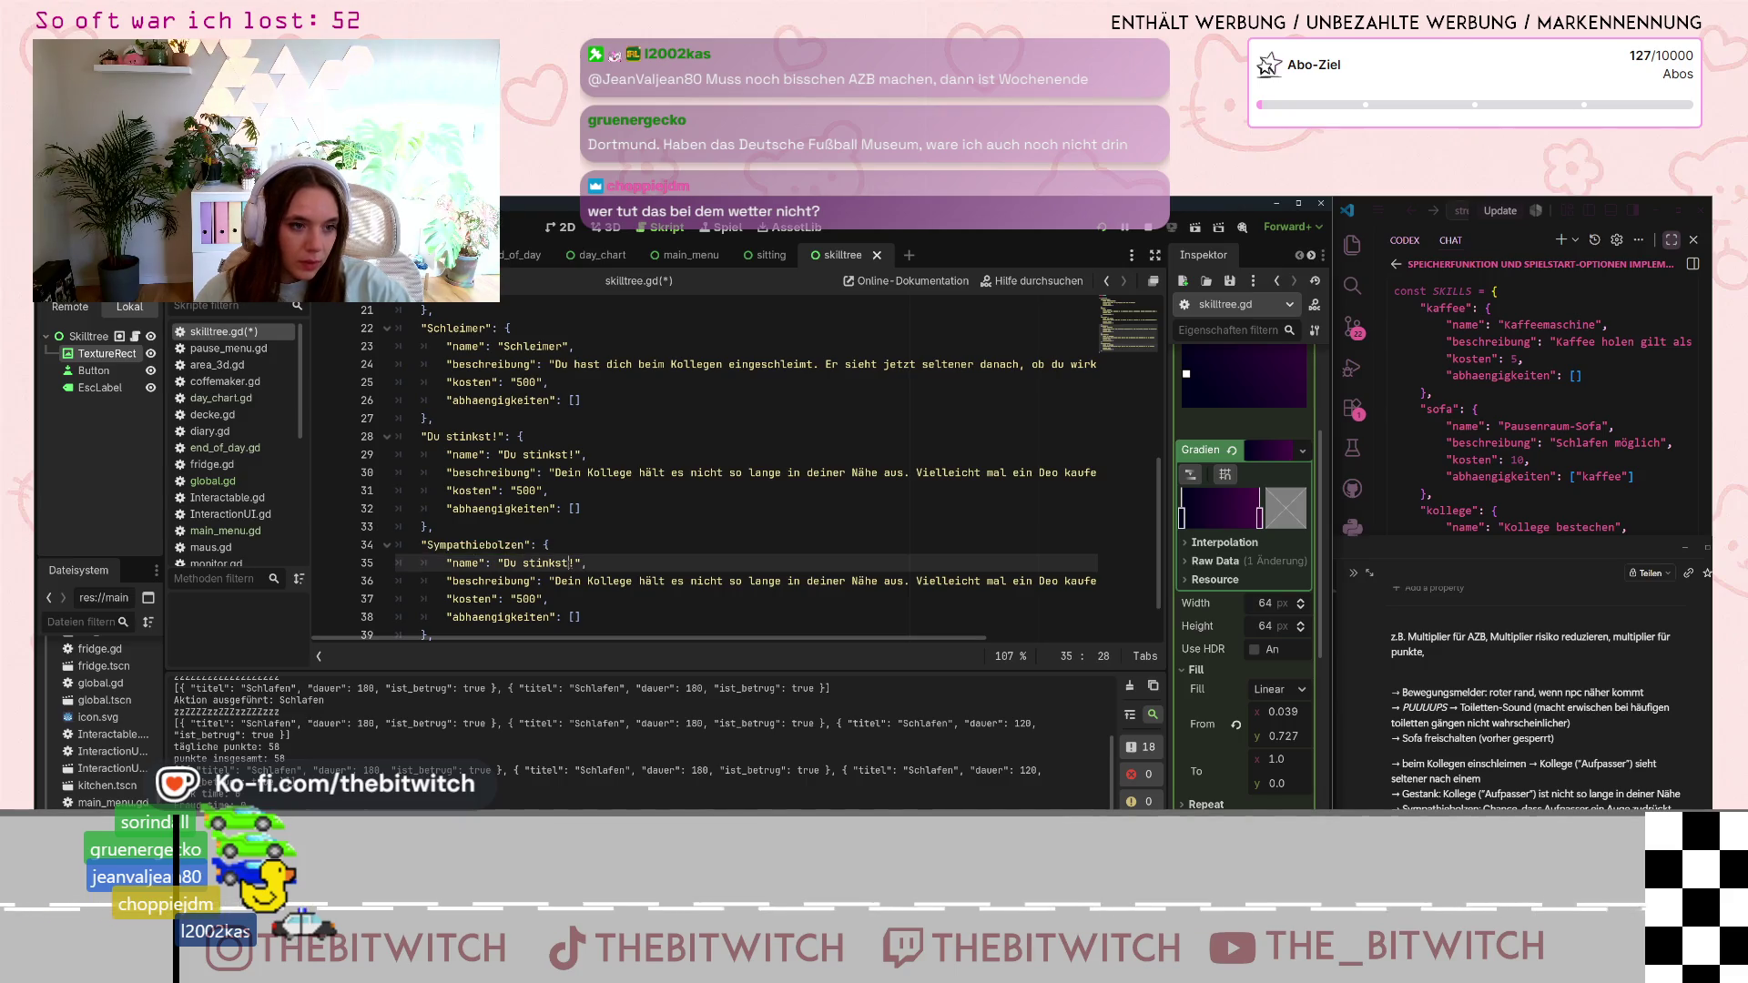
mouse_move(542, 563)
left_mouse_down()
mouse_move(500, 564)
mouse_move(1104, 584)
left_mouse_up()
key("ctrl+v")
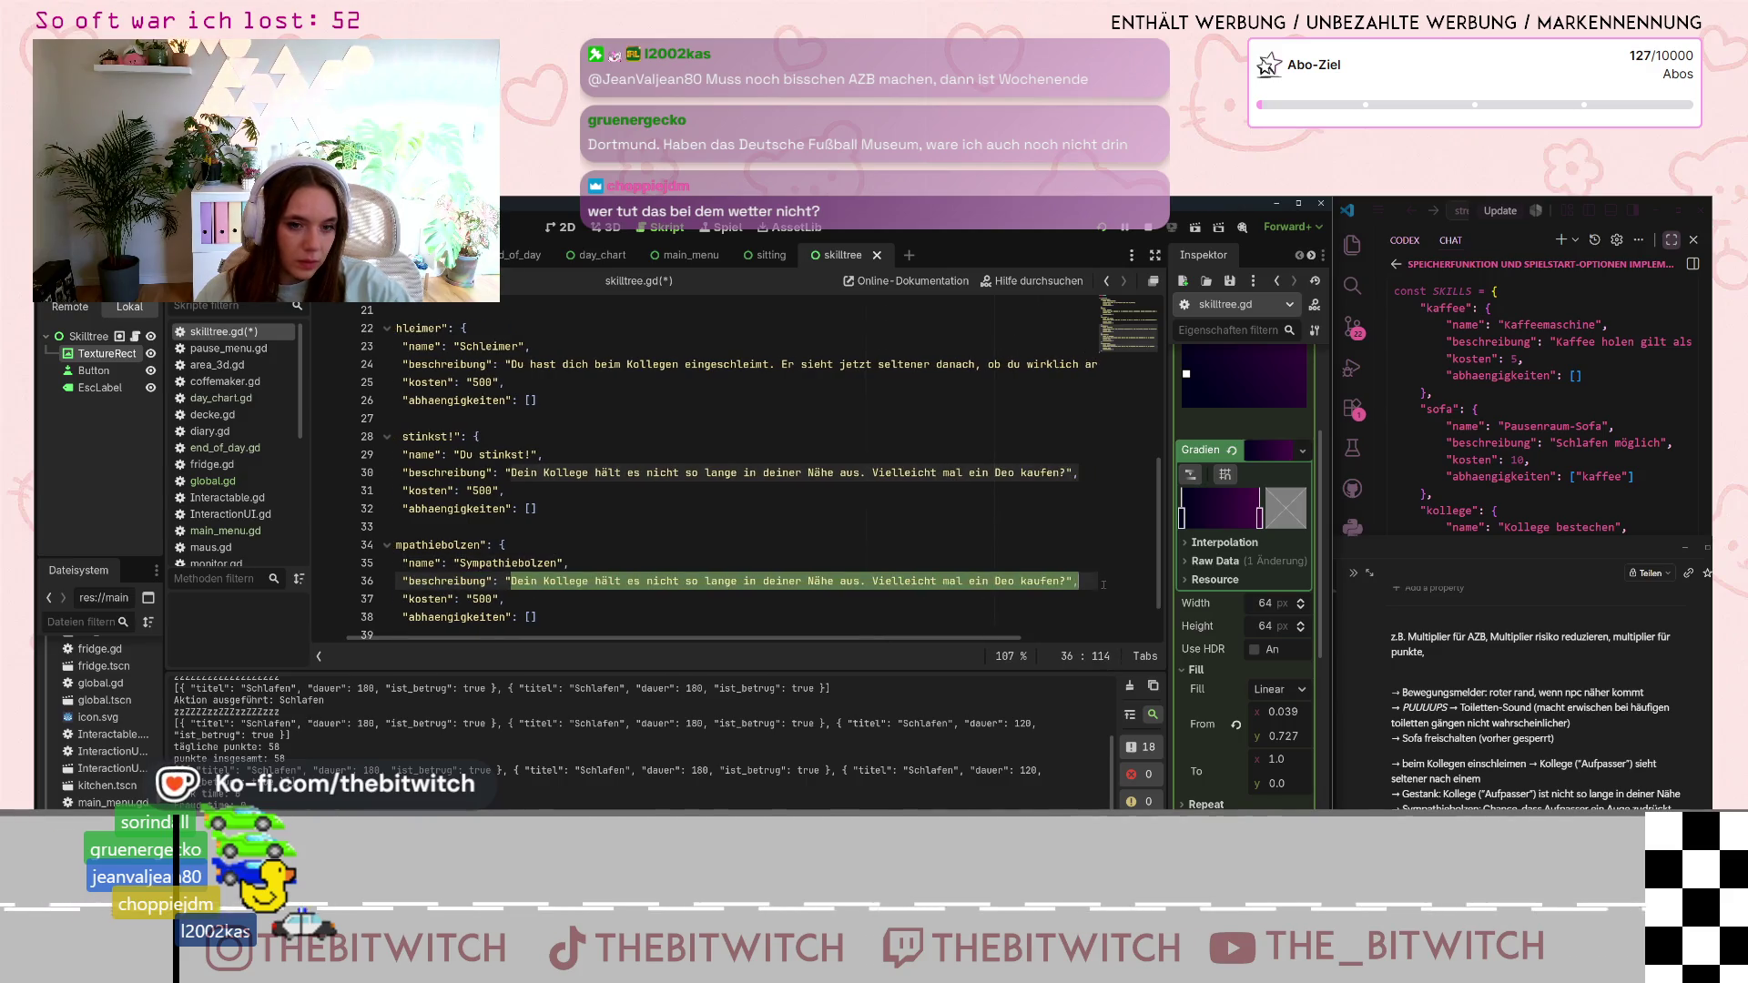
key("BackSpace")
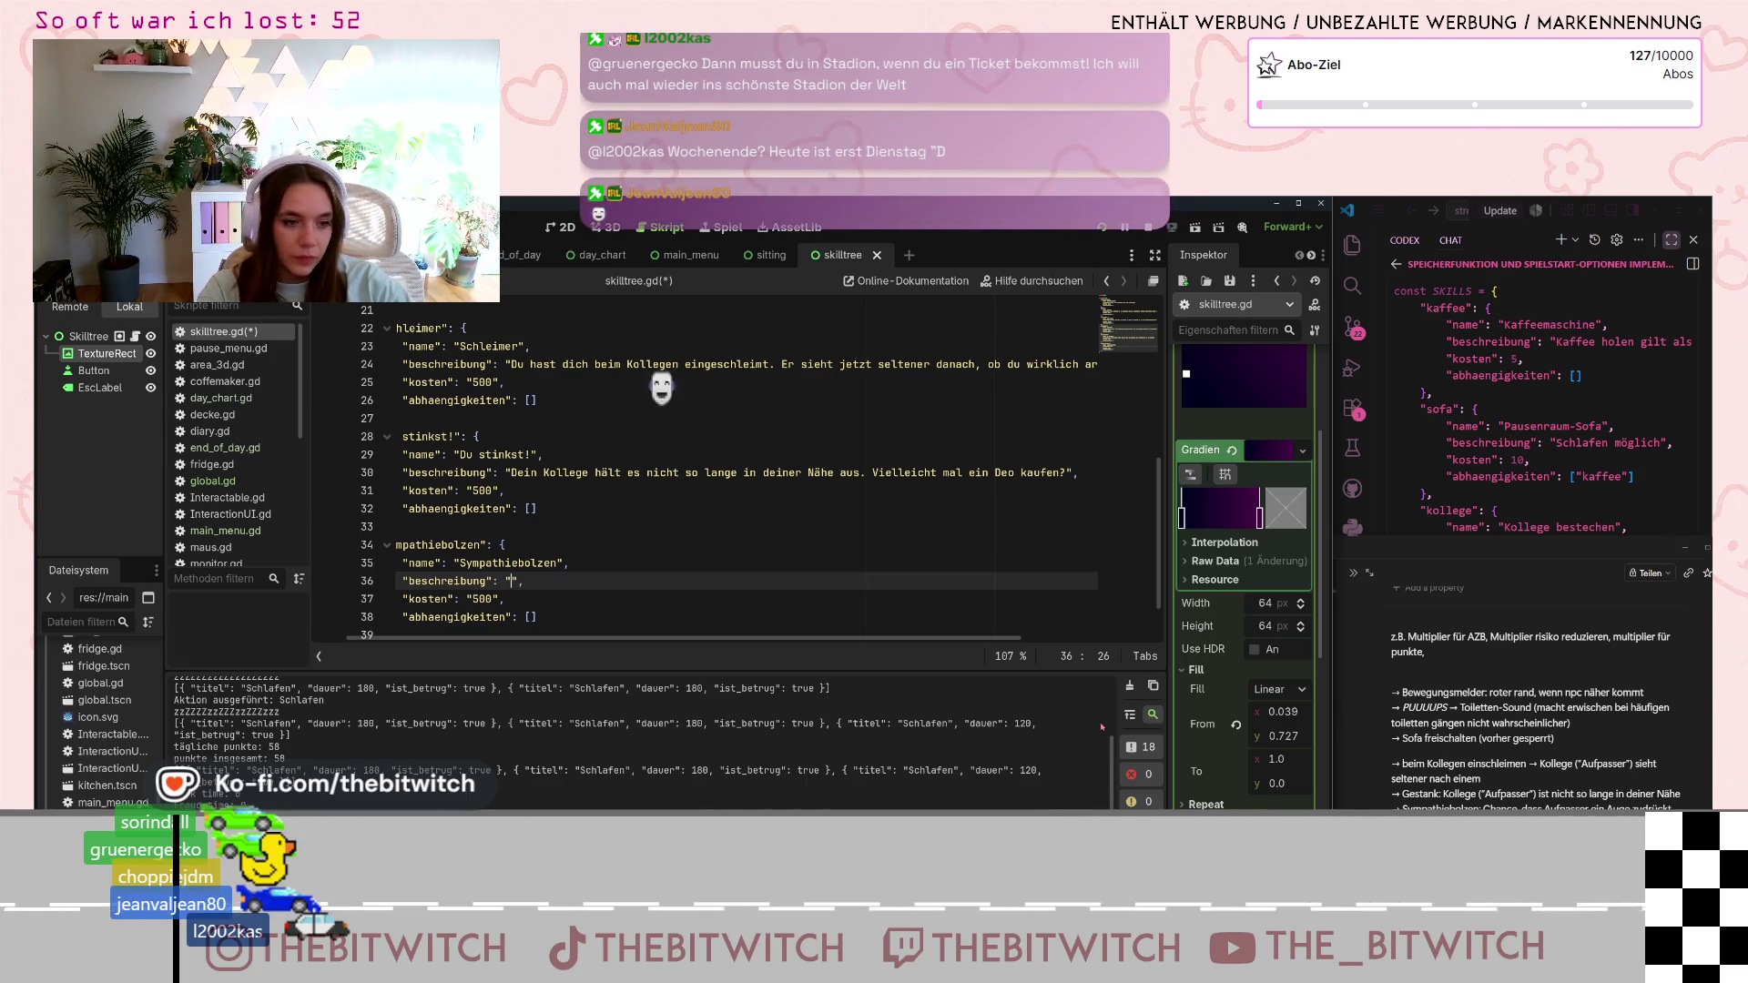
- Write 'Dein Kollege mag dich tatsächlich…', about turning a blind eye at AZB, as Sympathiebolzen's description
type("Dein")
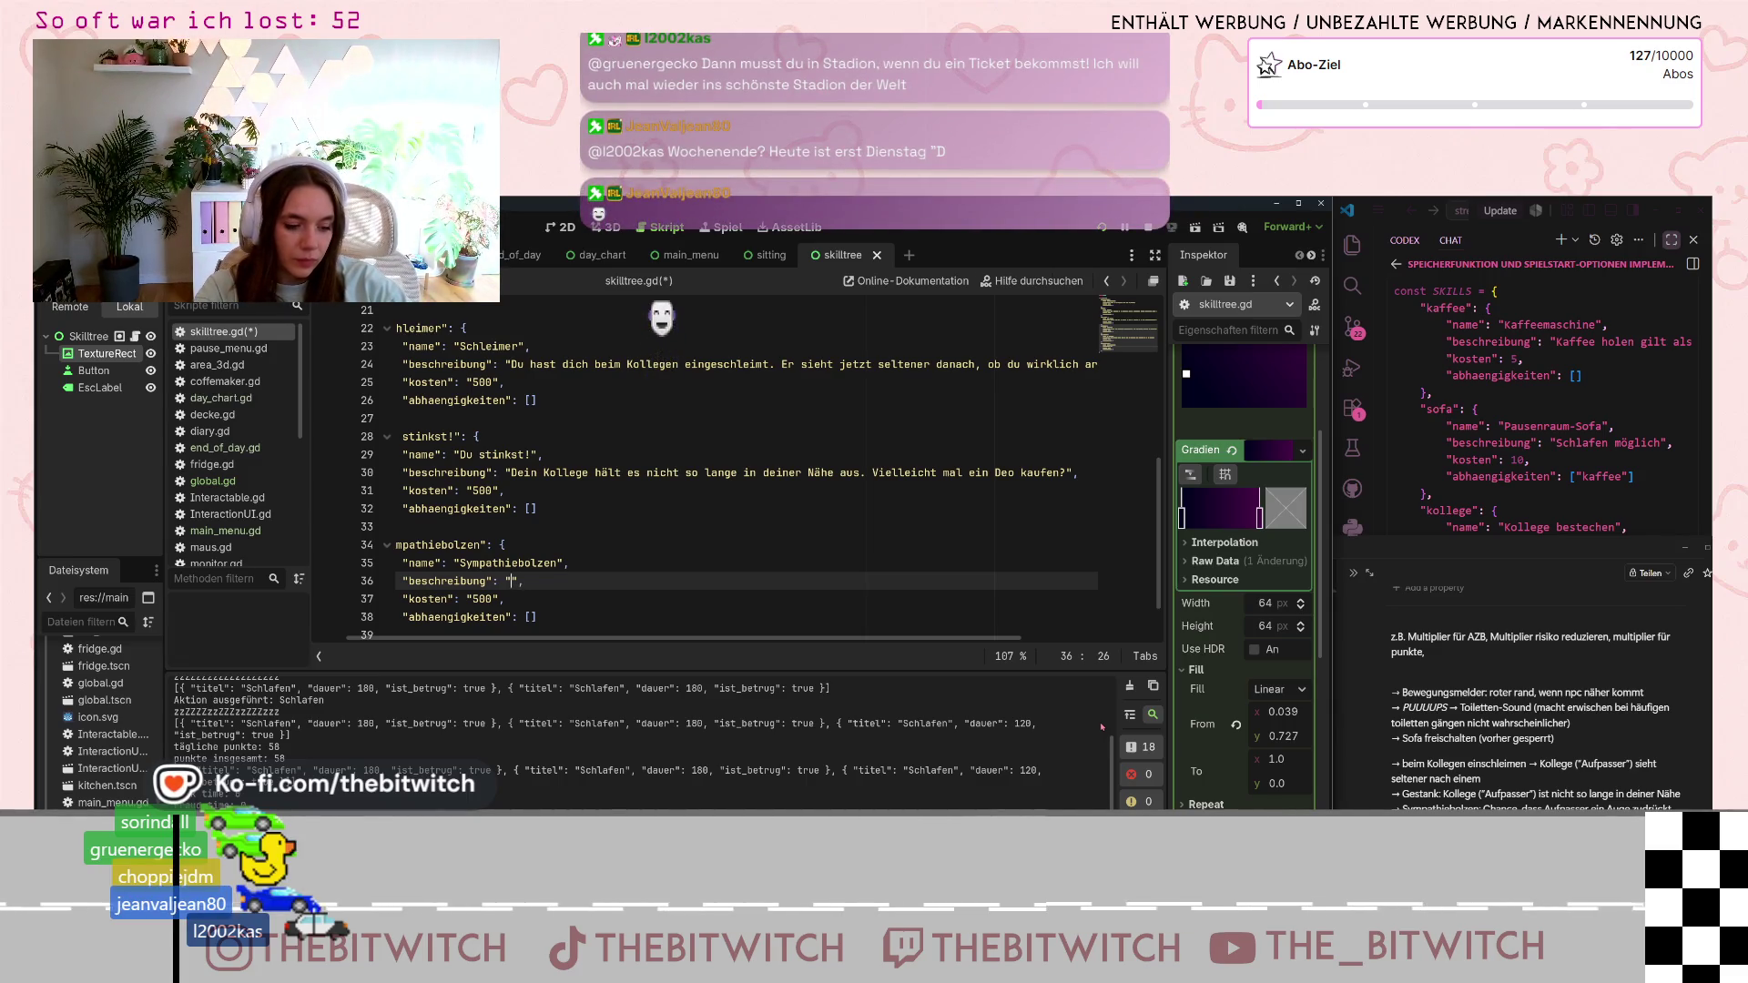
type(" Kollege mac")
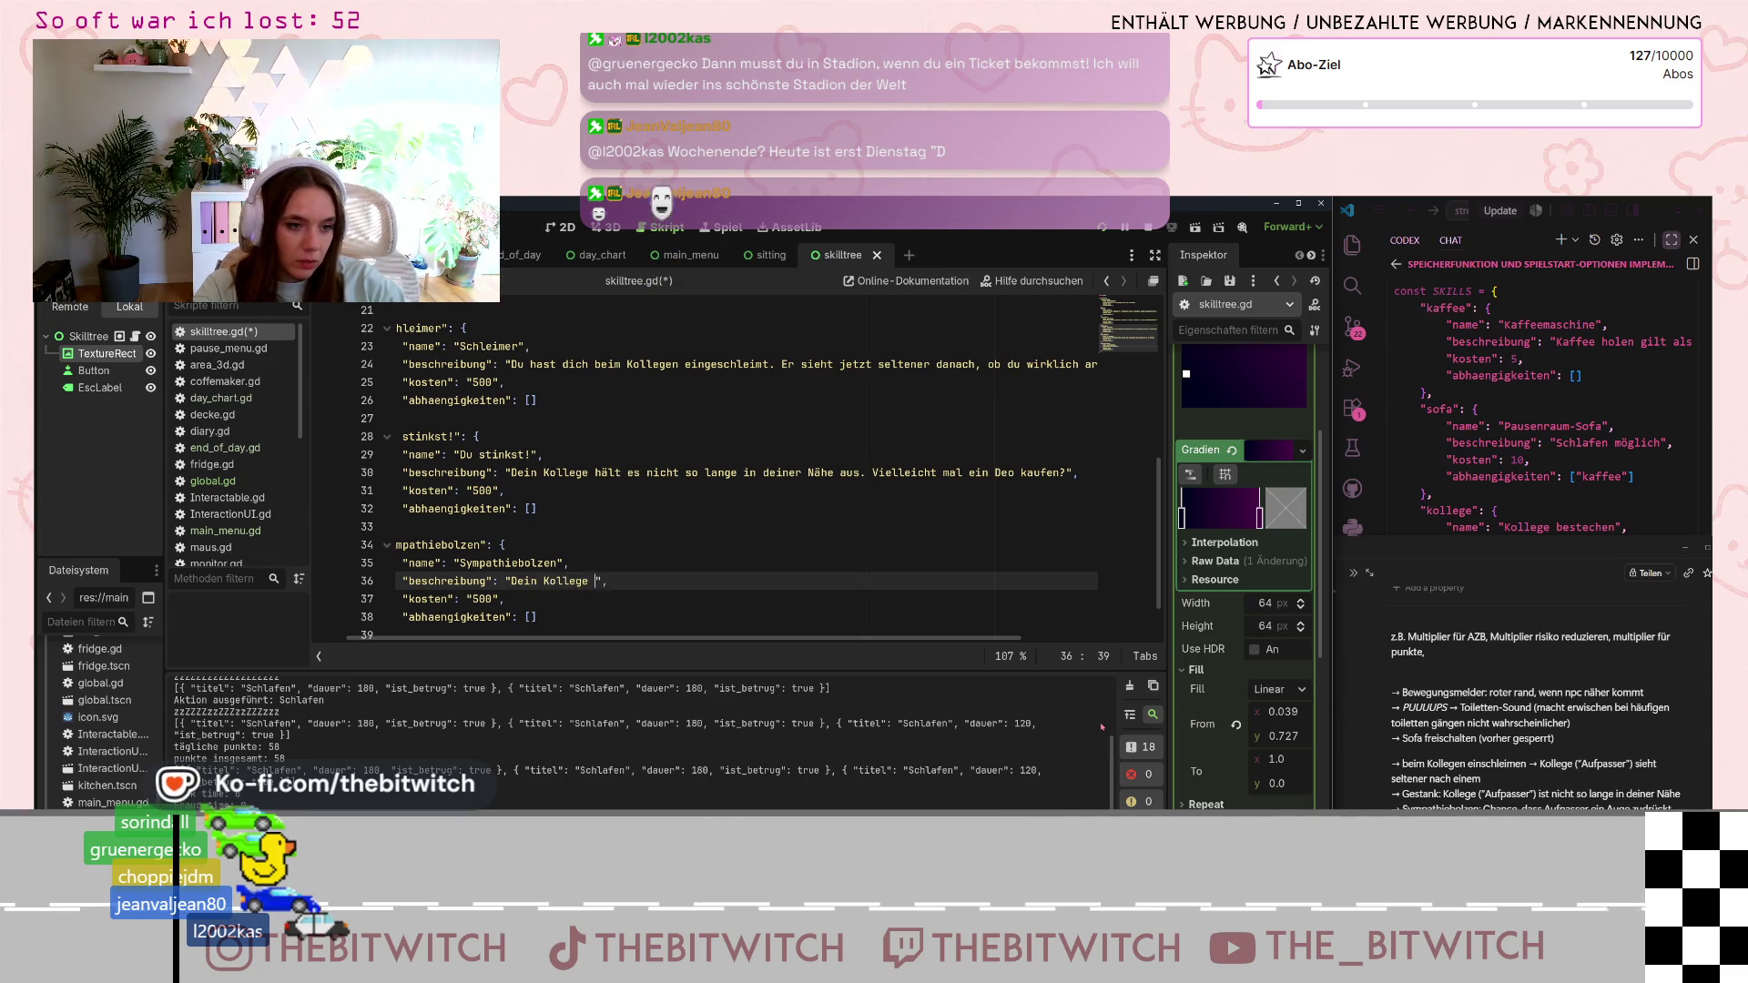
key("BackSpace")
type("g dich tat")
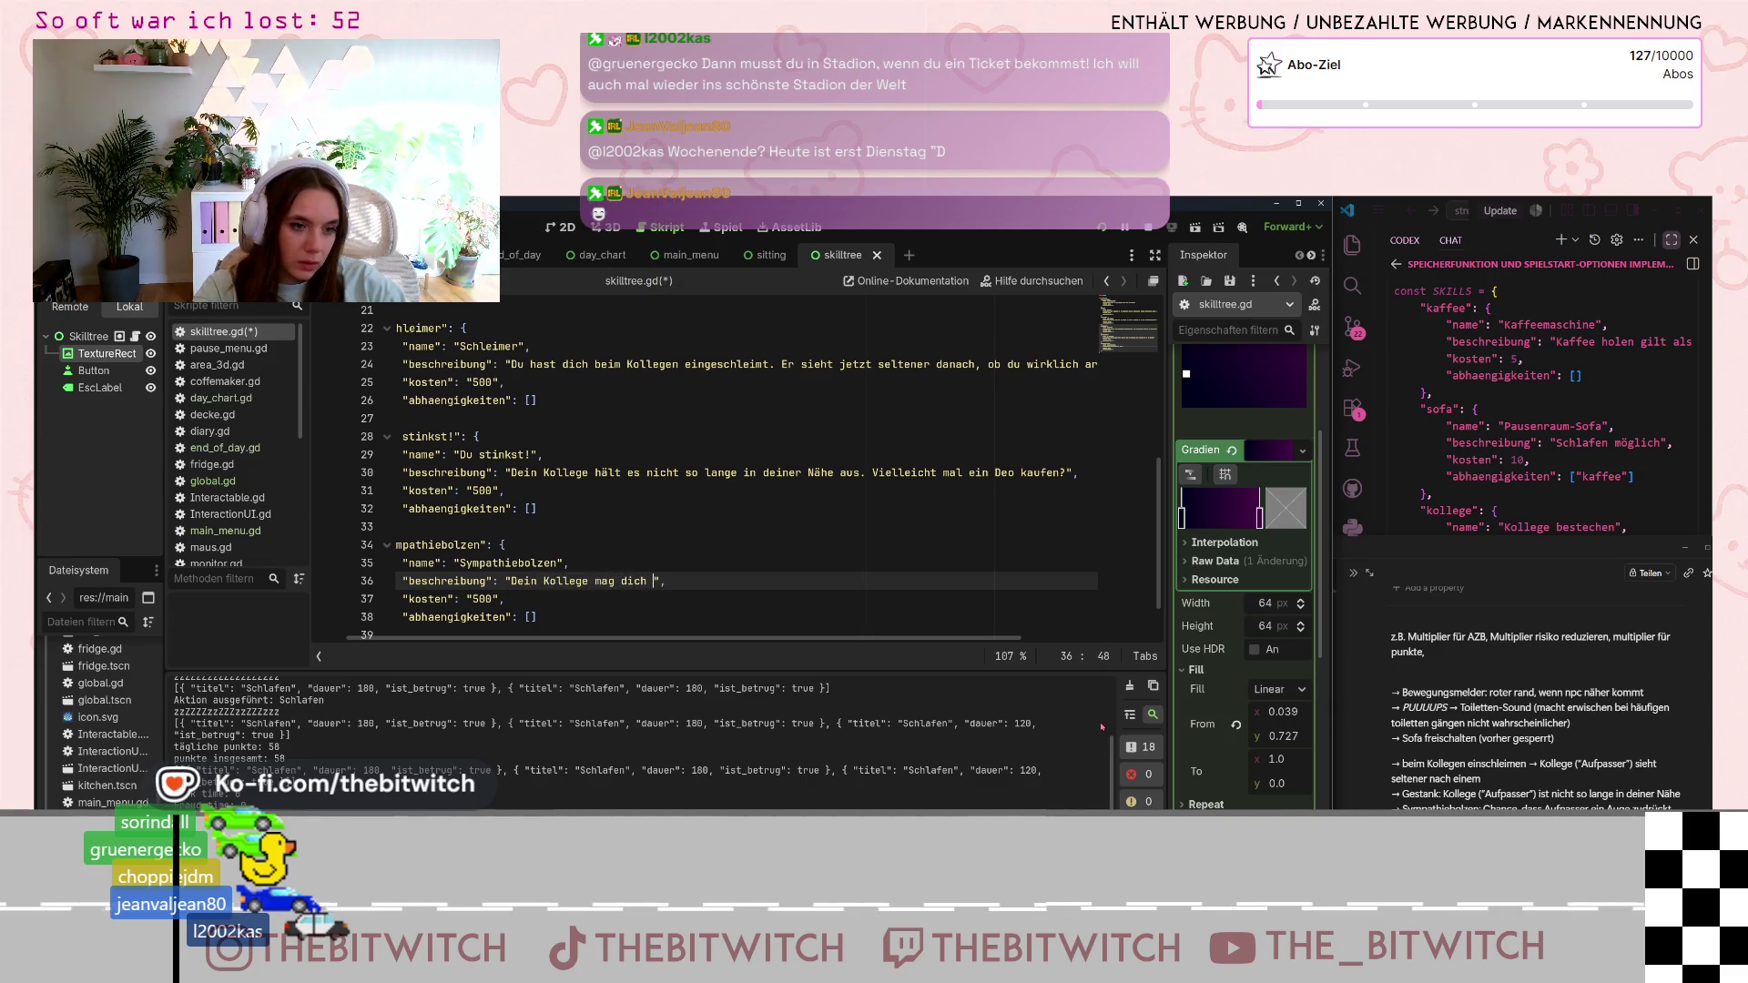
type("sächlich. (Chance, das")
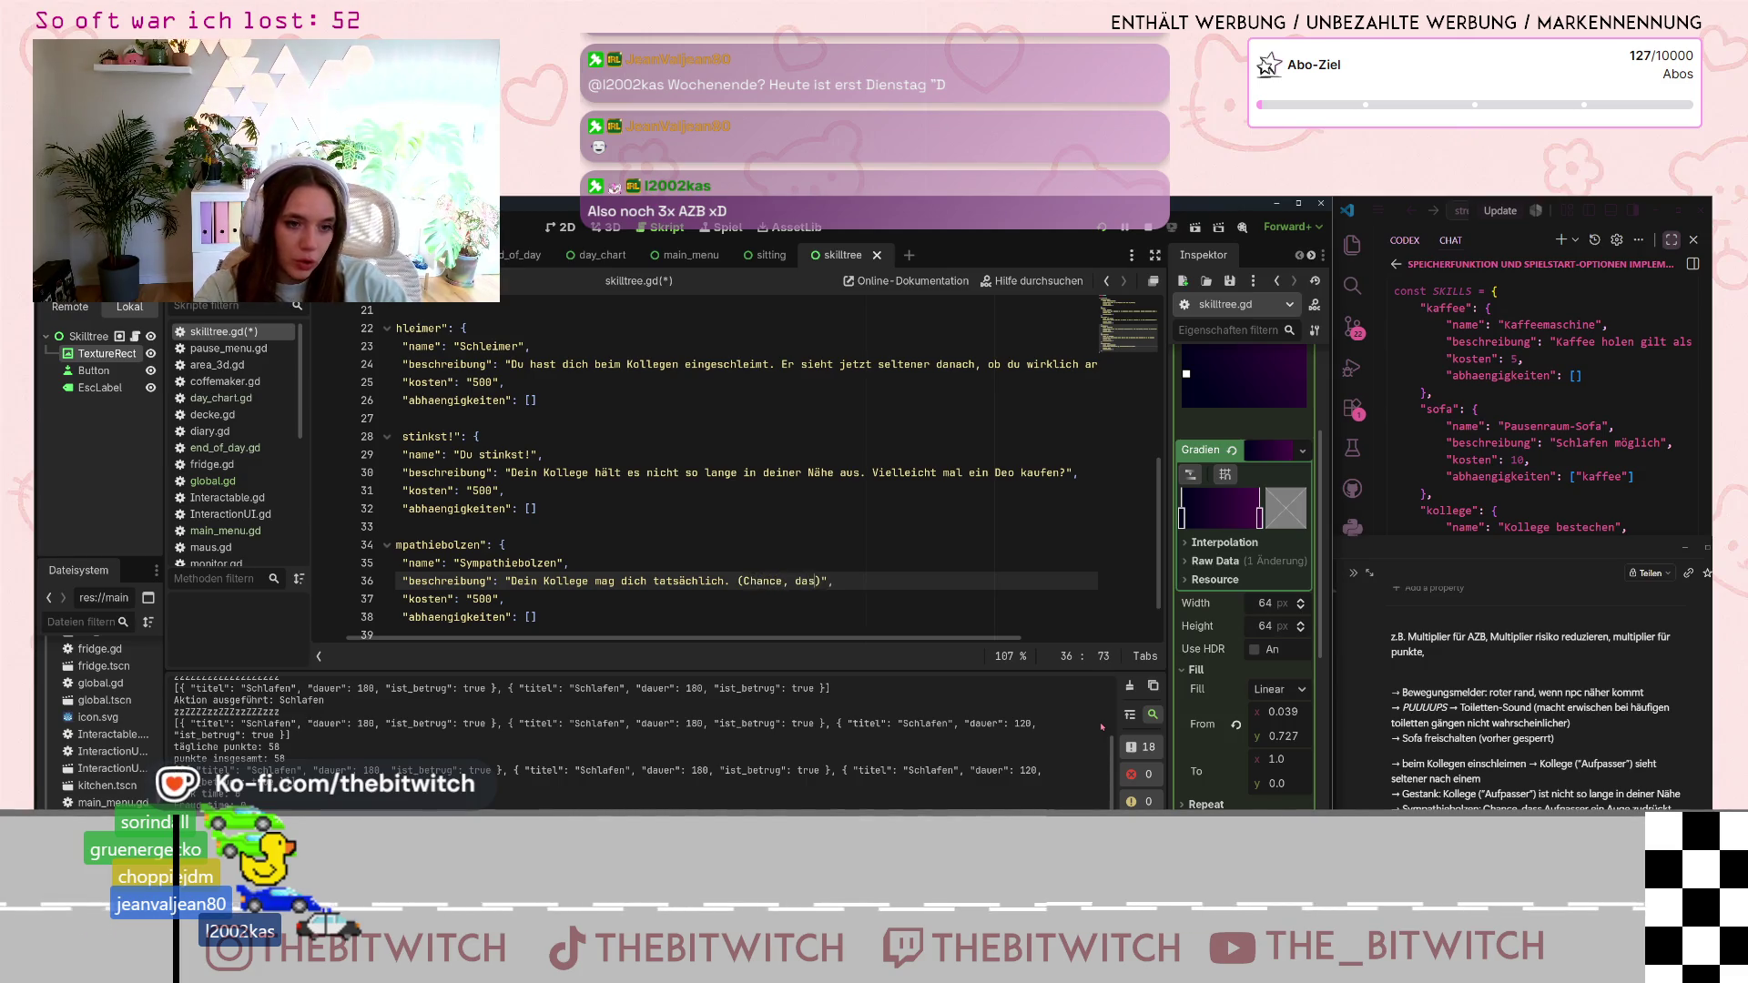
type("mal ein ")
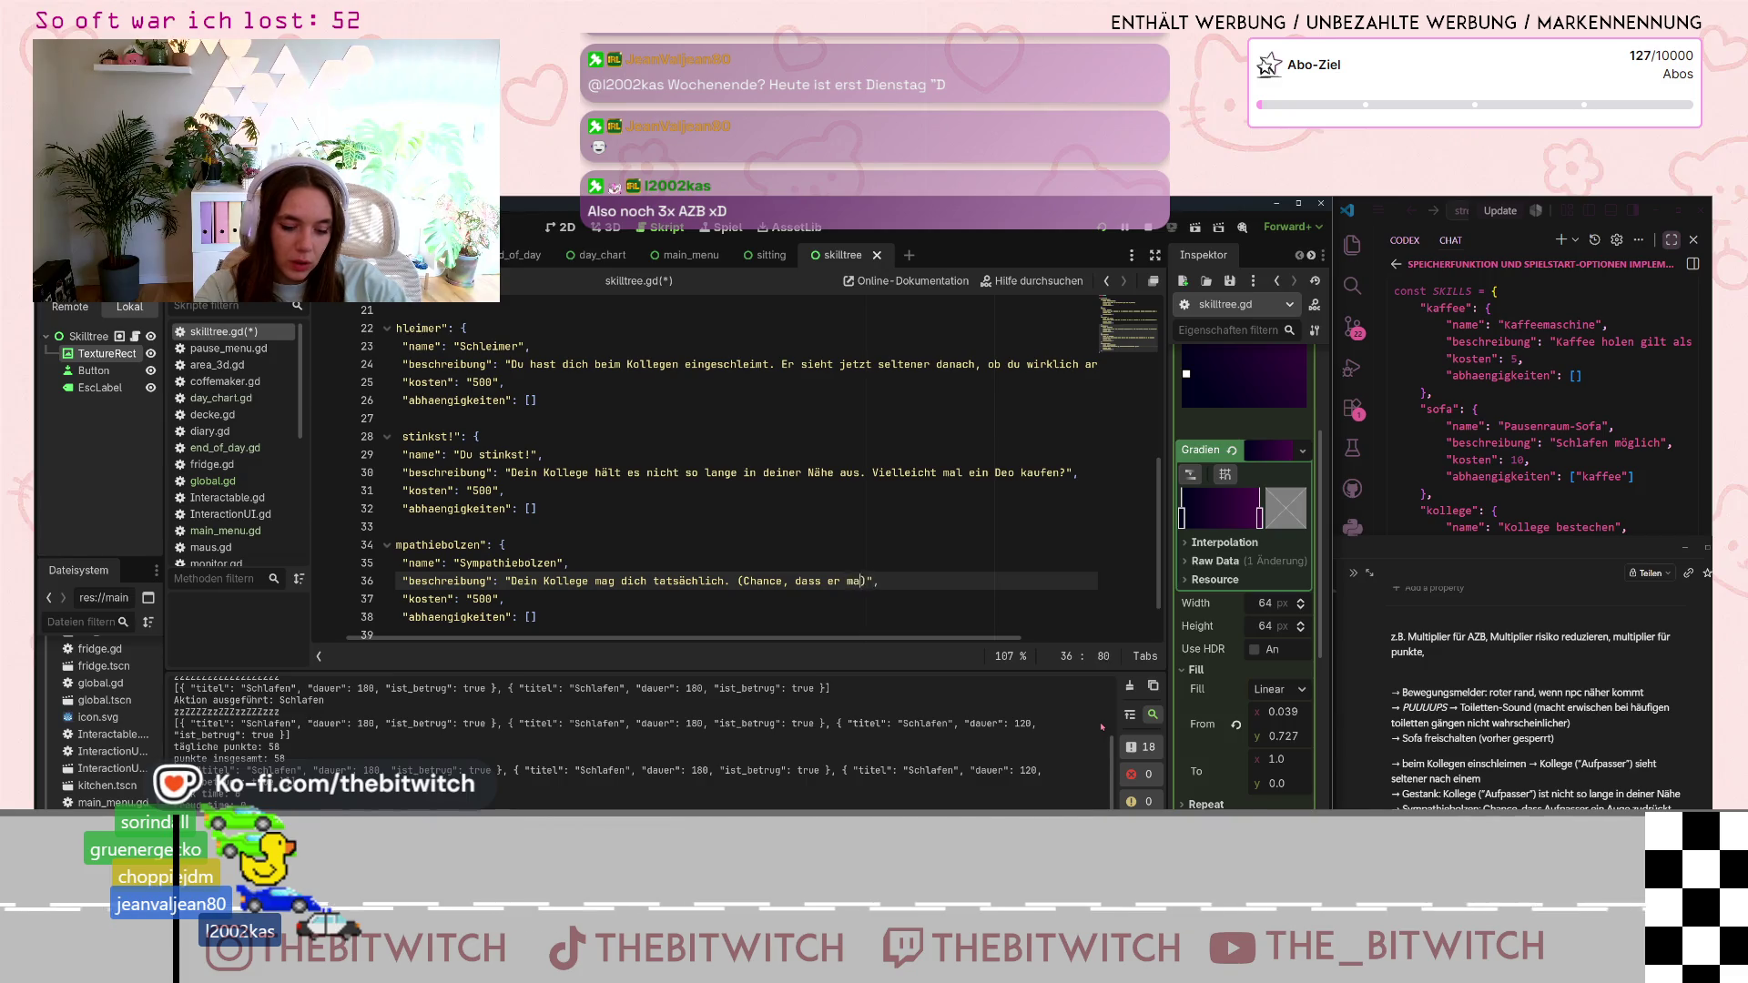
type("Augff")
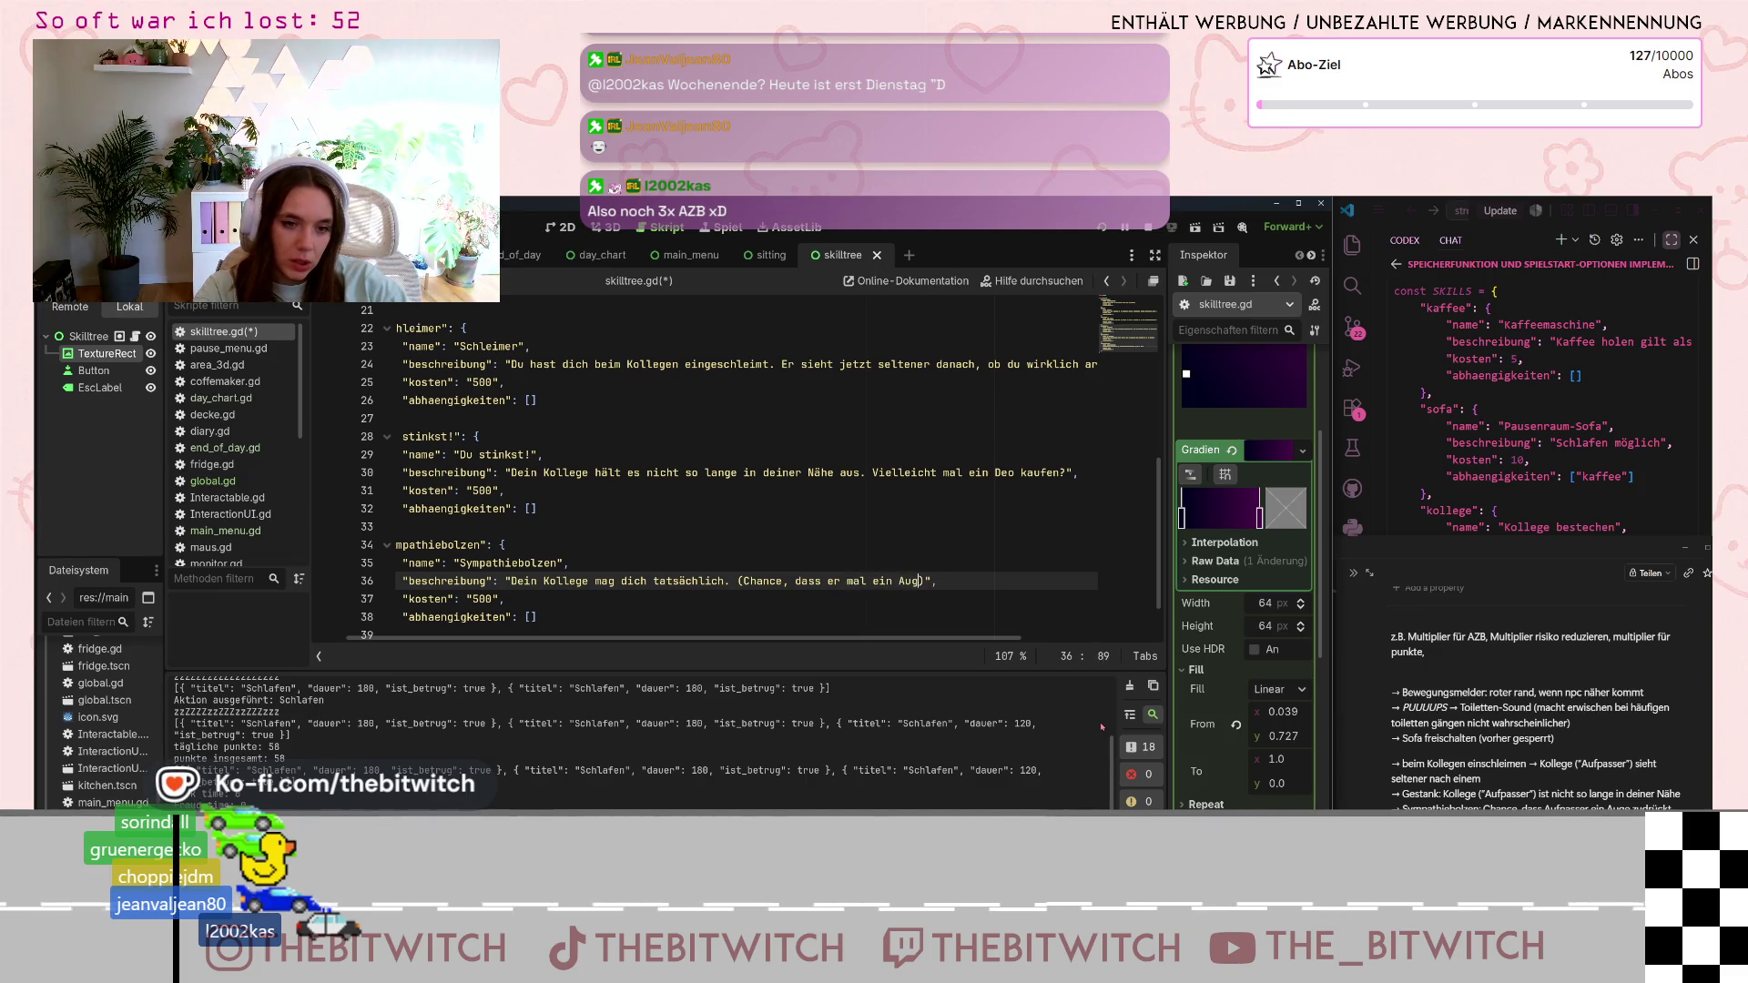
type("e zudrückt")
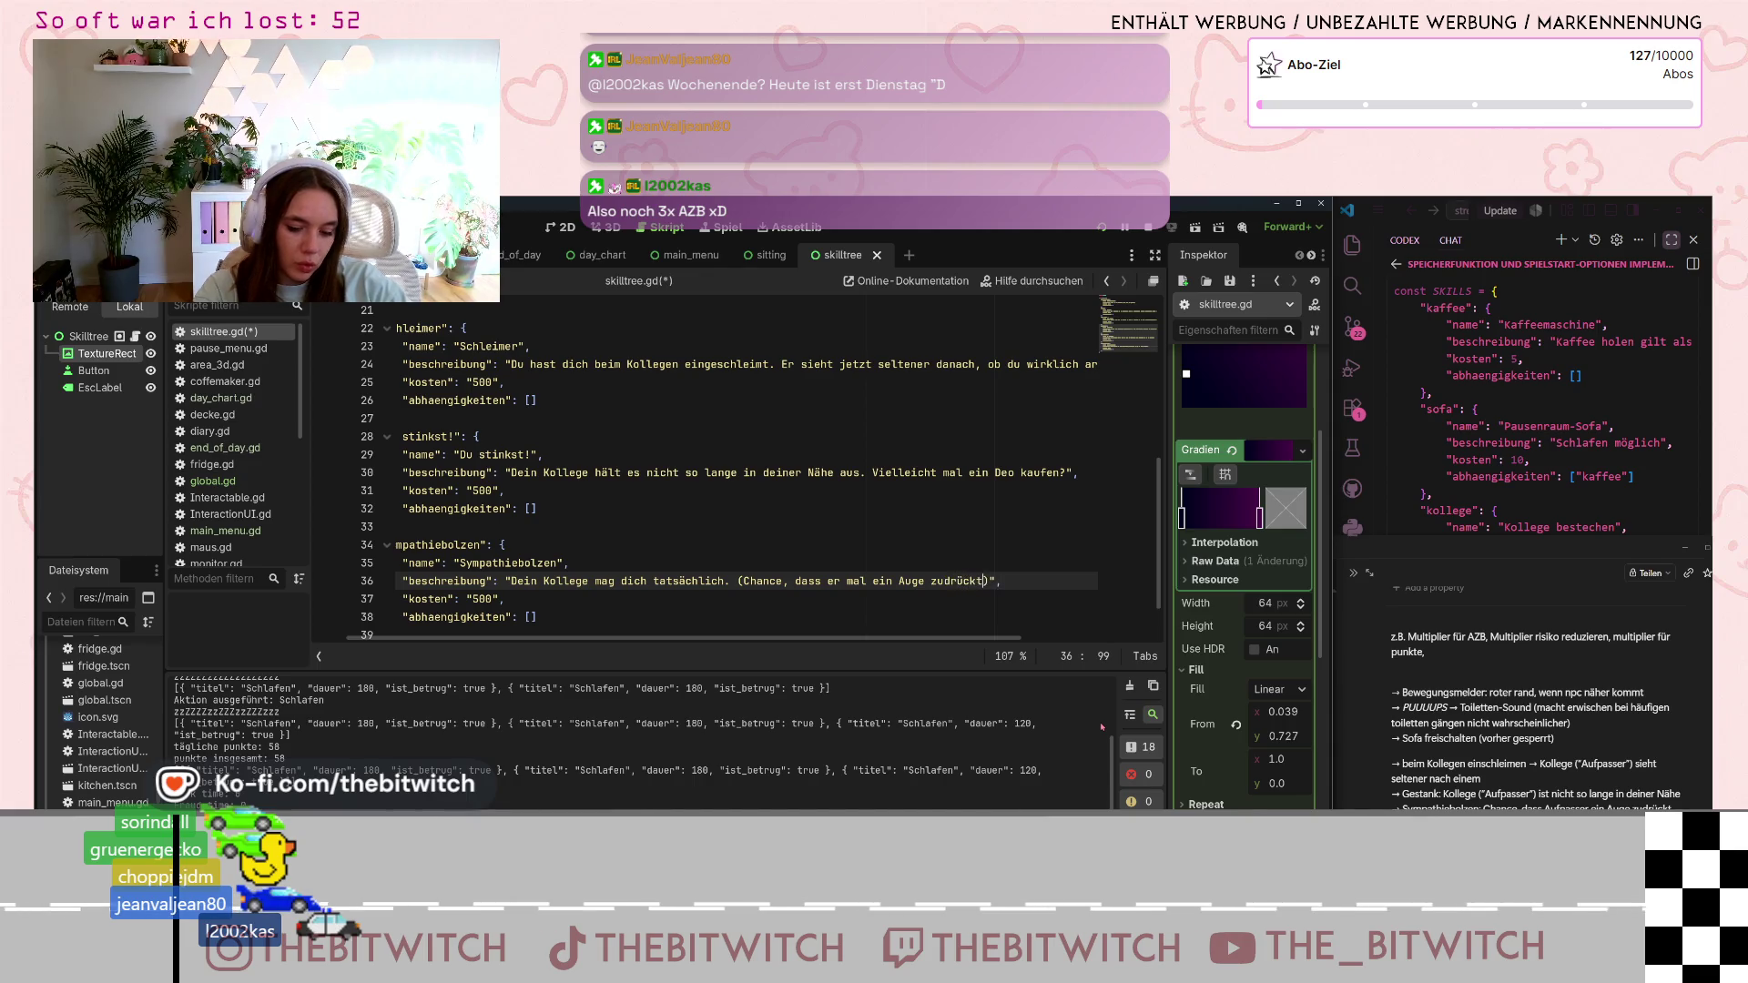
type("wenn er di")
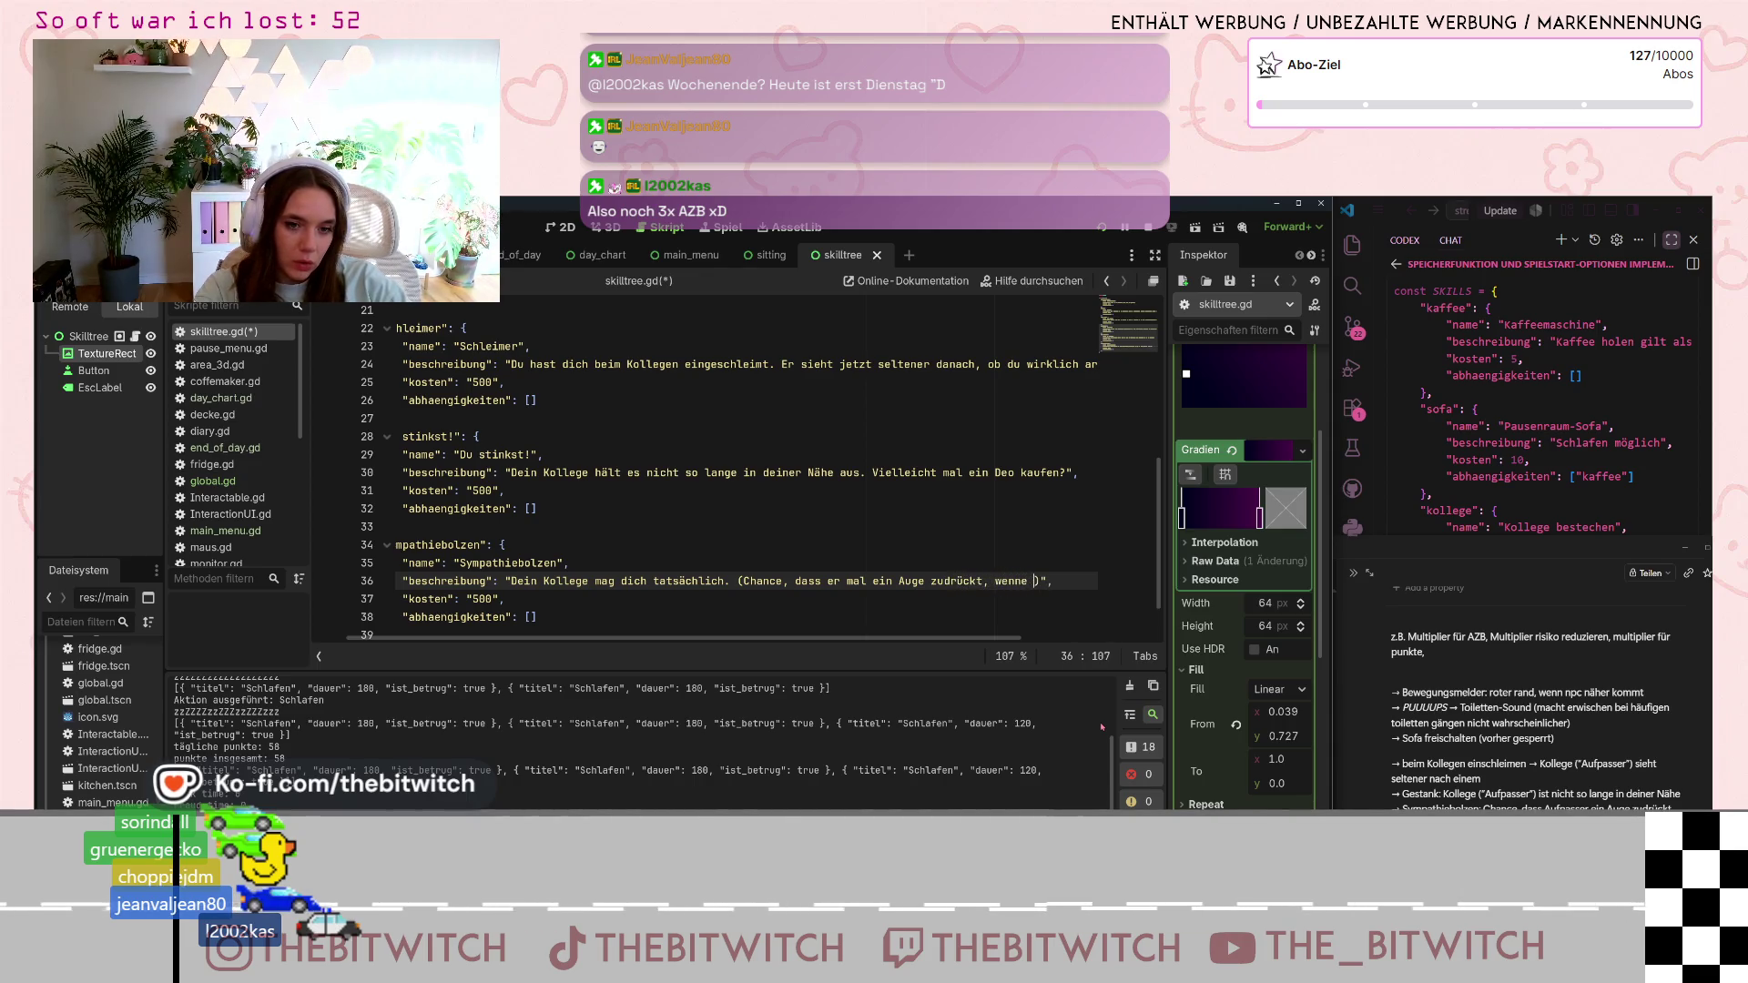
type("ch bei AZB e")
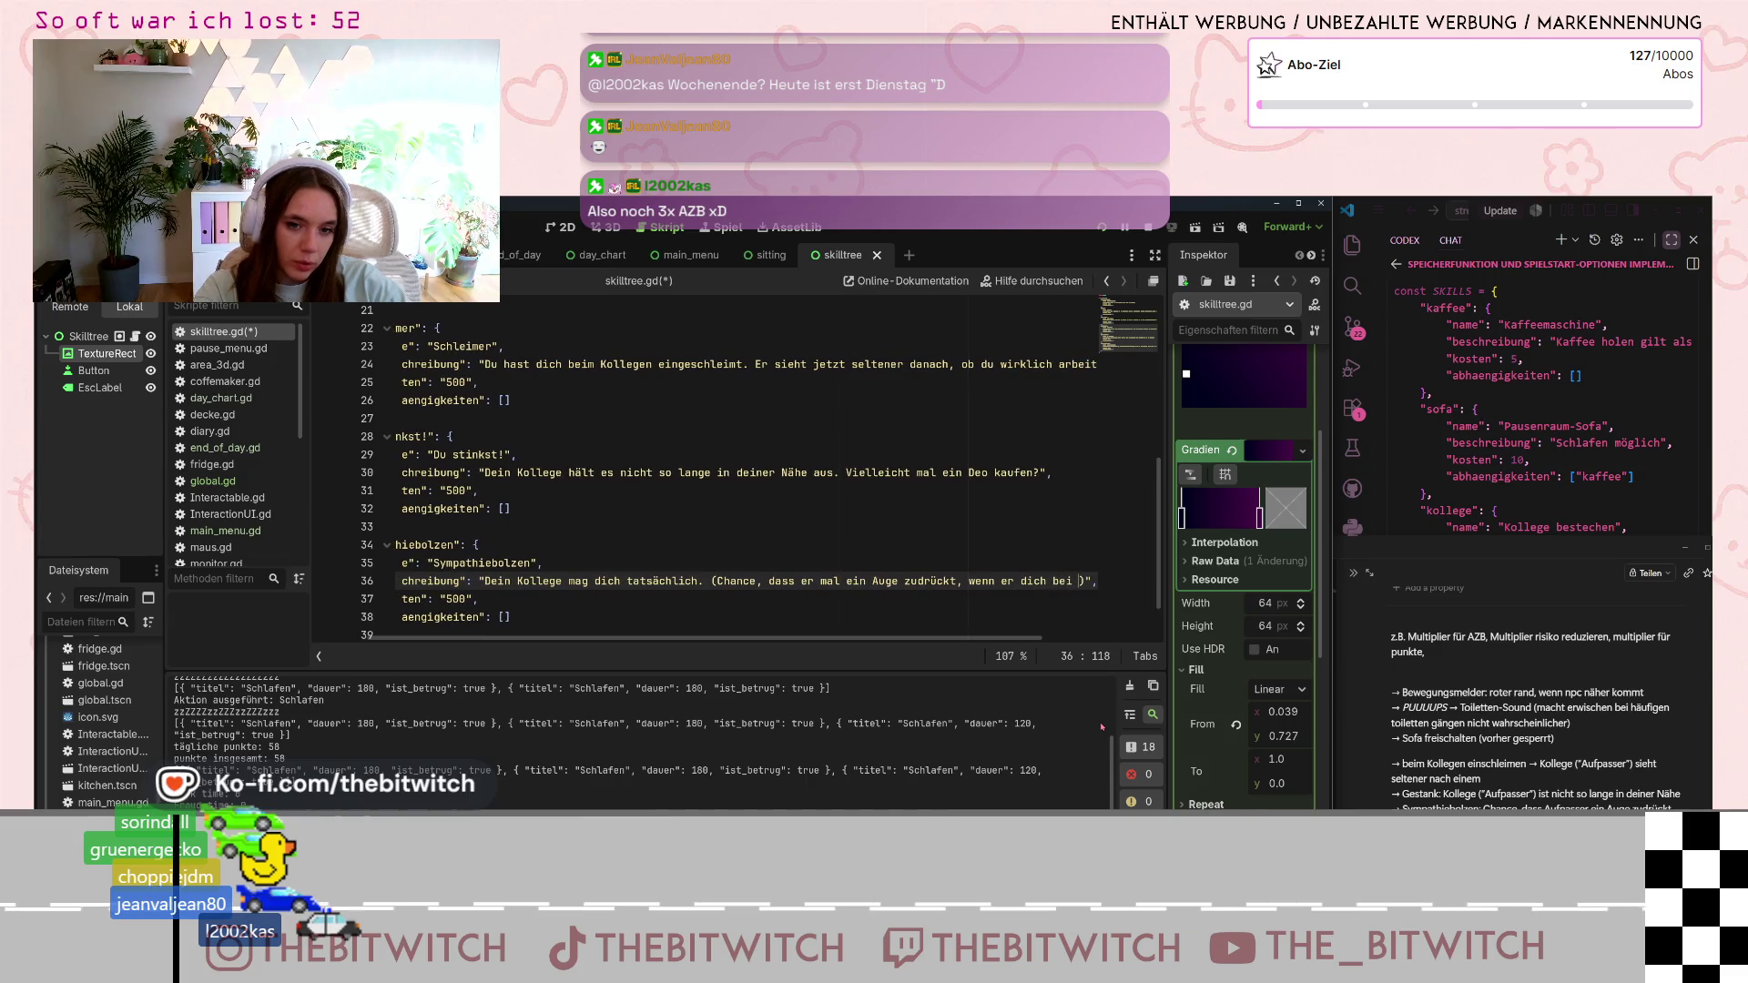
type("rwi")
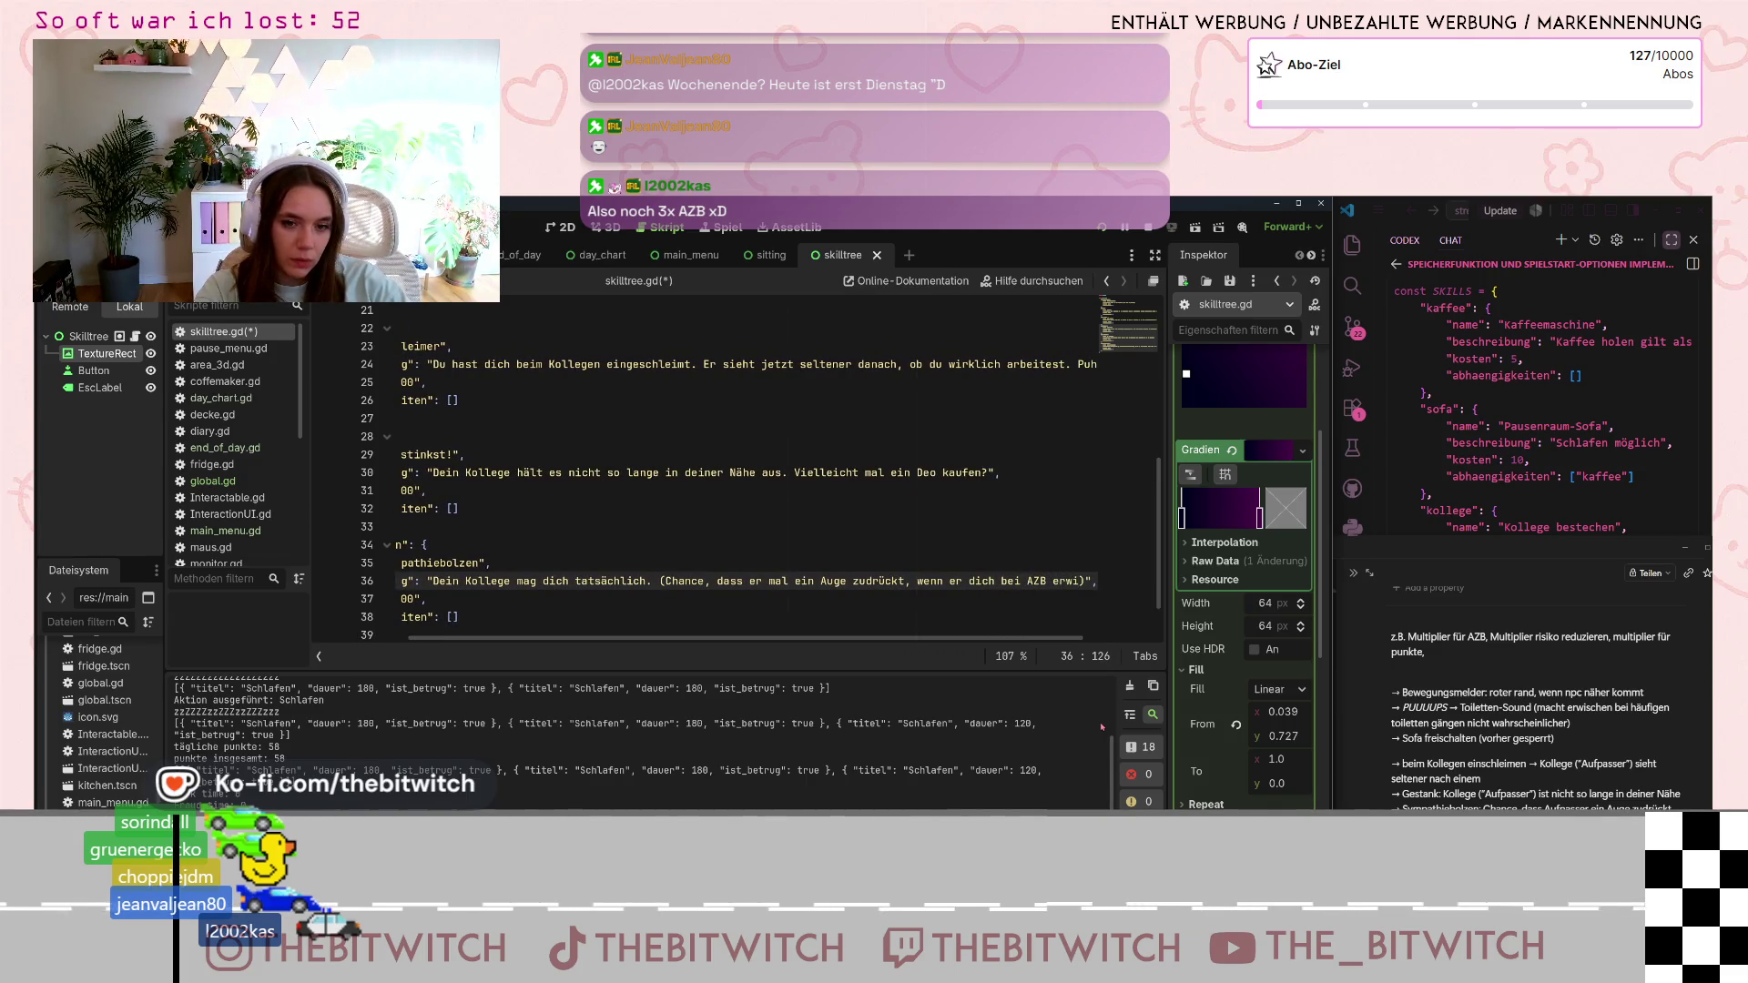
type("scht")
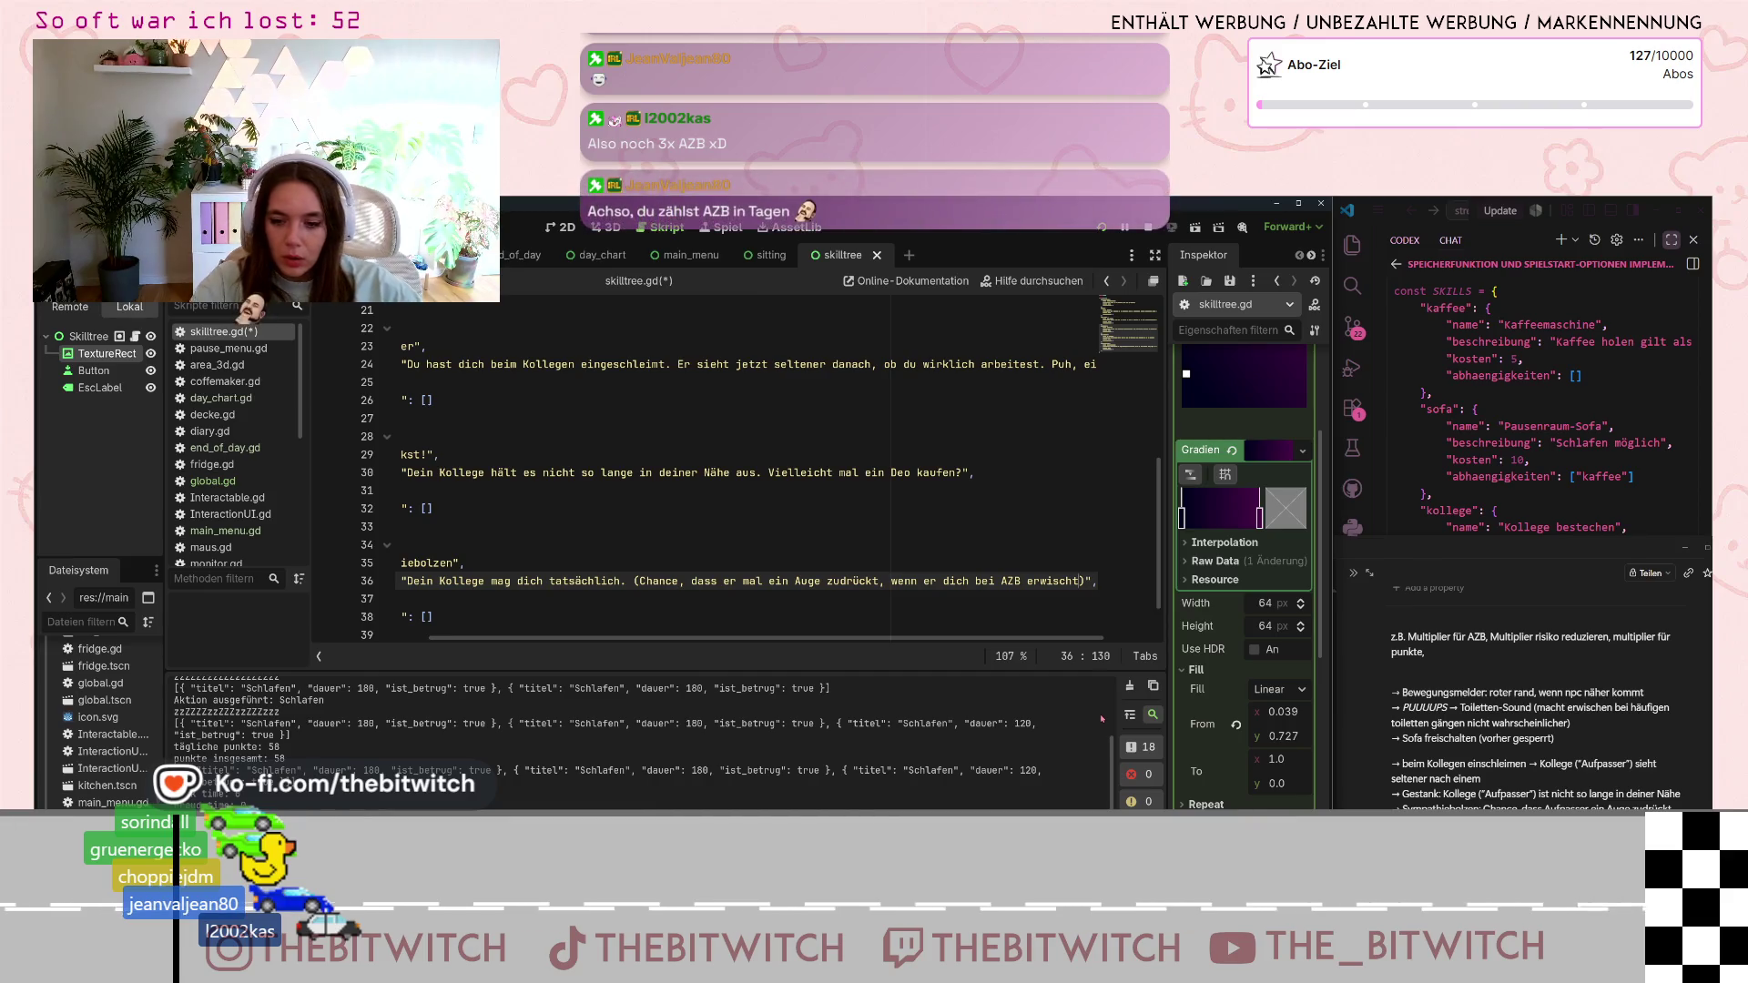
scroll(580, 617, "left", 3)
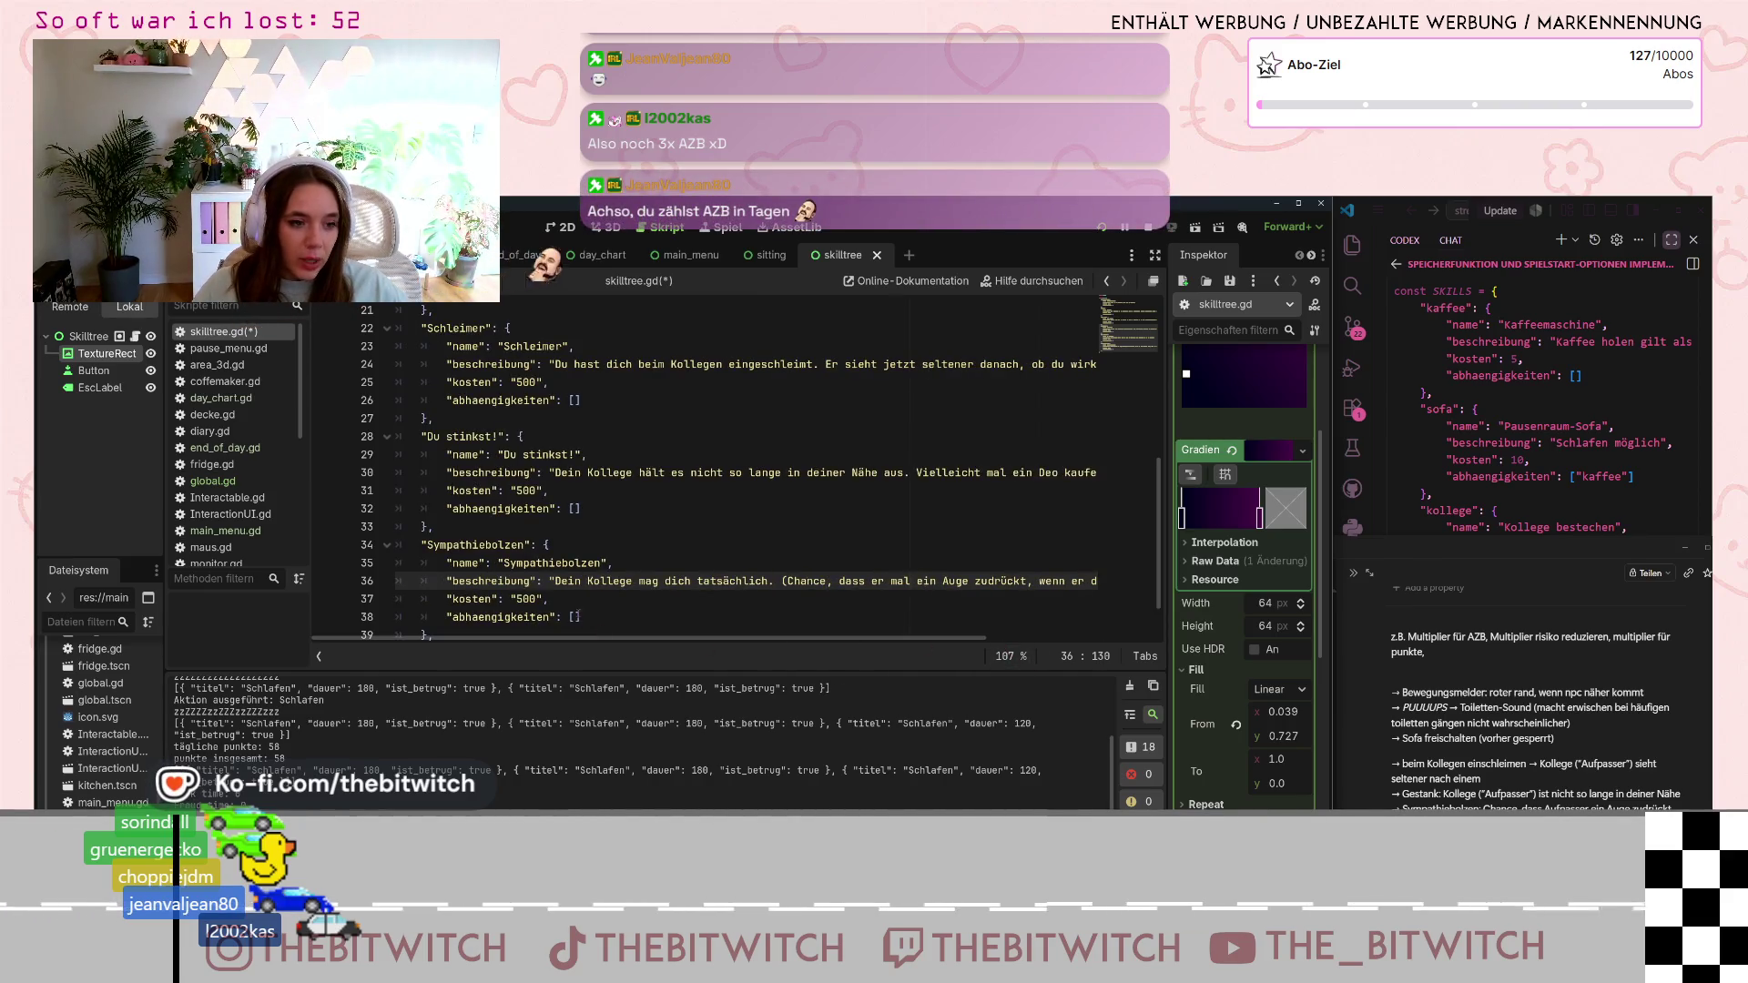
- Copy "Schleimer" with quotes from line 22 into Sympathiebolzen's abhaengigkeiten list
left_click(575, 616)
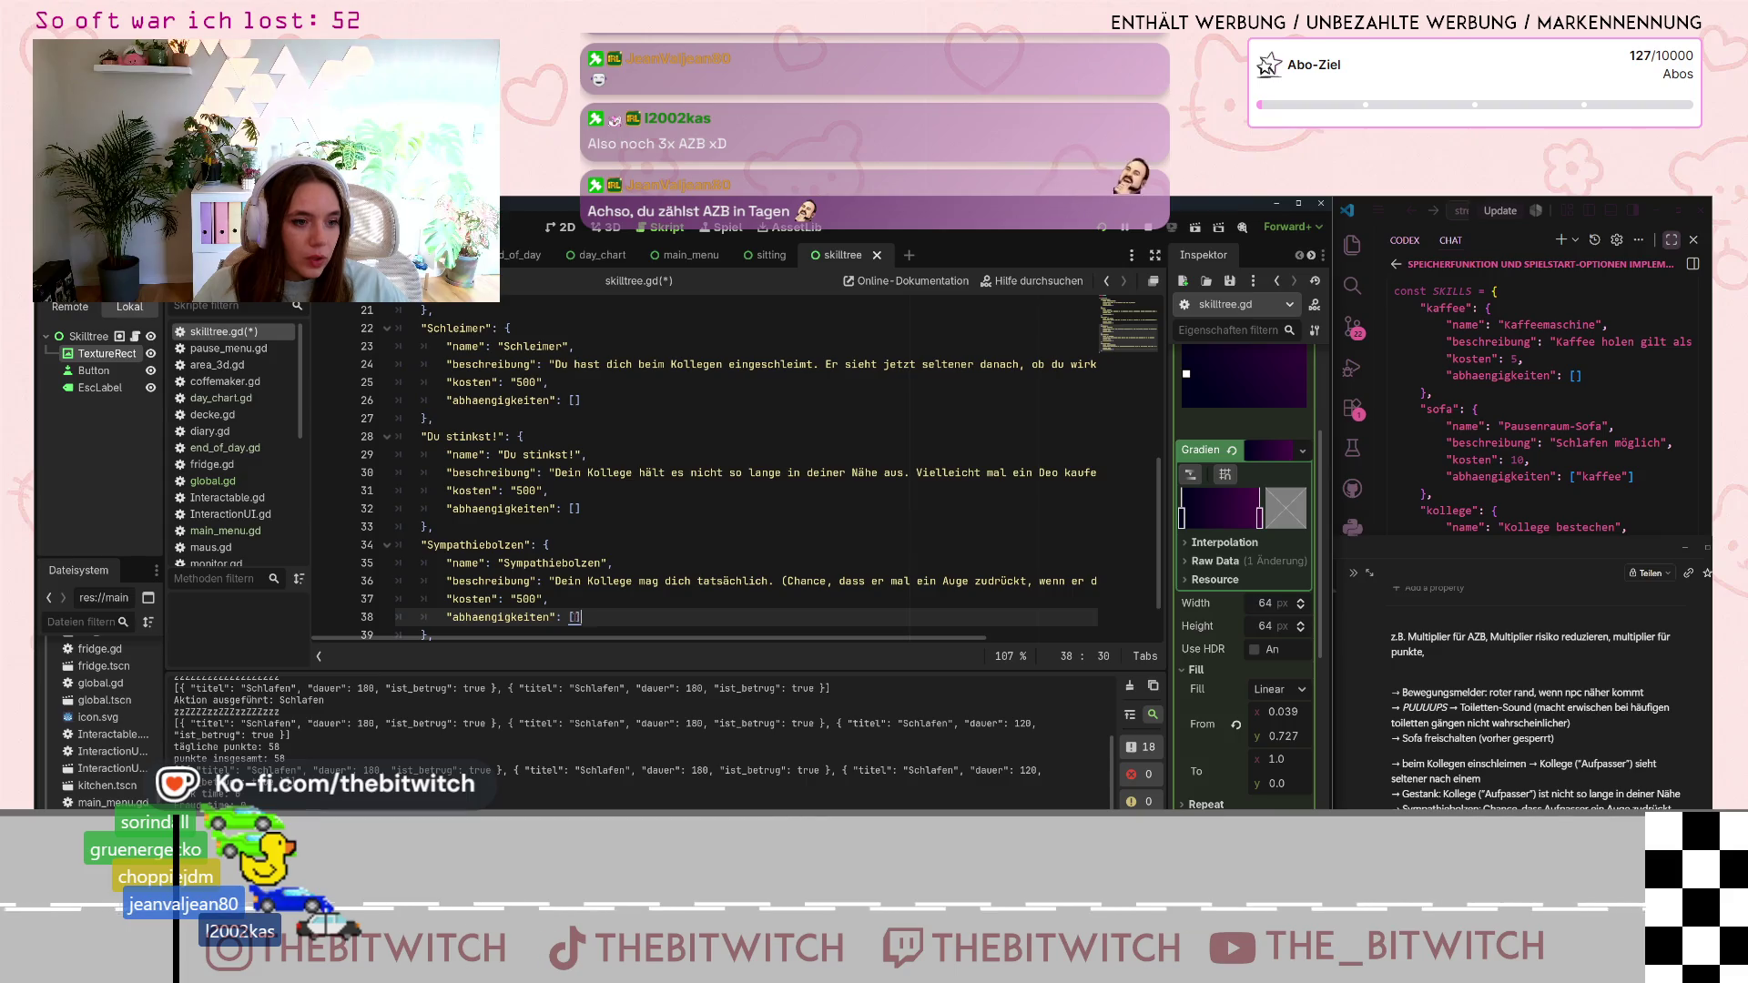
double_click(458, 328)
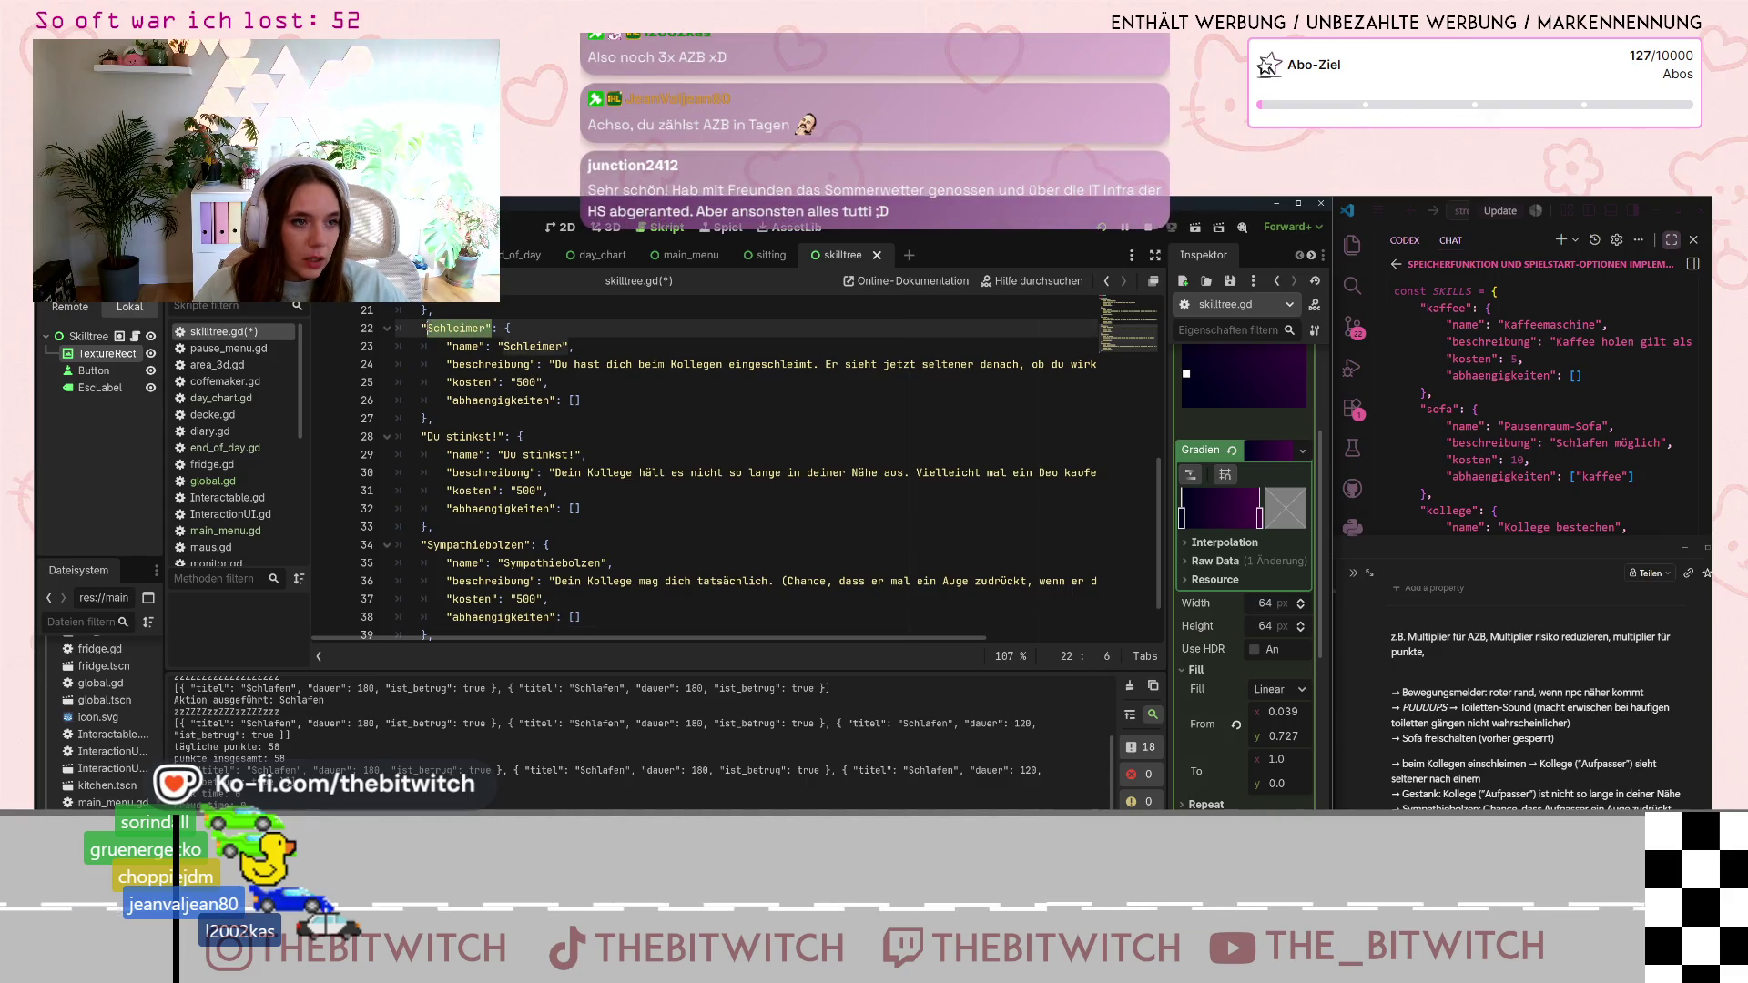
left_click_drag(492, 328, 421, 327)
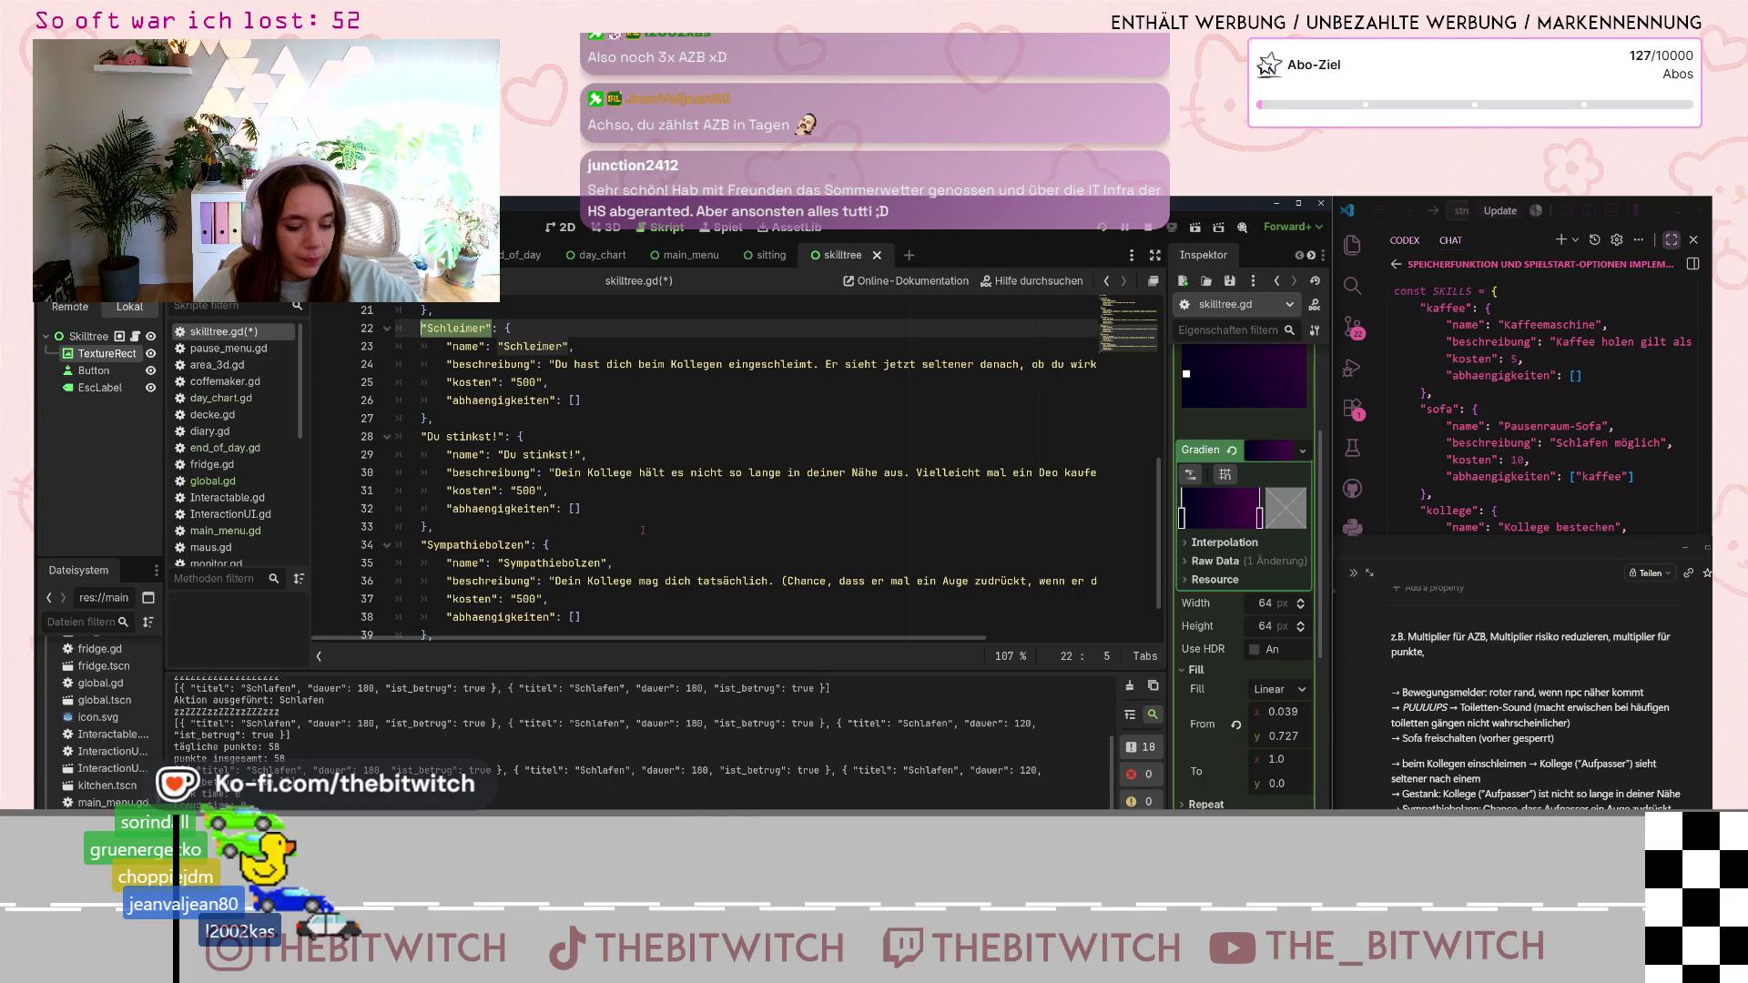
left_click(576, 616)
left_click(634, 564)
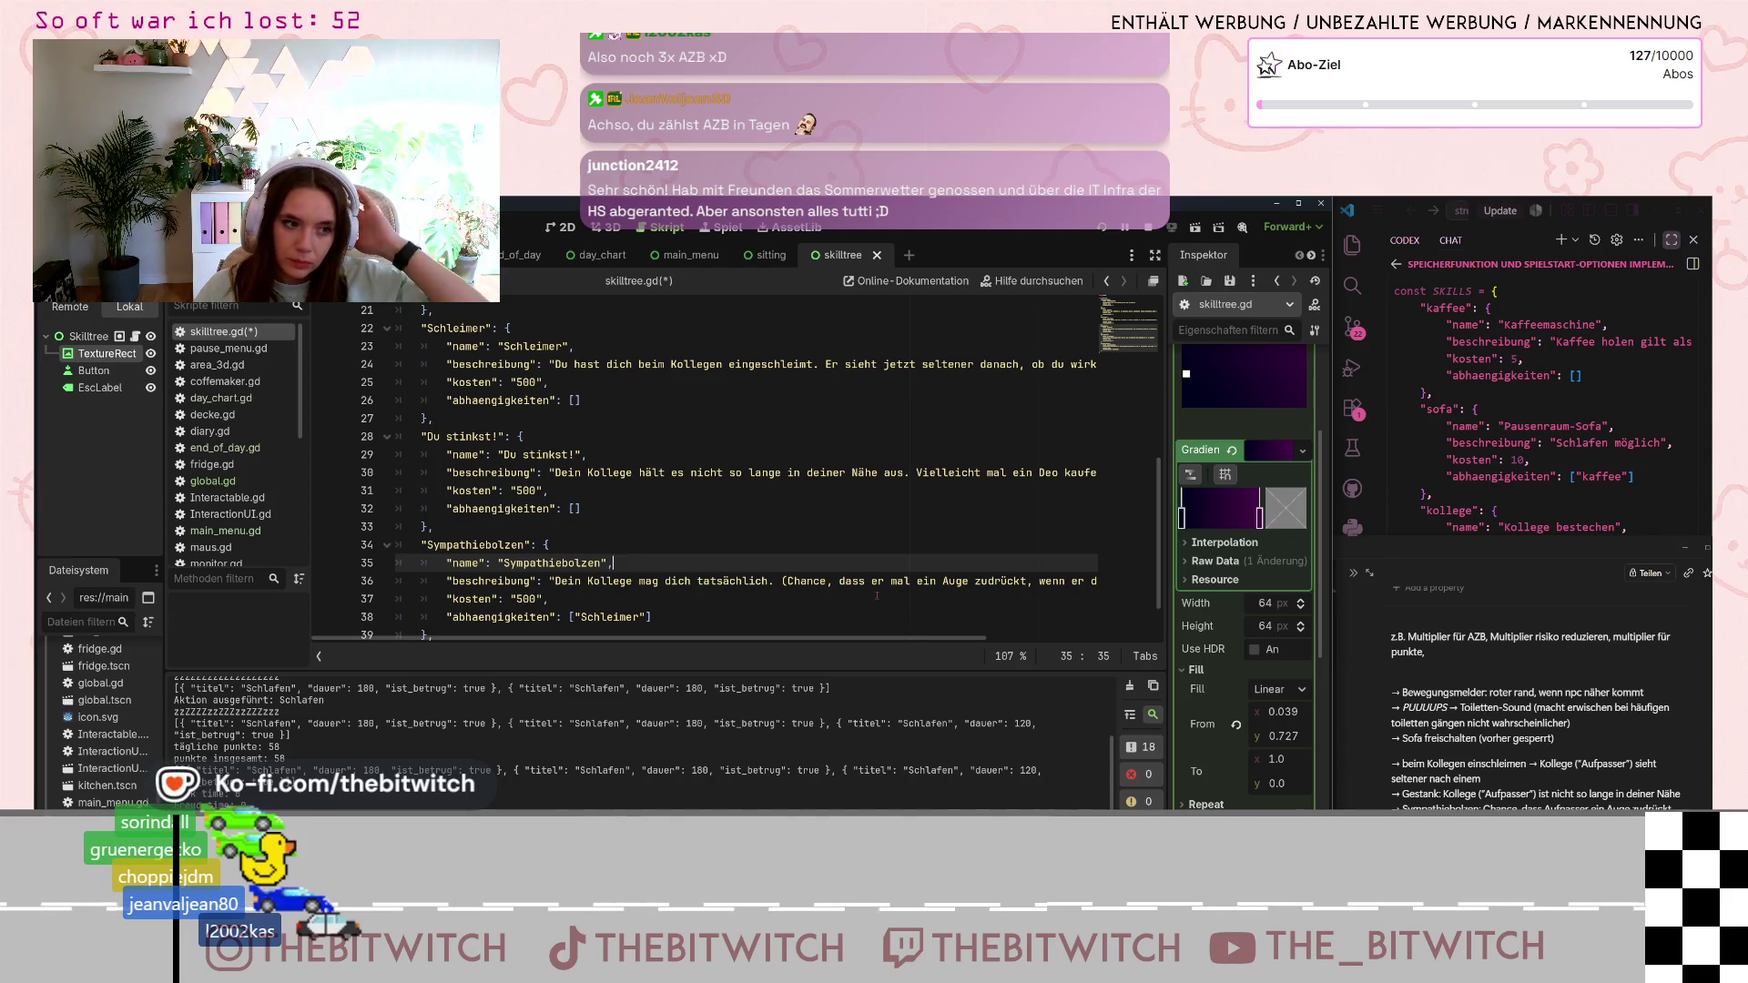
scroll(879, 598, "up", 7)
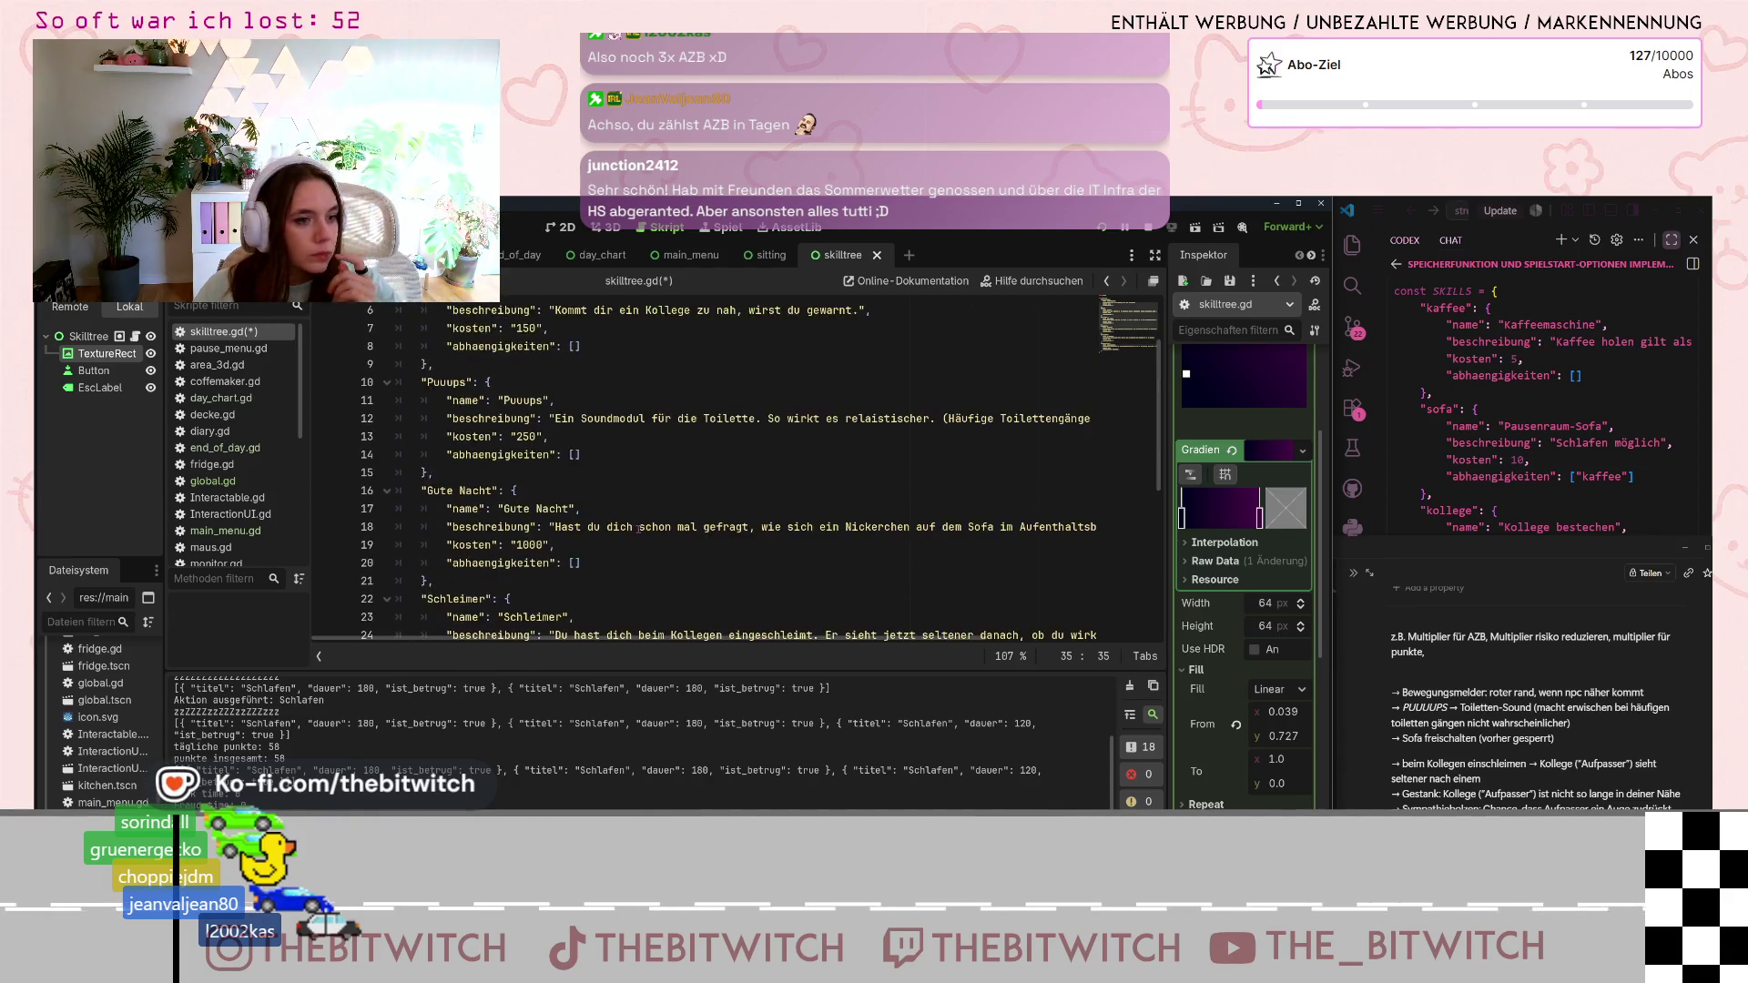
scroll(638, 529, "down", 3)
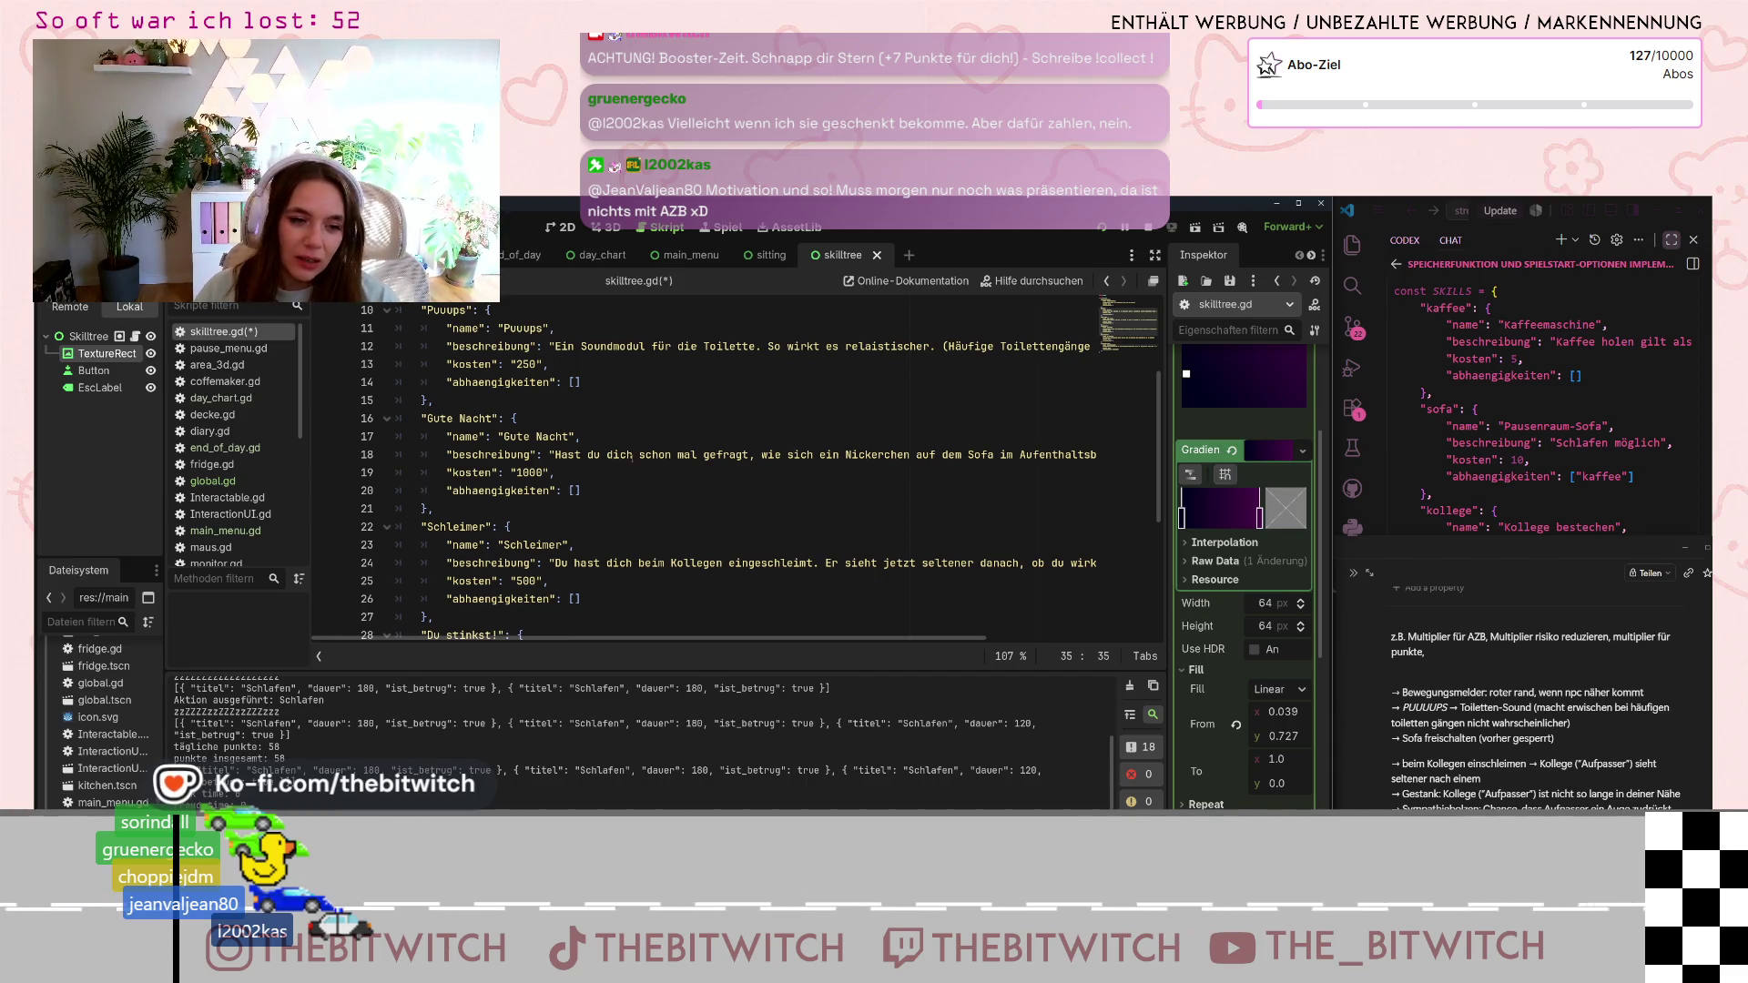
scroll(639, 484, "down", 5)
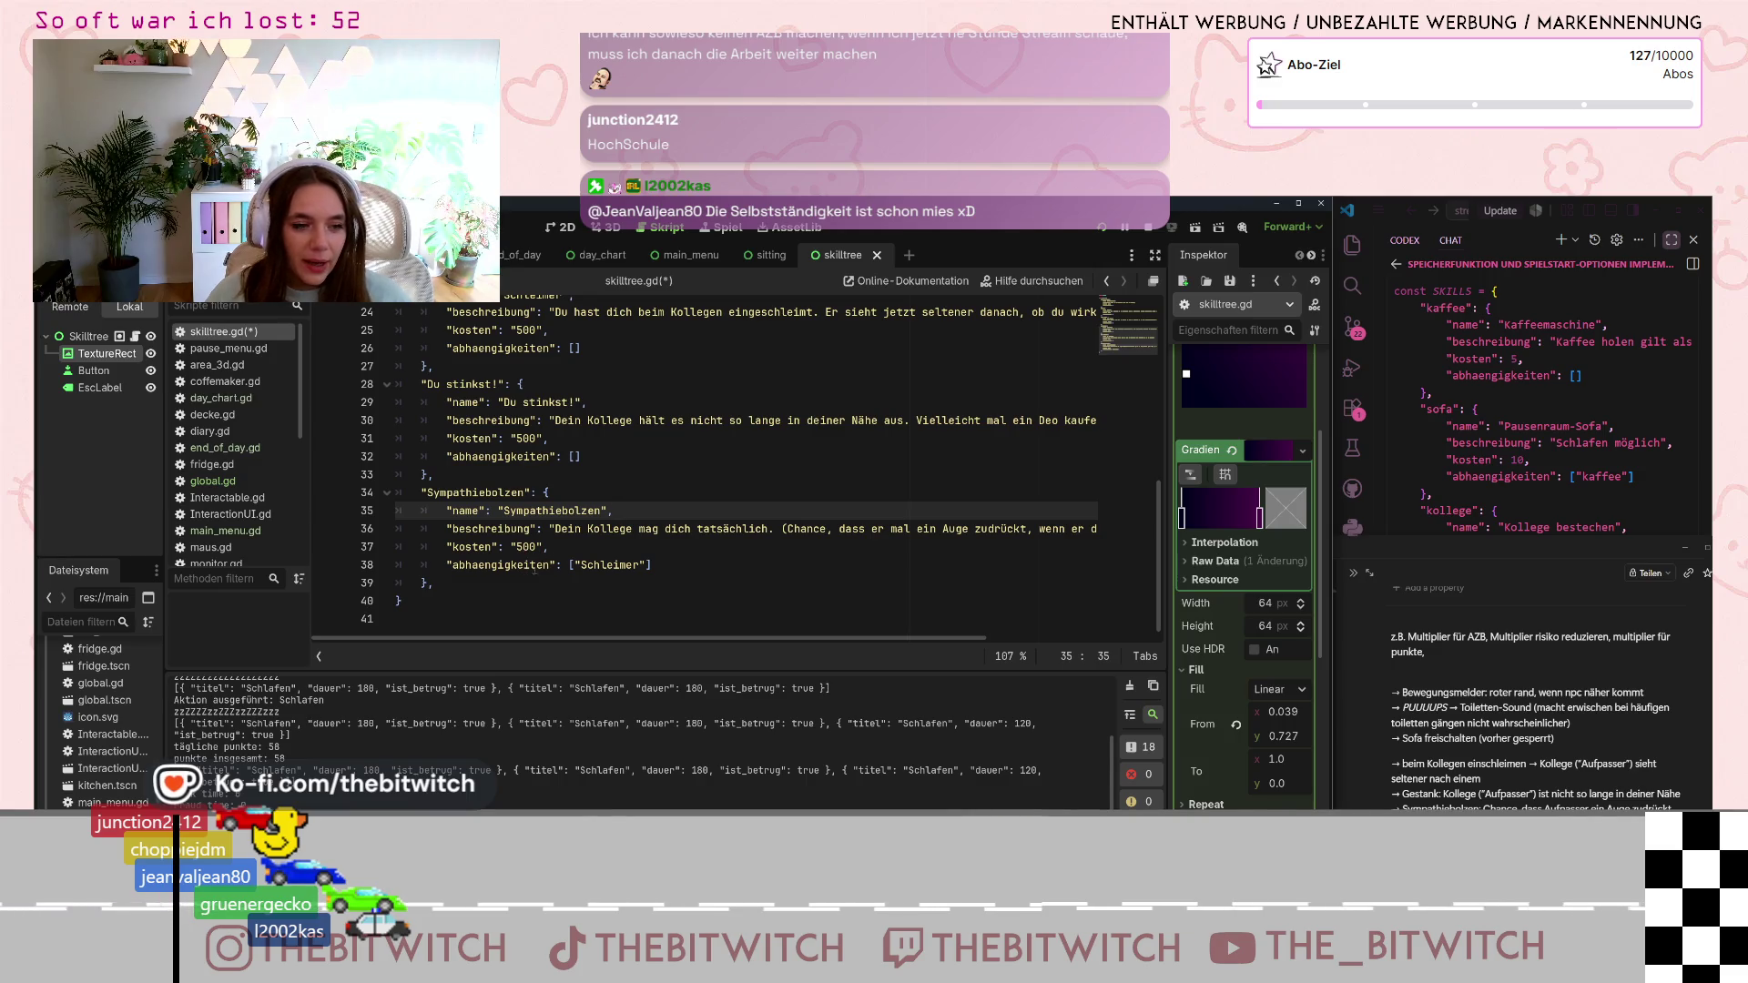
left_click(517, 546)
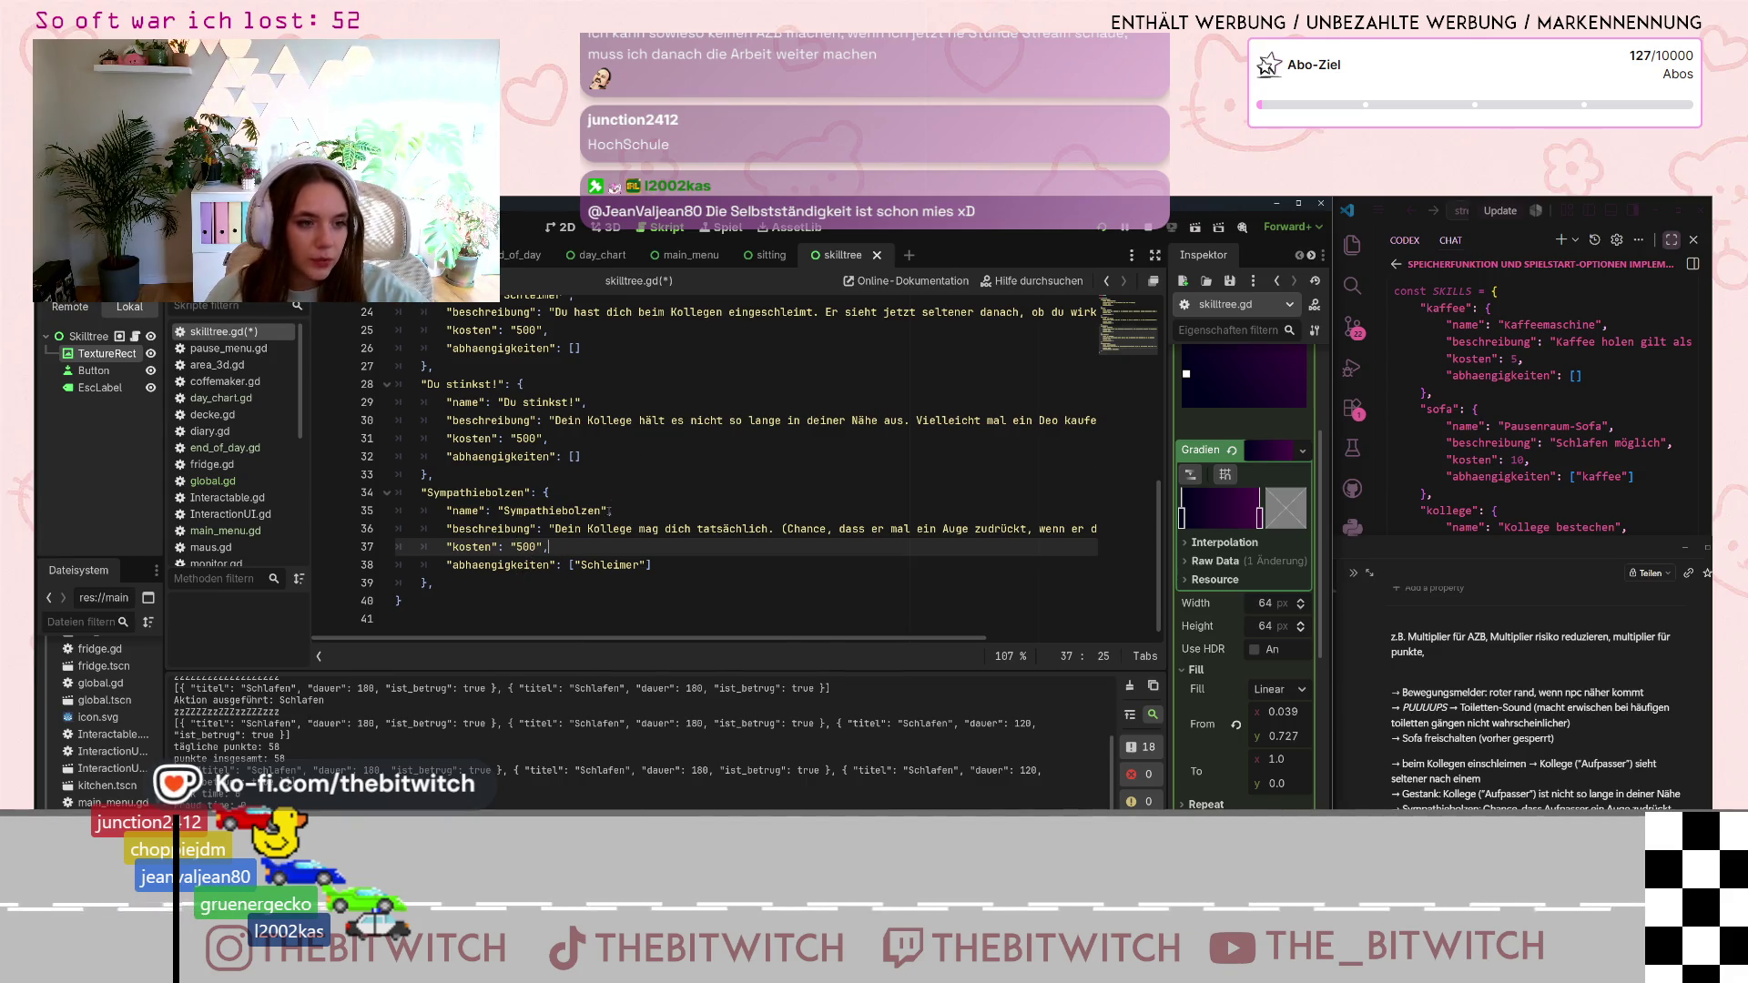
scroll(596, 578, "up", 2)
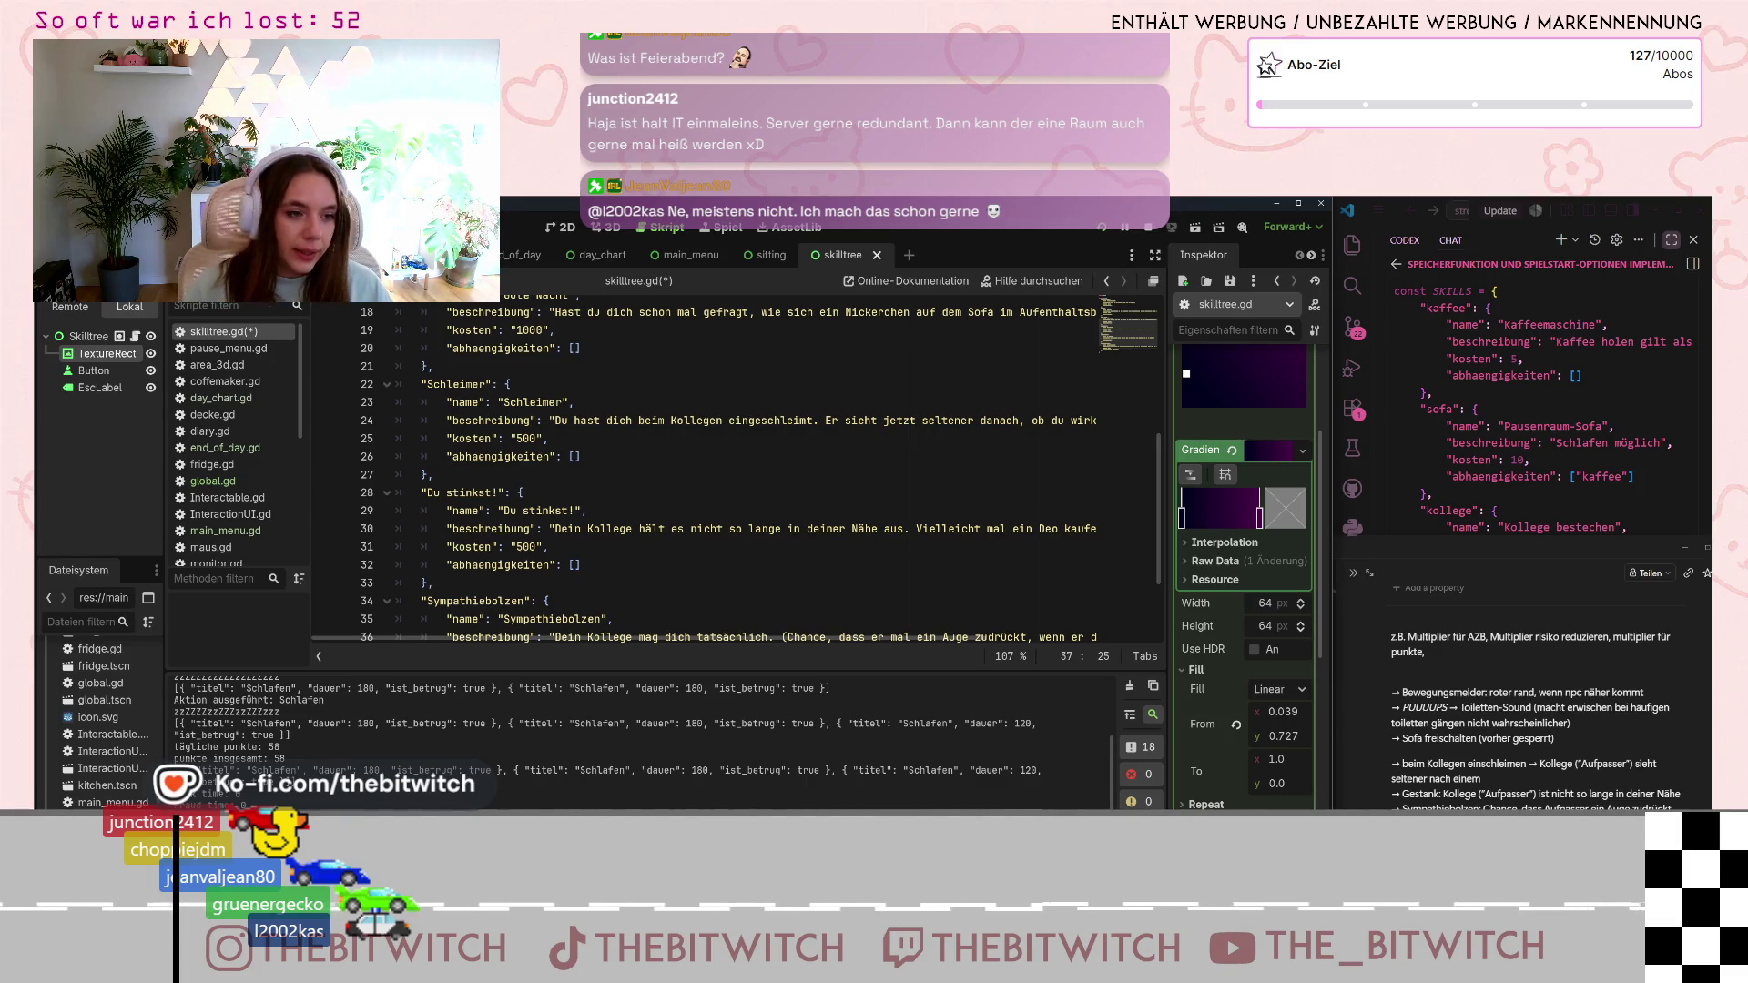
scroll(429, 611, "down", 2)
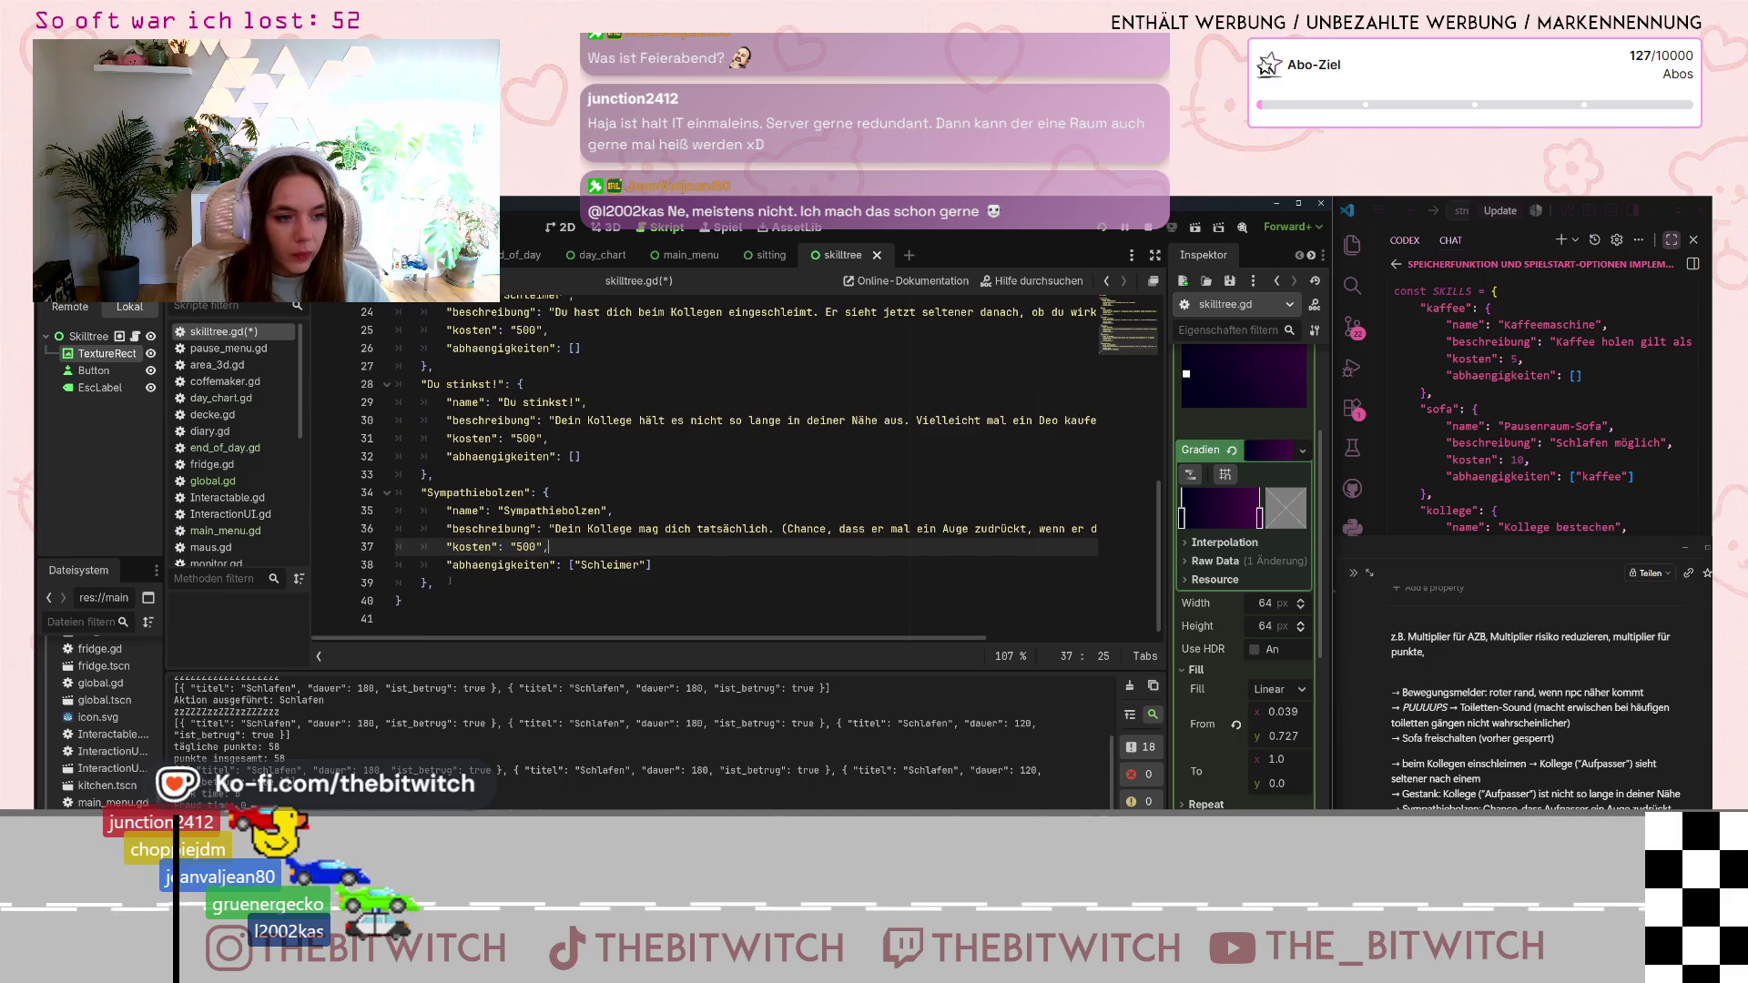
left_click(729, 584)
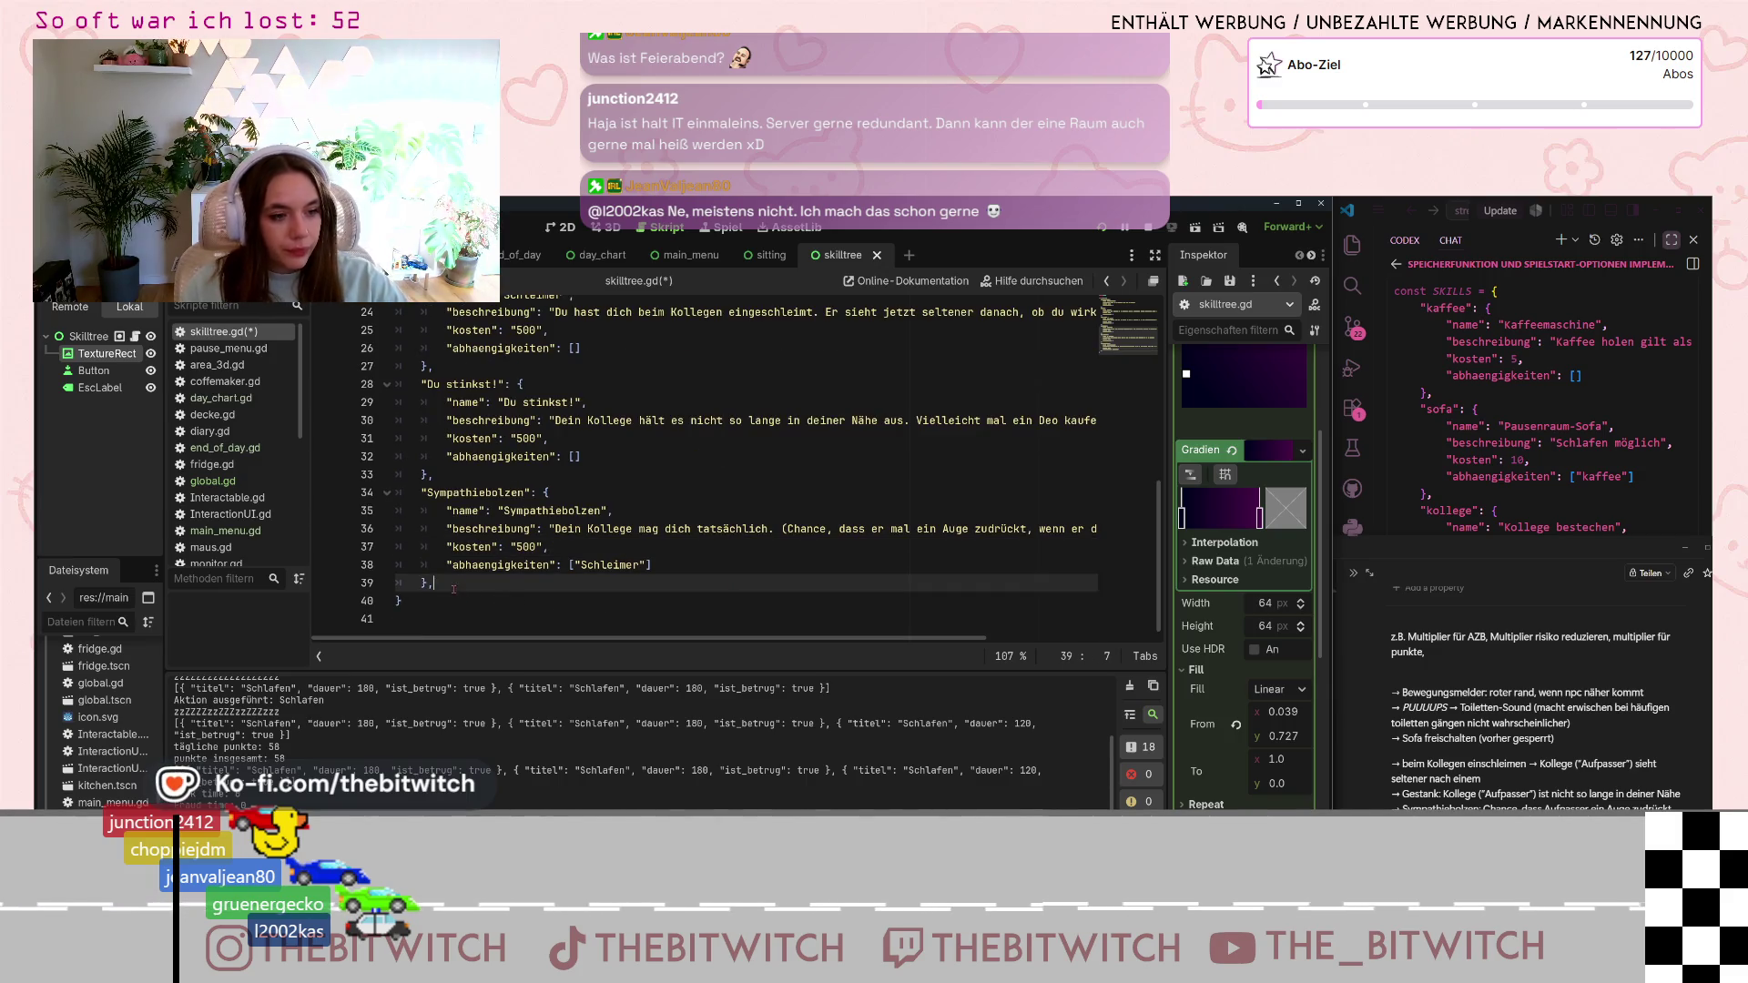
- Duplicate the Sympathiebolzen entry below itself
left_click_drag(453, 589, 423, 496)
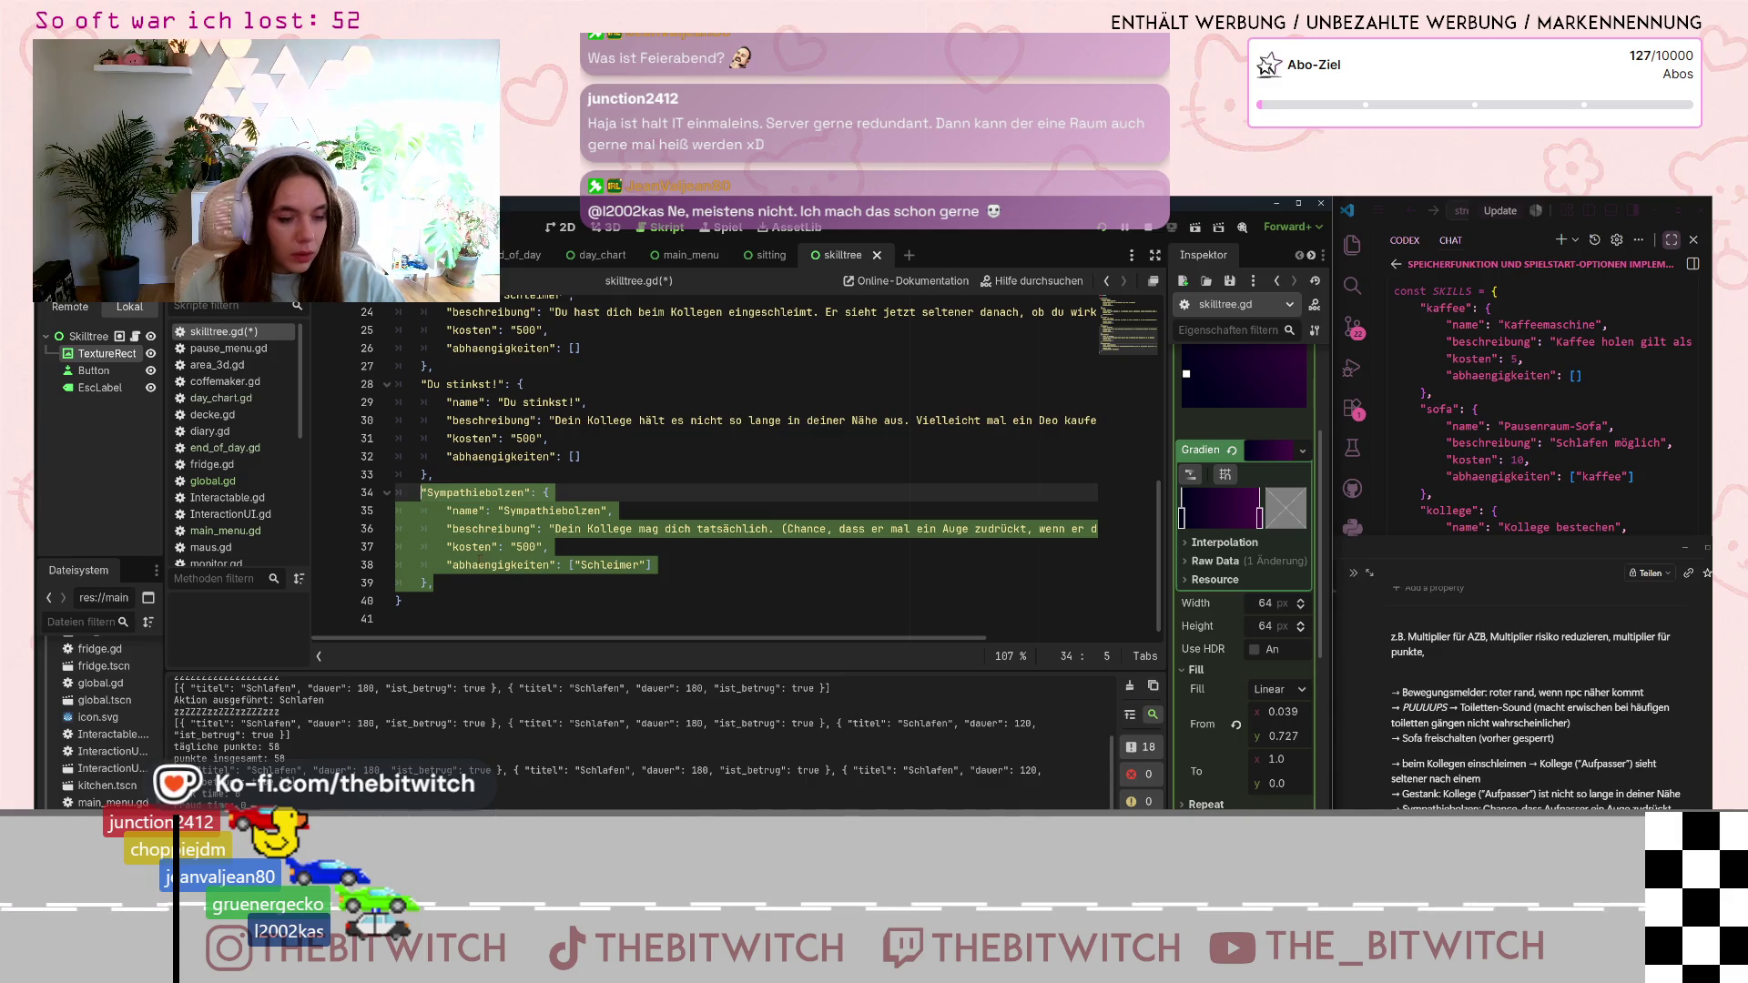
left_click(513, 583)
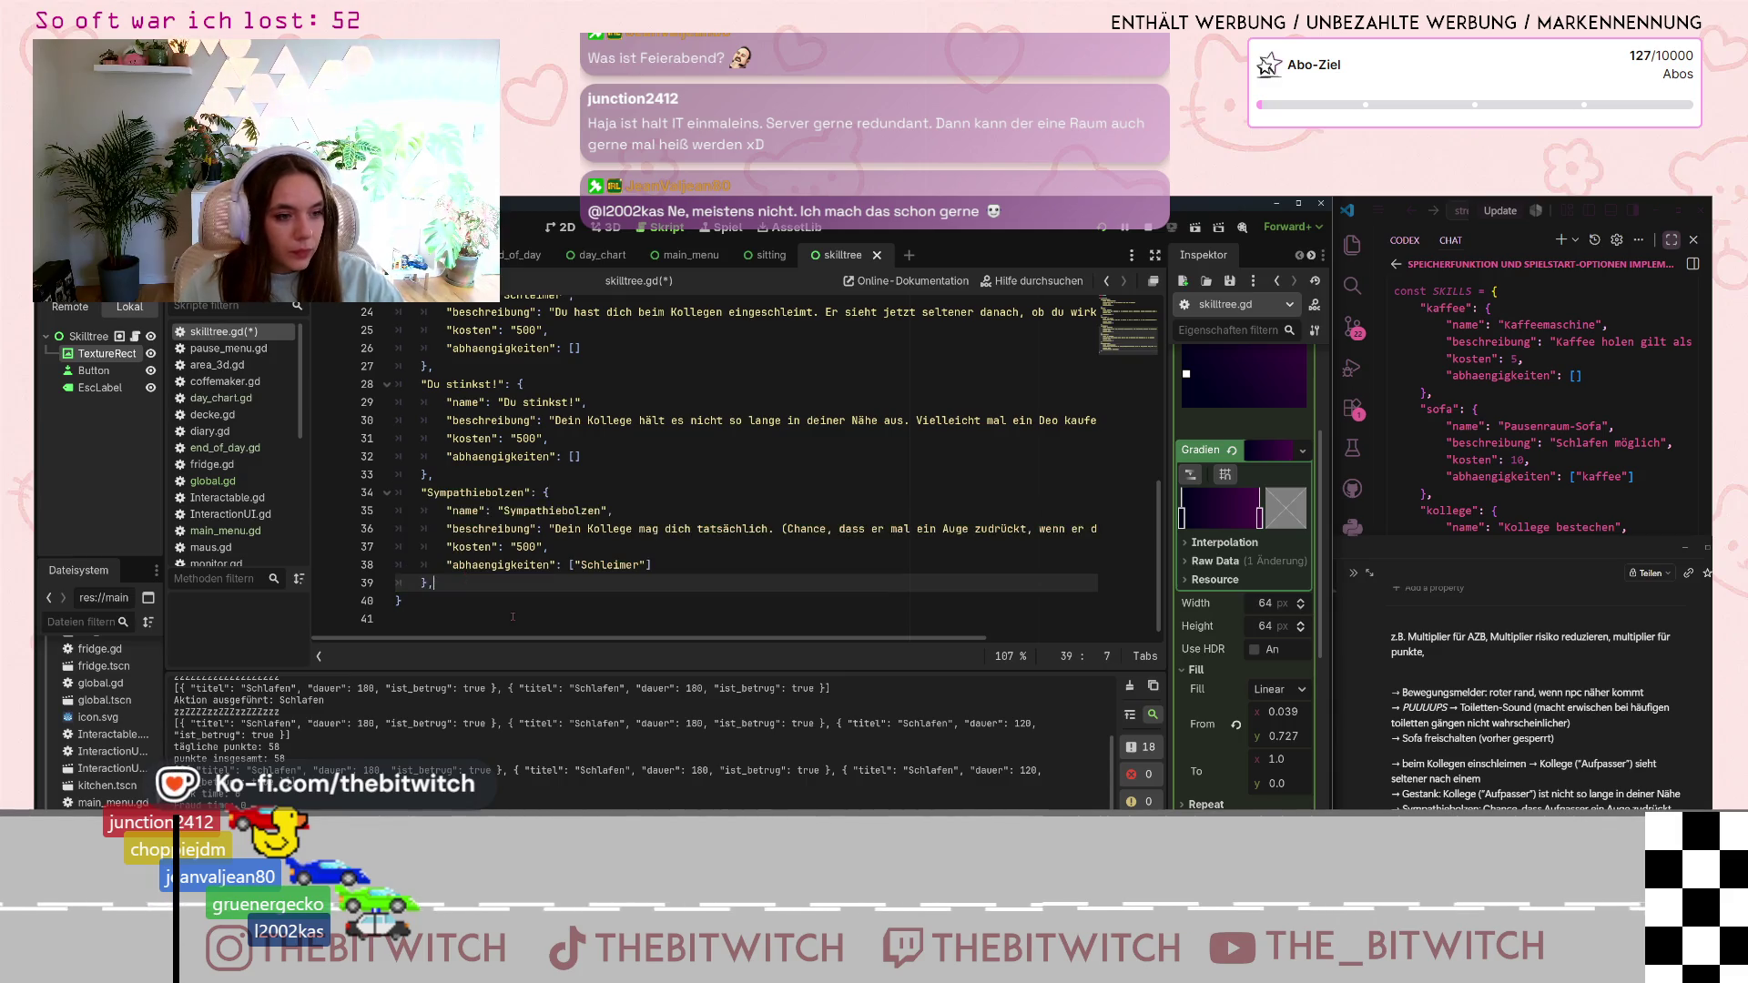
key("Return")
key("ctrl+v")
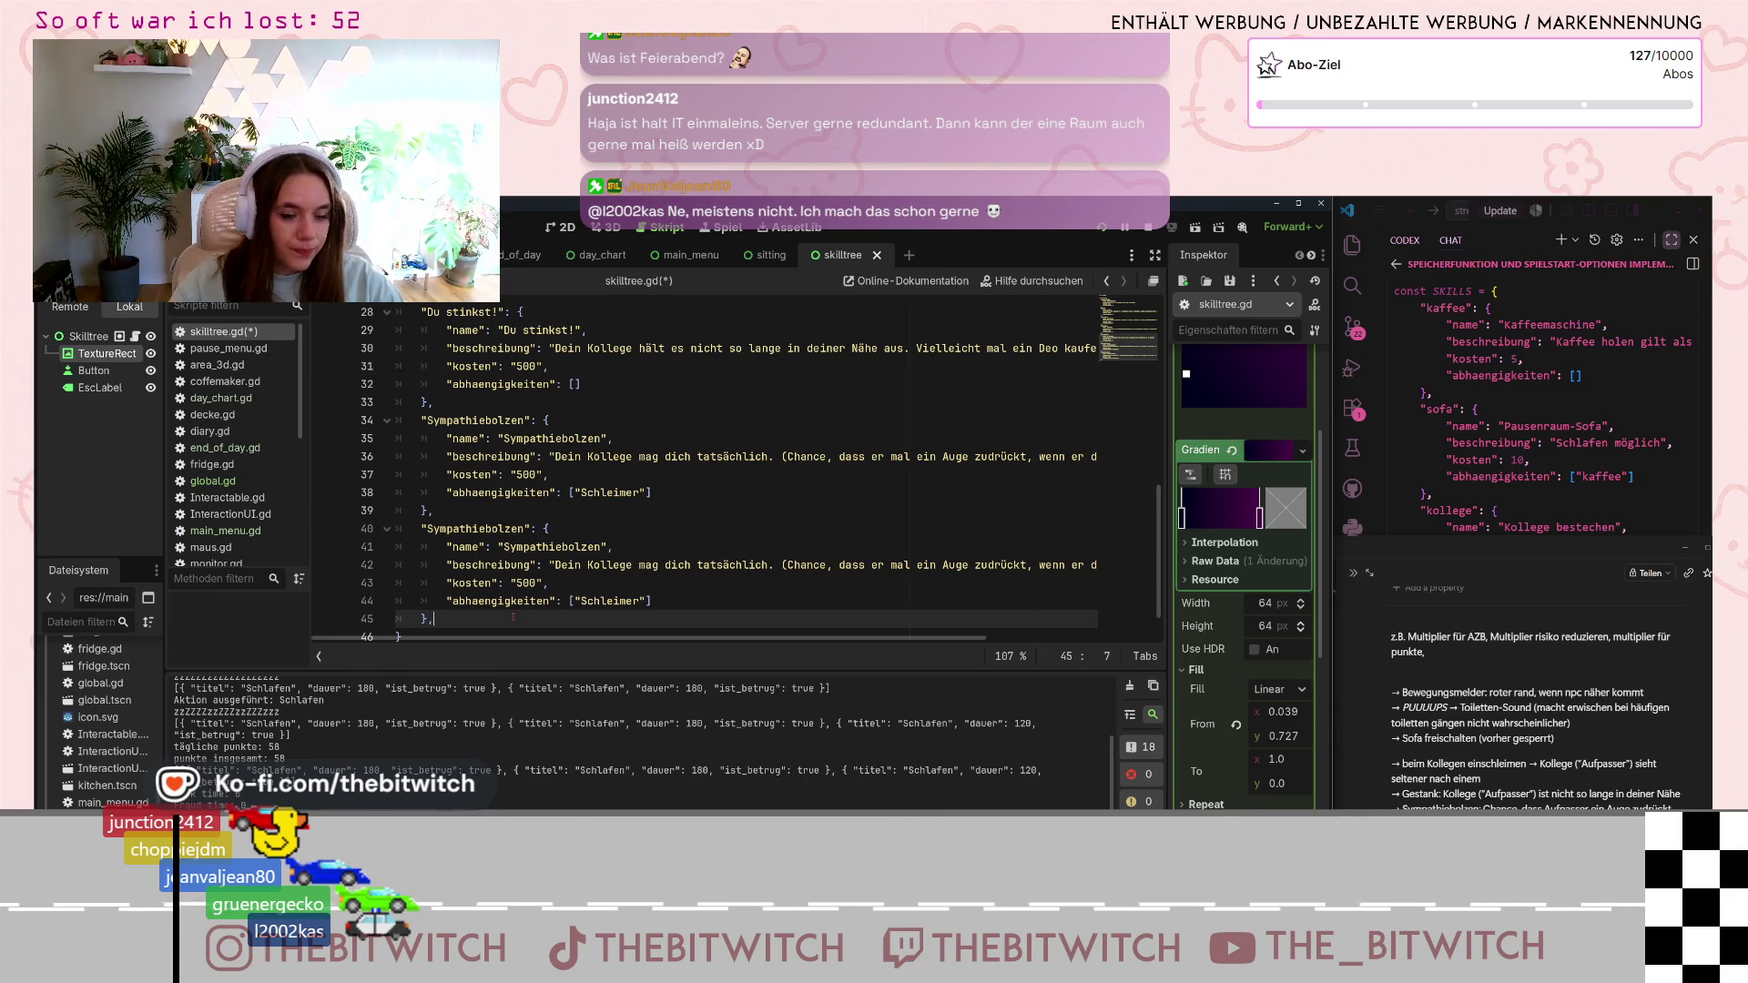
scroll(512, 617, "down", 1)
- Rename the duplicate's key and name value to Family Affairs
left_click(526, 489)
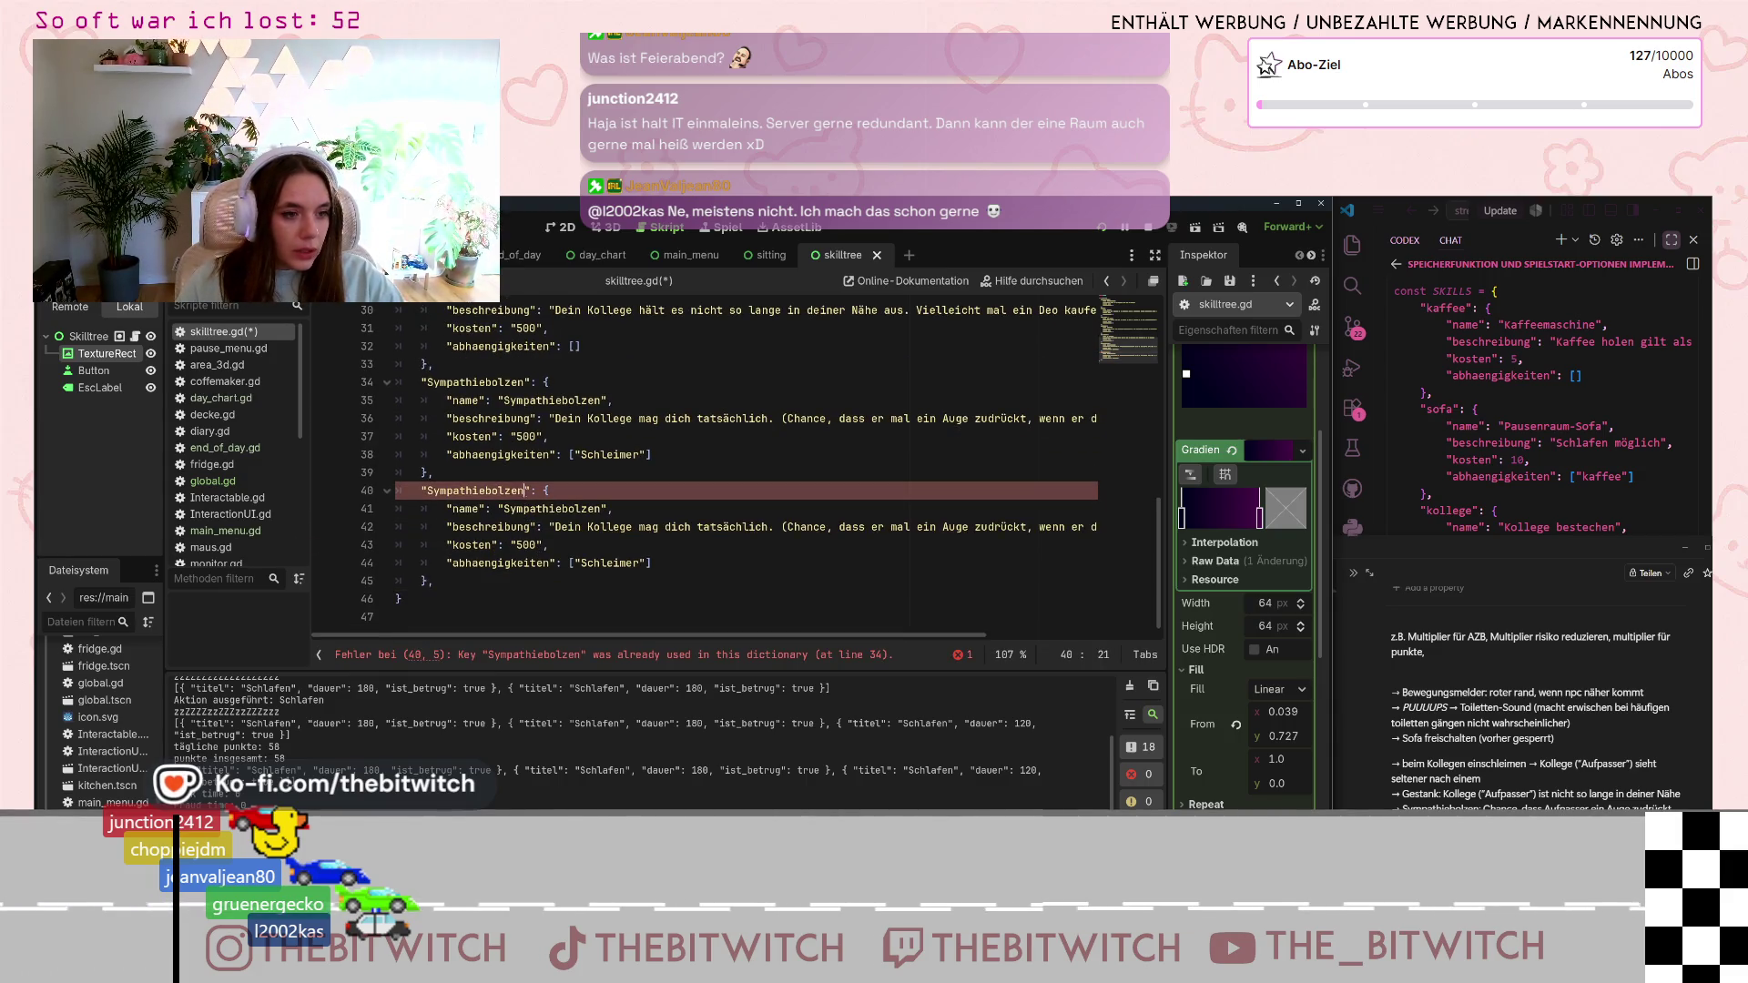
key("shift+Left")
key("shift+Left")
key("shift+Left")
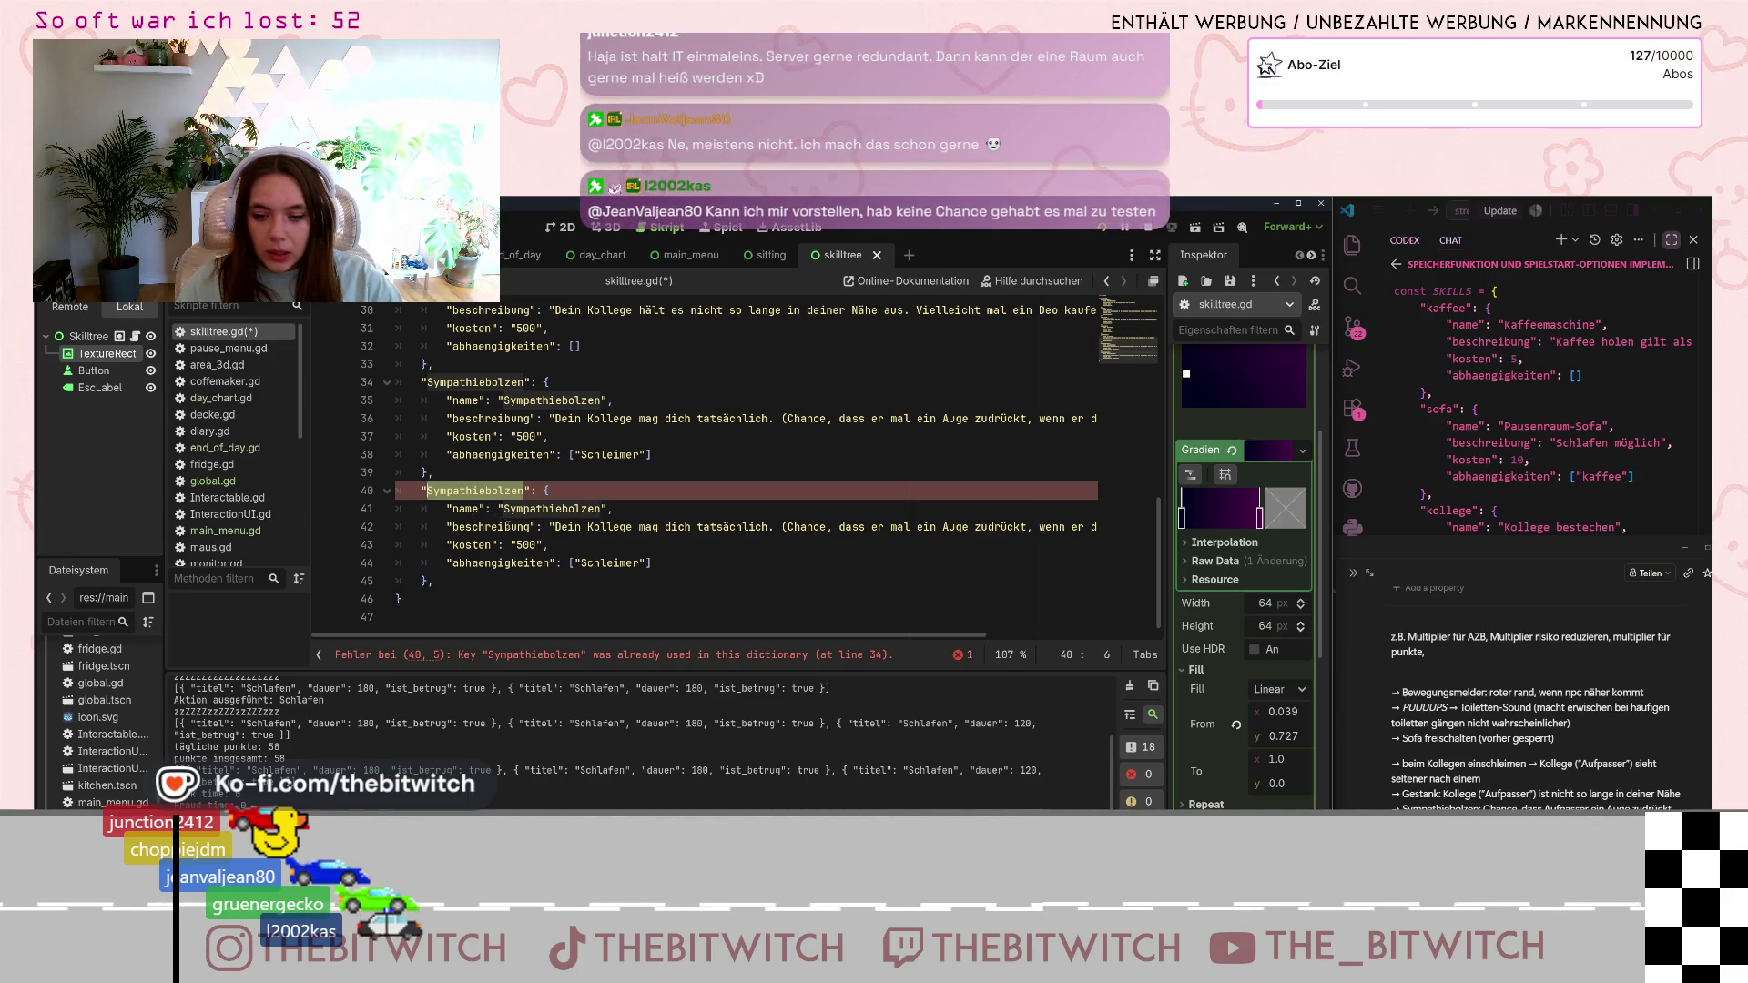
type("Fam")
type("ily Af")
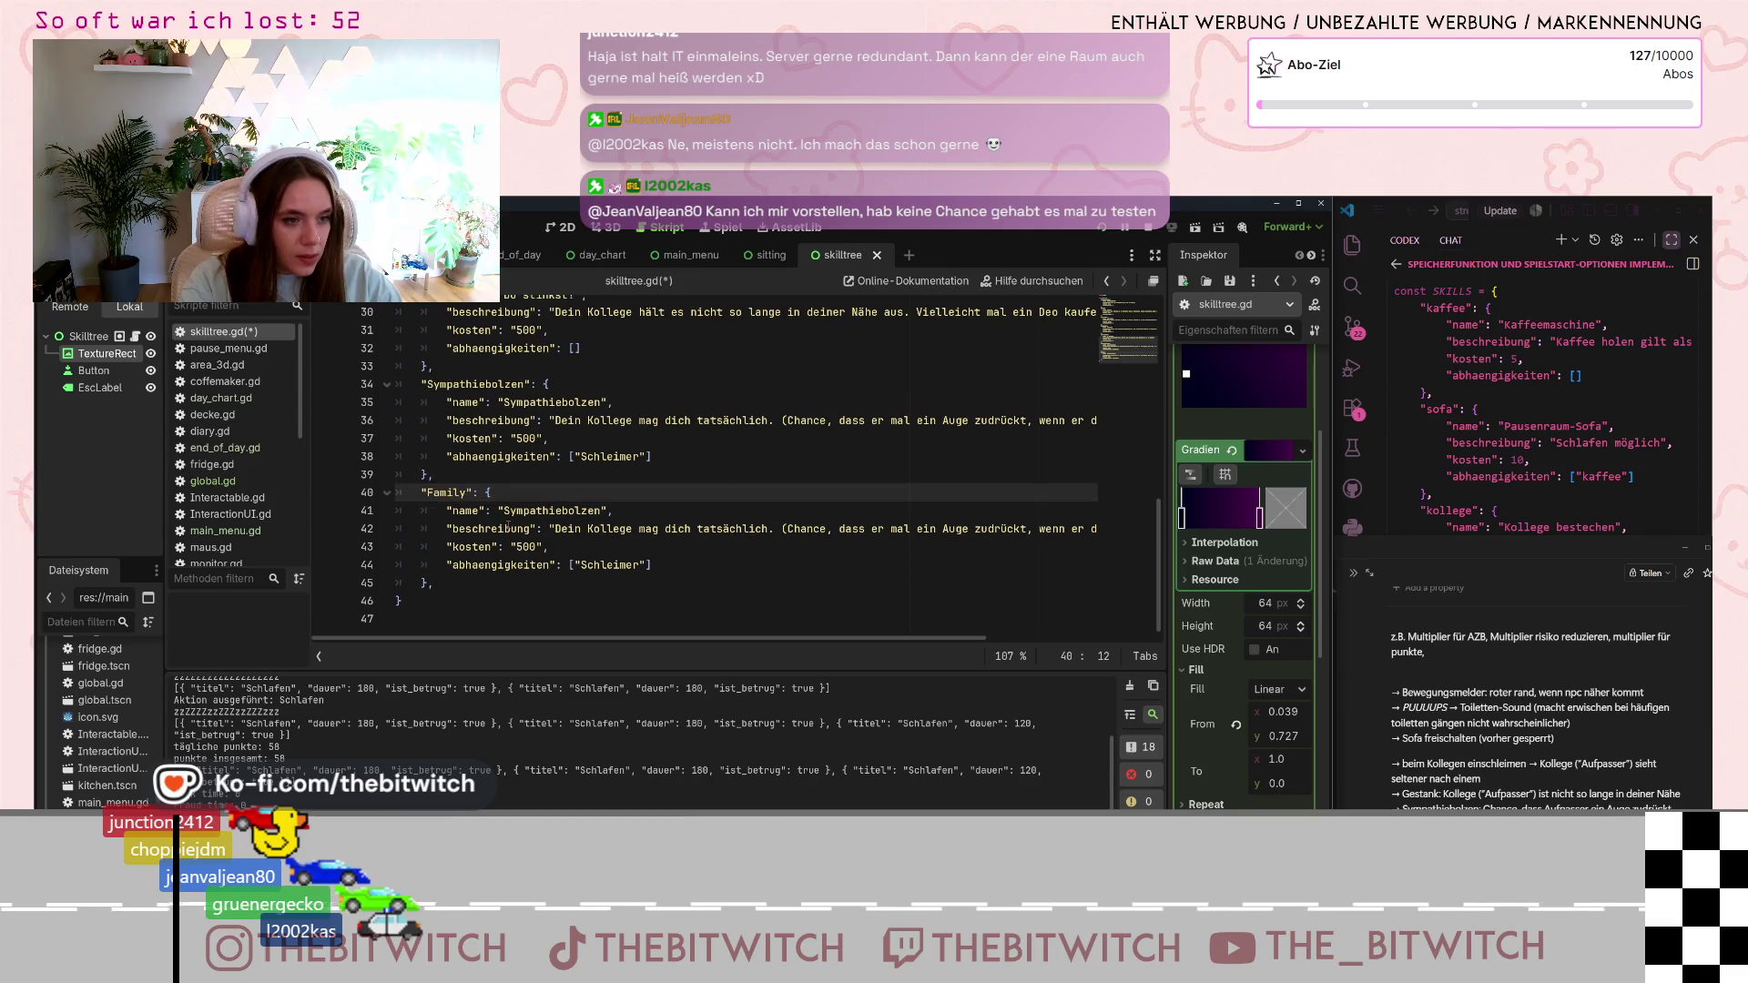
type("fairs")
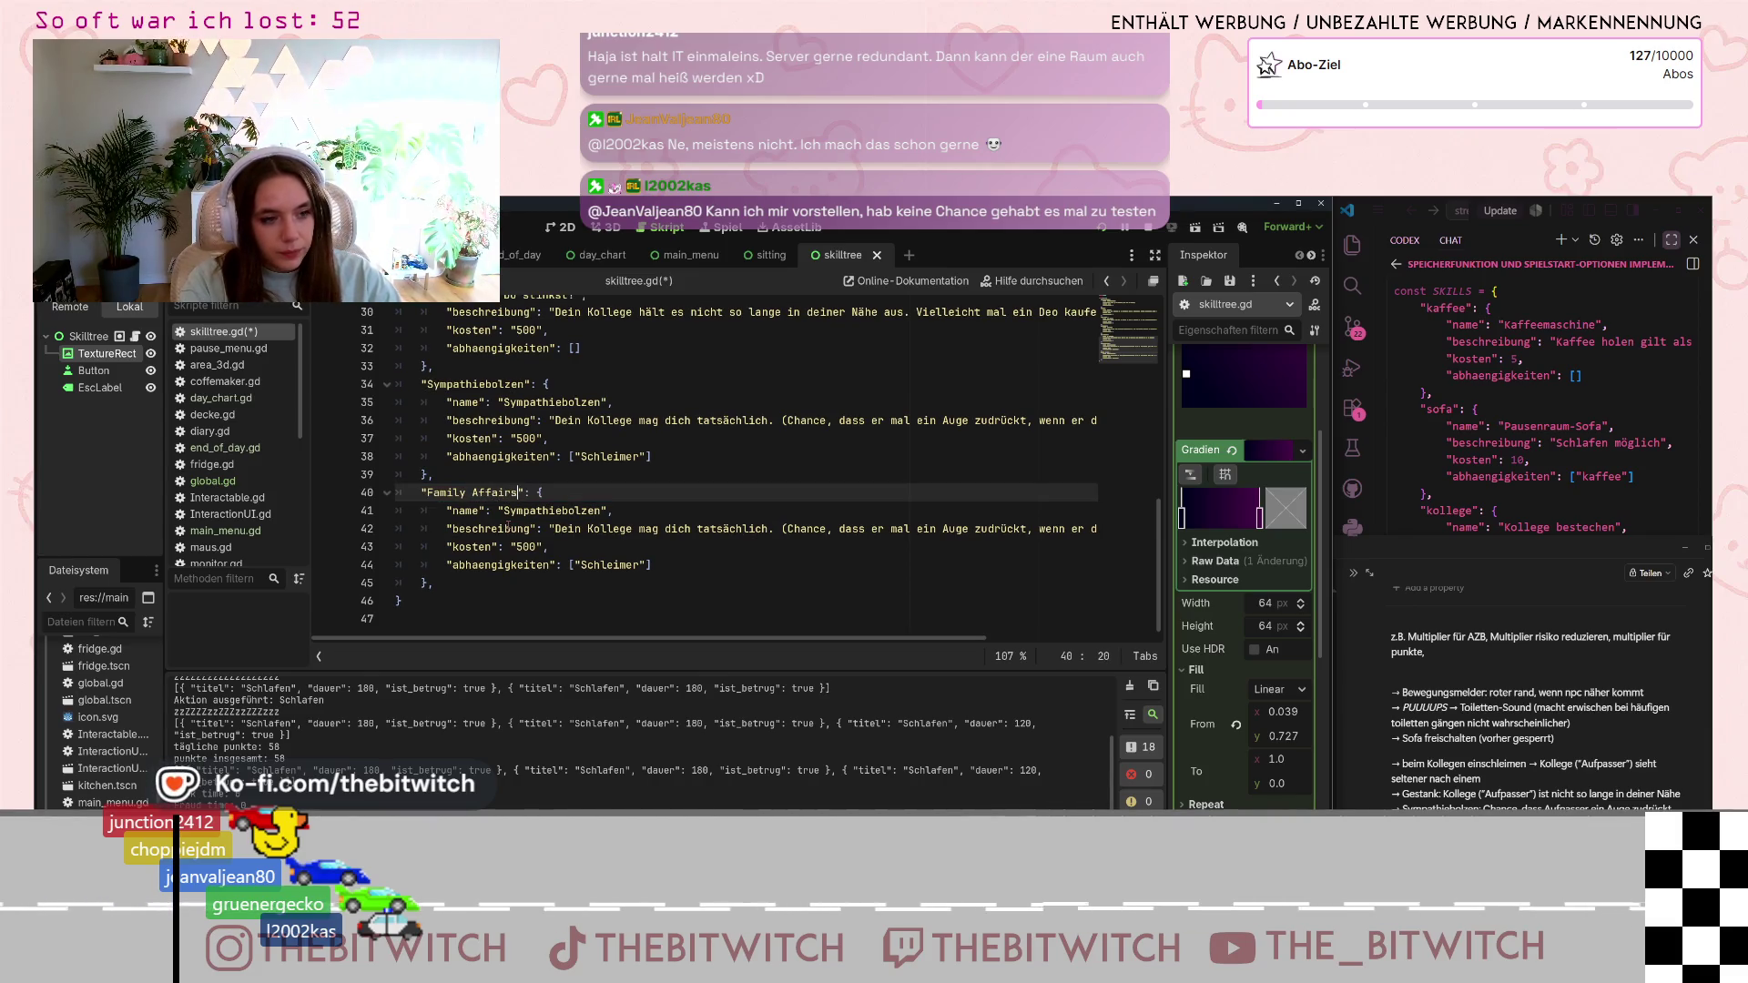
left_click(513, 492)
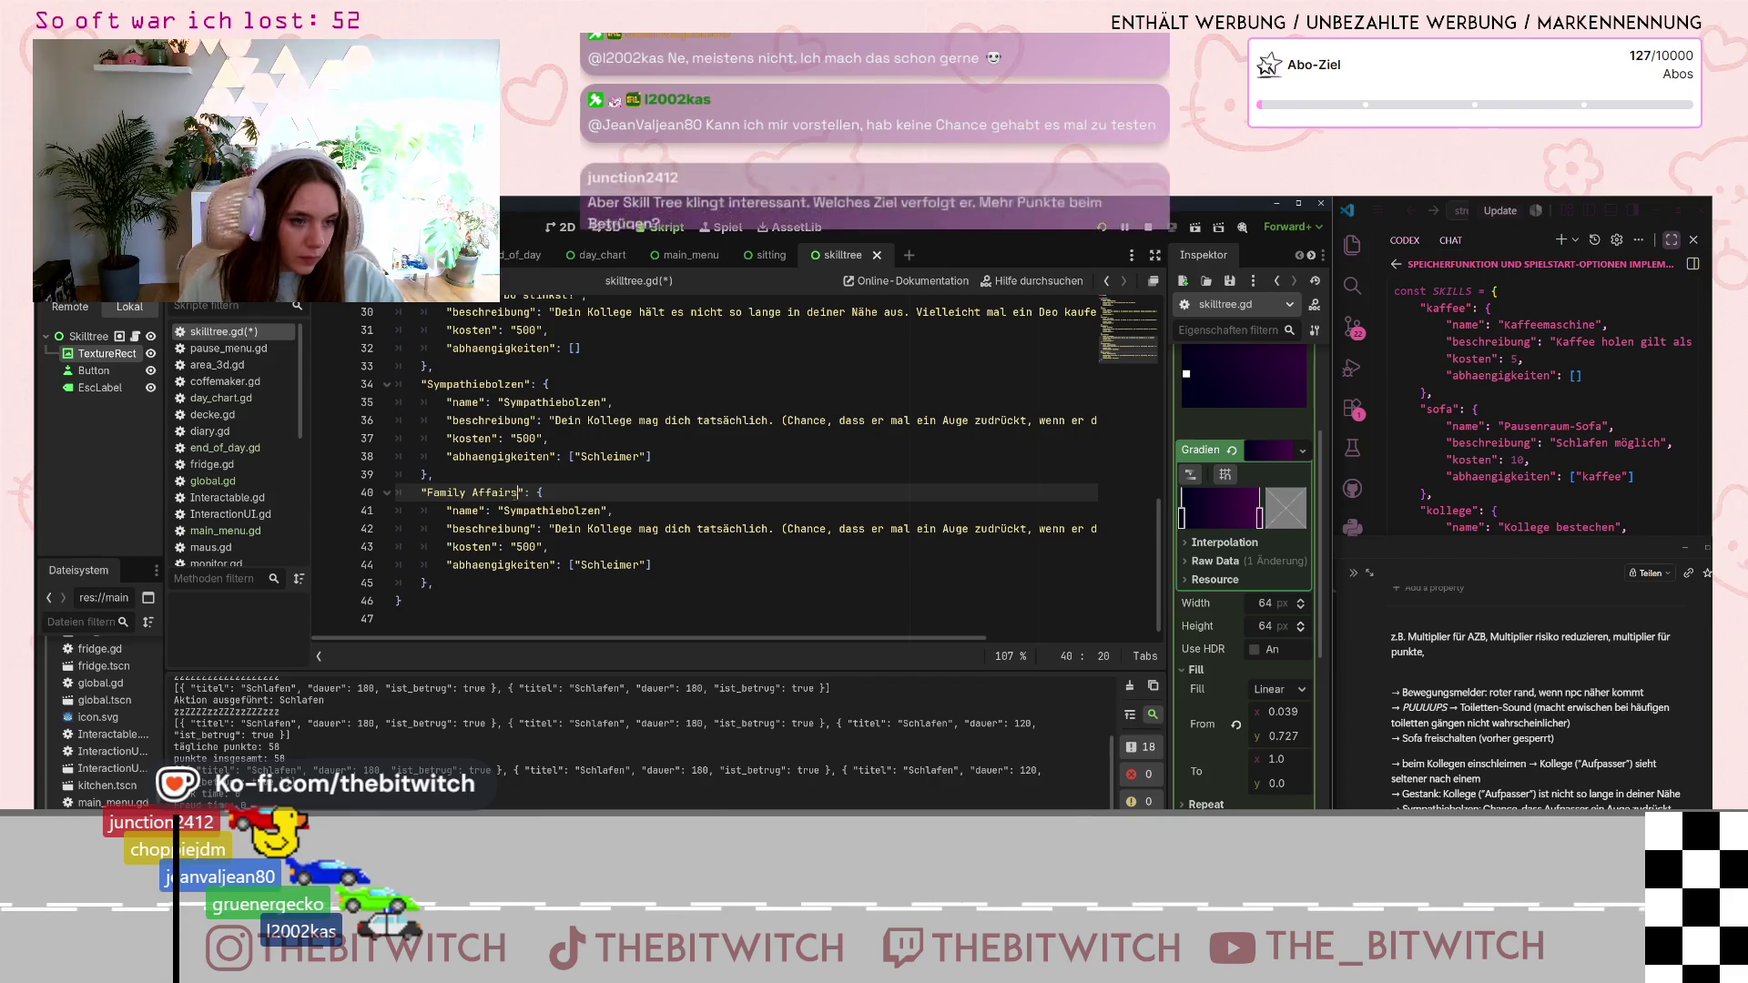
left_click_drag(515, 492, 426, 492)
key("ctrl+c")
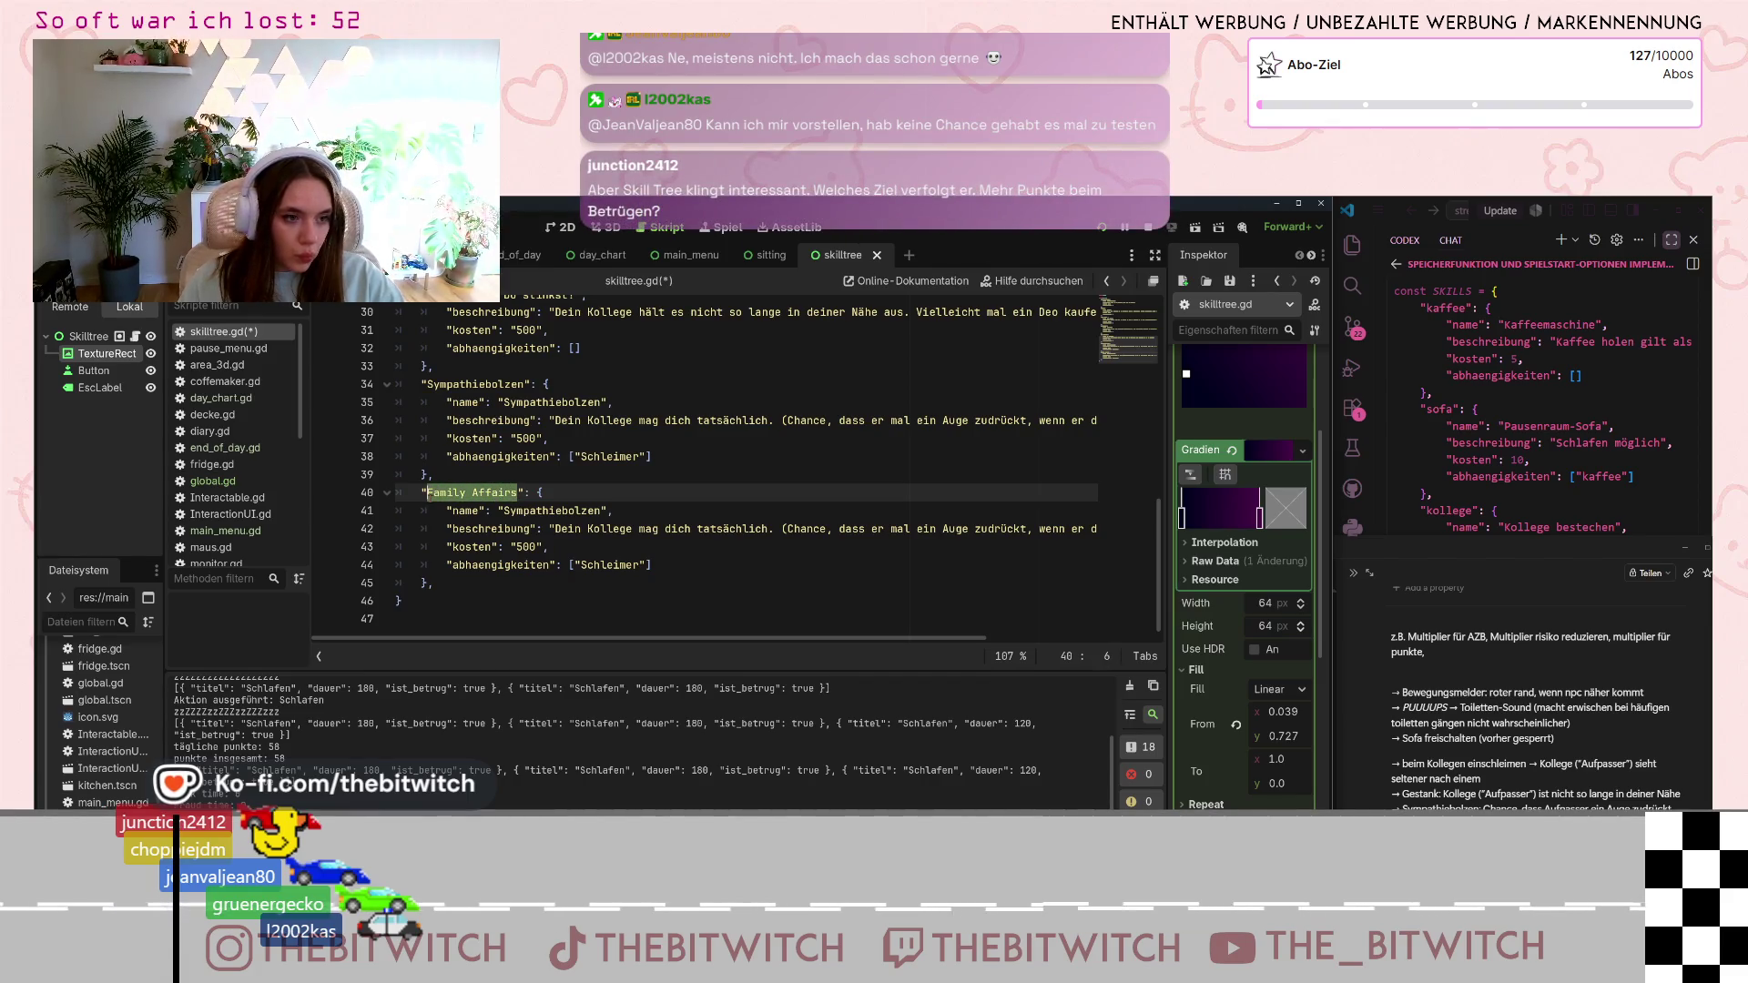
left_click_drag(601, 511, 503, 511)
key("ctrl+v")
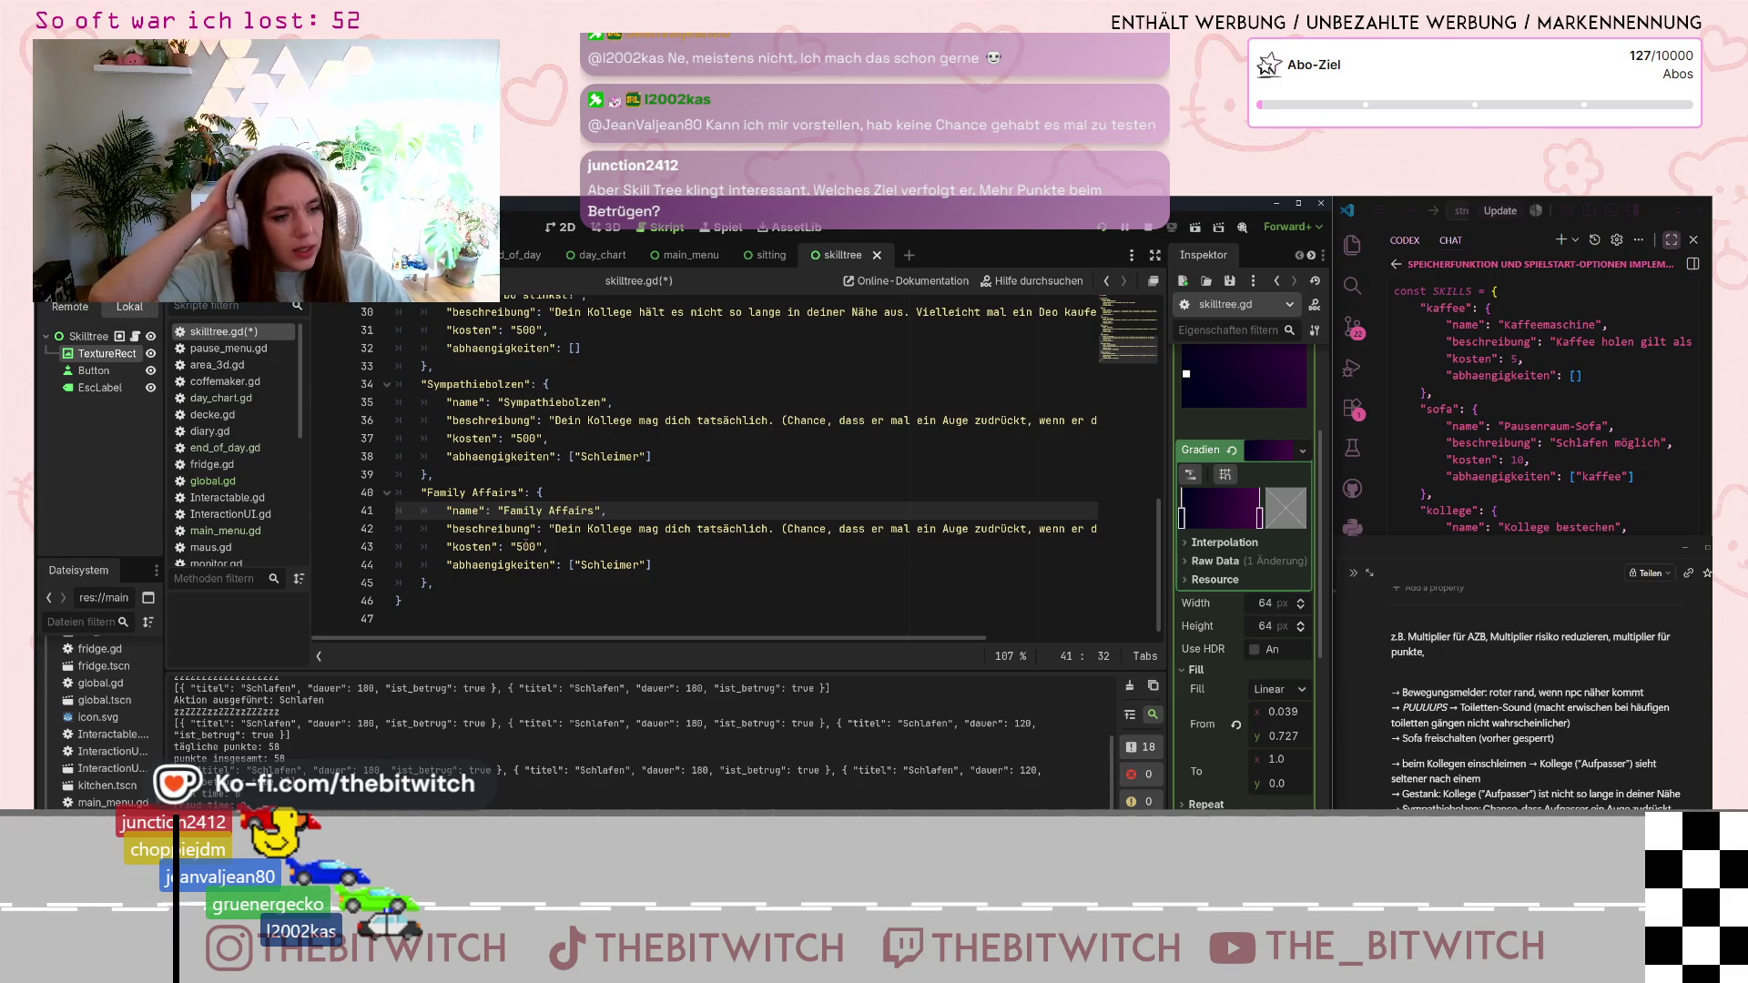
scroll(526, 544, "up", 10)
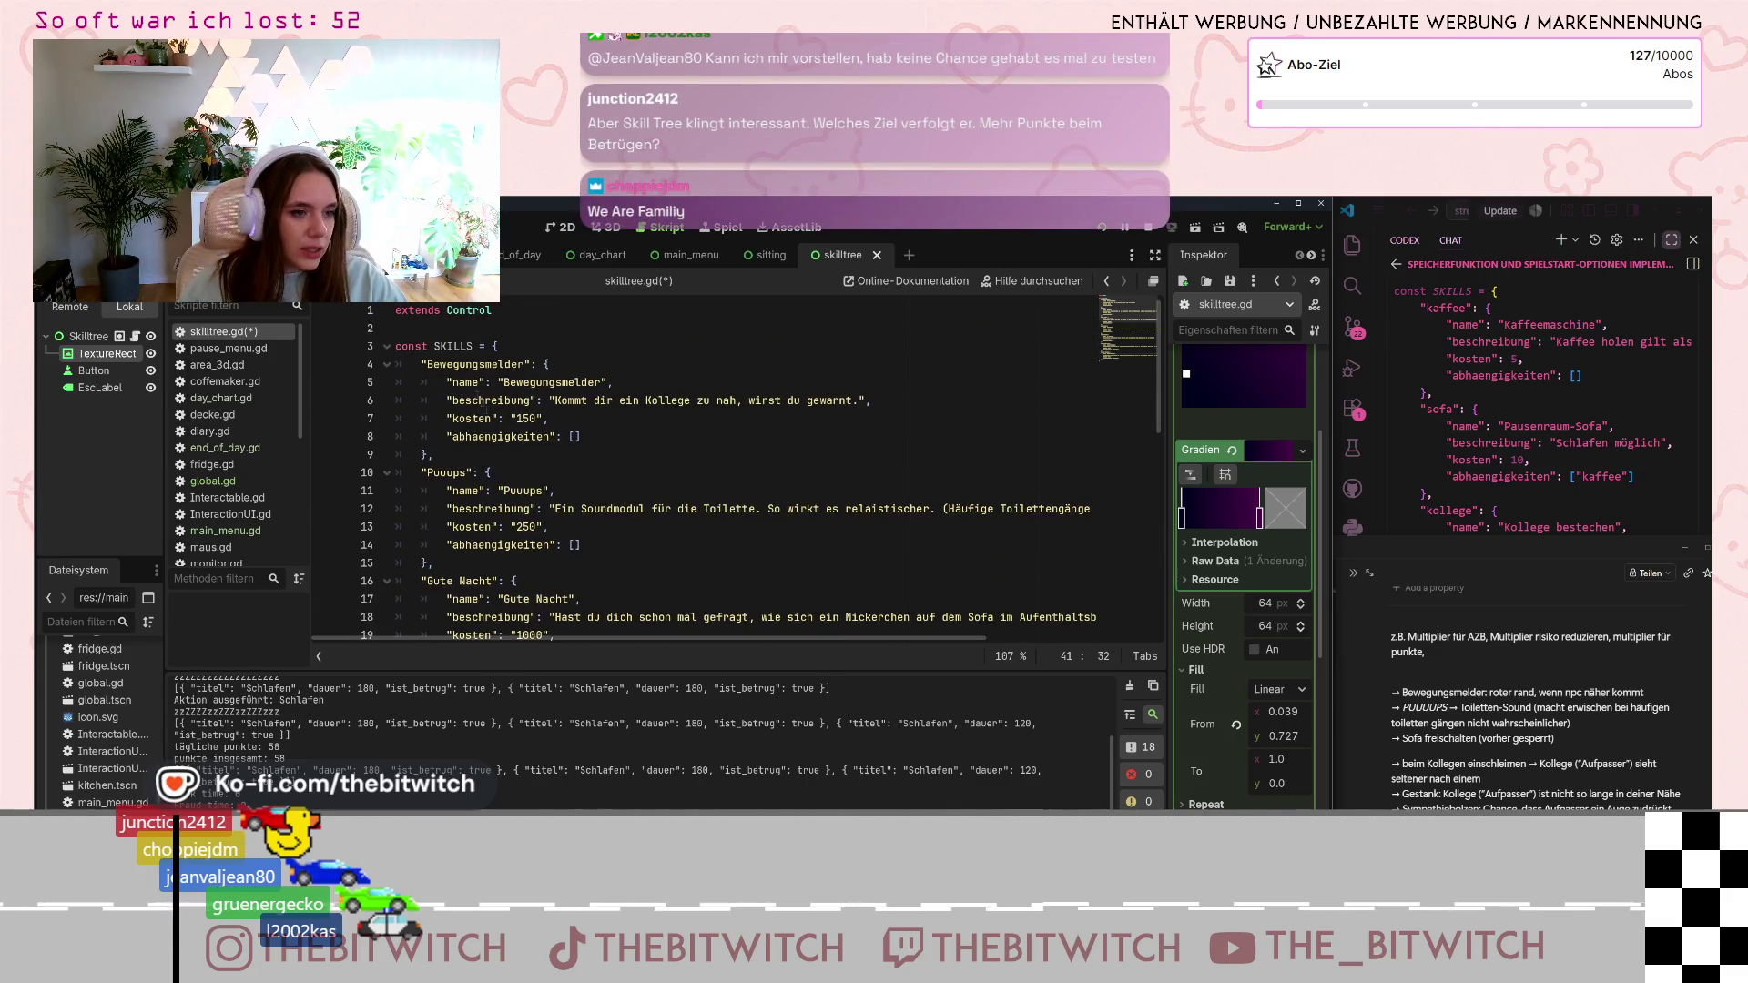
- Lowercase the Puuups key to pups, starting from the Bewegungsmelder key
left_click(427, 364)
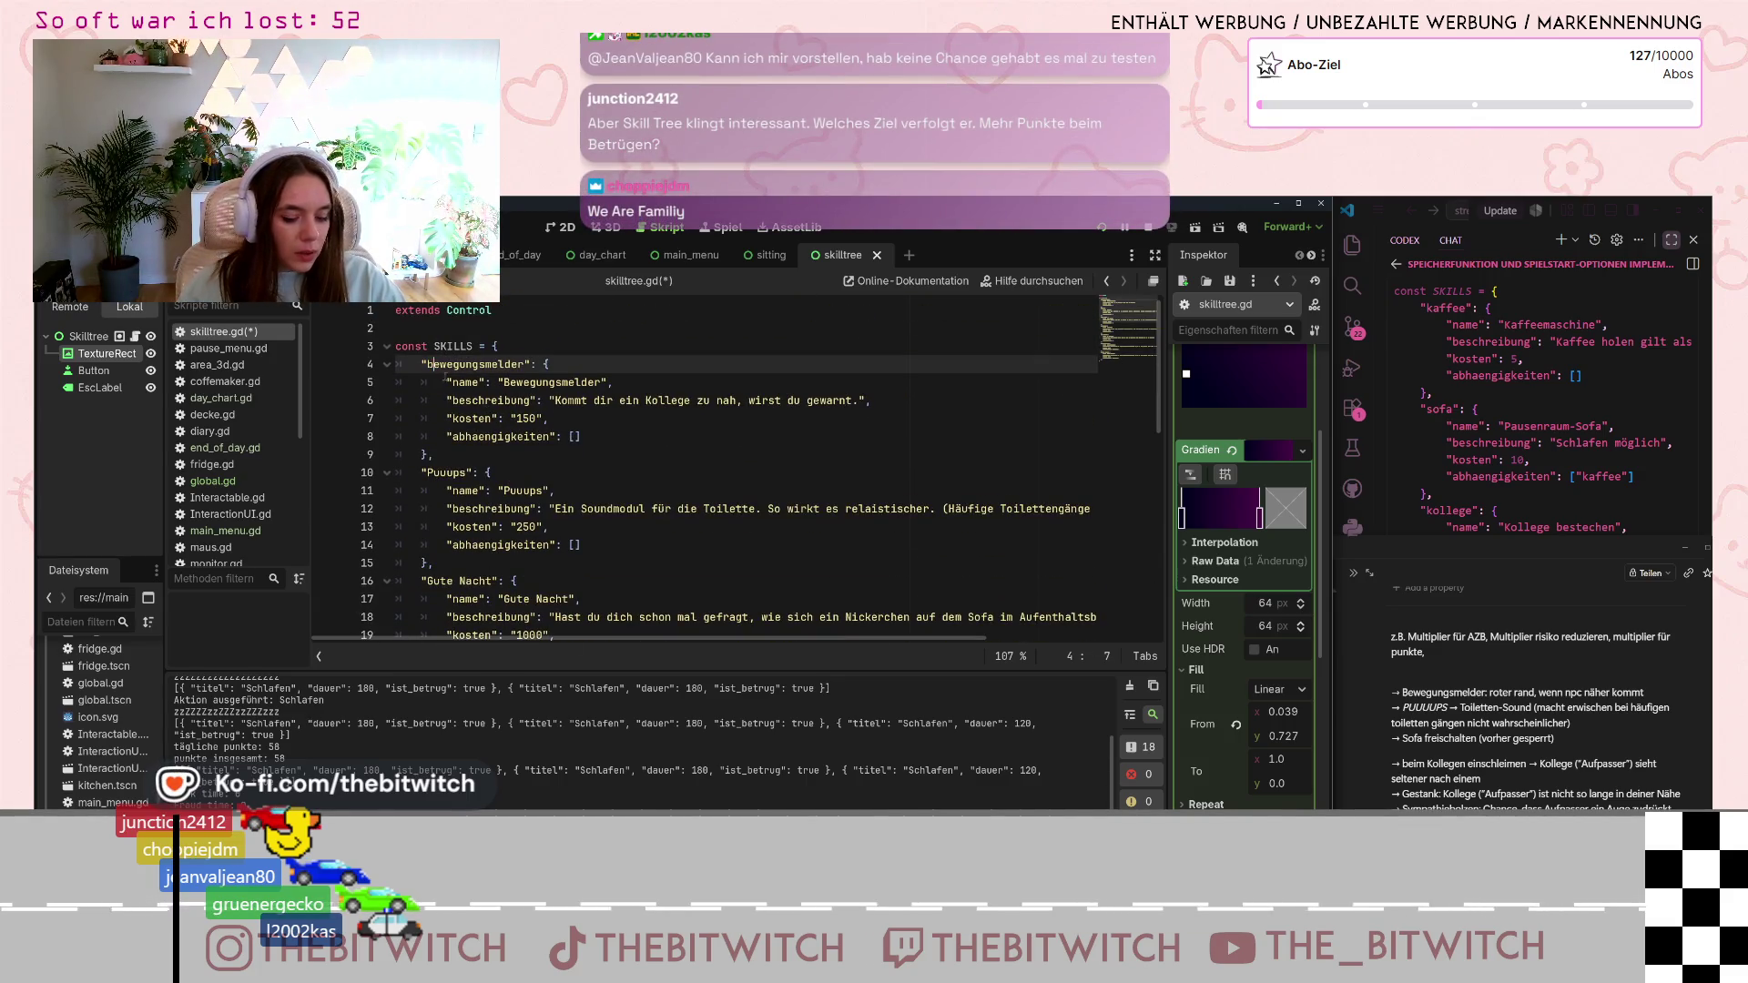
type("b")
left_click(432, 472)
key("BackSpace")
type("p")
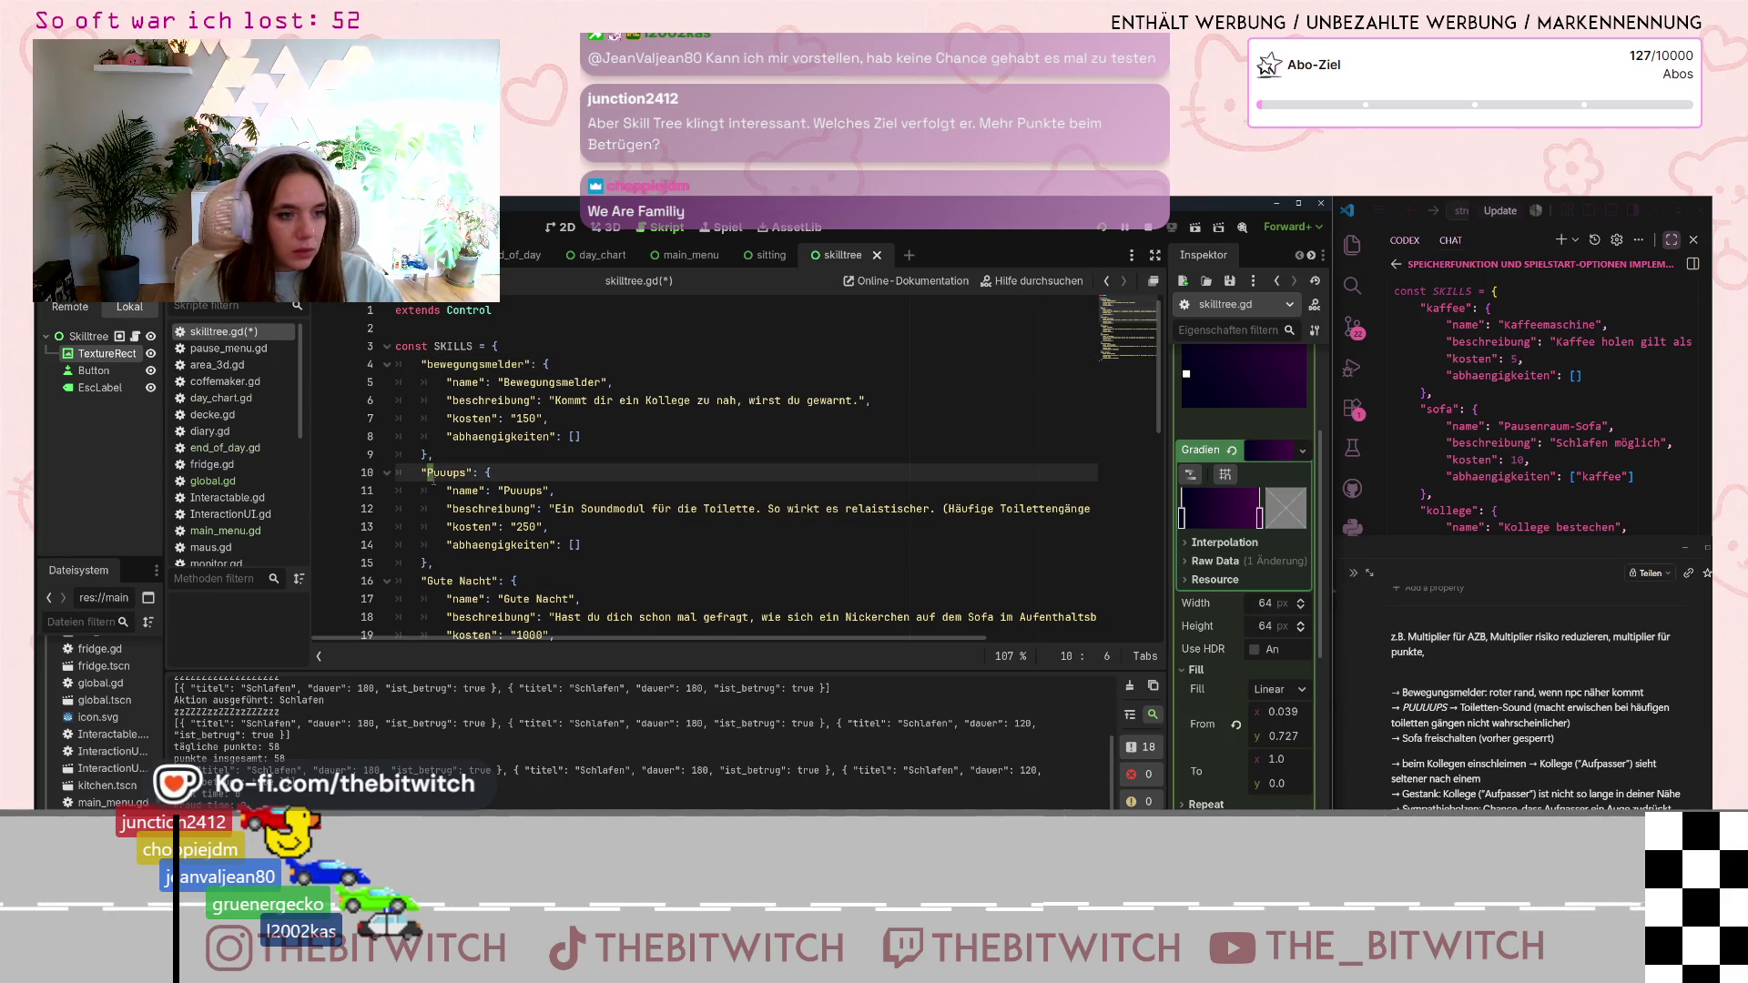
left_click(452, 472)
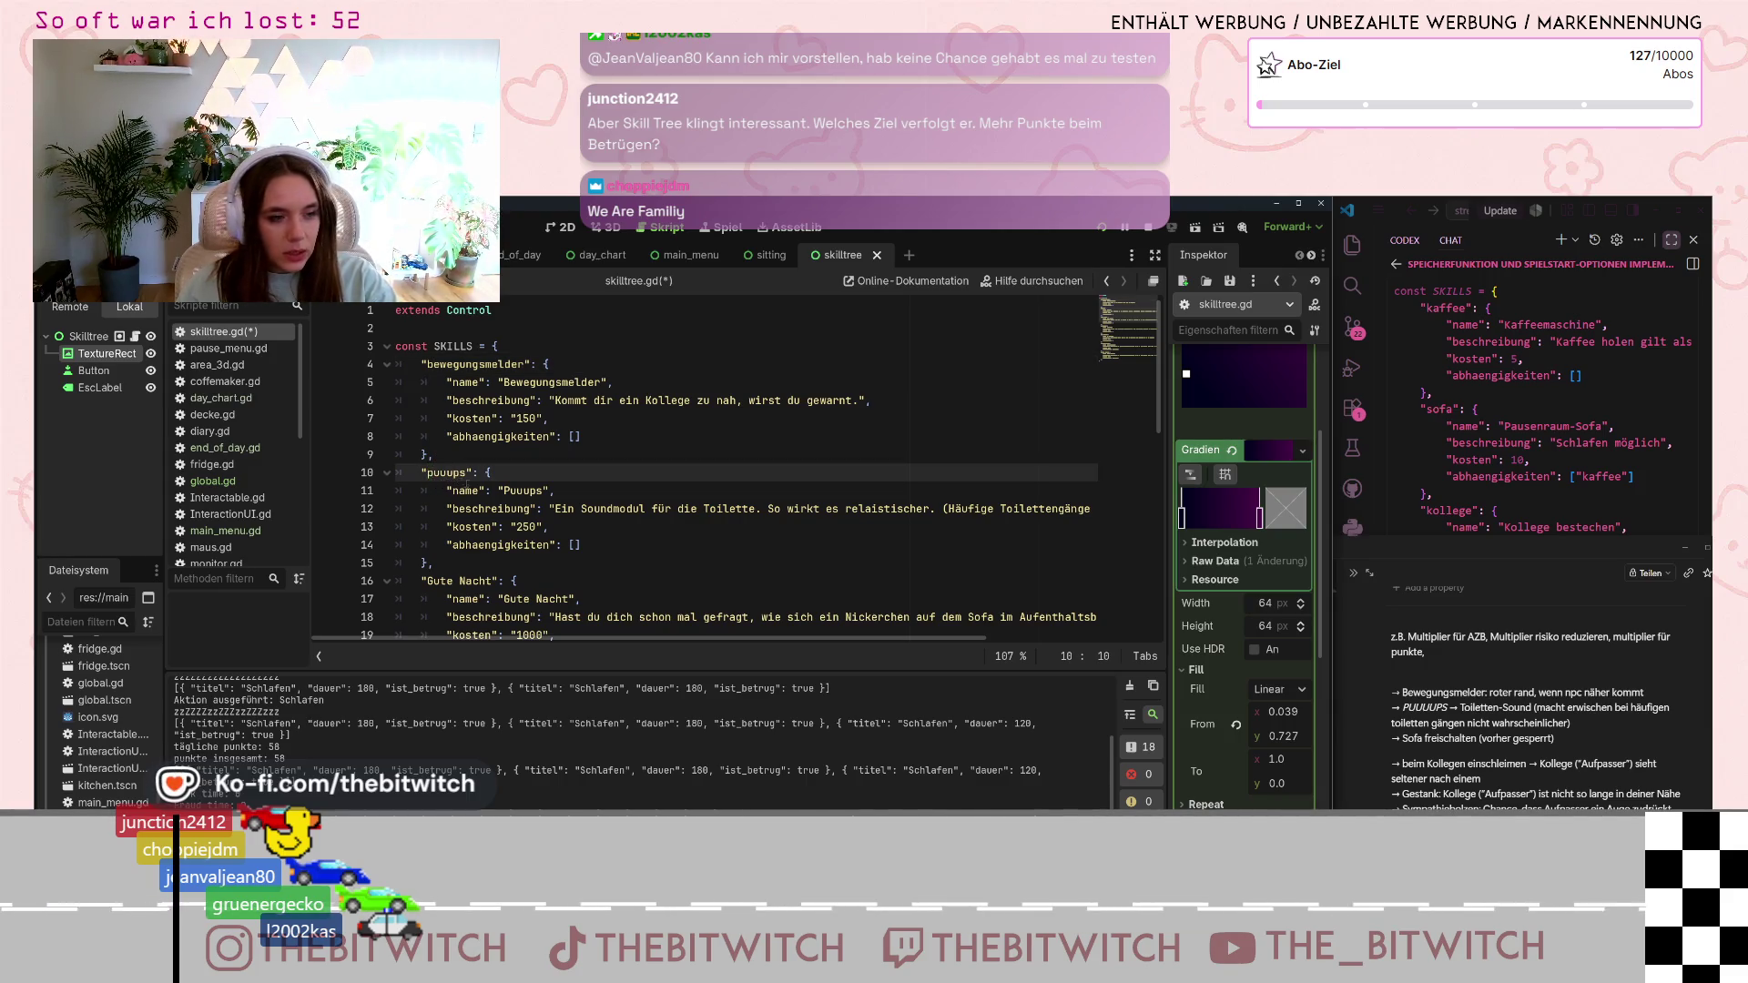
scroll(449, 475, "down", 2)
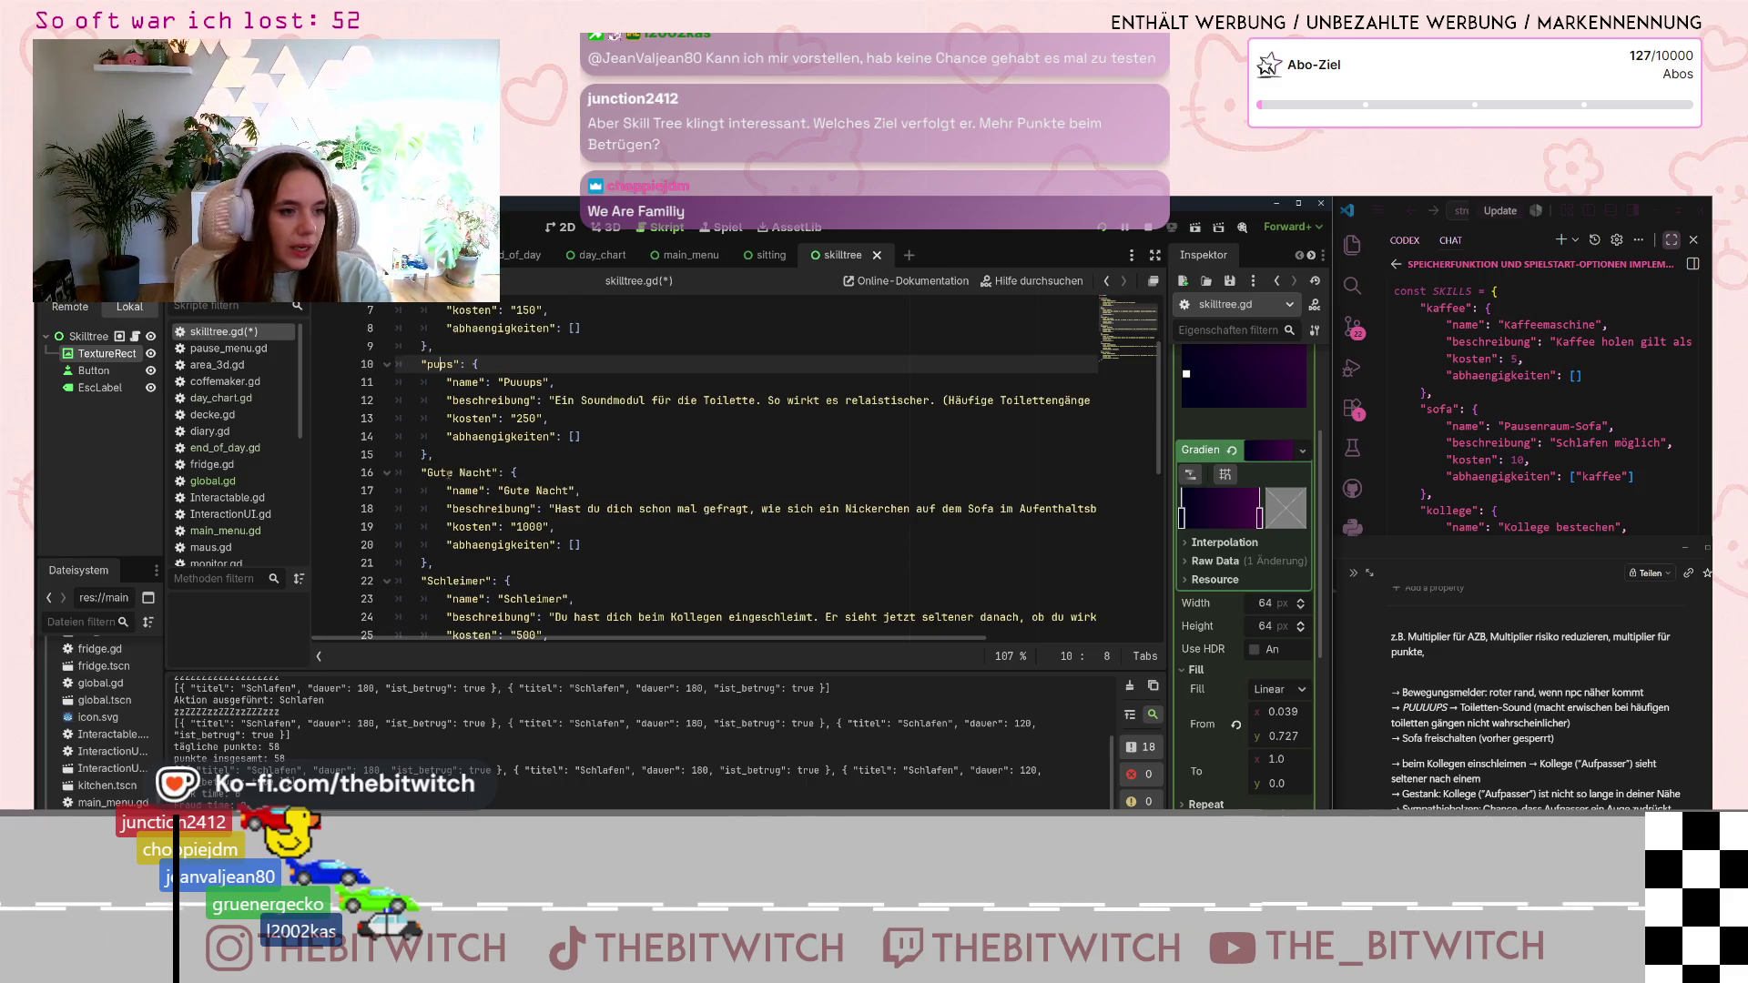
- Change the Gute Nacht key to gute_nacht
left_click(431, 473)
type("g")
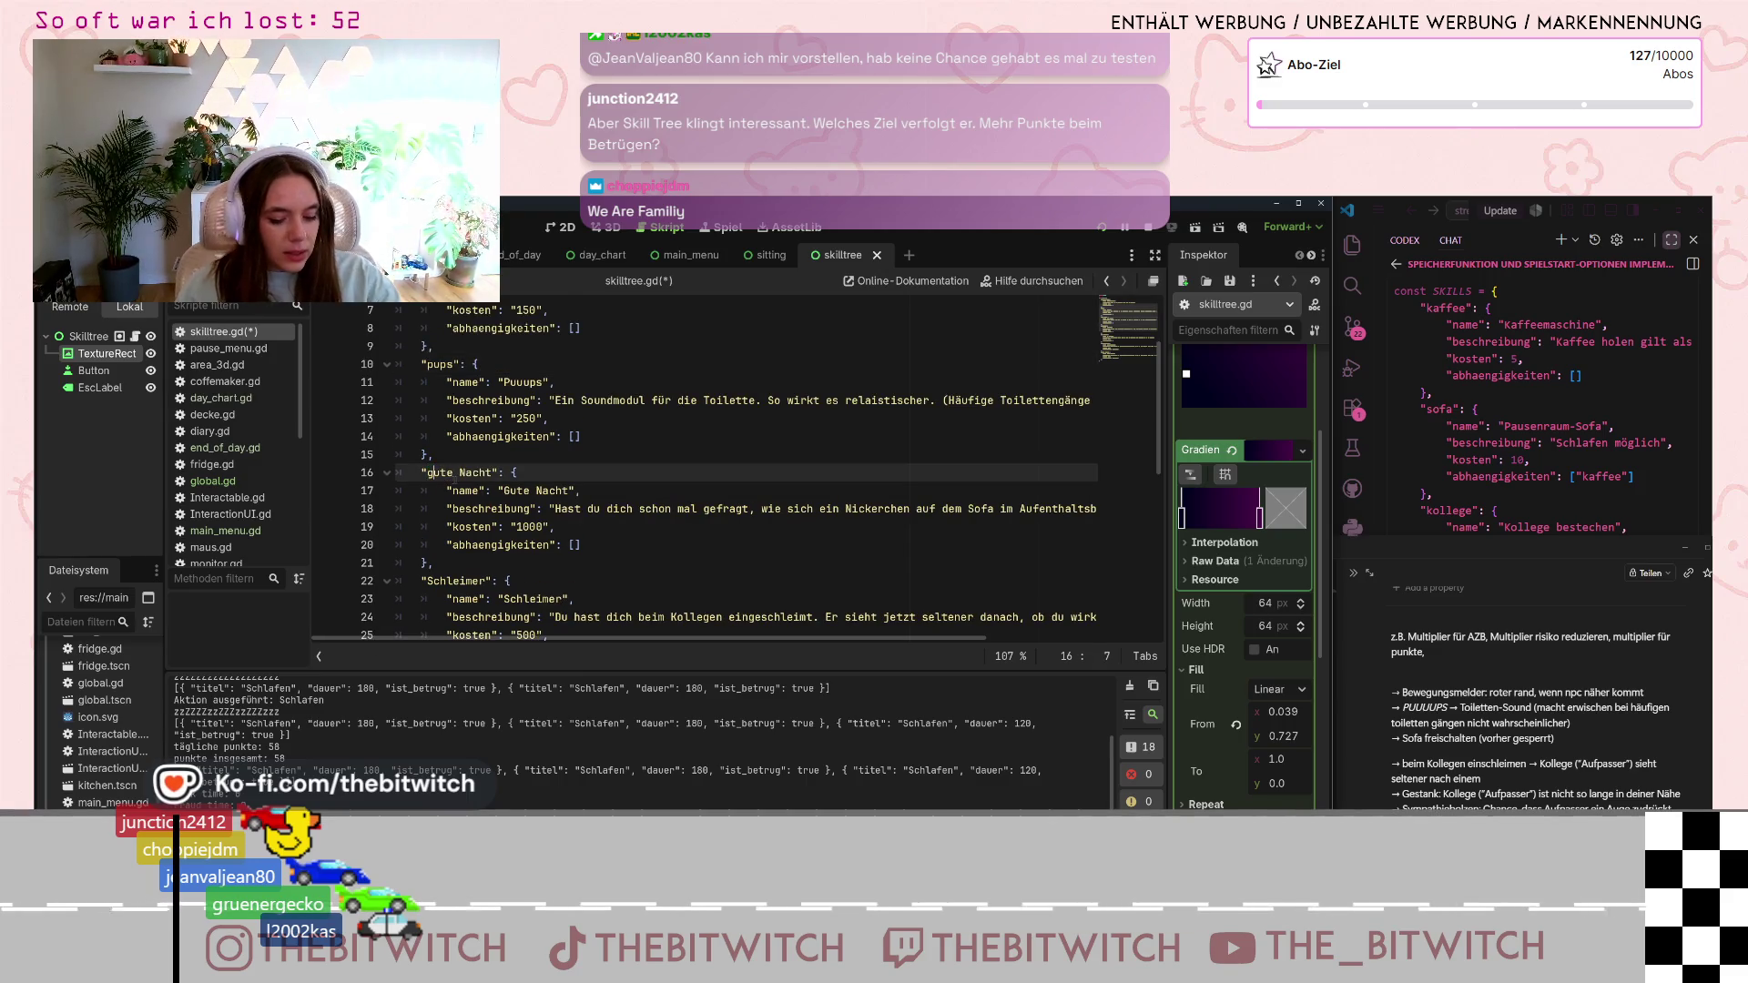
left_click(460, 472)
left_click(453, 472)
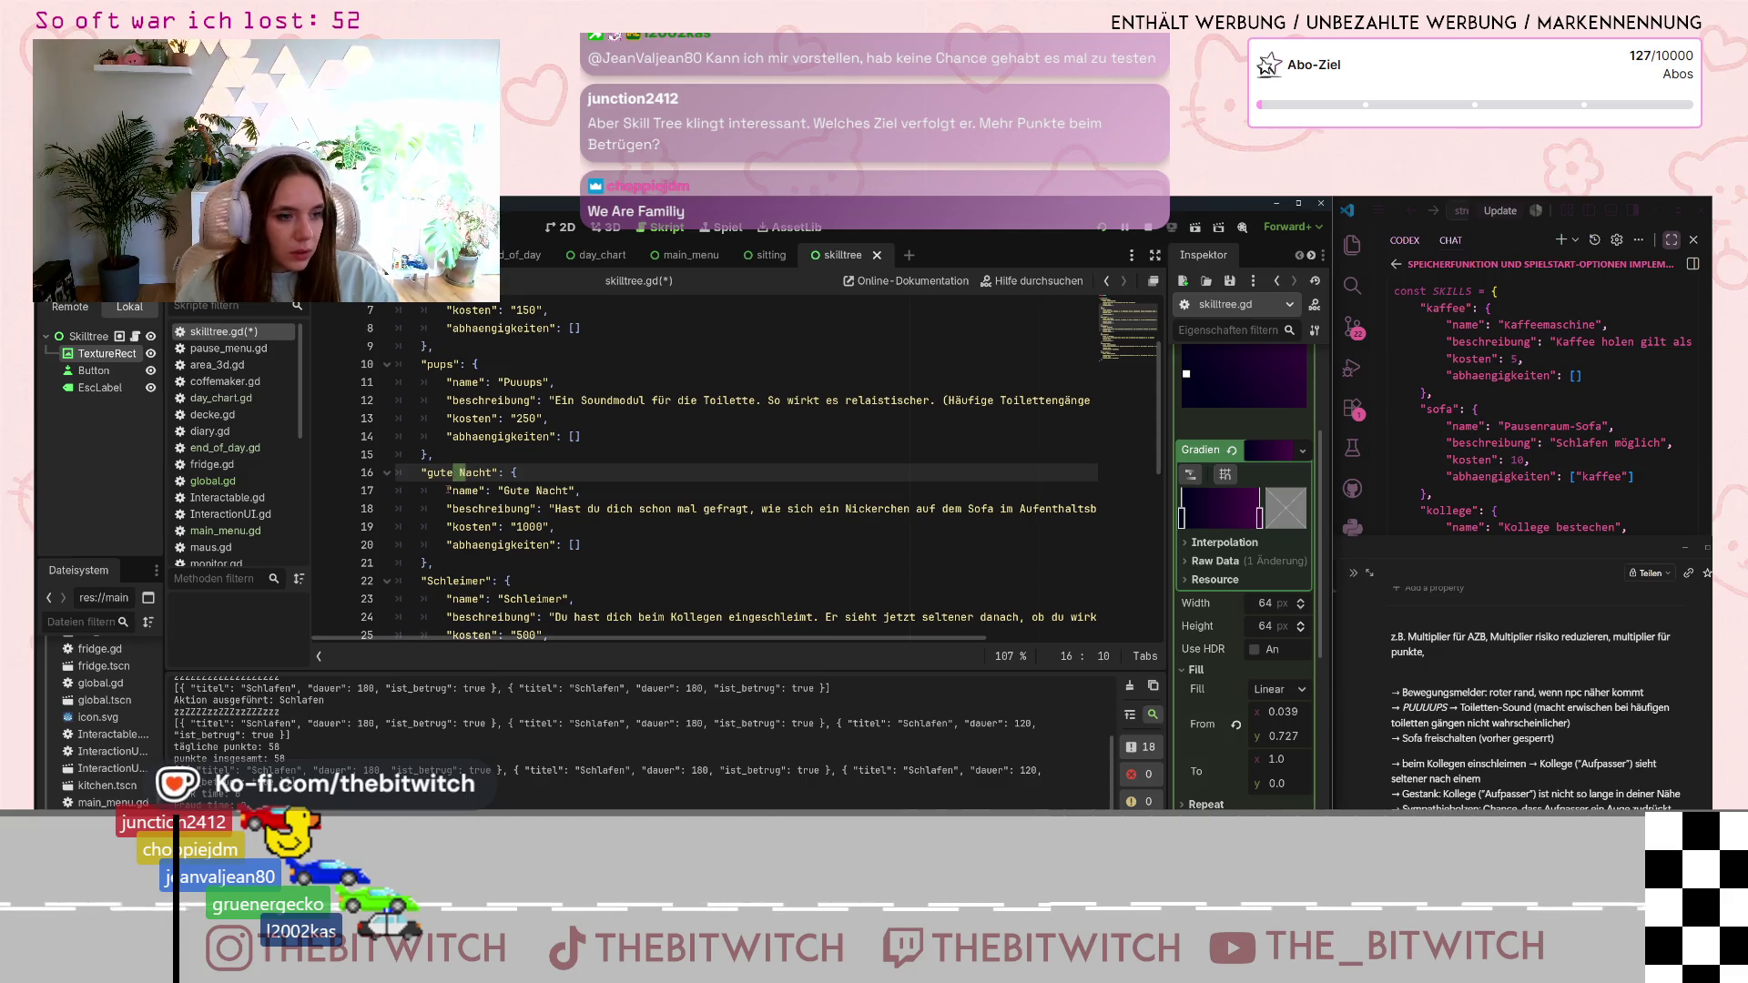
key("Delete")
key("Delete")
type("_n")
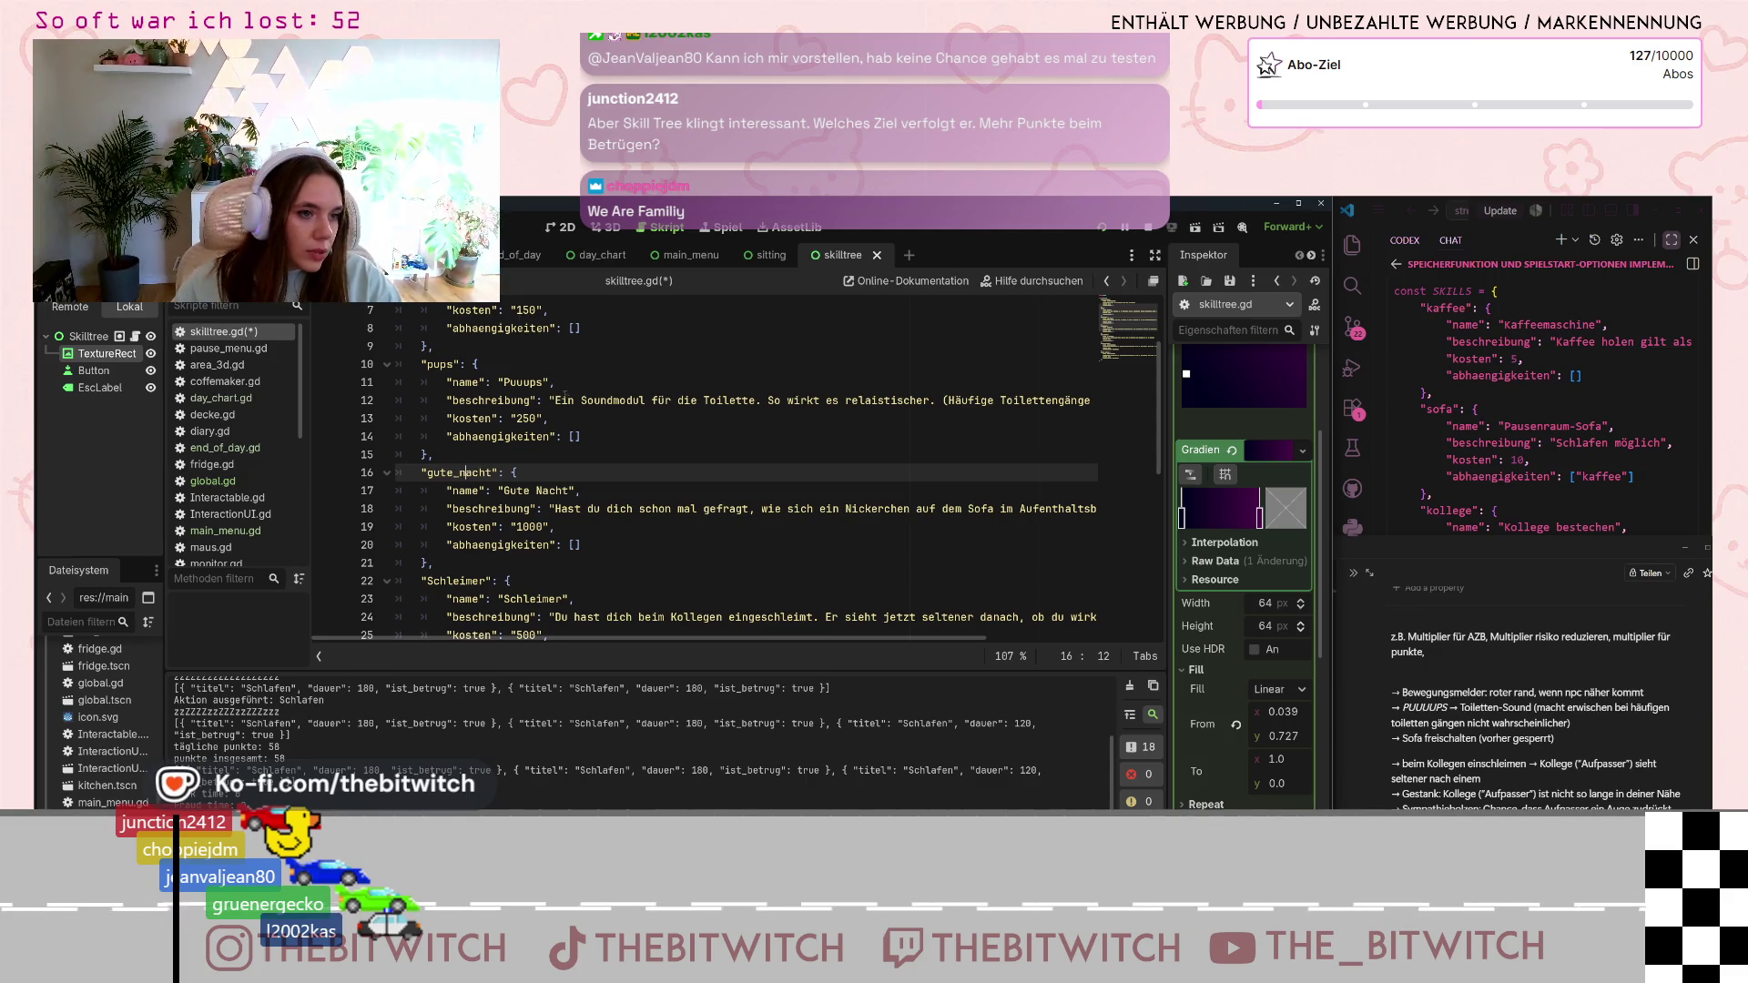
scroll(564, 396, "down", 3)
- Lowercase the Schleimer key and change the Du stinkst! key to stinken
left_click(428, 418)
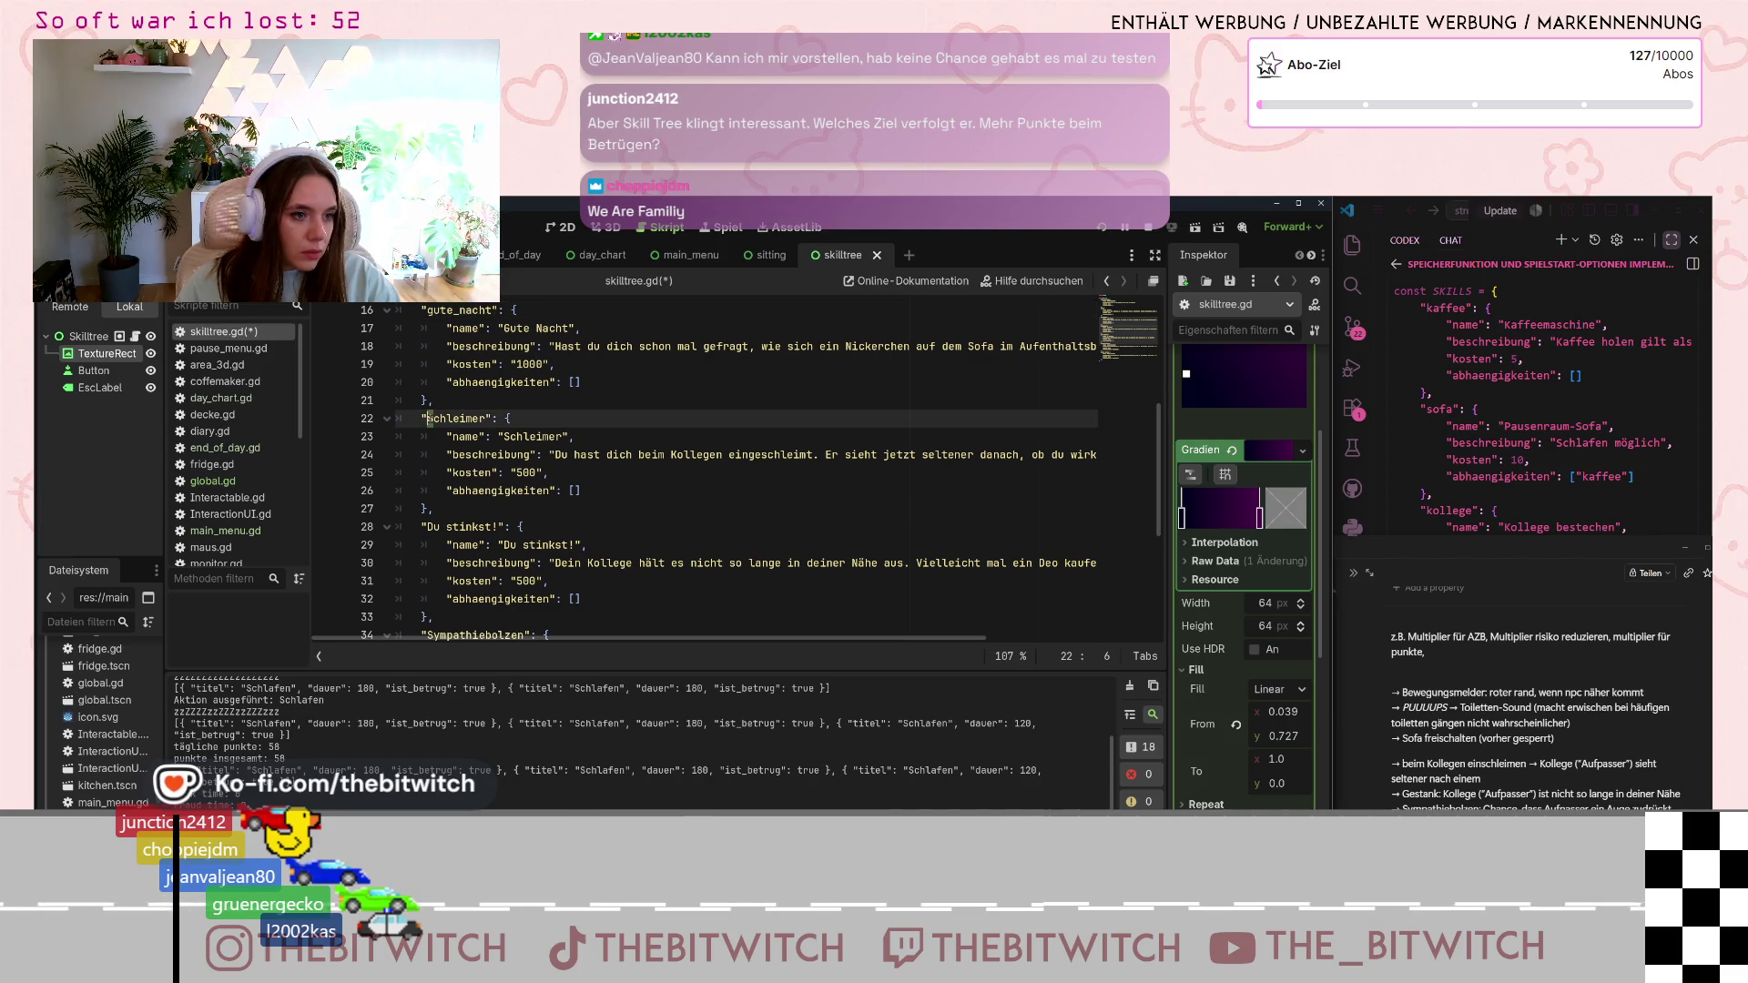
type("s")
left_click(466, 526)
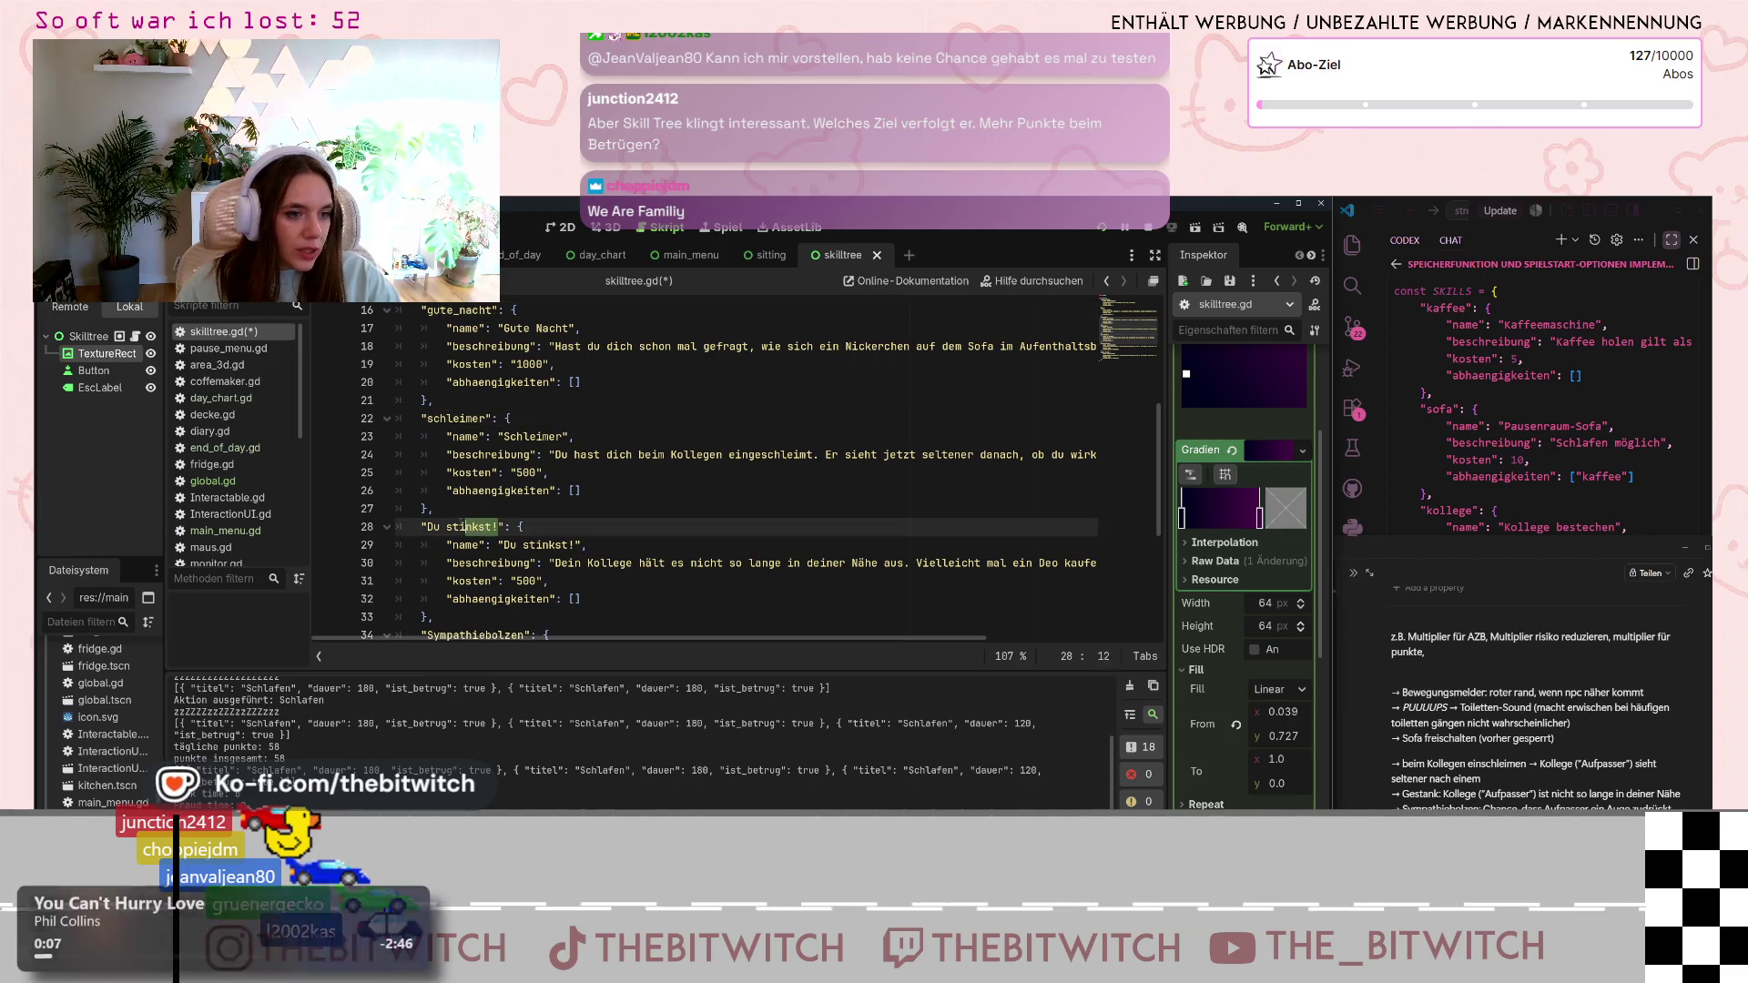
left_click_drag(466, 527, 428, 526)
type("st")
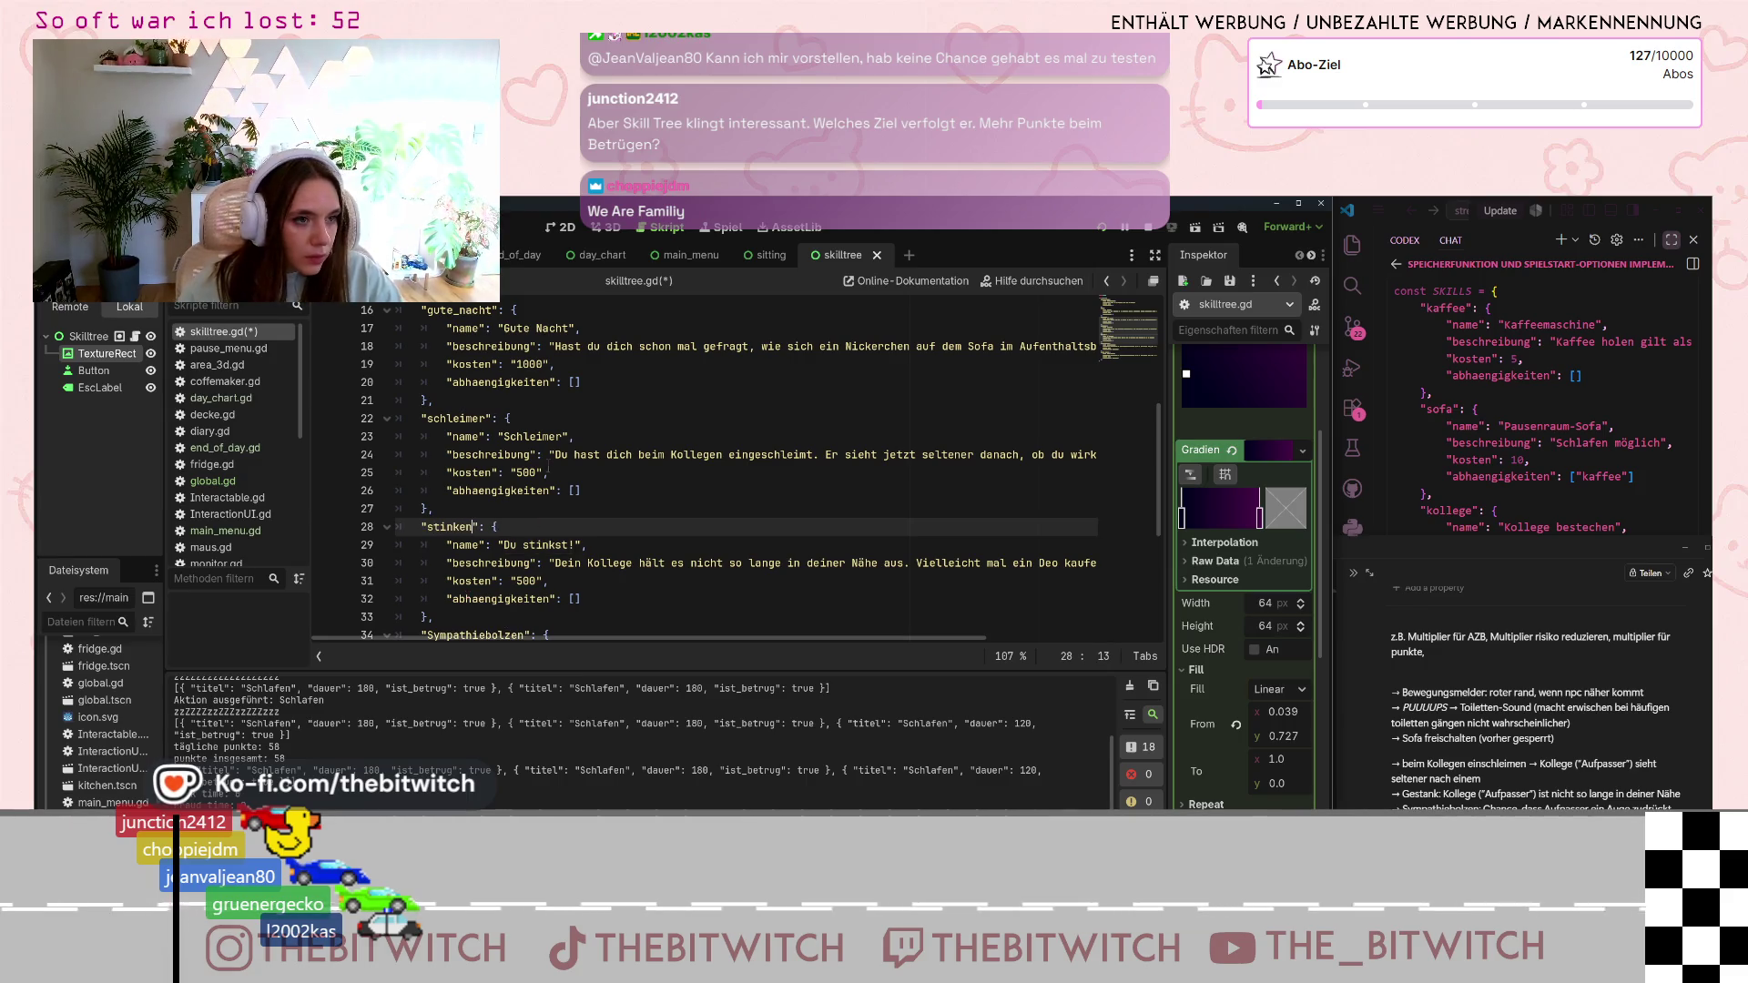
scroll(430, 544, "down", 2)
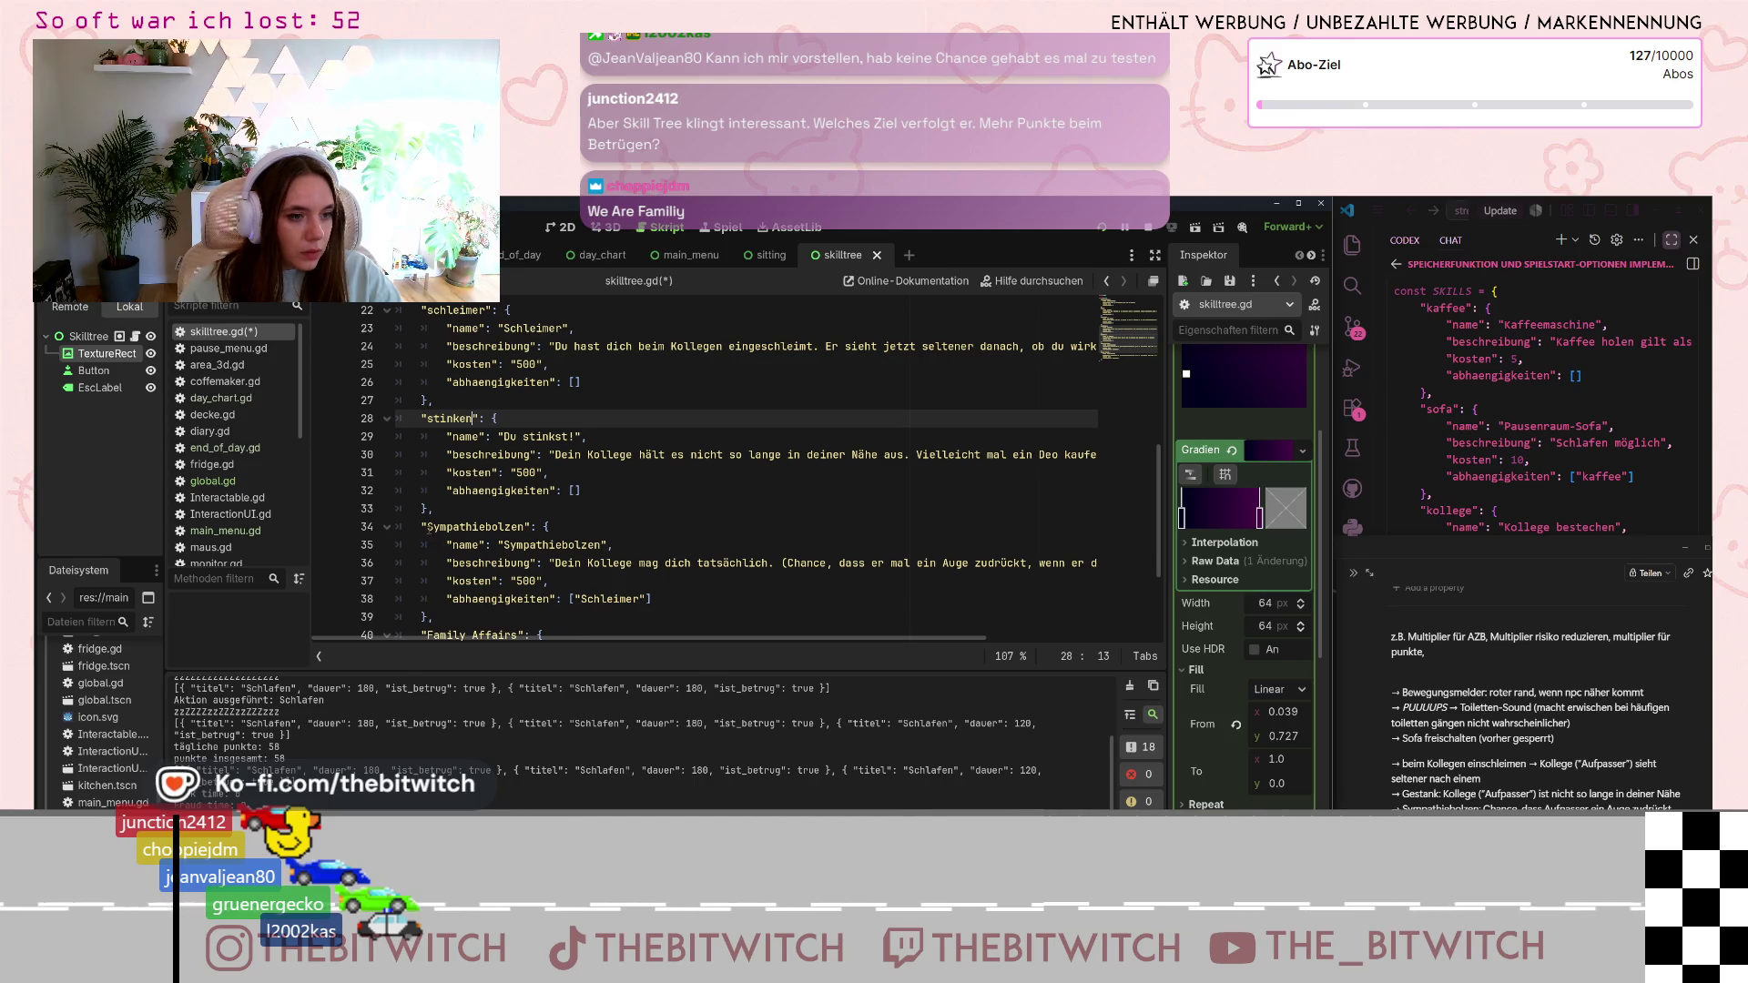
- Lowercase the Sympathiebolzen key and change Family Affairs to family_affairs
left_click(429, 527)
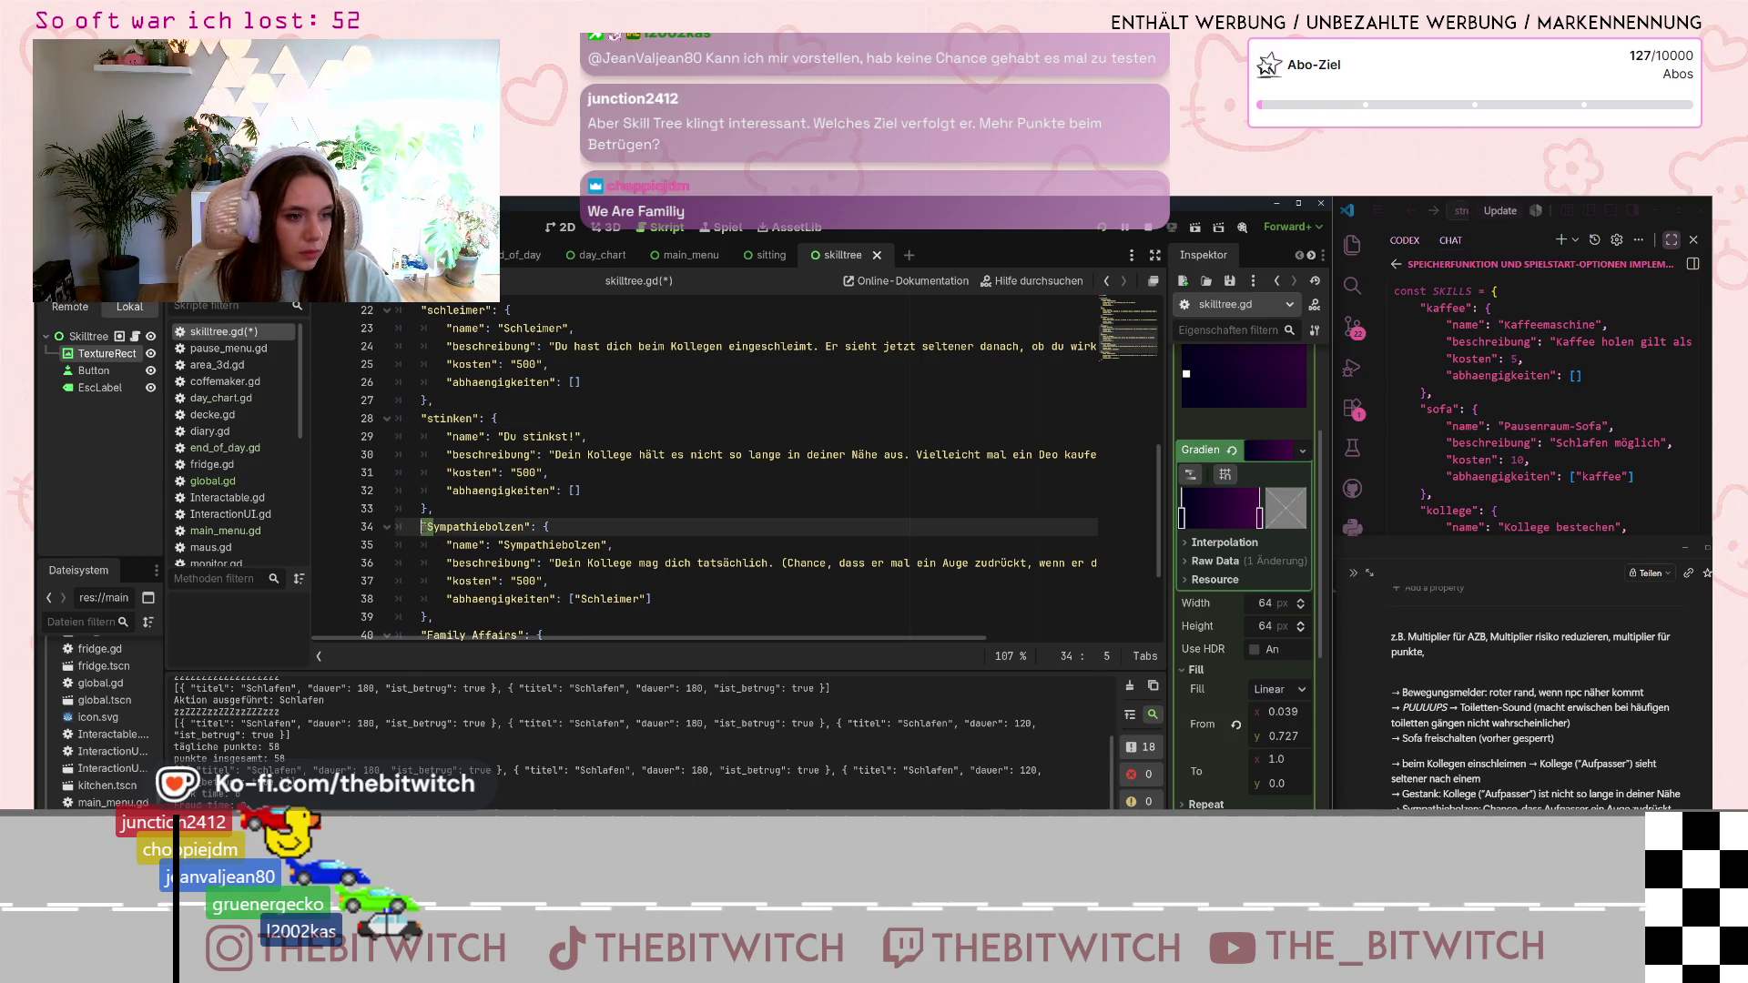
type("s")
scroll(425, 534, "down", 2)
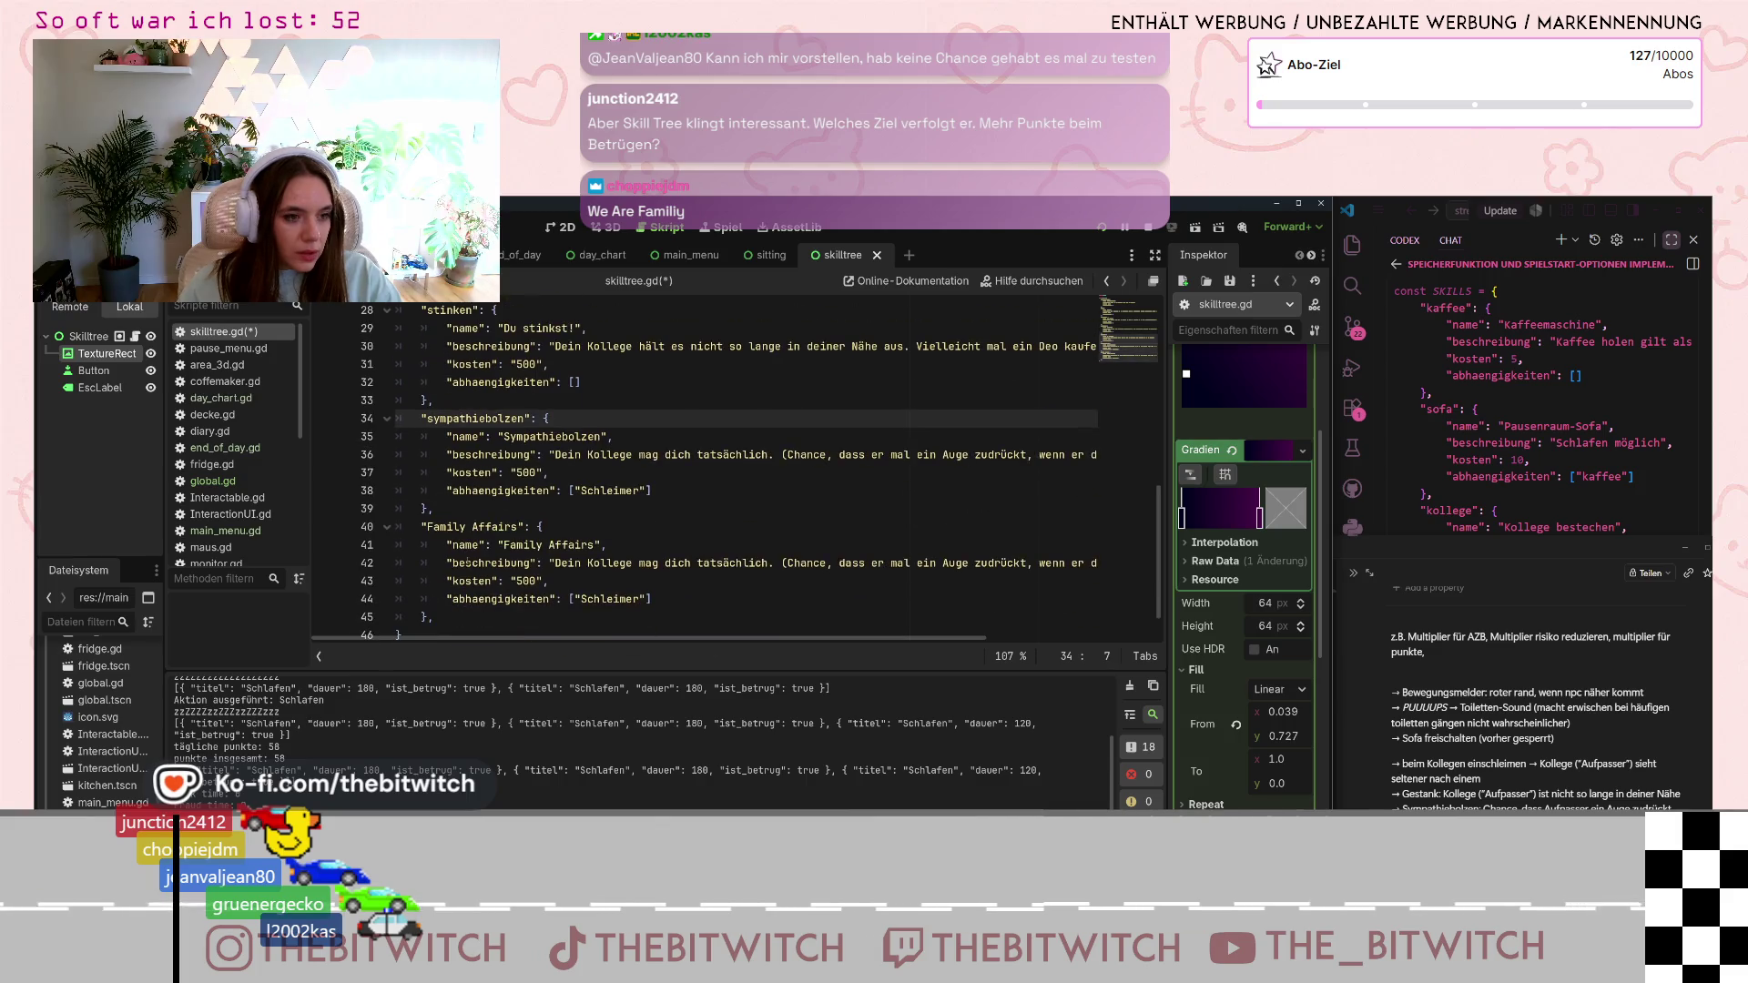
left_click_drag(515, 527, 497, 527)
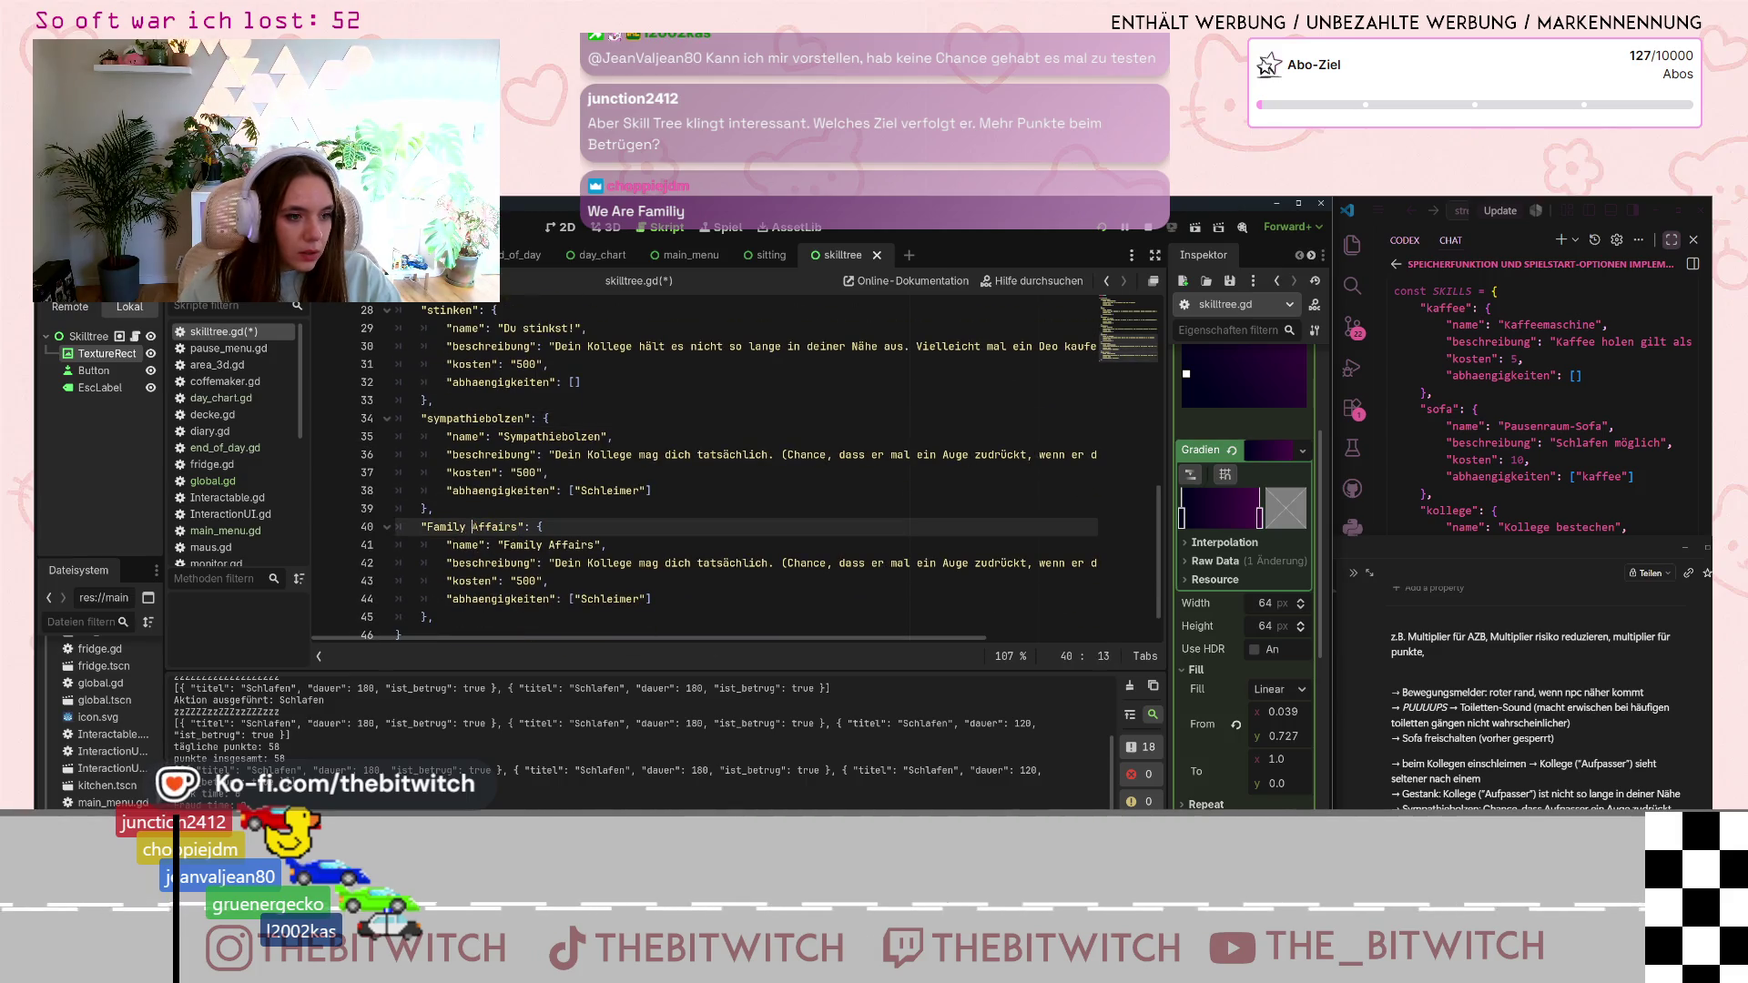
key("BackSpace")
key("BackSpace")
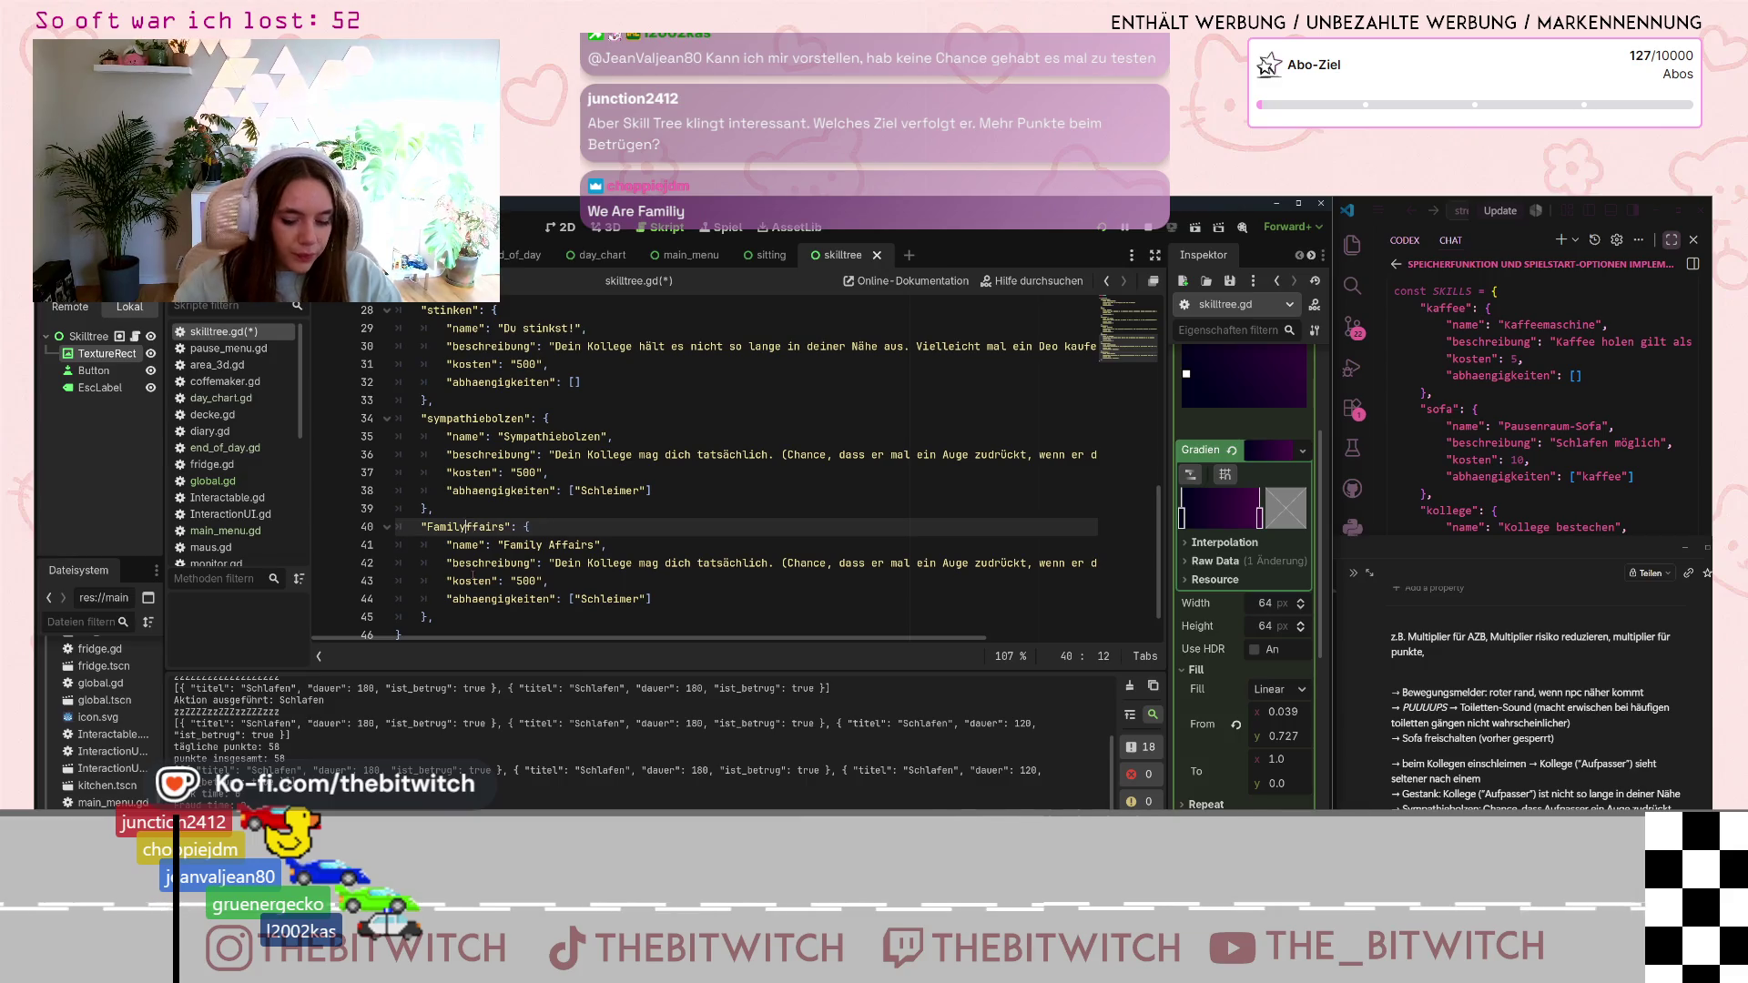
type("_a")
left_click(434, 527)
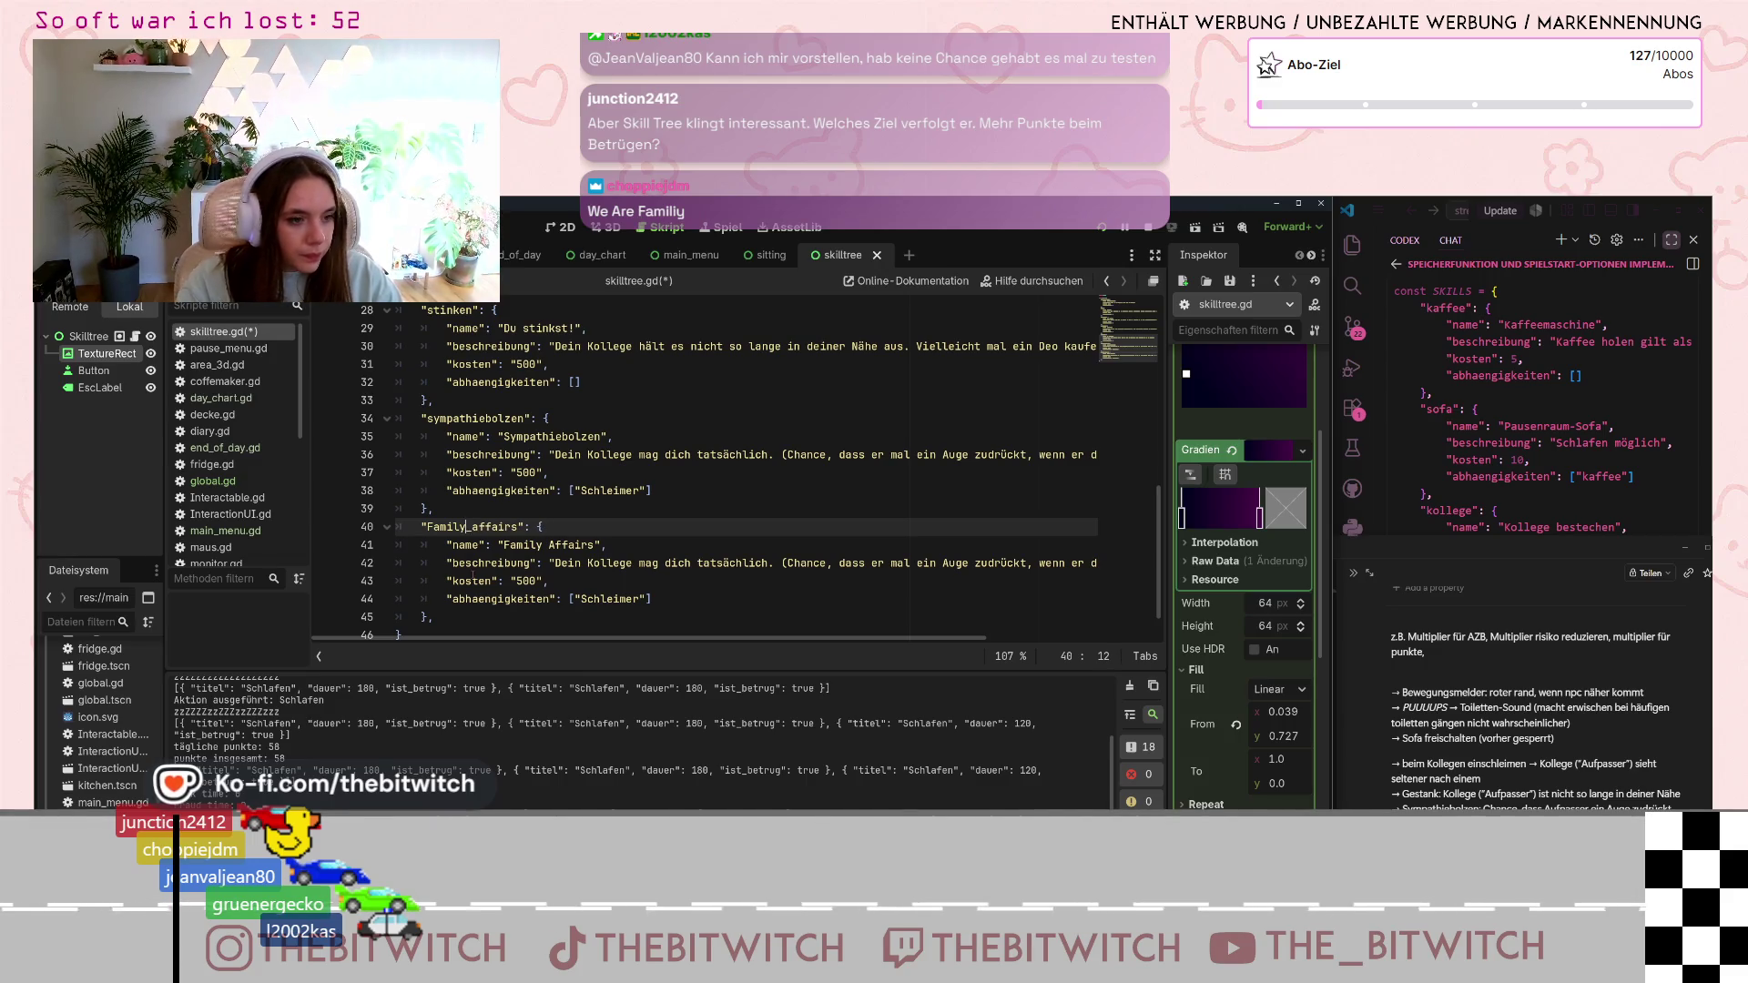
key("BackSpace")
type("f")
key("BackSpace")
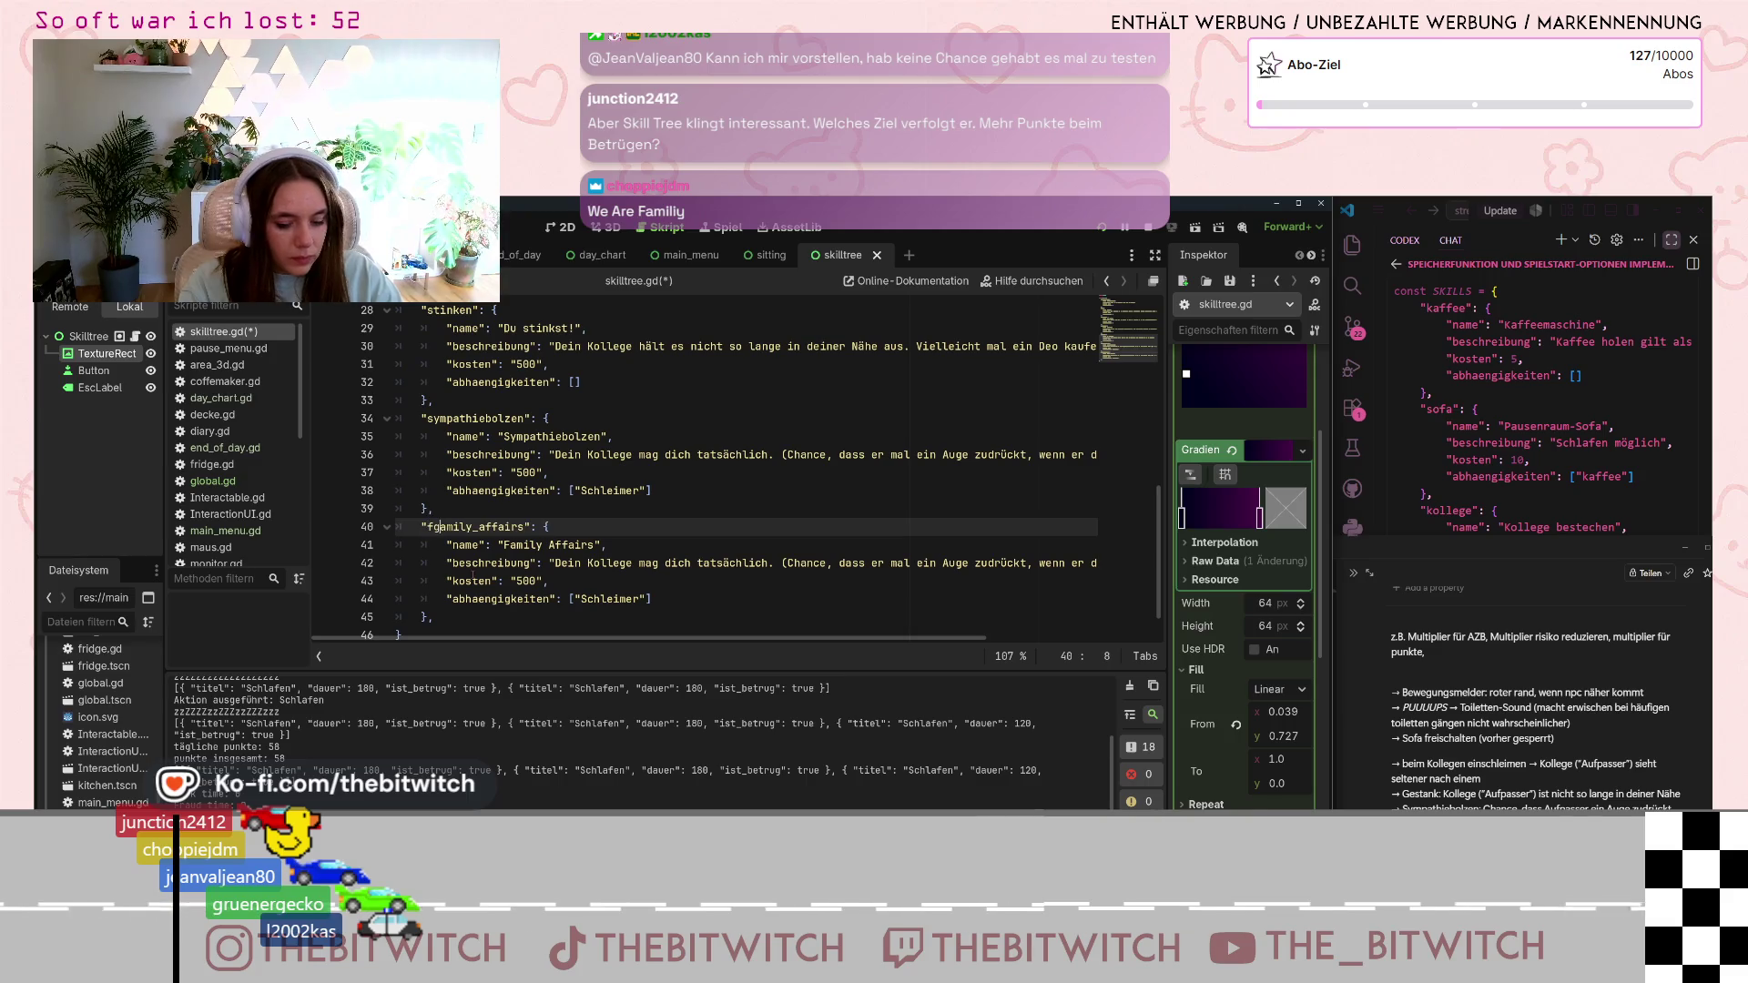
type("f")
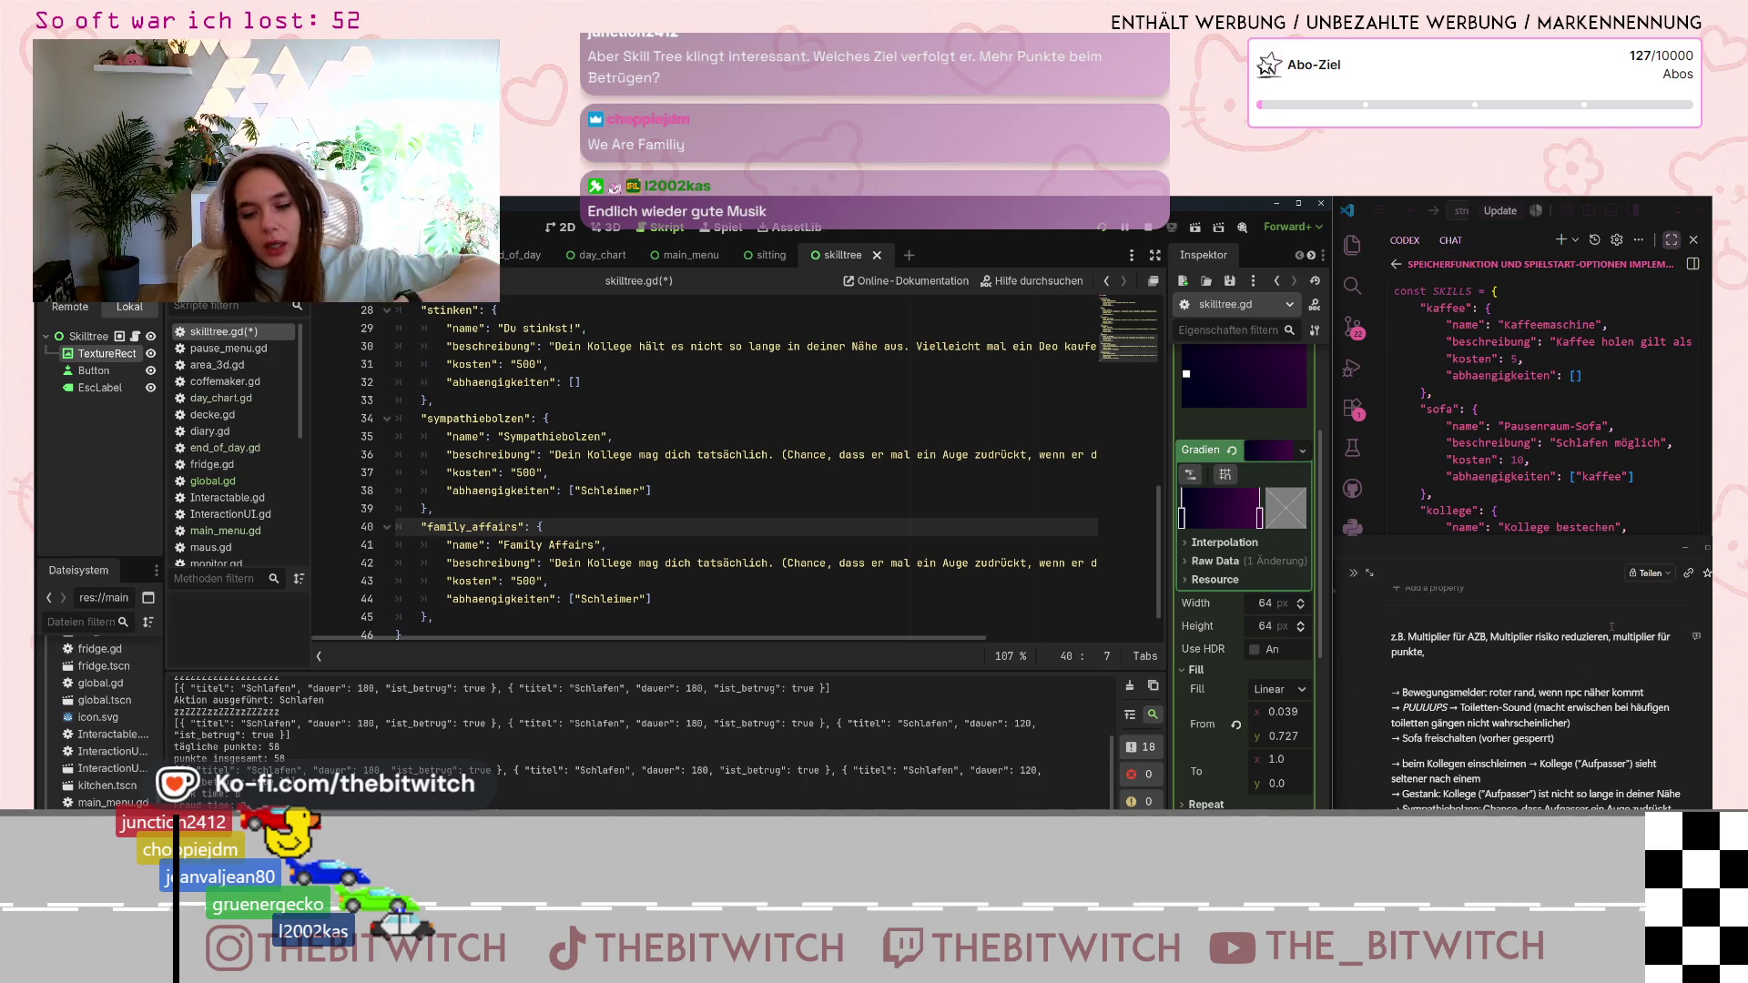
left_click(1438, 637)
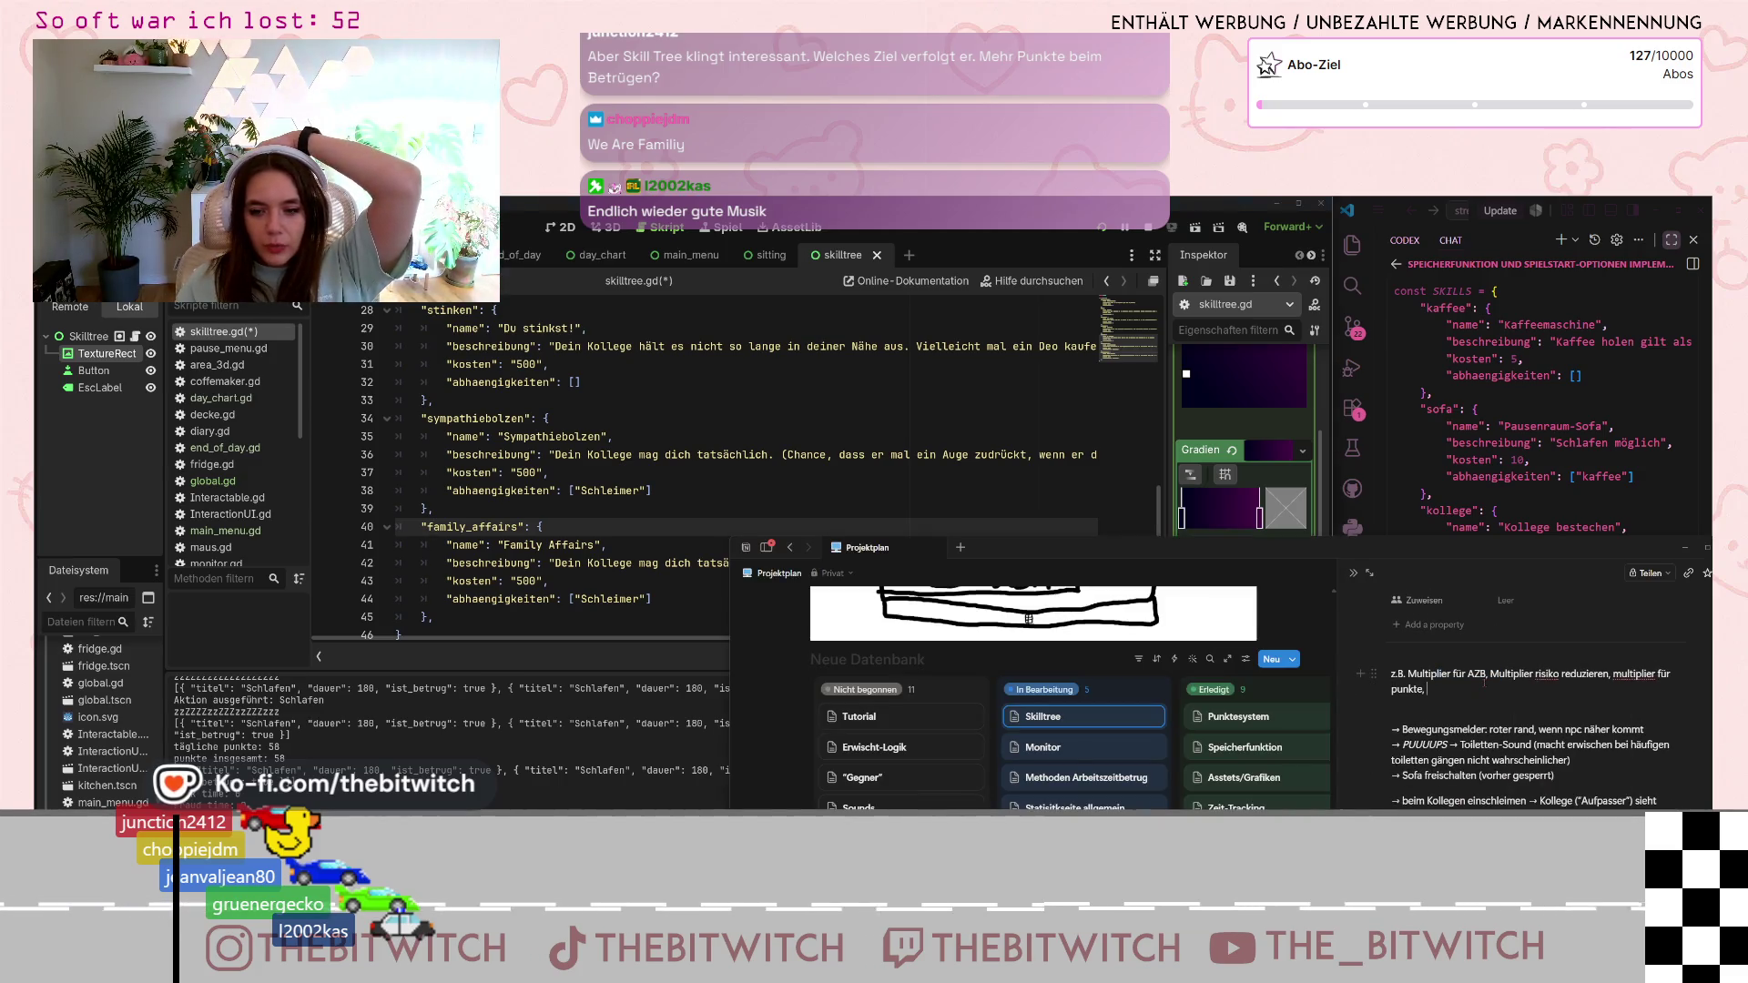
left_click(680, 526)
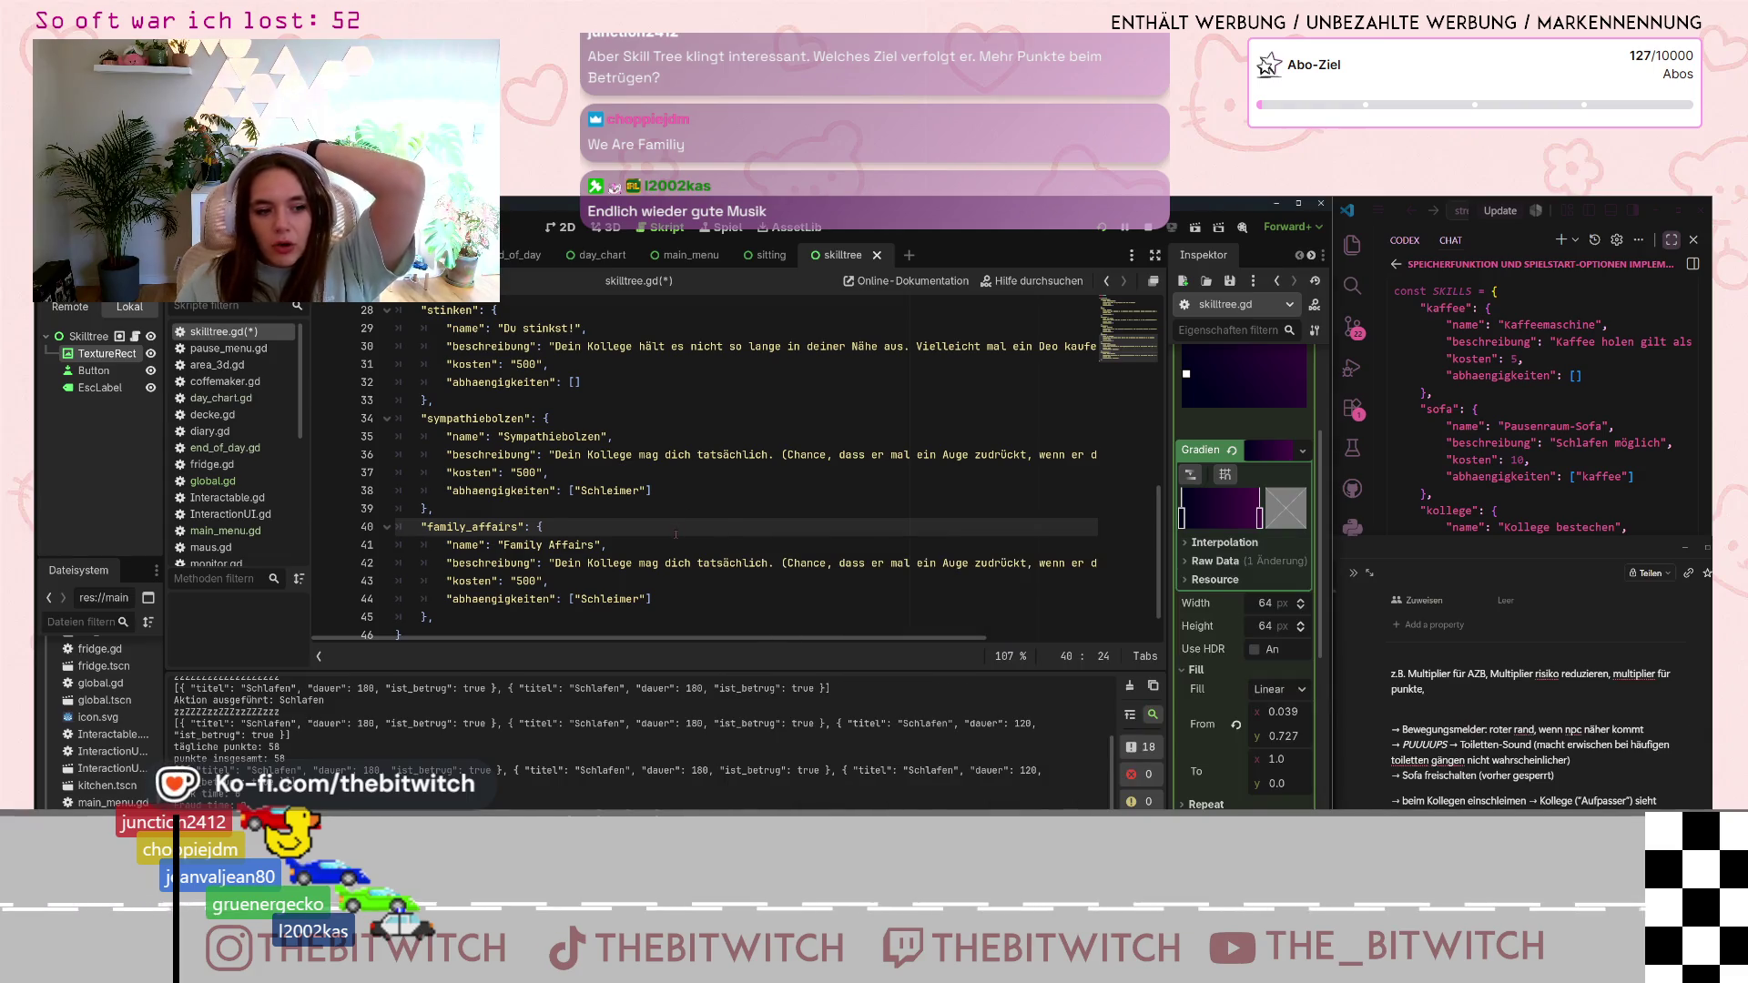
scroll(680, 492, "up", 9)
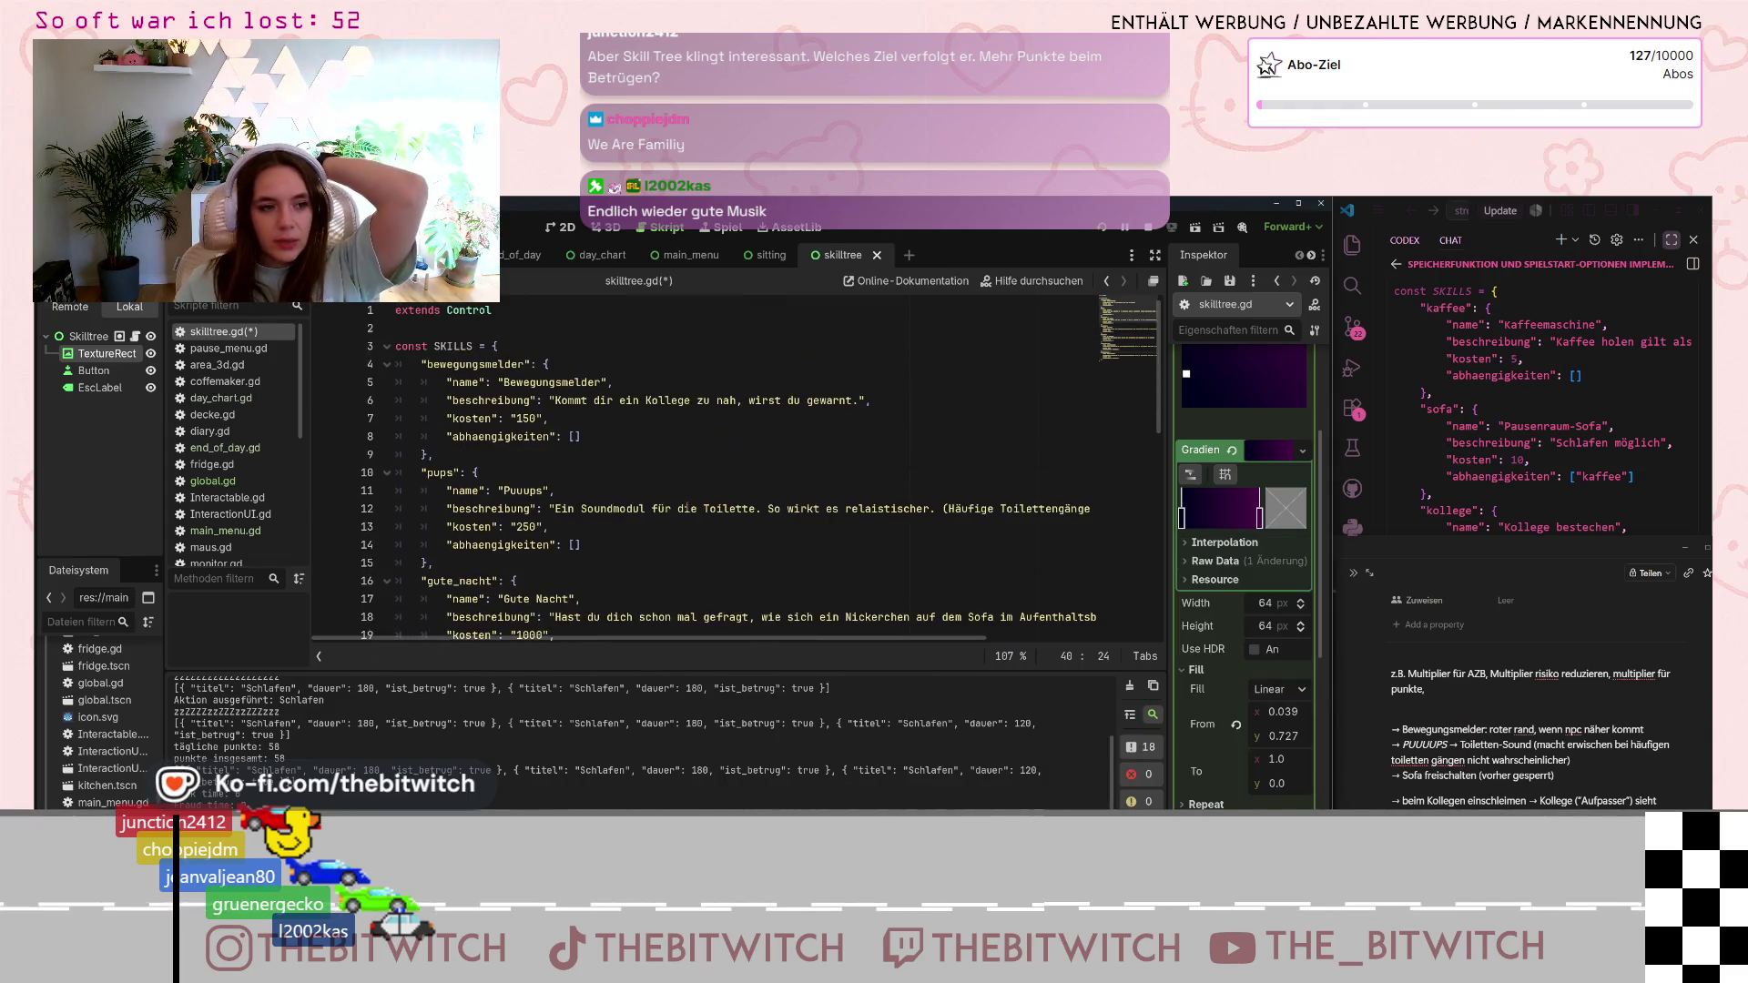
left_click_drag(507, 383, 561, 382)
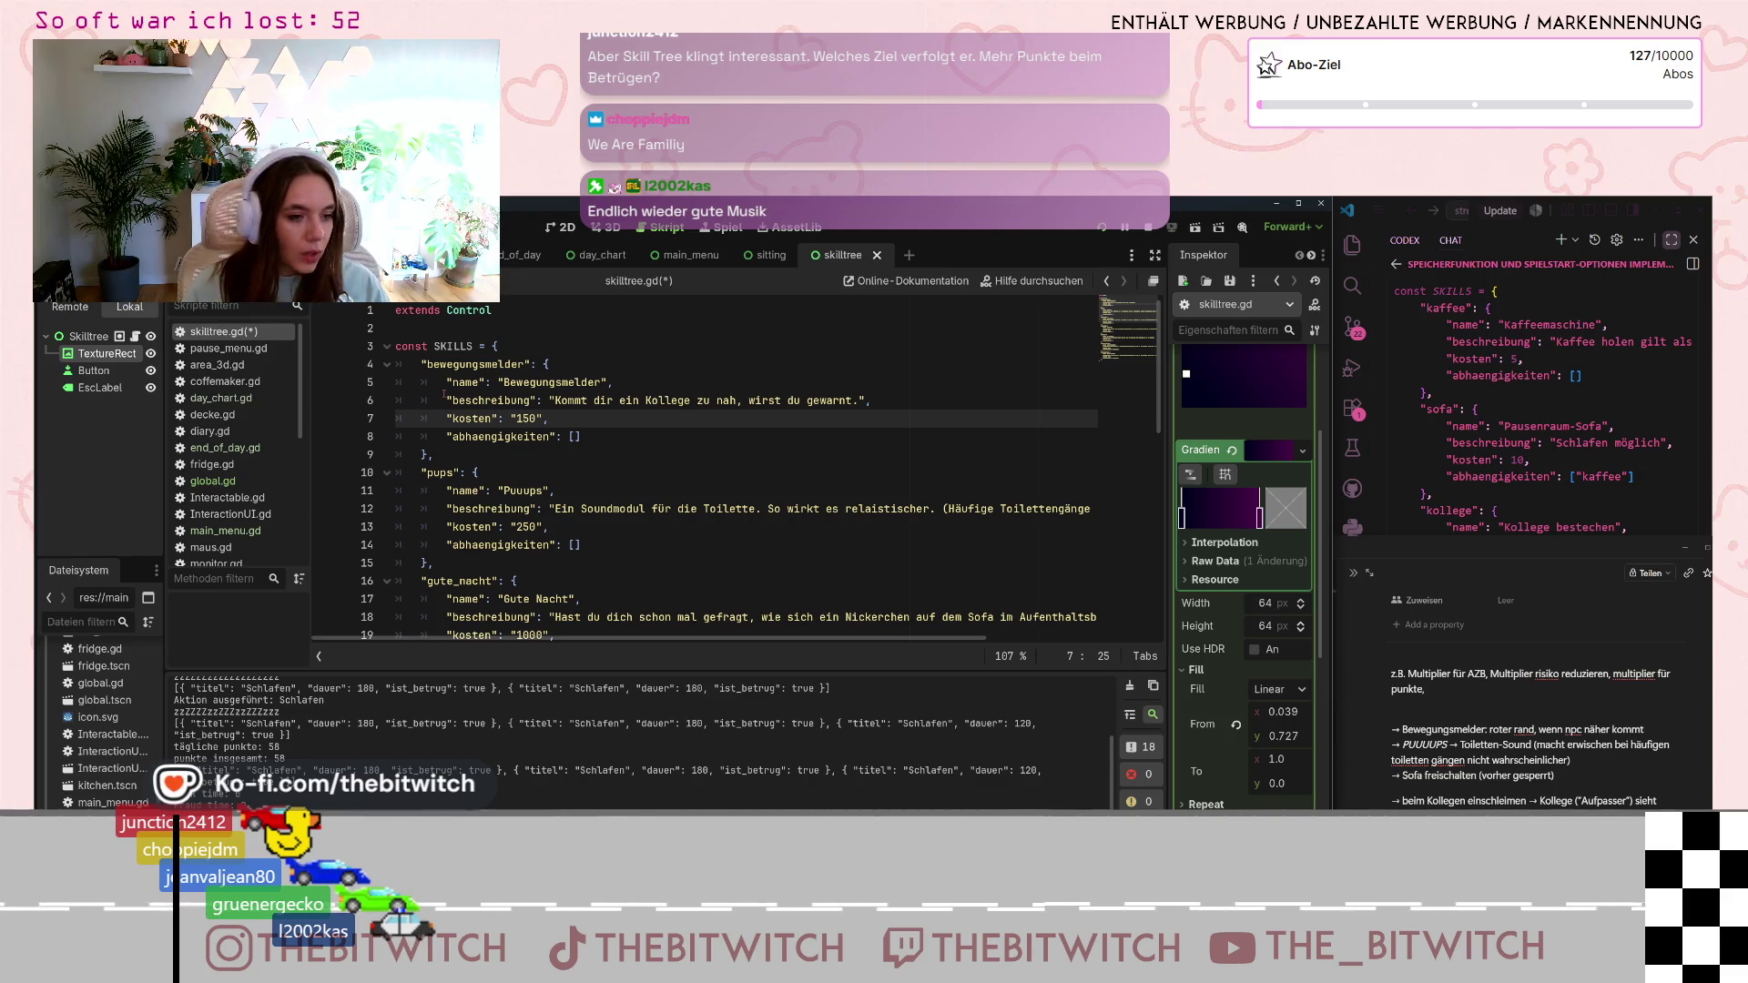
scroll(692, 490, "down", 10)
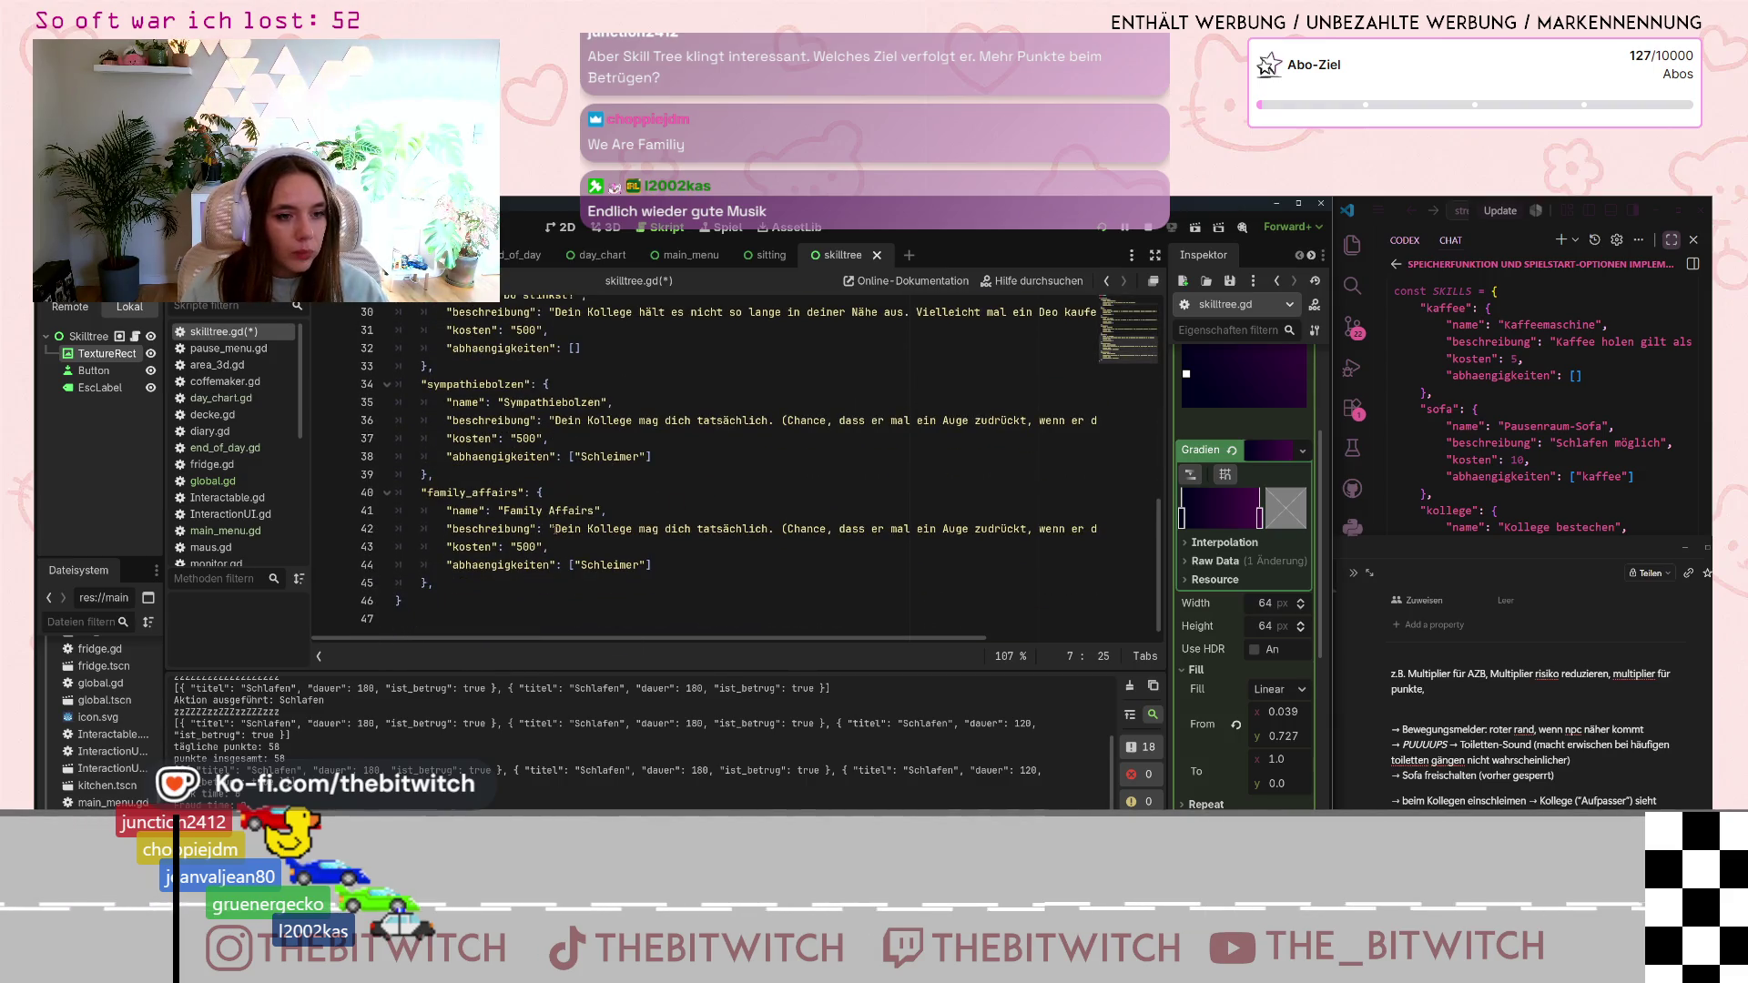
- Replace the family_affairs description with 'Dein Kollege ist jetzt mit deiner Schwester zusammen…'
triple_click(616, 530)
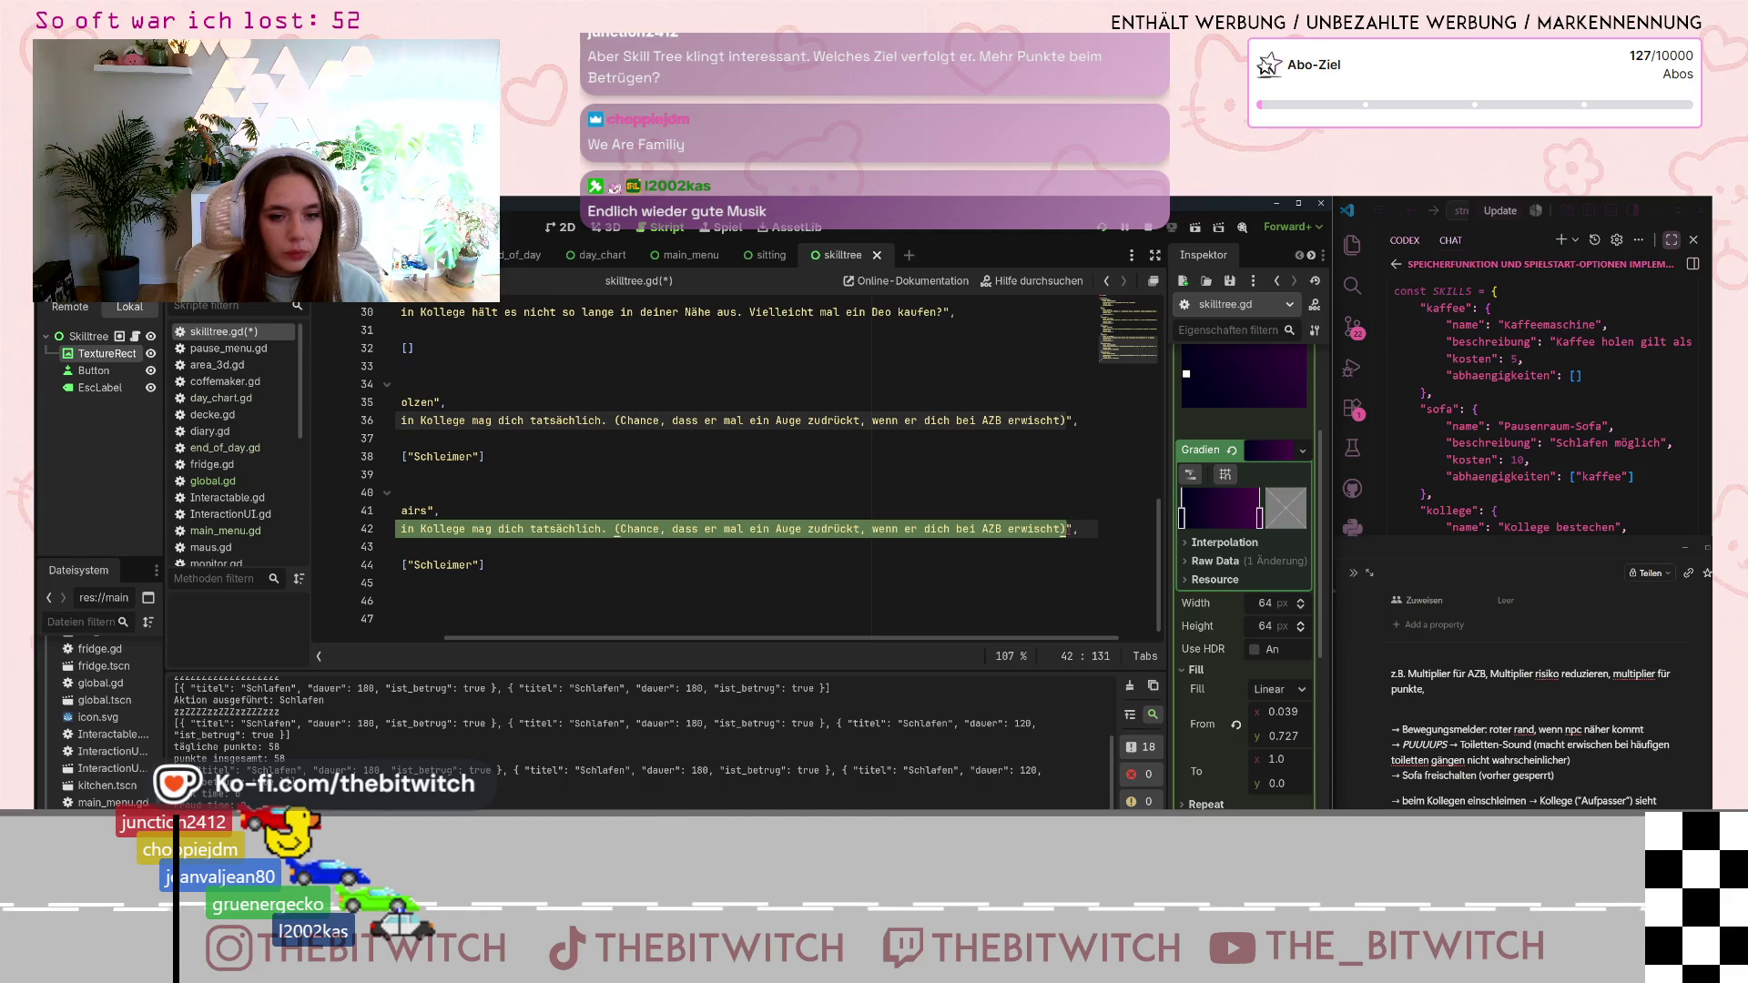
key("BackSpace")
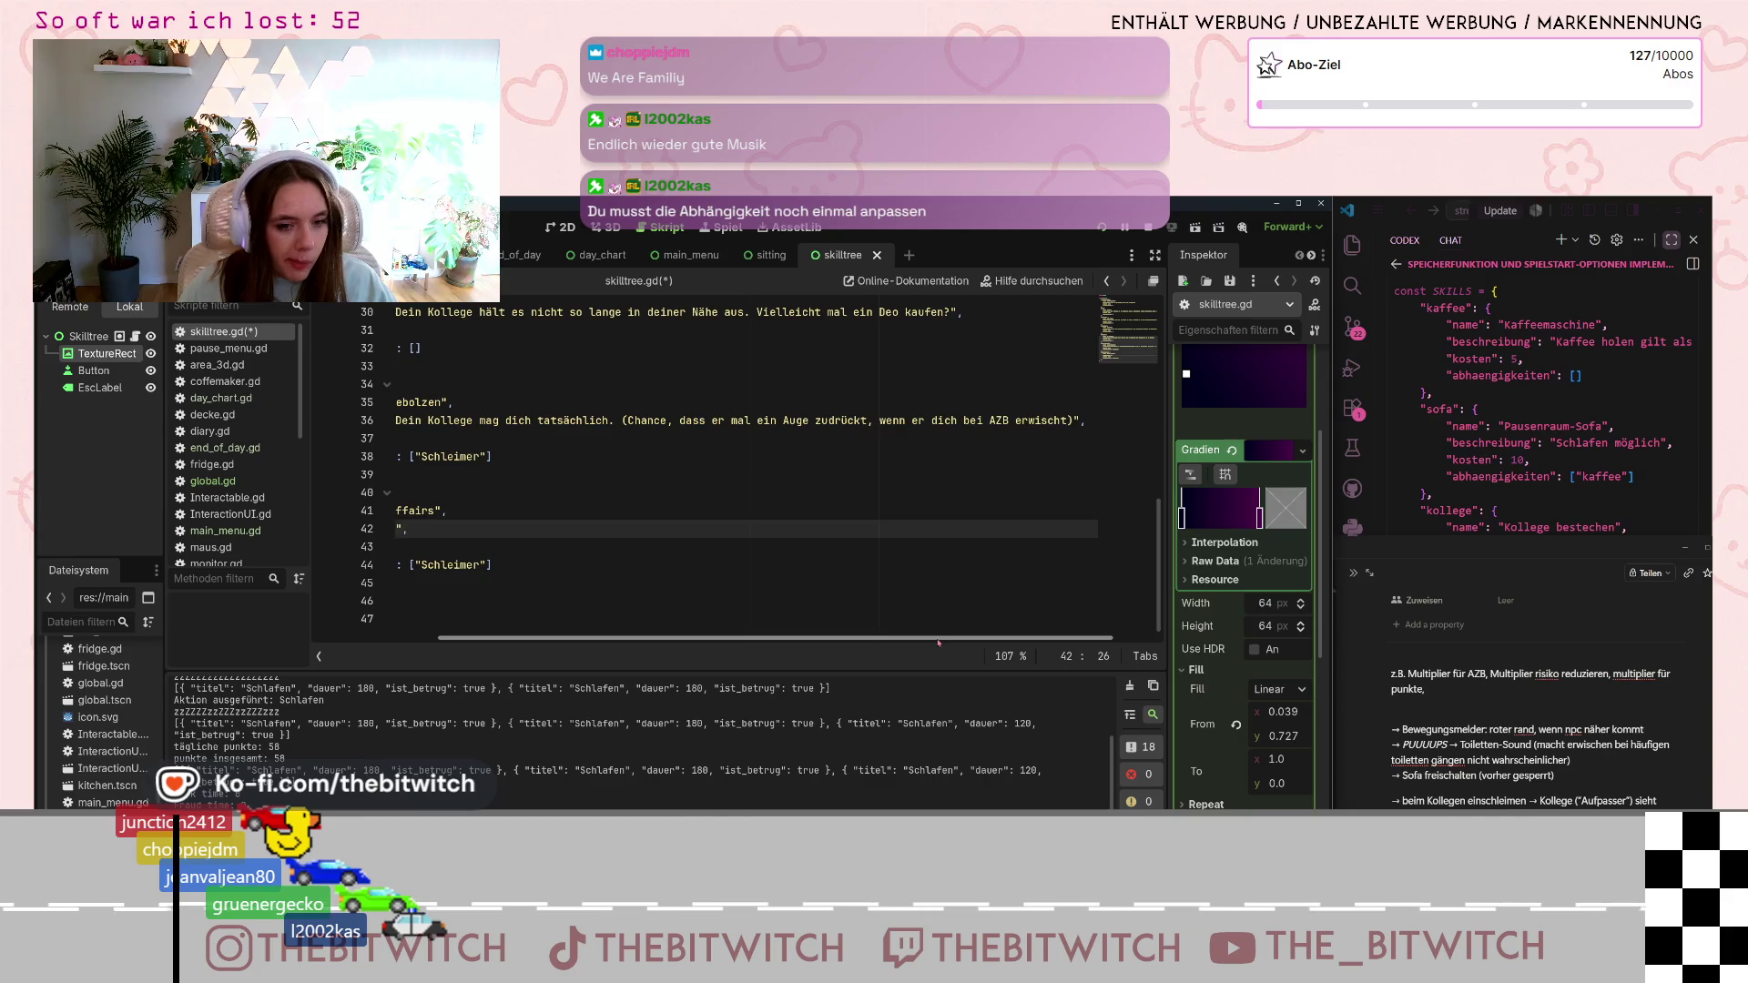
scroll(590, 492, "left", 3)
type("Dein ")
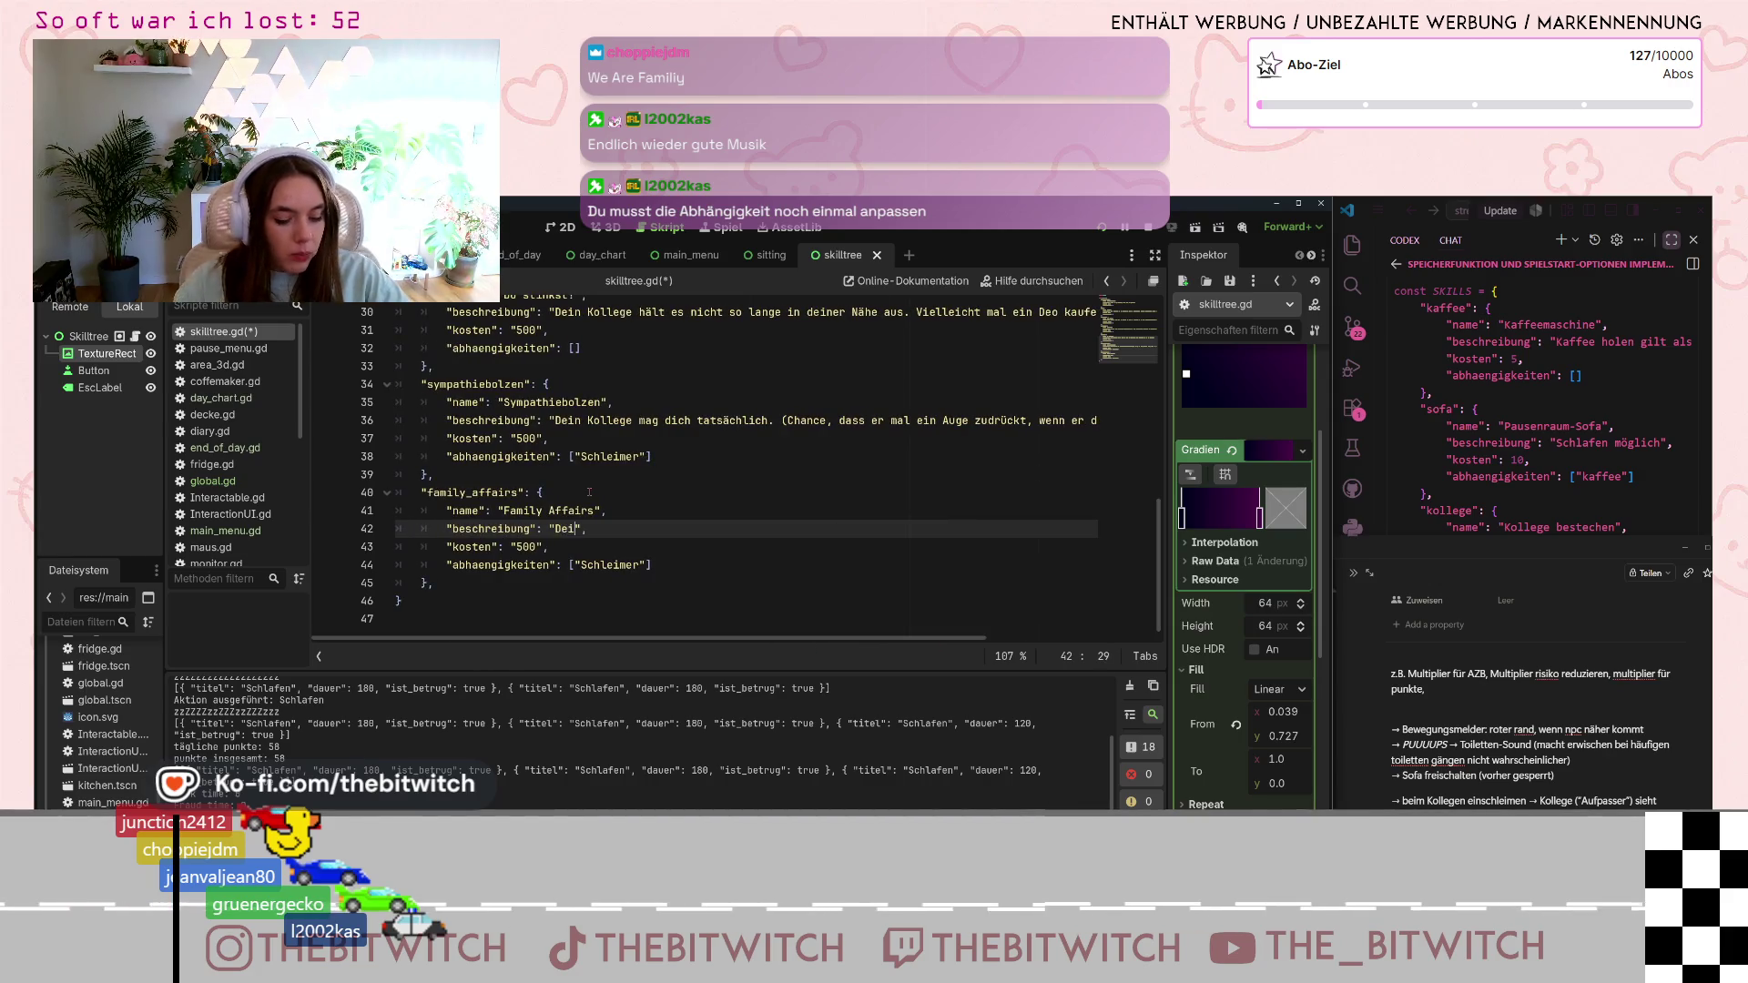
type("Kollege ist jet")
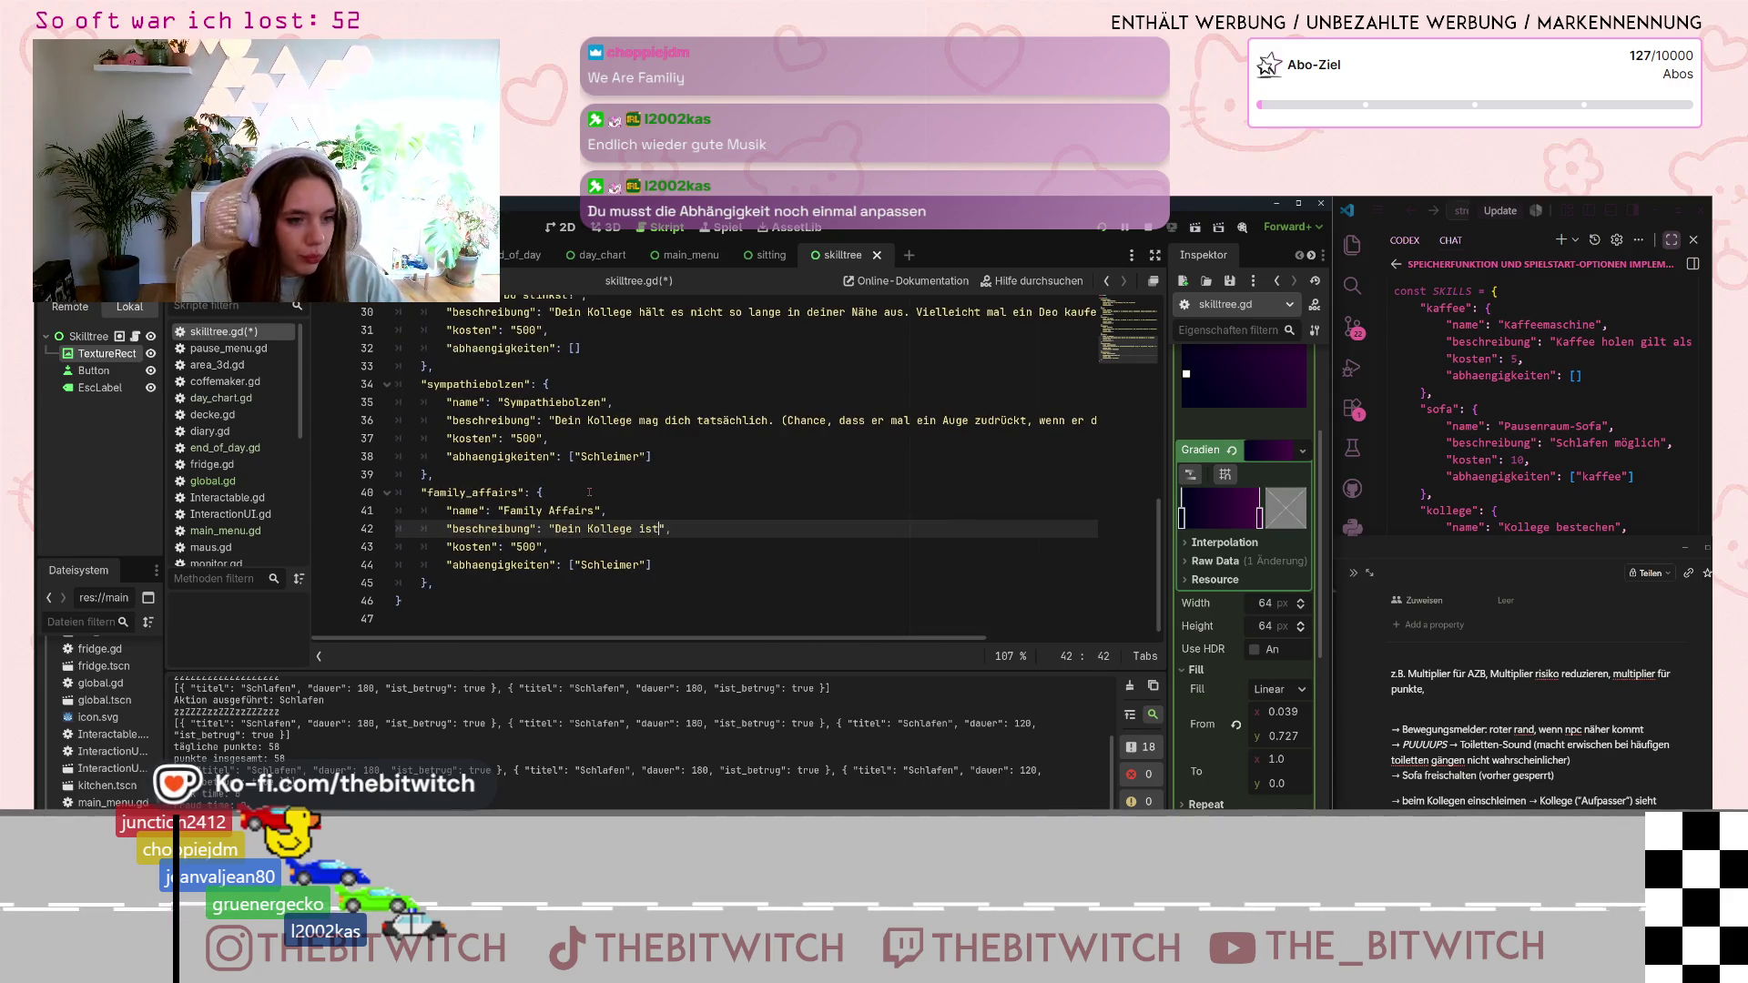
type("zt mit deiner Sch")
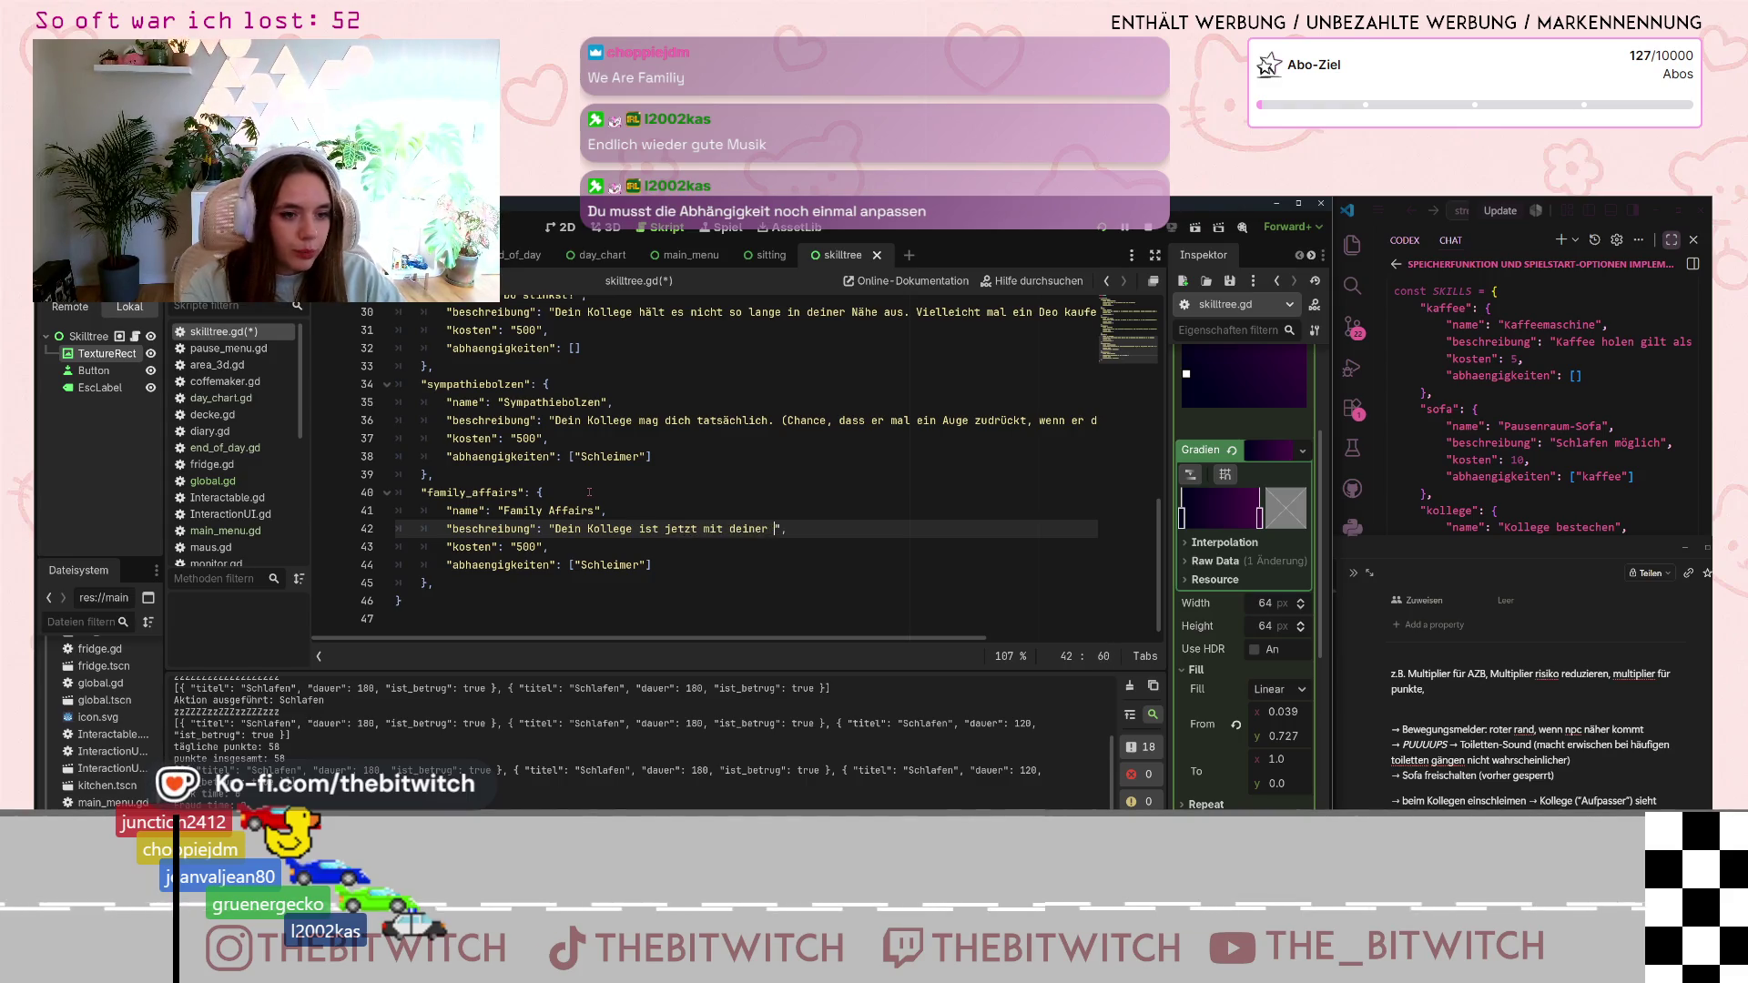
type("wester zusammen")
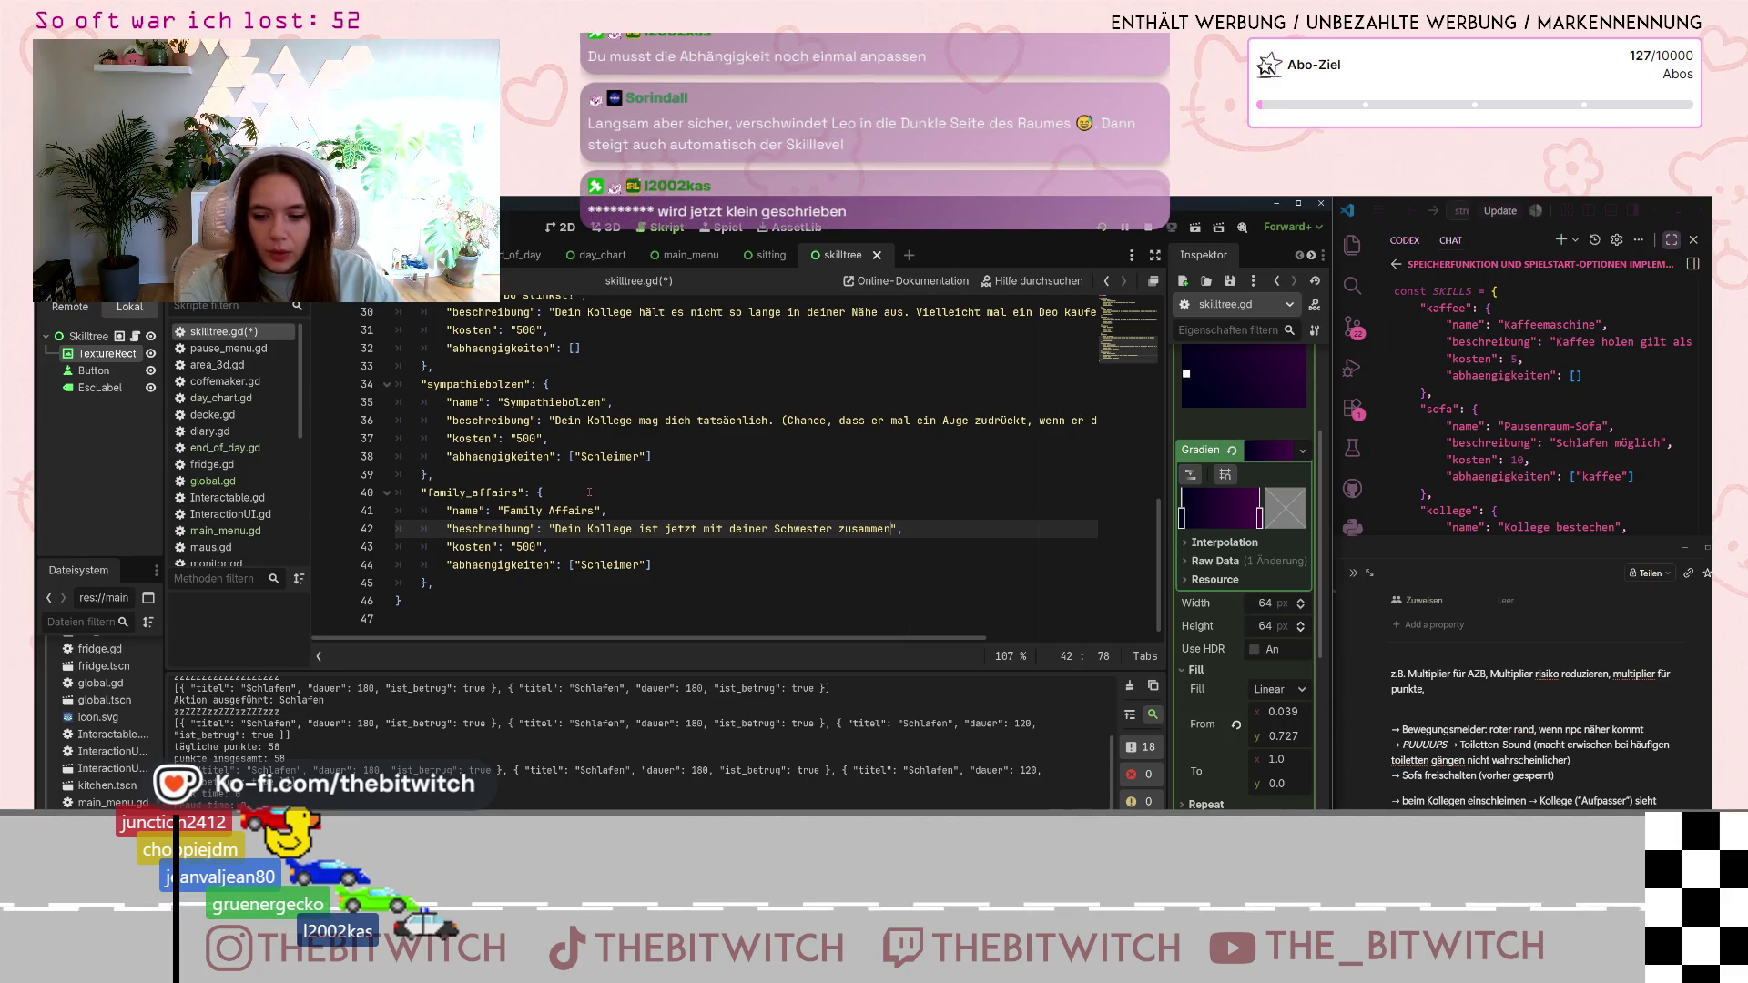
type(". Er")
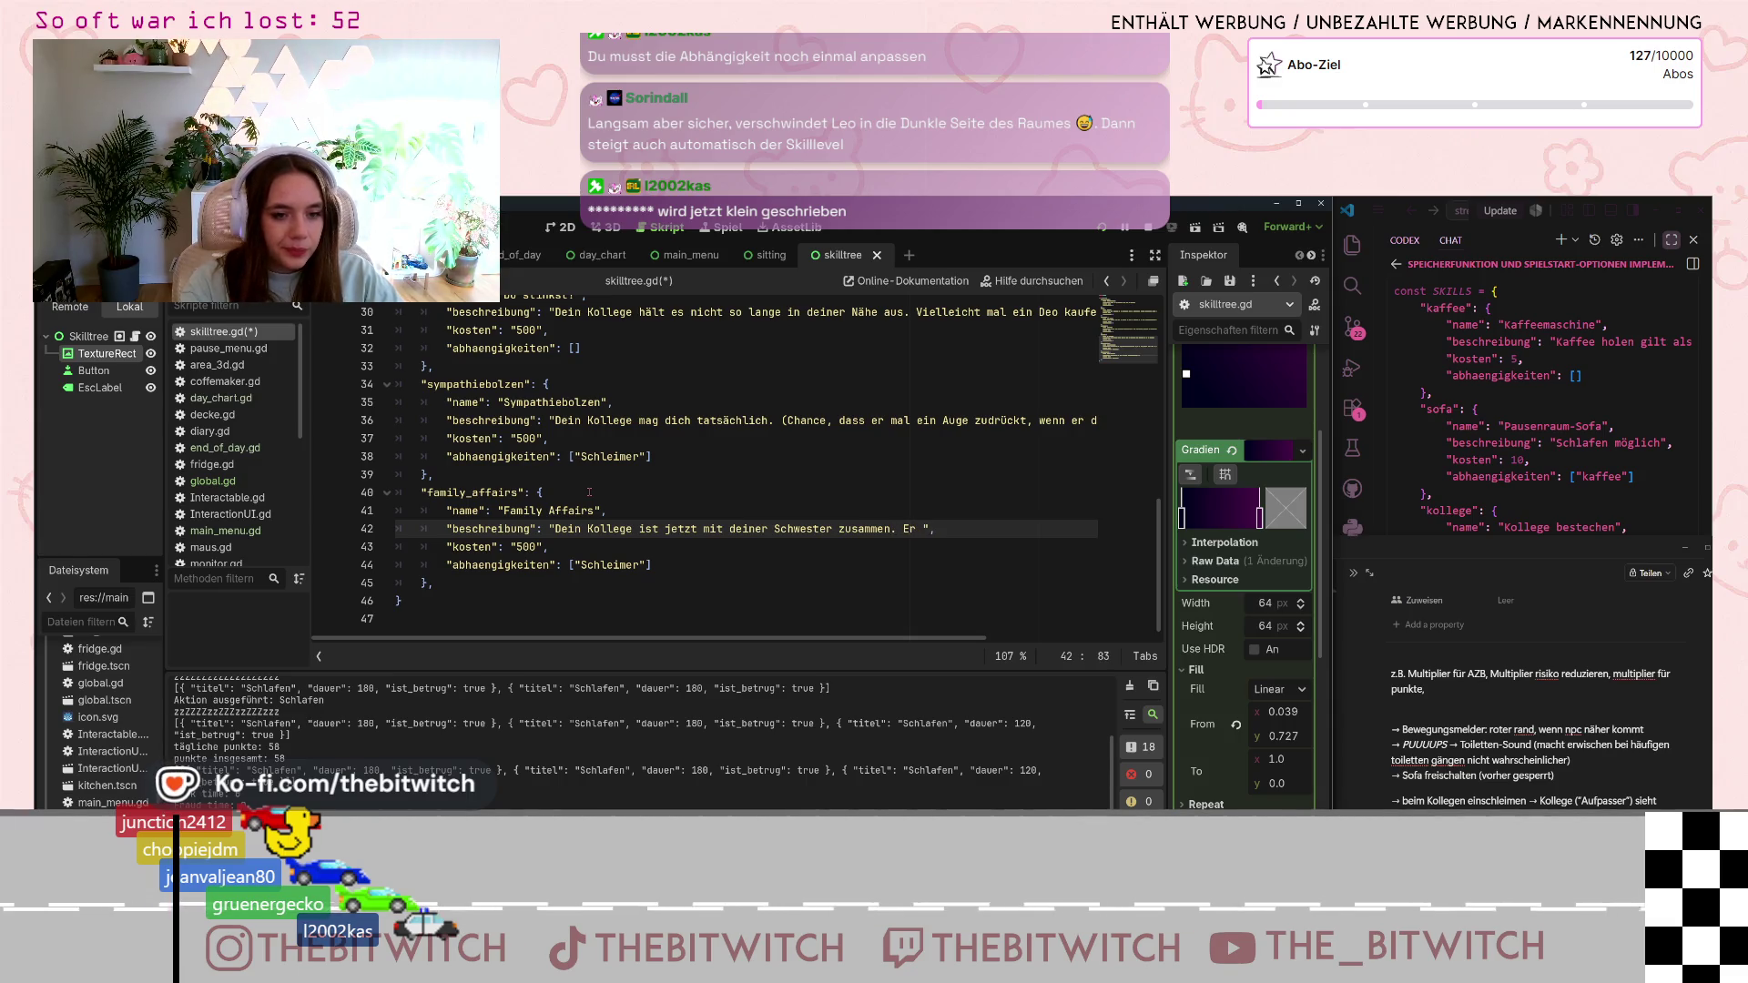
type("d dich nicht m")
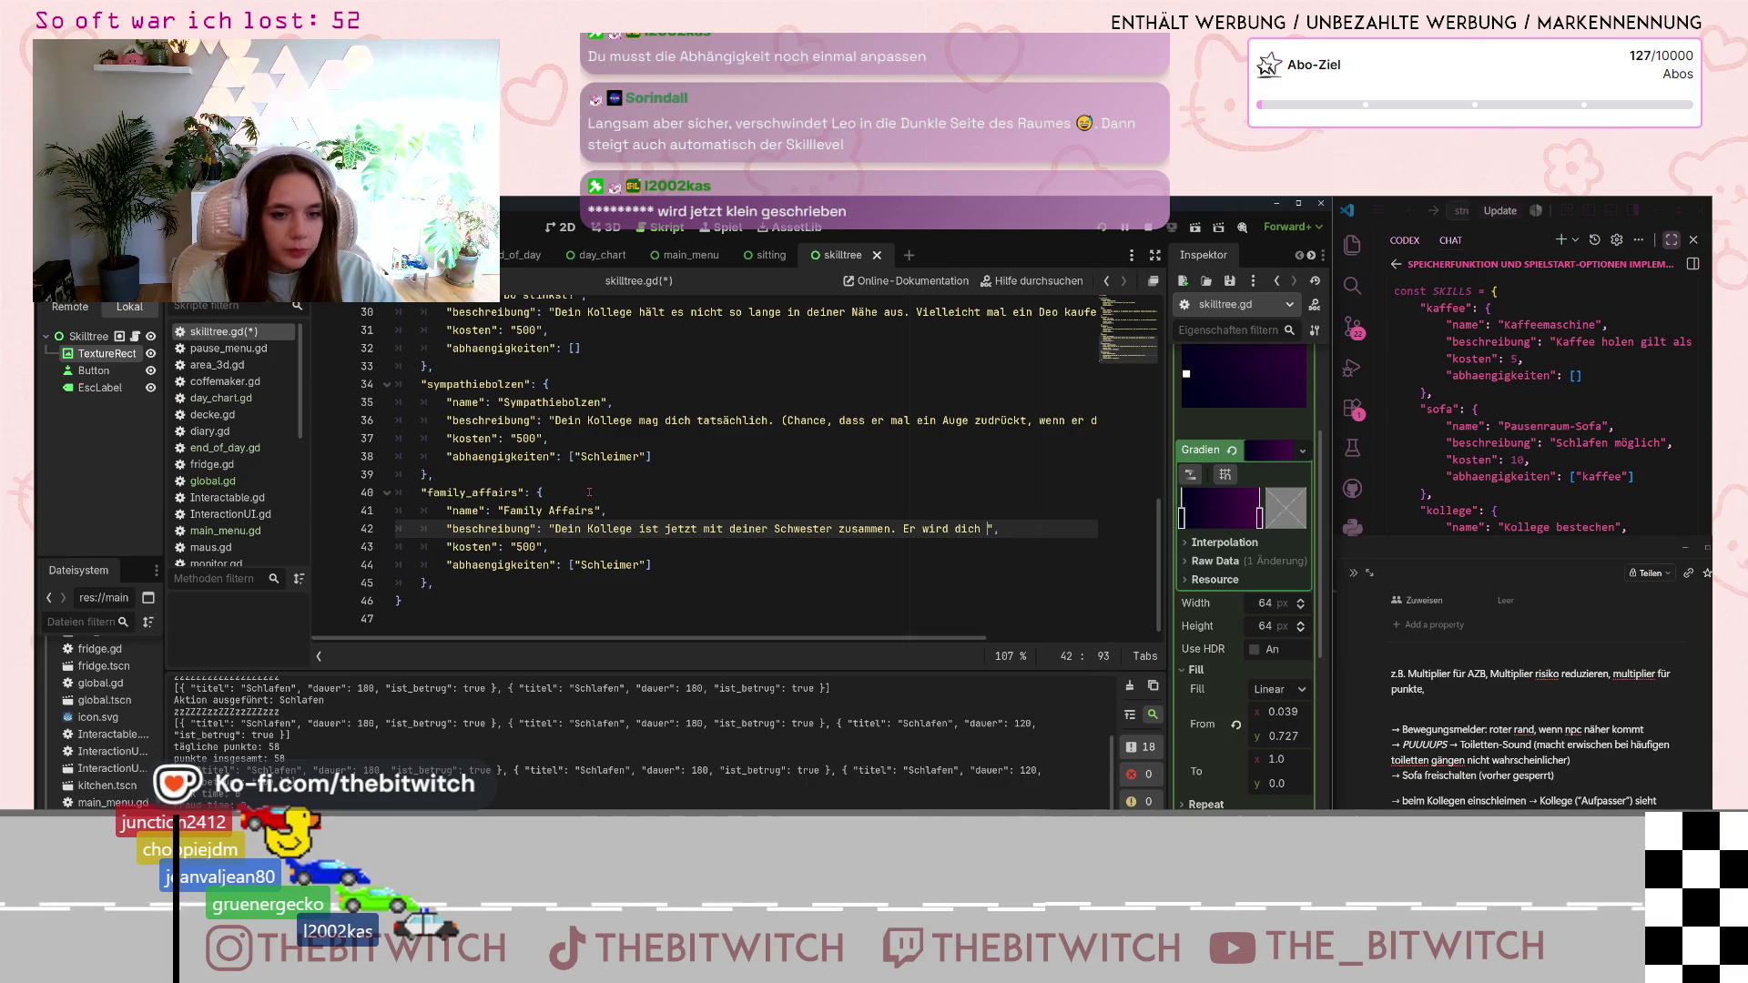
type("ehr an den C")
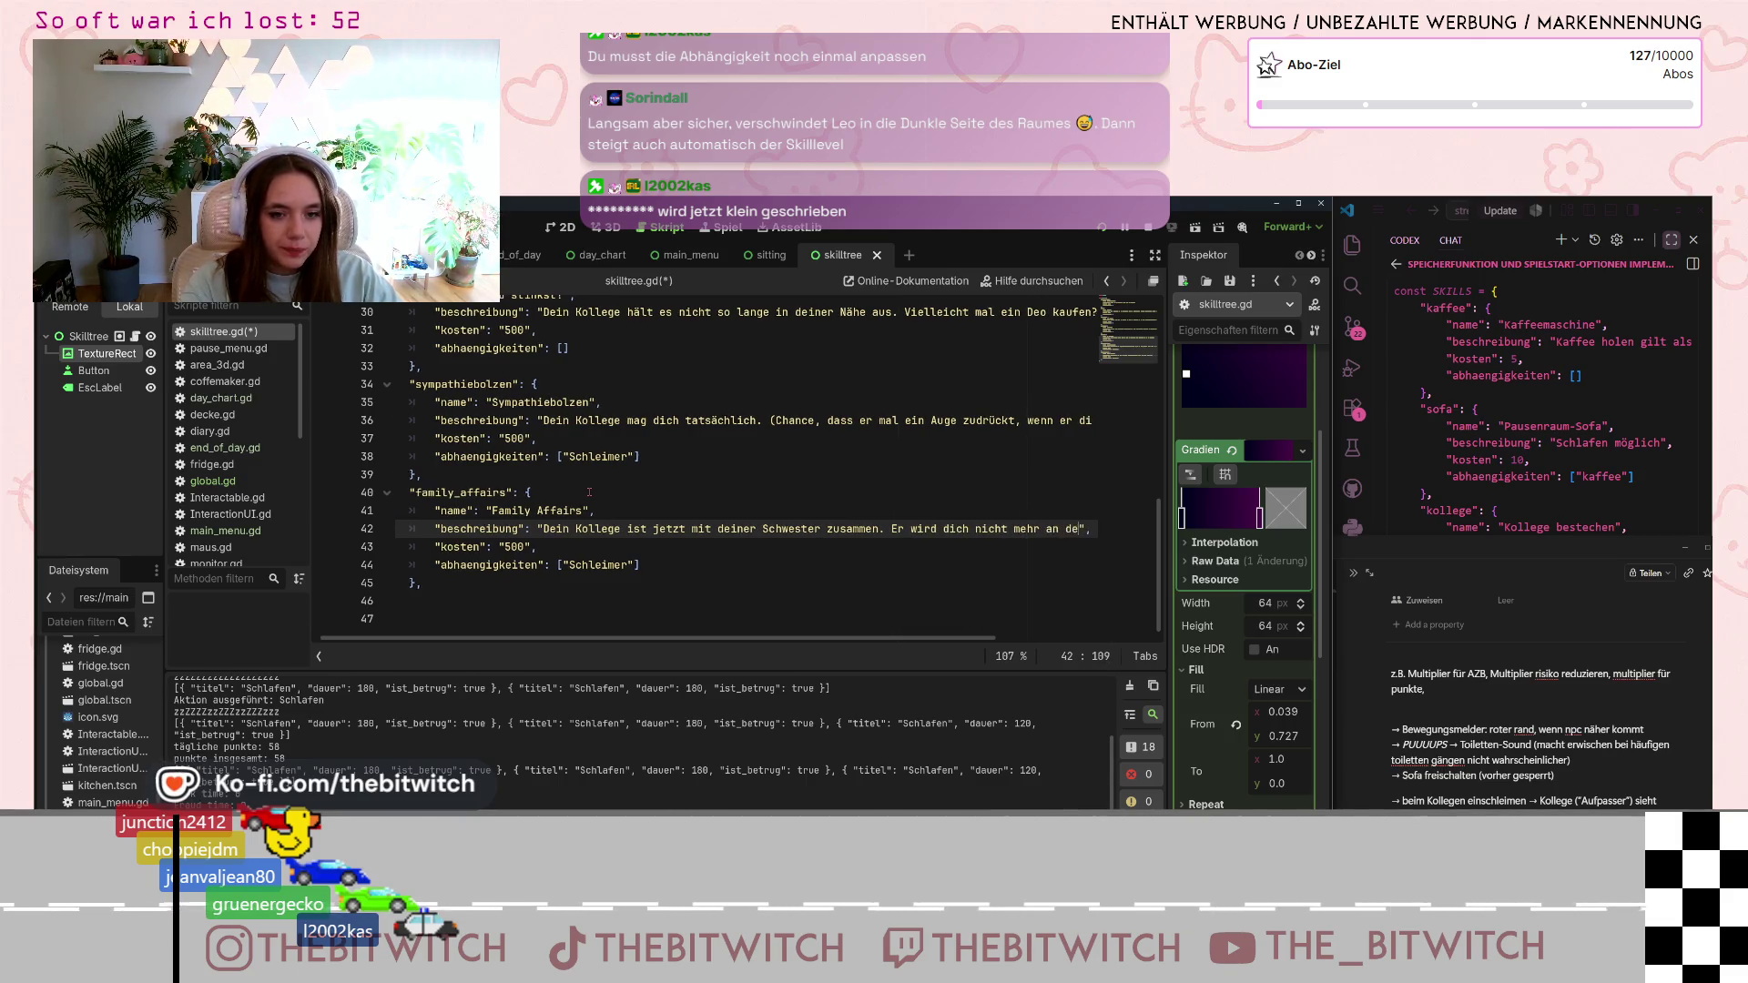
type("e")
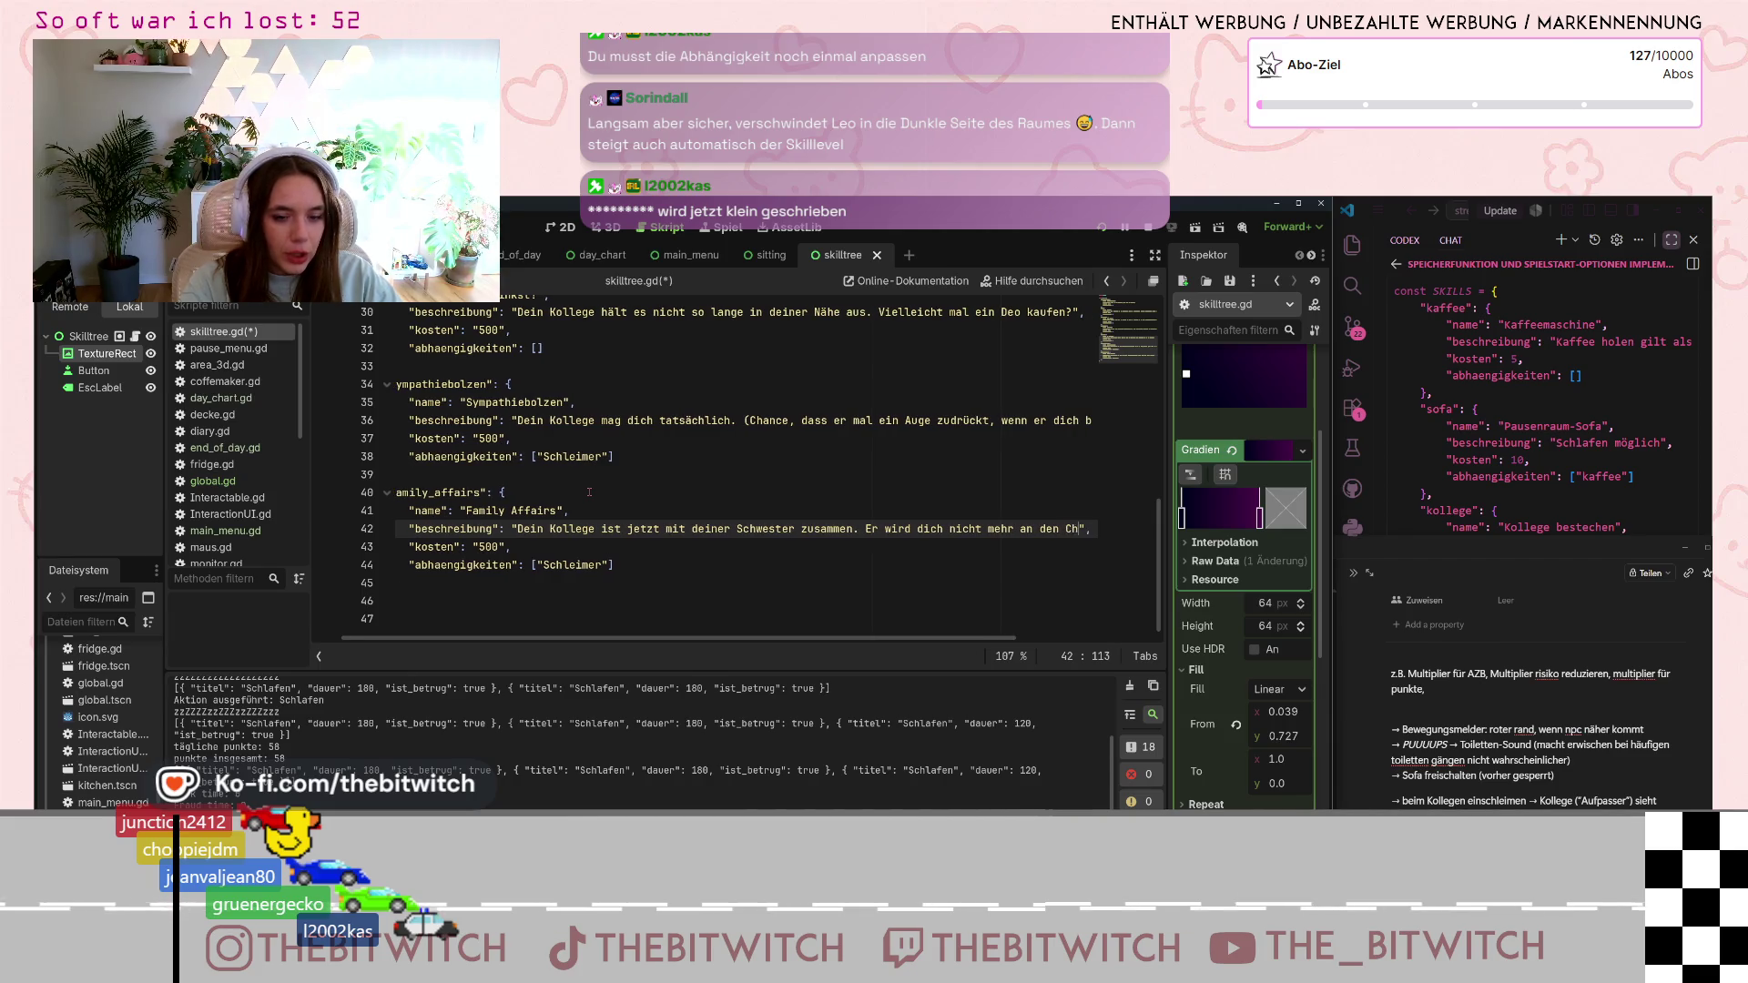
type("ef verraten")
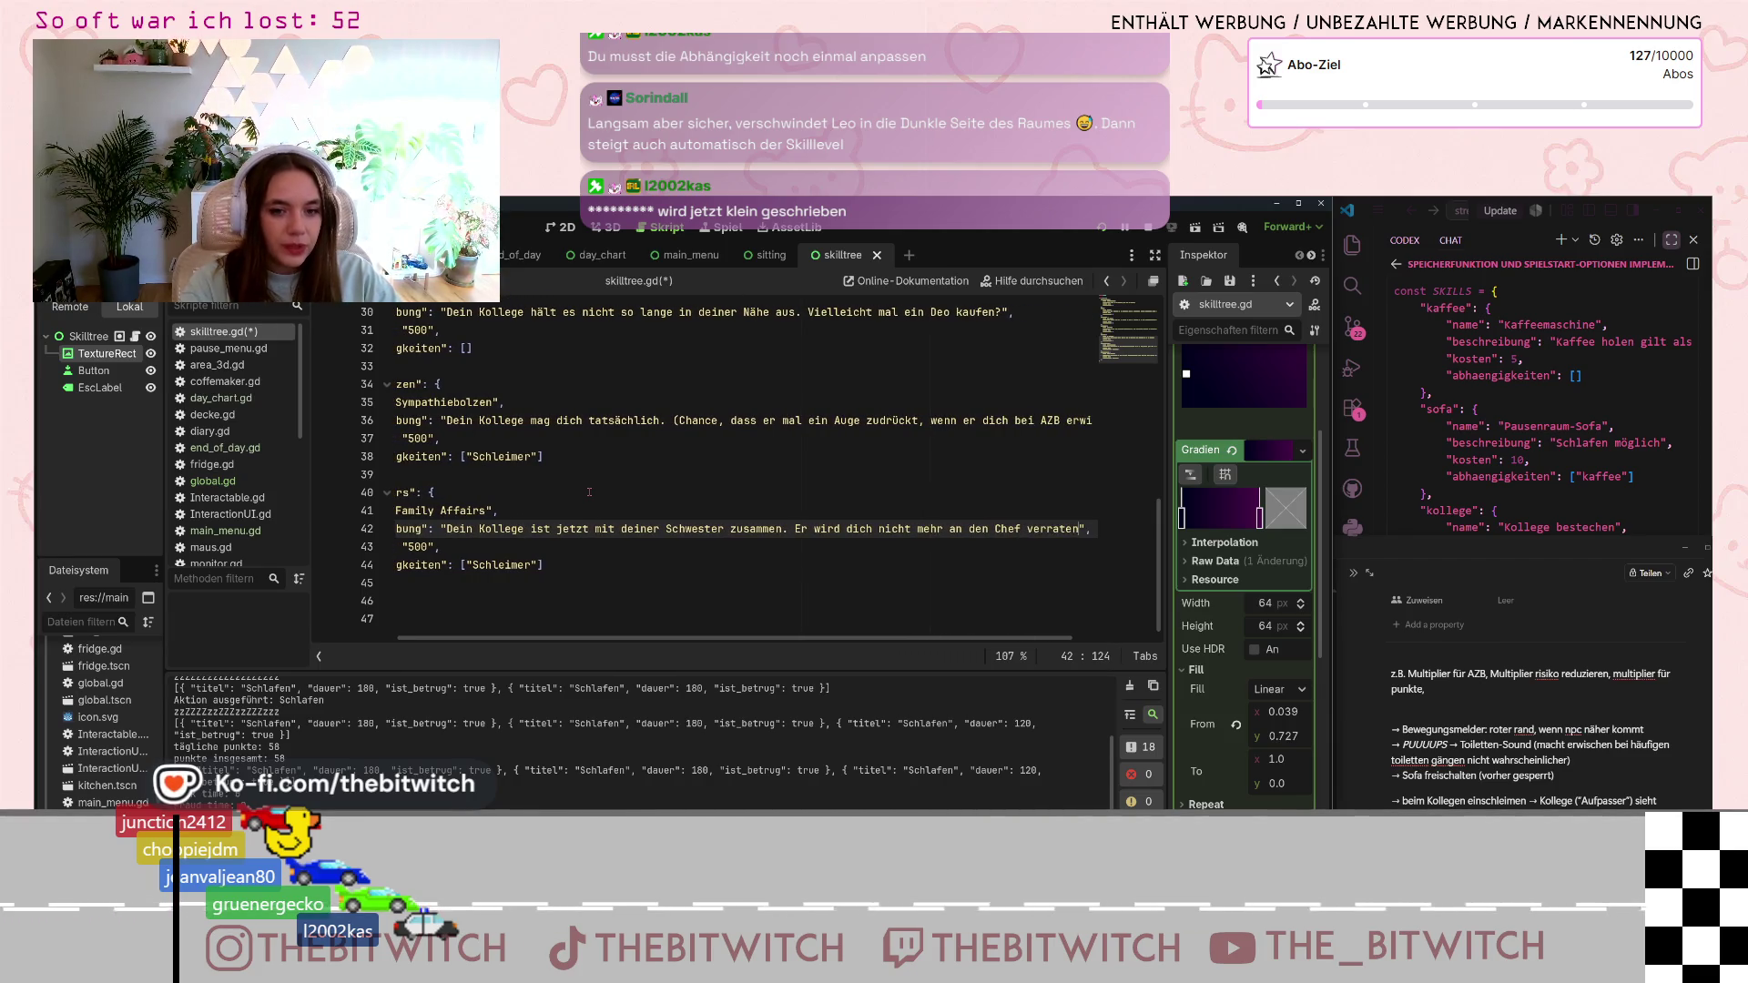
scroll(468, 630, "left", 3)
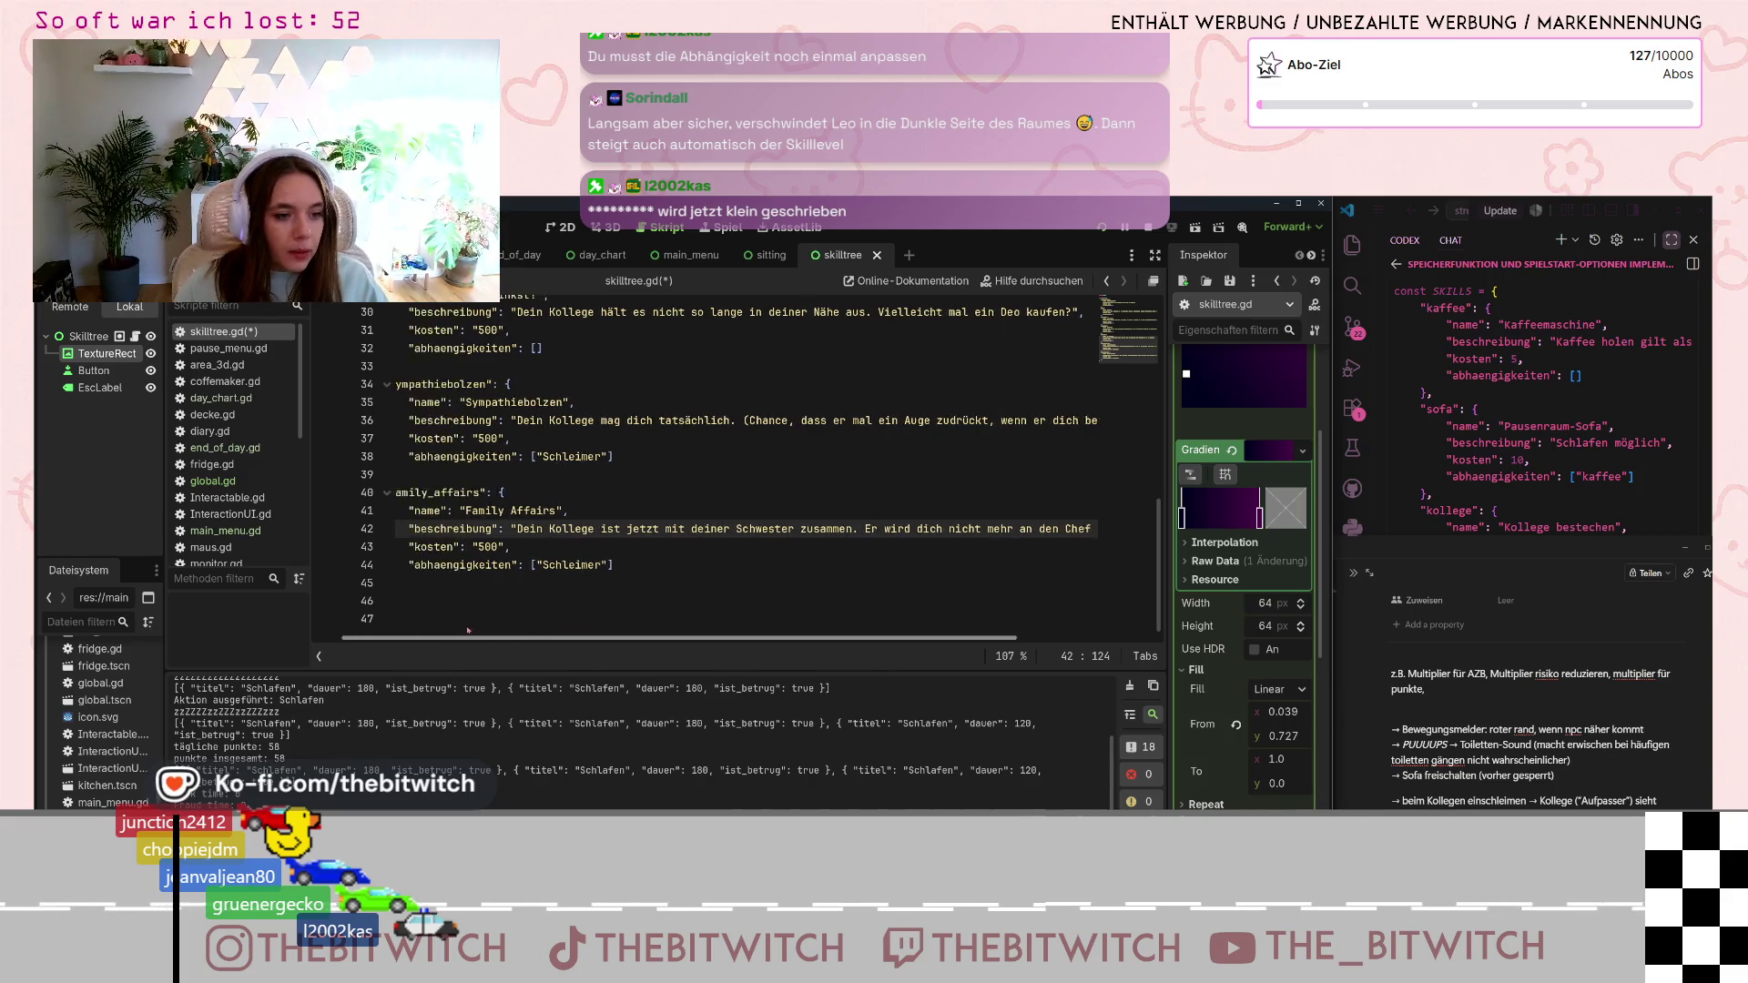
scroll(468, 630, "left", 2)
double_click(509, 547)
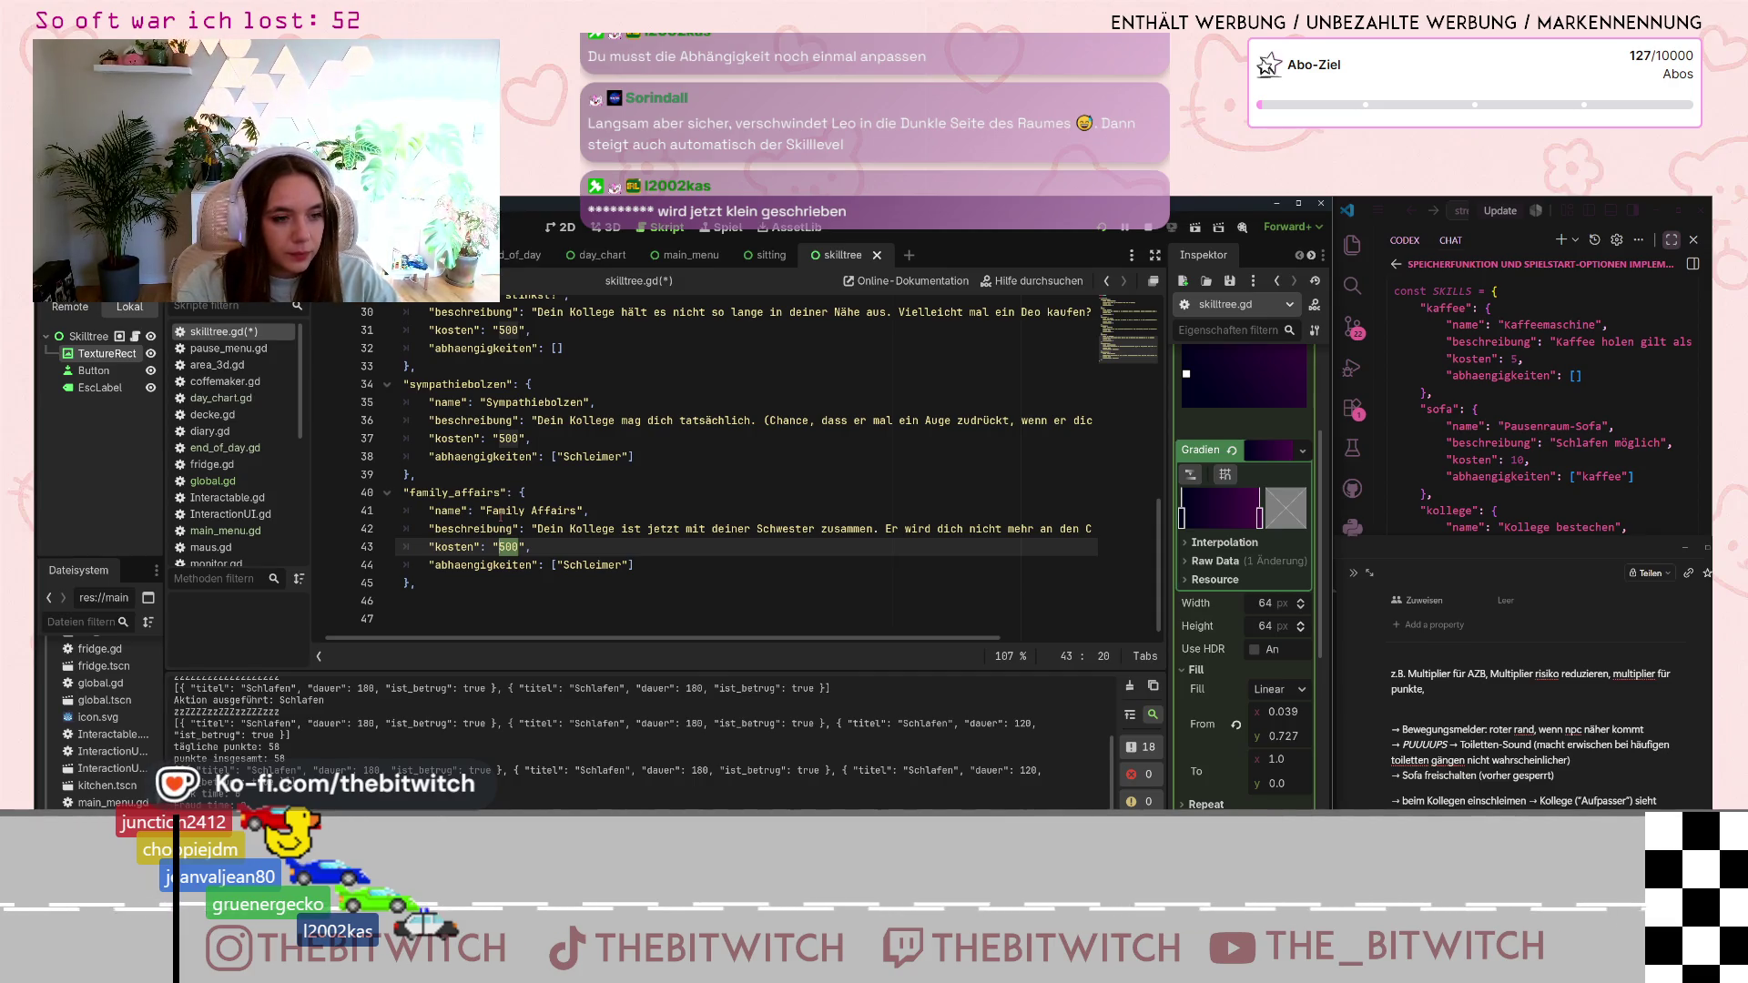
- Set the family_affairs skill's cost to 1000
type("100")
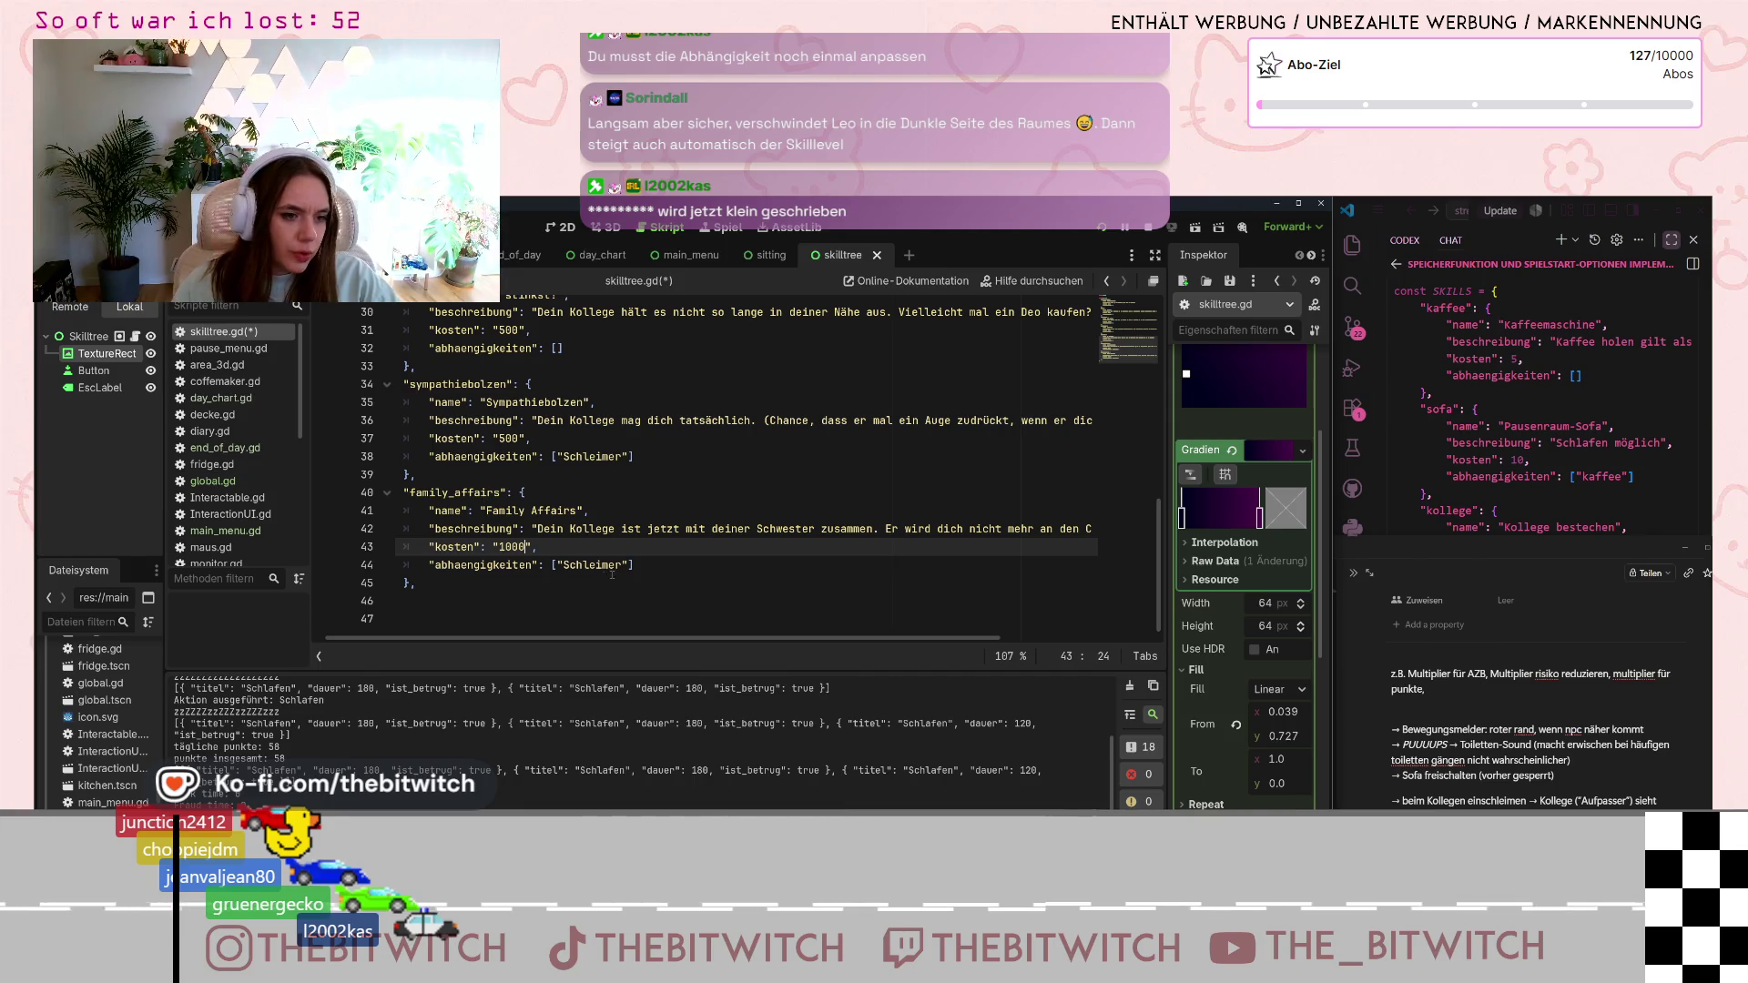
scroll(623, 567, "up", 3)
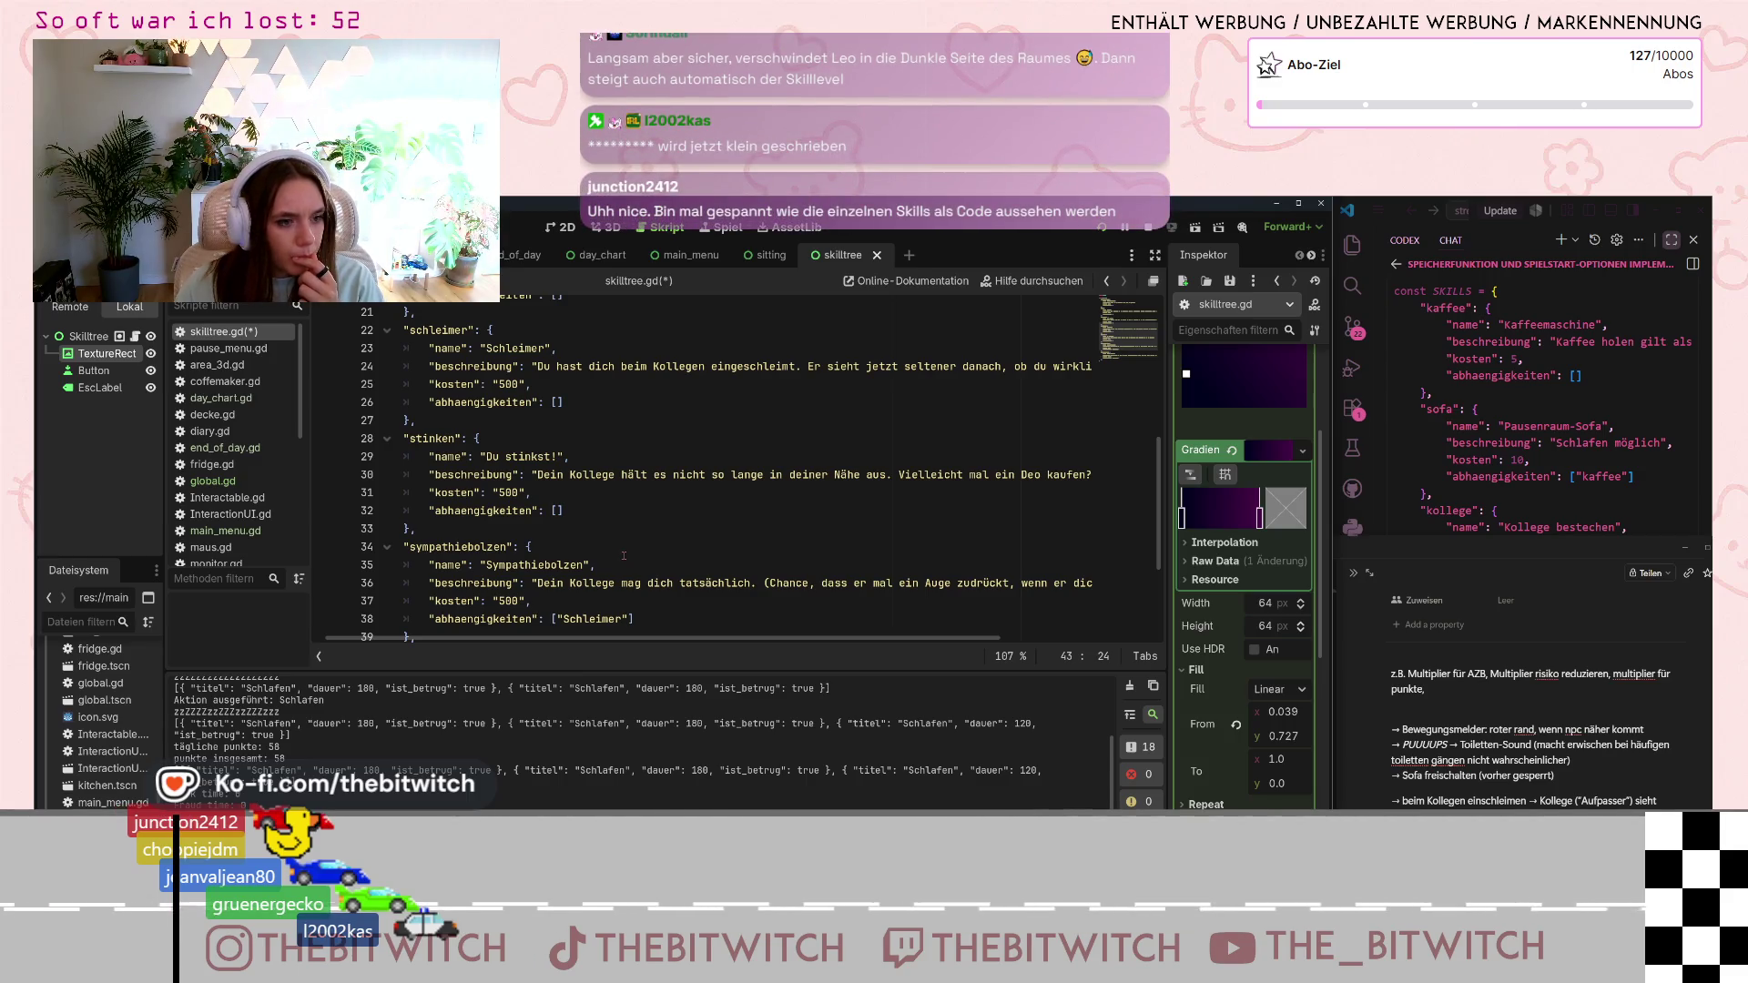
scroll(623, 555, "down", 2)
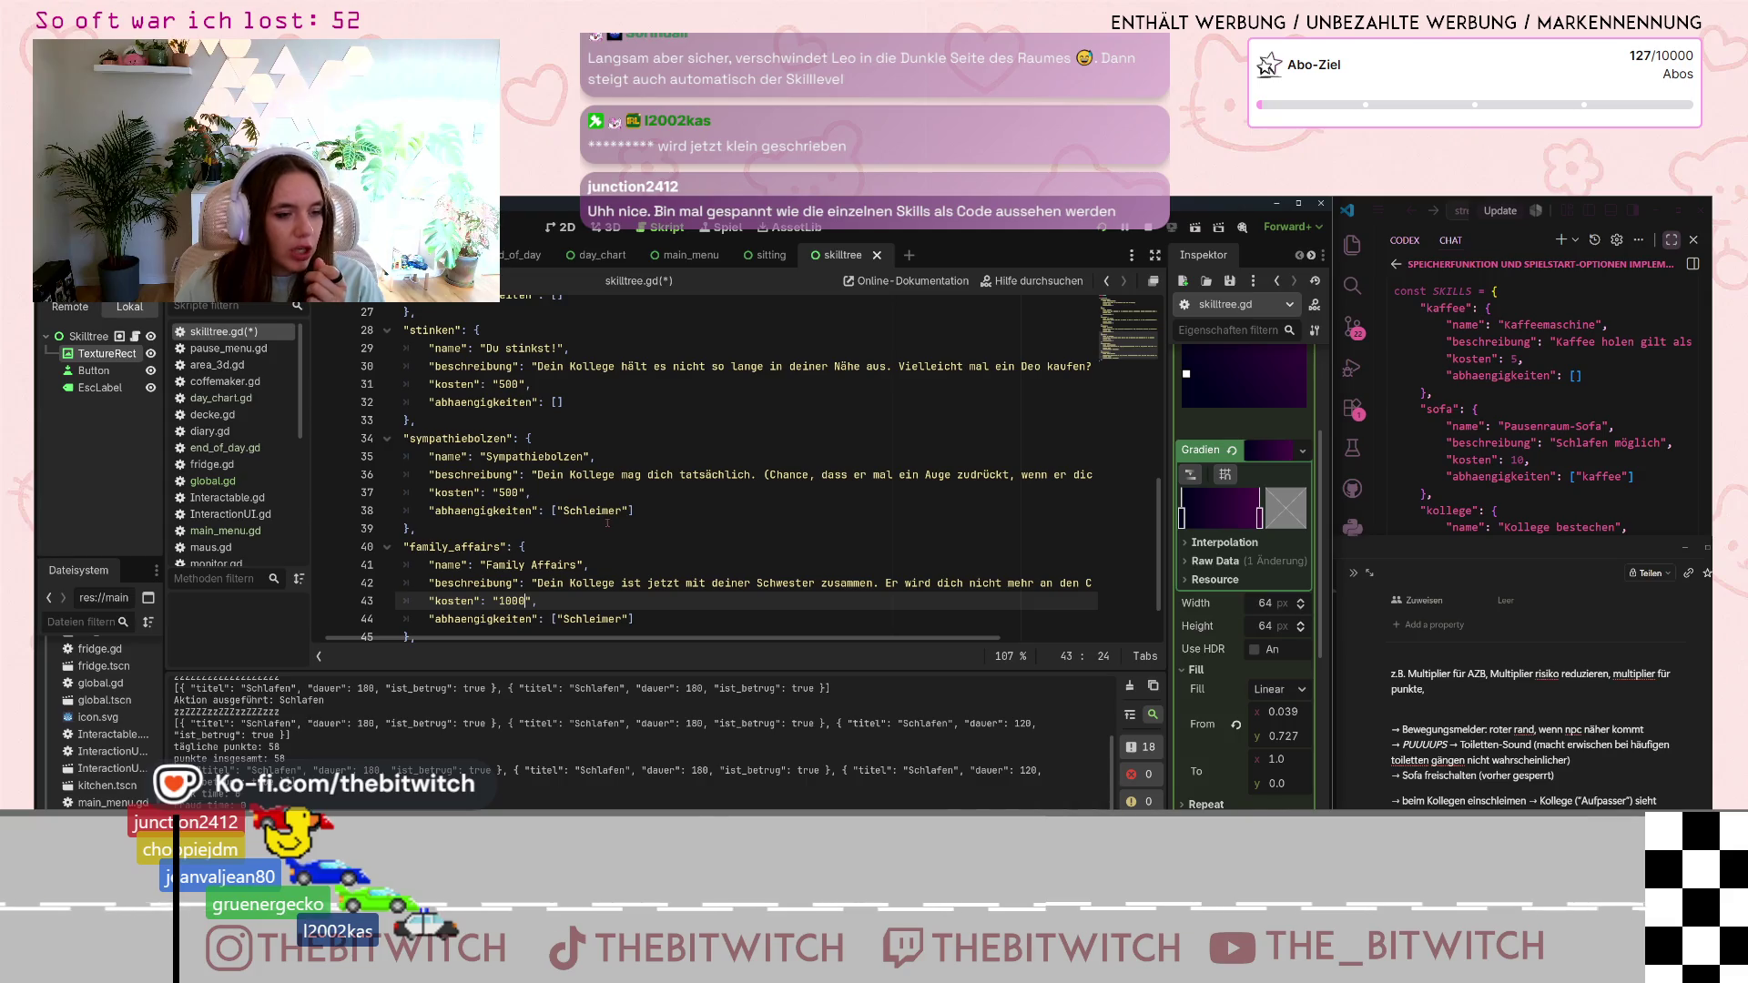
scroll(597, 484, "down", 1)
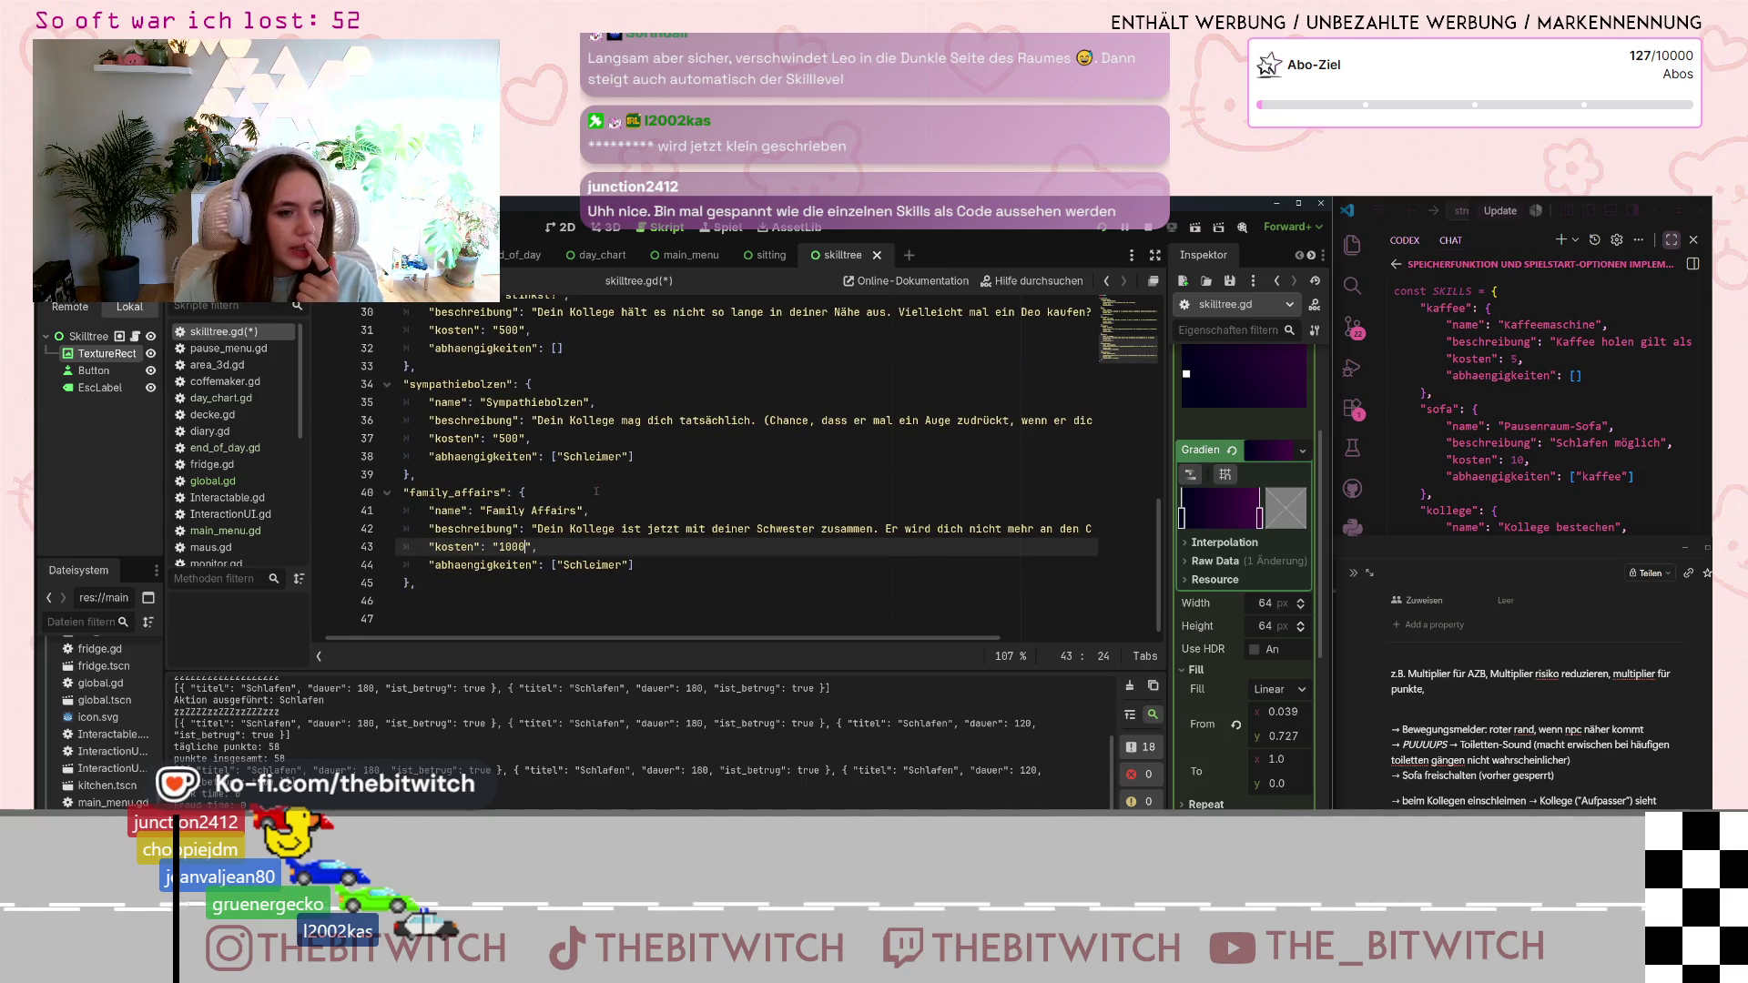
- Replace family_affairs' Schleimer dependency with lowercase 'sympathiebolzen'
left_click_drag(566, 566, 621, 565)
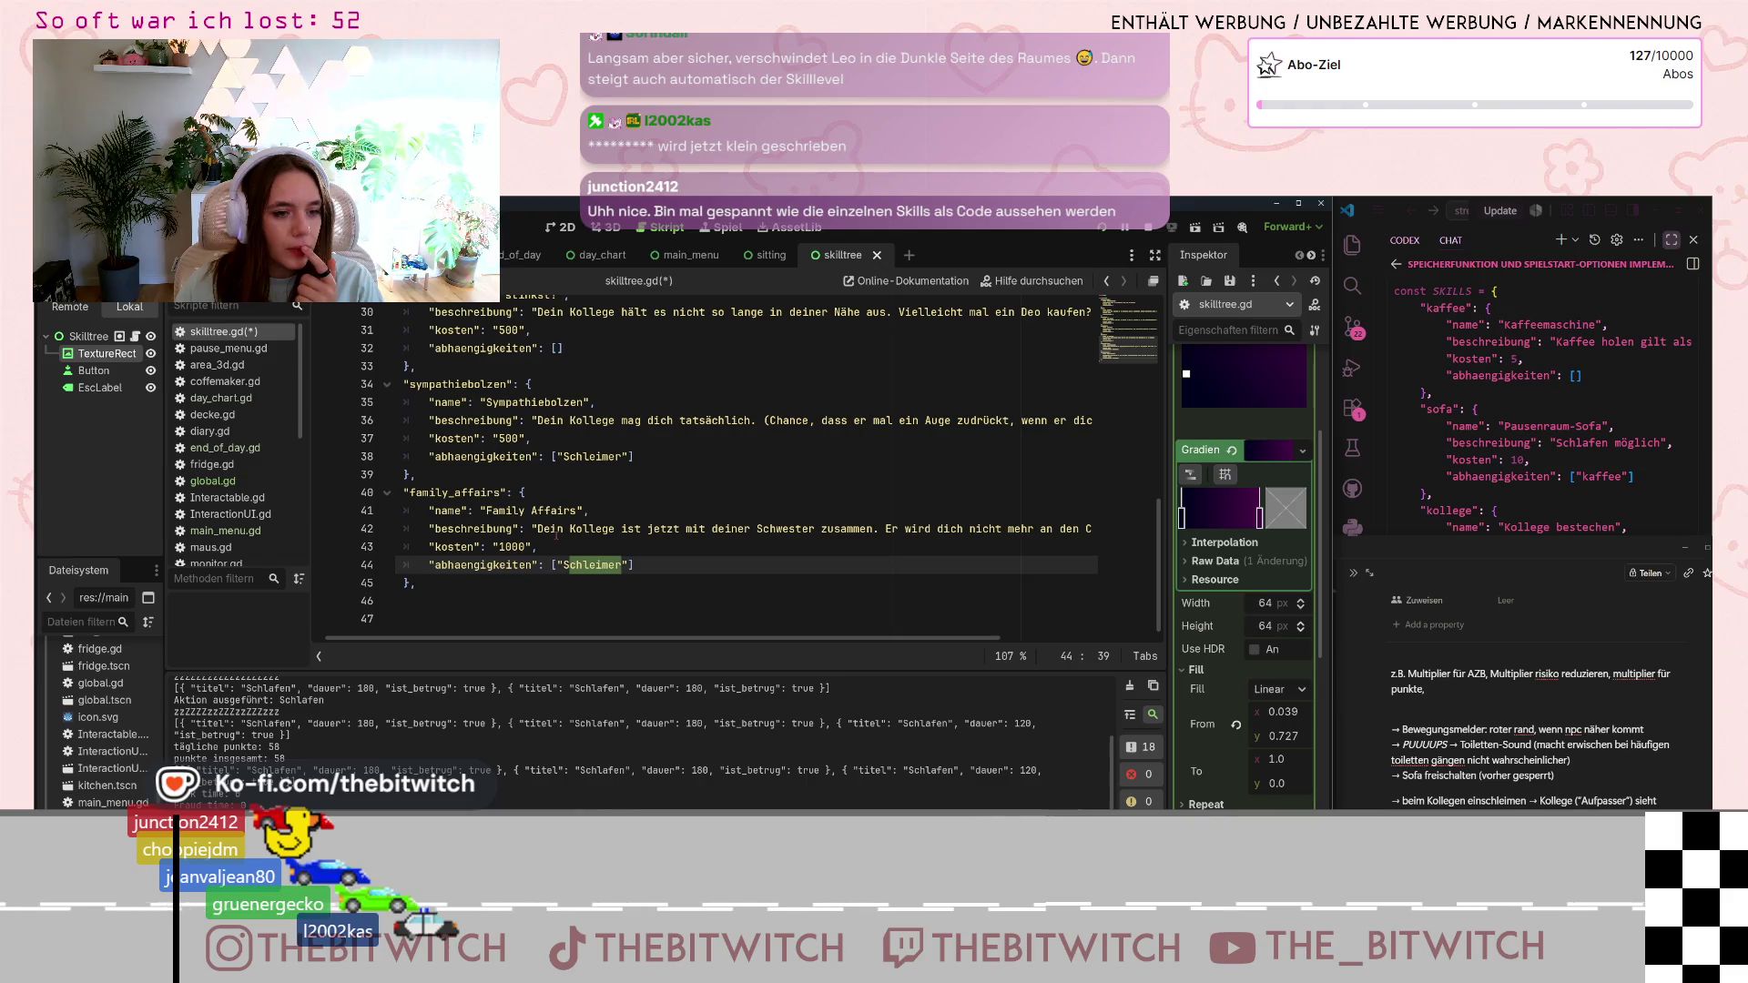
type("Sympa")
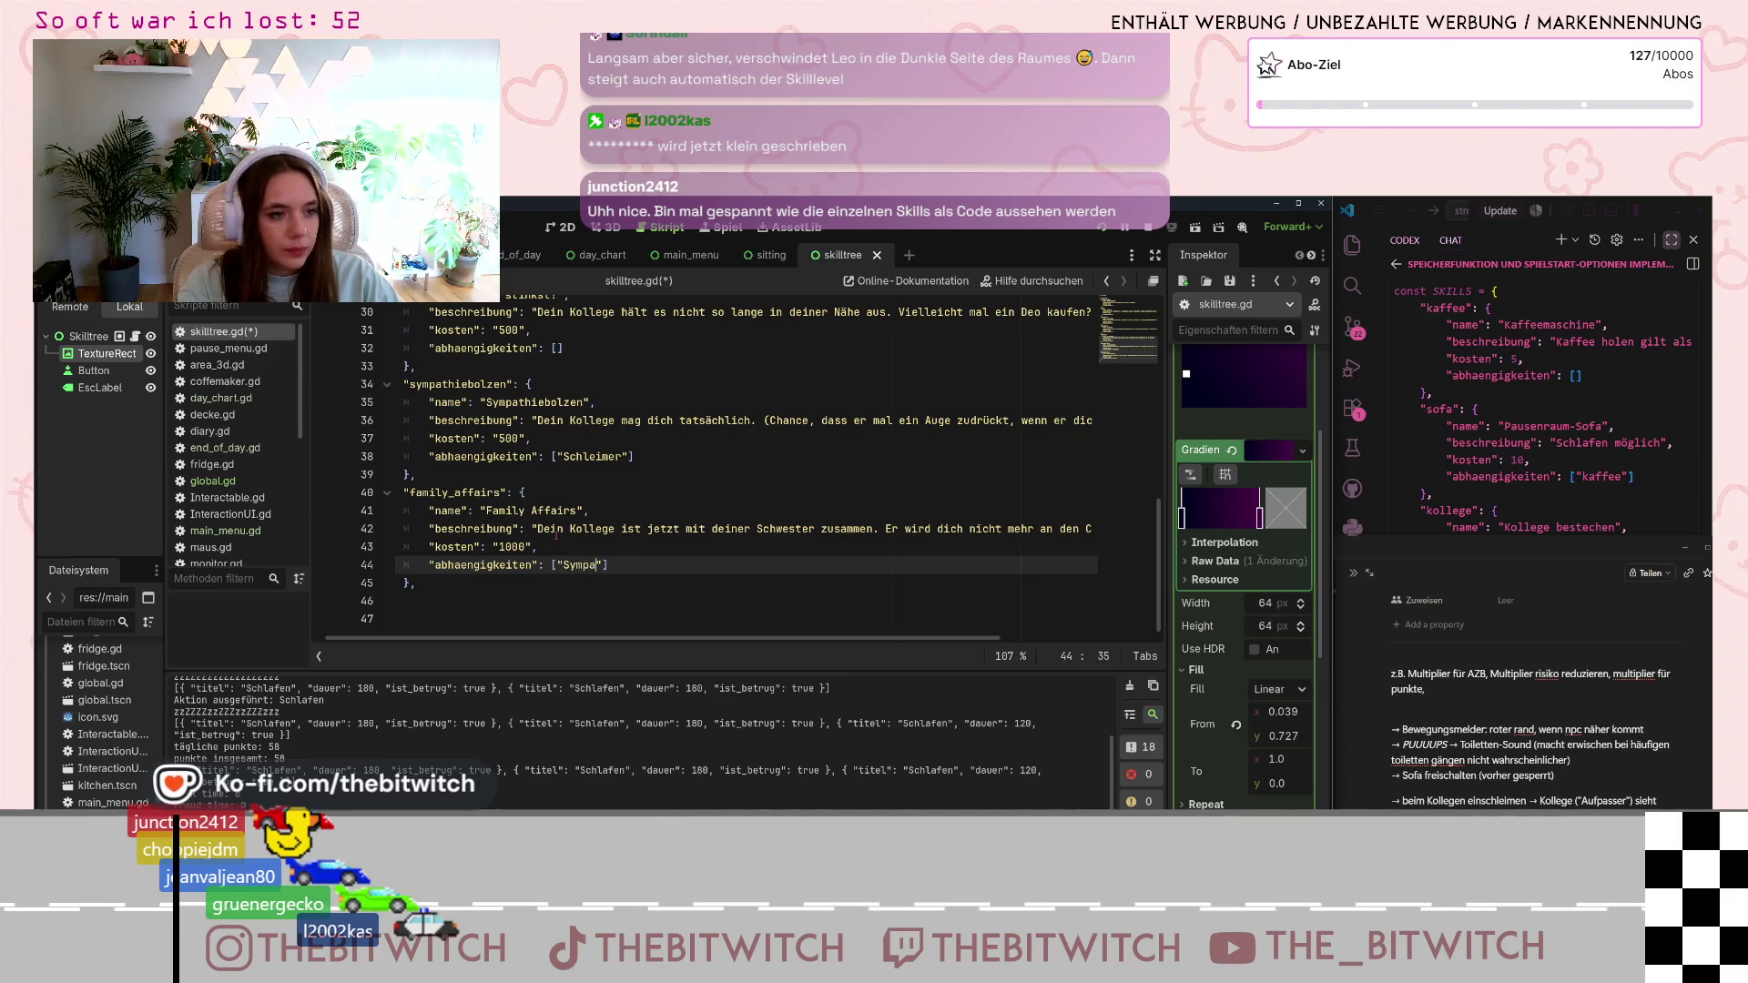
key("BackSpace")
key("BackSpace")
key("BackSpace")
type("sympathiebol")
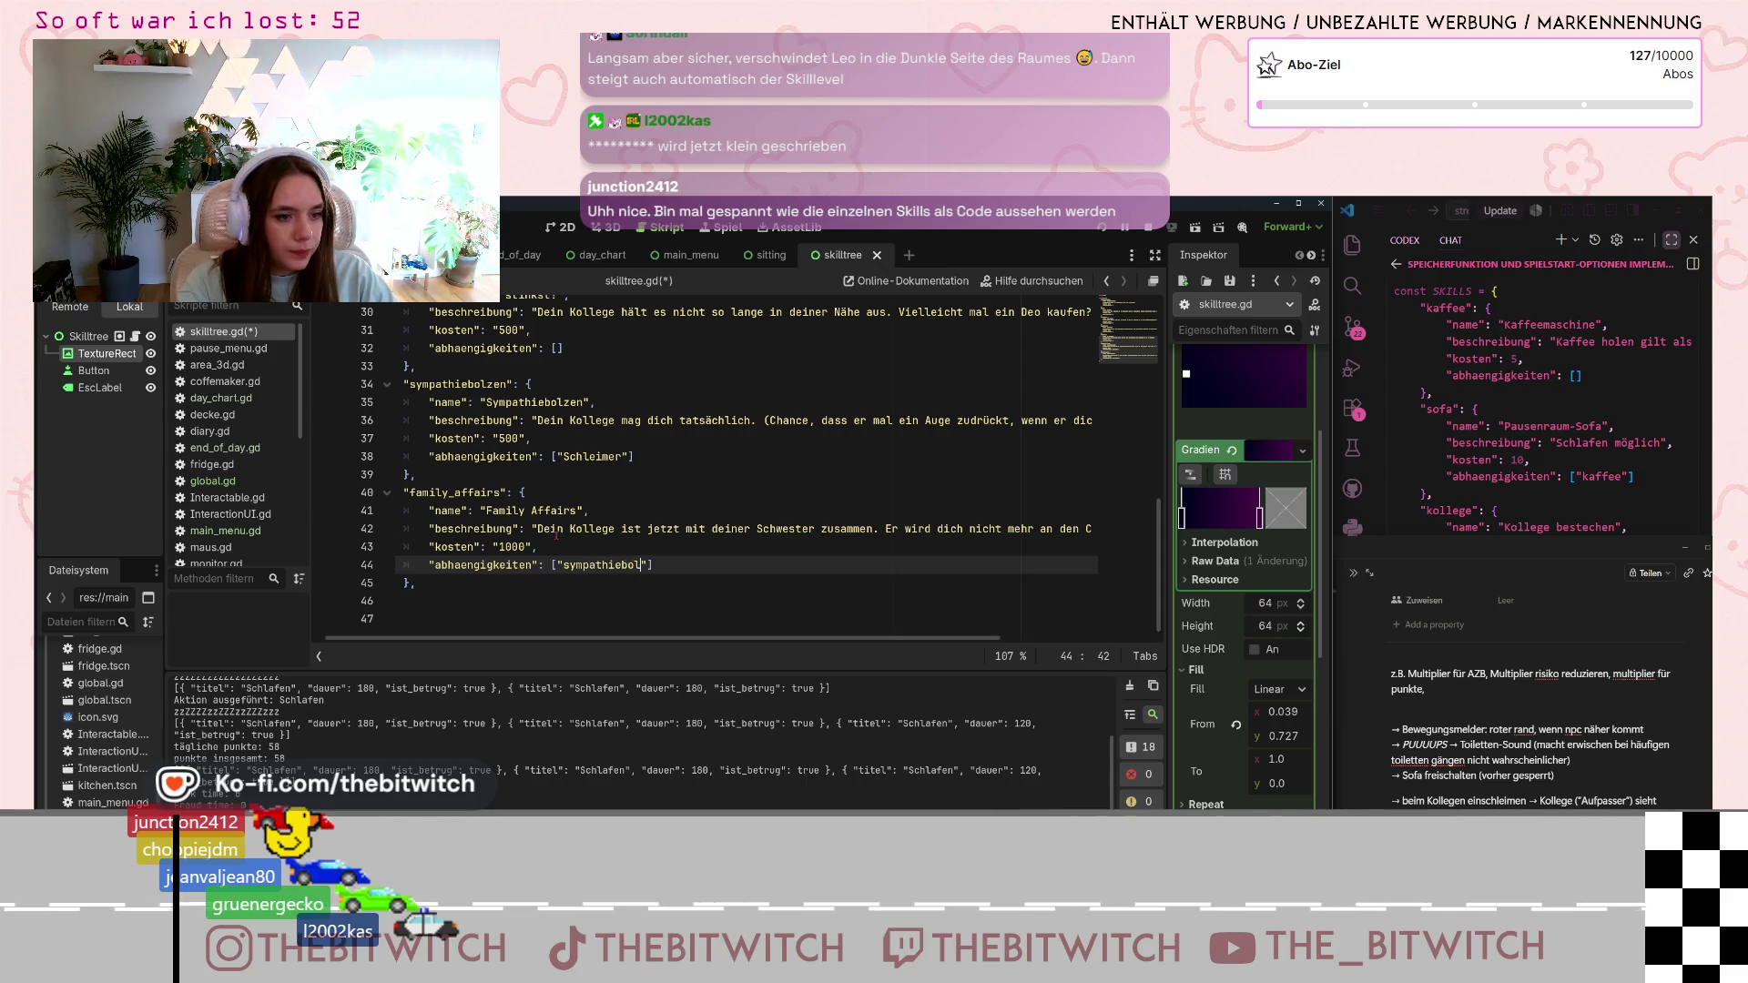
type("zen")
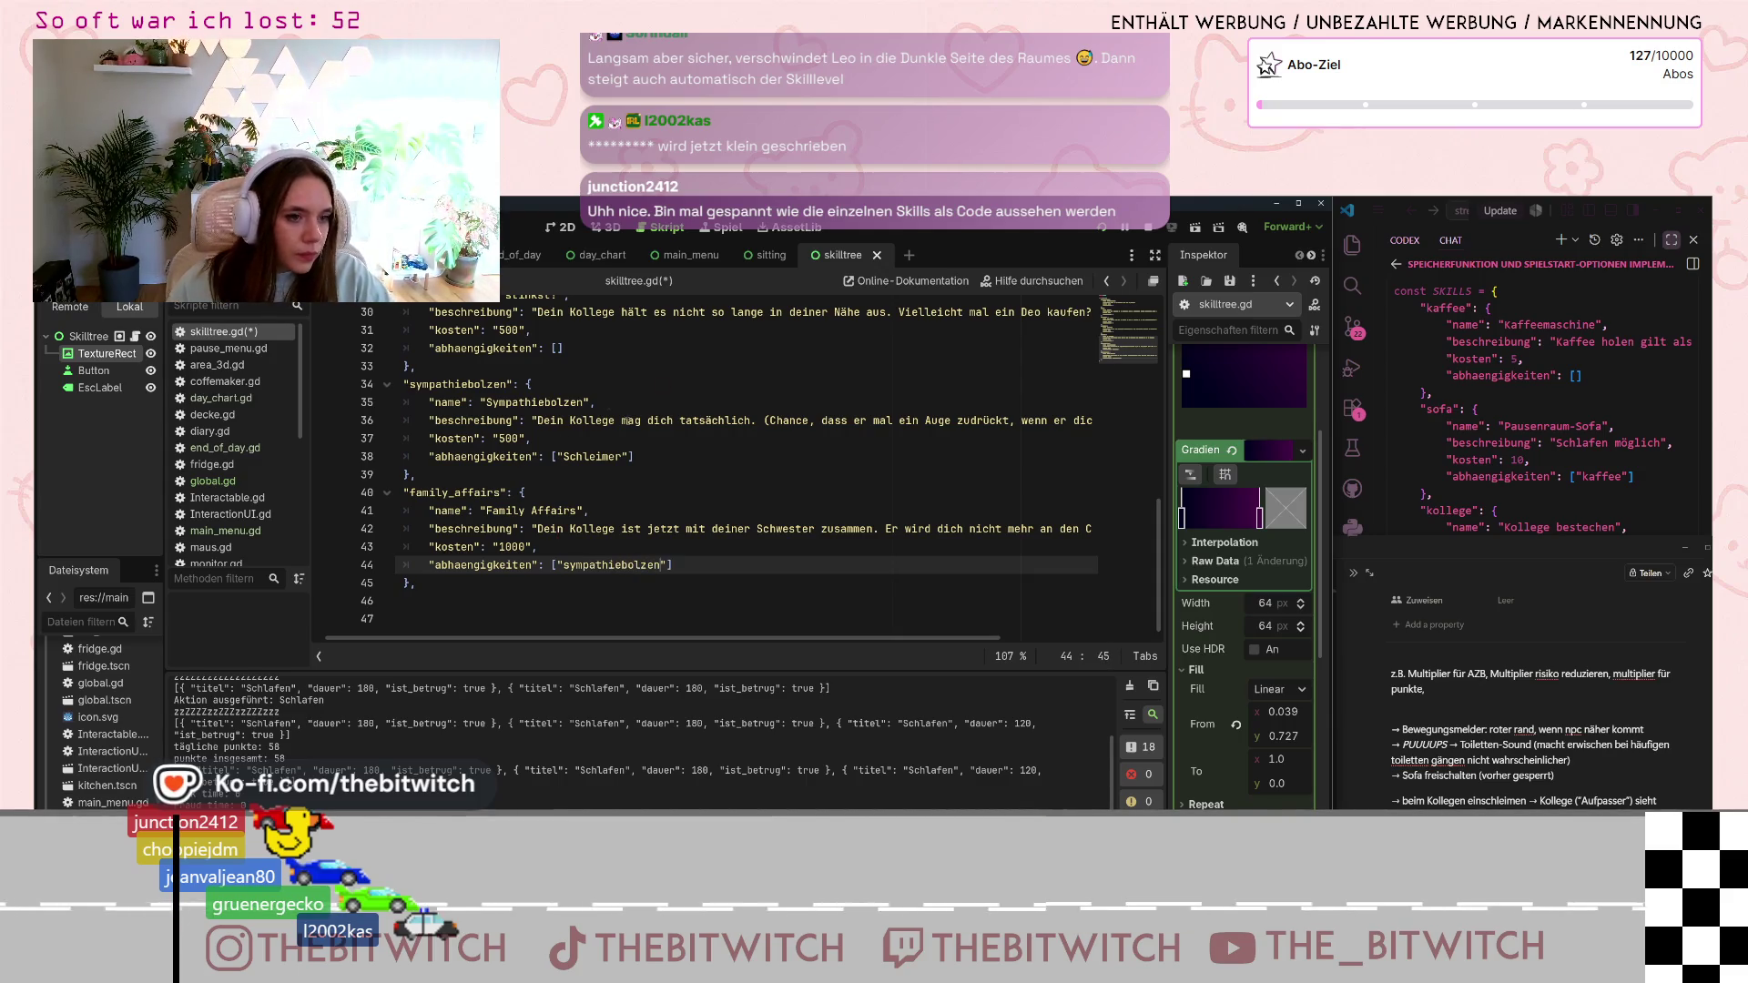
left_click(562, 456)
type("s")
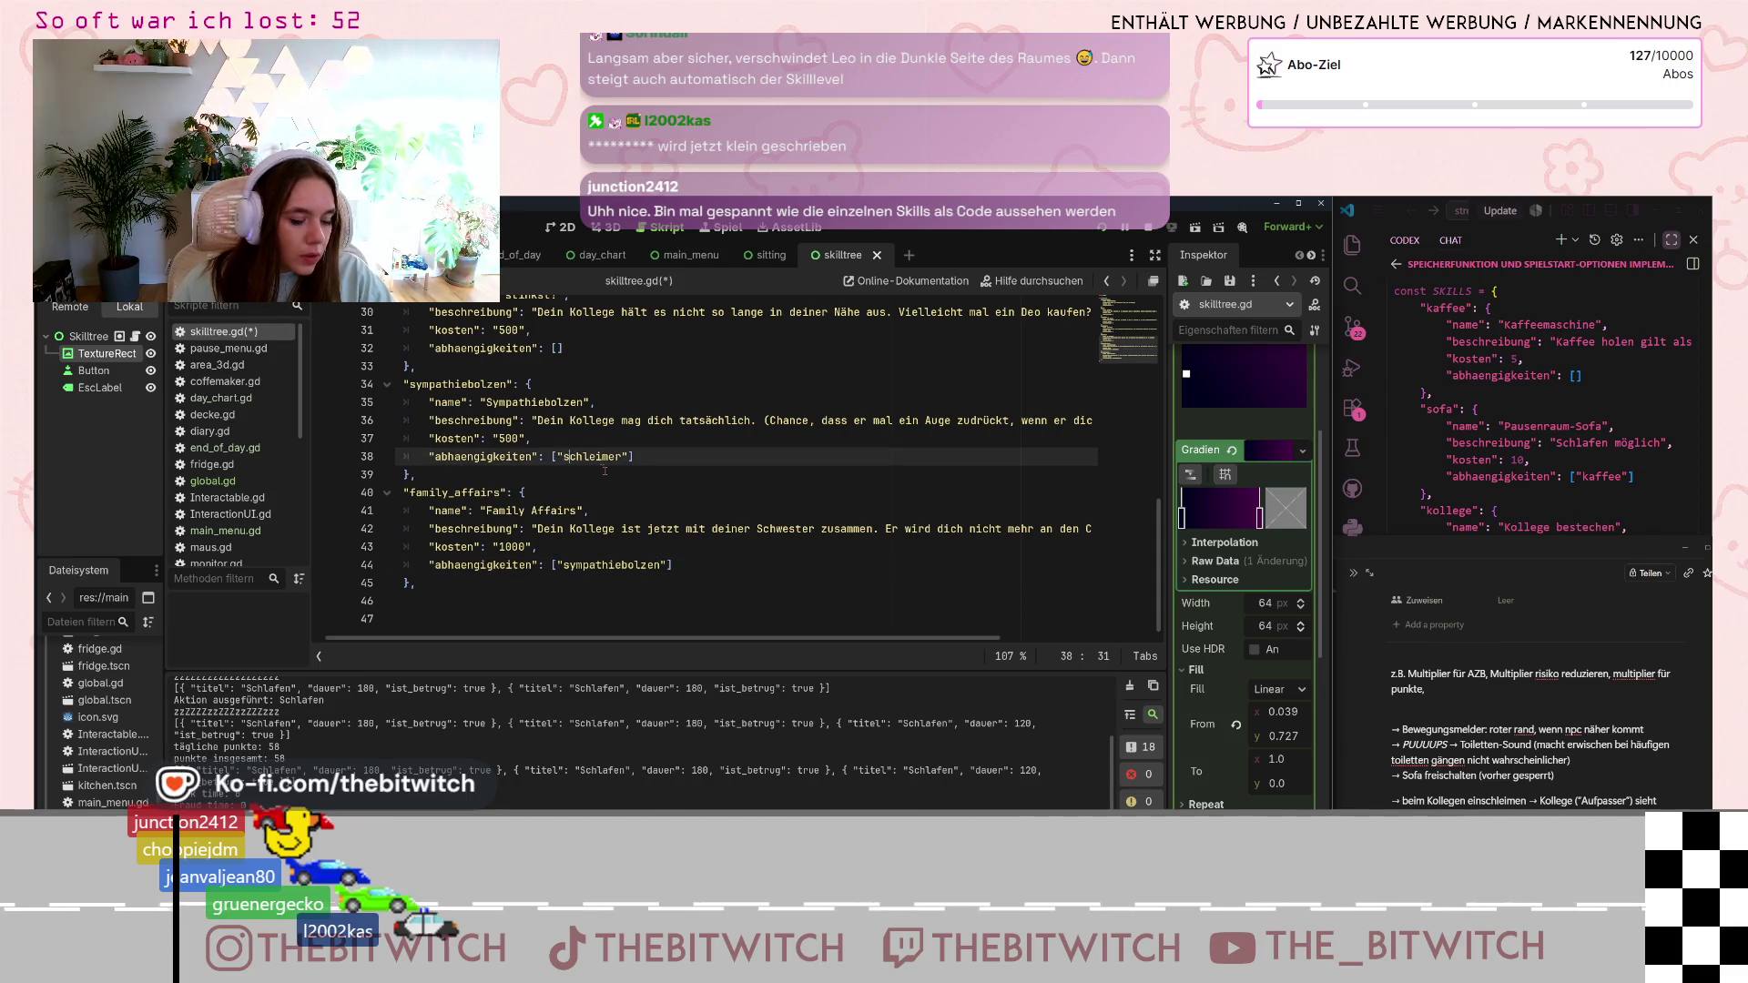
scroll(605, 471, "up", 2)
scroll(615, 492, "down", 3)
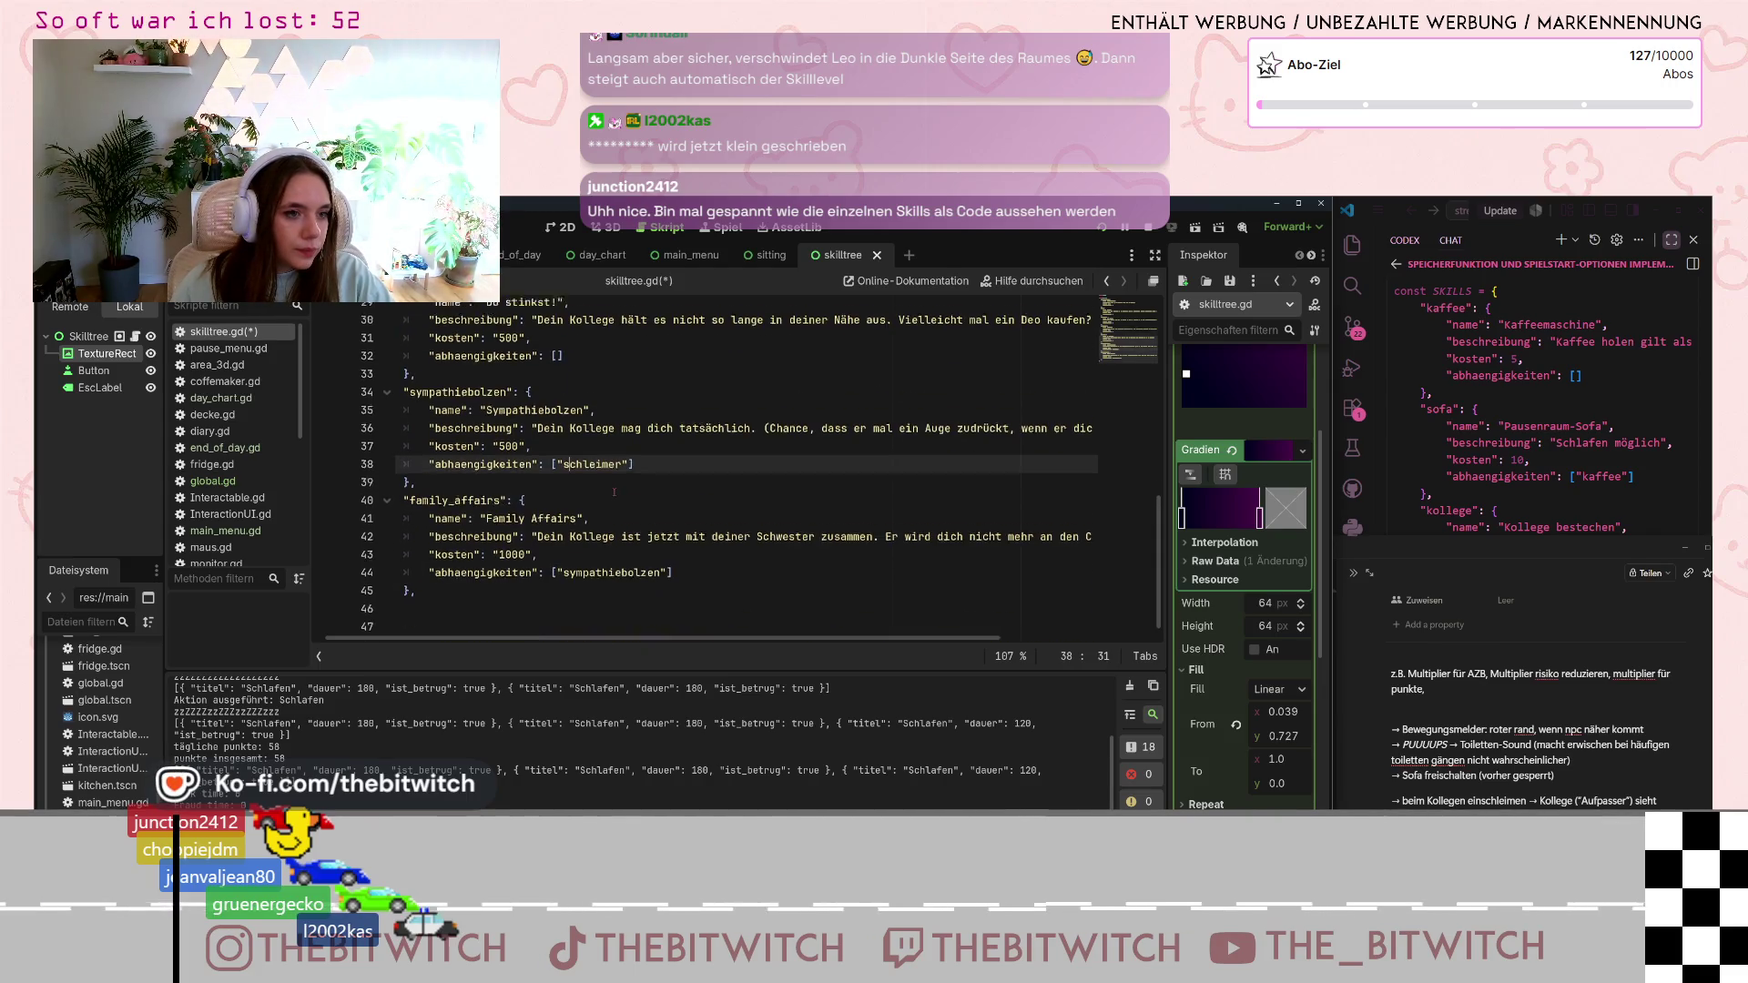
scroll(614, 499, "up", 3)
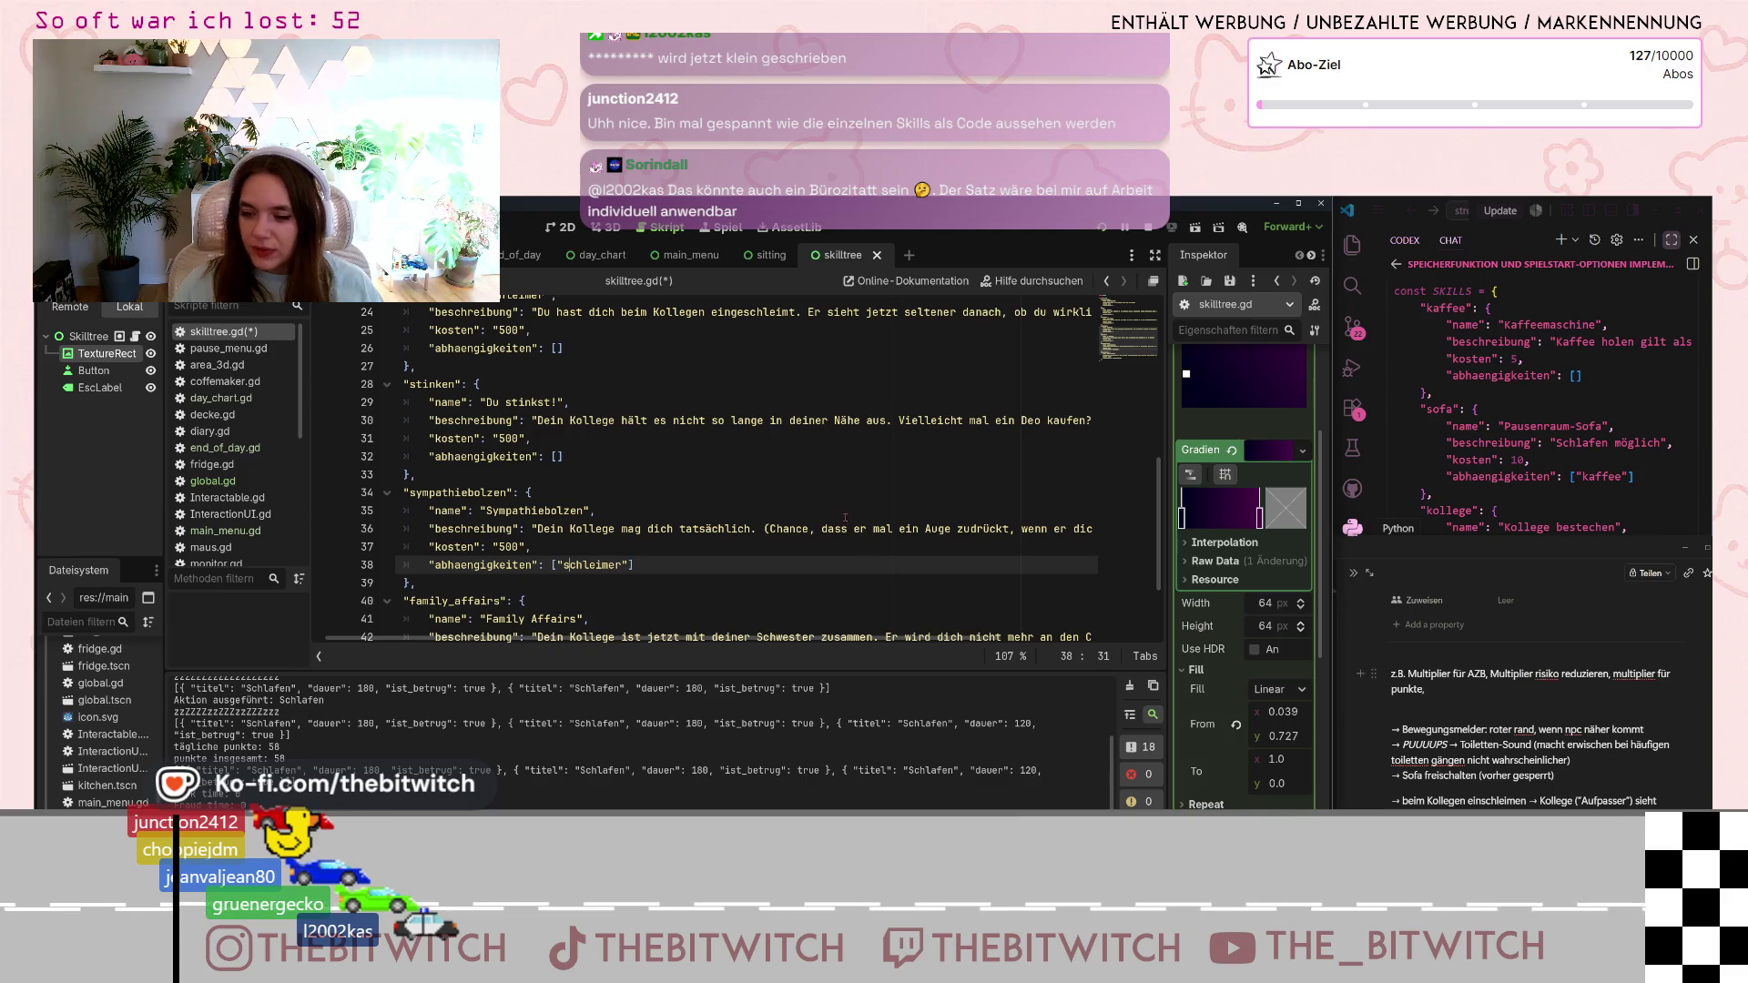
mouse_move(405, 492)
left_mouse_down()
mouse_move(546, 551)
mouse_move(415, 582)
left_mouse_up()
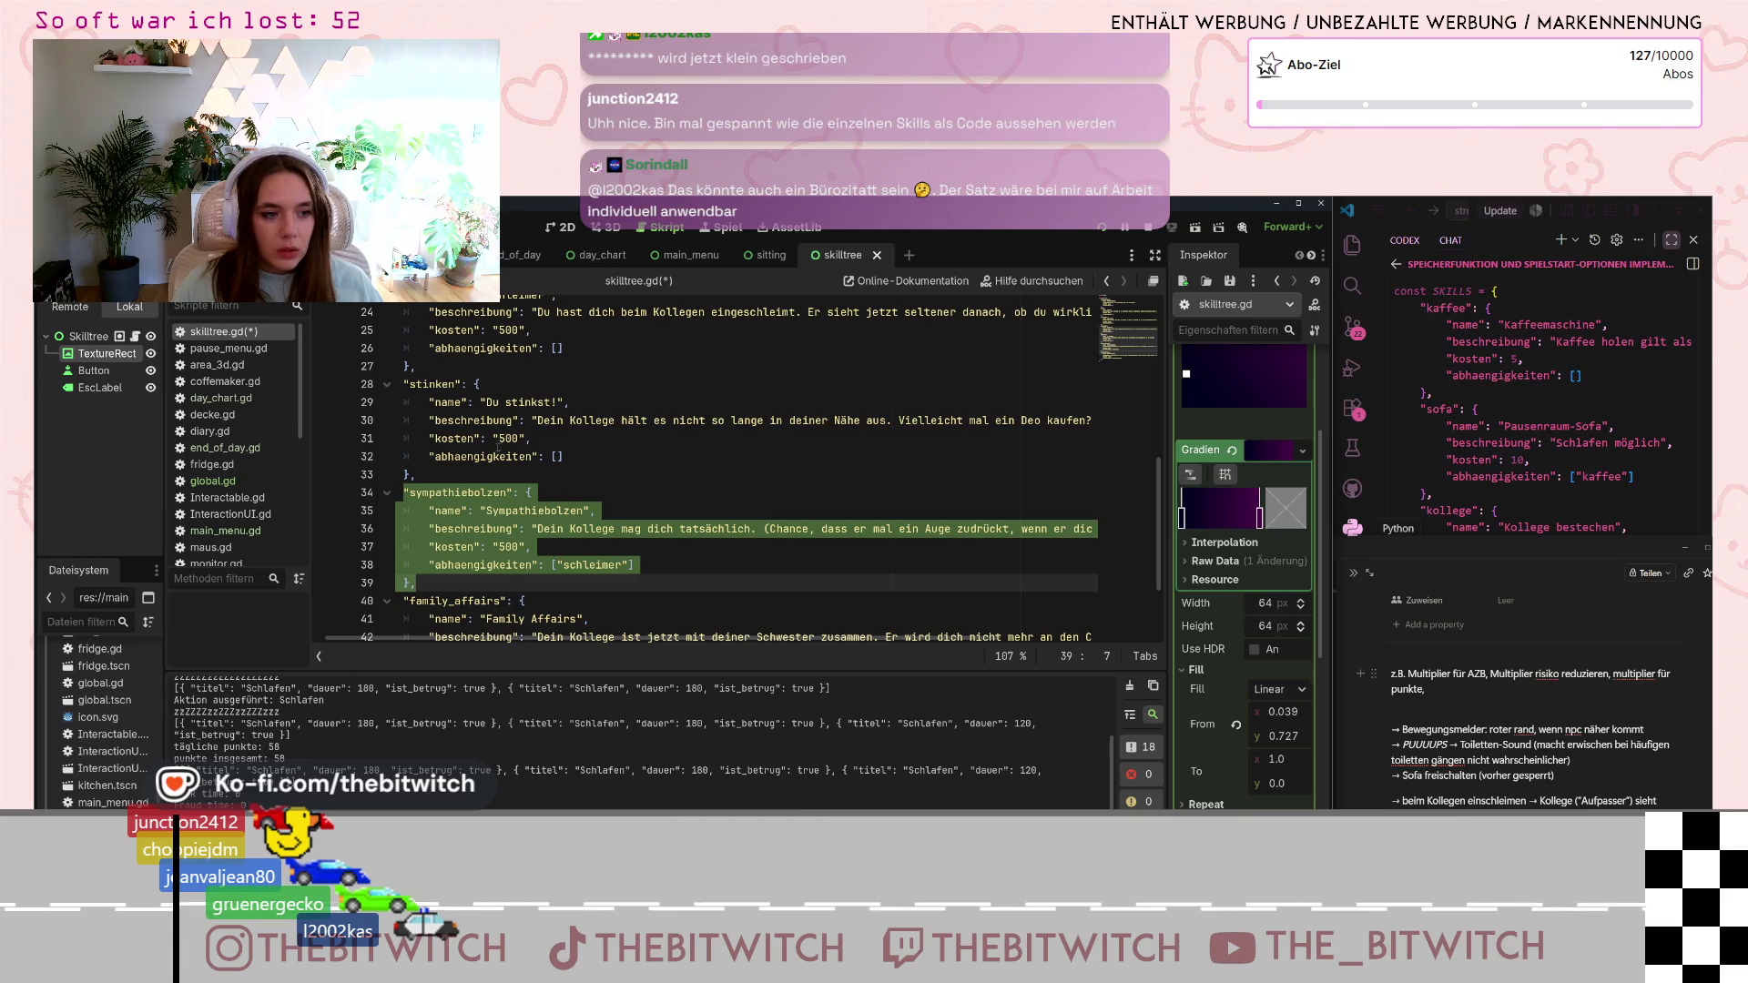
left_click(535, 546)
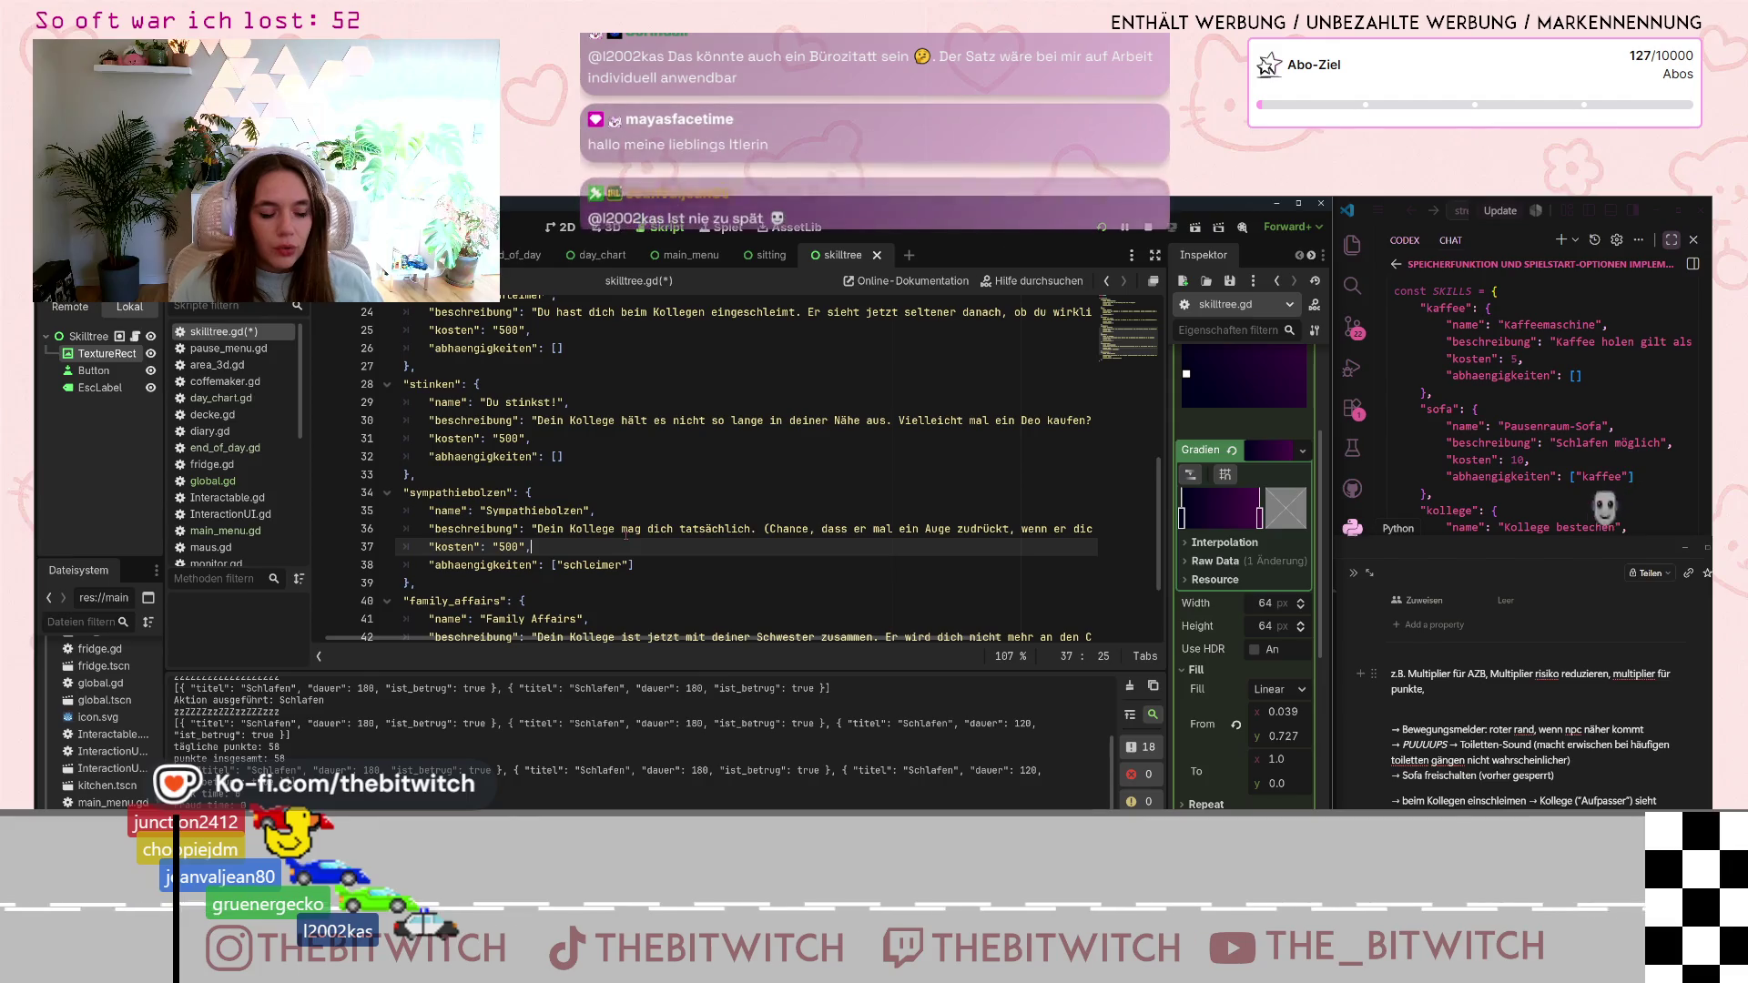
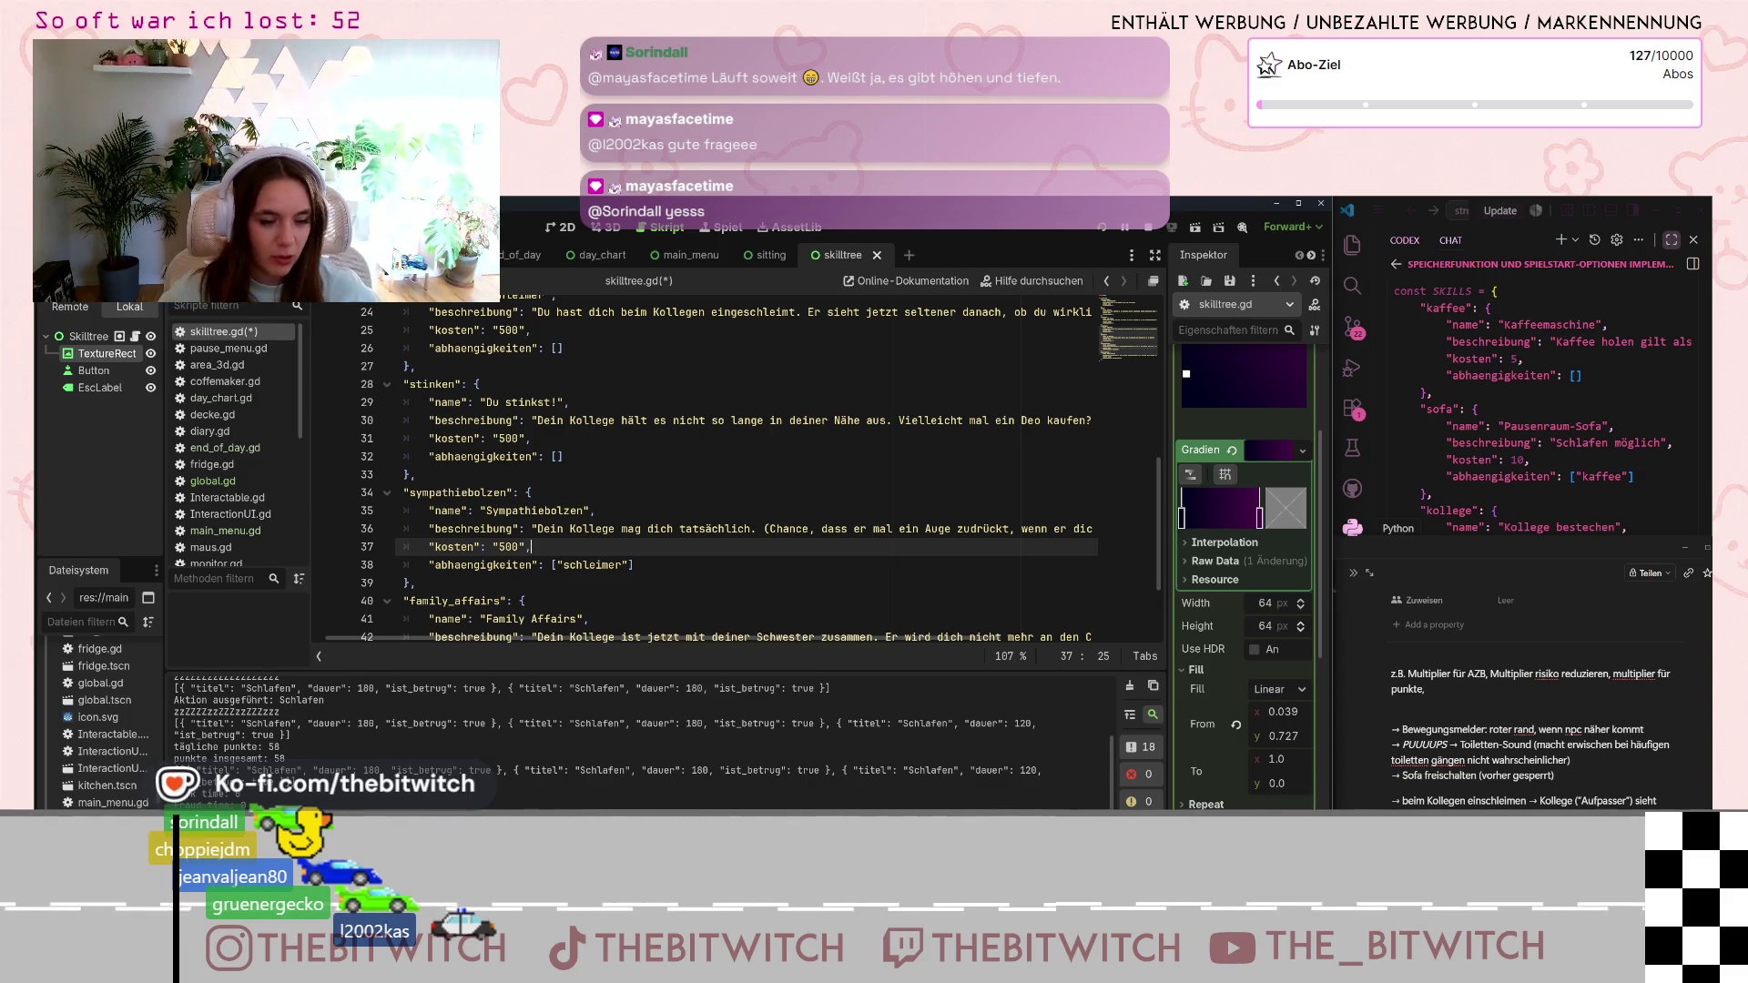
- Undo the last edit to restore the skill entries' indentation, then select the family_affairs entry
scroll(913, 551, "down", 2)
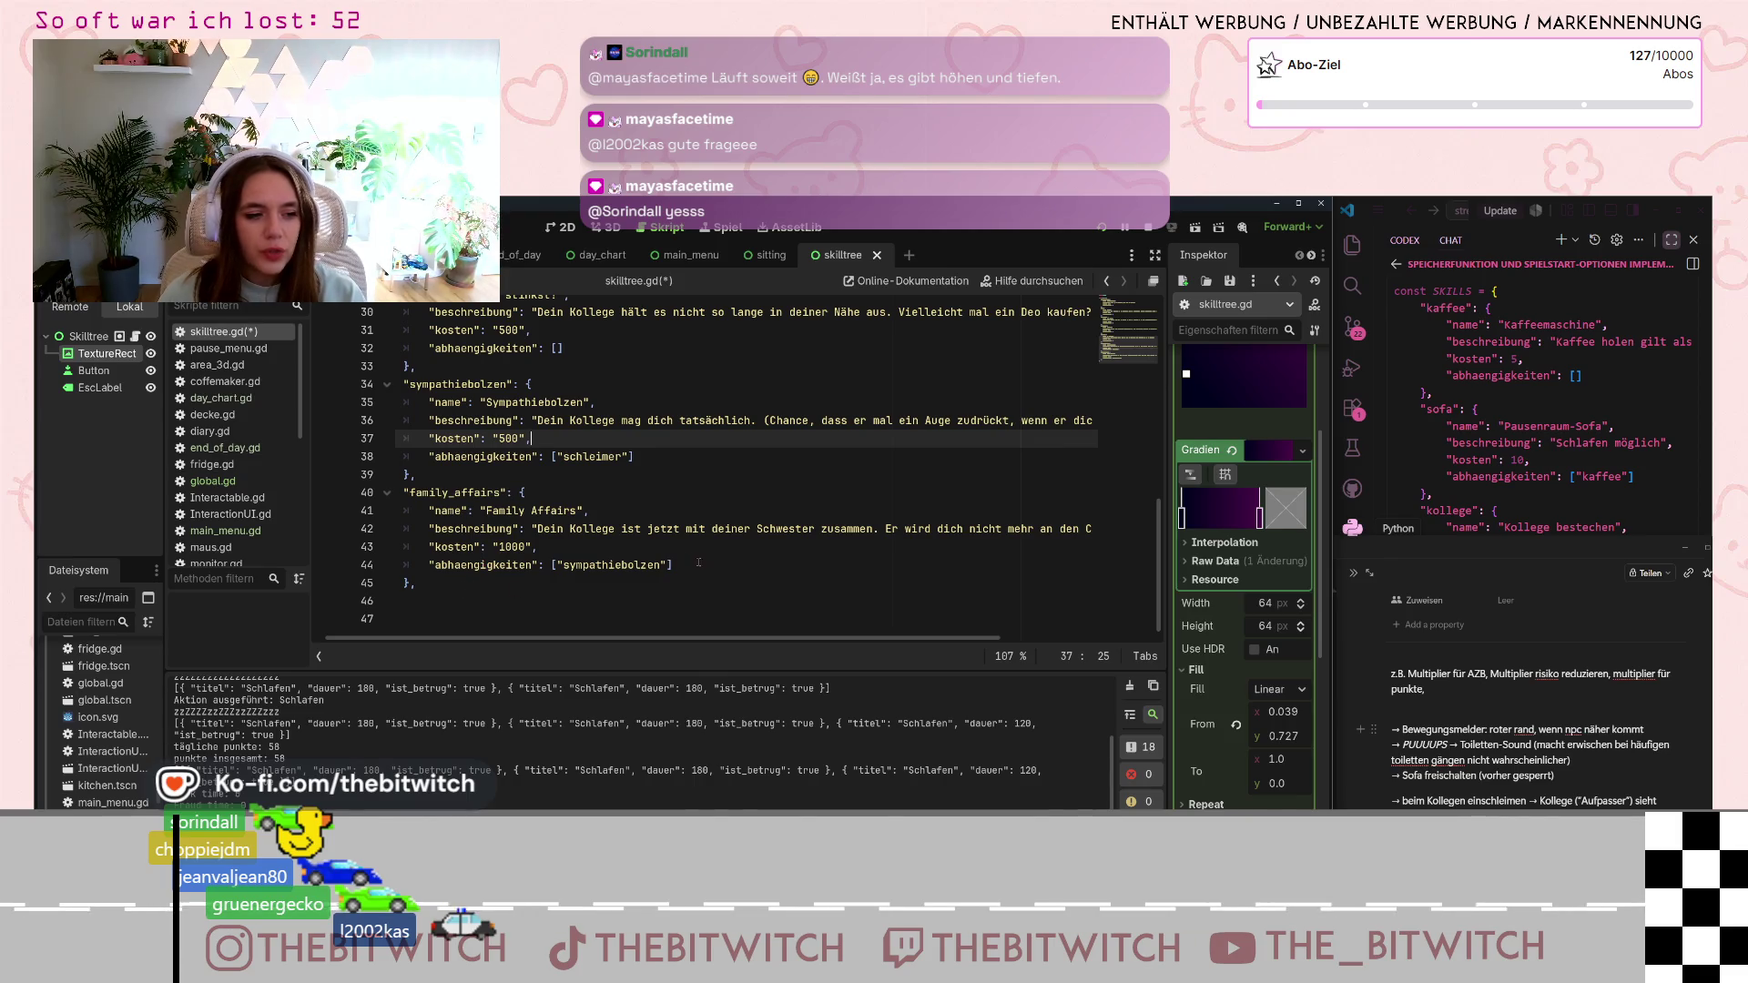
key("ctrl+z")
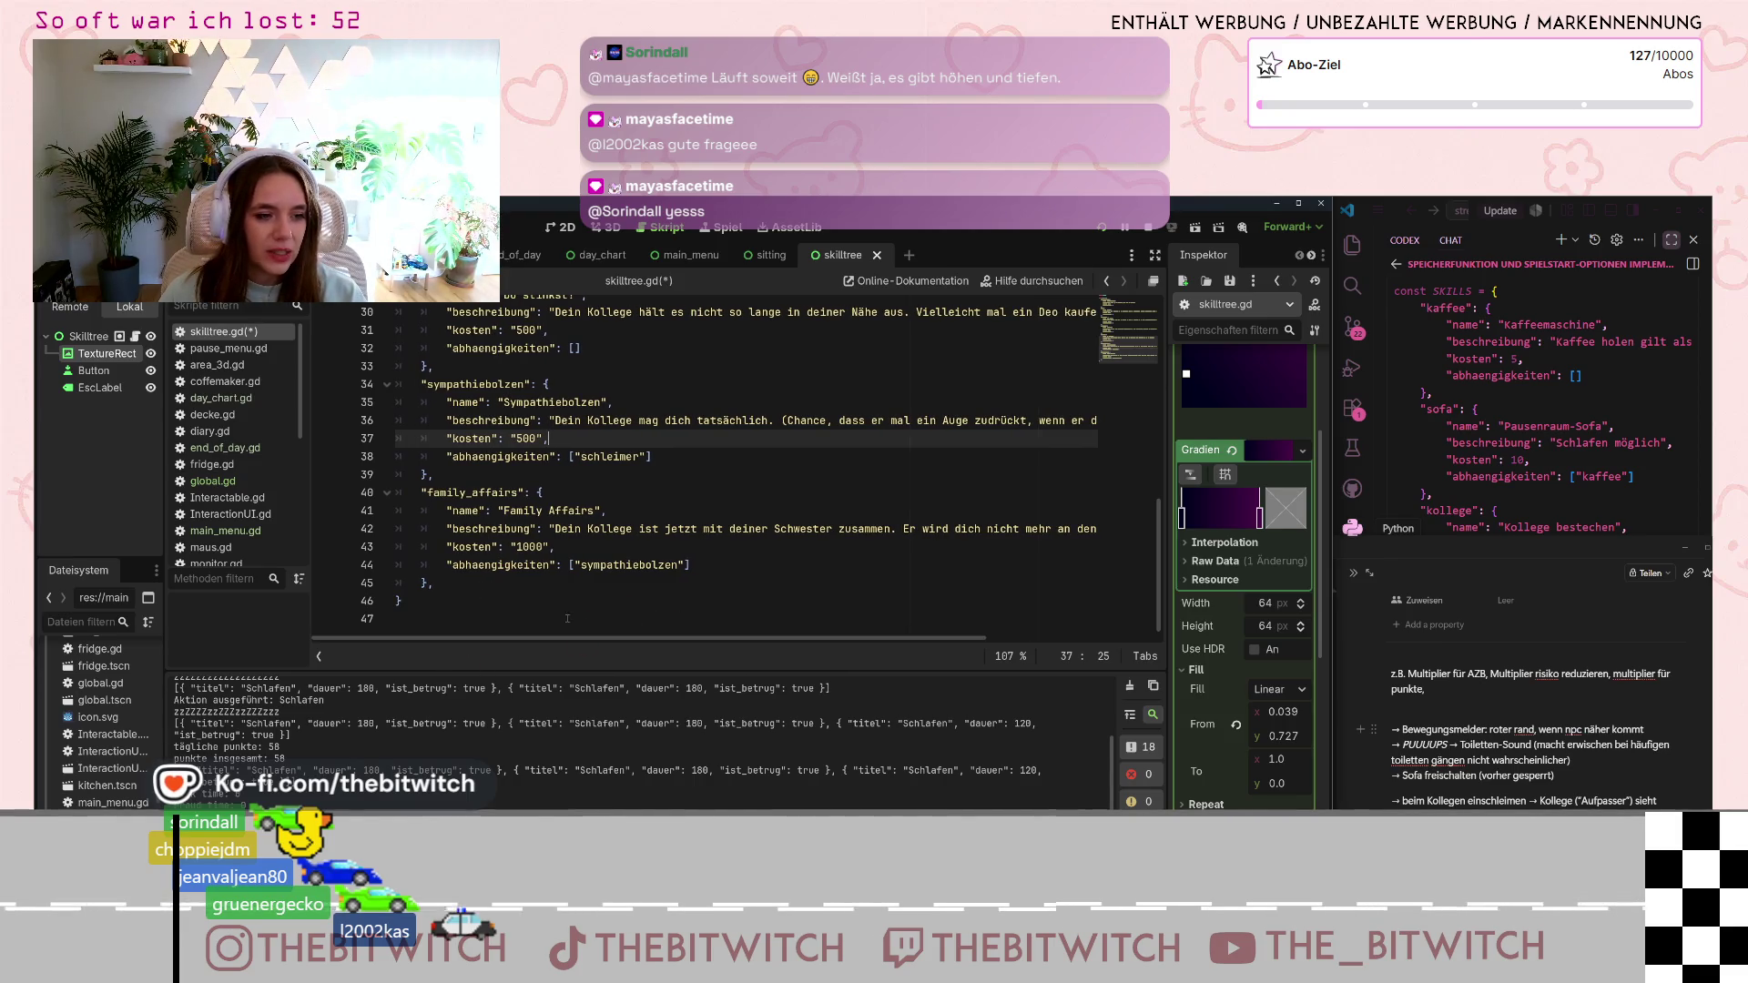
left_click_drag(475, 584, 421, 492)
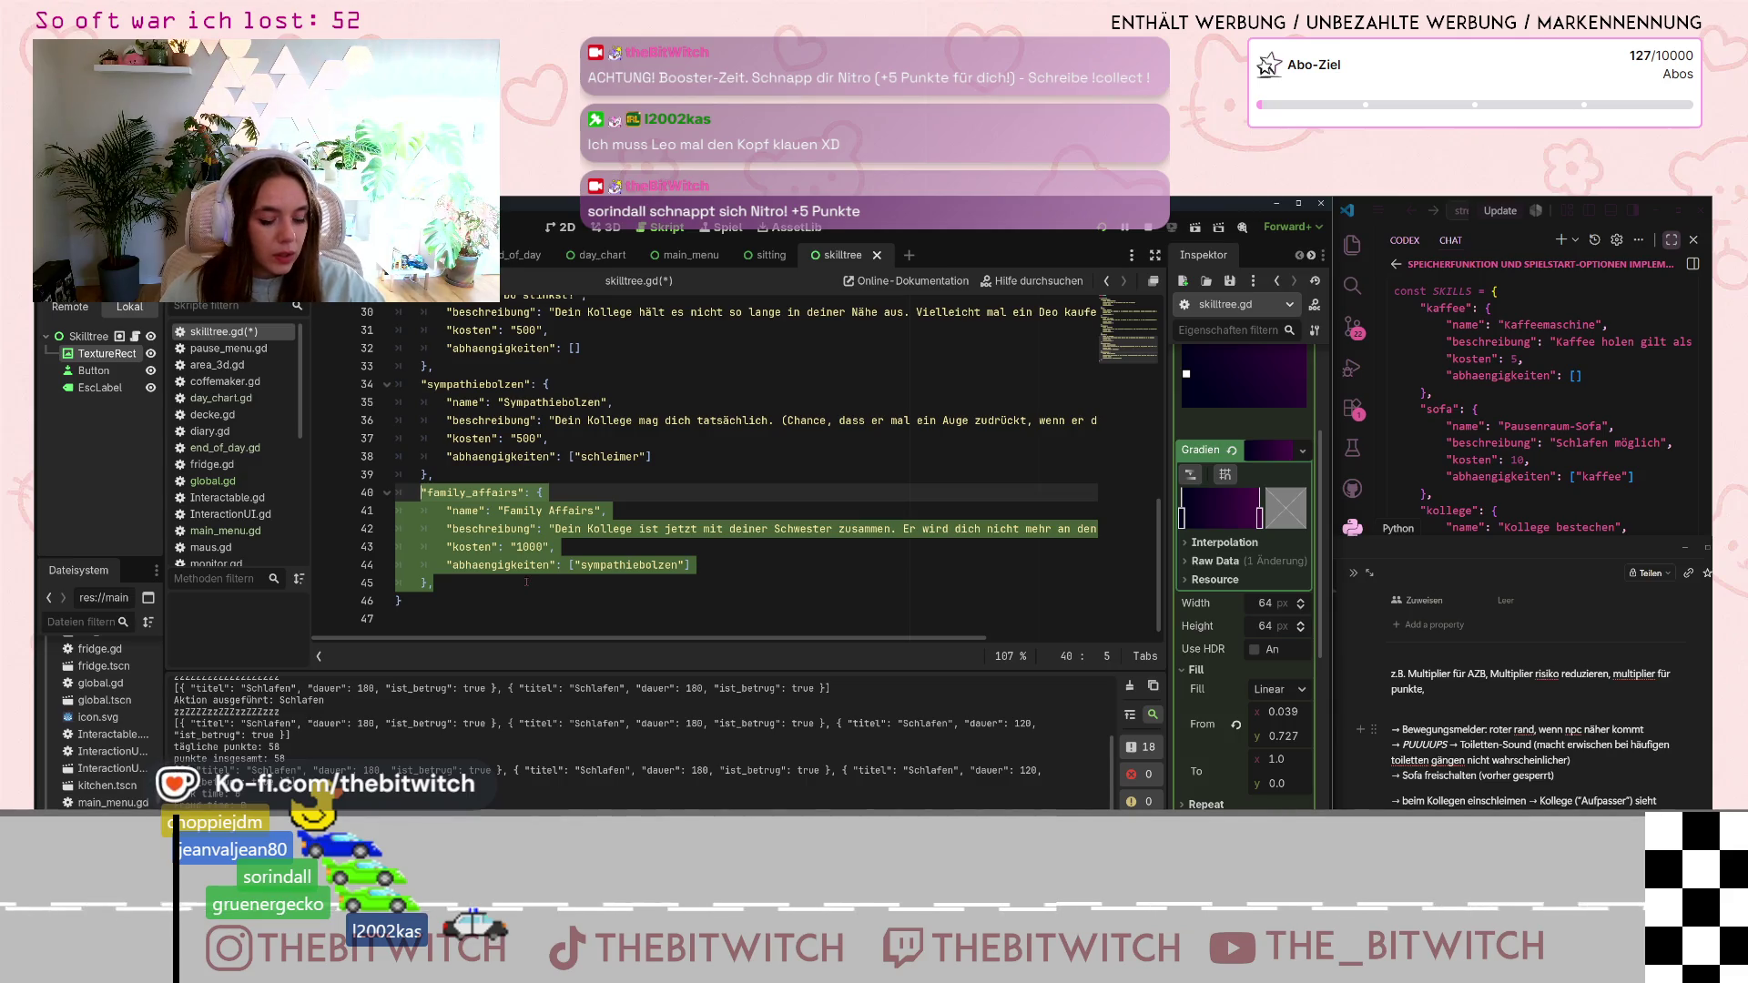
- Paste a copy of the family_affairs entry below it and rename the copy's key to Sabotage
left_click(485, 582)
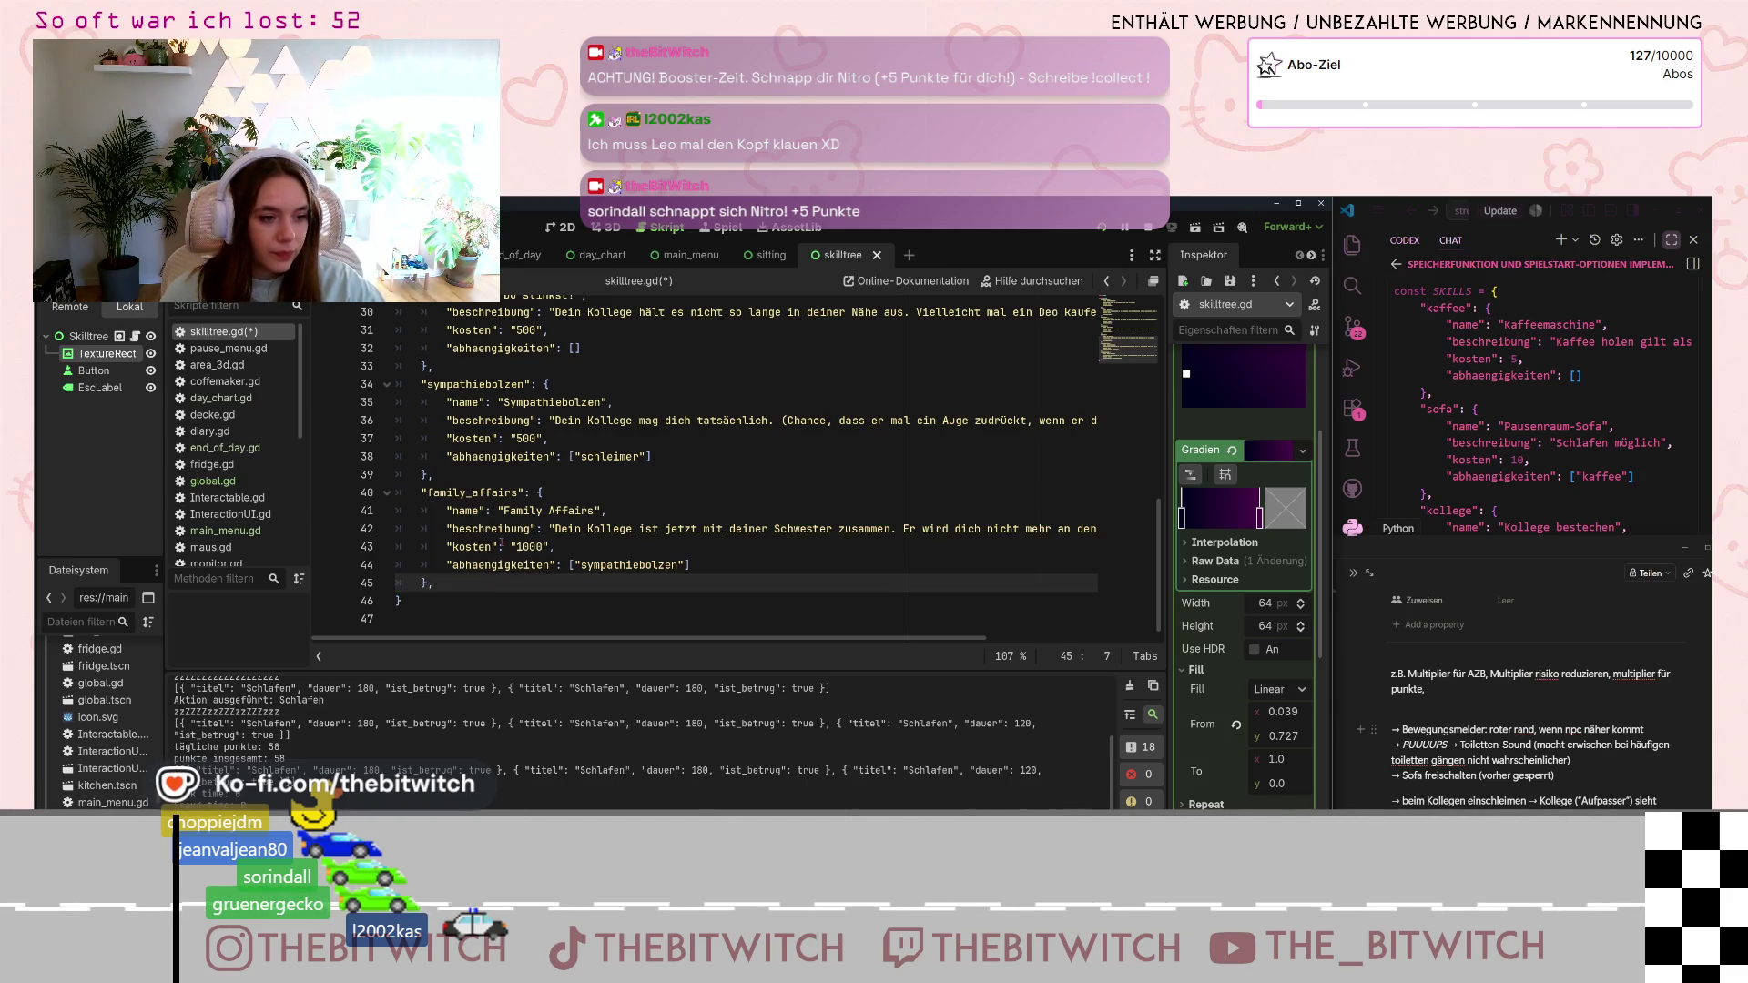
scroll(1504, 637, "down", 1)
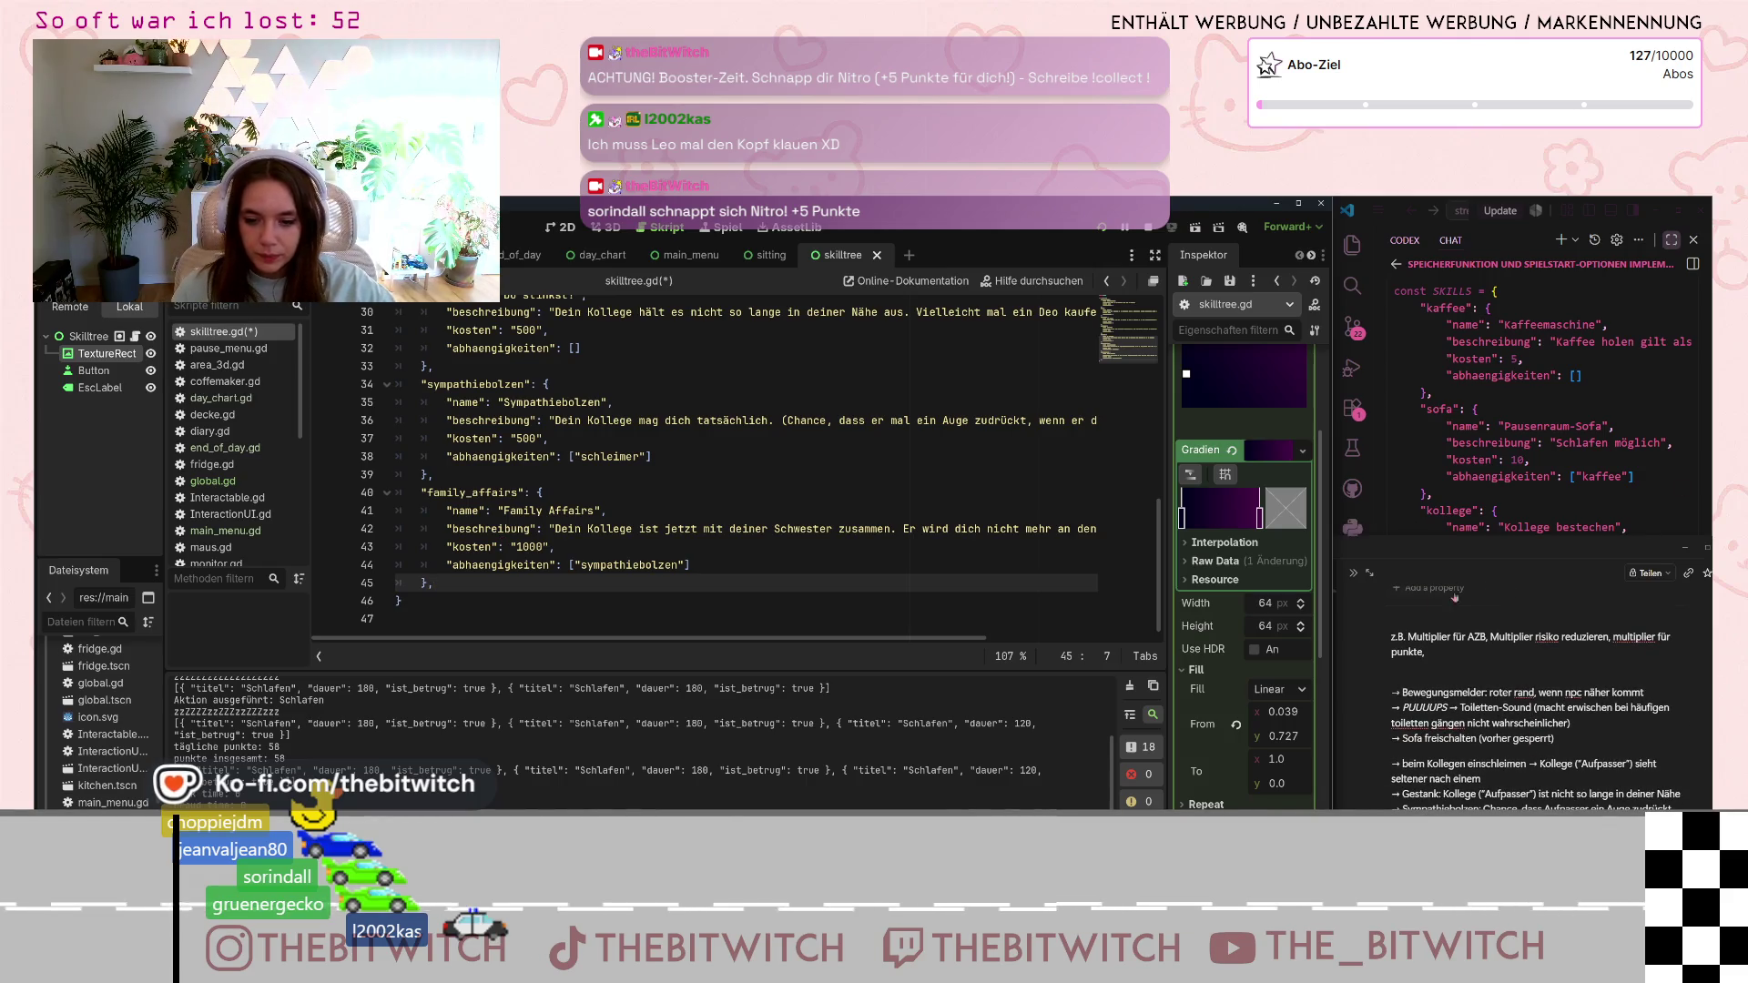
left_click_drag(1504, 553, 1499, 411)
left_click(466, 579)
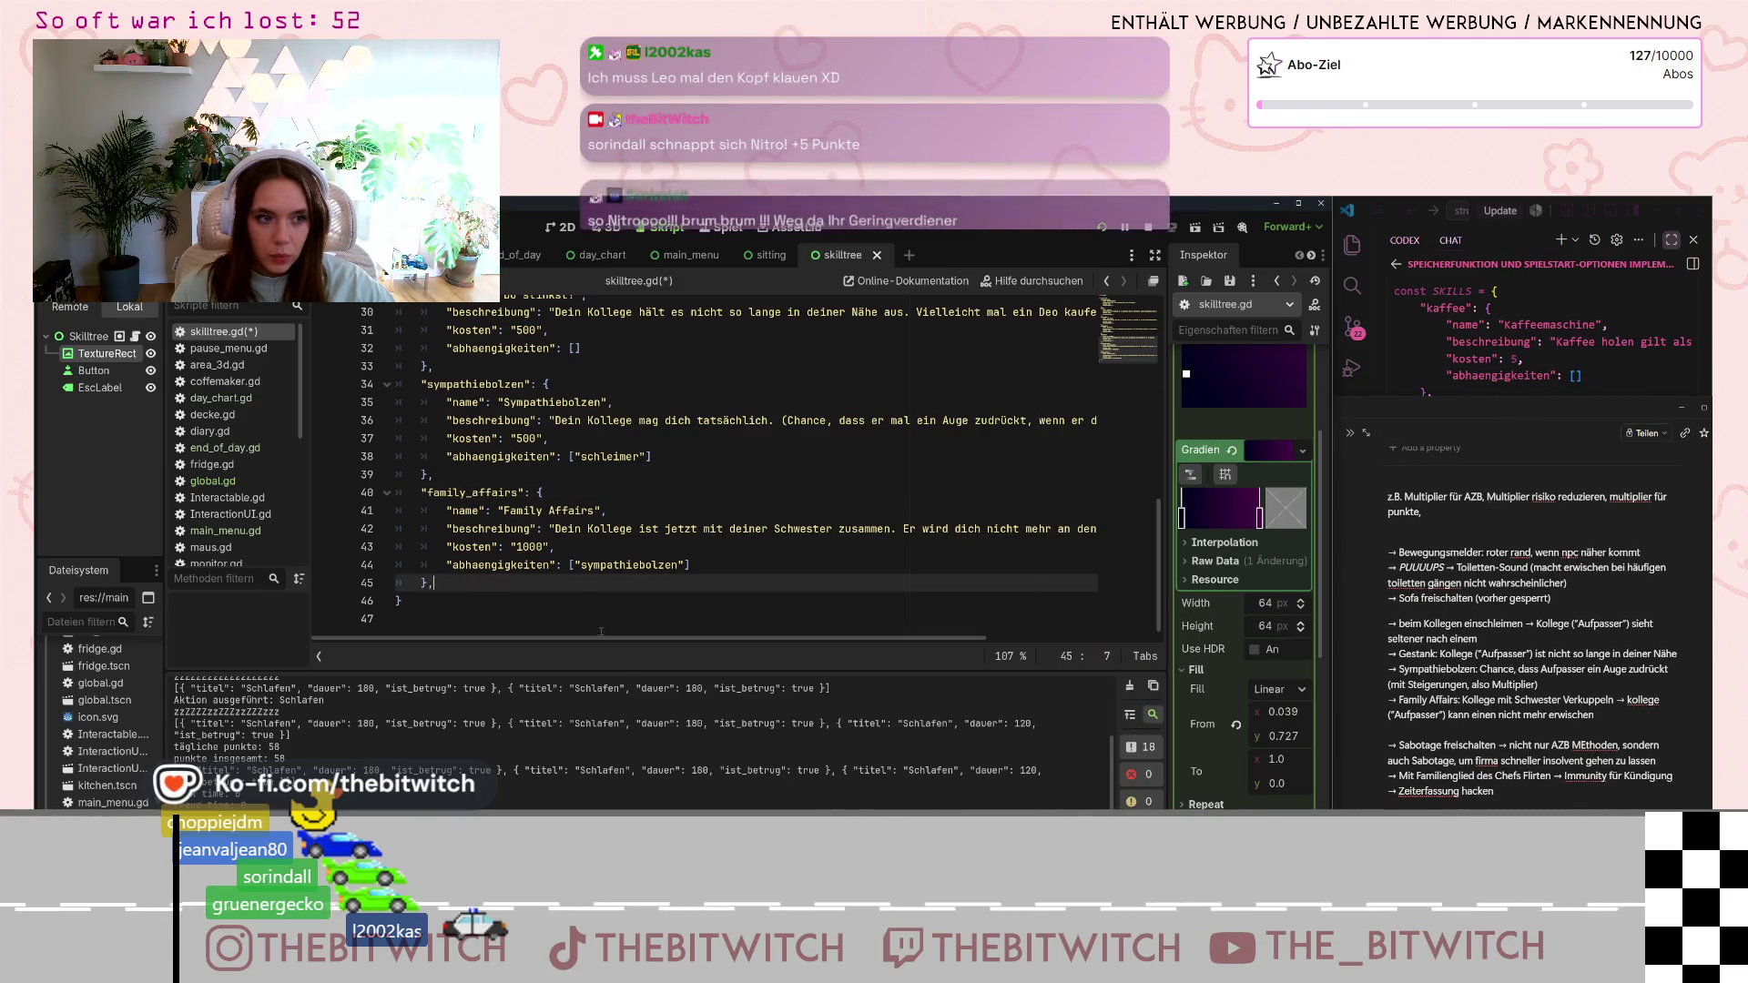
key("ctrl+v")
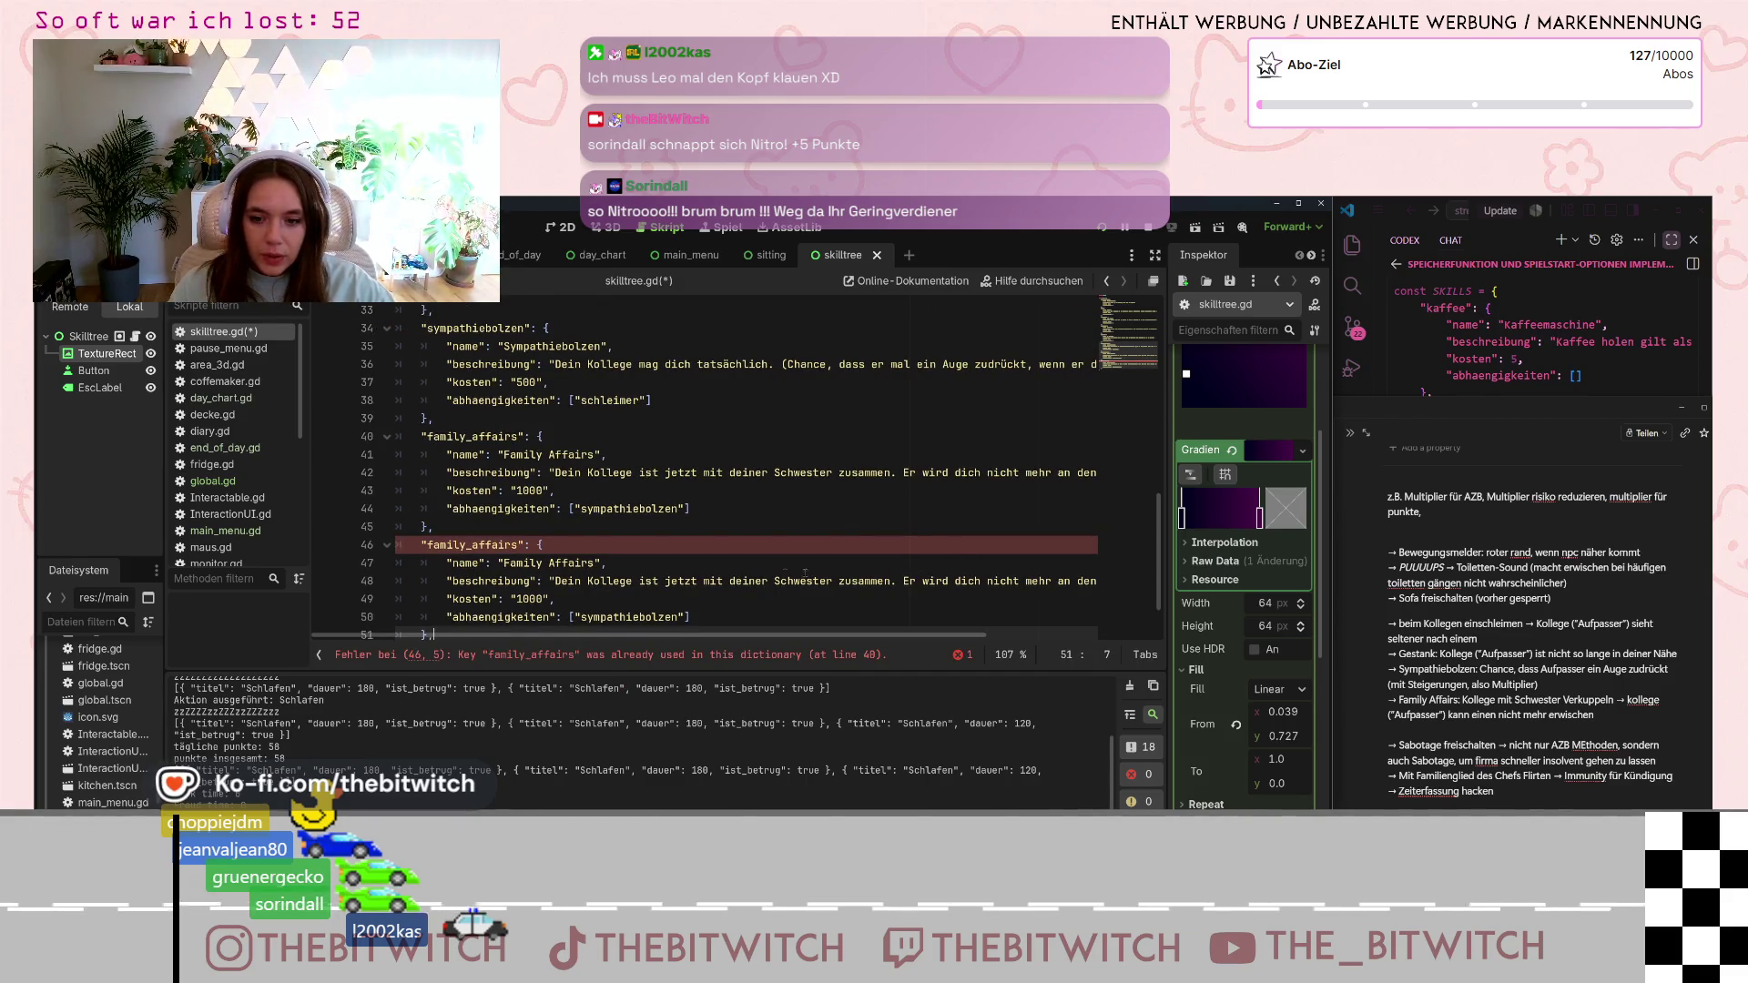
scroll(772, 560, "down", 1)
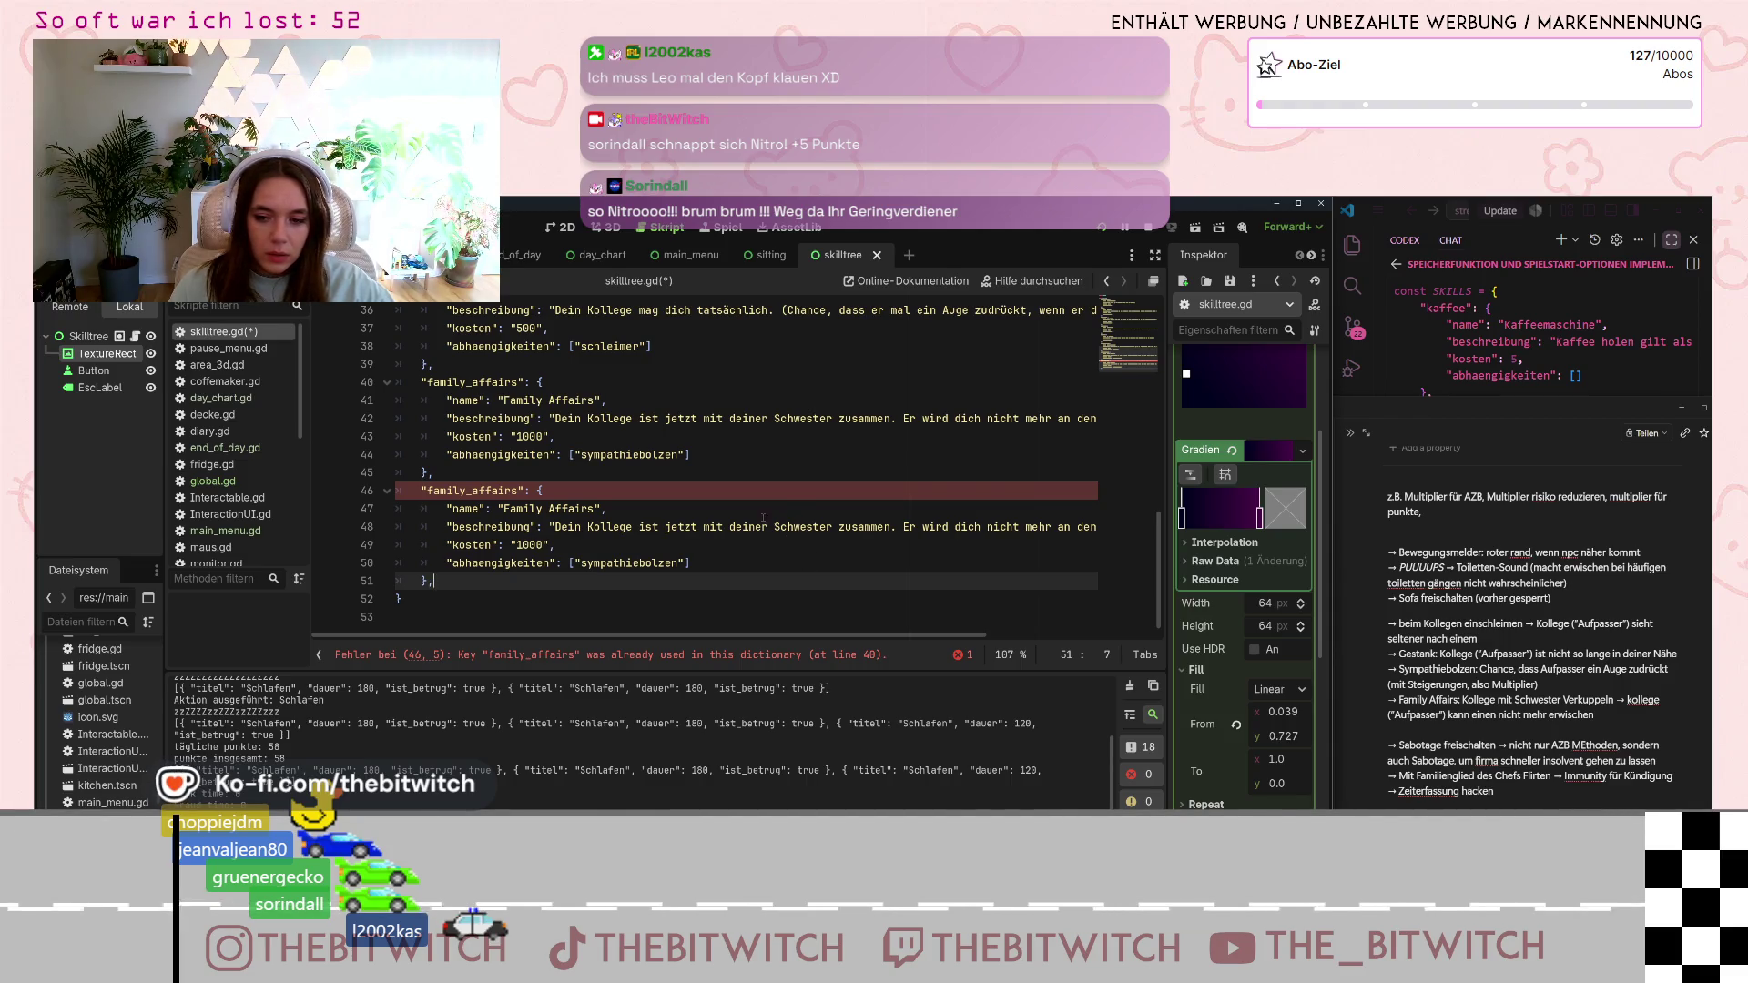
left_click(435, 491)
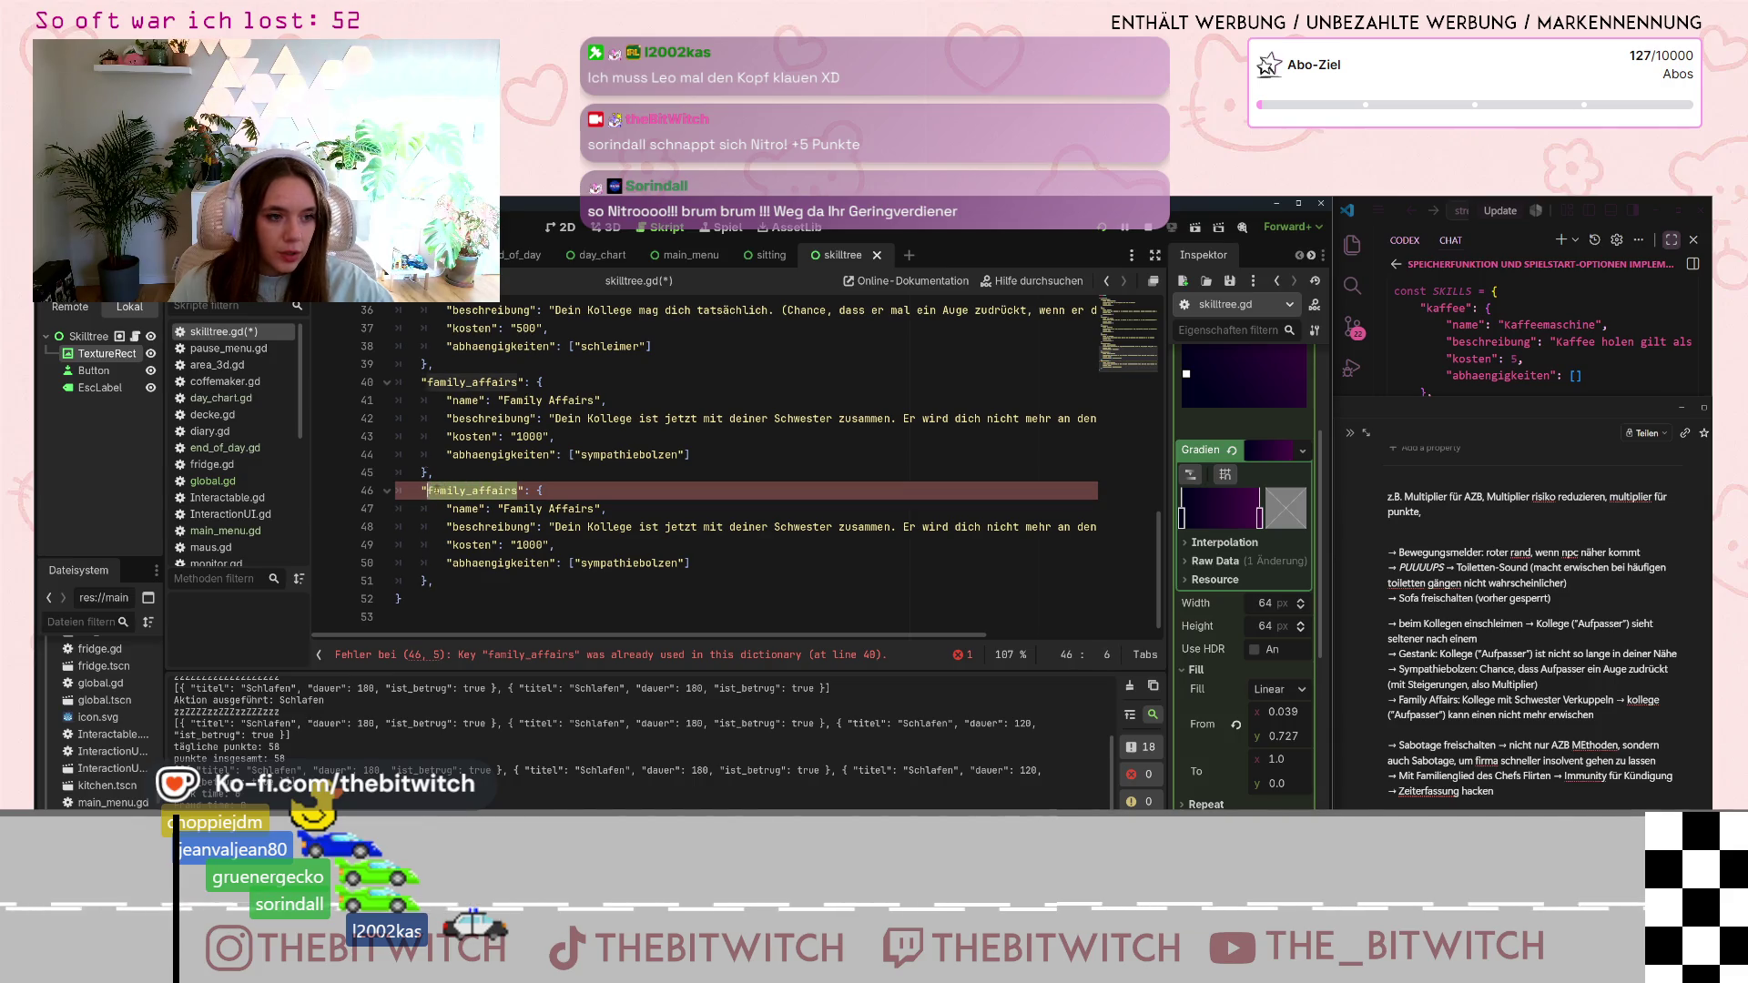
type("Sabotage")
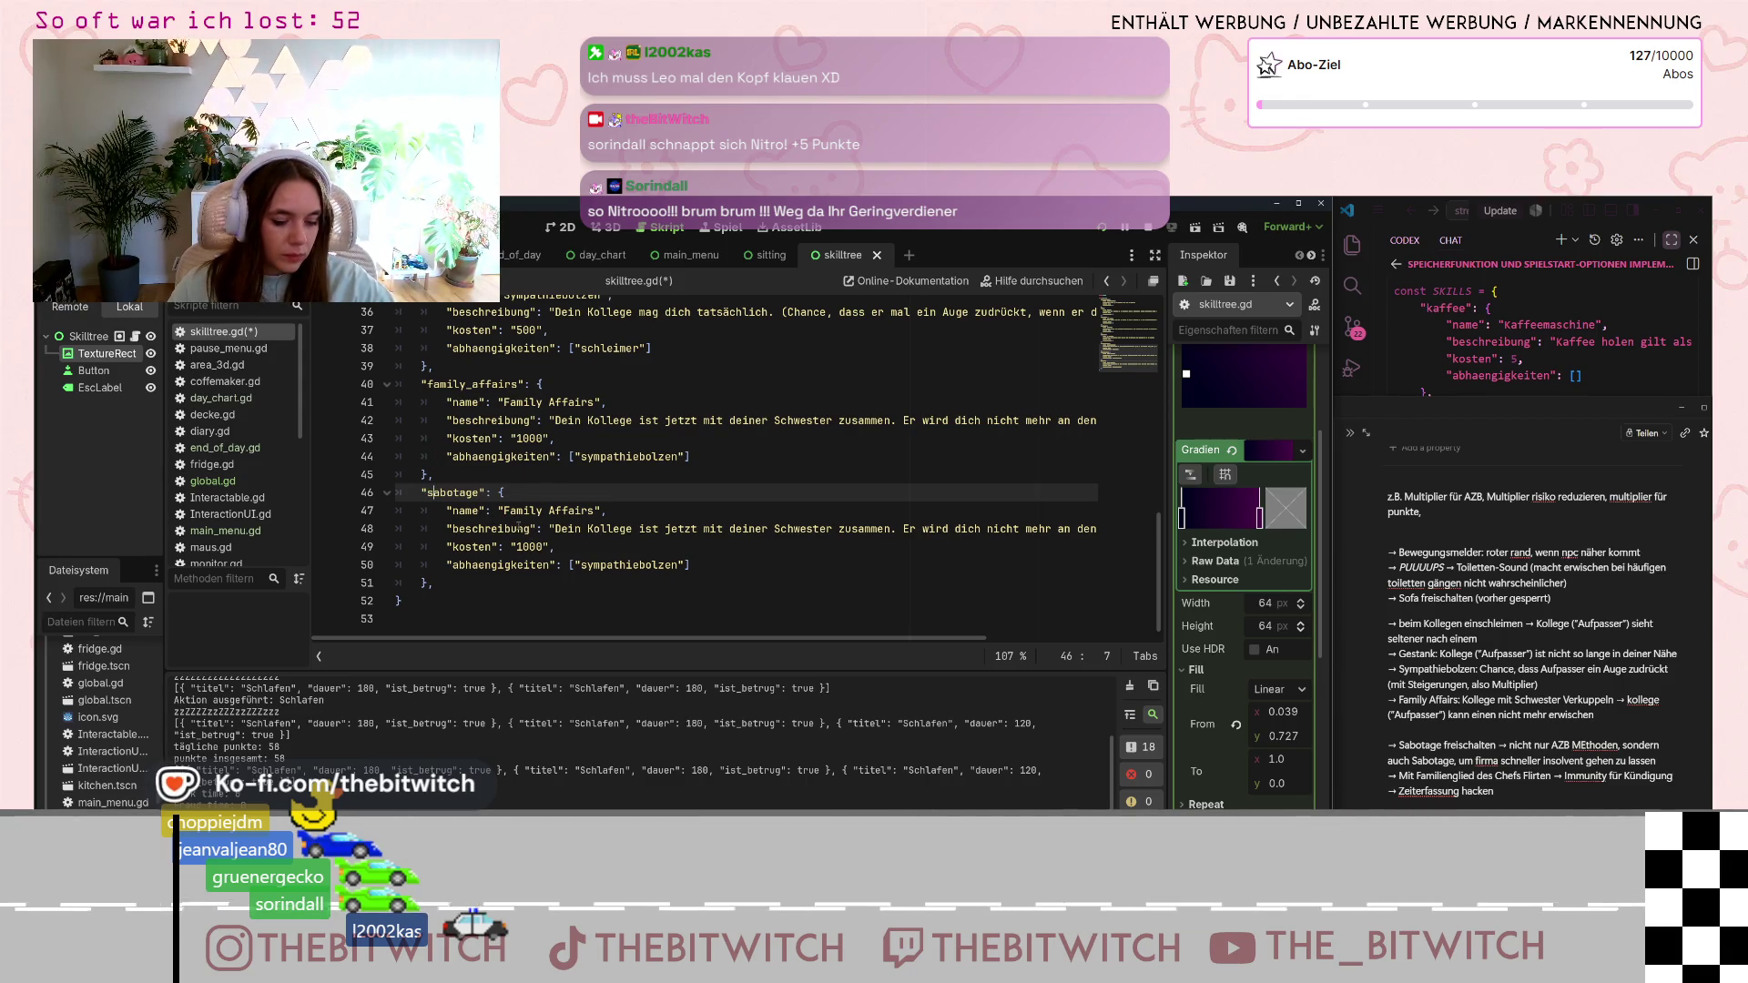
- Rename the copy to Sabotage and replace its description with 'AZB reicht dir nicht? …'
double_click(583, 511)
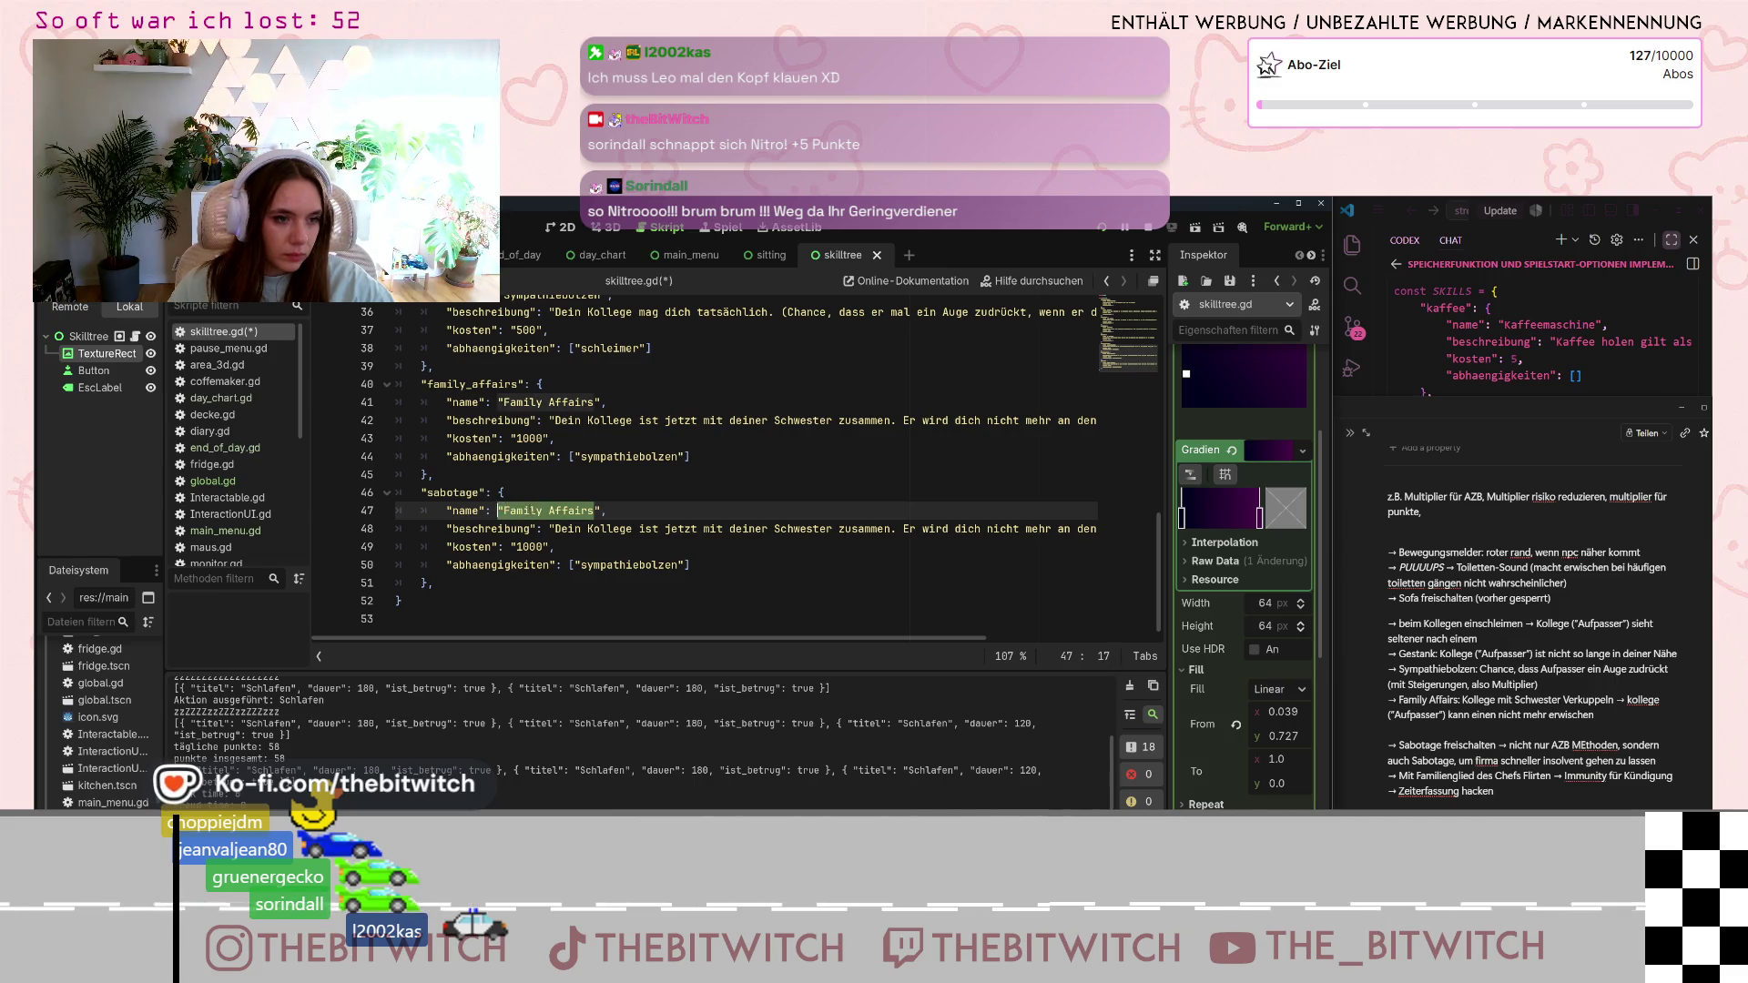
left_click(524, 511)
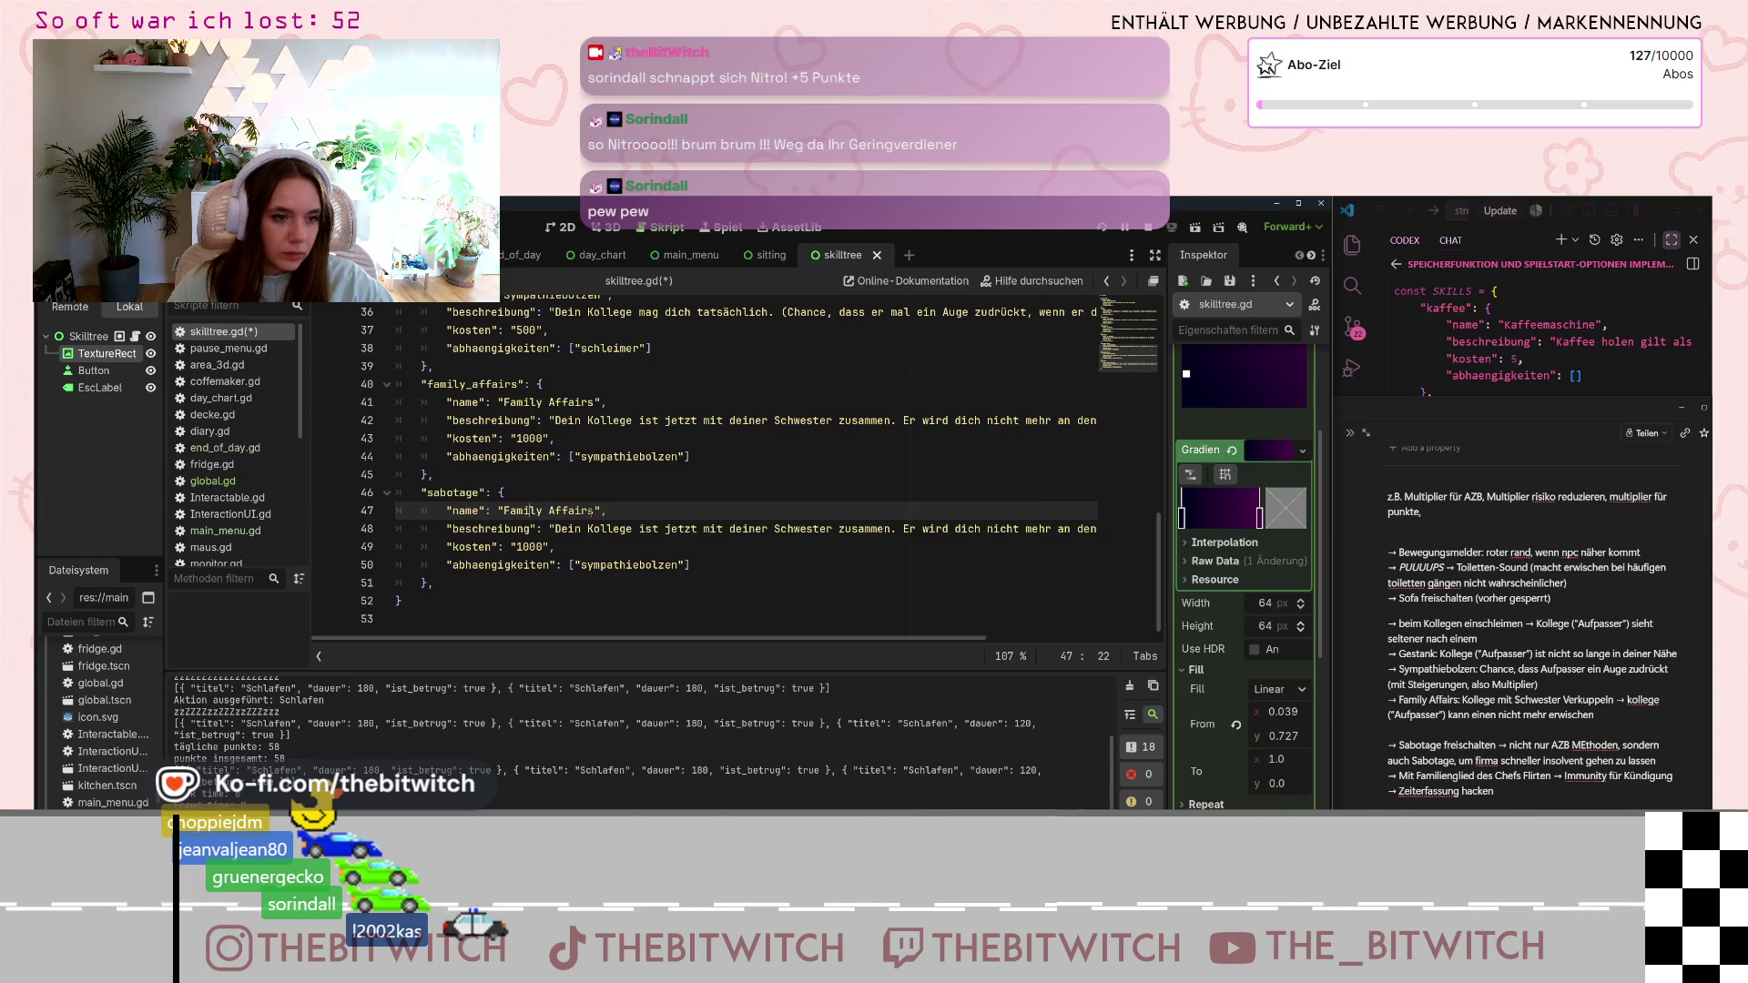
key("ctrl+BackSpace")
key("ctrl+BackSpace")
type("Sa")
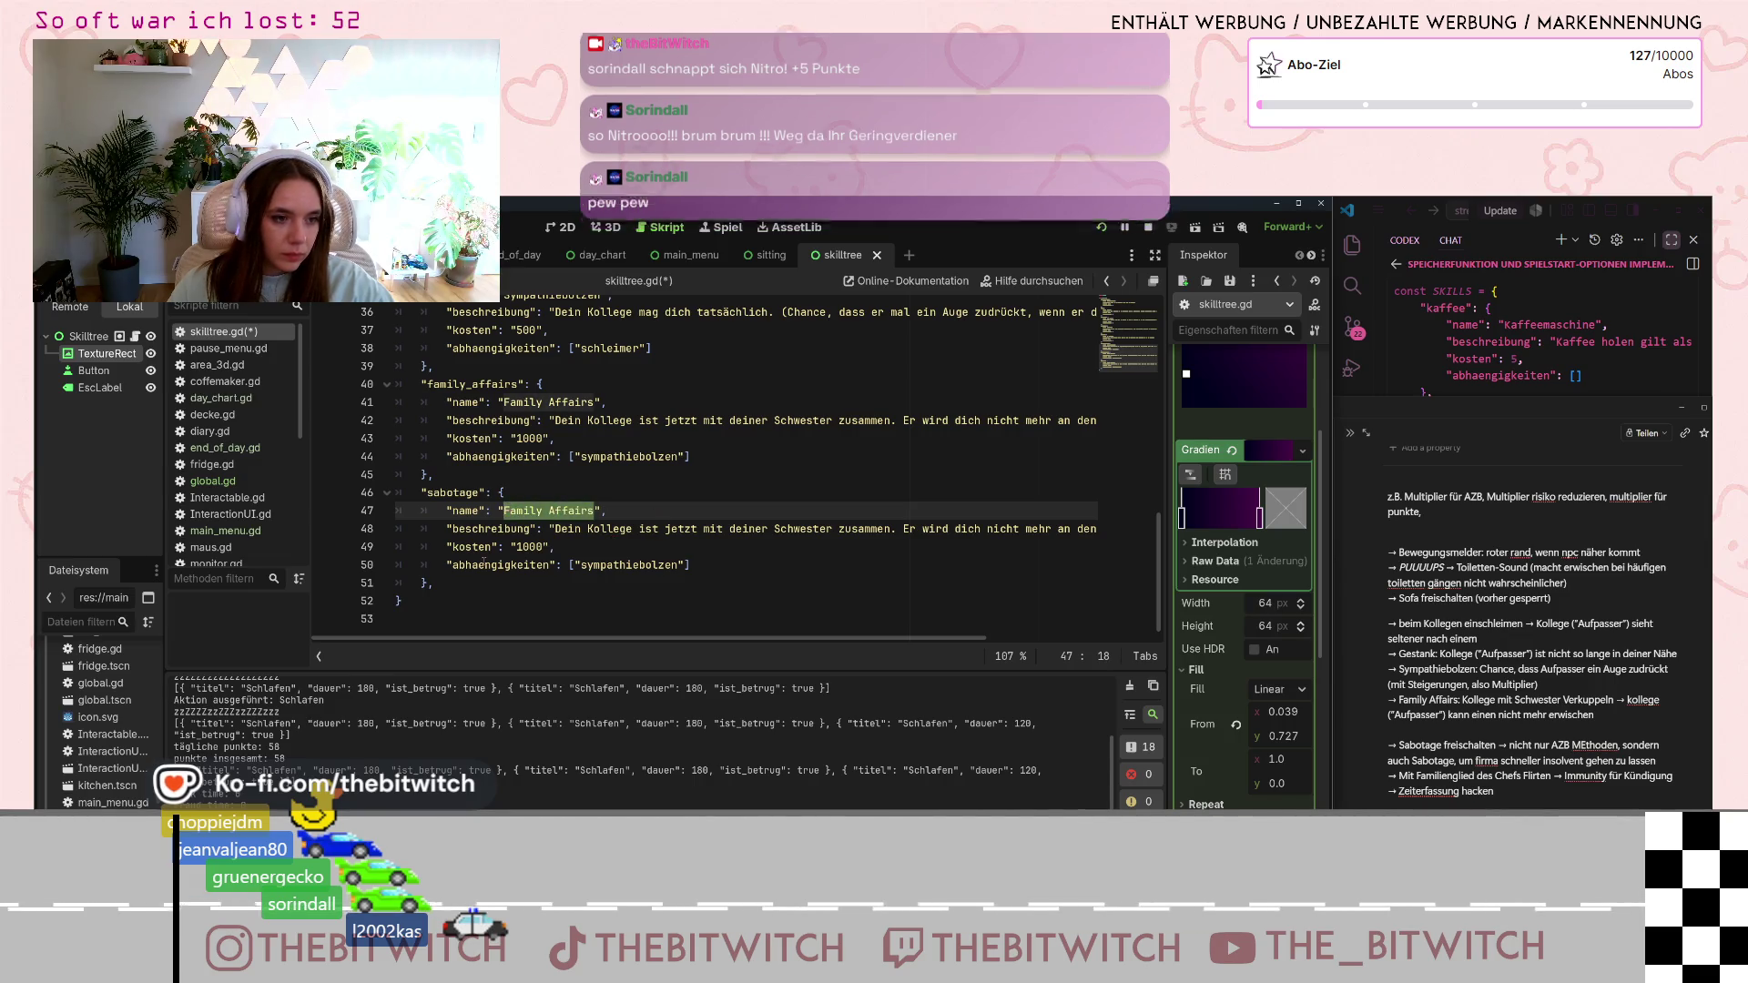
type("botage")
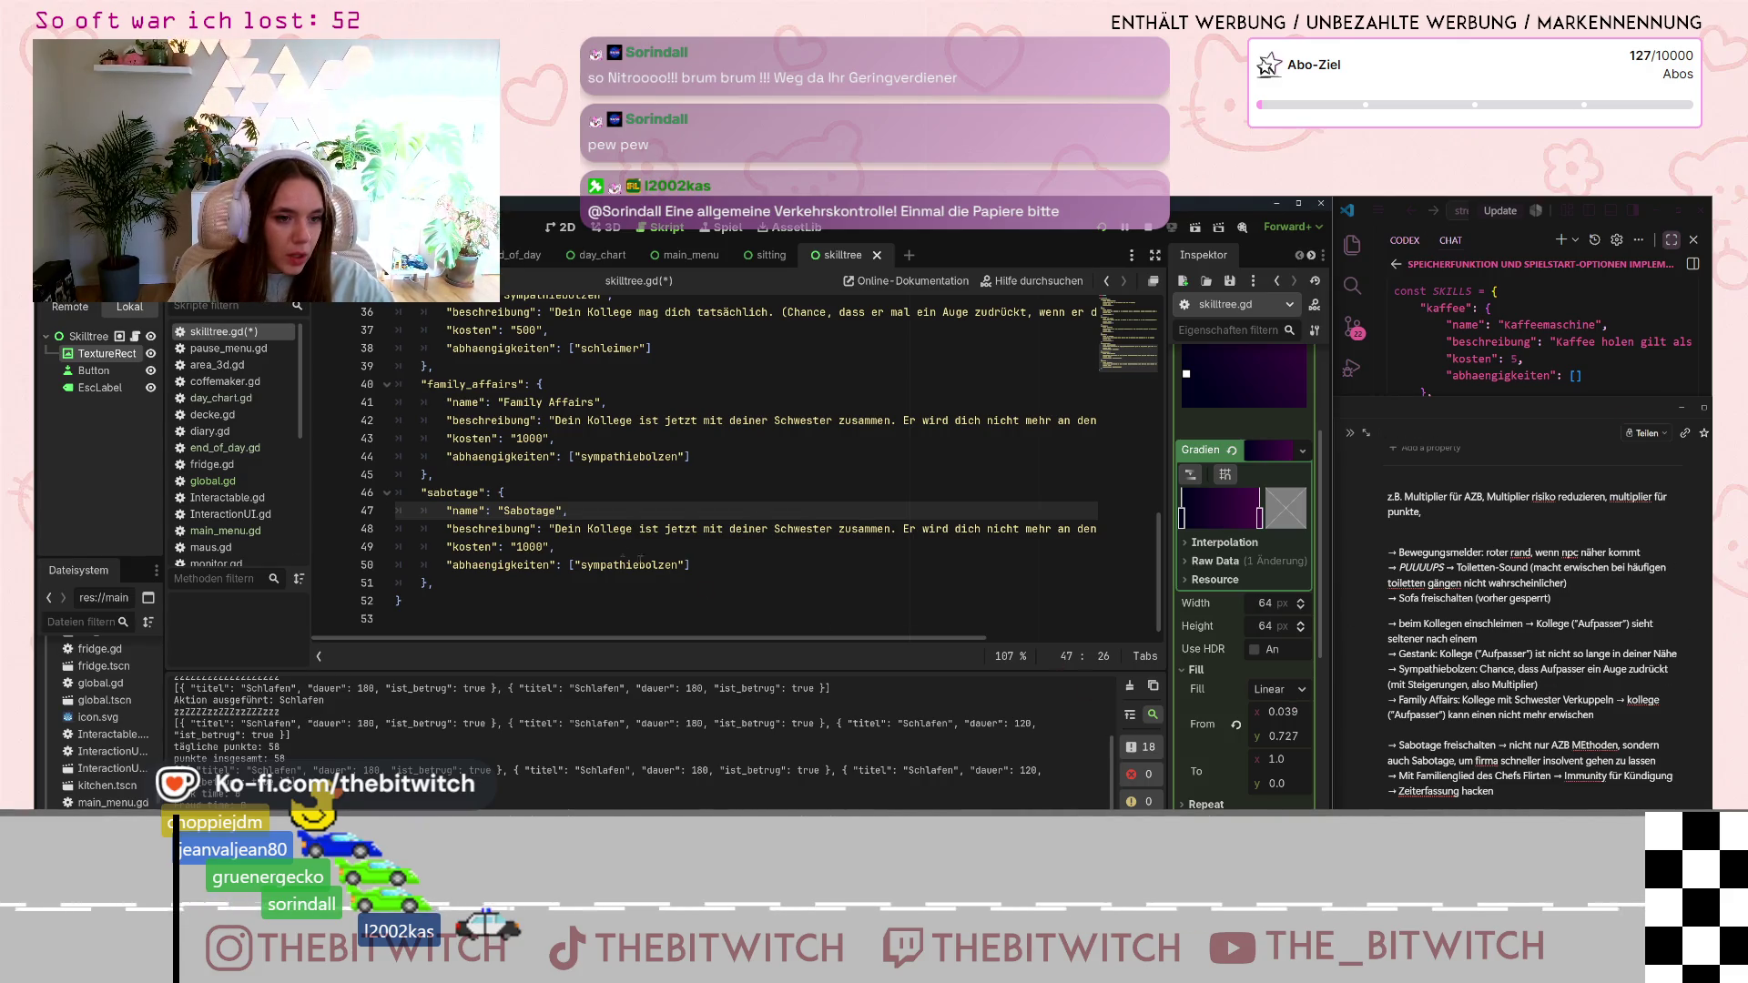
mouse_move(552, 528)
left_mouse_down()
mouse_move(1093, 528)
mouse_move(1067, 528)
left_mouse_up()
type("AZB reicht")
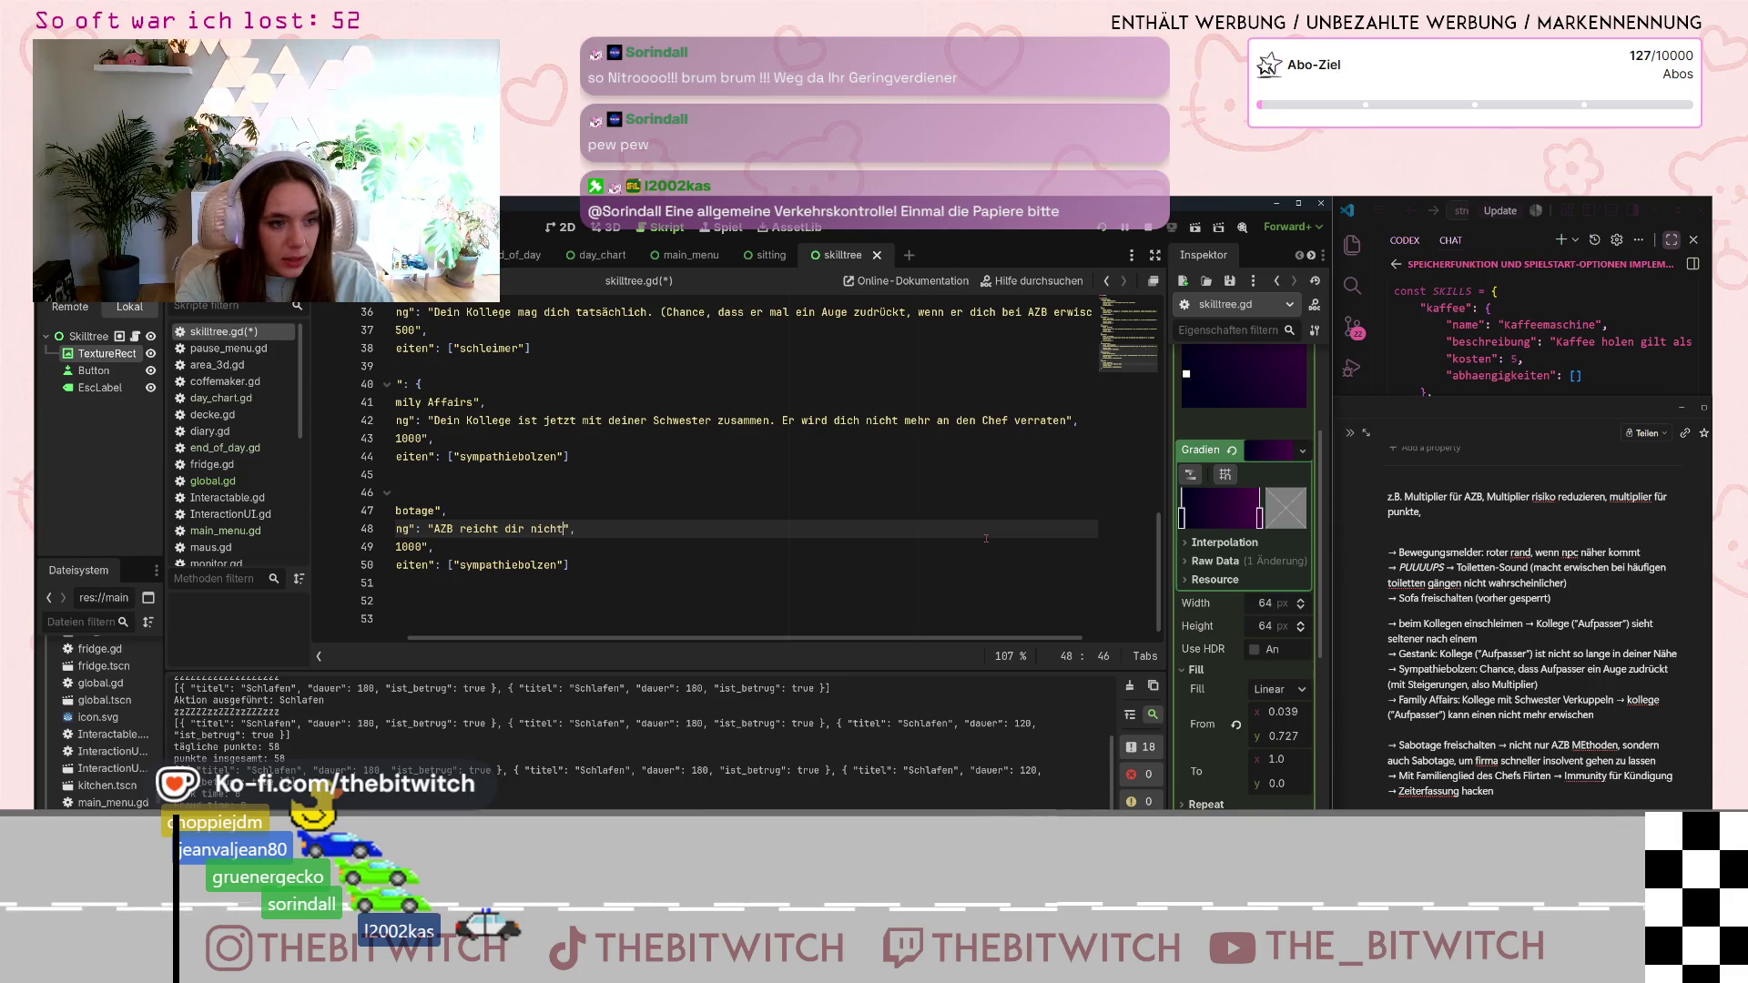
type(" dir nicht? Du willst die ")
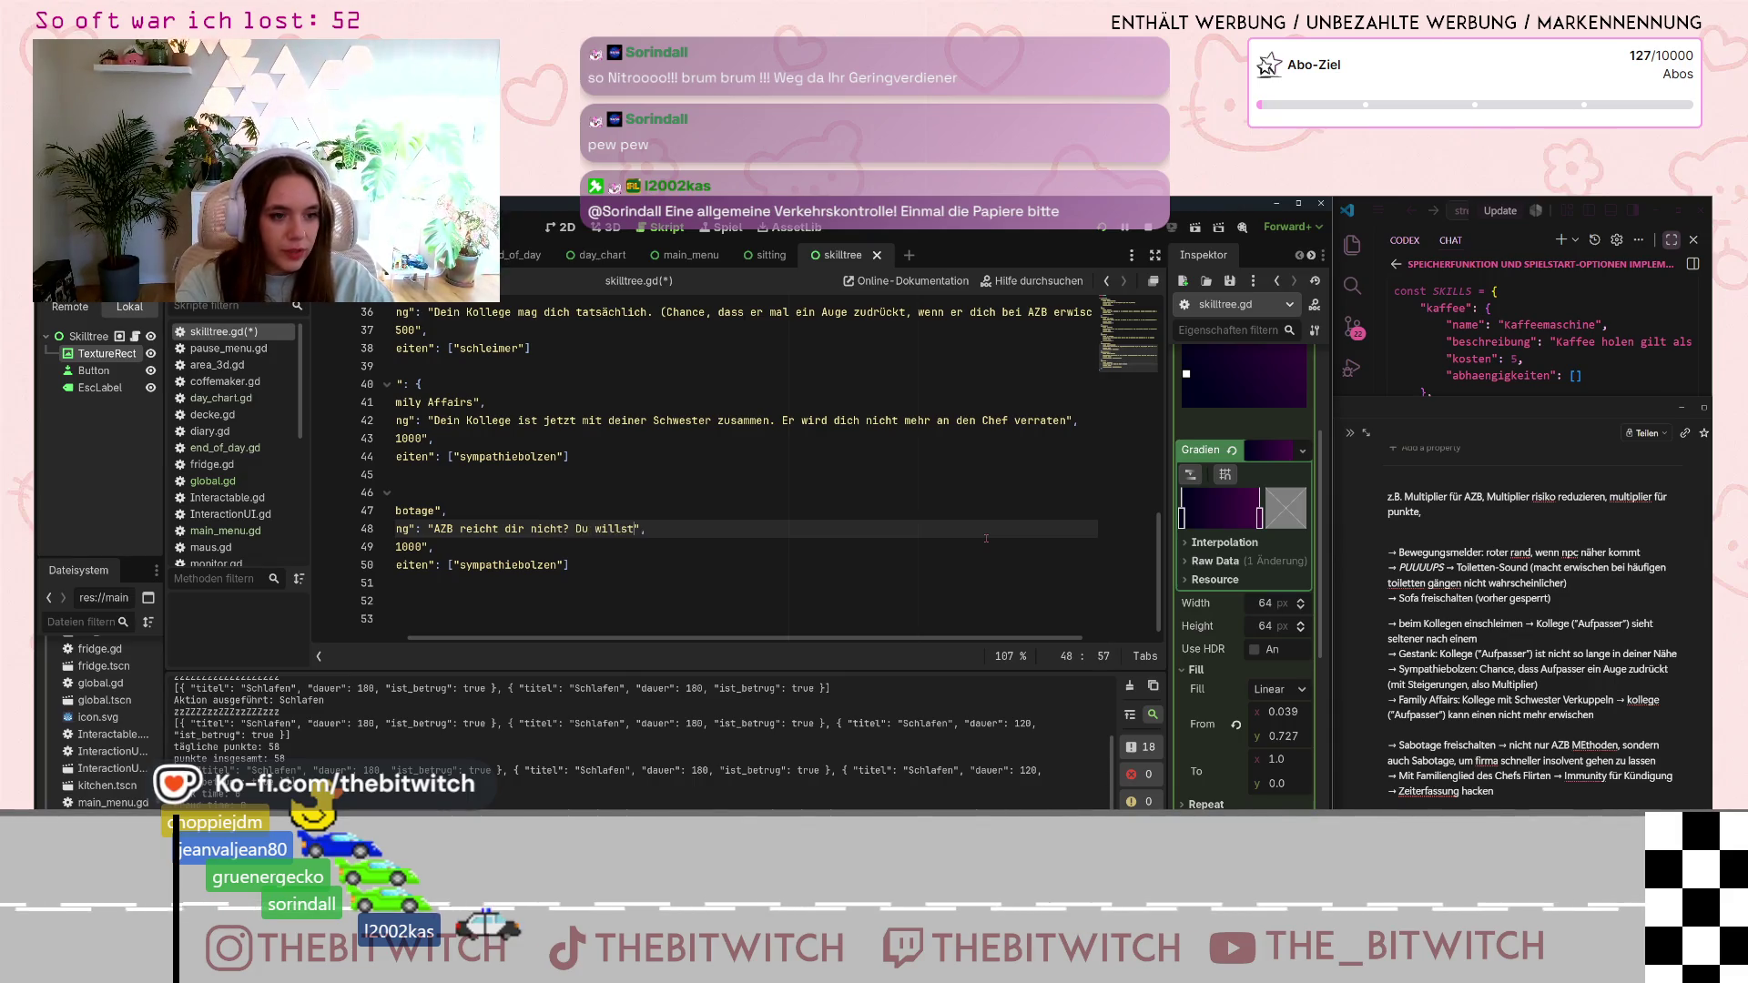
type("Firma kom")
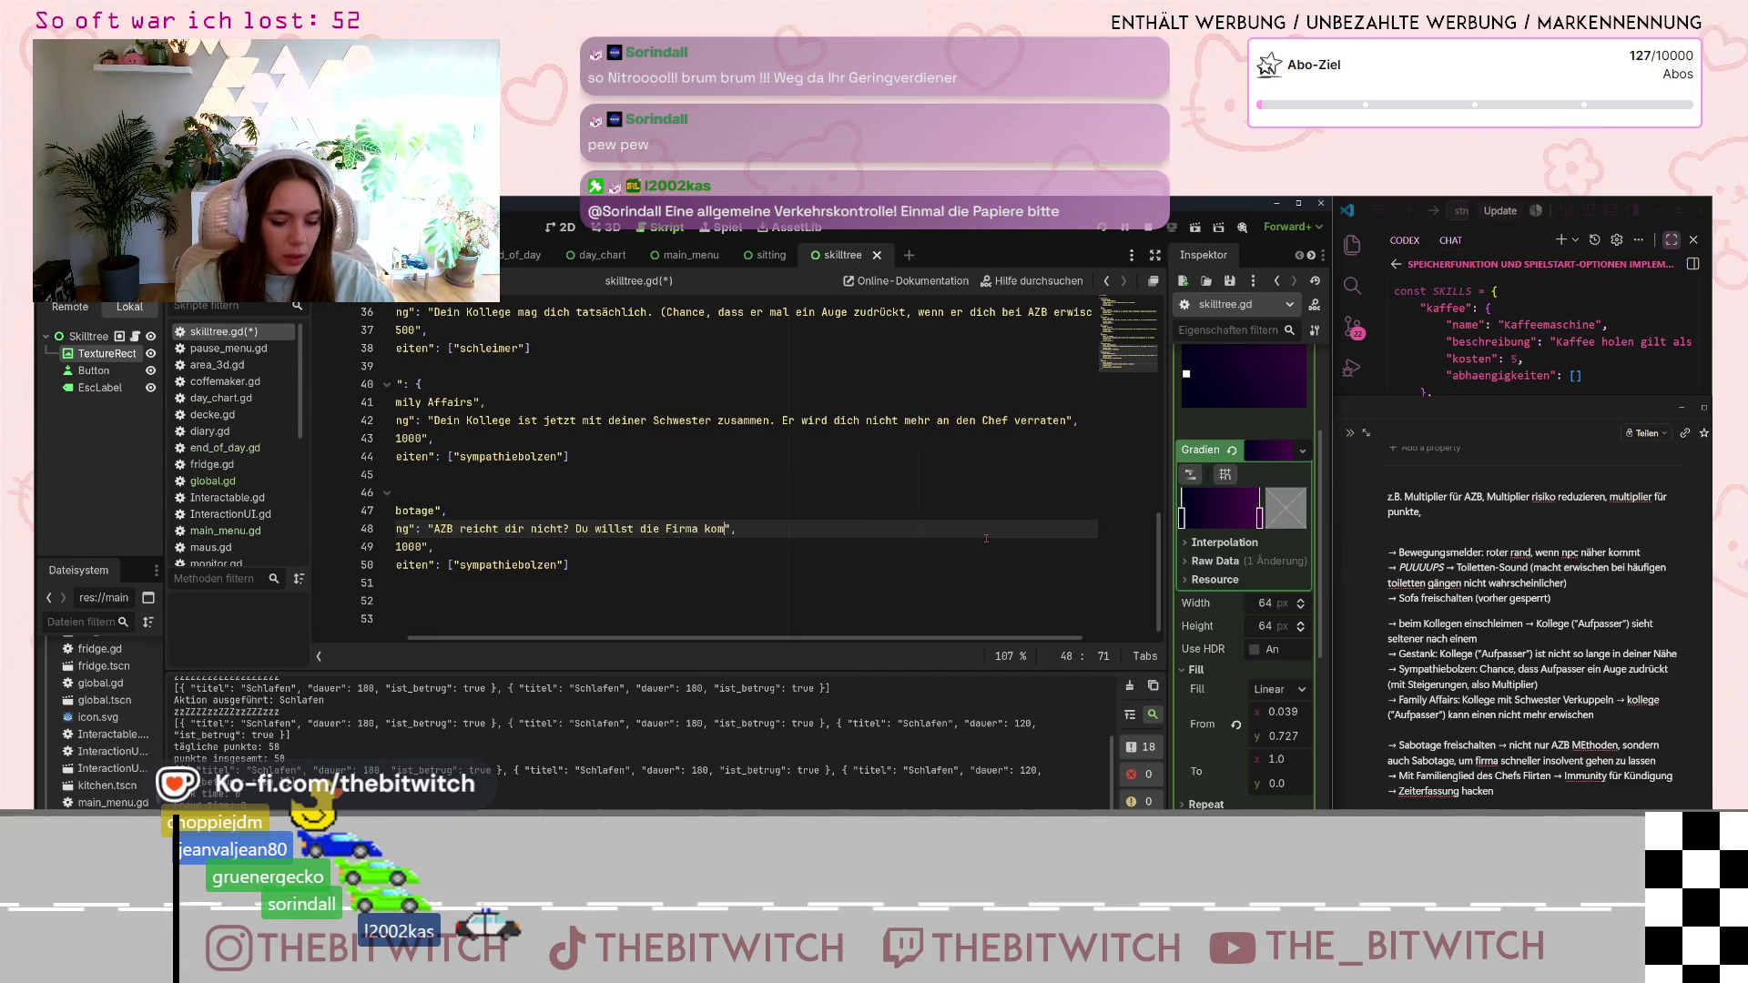
type("plett an die")
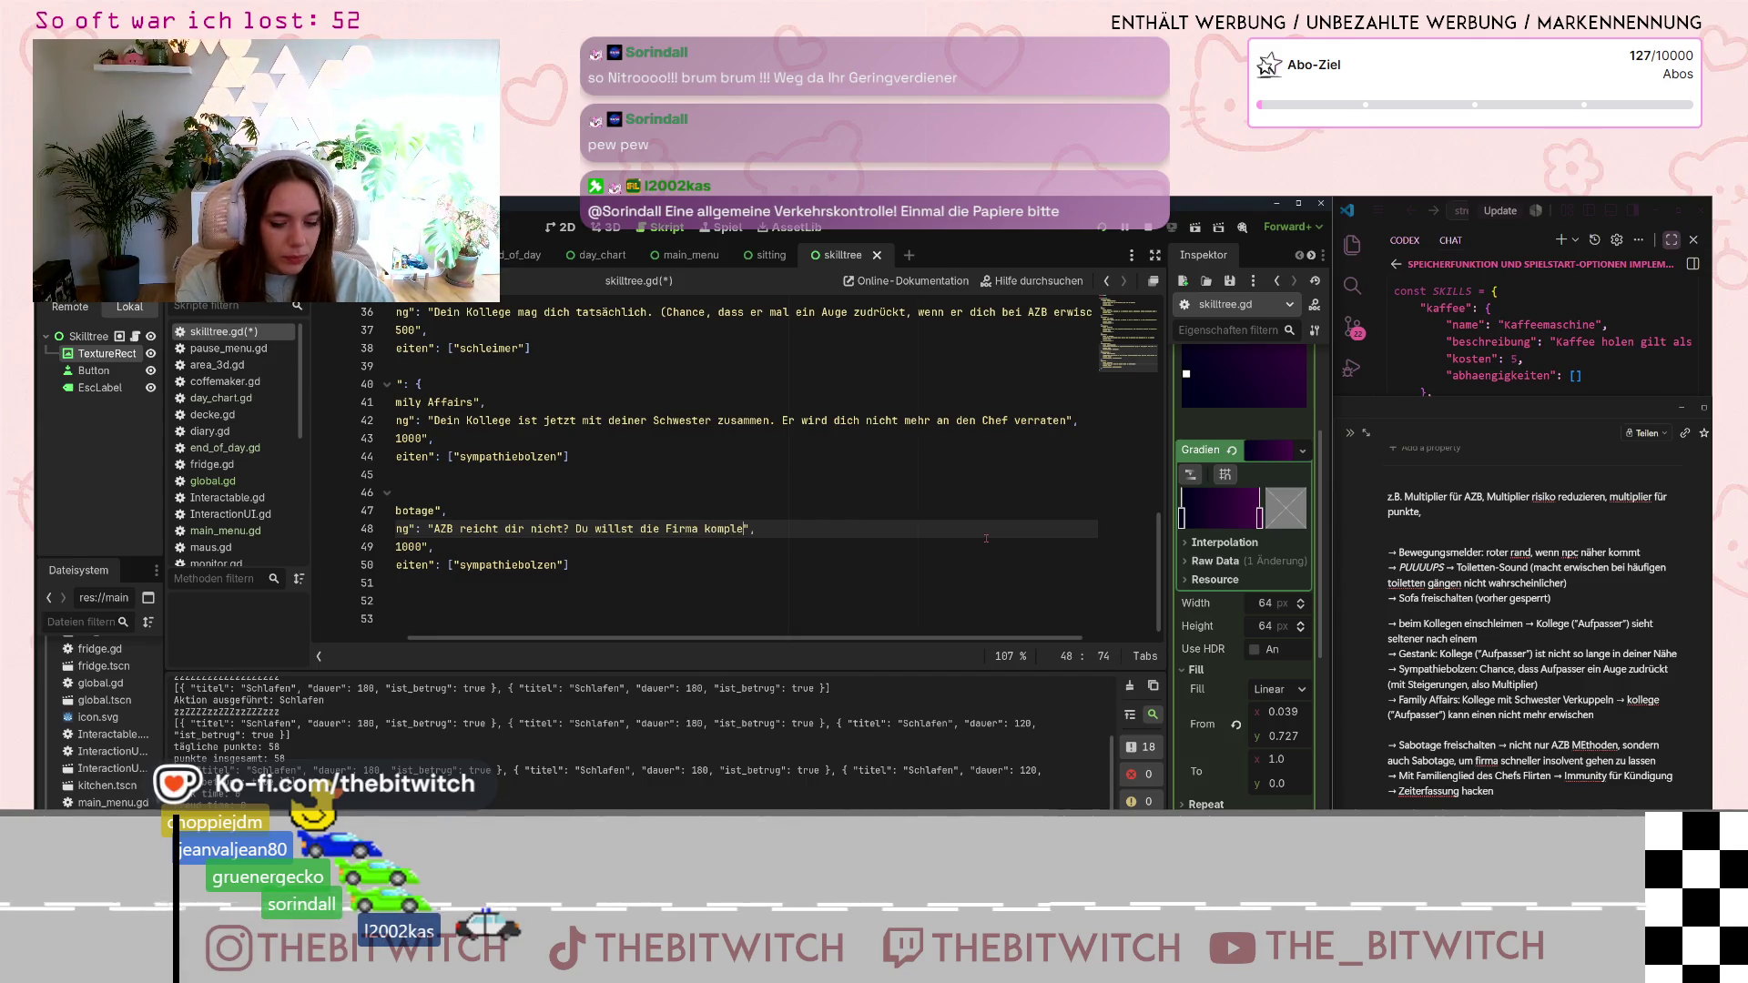
type(" Wand fahren? ")
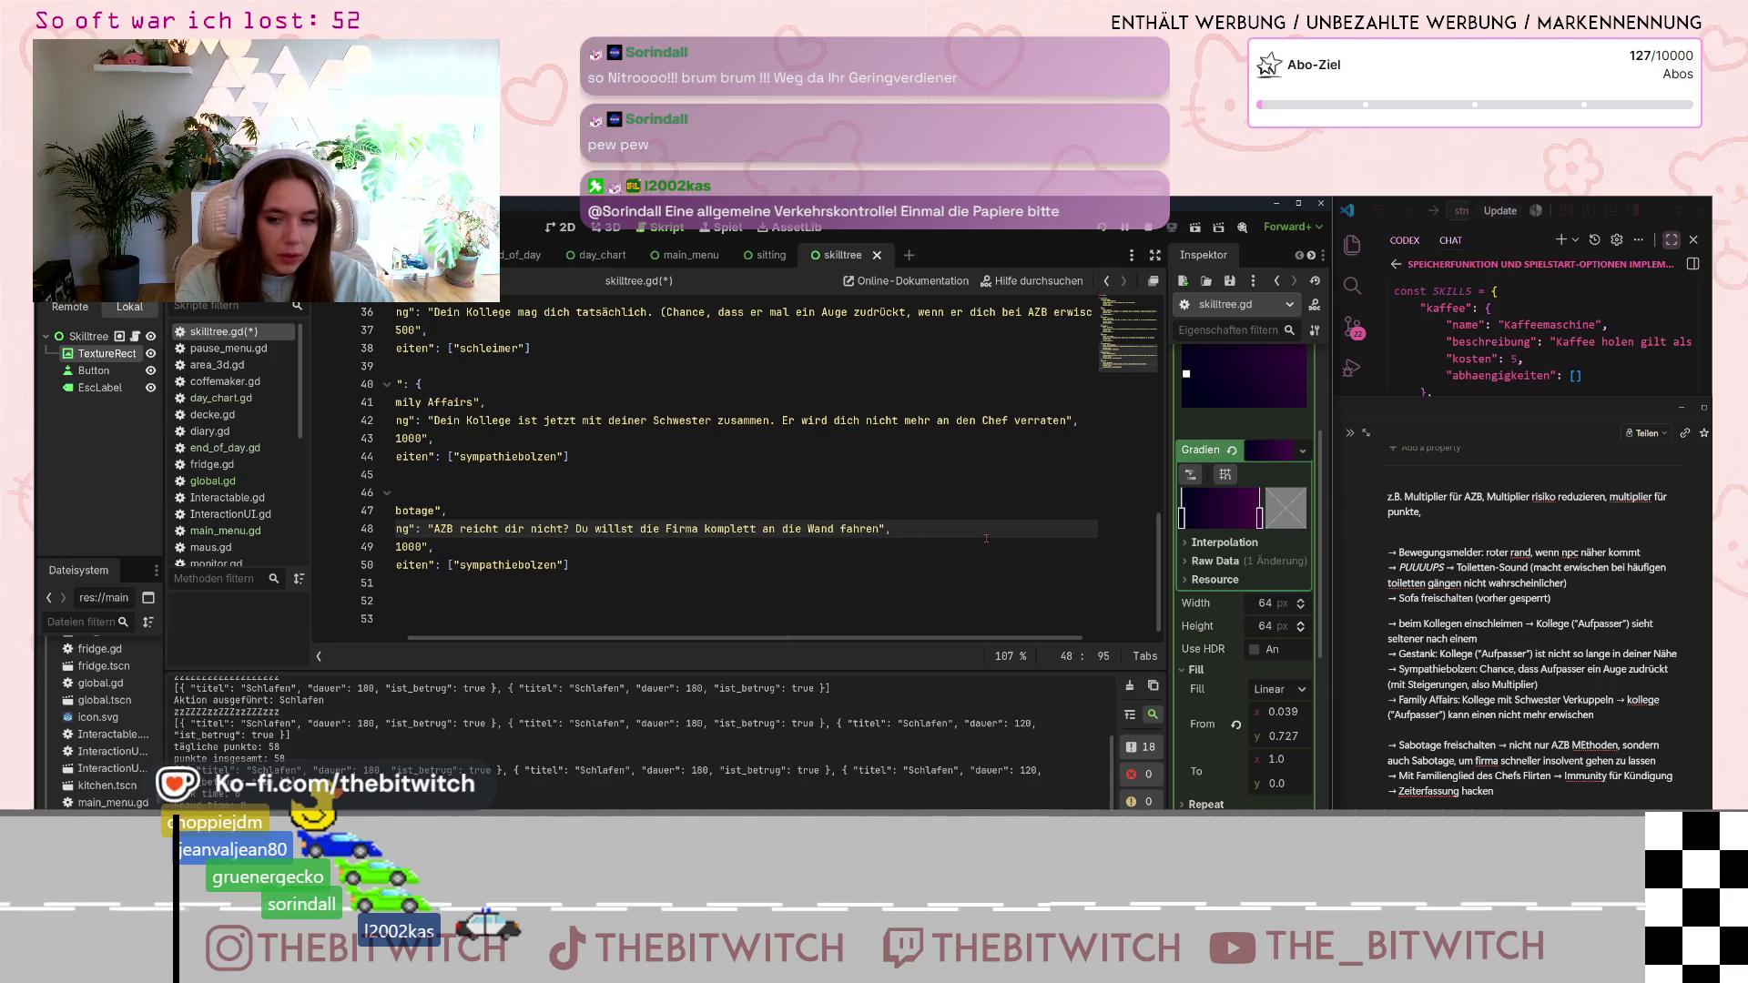
type("Okay, let'")
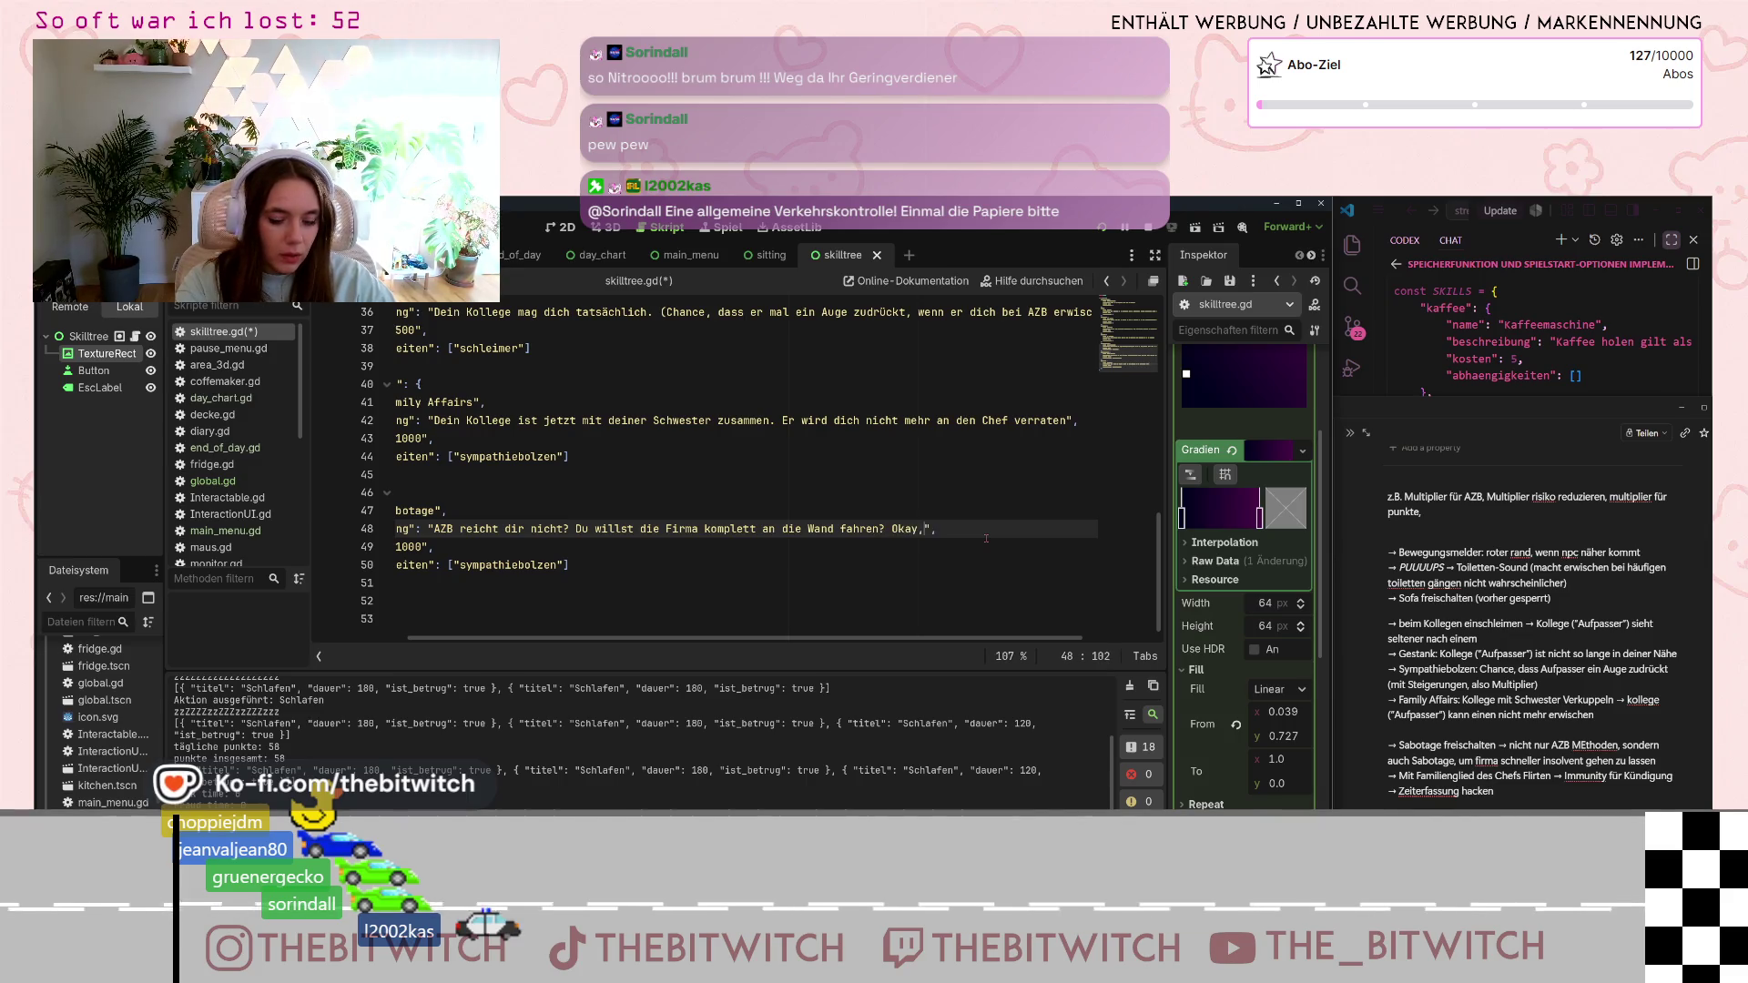
type("s go!")
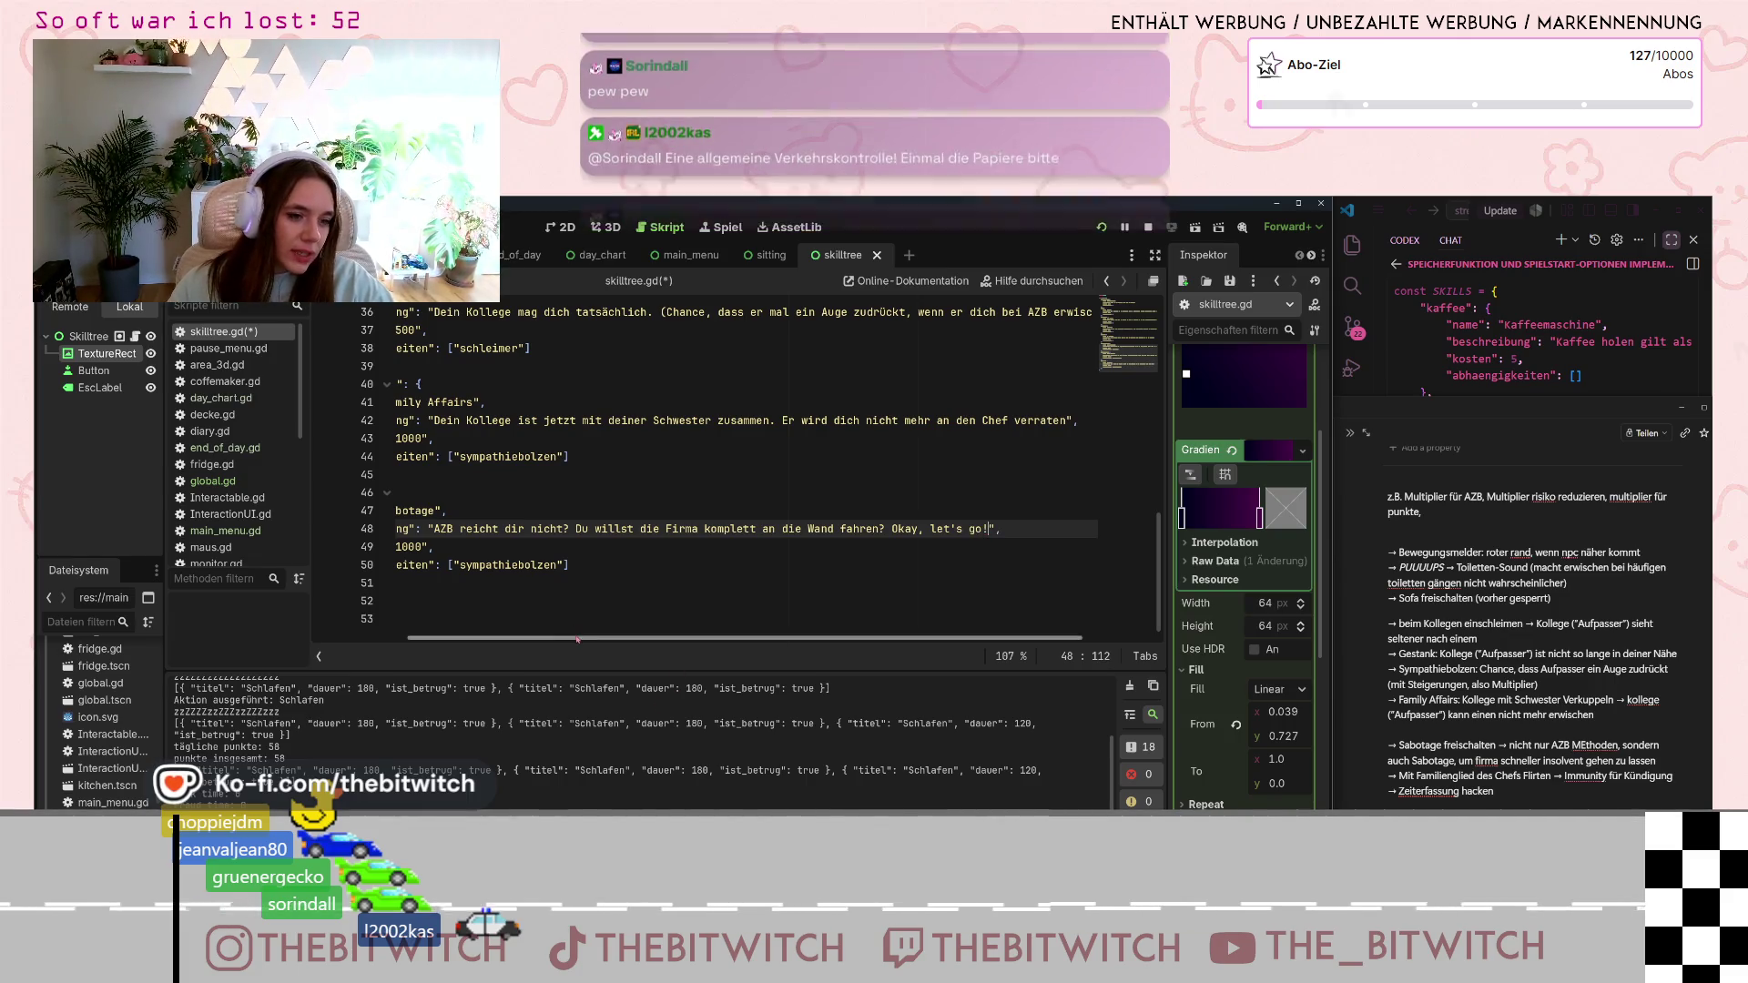
- Change the Sabotage cost from 1000 to 2000 and remove its sympathiebolzen dependency
scroll(493, 572, "left", 3)
left_click(466, 546)
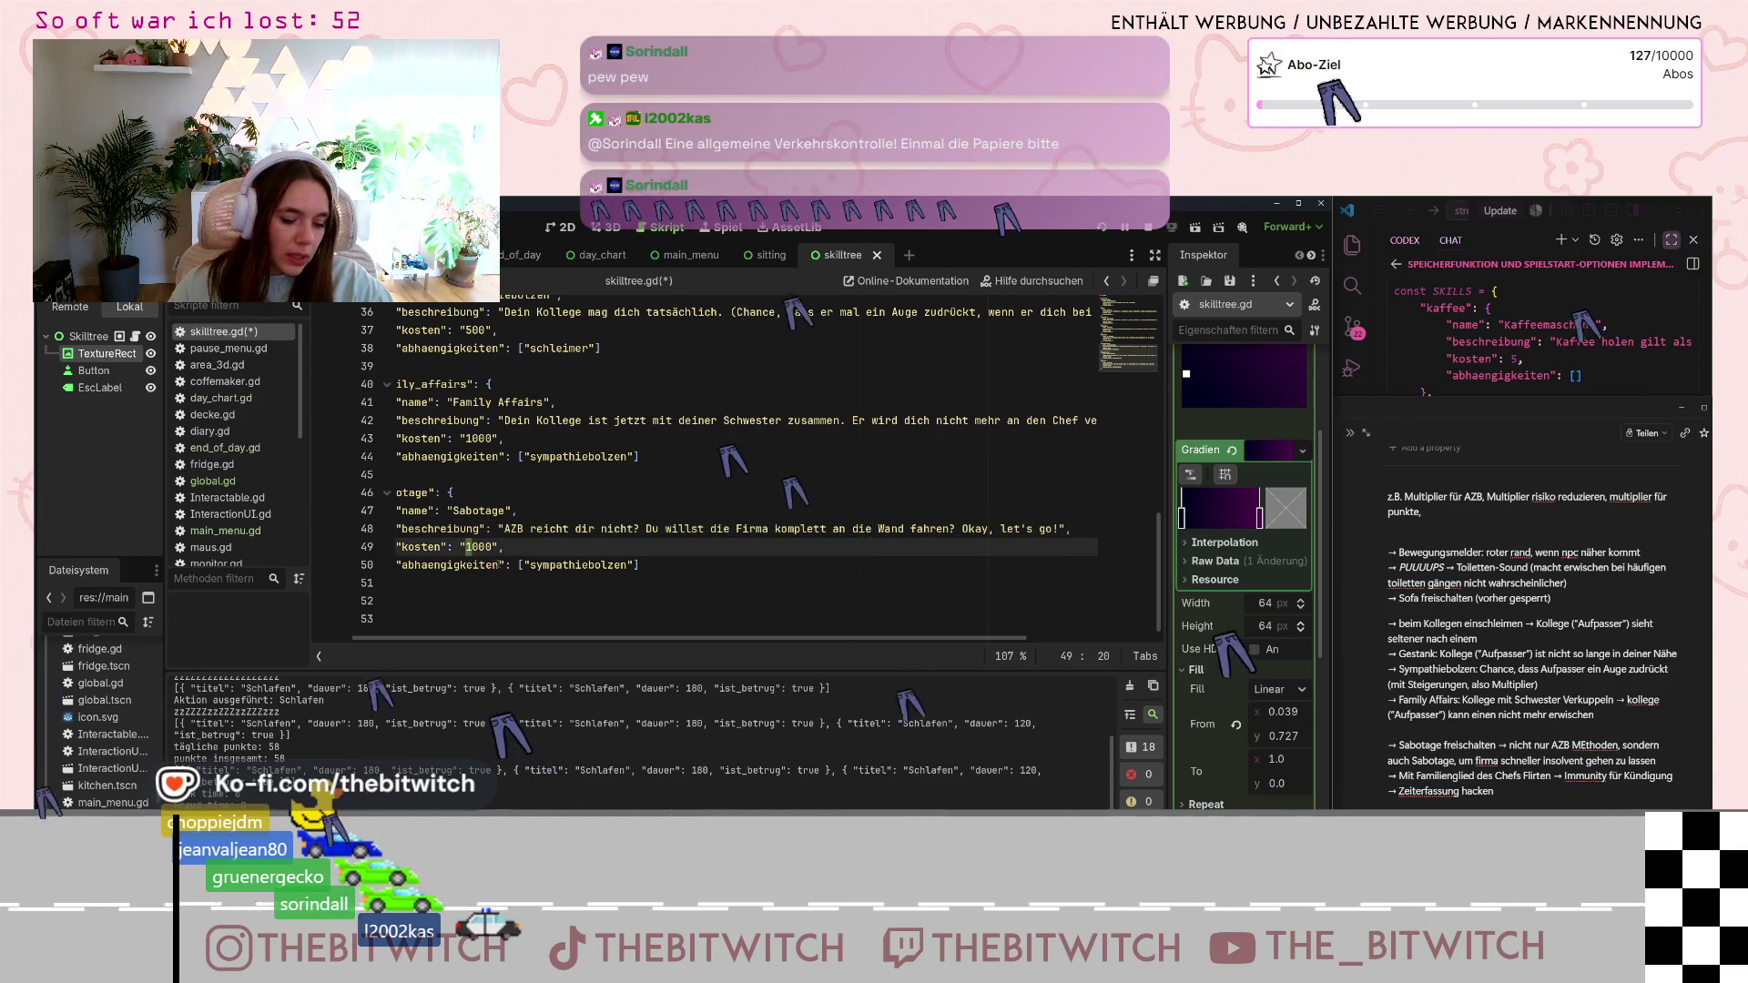
key("Delete")
type("2")
scroll(728, 455, "left", 3)
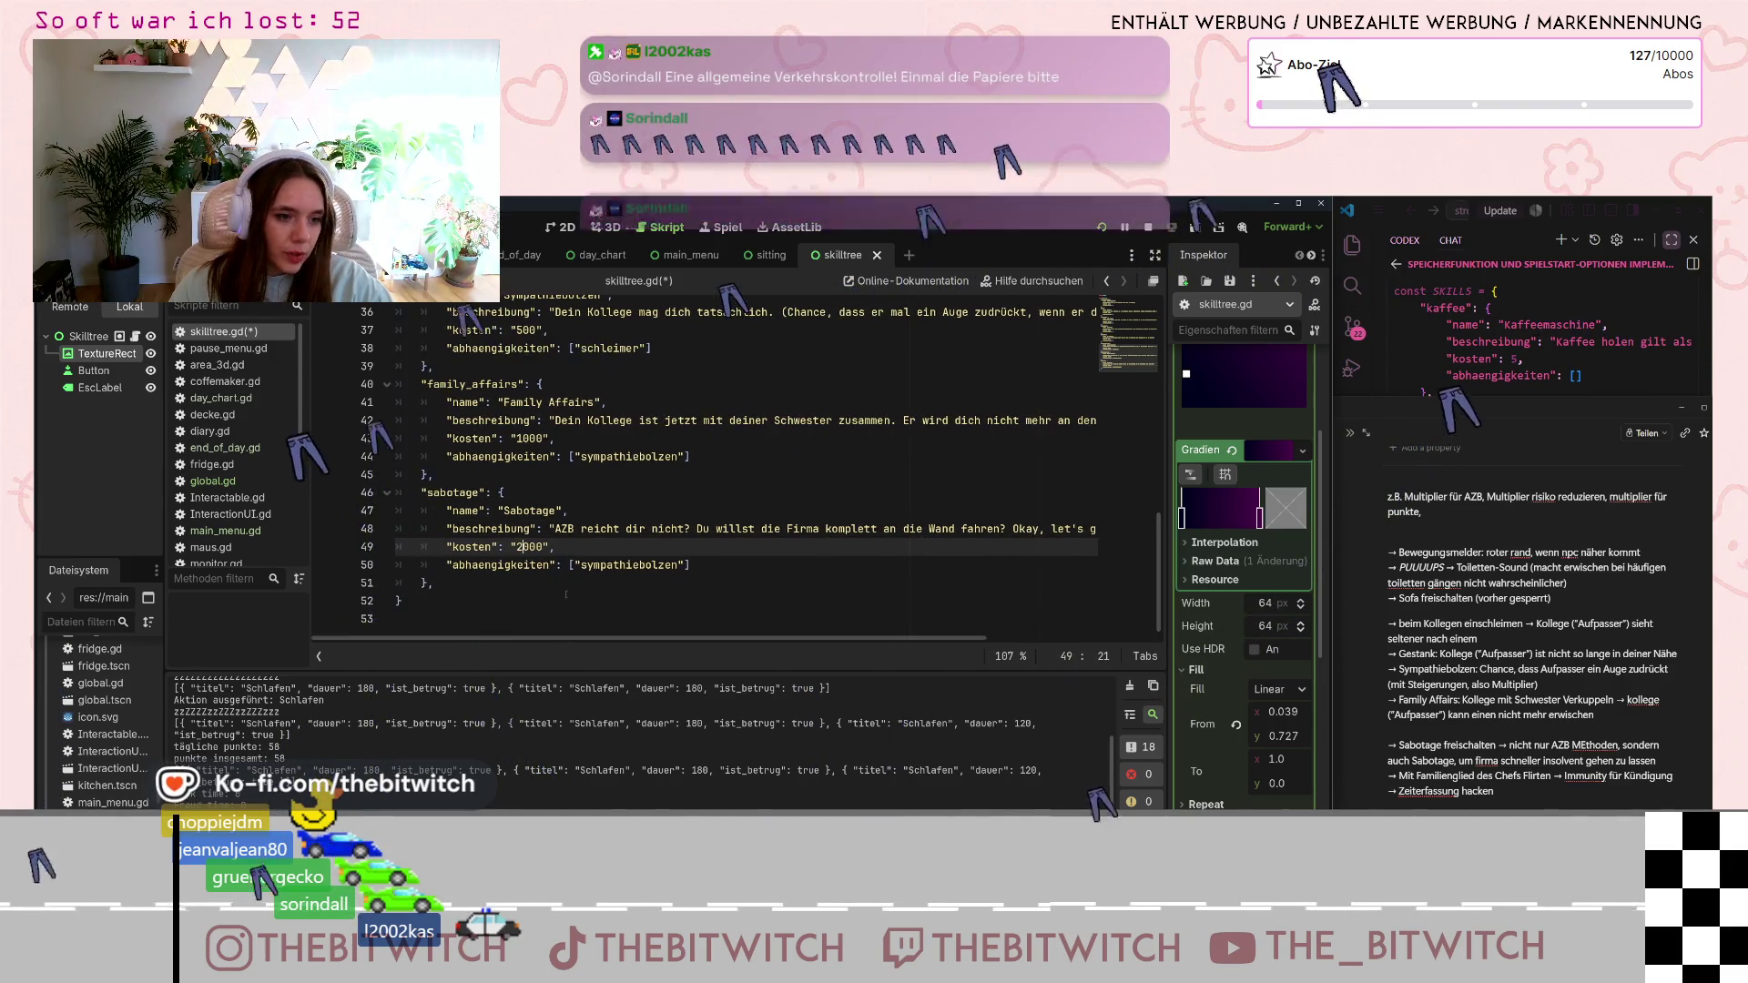
left_click_drag(684, 564, 575, 563)
key("BackSpace")
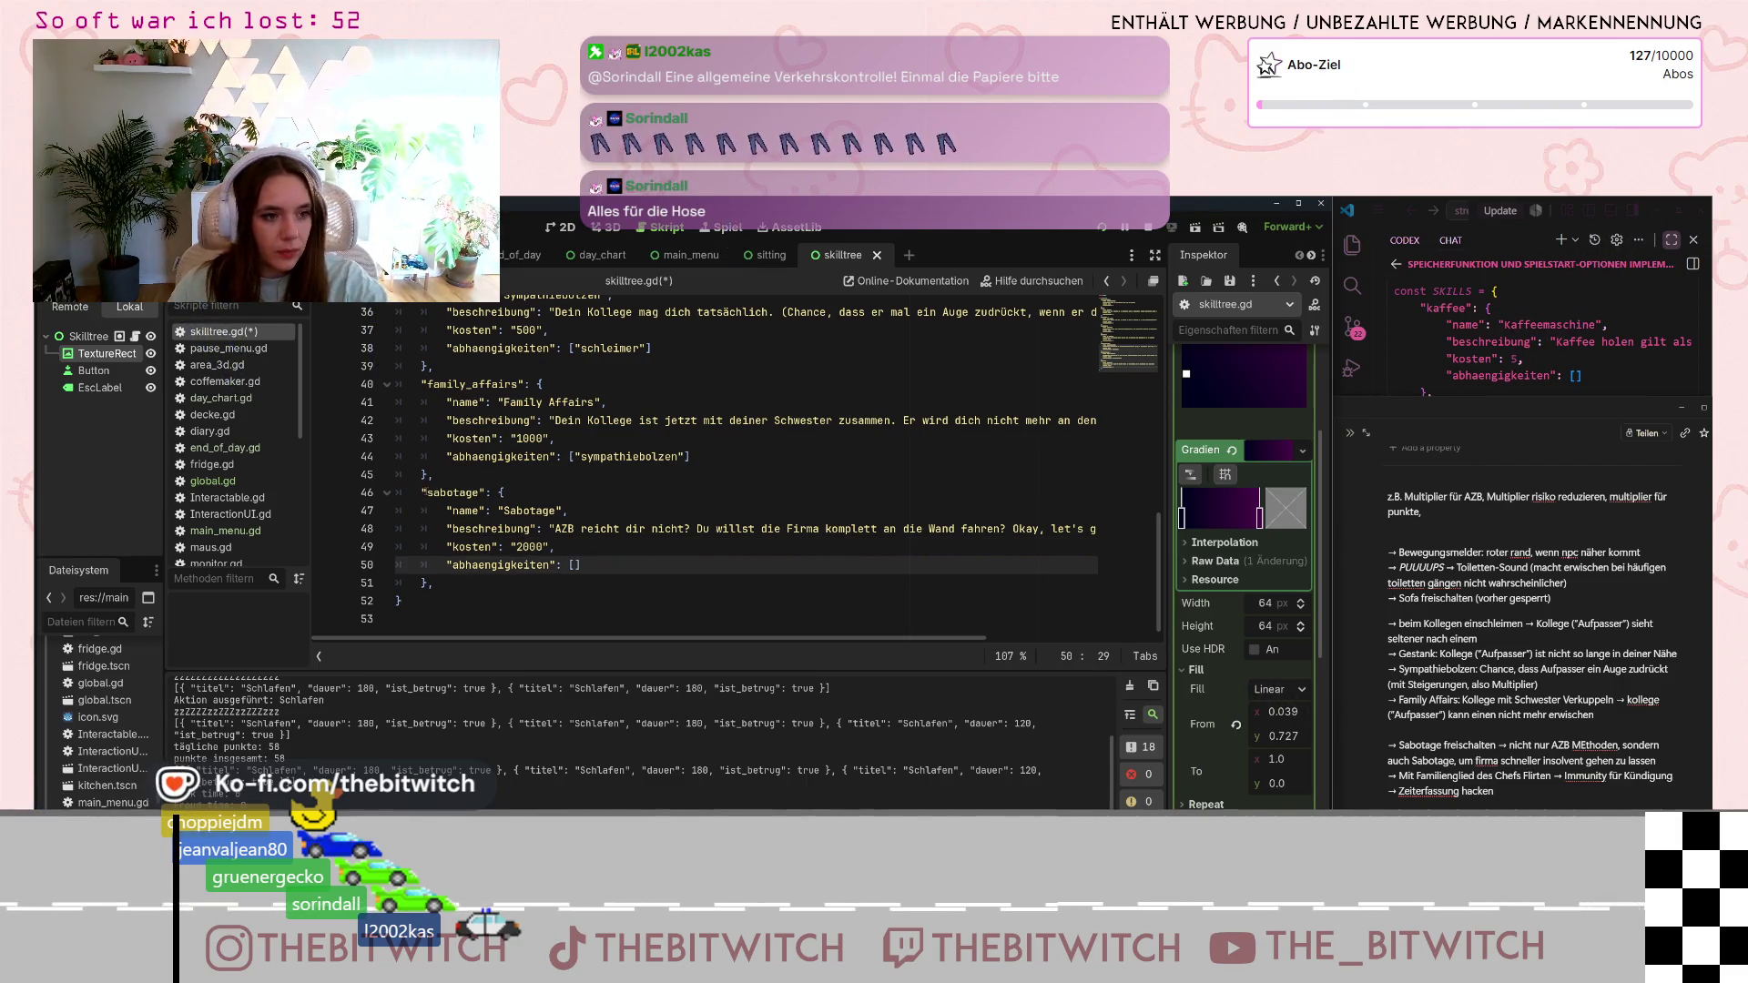
mouse_move(421, 492)
left_mouse_down()
mouse_move(583, 564)
mouse_move(469, 581)
left_mouse_up()
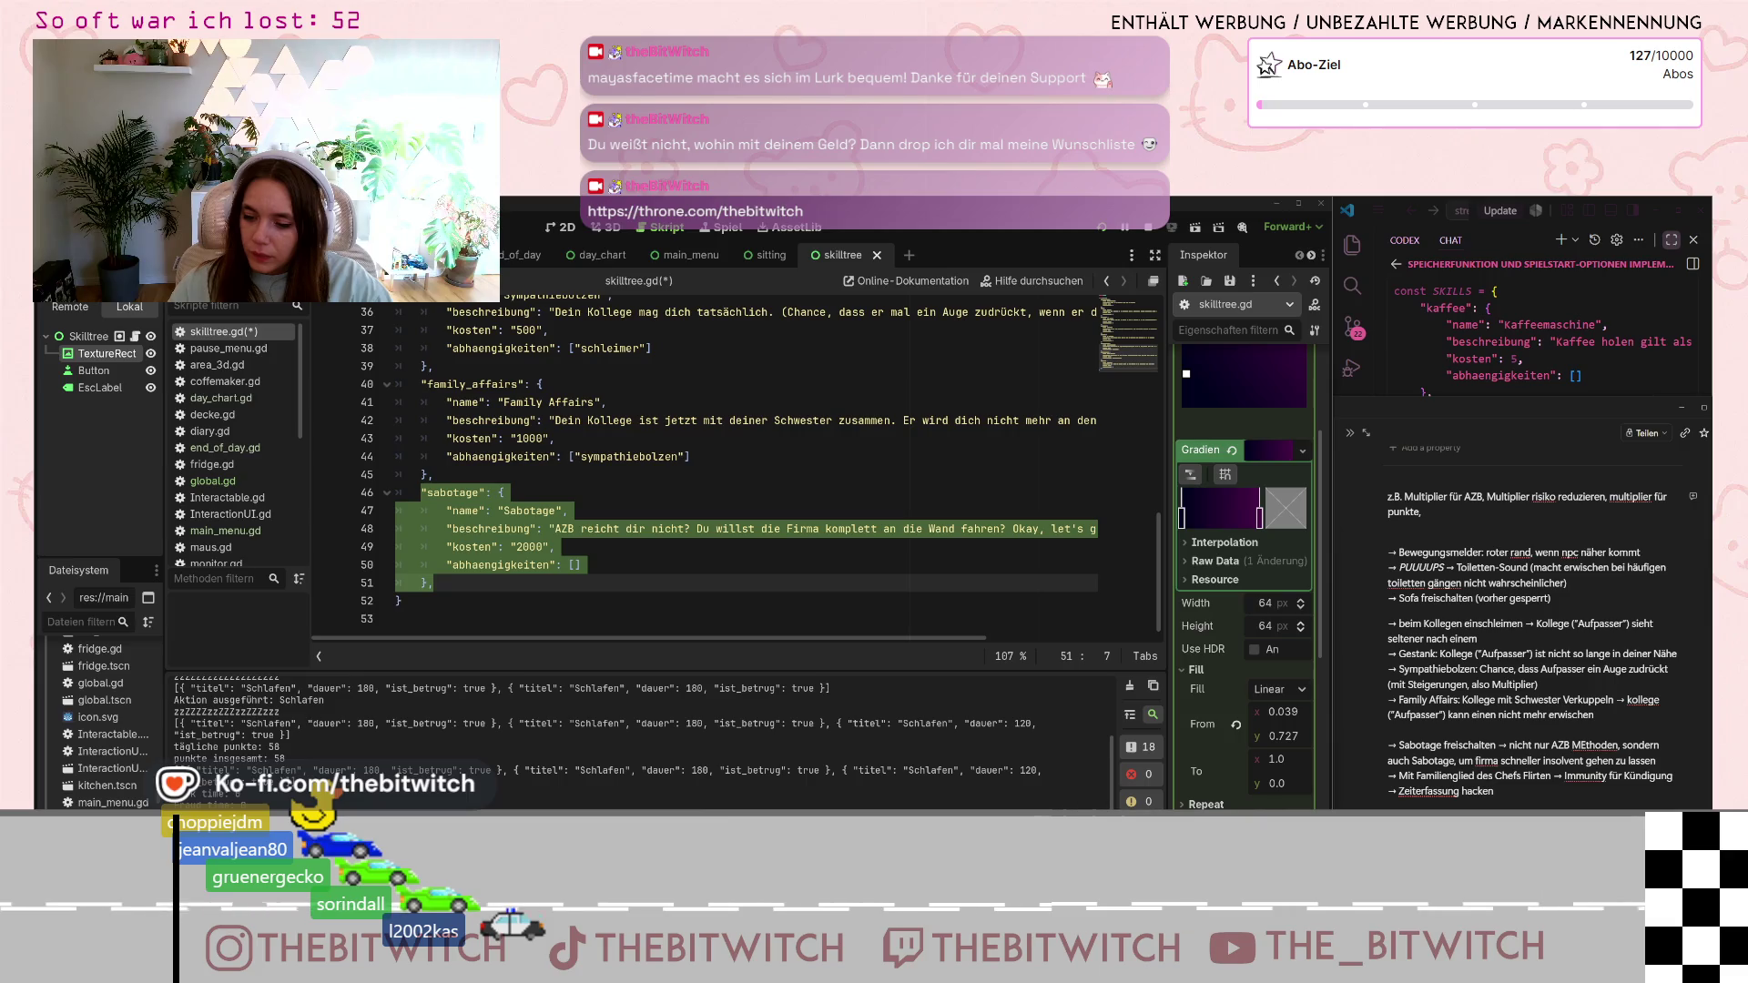
- Comment out the whole sabotage skill entry with Ctrl+K, then switch to the Notion project plan
left_click(598, 564)
left_click_drag(437, 583, 421, 493)
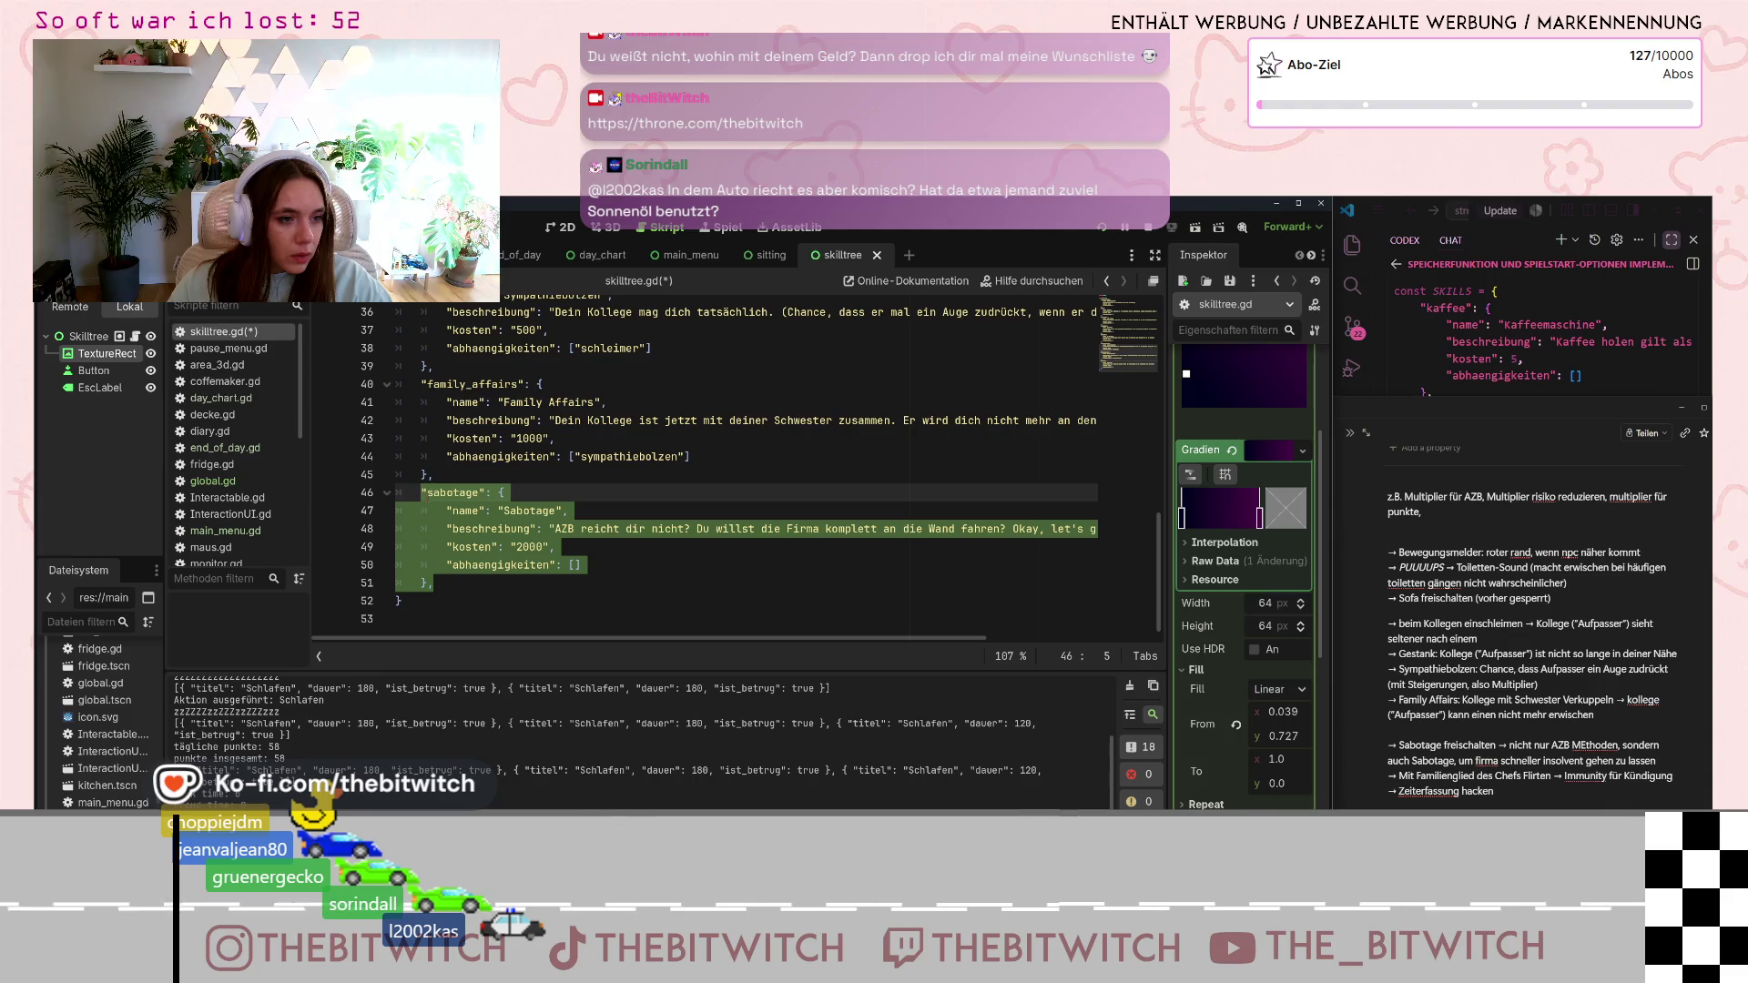
key("ctrl+k")
left_click(567, 583)
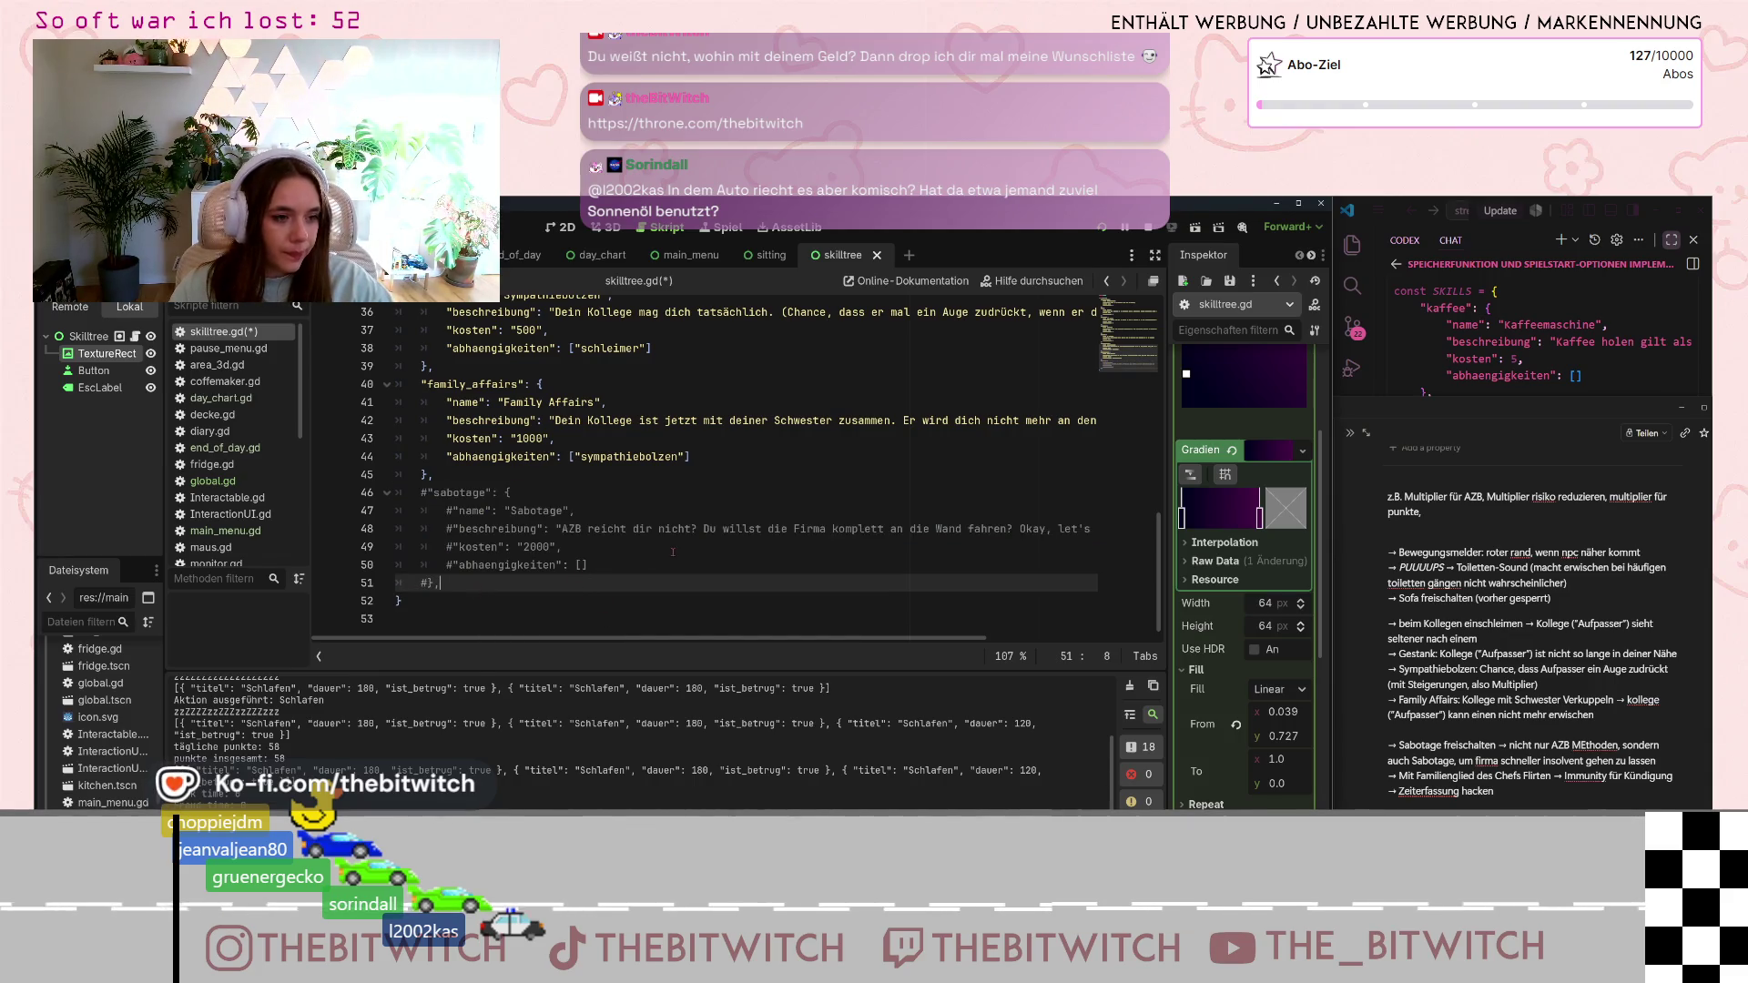
left_click_drag(433, 475, 396, 383)
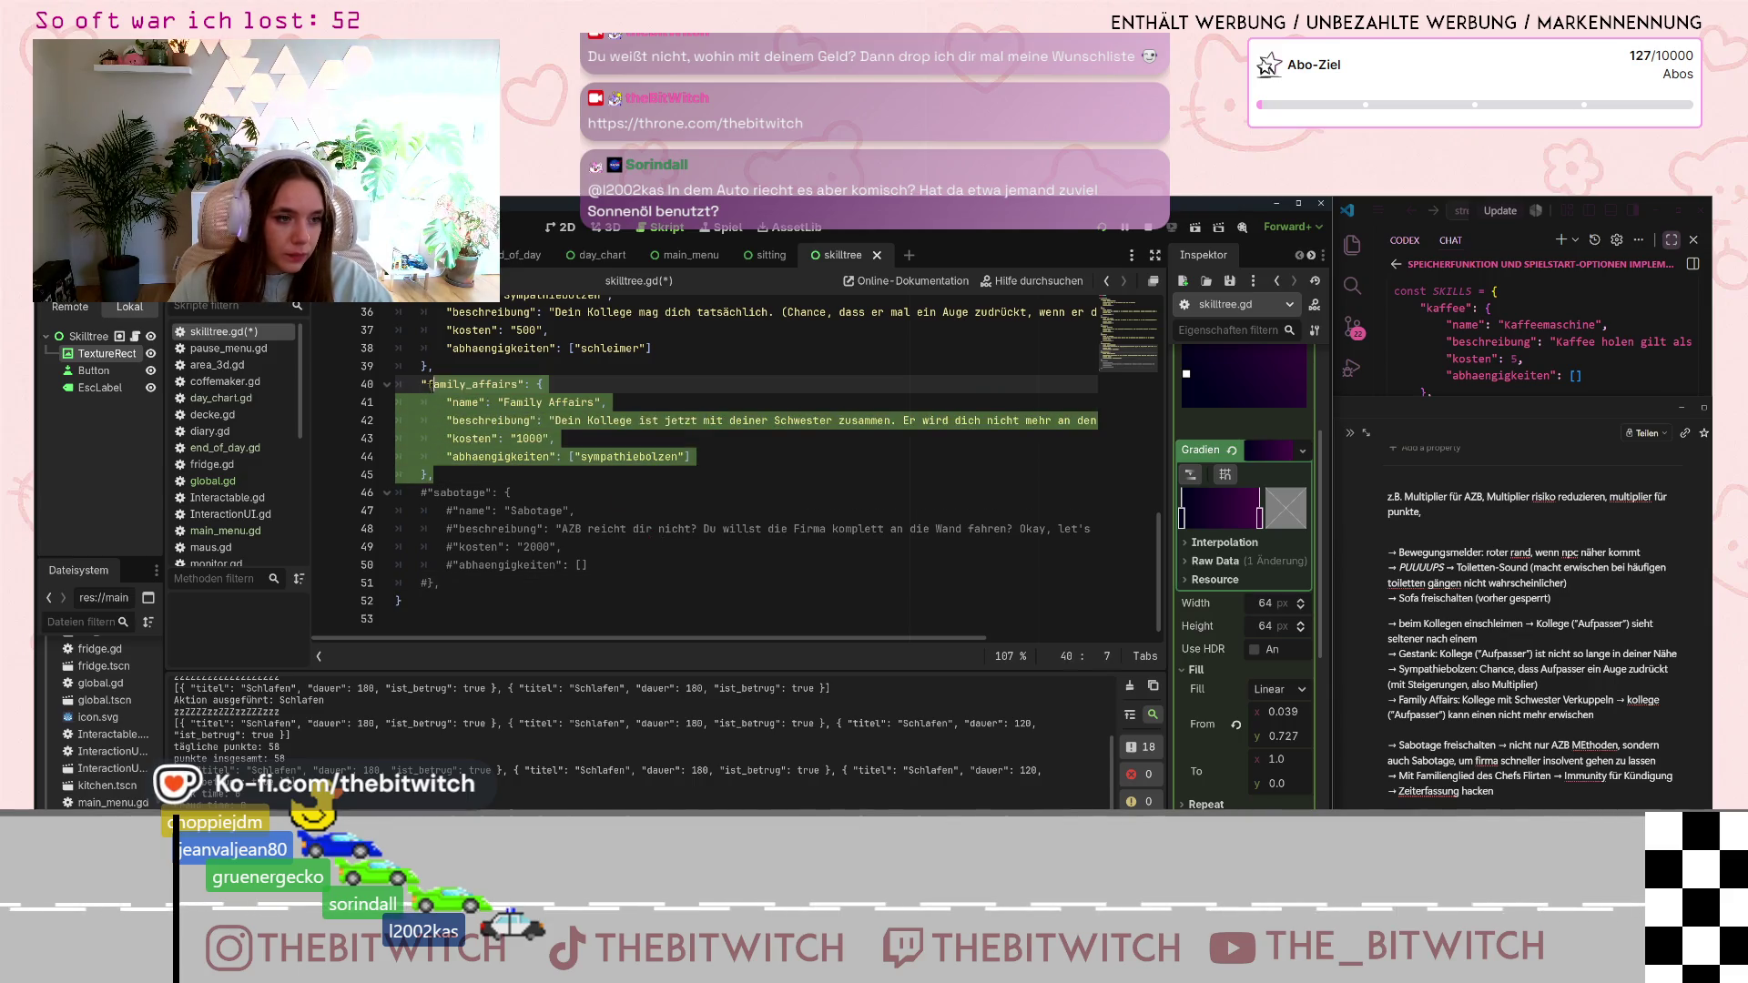
key("alt+Tab")
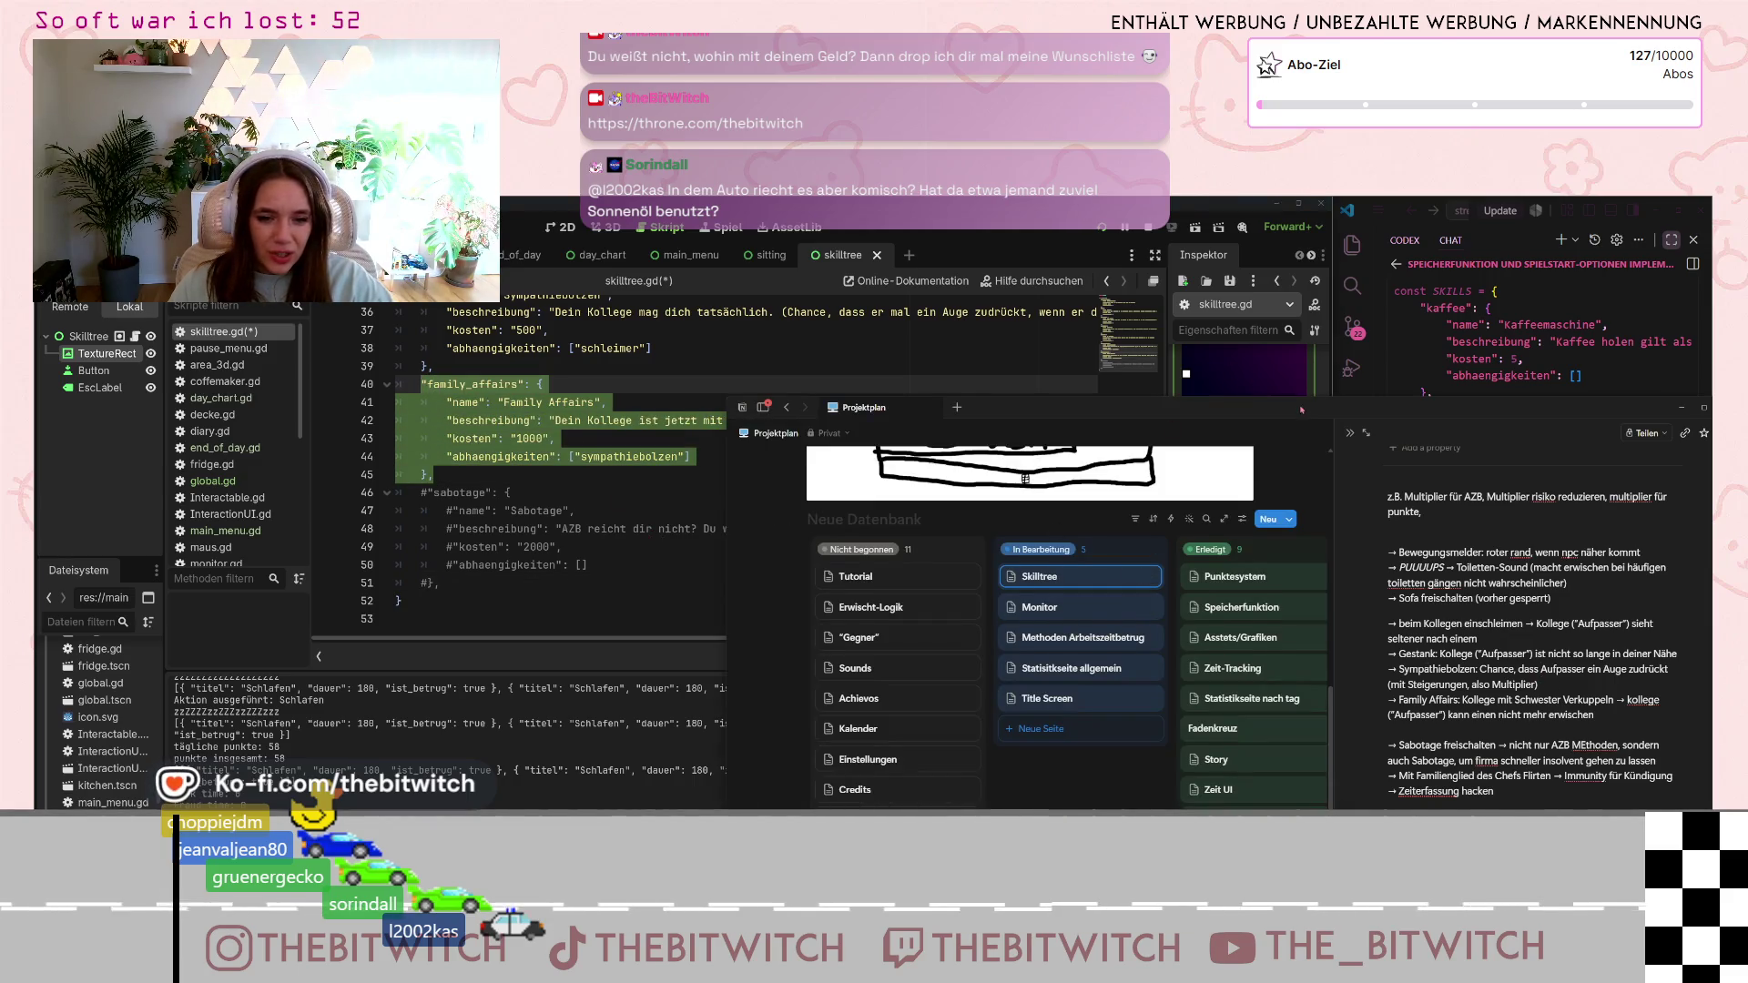
- Add the line 'Sabotage als dritte art der Methoden' below the v2 ideas in Notion
left_click_drag(1301, 410, 1179, 281)
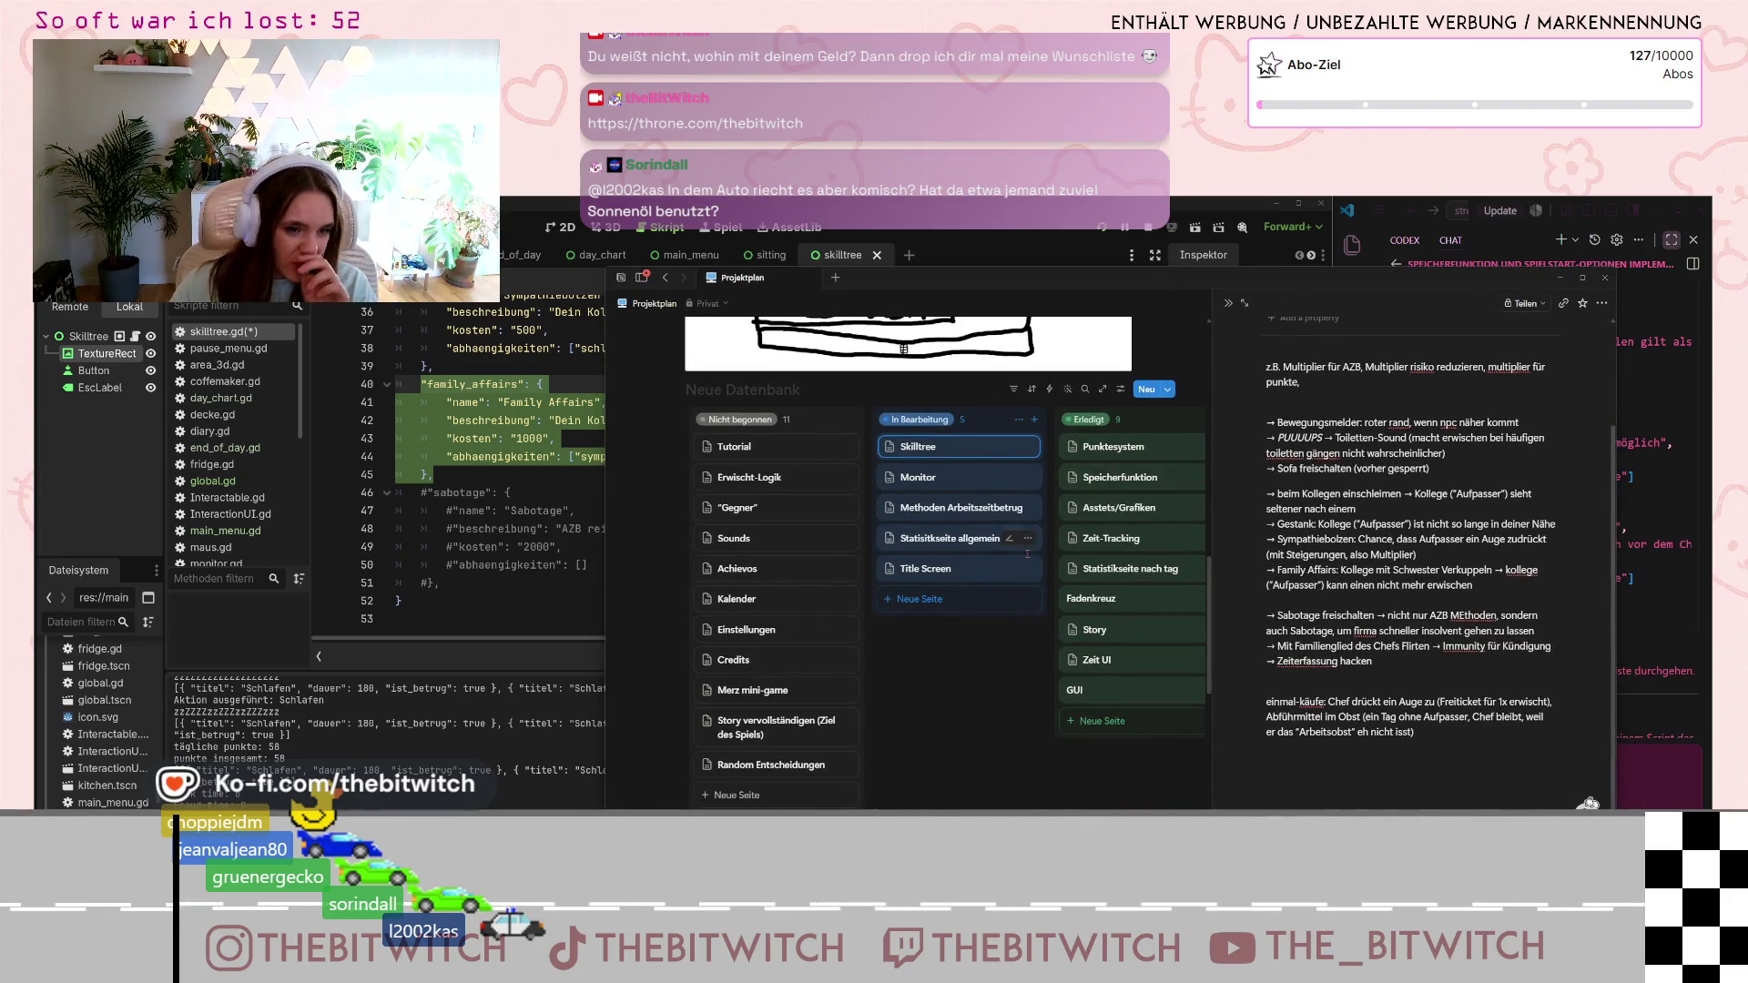
scroll(981, 644, "down", 5)
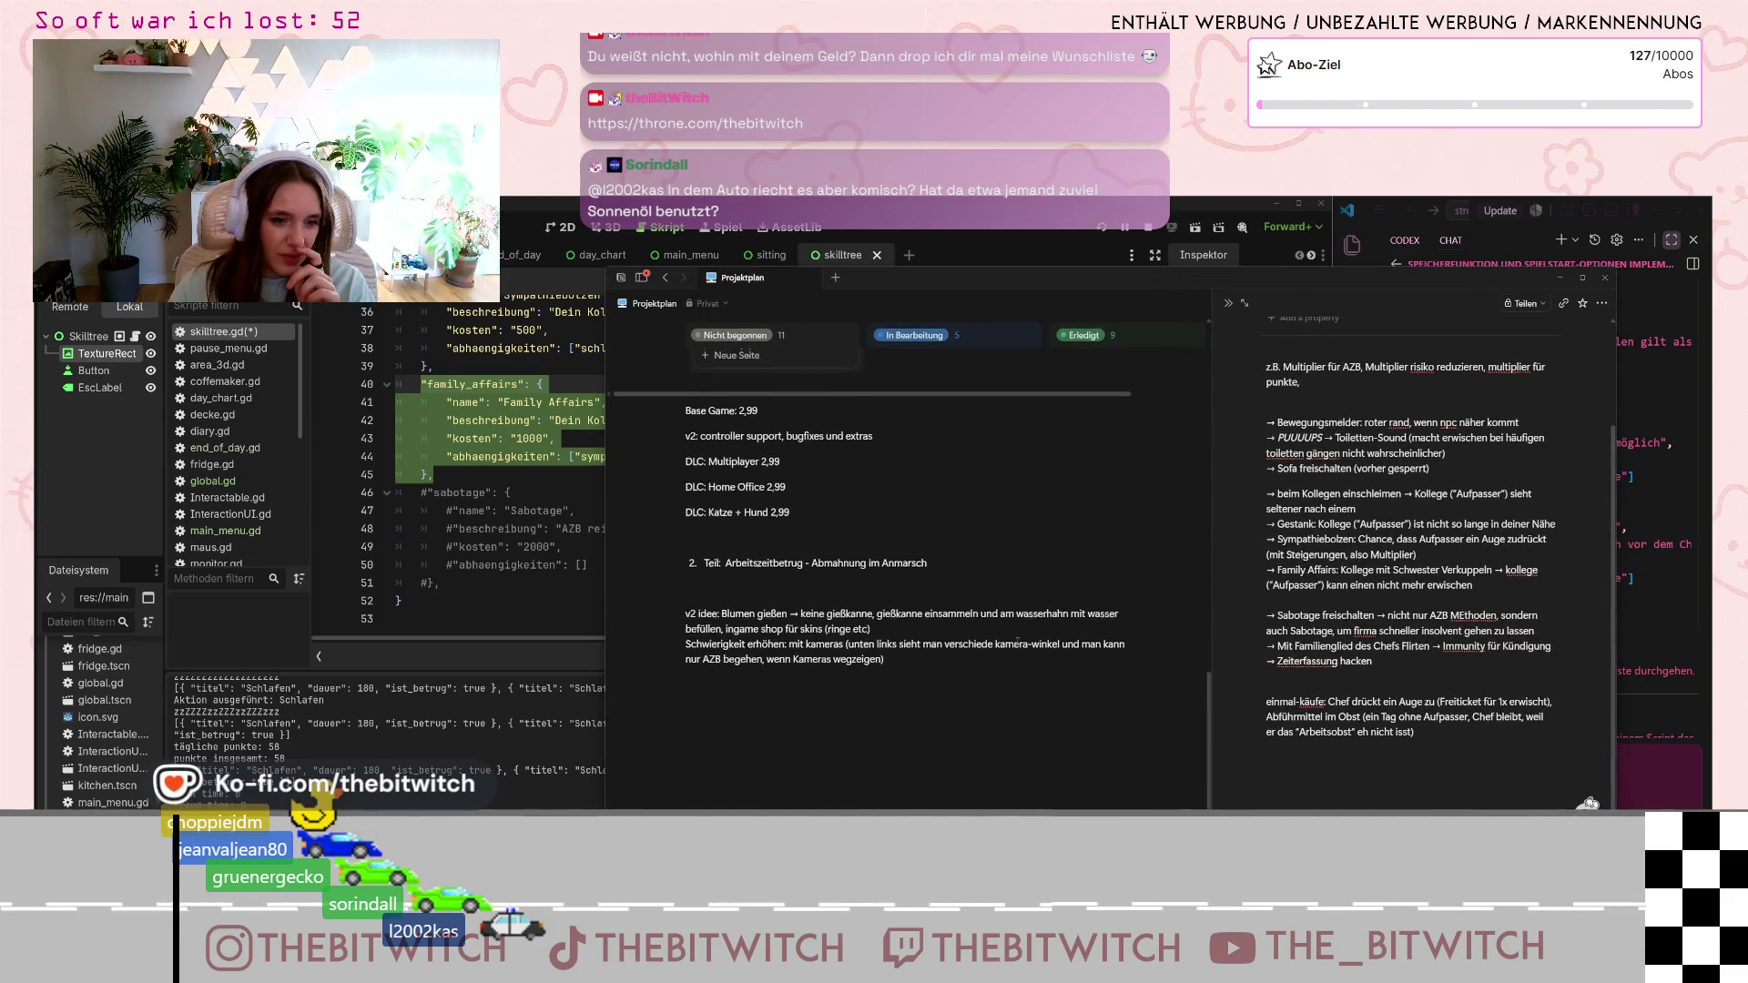
left_click(1021, 698)
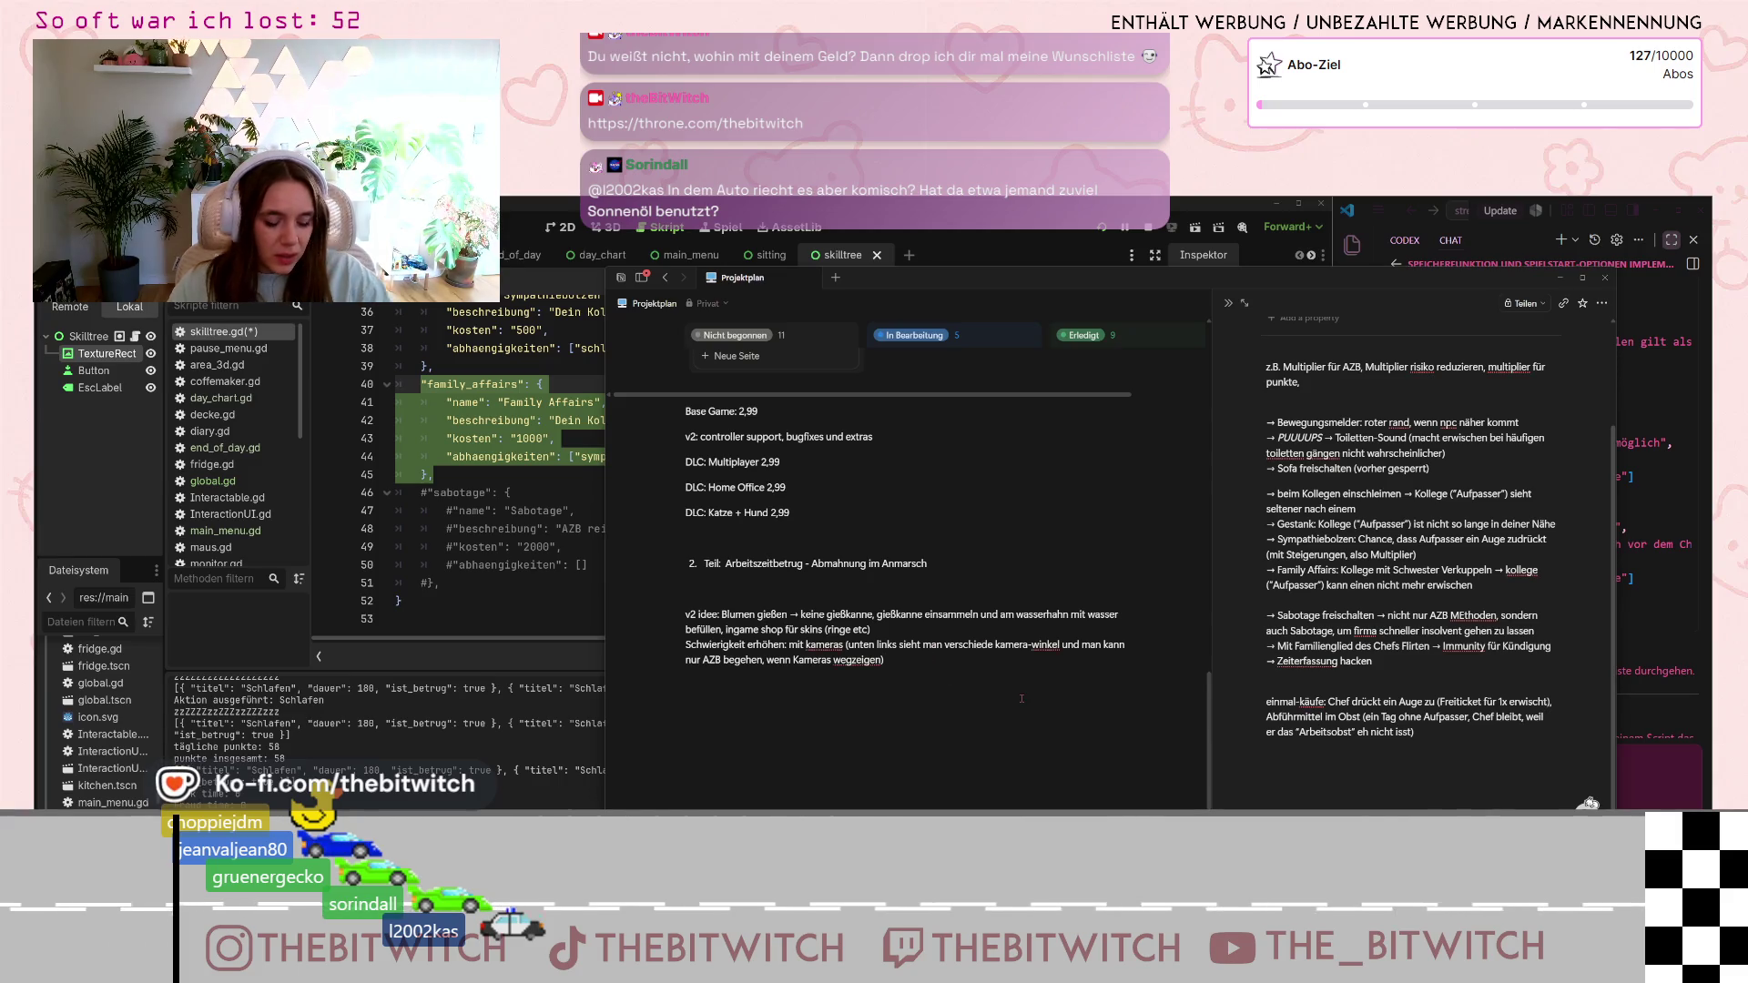
key("Return")
type("Sabotage")
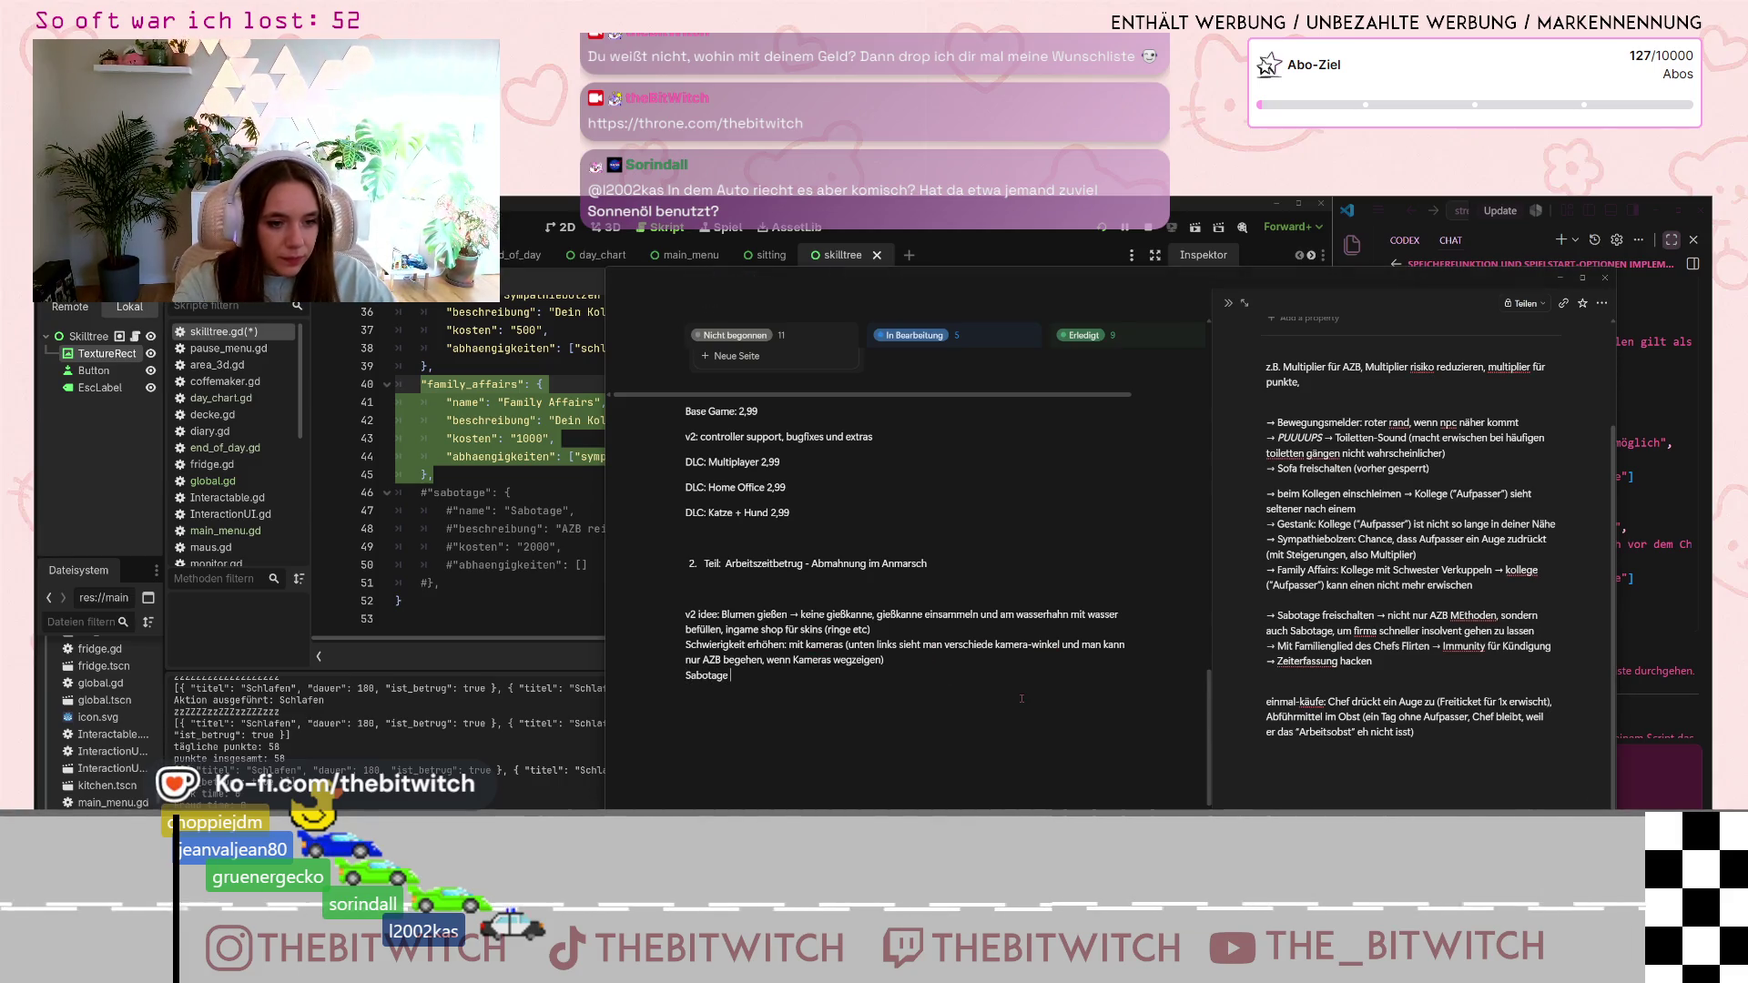
type("als")
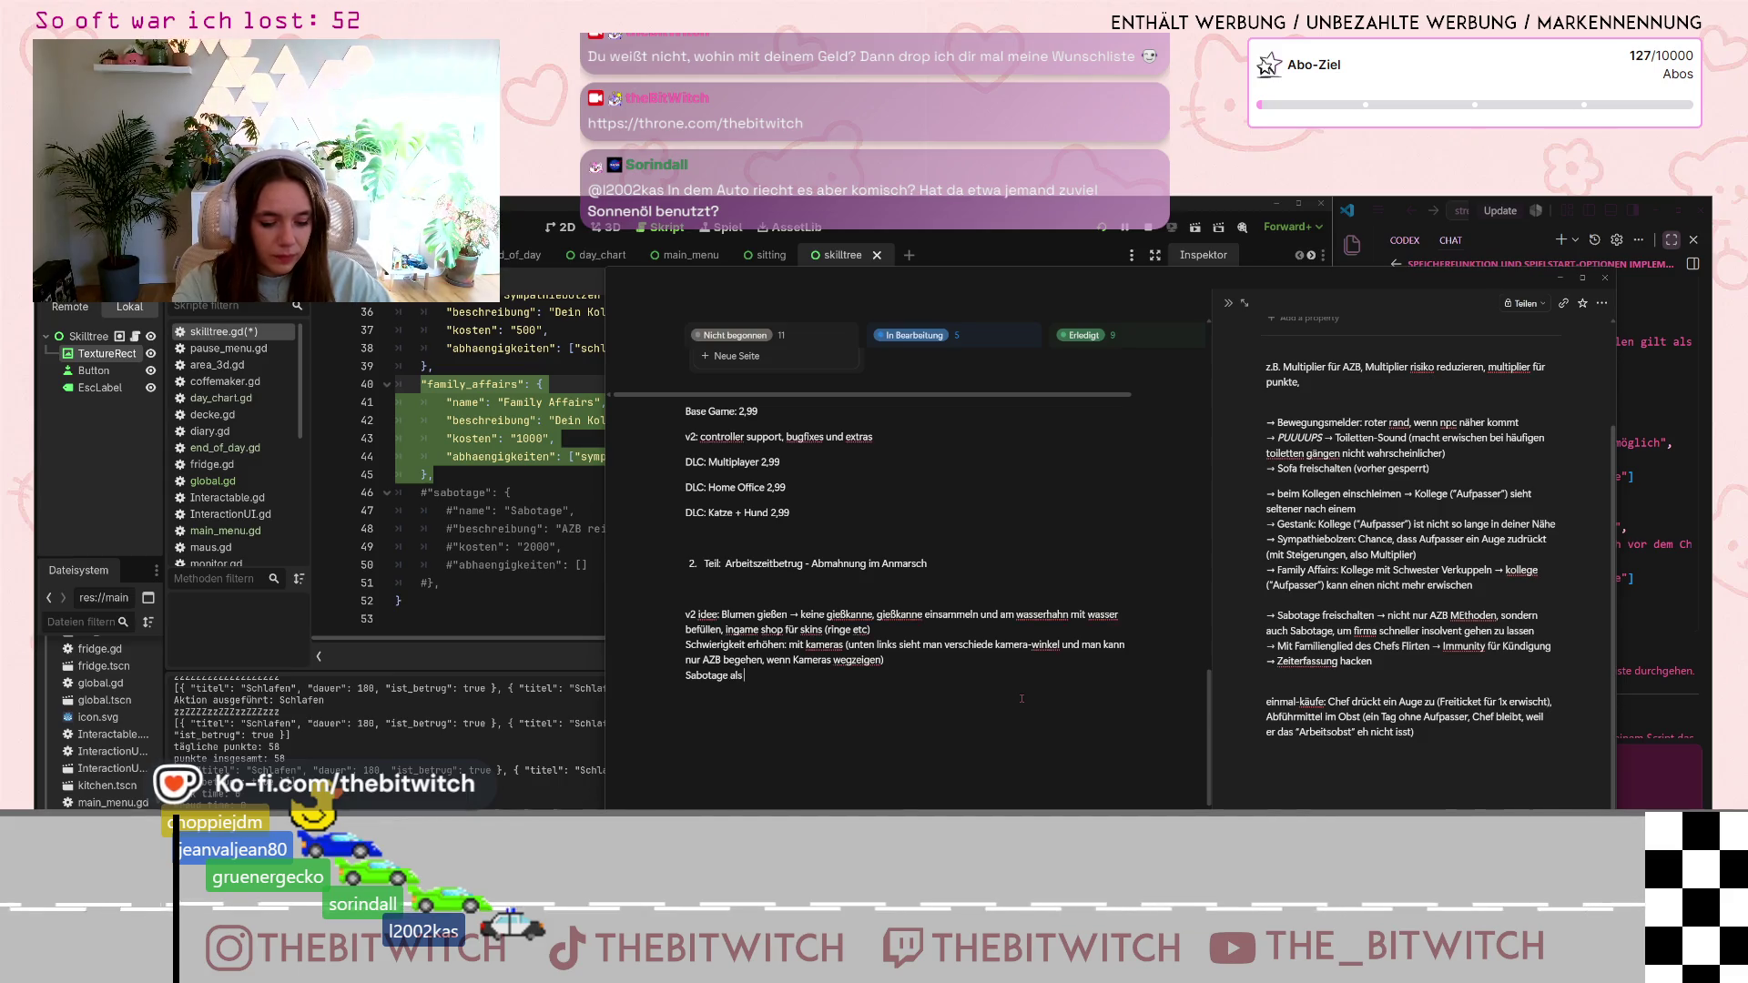
type(" dritte au")
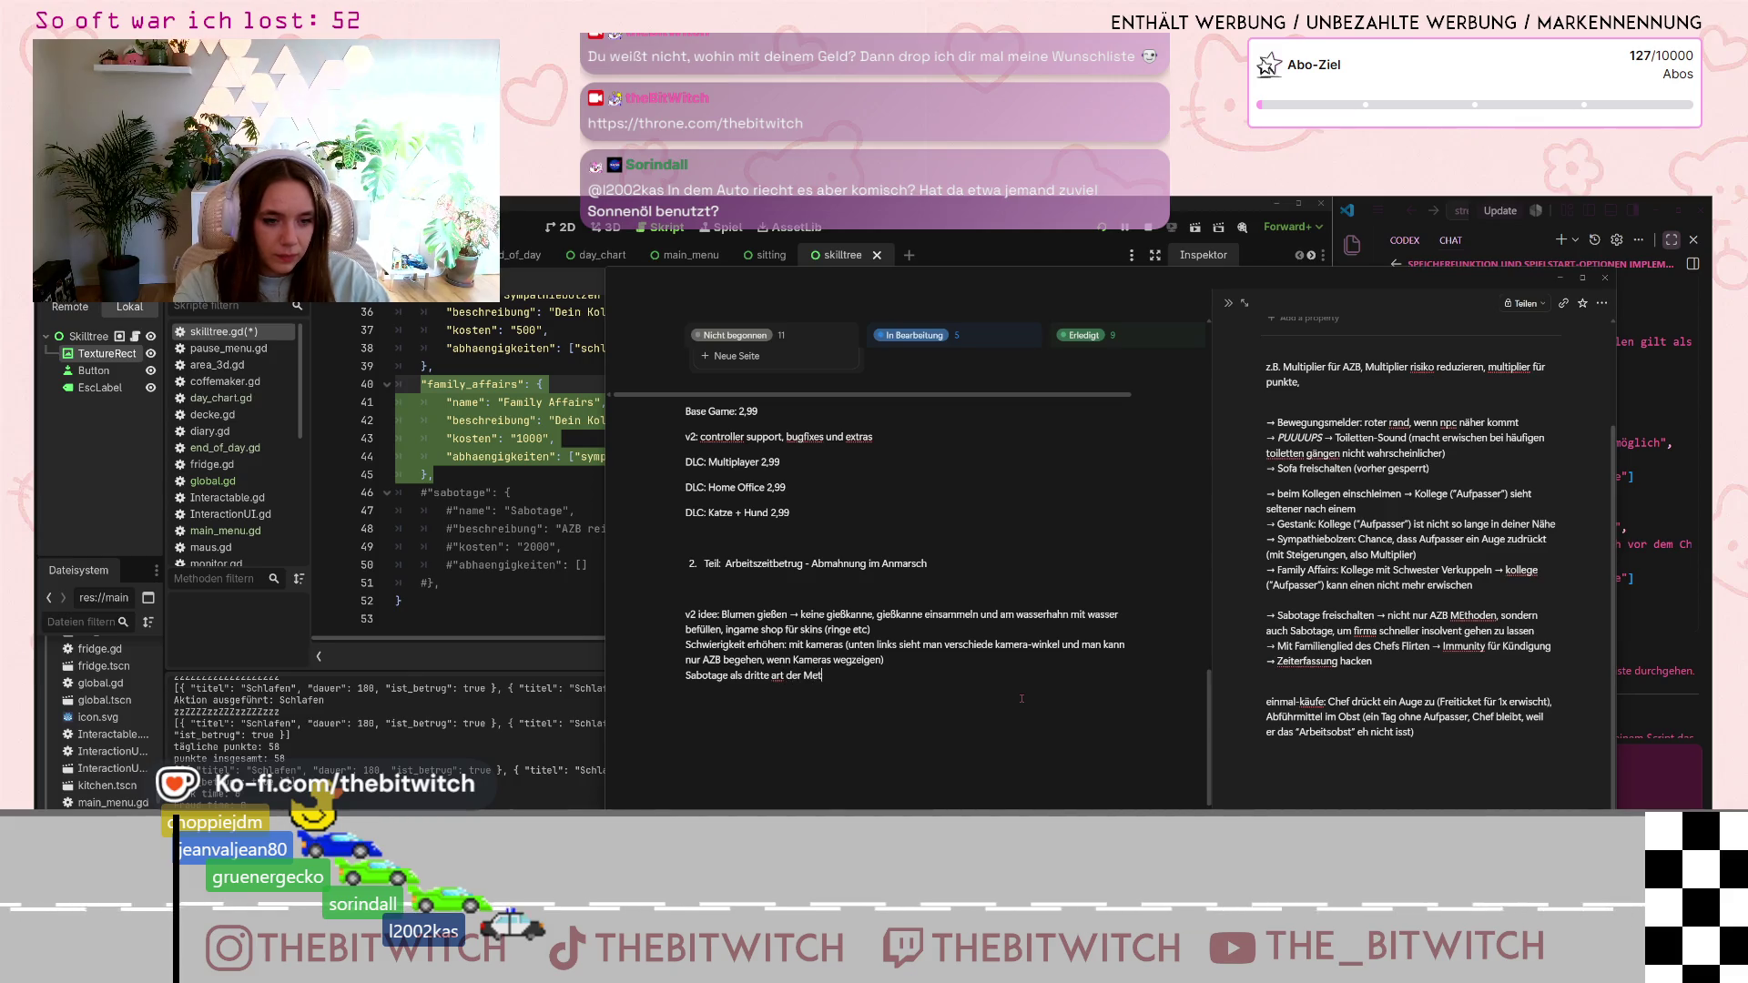
type(" mit")
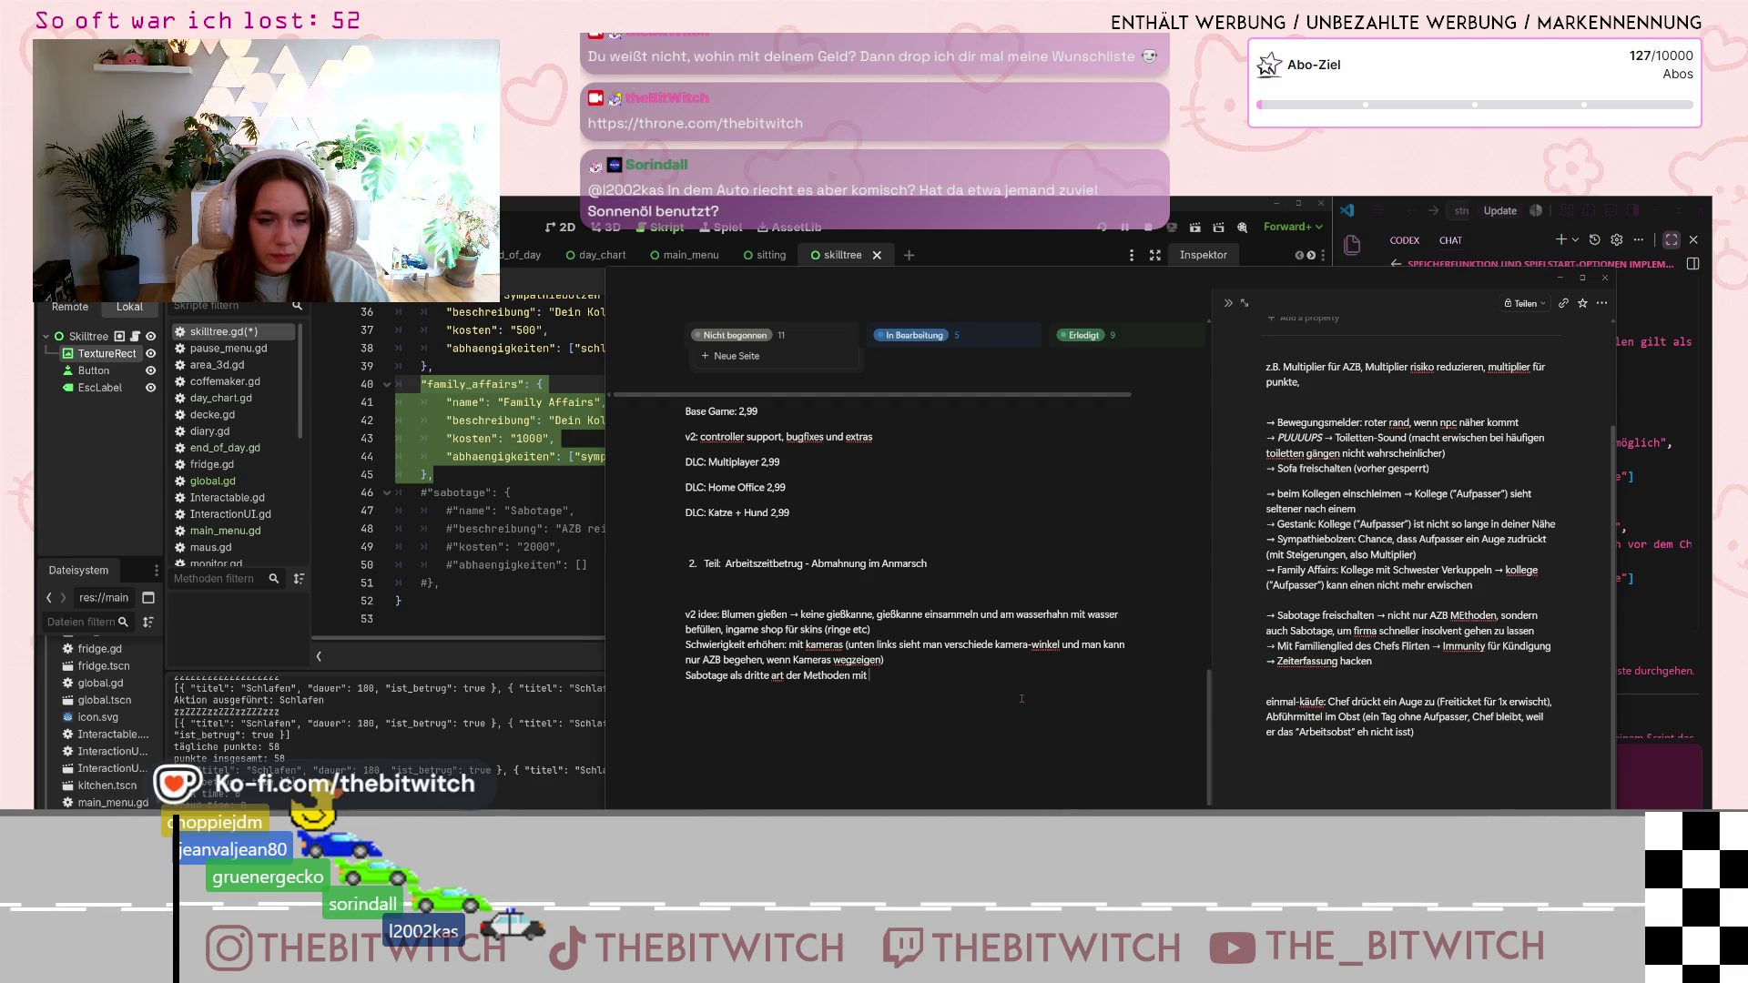
key("BackSpace")
key("BackSpace")
key("BackSpace")
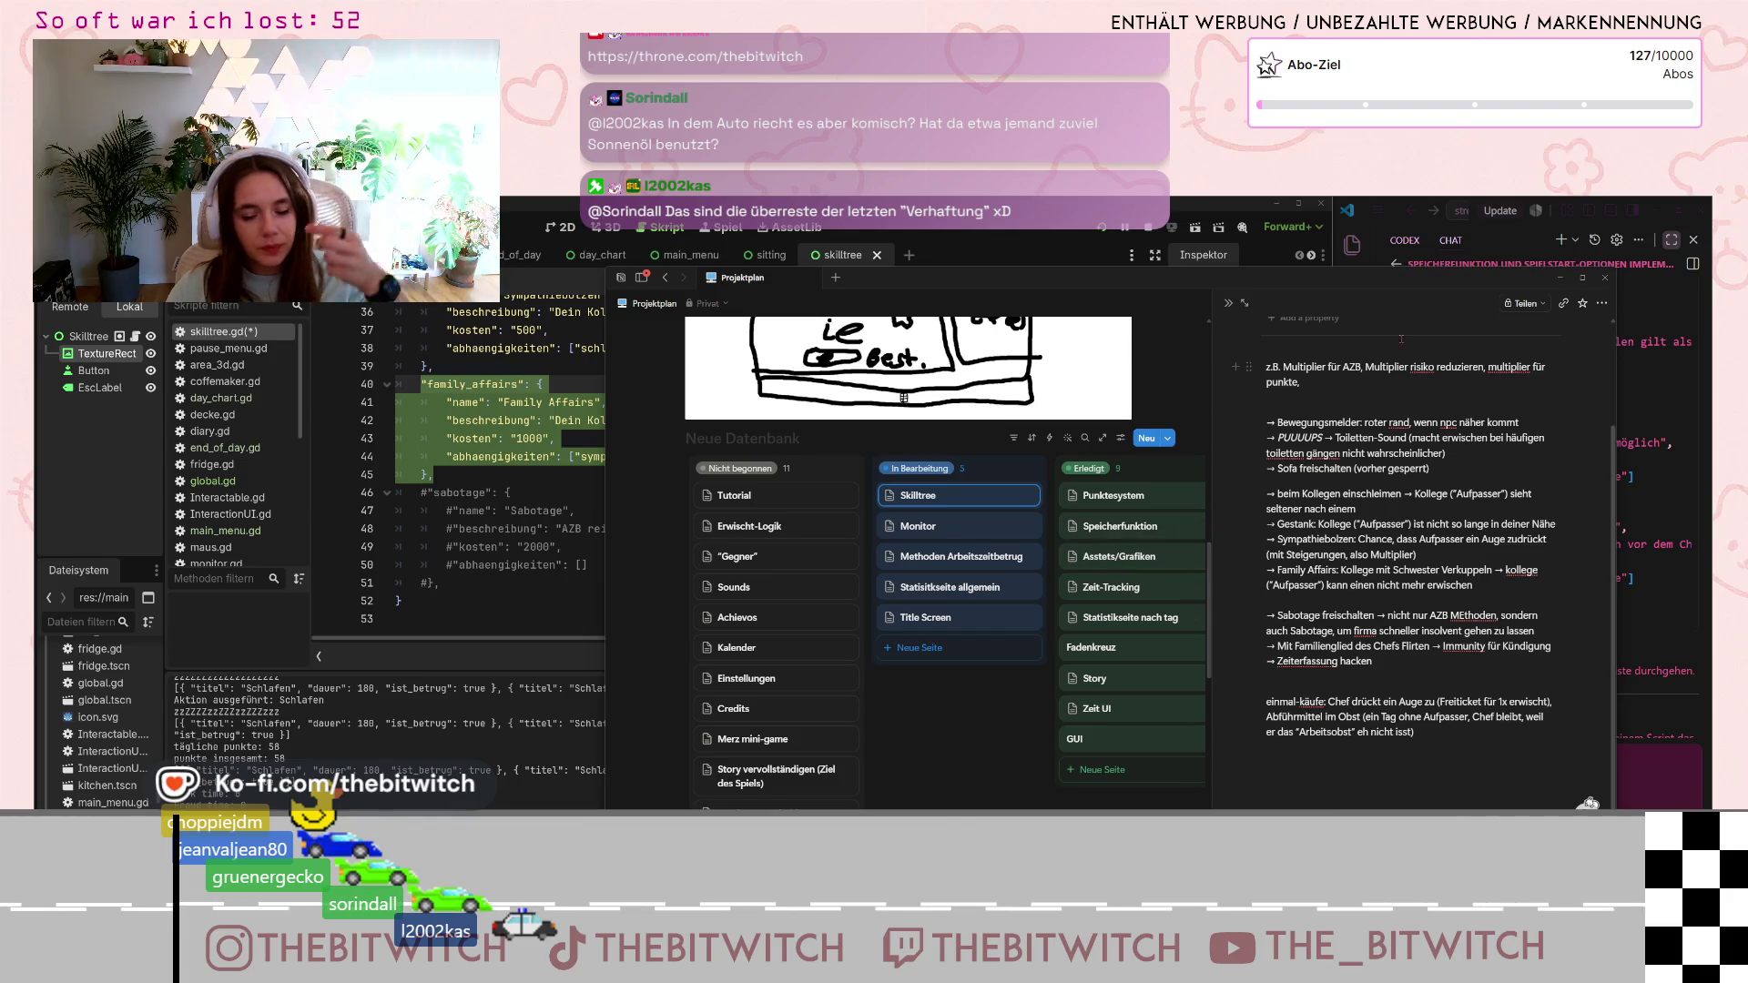
- Return to skilltree.gd and select the family_affairs block on lines 40–45
left_click_drag(1426, 291, 1516, 282)
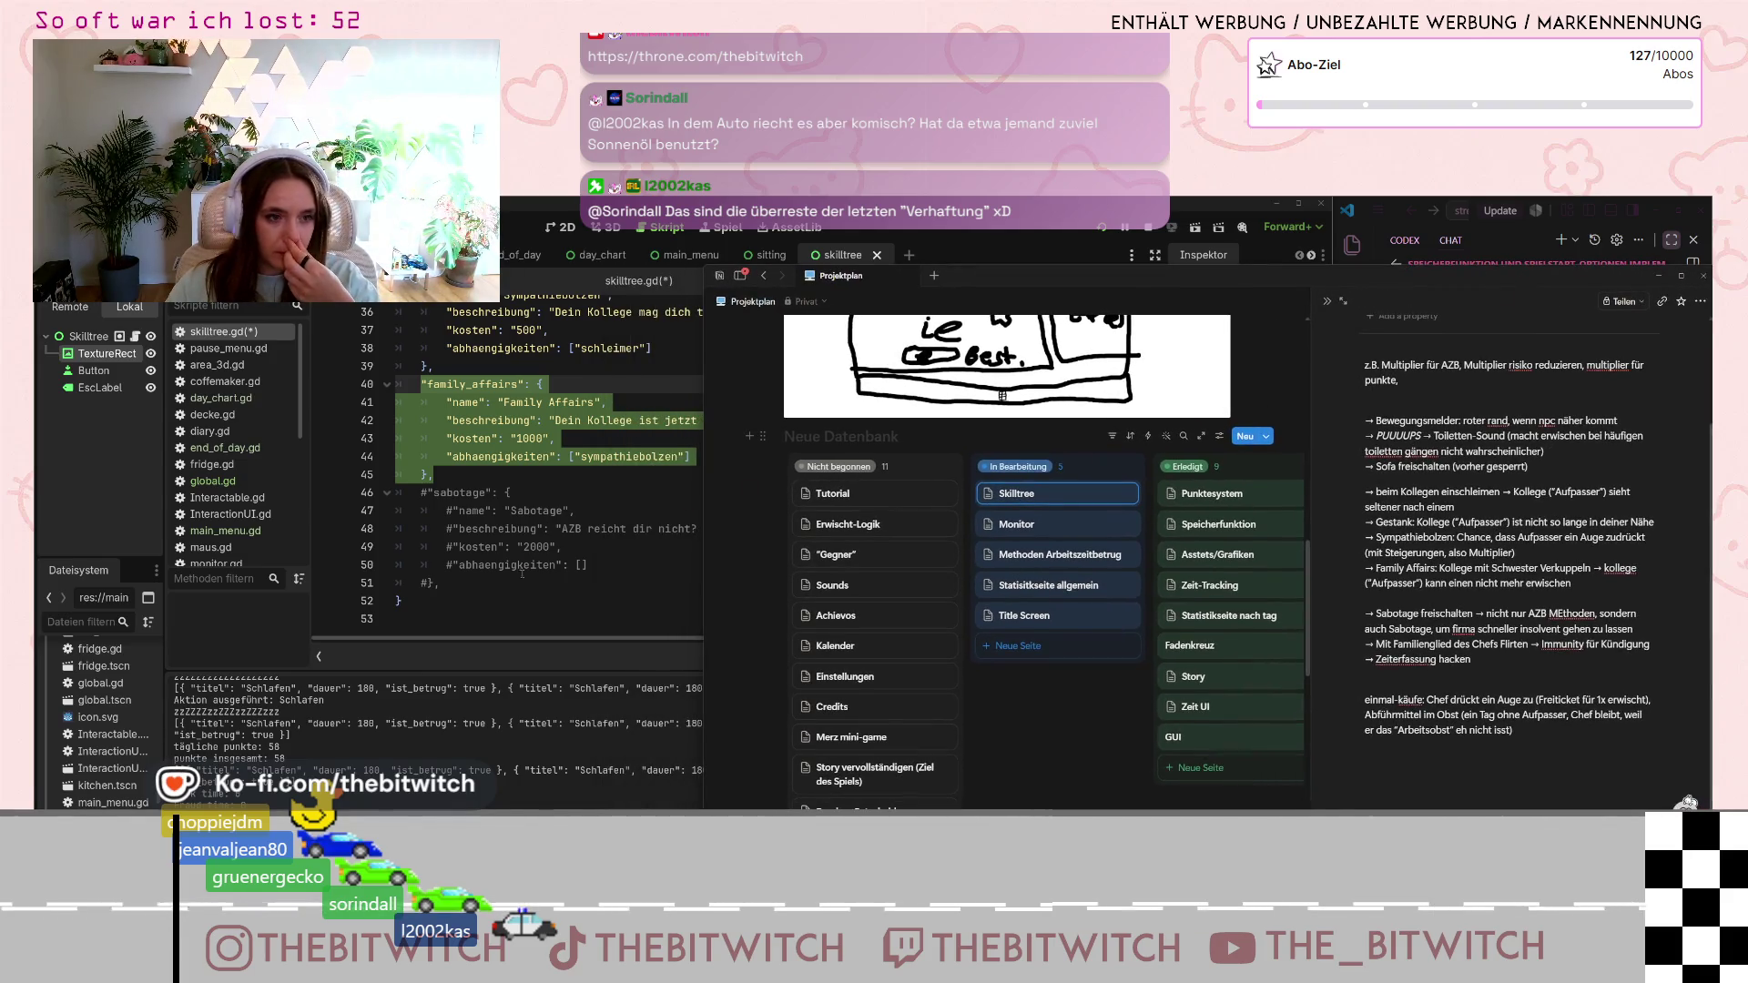
left_click(490, 615)
left_click_drag(482, 475, 420, 383)
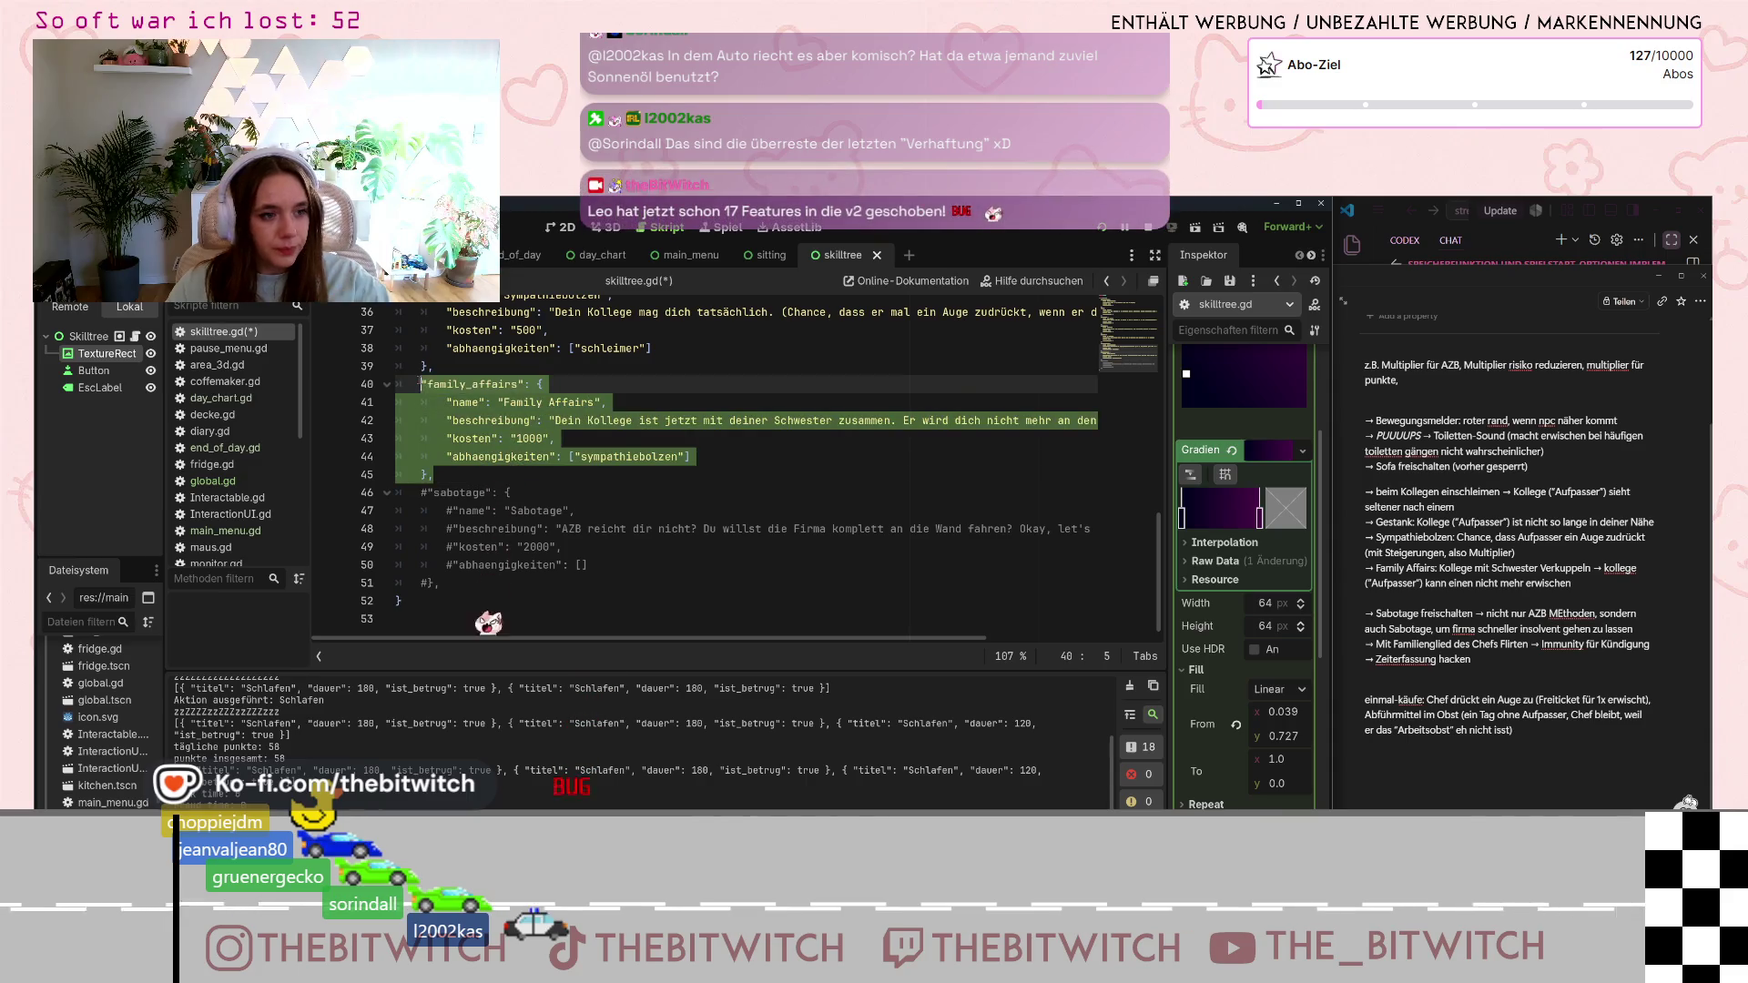
- Paste a copy of family_affairs after the sabotage entry and rename its key to sex_sells
left_click(460, 589)
key("Return")
key("ctrl+v")
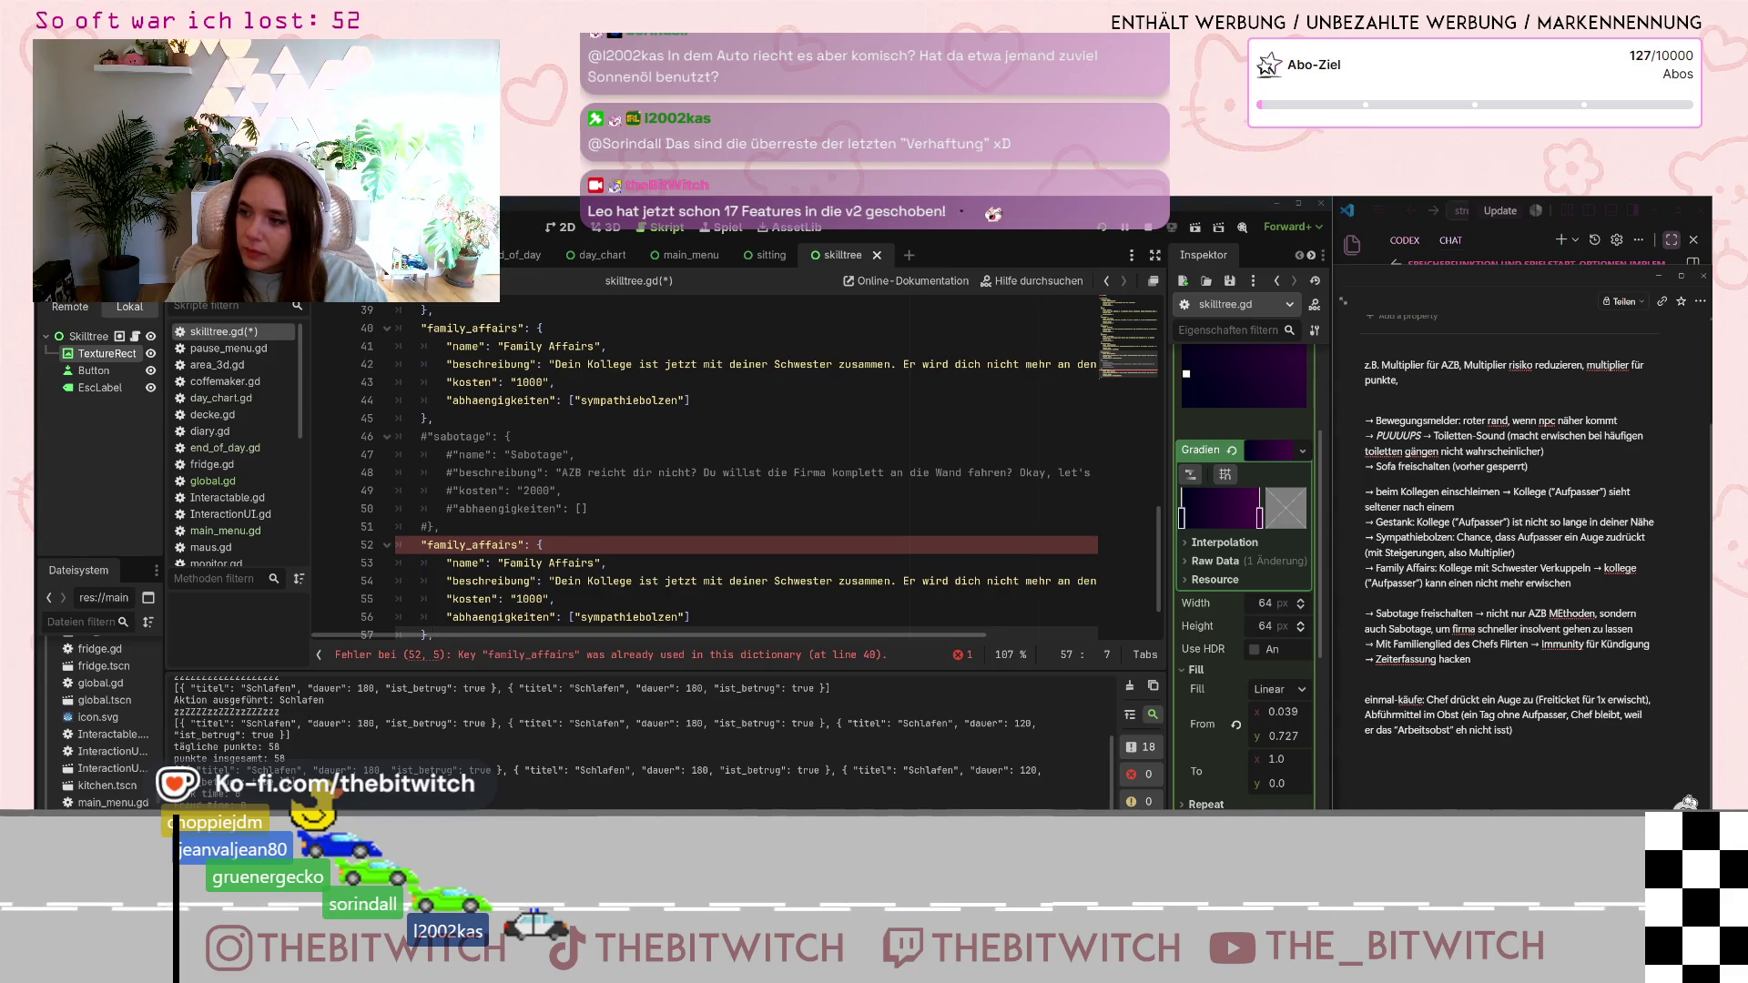
scroll(637, 500, "down", 1)
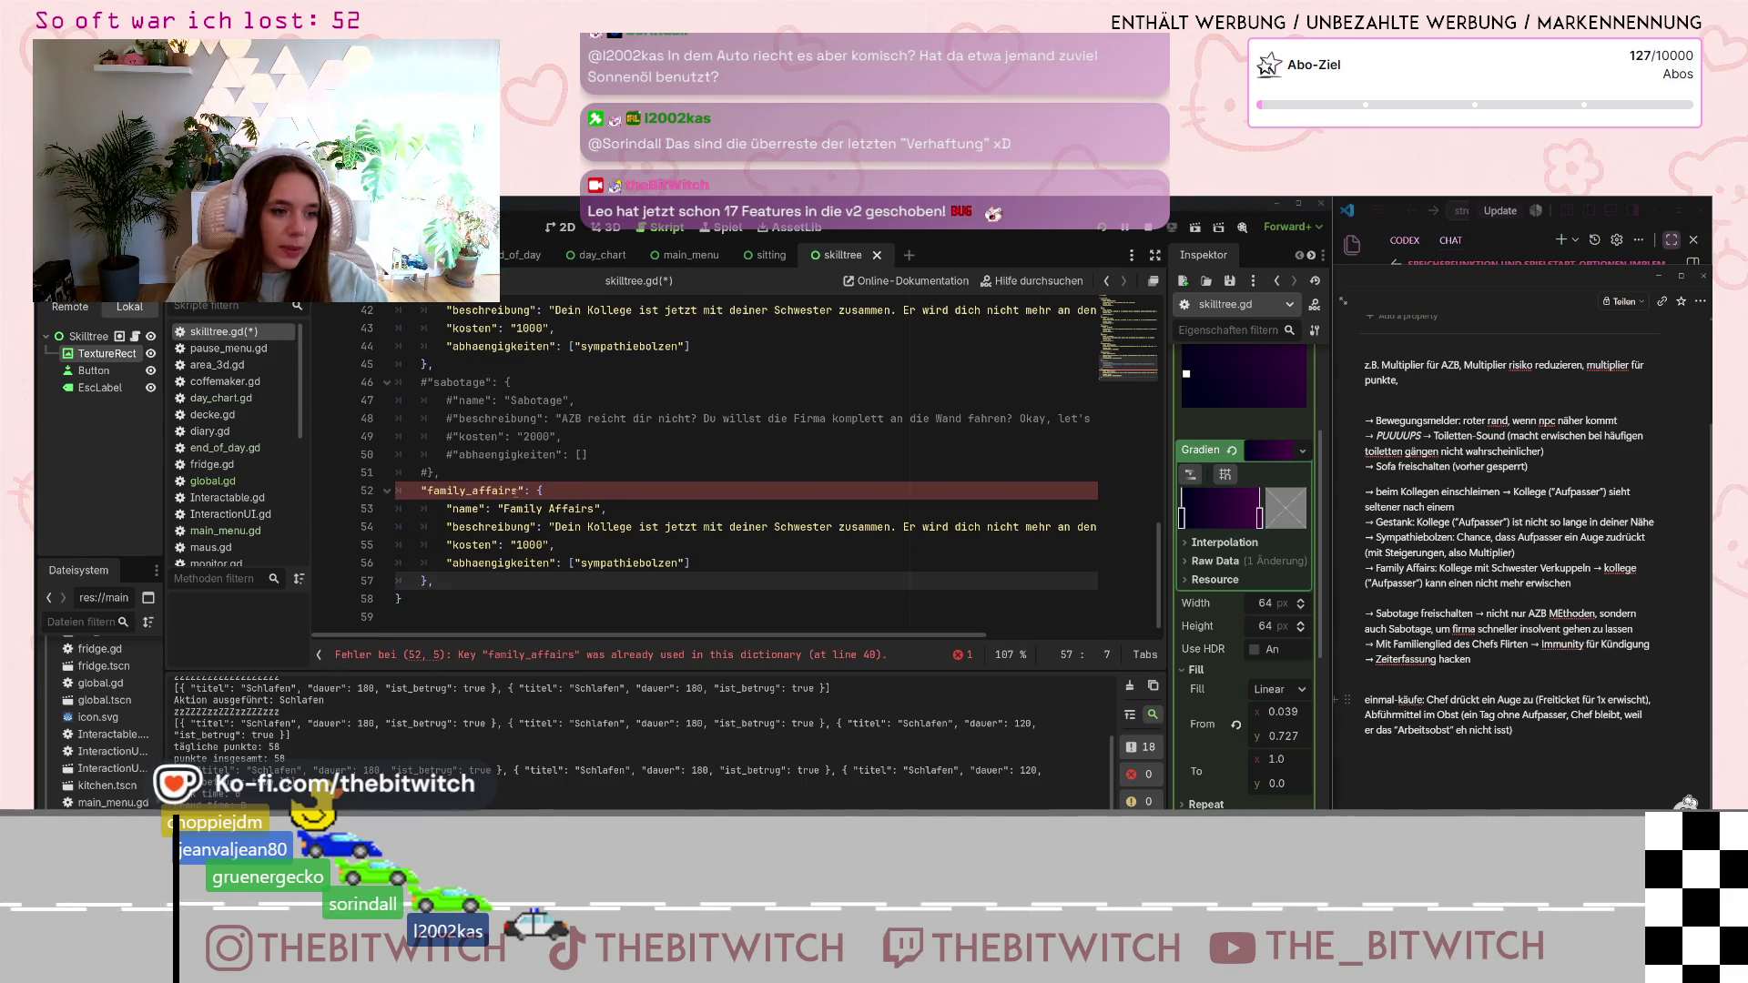
left_click_drag(517, 490, 428, 491)
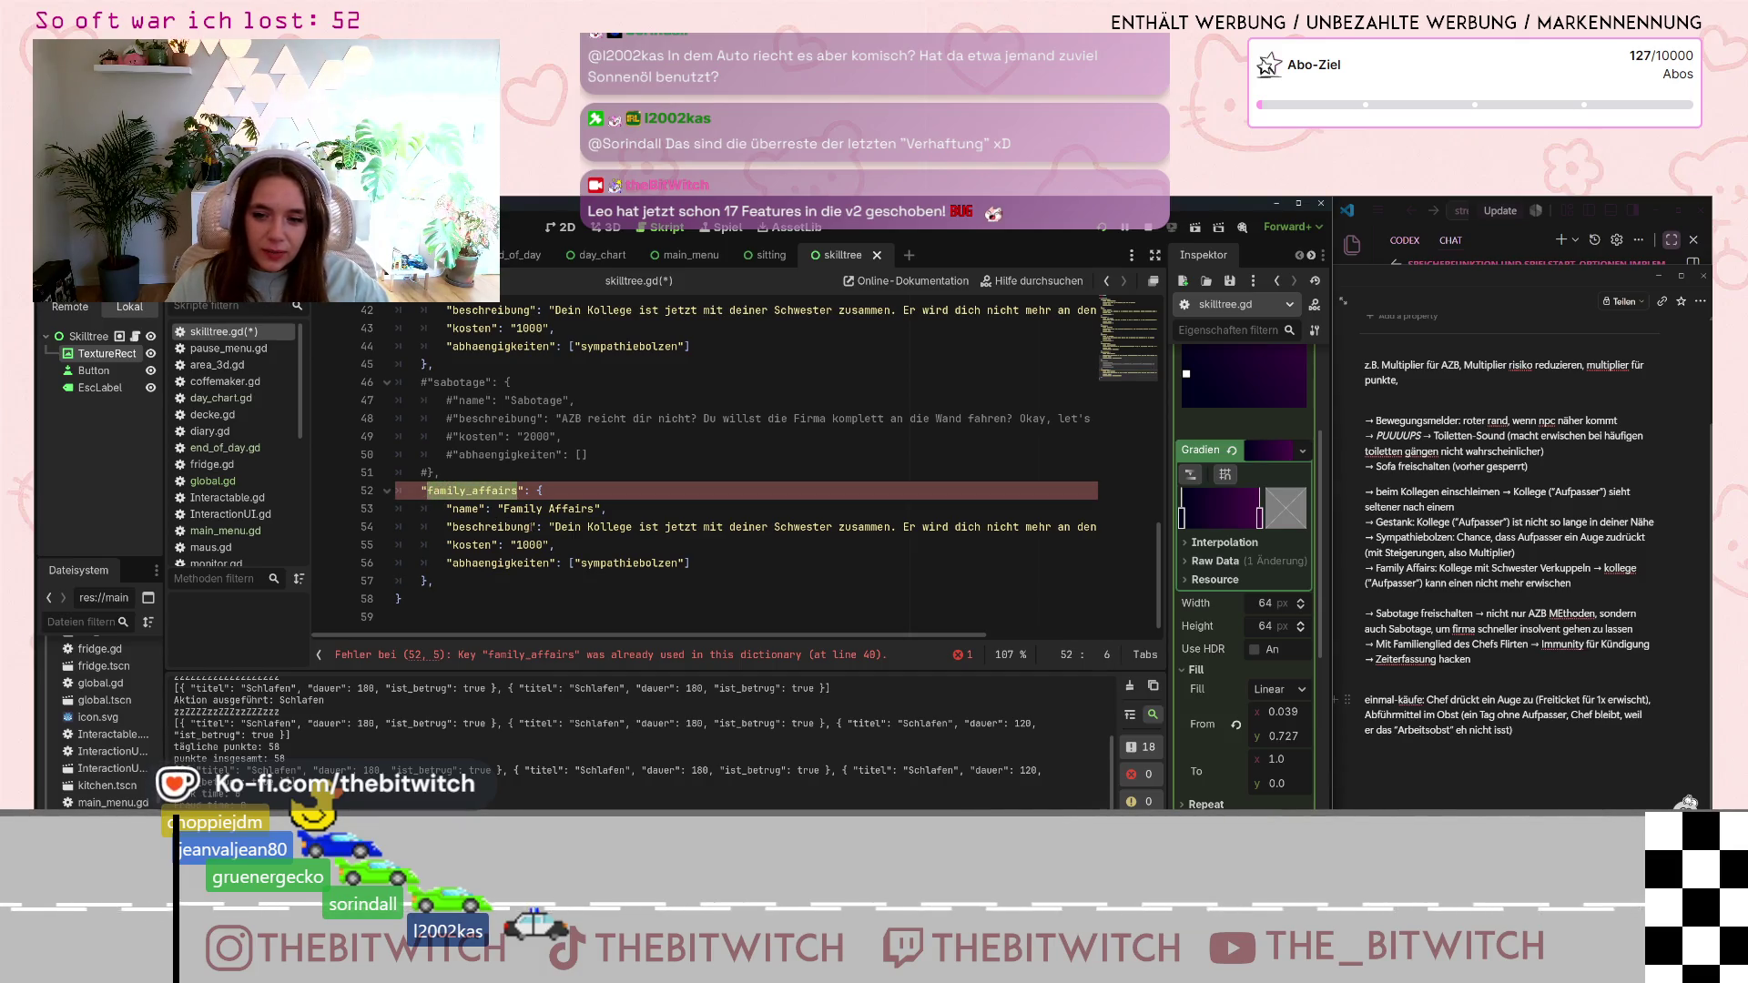
type("Flr")
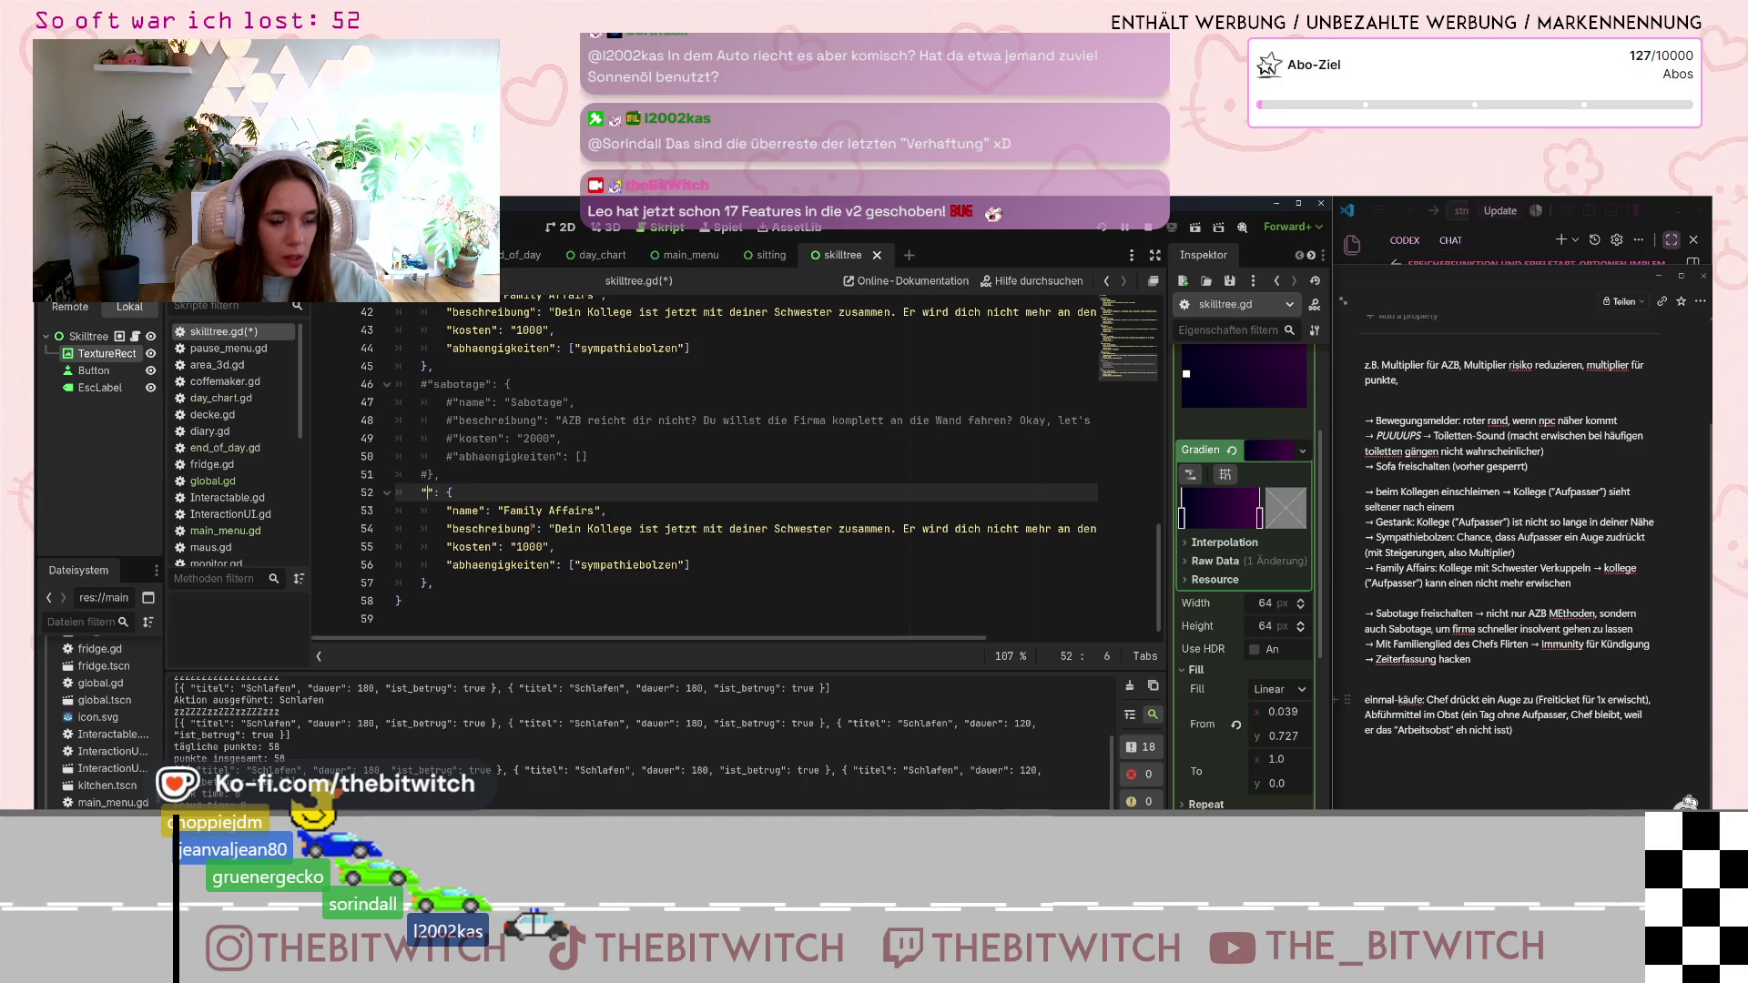
type("fl")
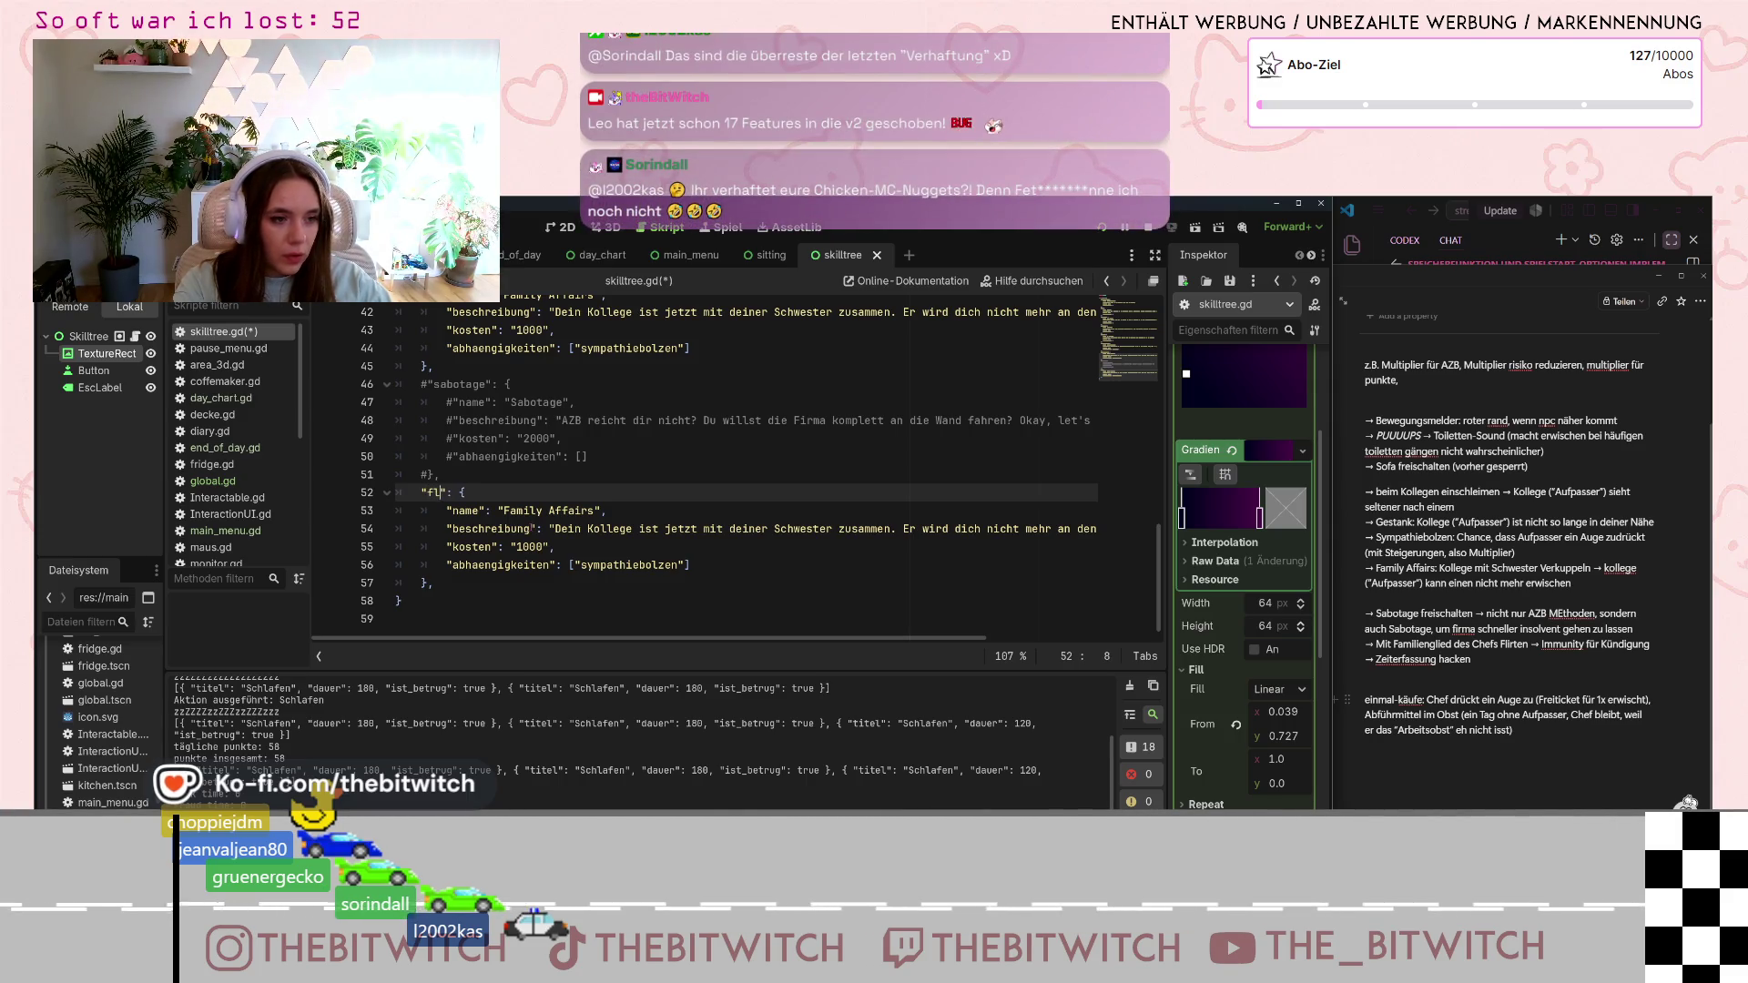
type("irty")
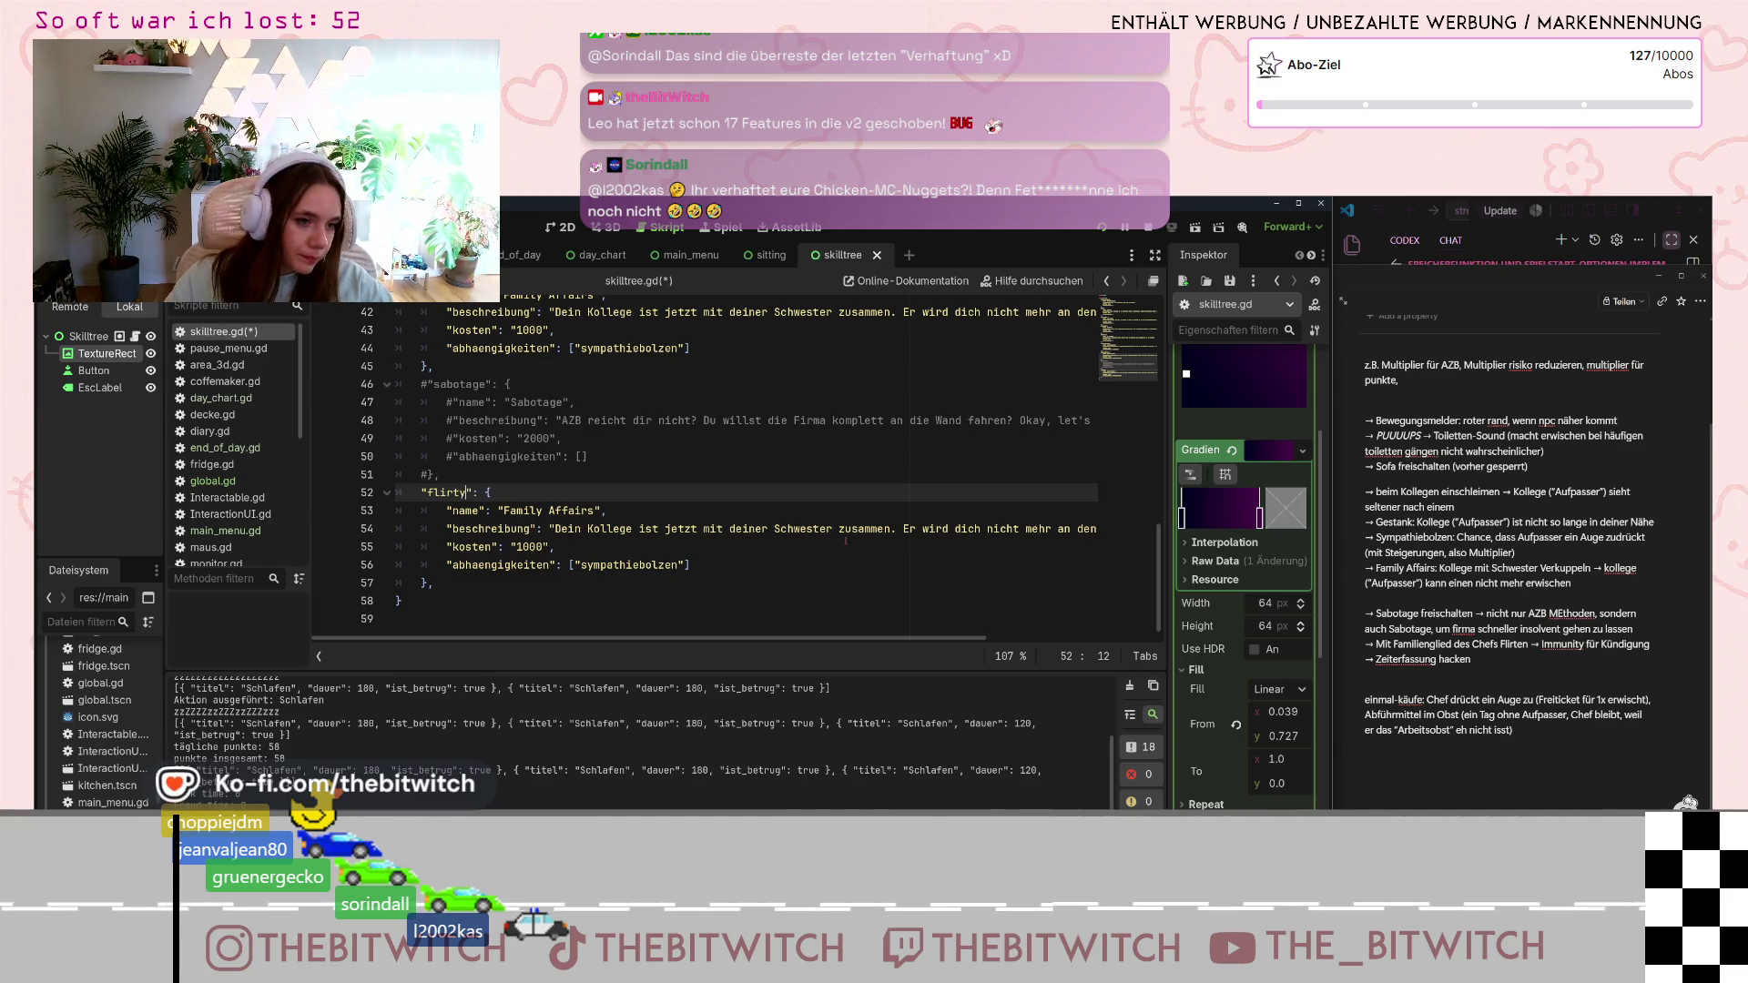
mouse_move(595, 511)
left_mouse_down()
mouse_move(545, 495)
mouse_move(503, 511)
left_mouse_up()
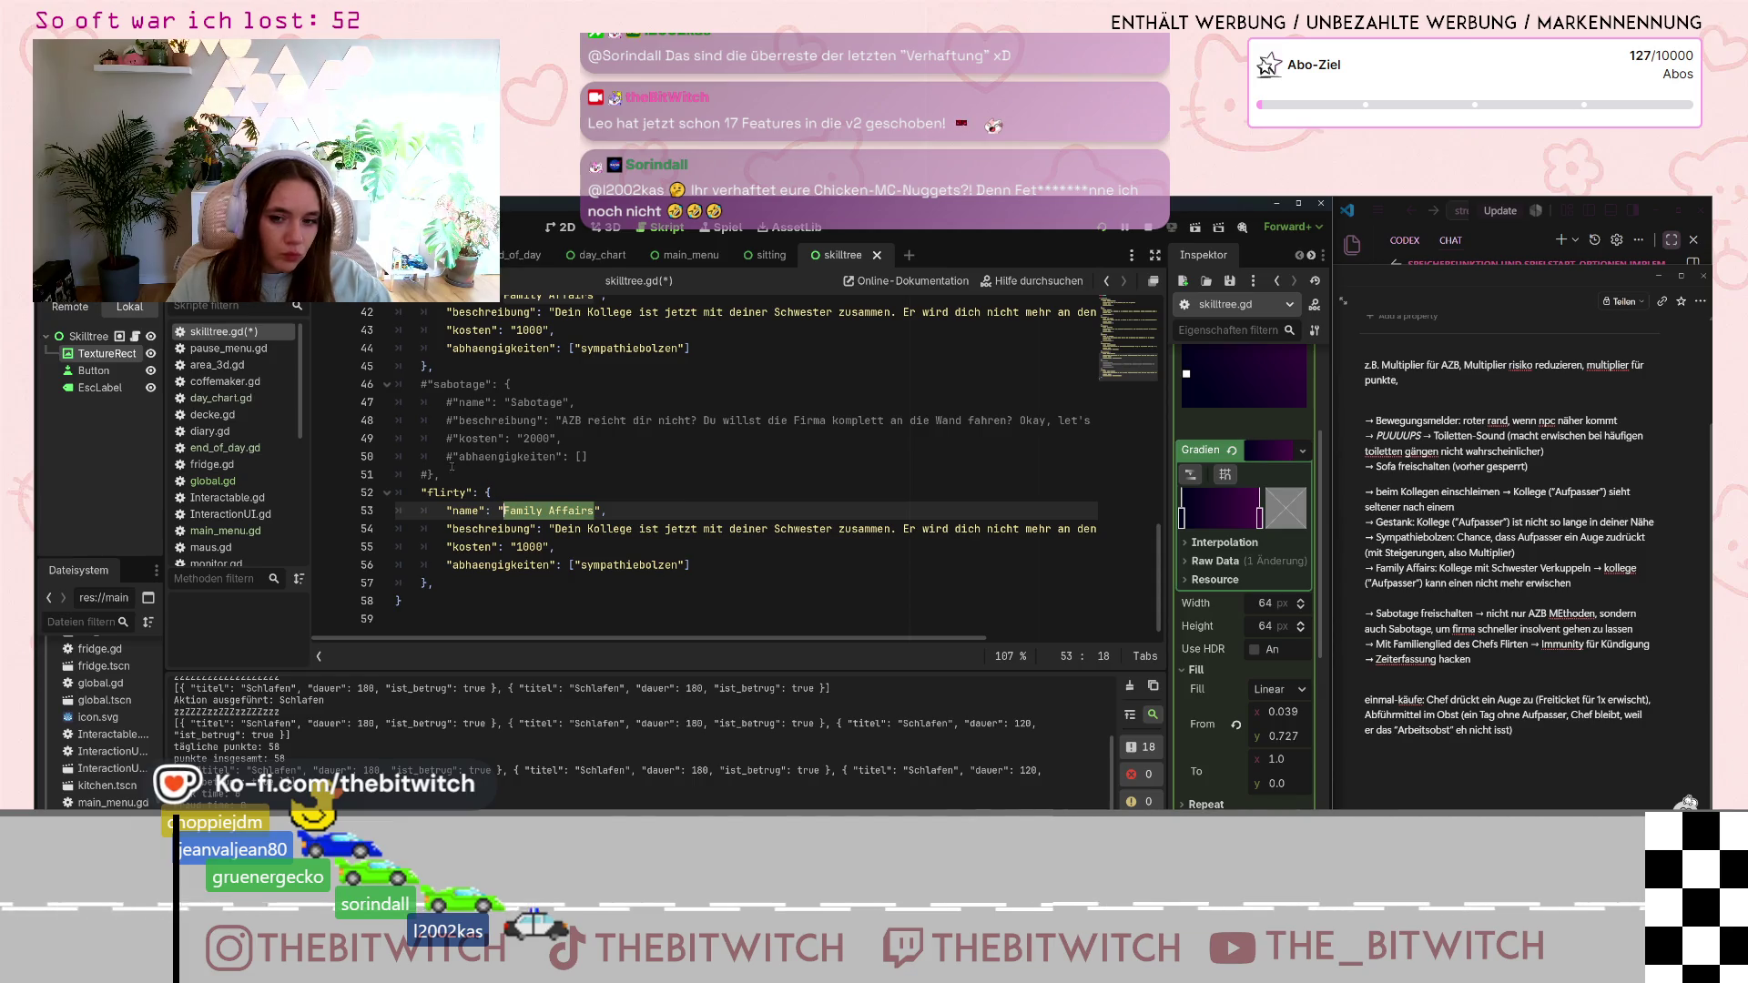
double_click(446, 492)
type("\"sex_s")
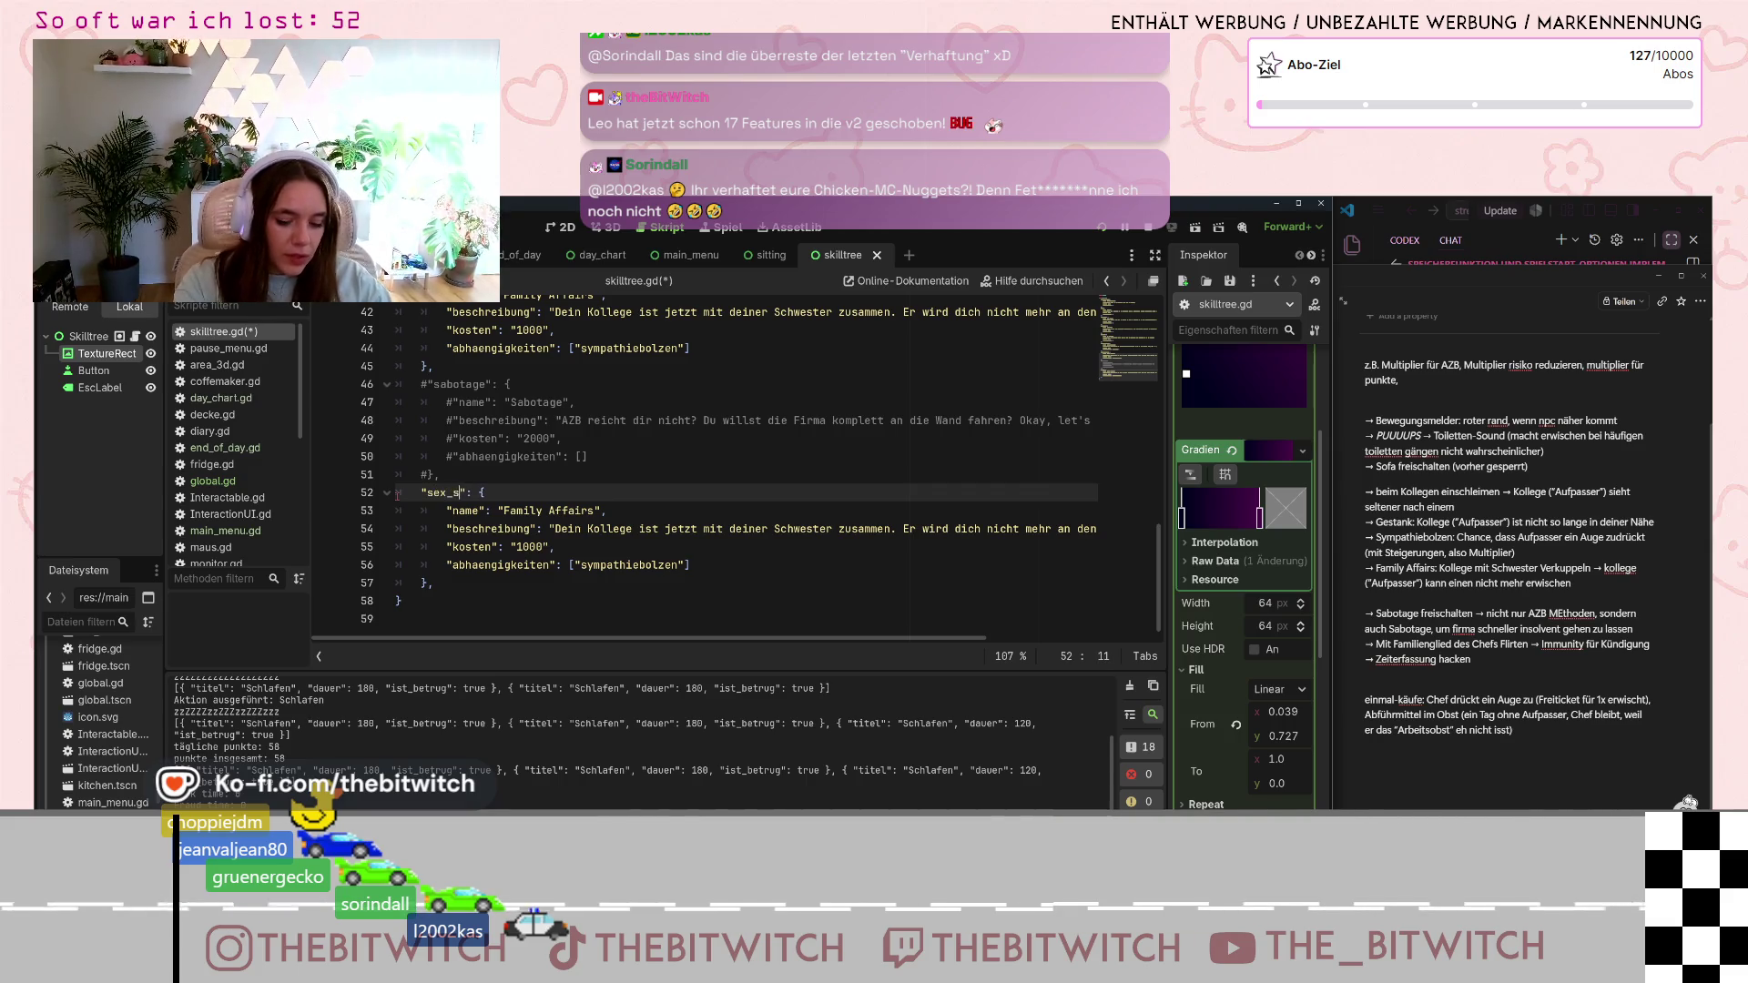
type("ells")
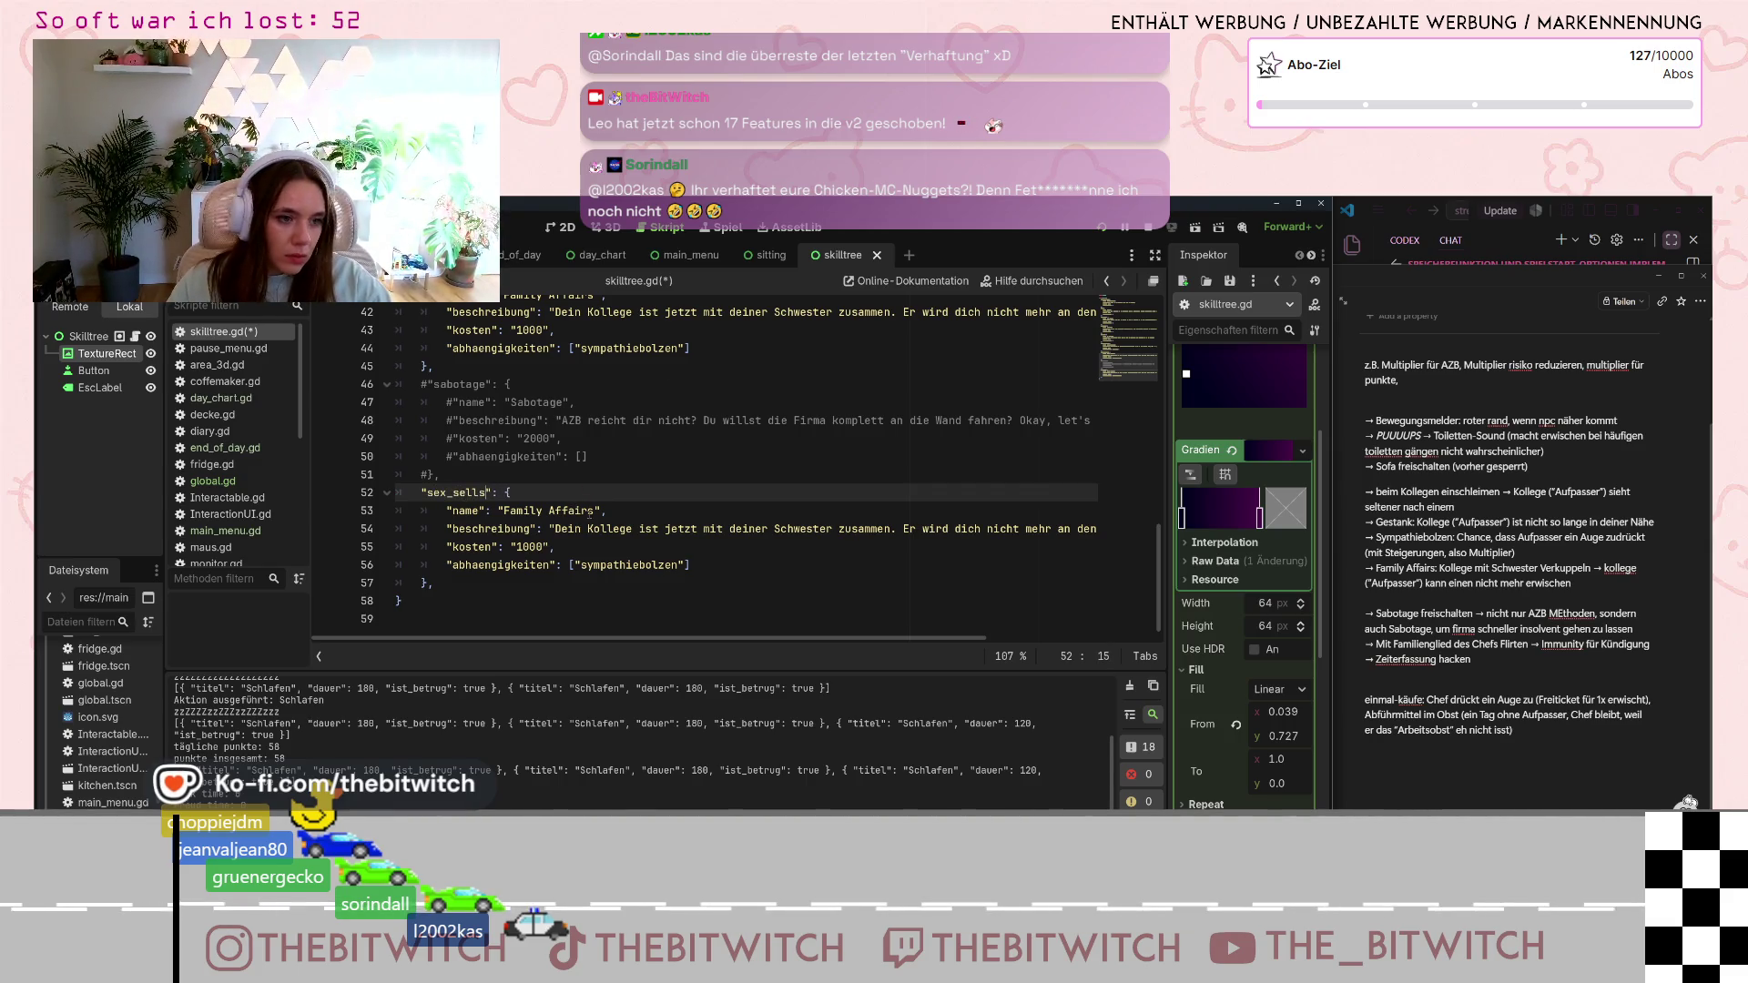
- Change the copy's display name from Family Affairs to 'Sex Sells'
left_click_drag(594, 511, 504, 511)
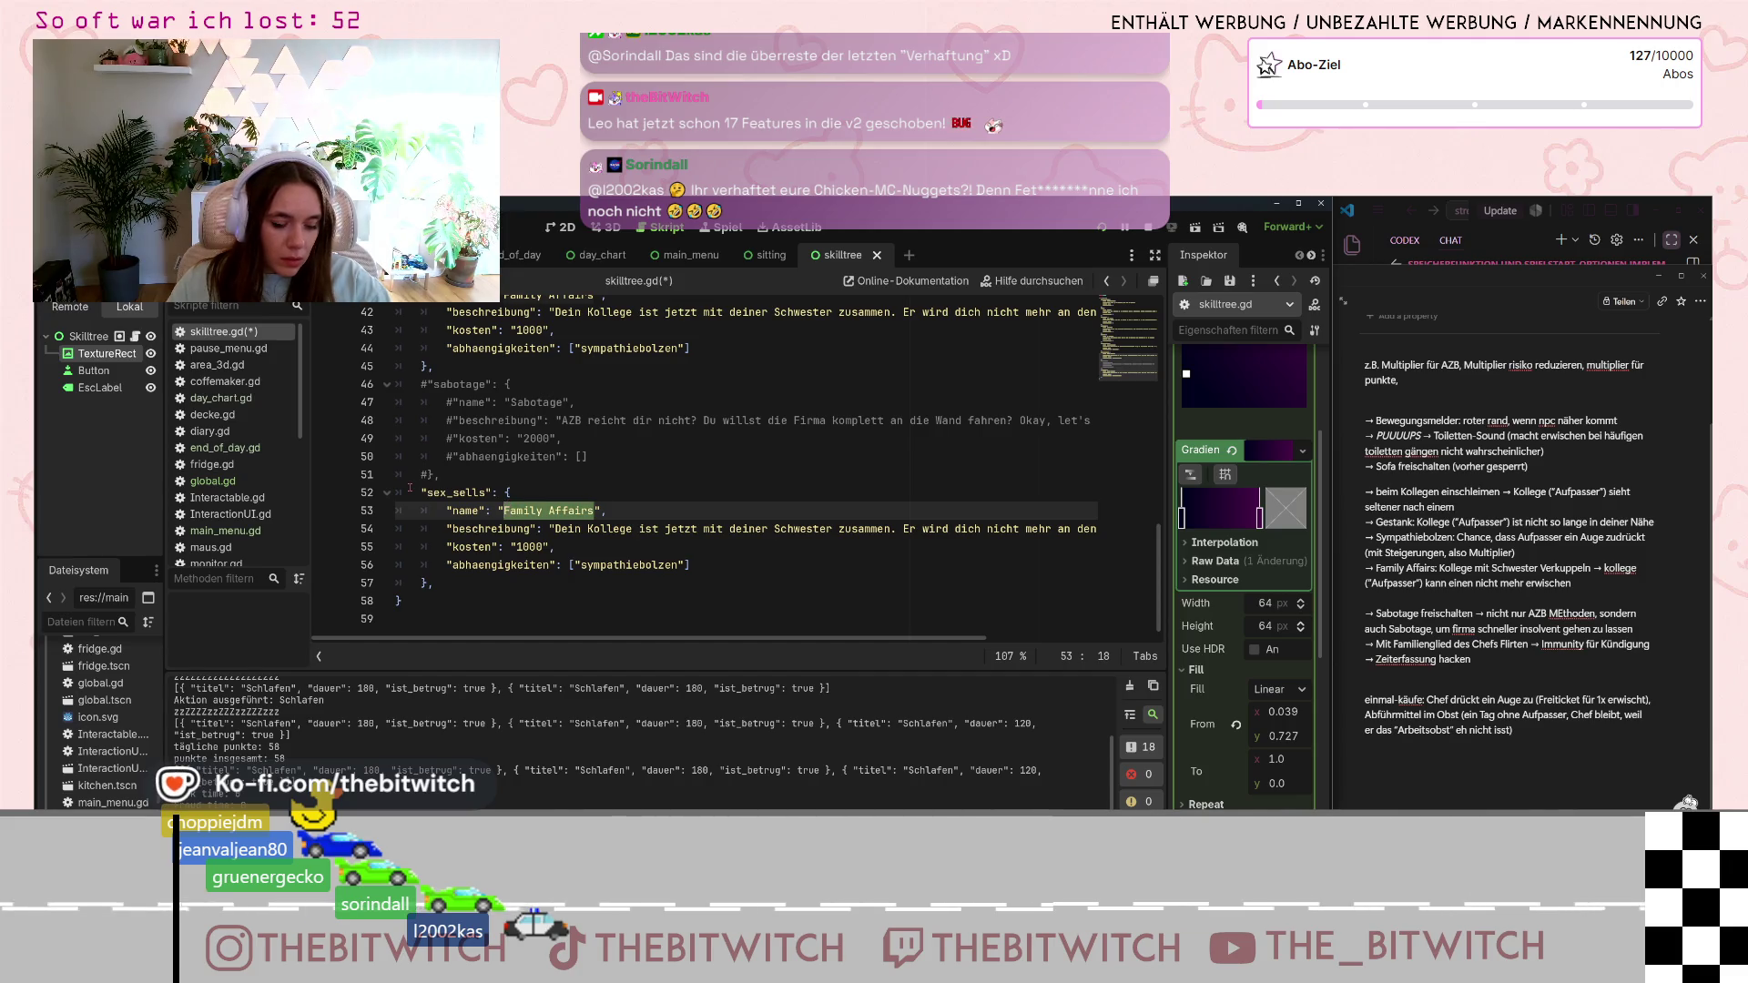
type("Sex S")
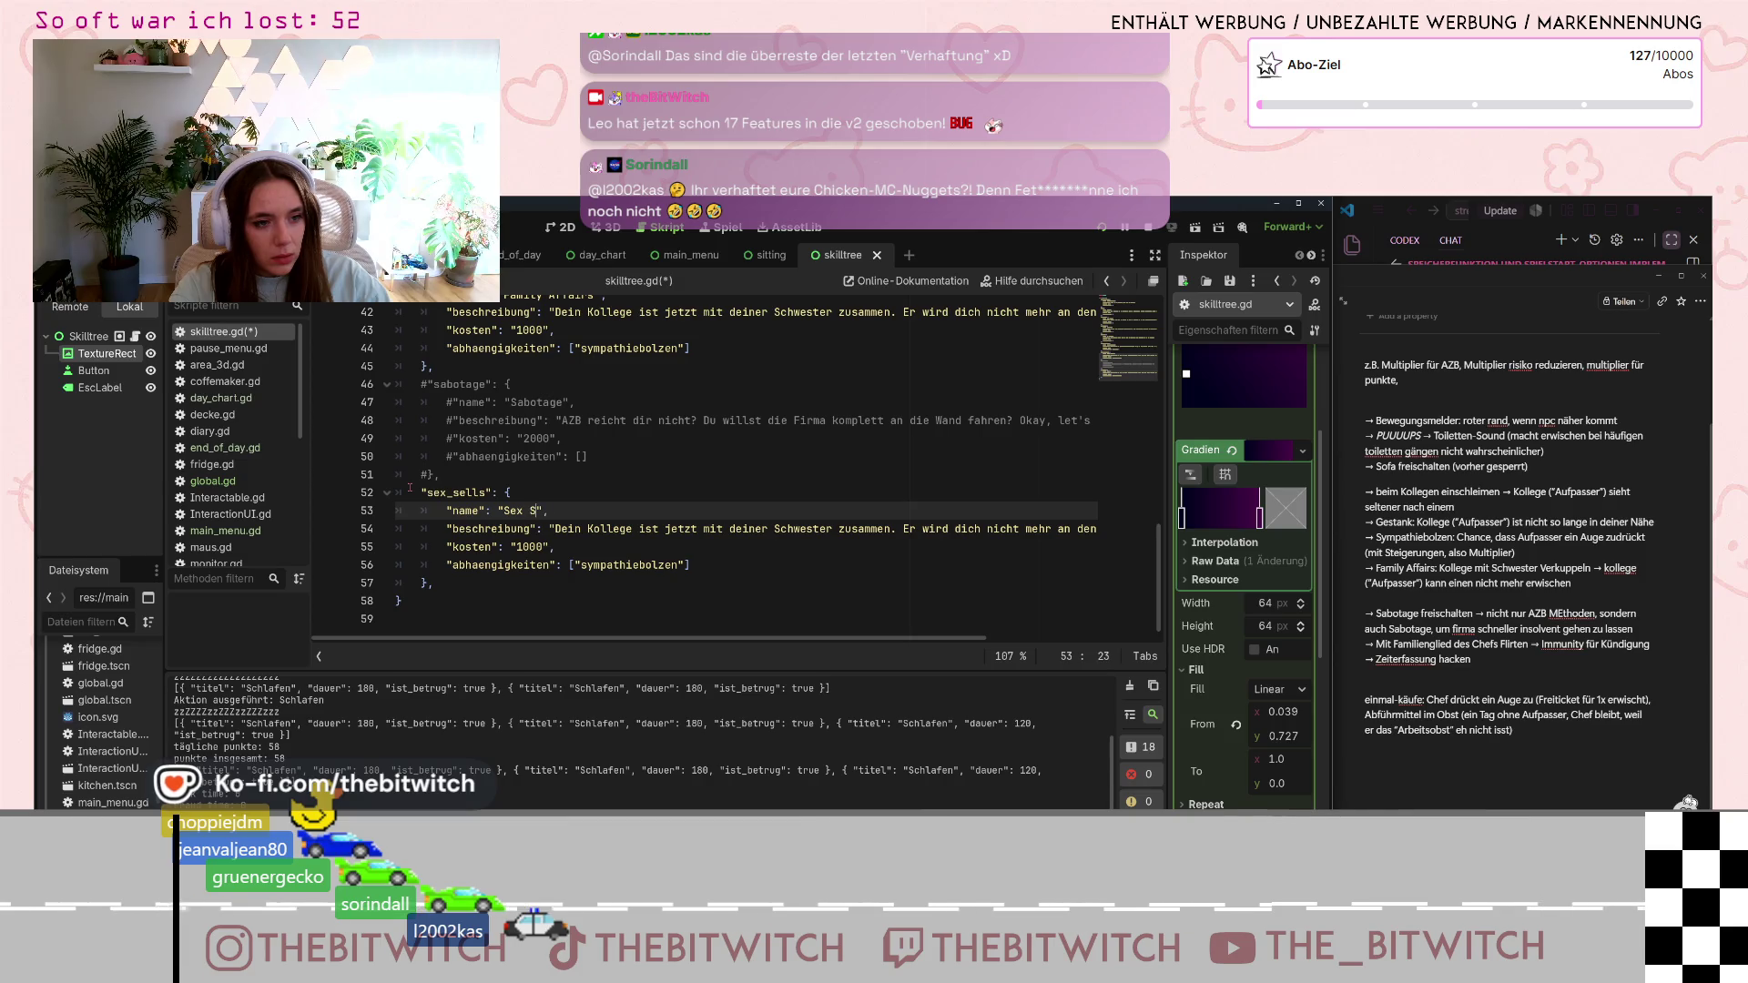
key("BackSpace")
type("Sells")
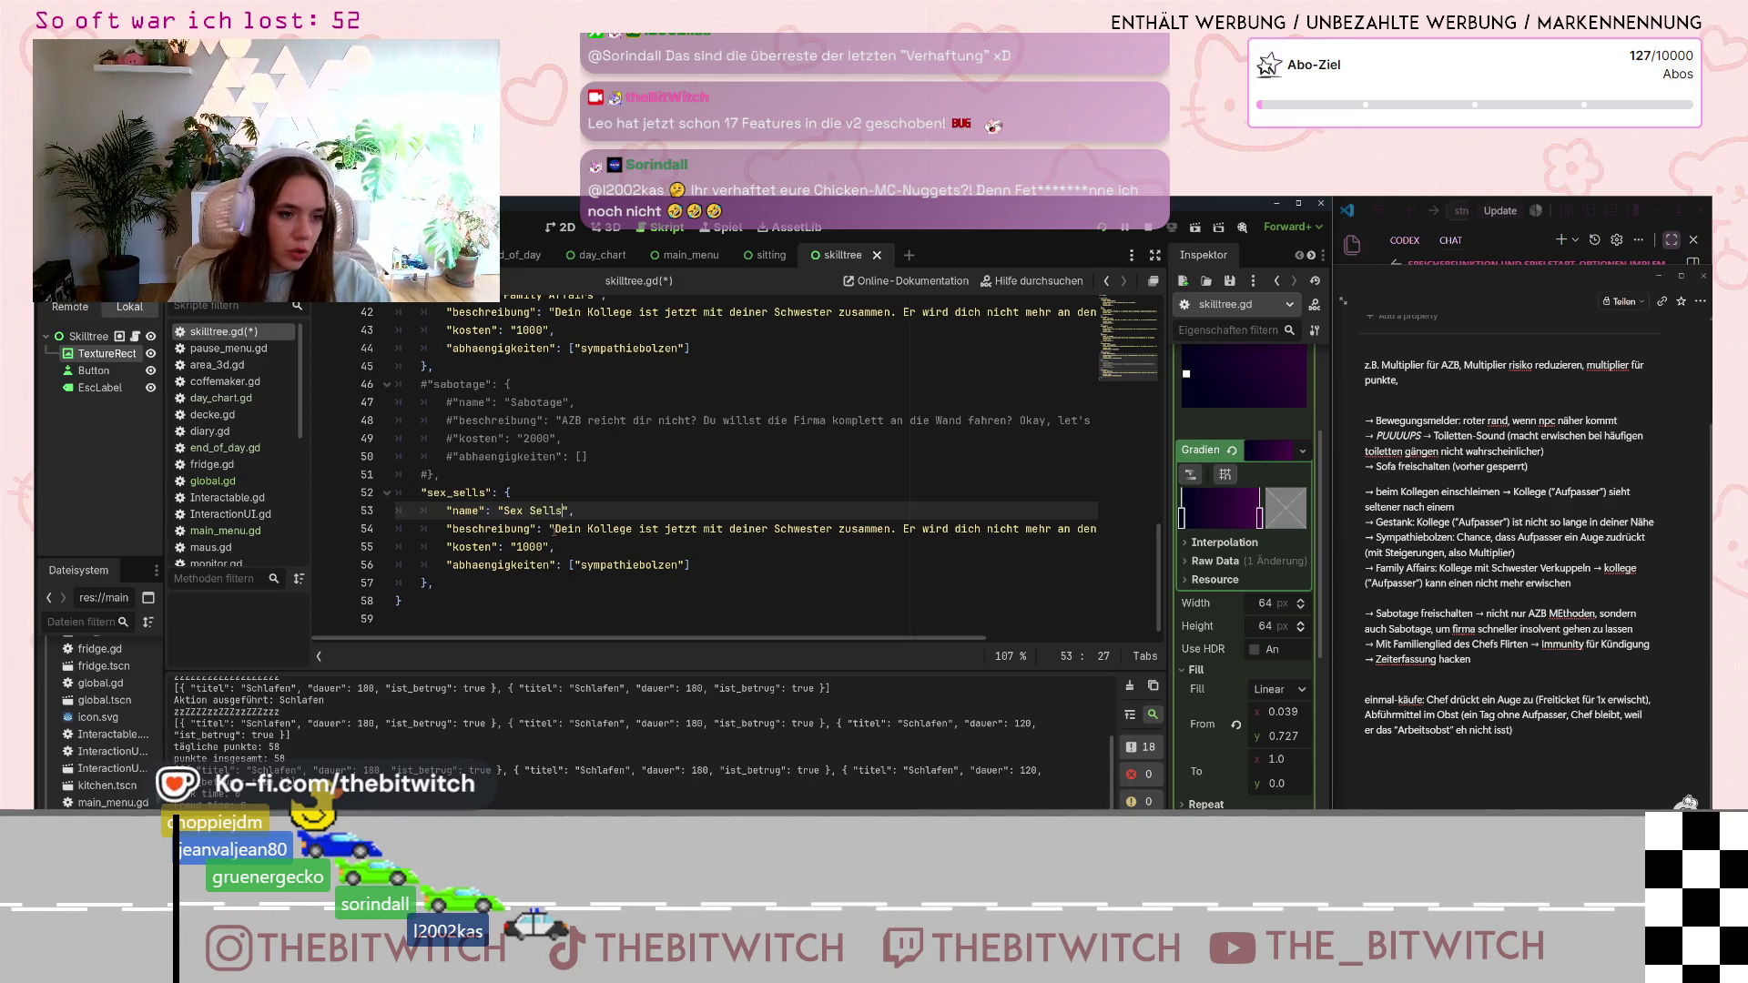
left_click_drag(553, 529, 1106, 569)
left_click(607, 529)
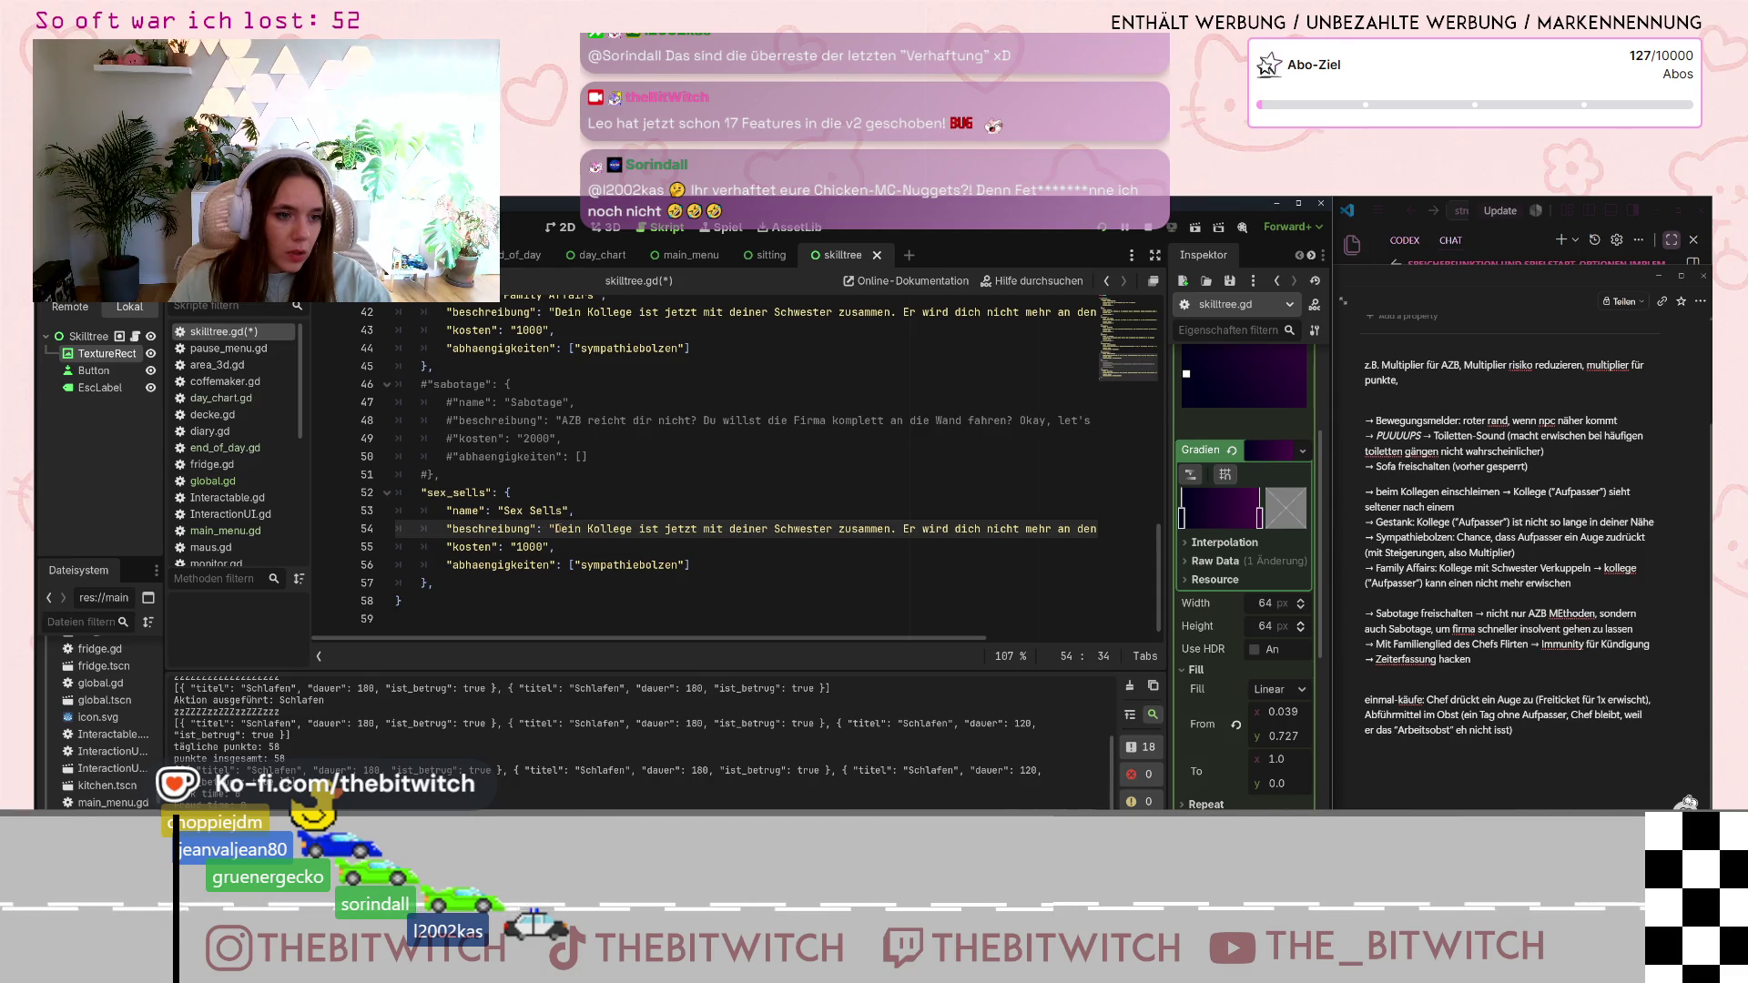
- Replace the Sex Sells description with the company-party flirting text ending 'nicht mehr Kündigen.'
left_click_drag(553, 529, 1069, 531)
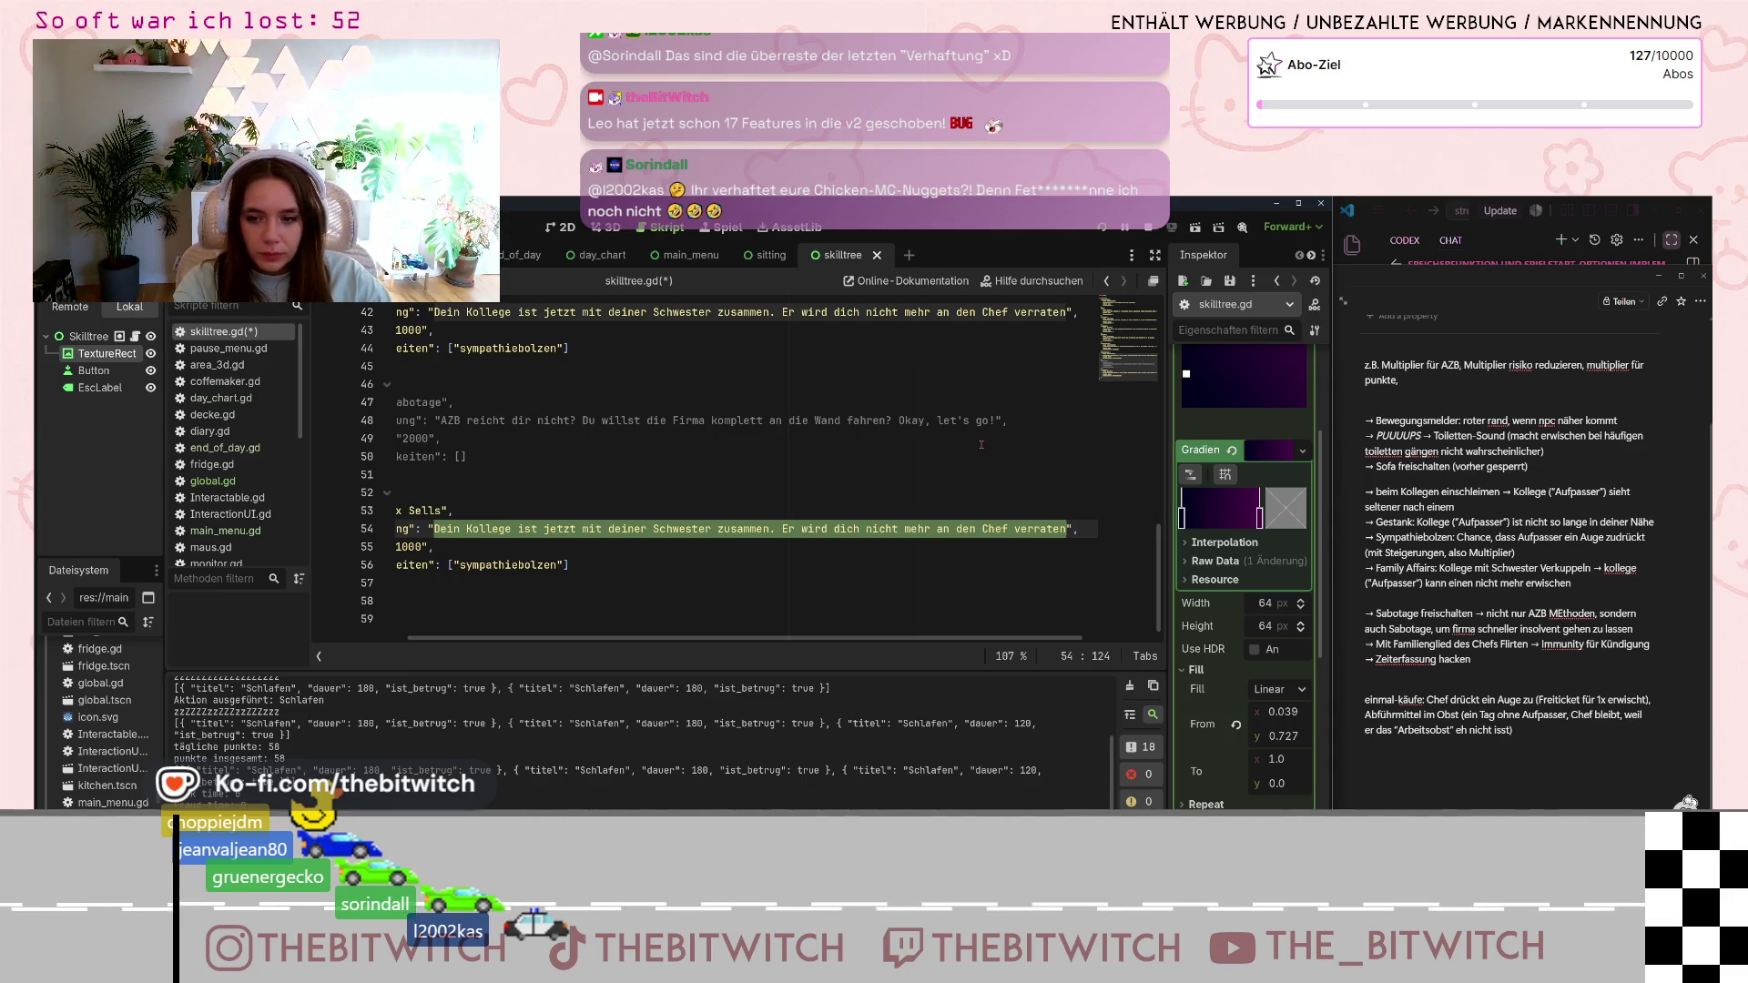
type("Du hast ")
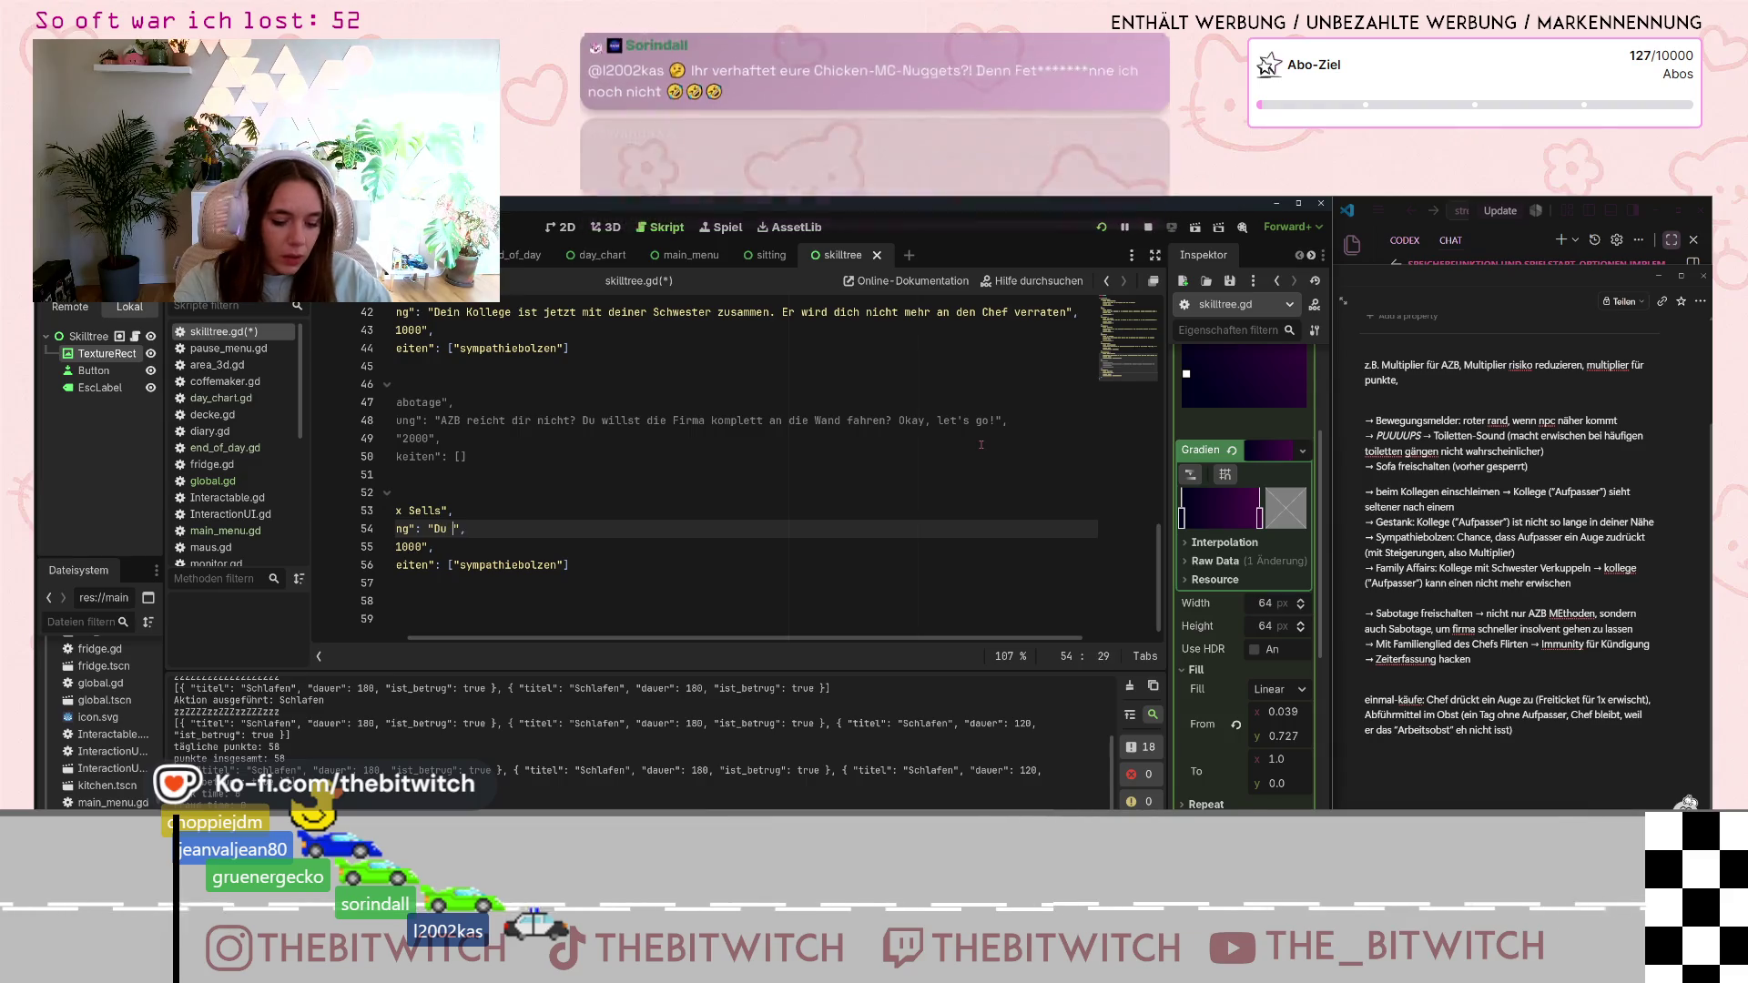
type("mit einem Fami")
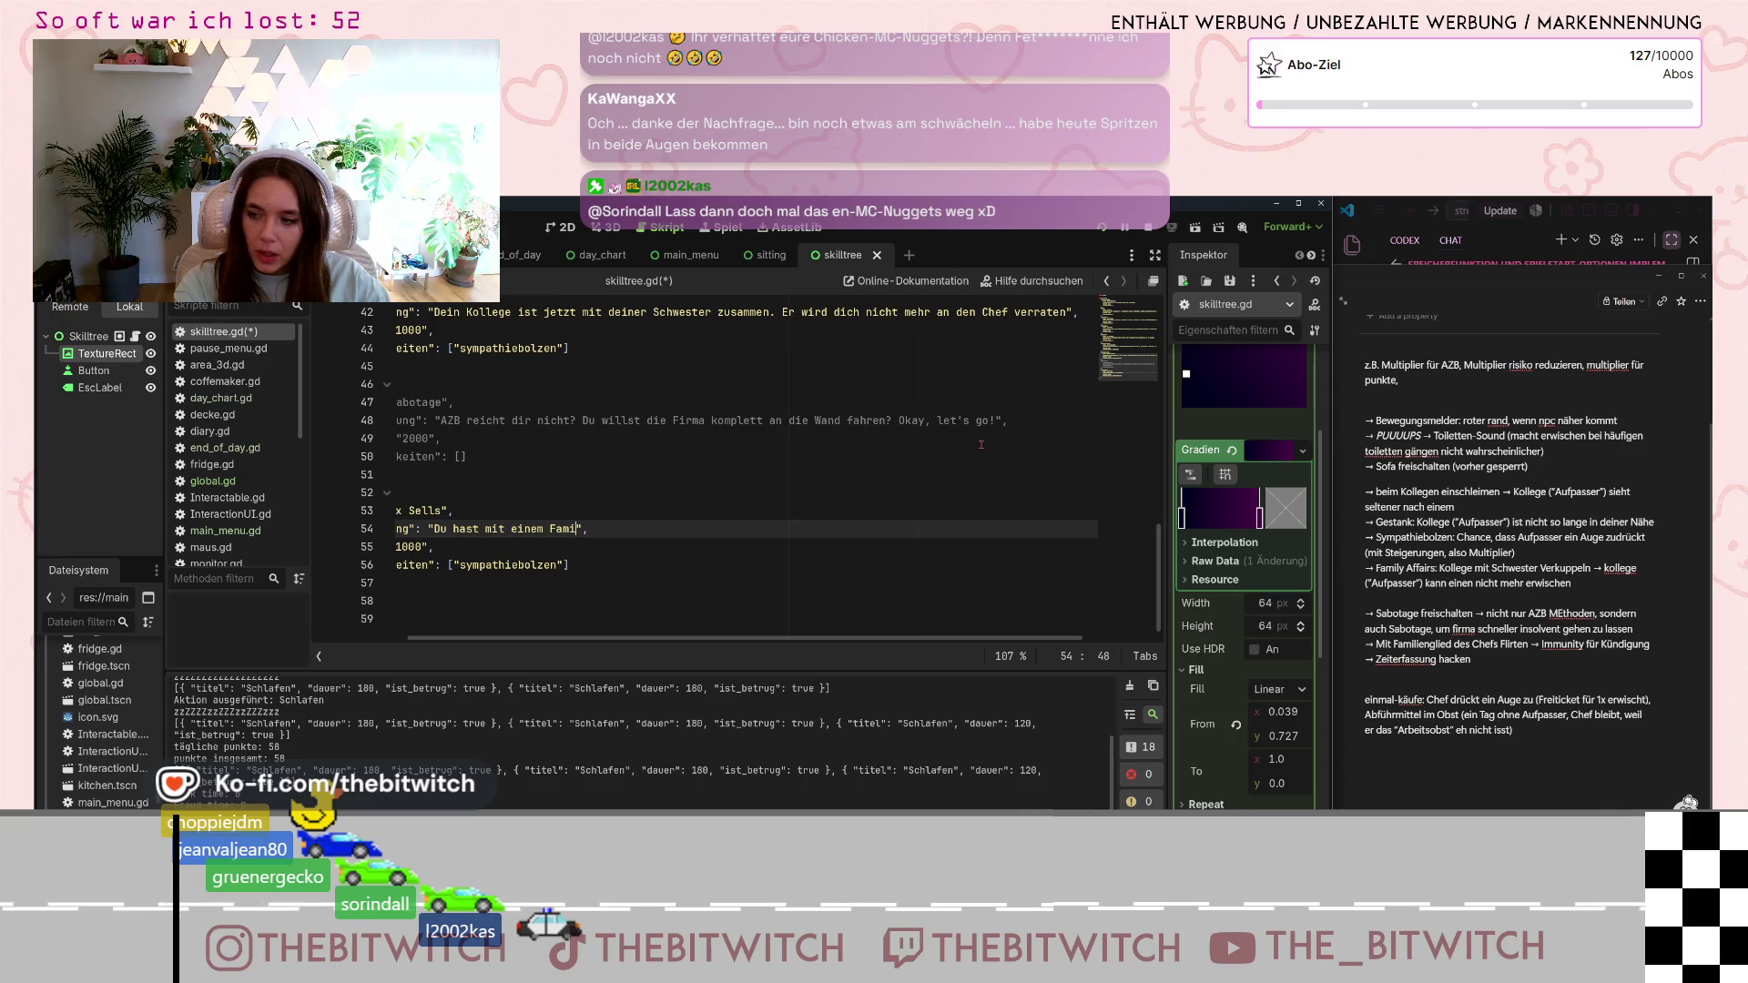
type("tglied des ")
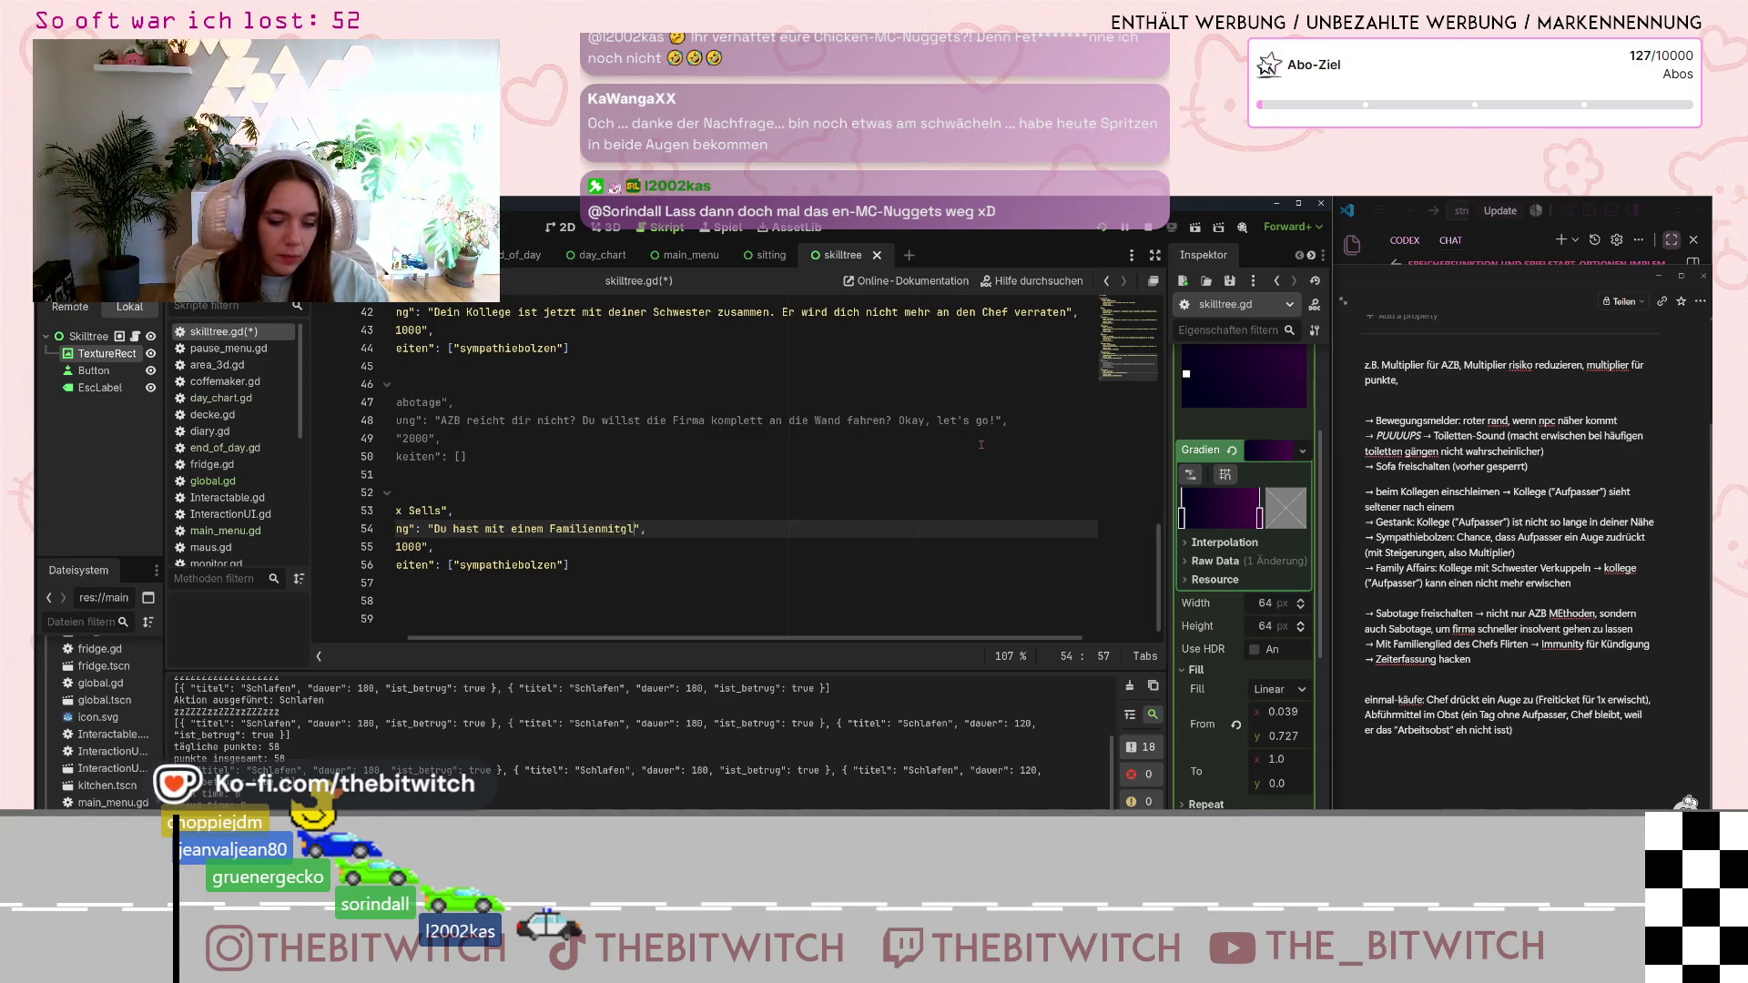
type("Chefs")
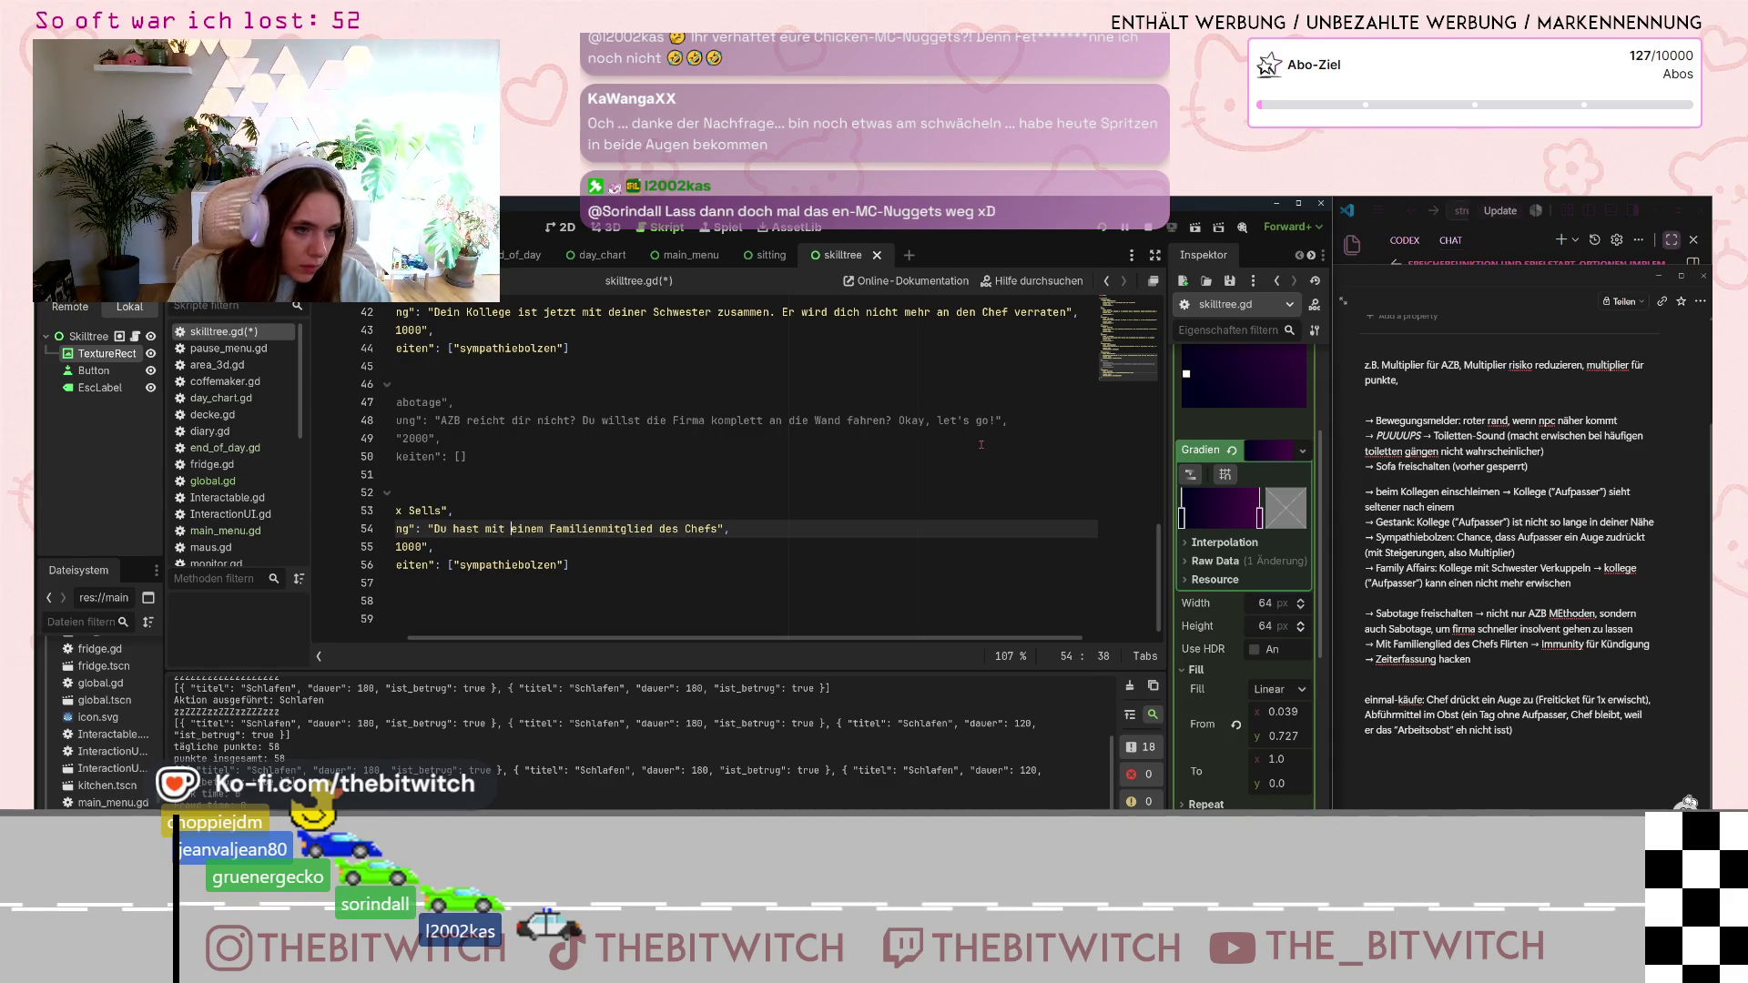
type("auf der letzten ")
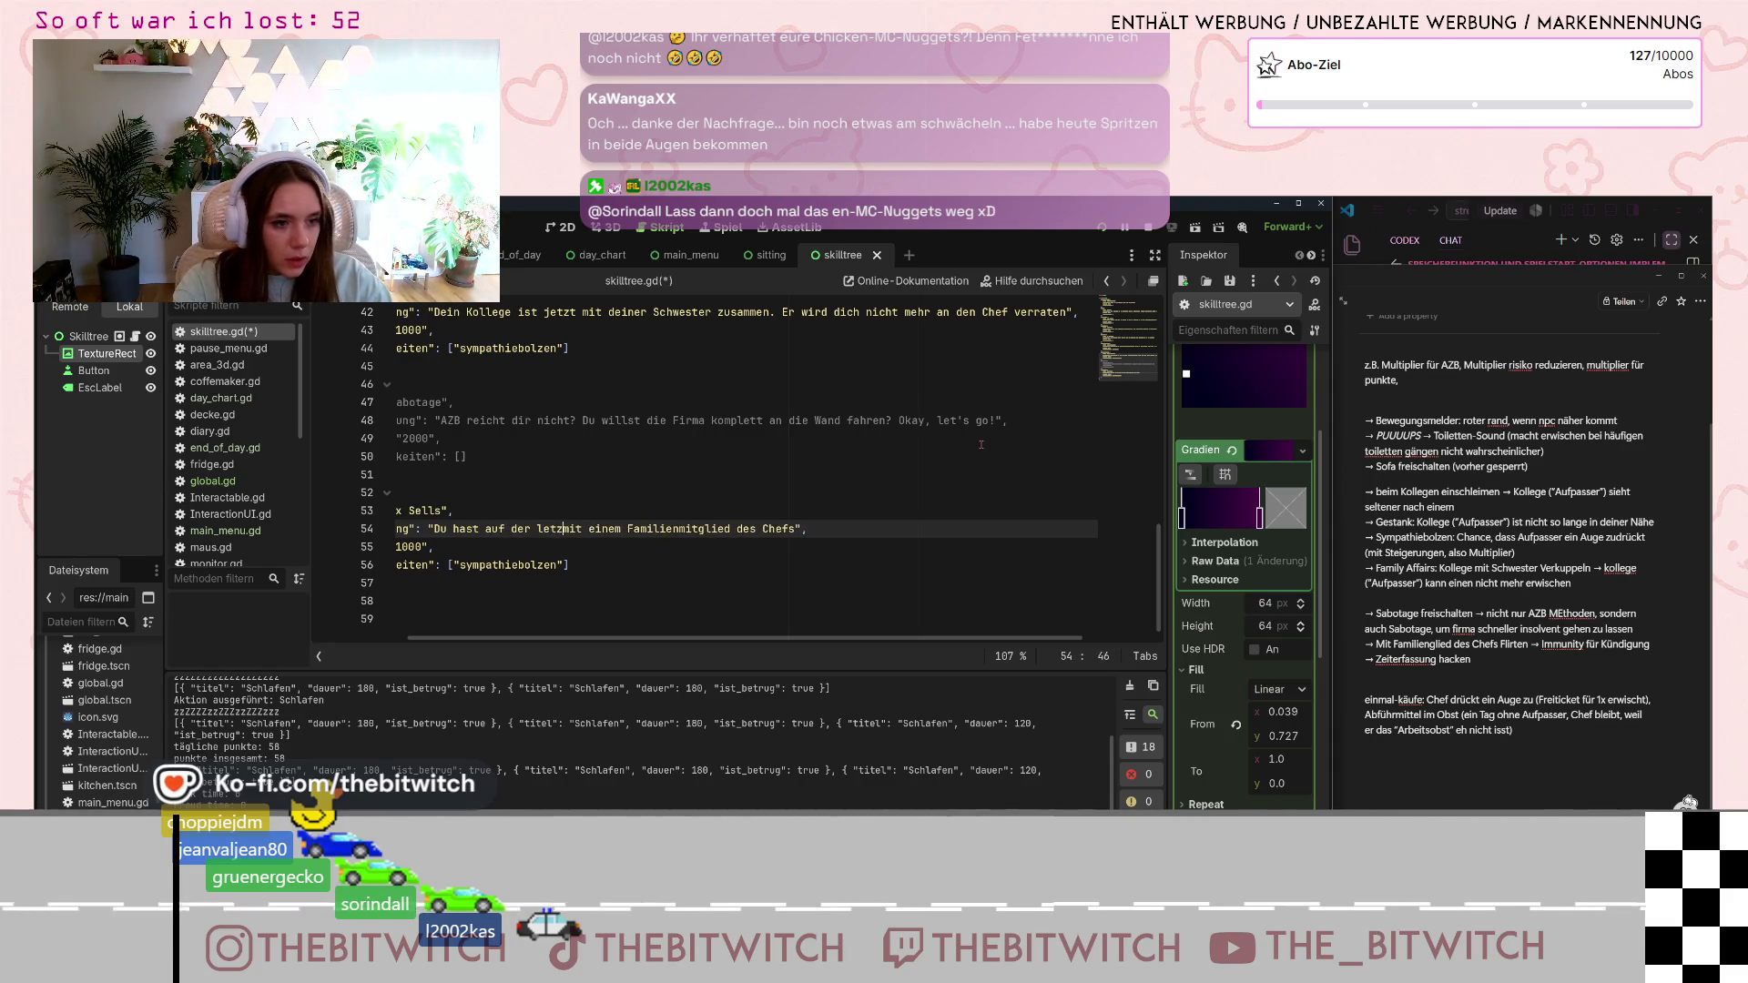
type("Firmenfeier")
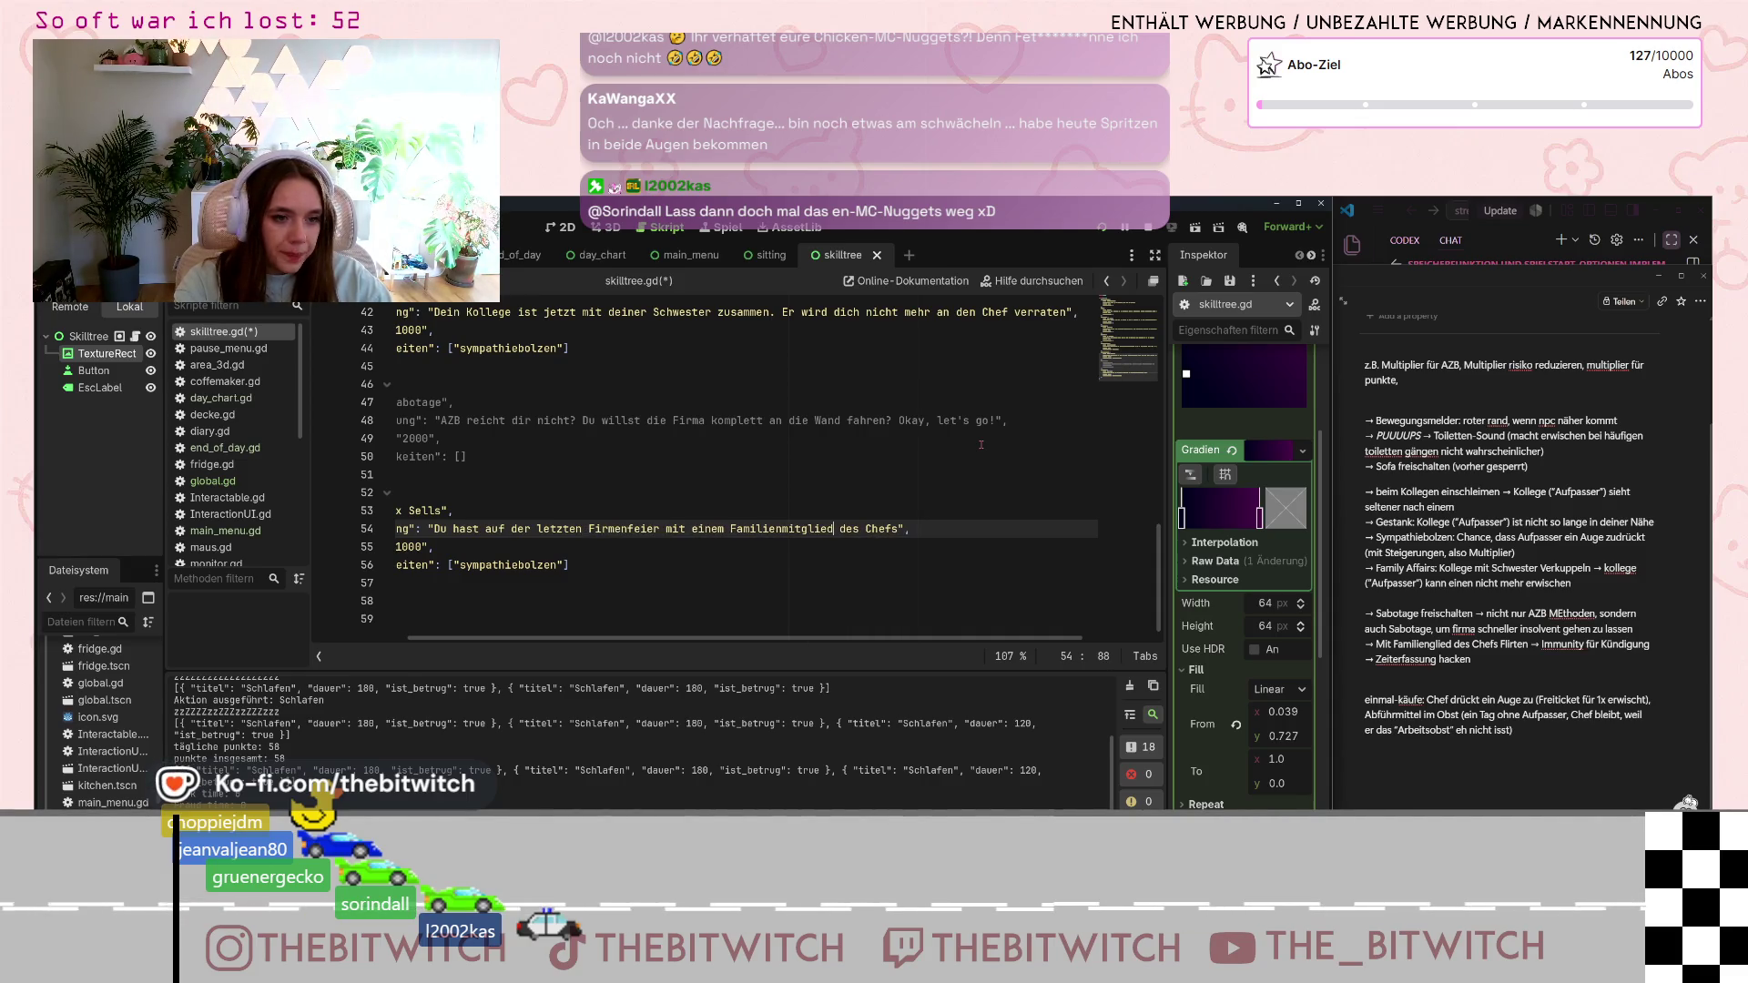
type("  g")
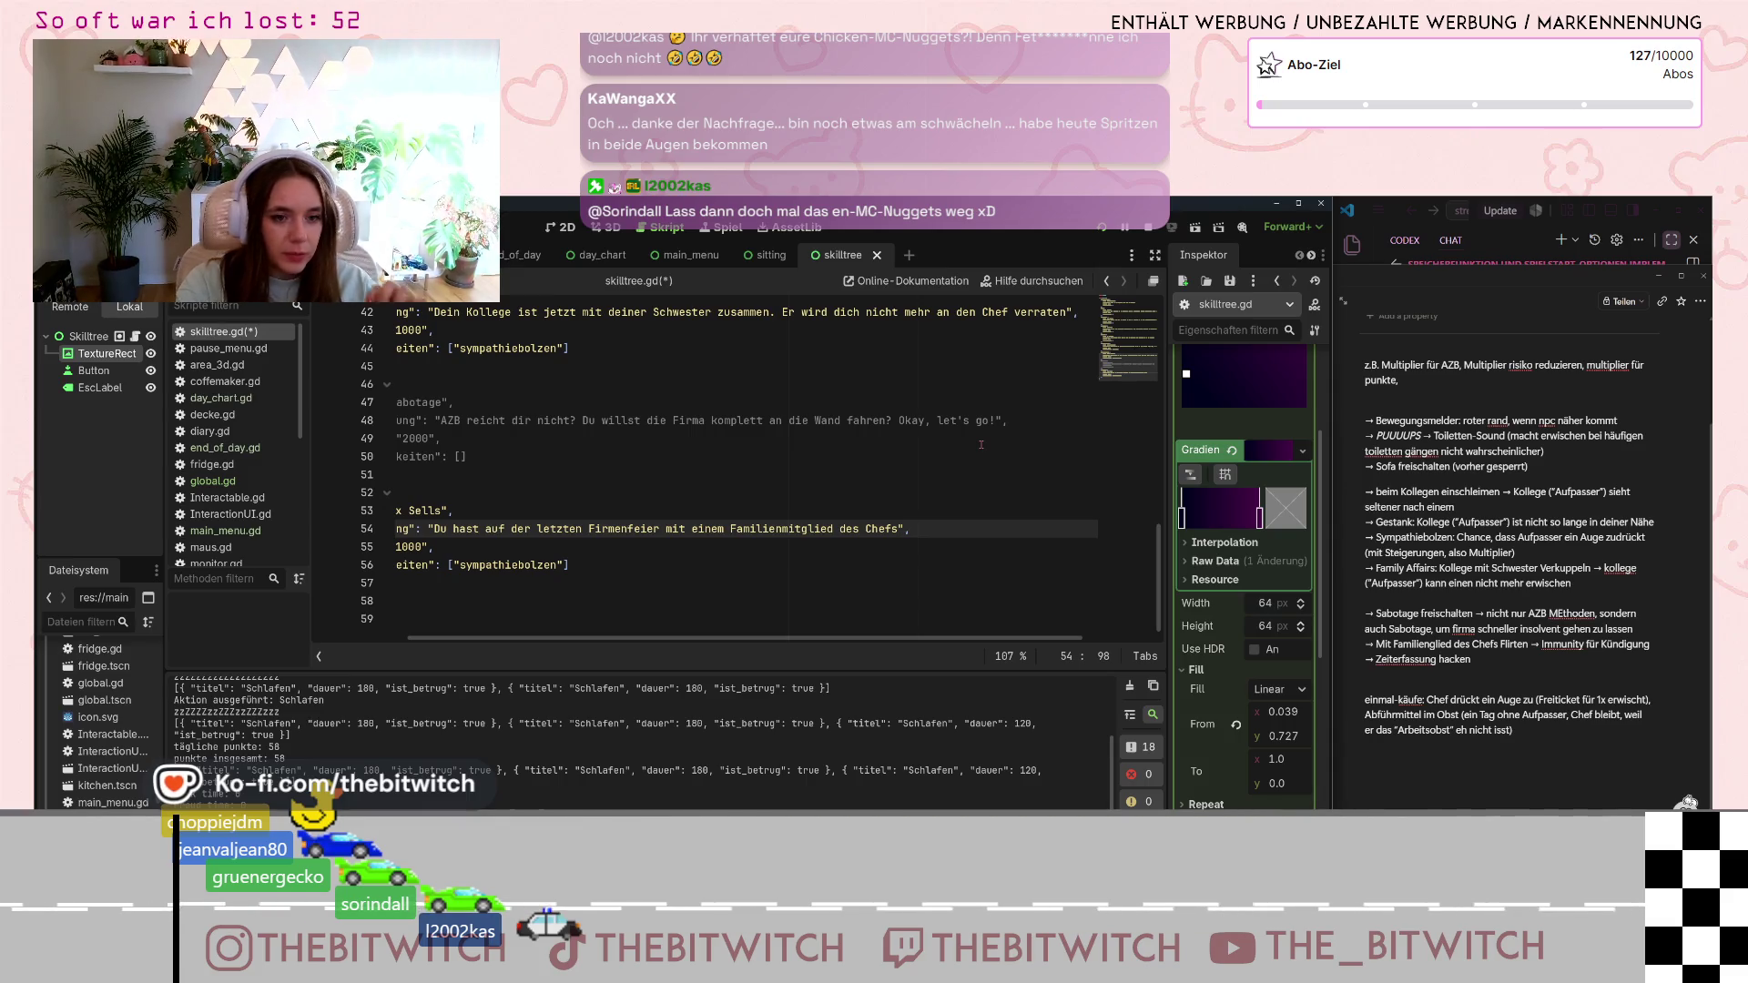
type("eflirtet. Jetzt wird")
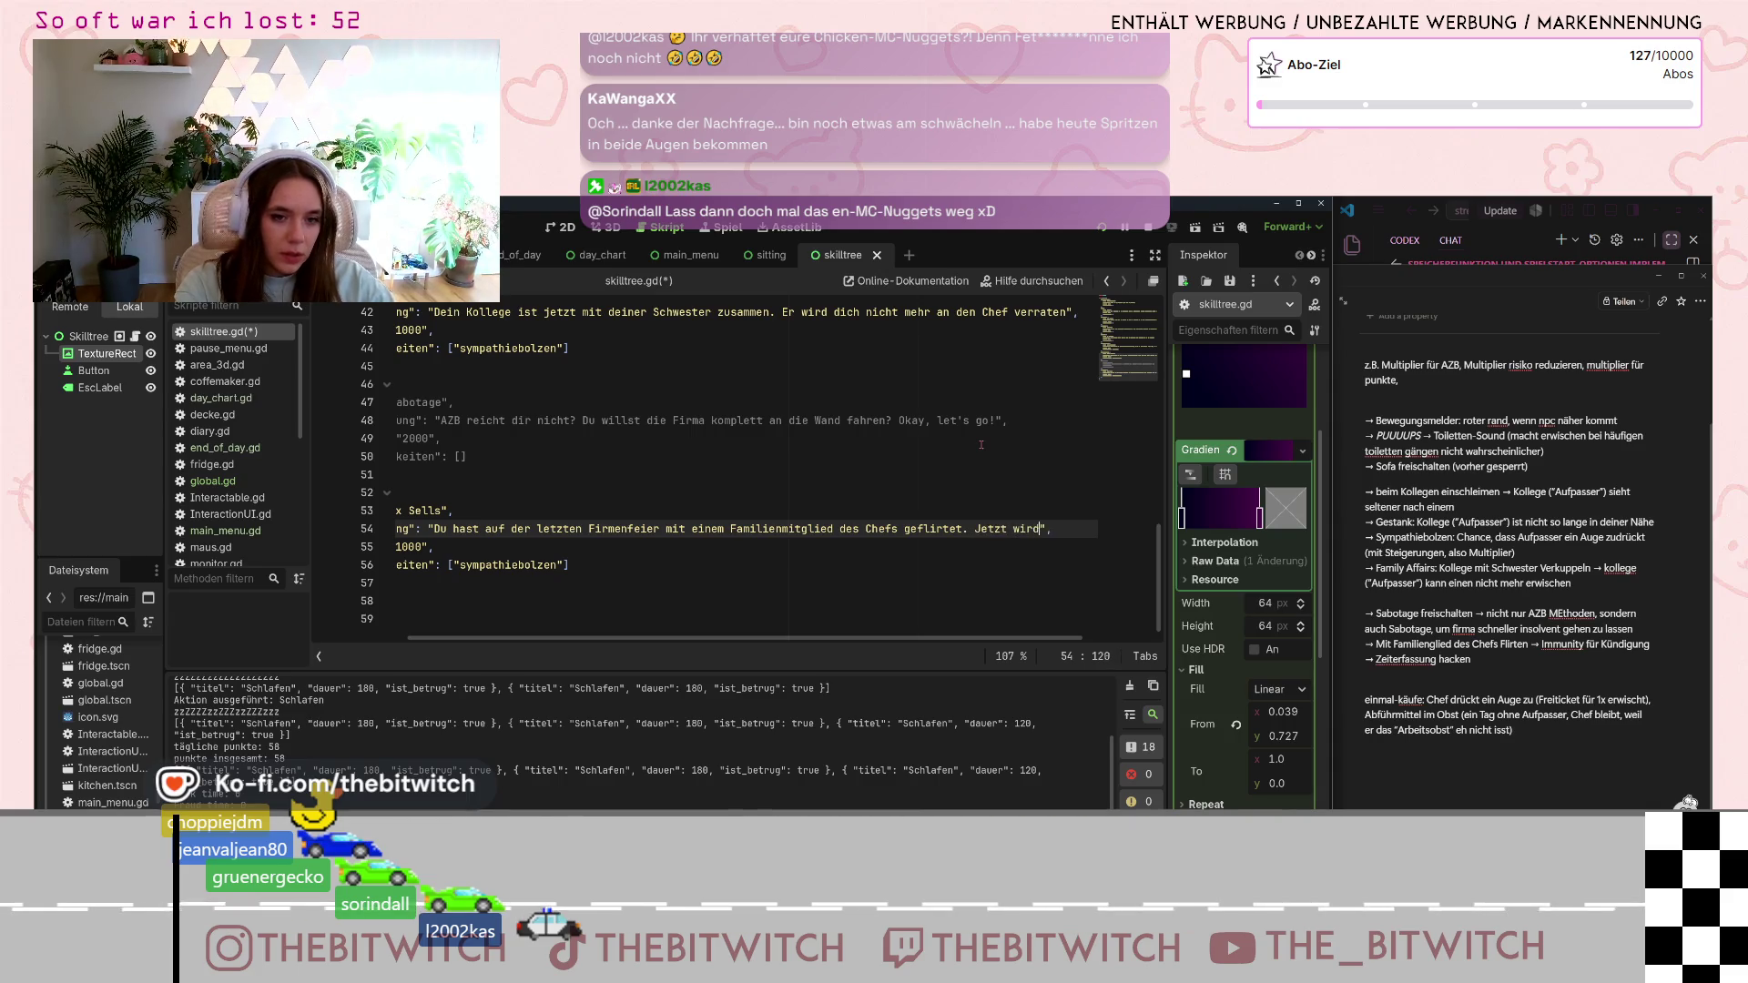
type("ich")
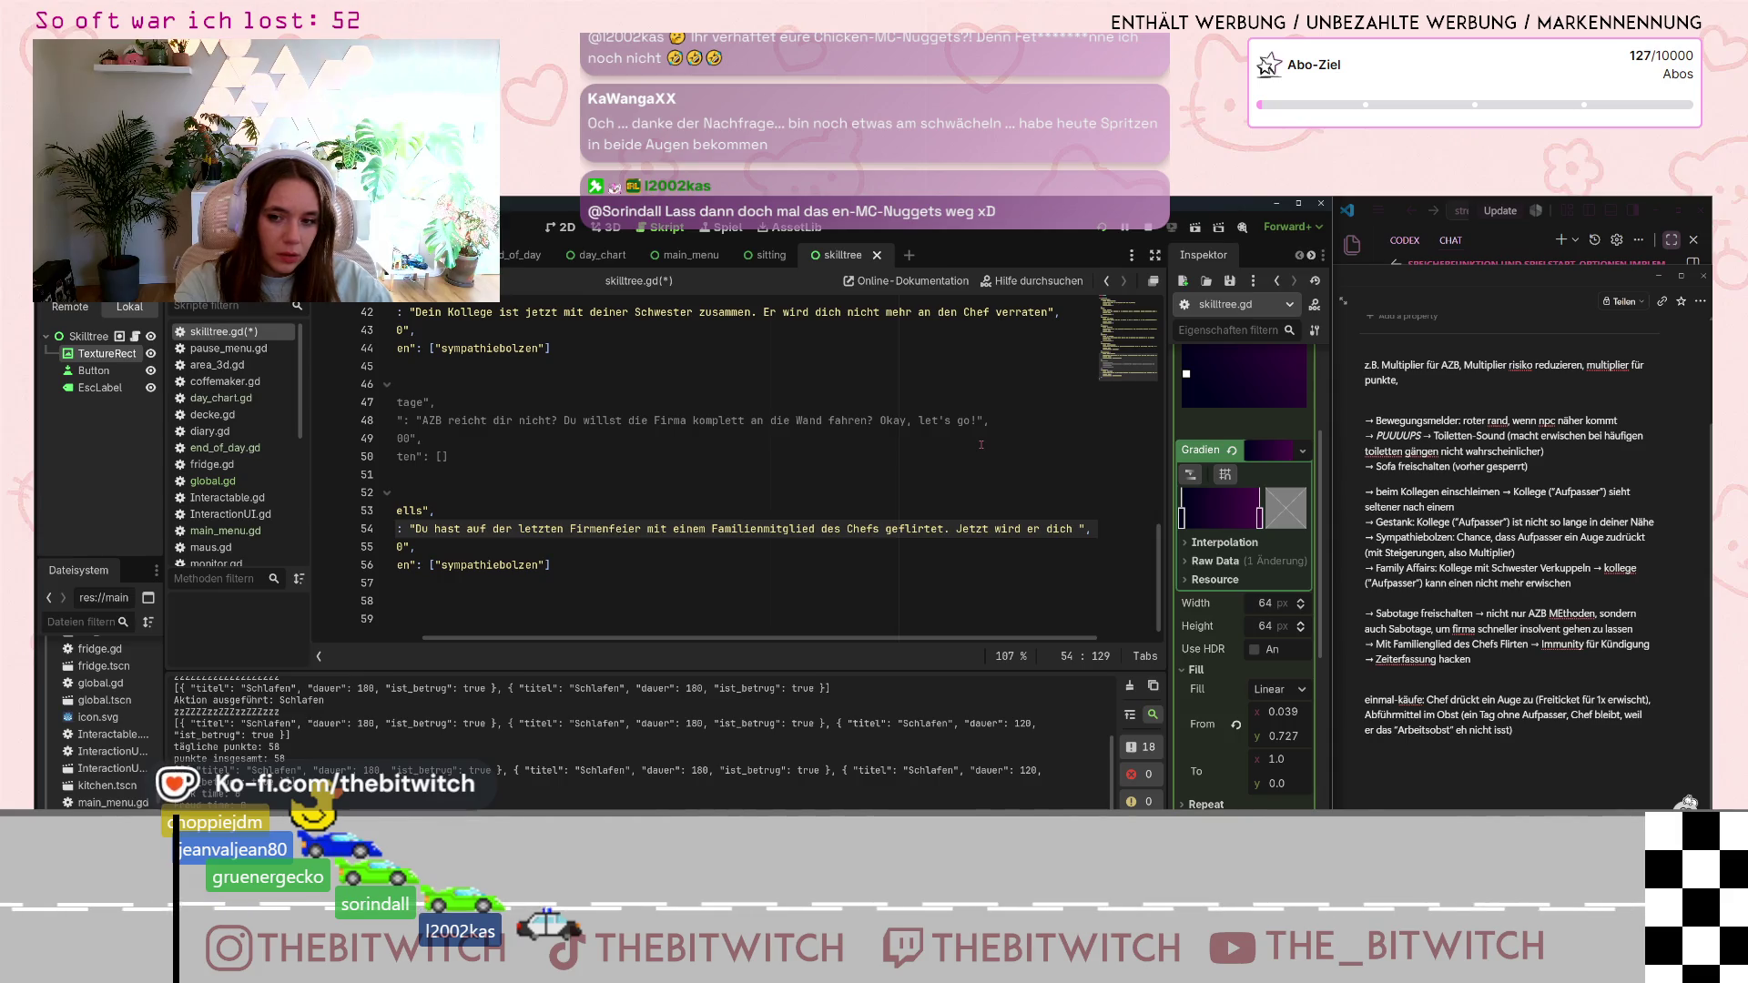
key("BackSpace")
key("BackSpace")
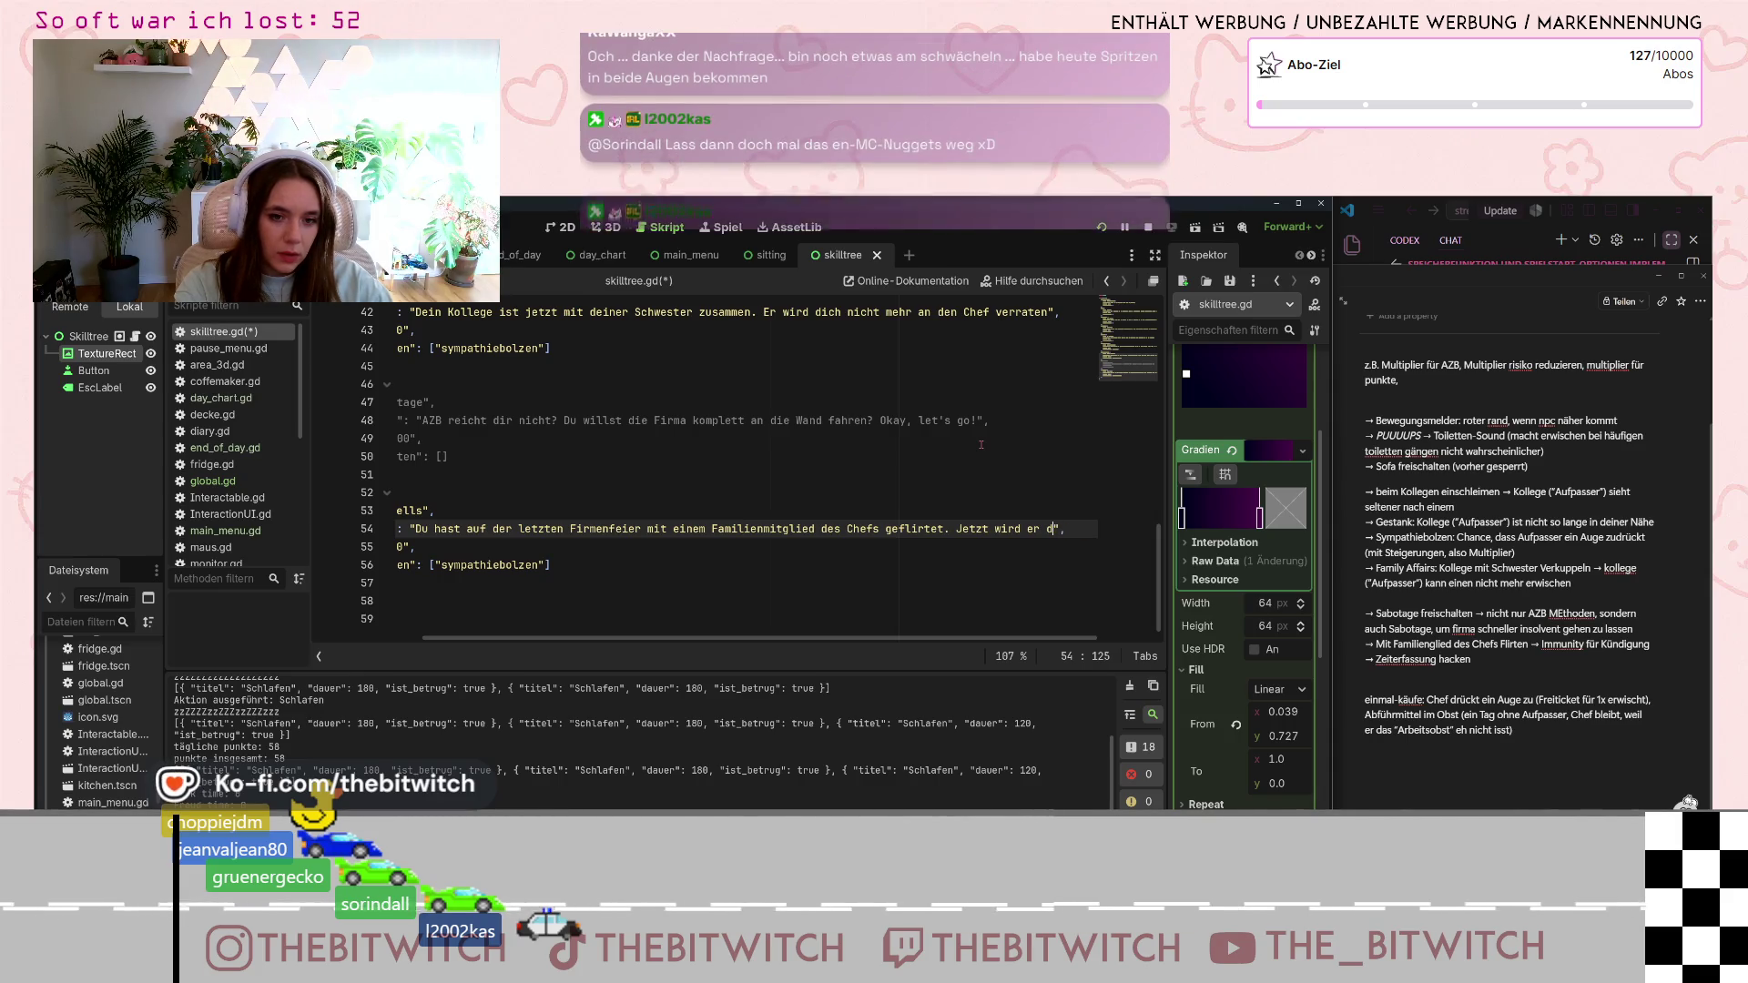
type("ir nicht mehr K")
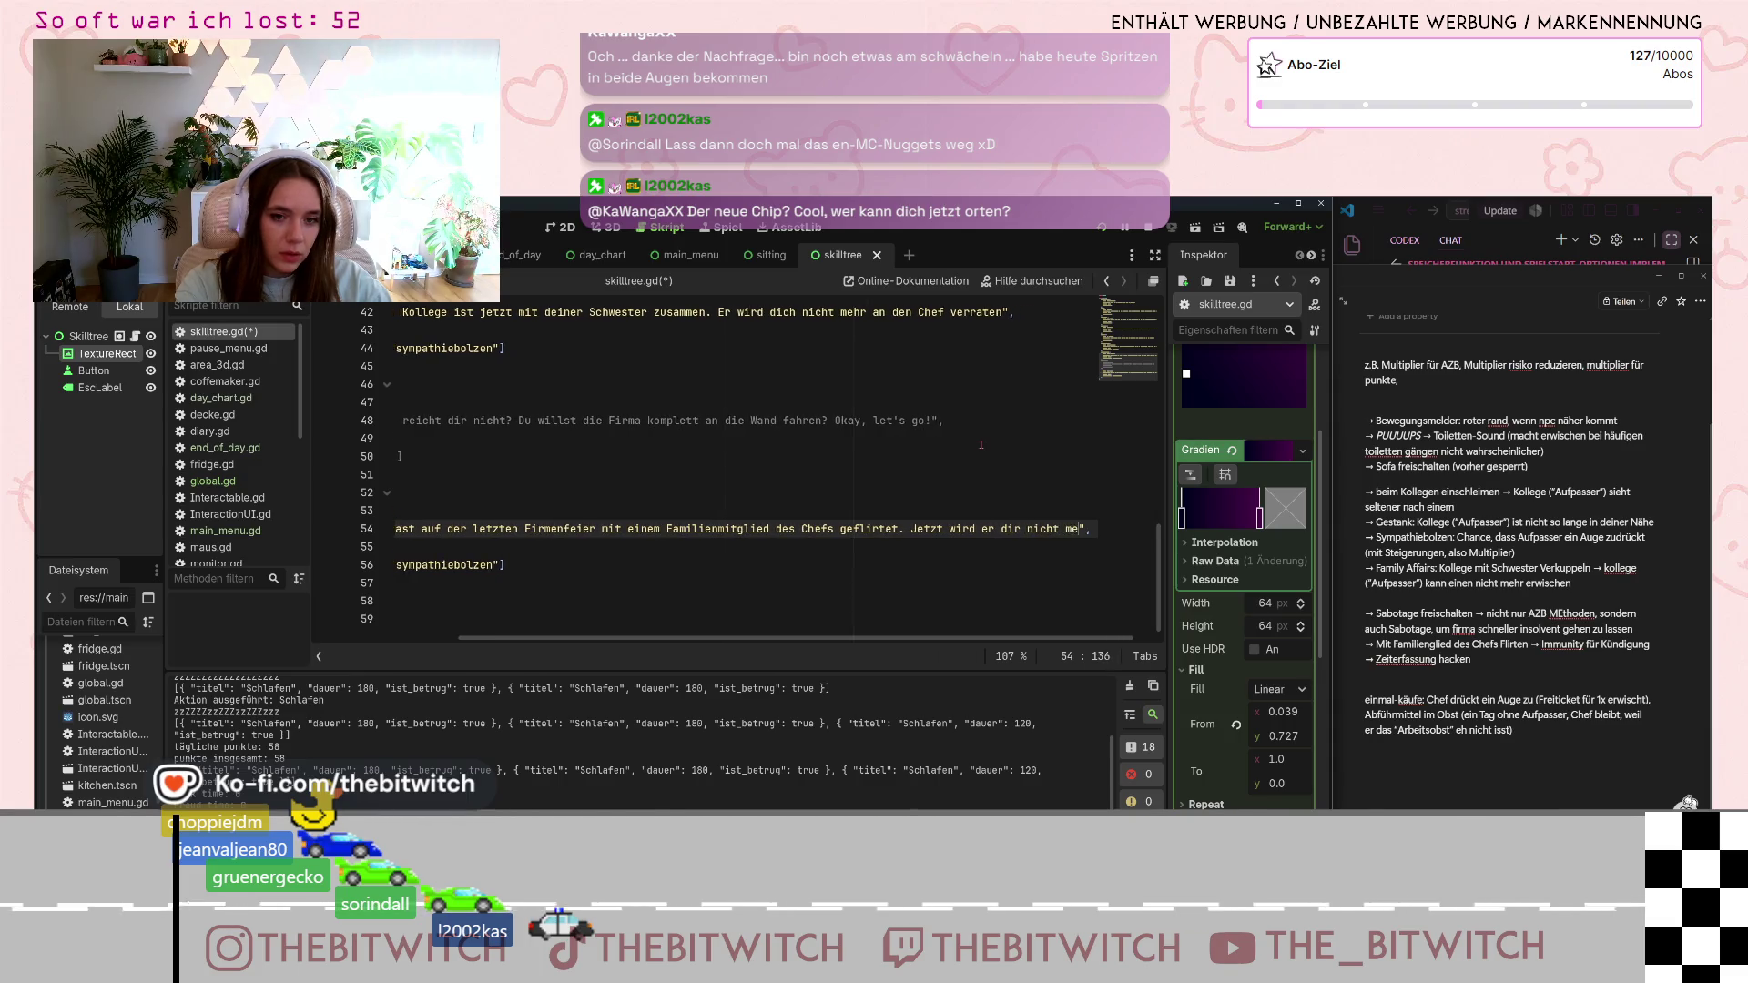
type("ündigen")
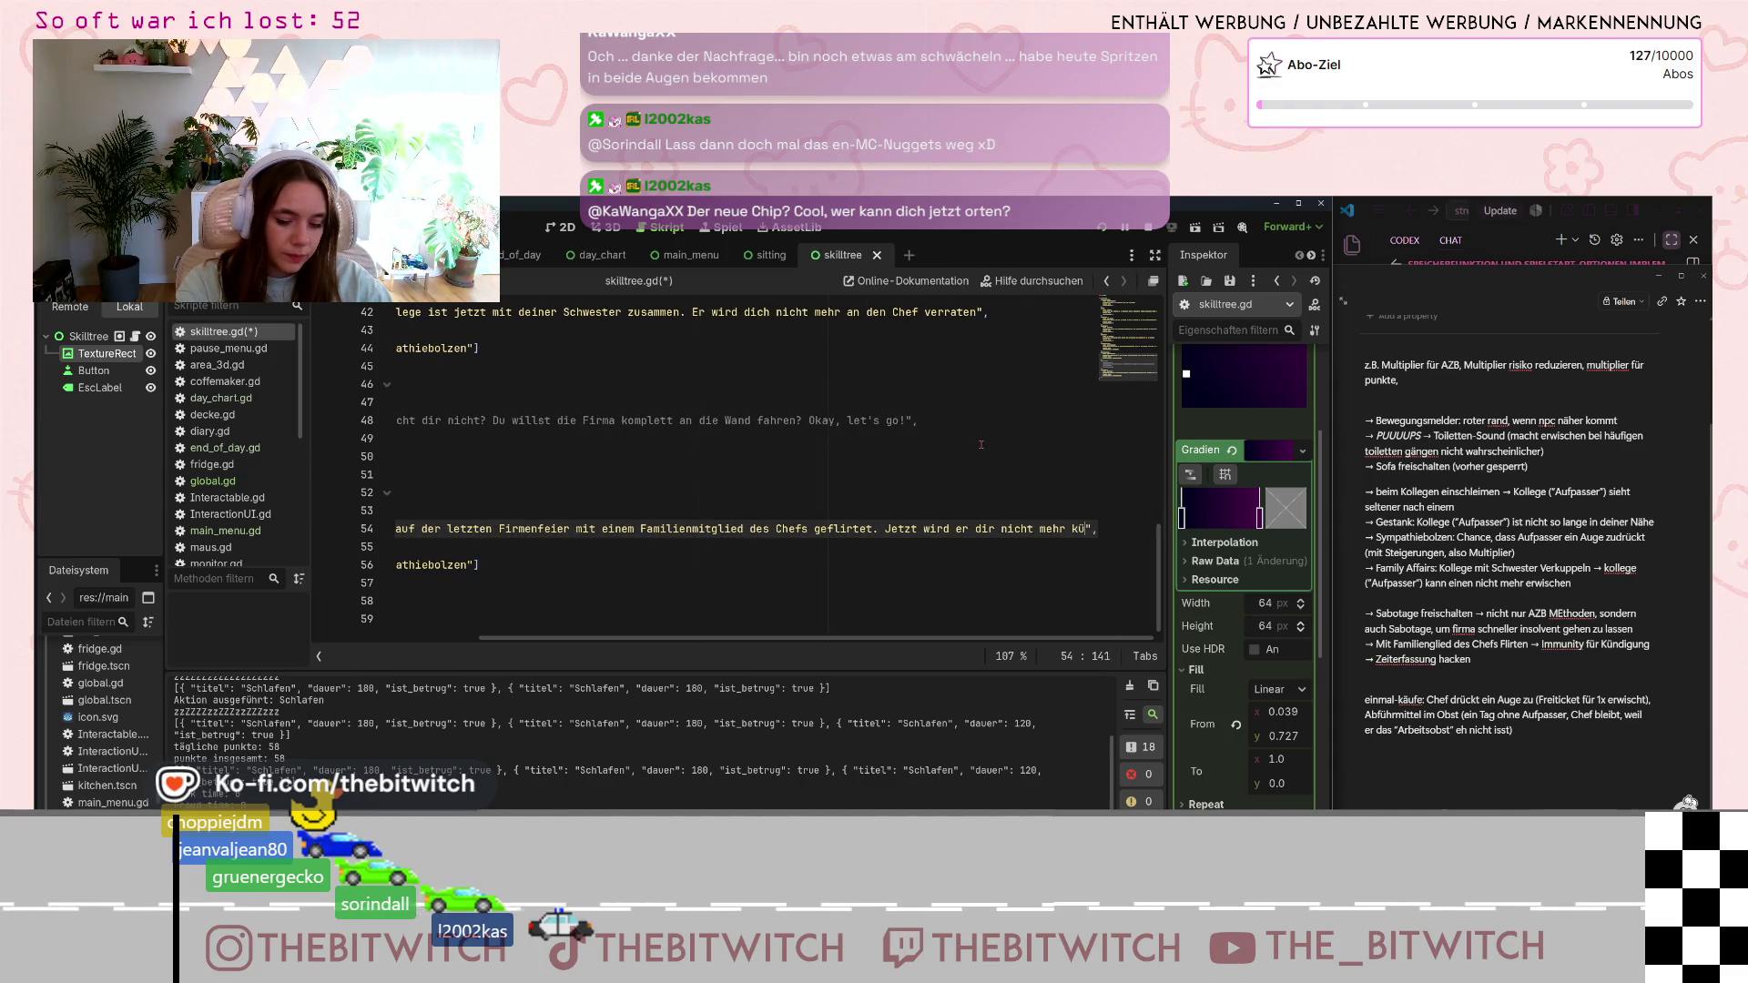
type(".")
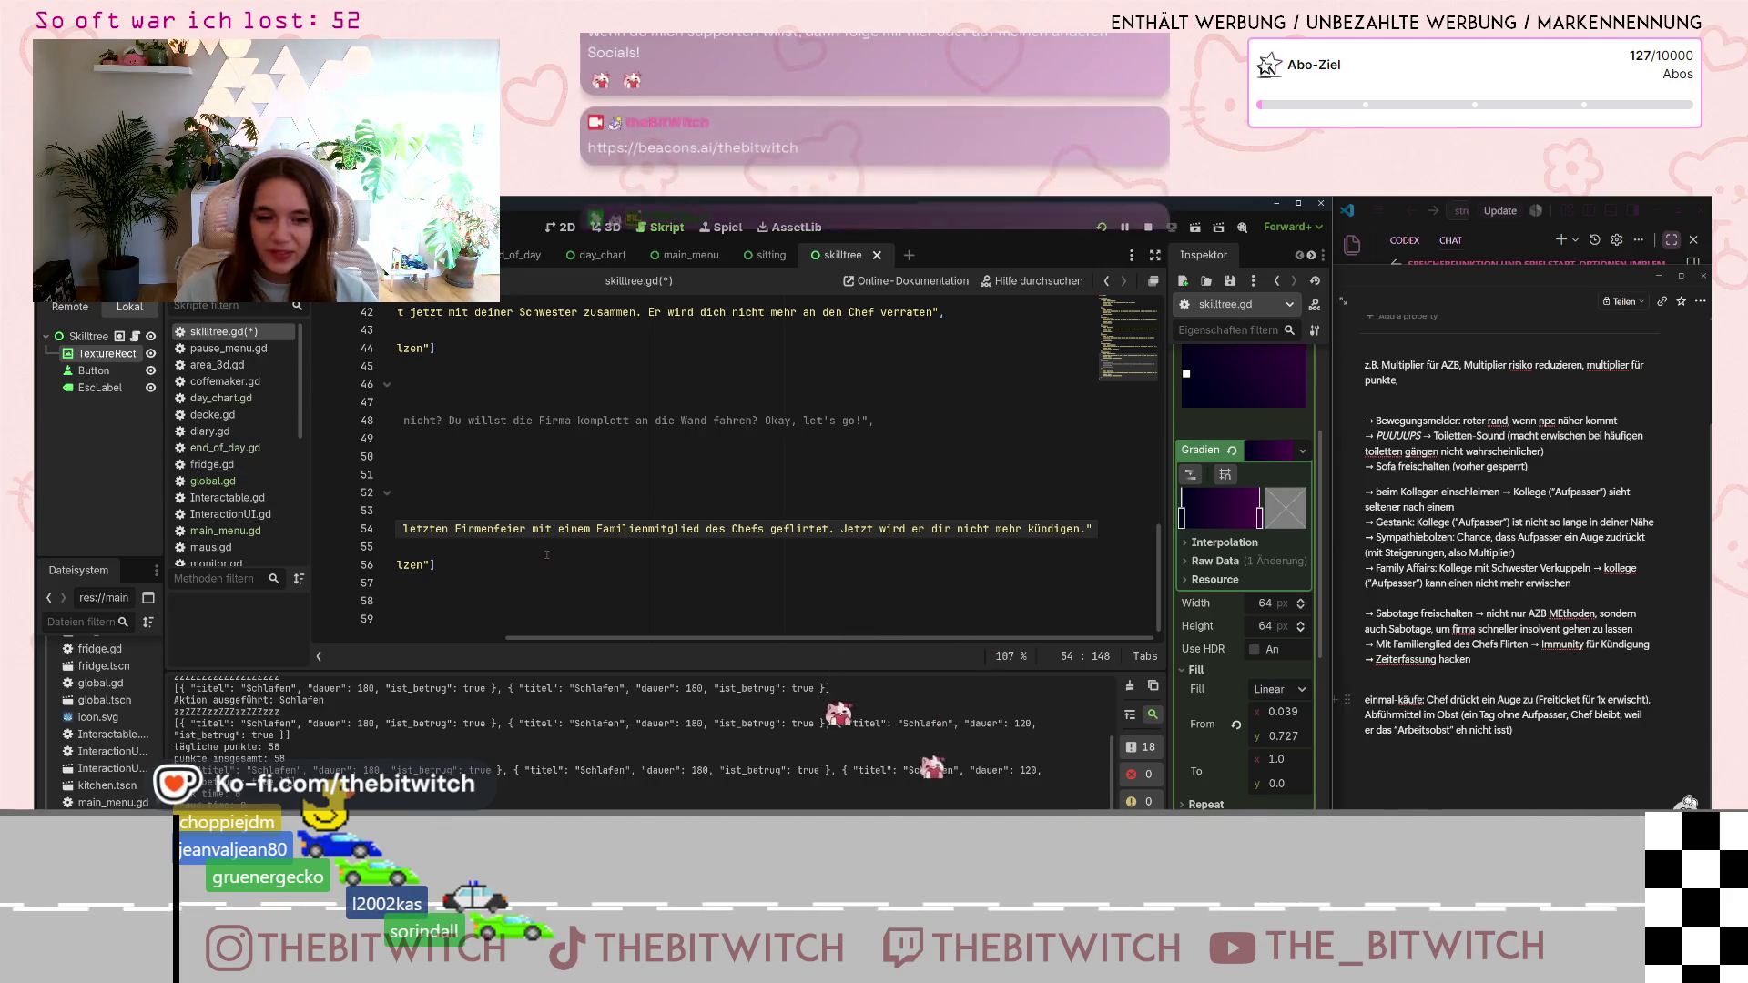
- Set the sex_sells cost from 1000 to 600 and empty its abhaengigkeiten list
scroll(483, 631, "left", 5)
scroll(483, 631, "left", 3)
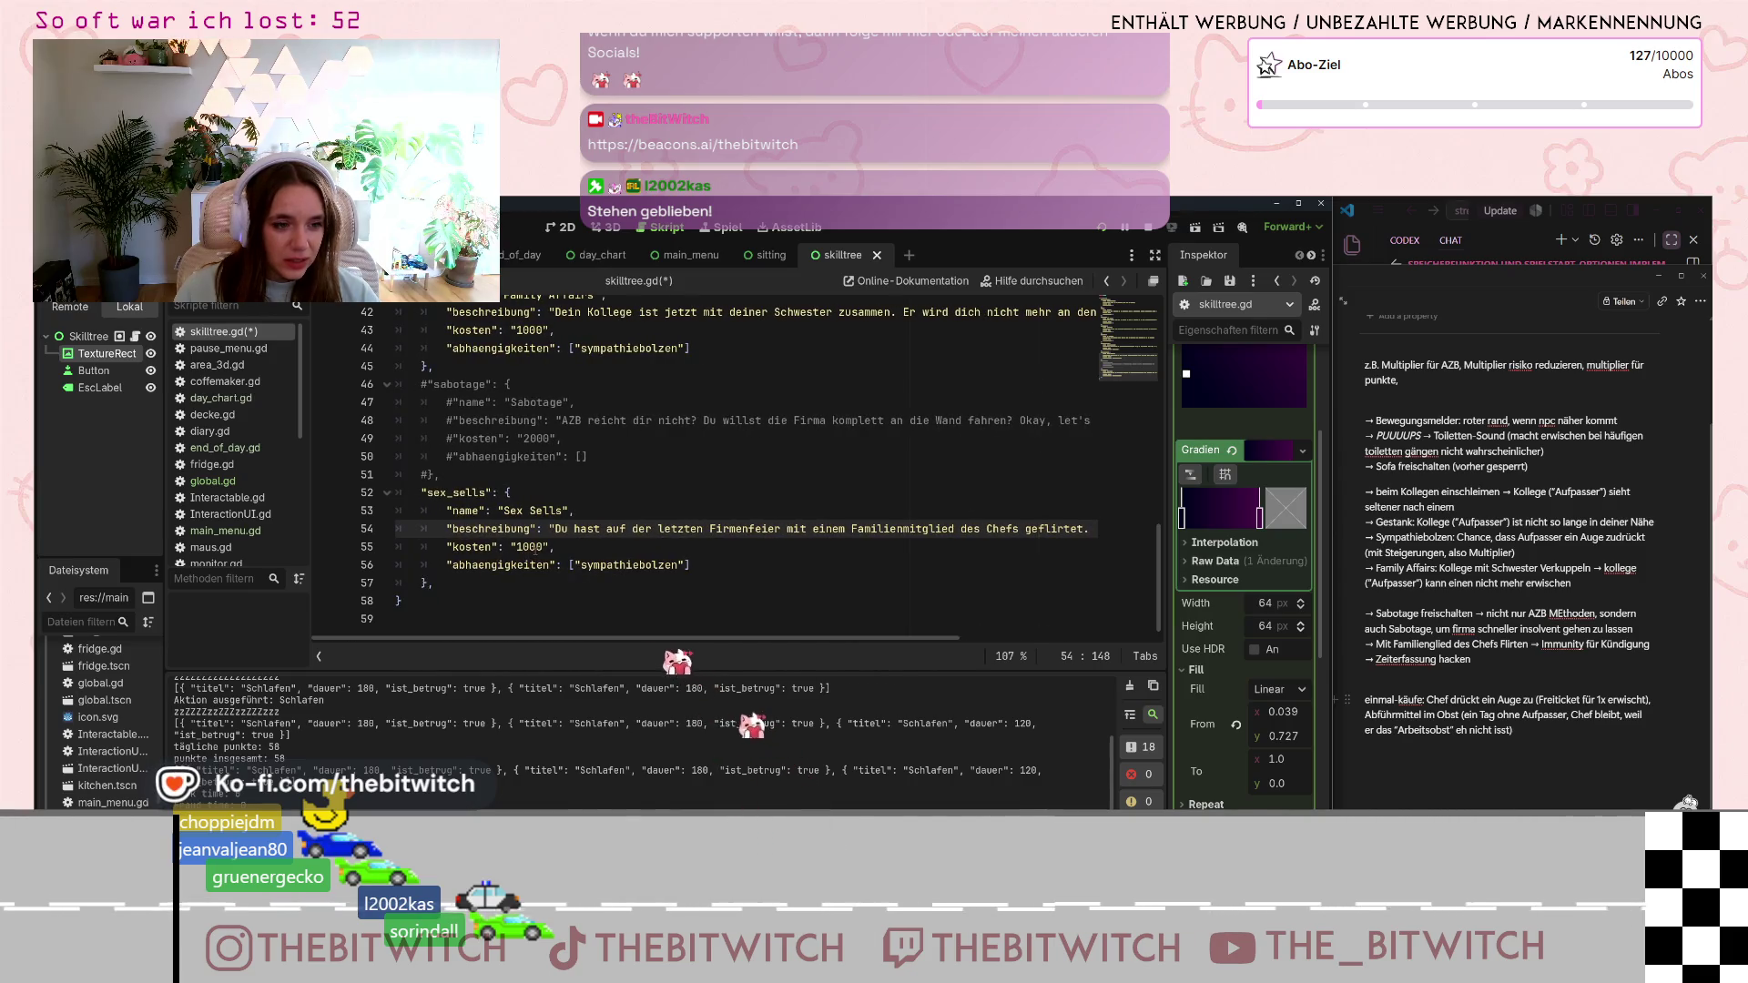
left_click(524, 546)
key("shift+Left")
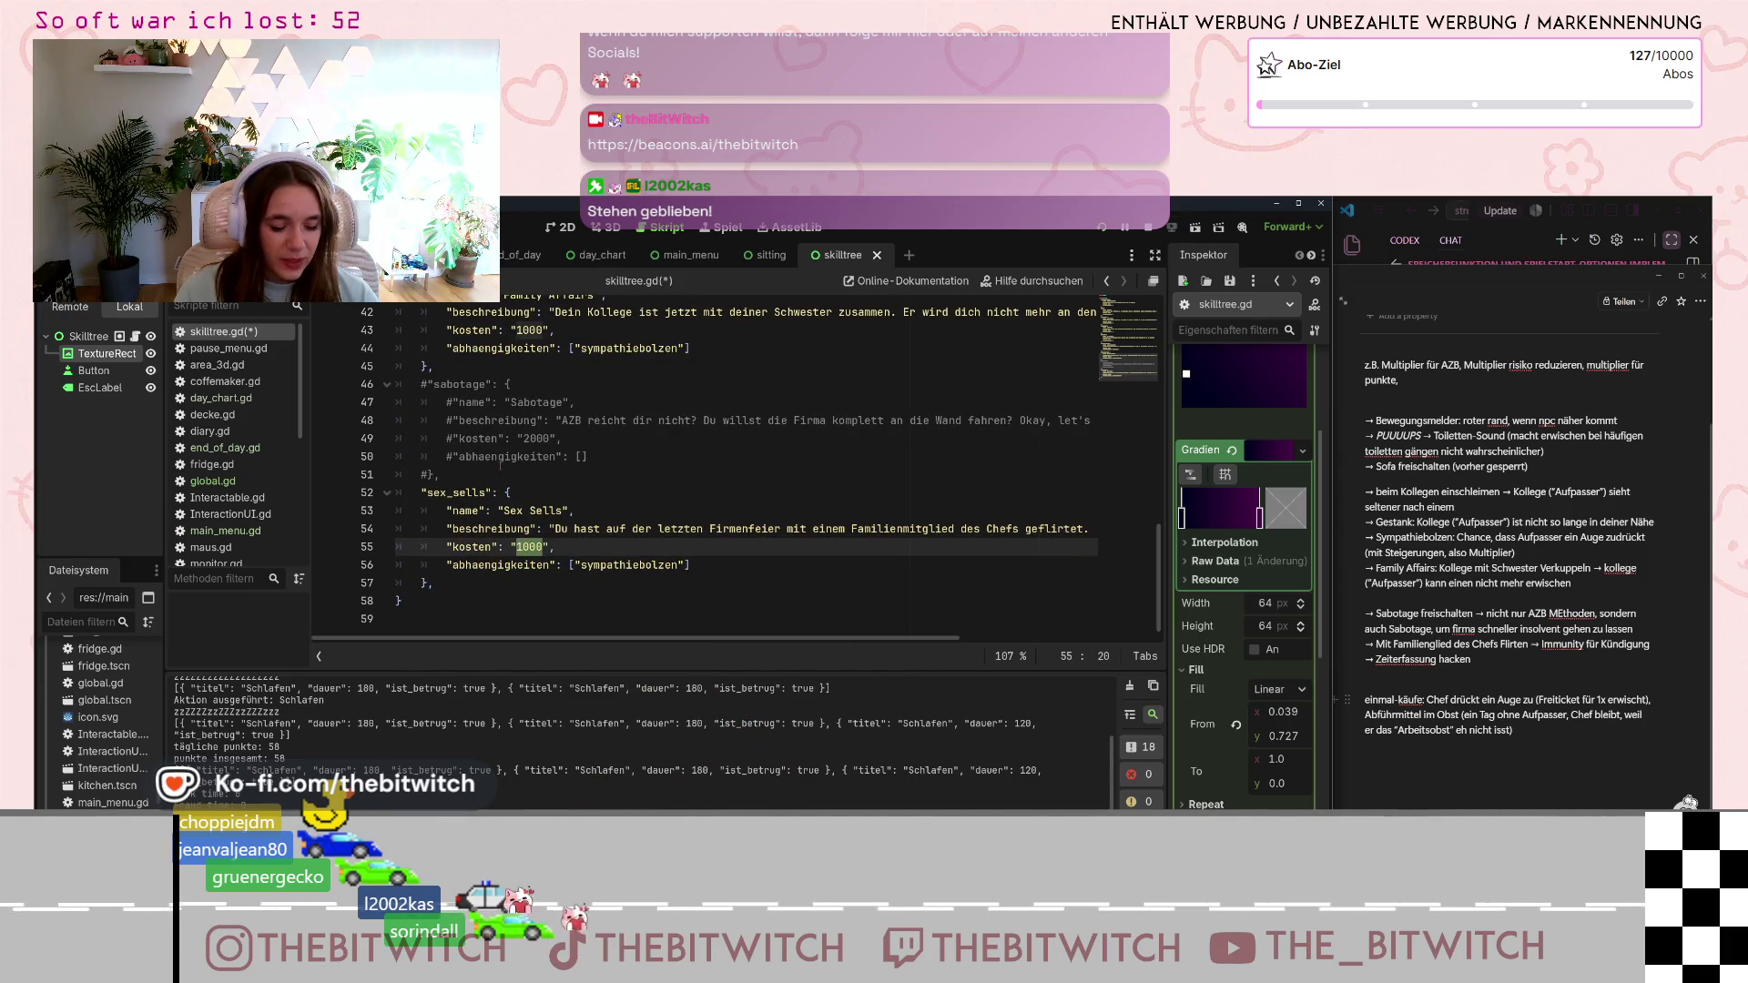
type("600")
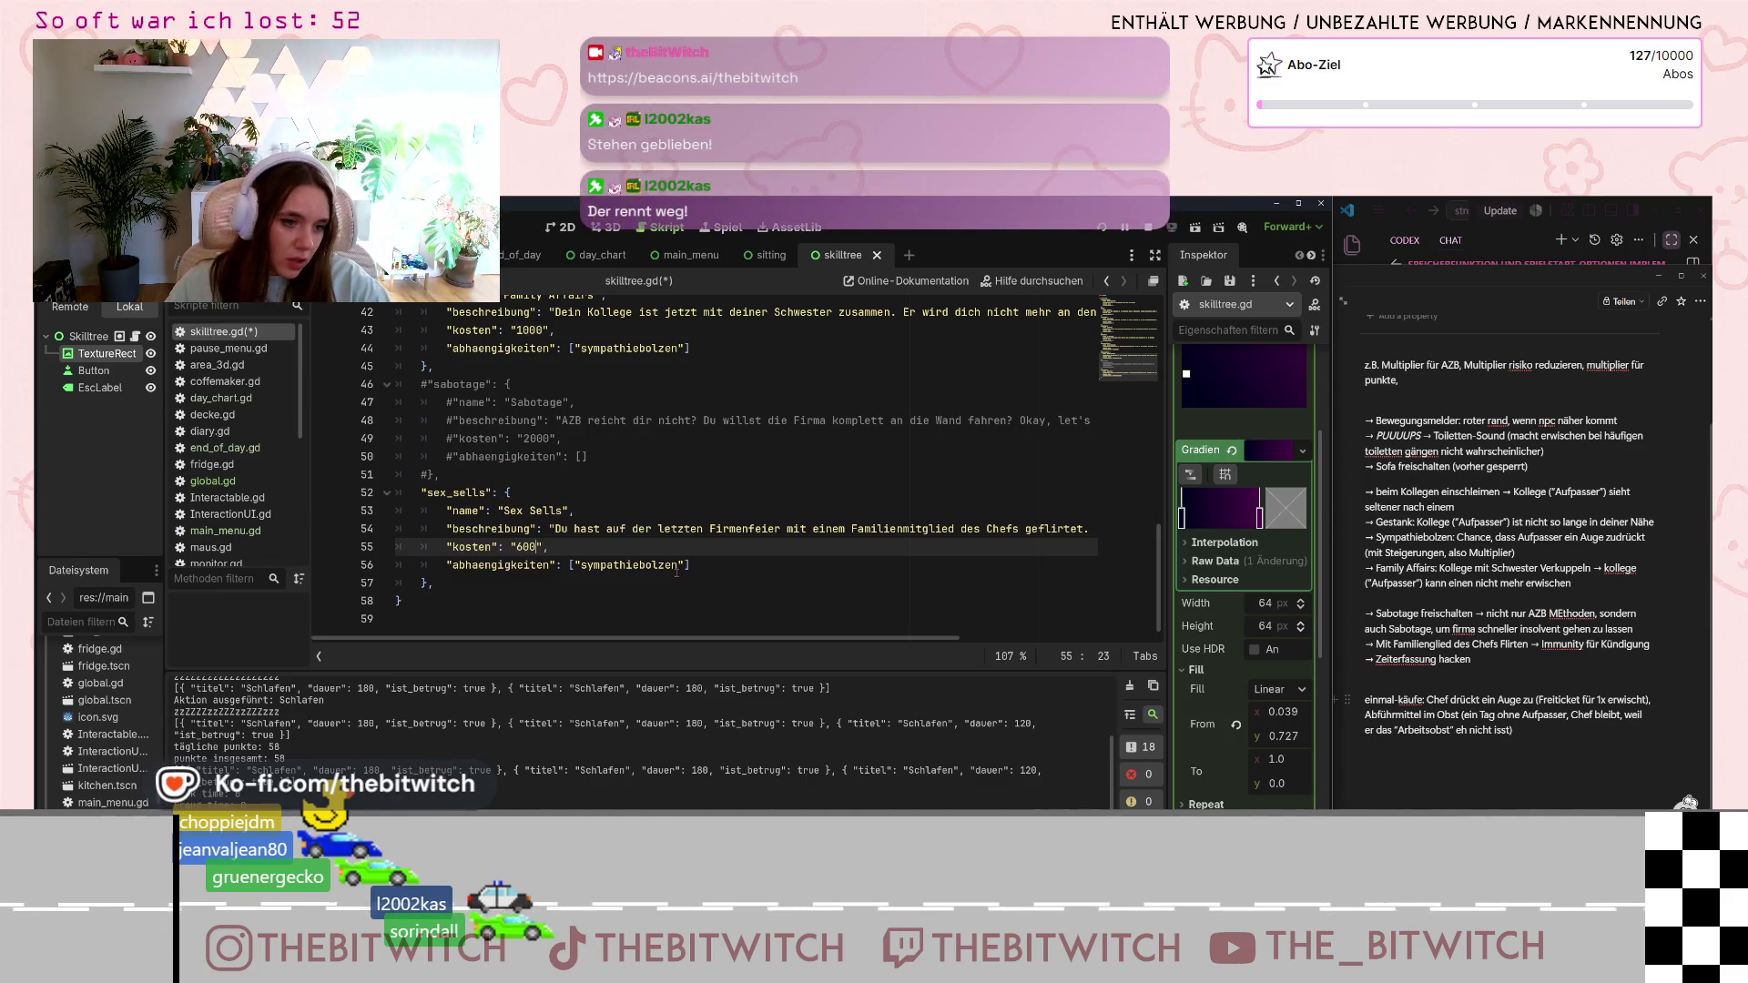
left_click_drag(681, 565, 574, 564)
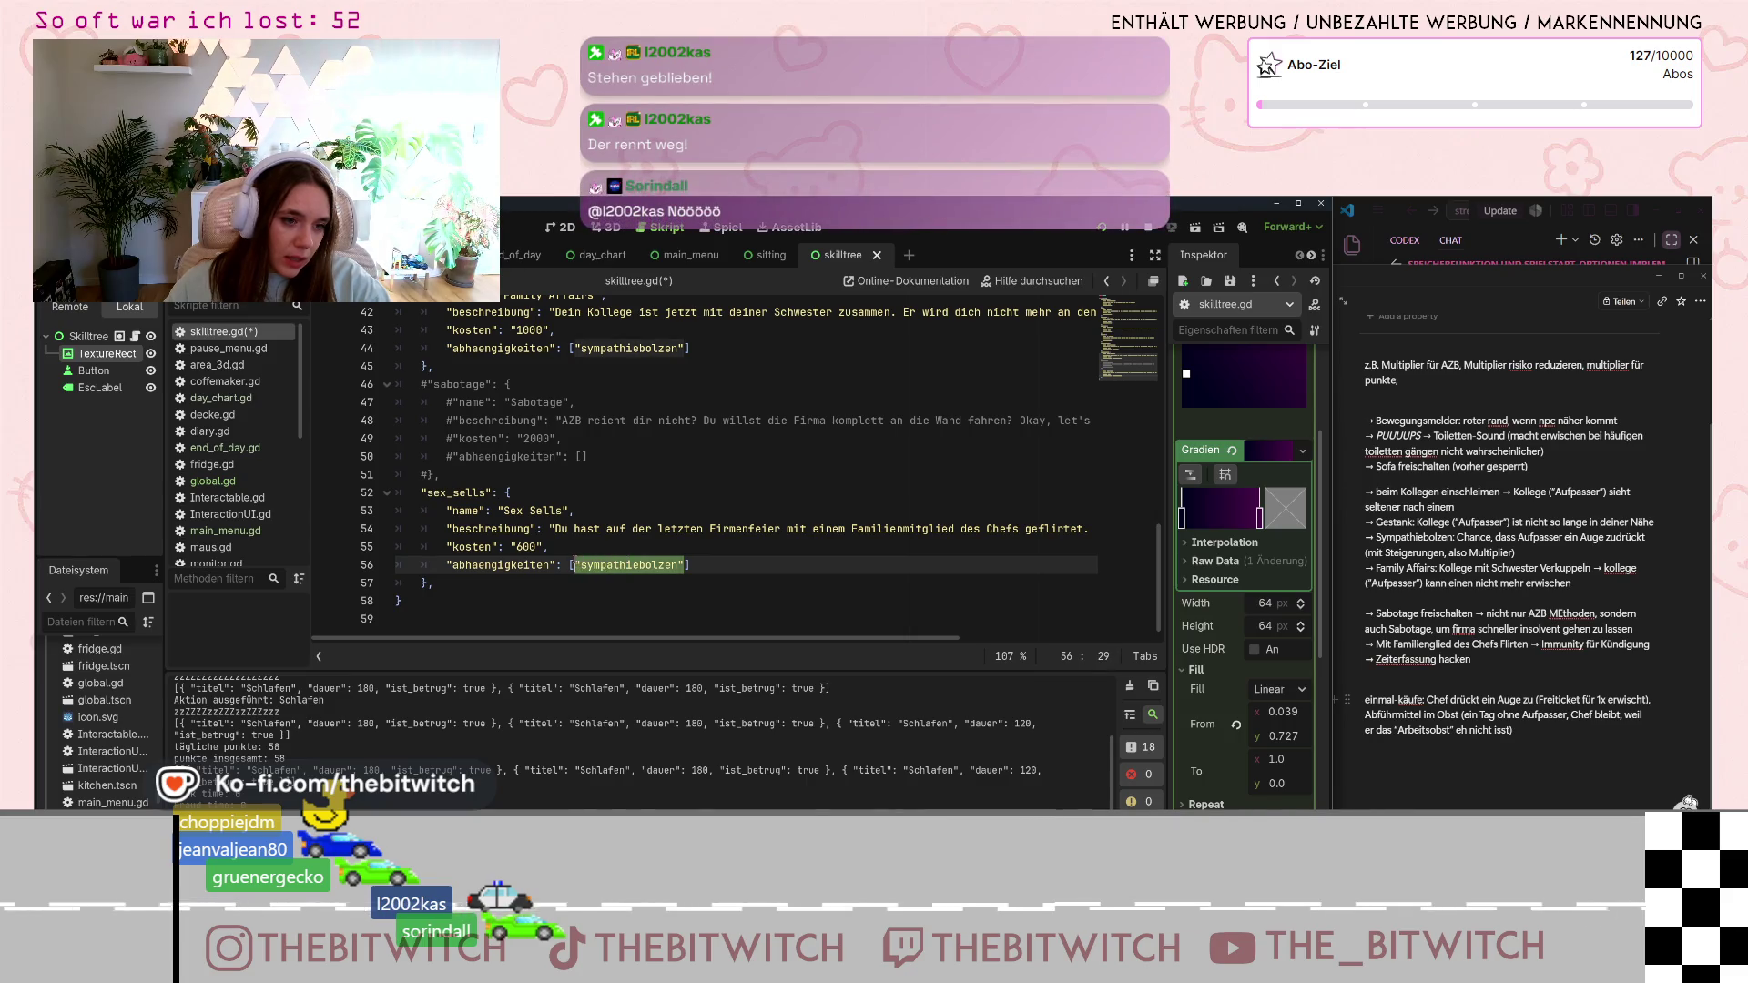
key("BackSpace")
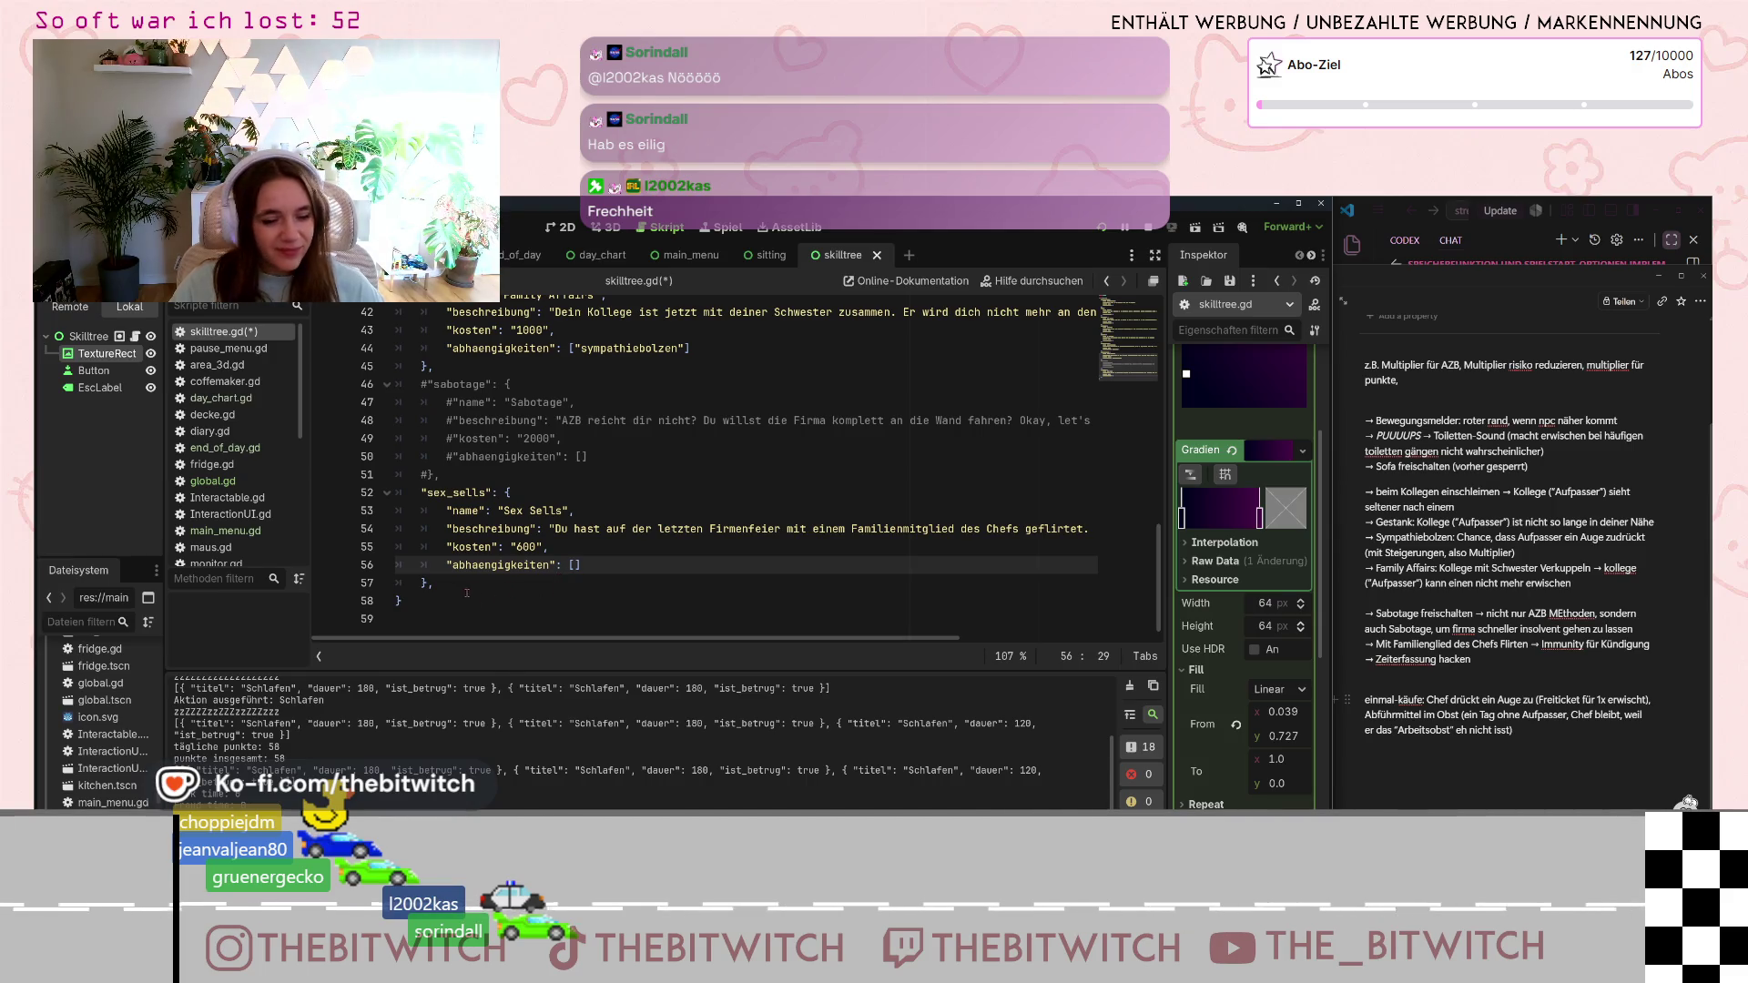
left_click_drag(467, 589, 421, 493)
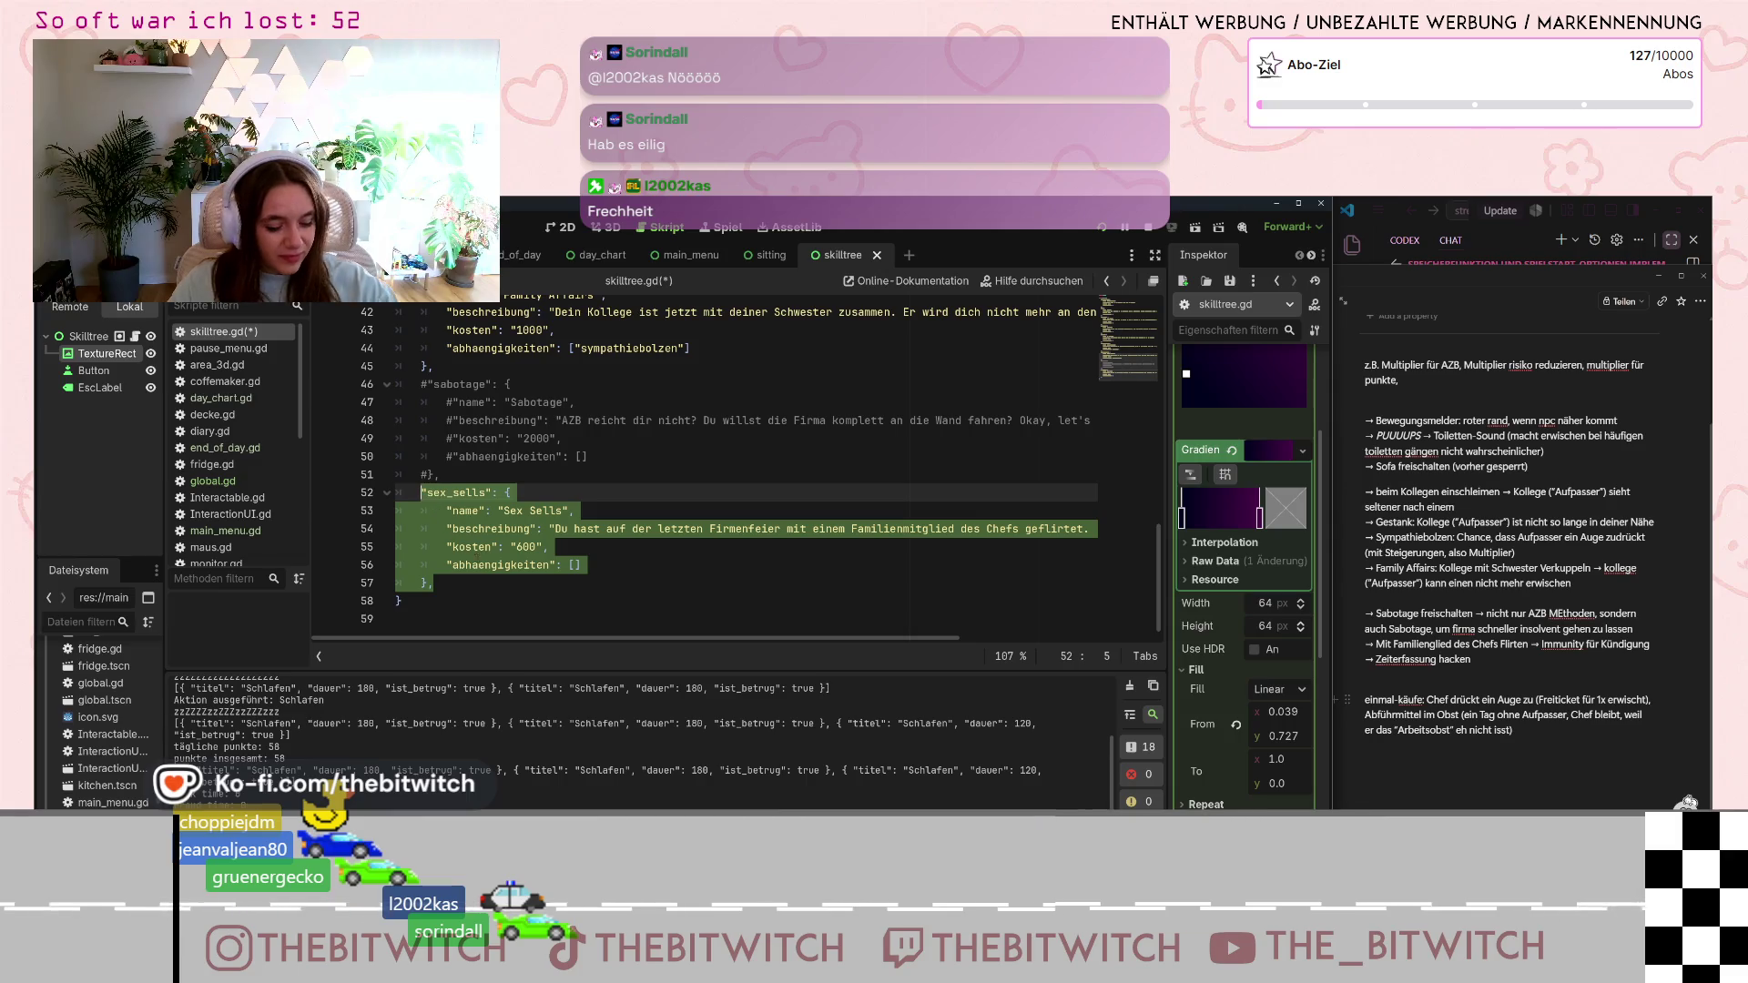
- Copy the sex_sells entry and paste an identical duplicate directly below it
key("ctrl+c")
key("End")
key("Return")
key("ctrl+v")
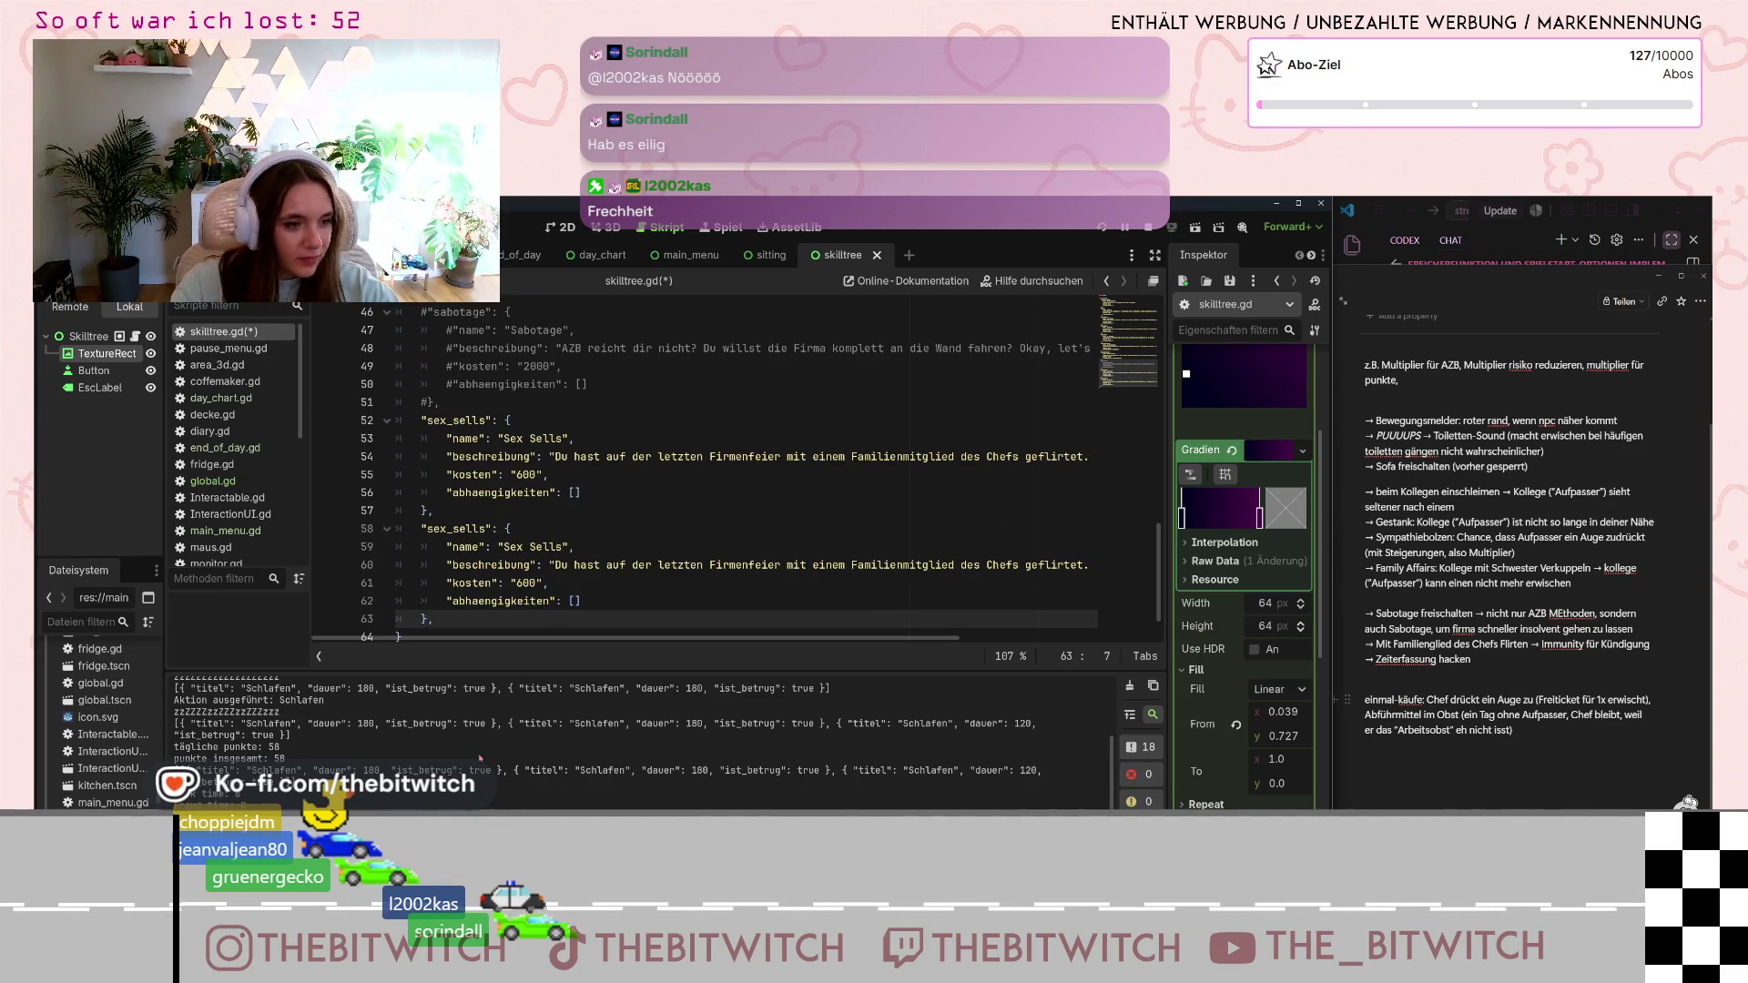
scroll(664, 595, "up", 1)
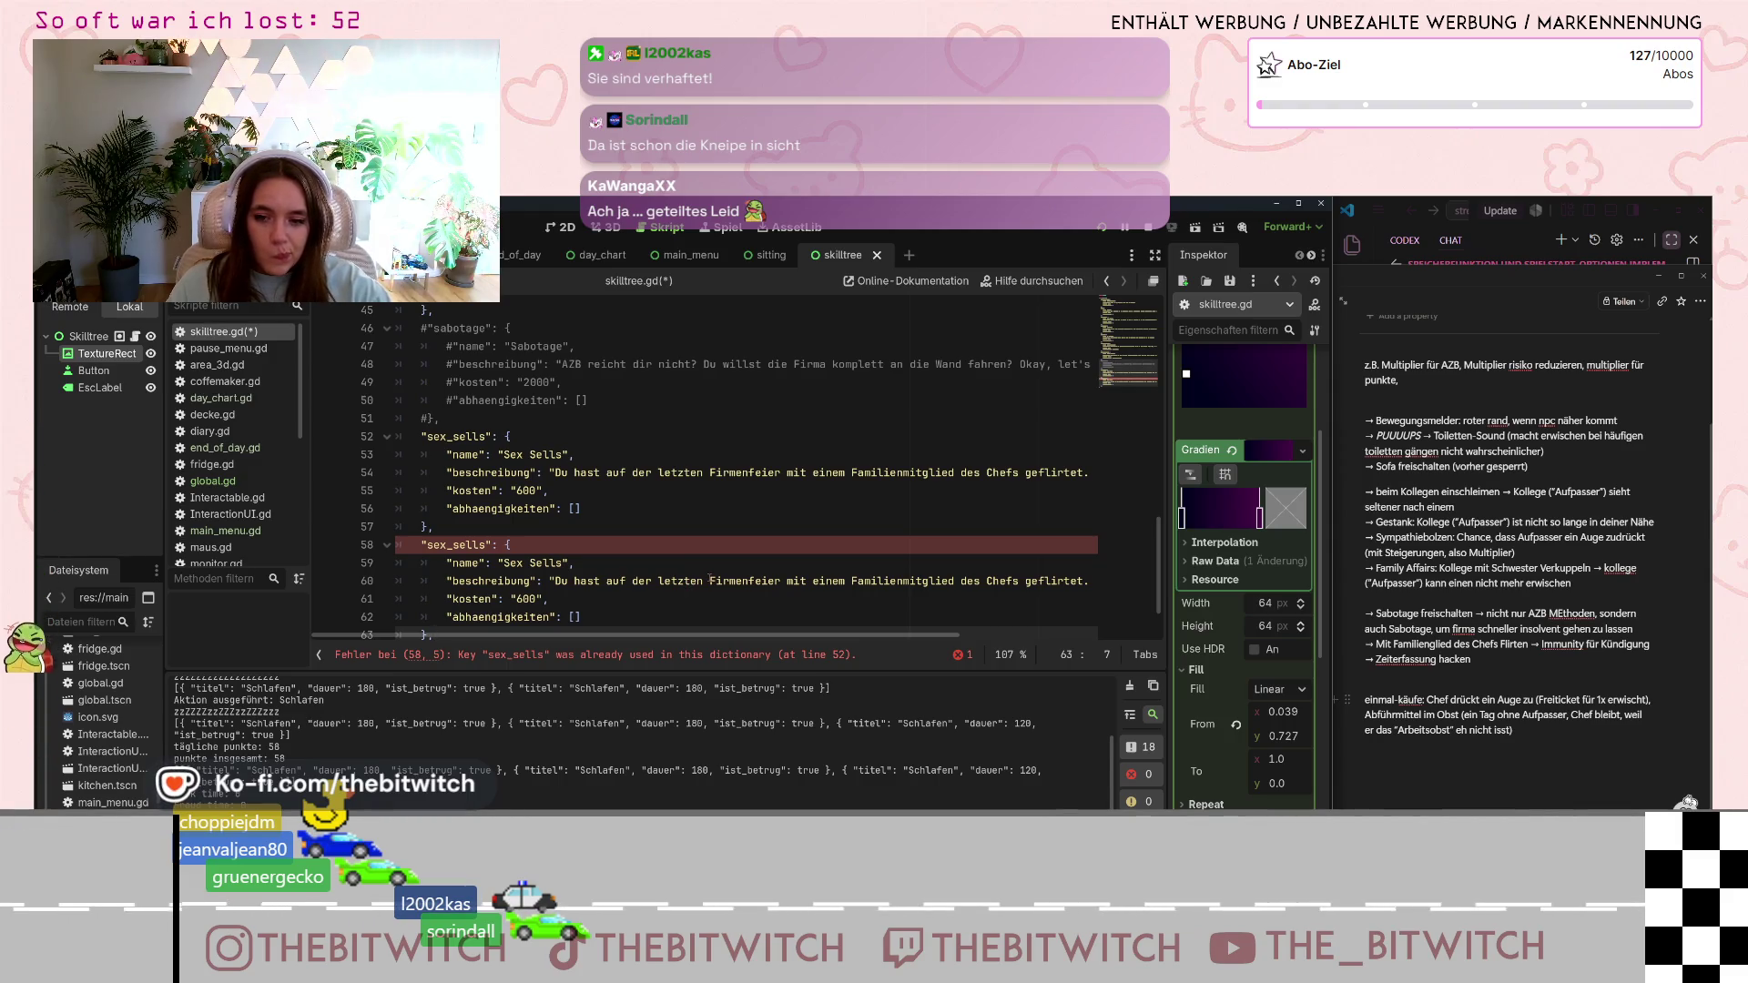
scroll(660, 549, "down", 1)
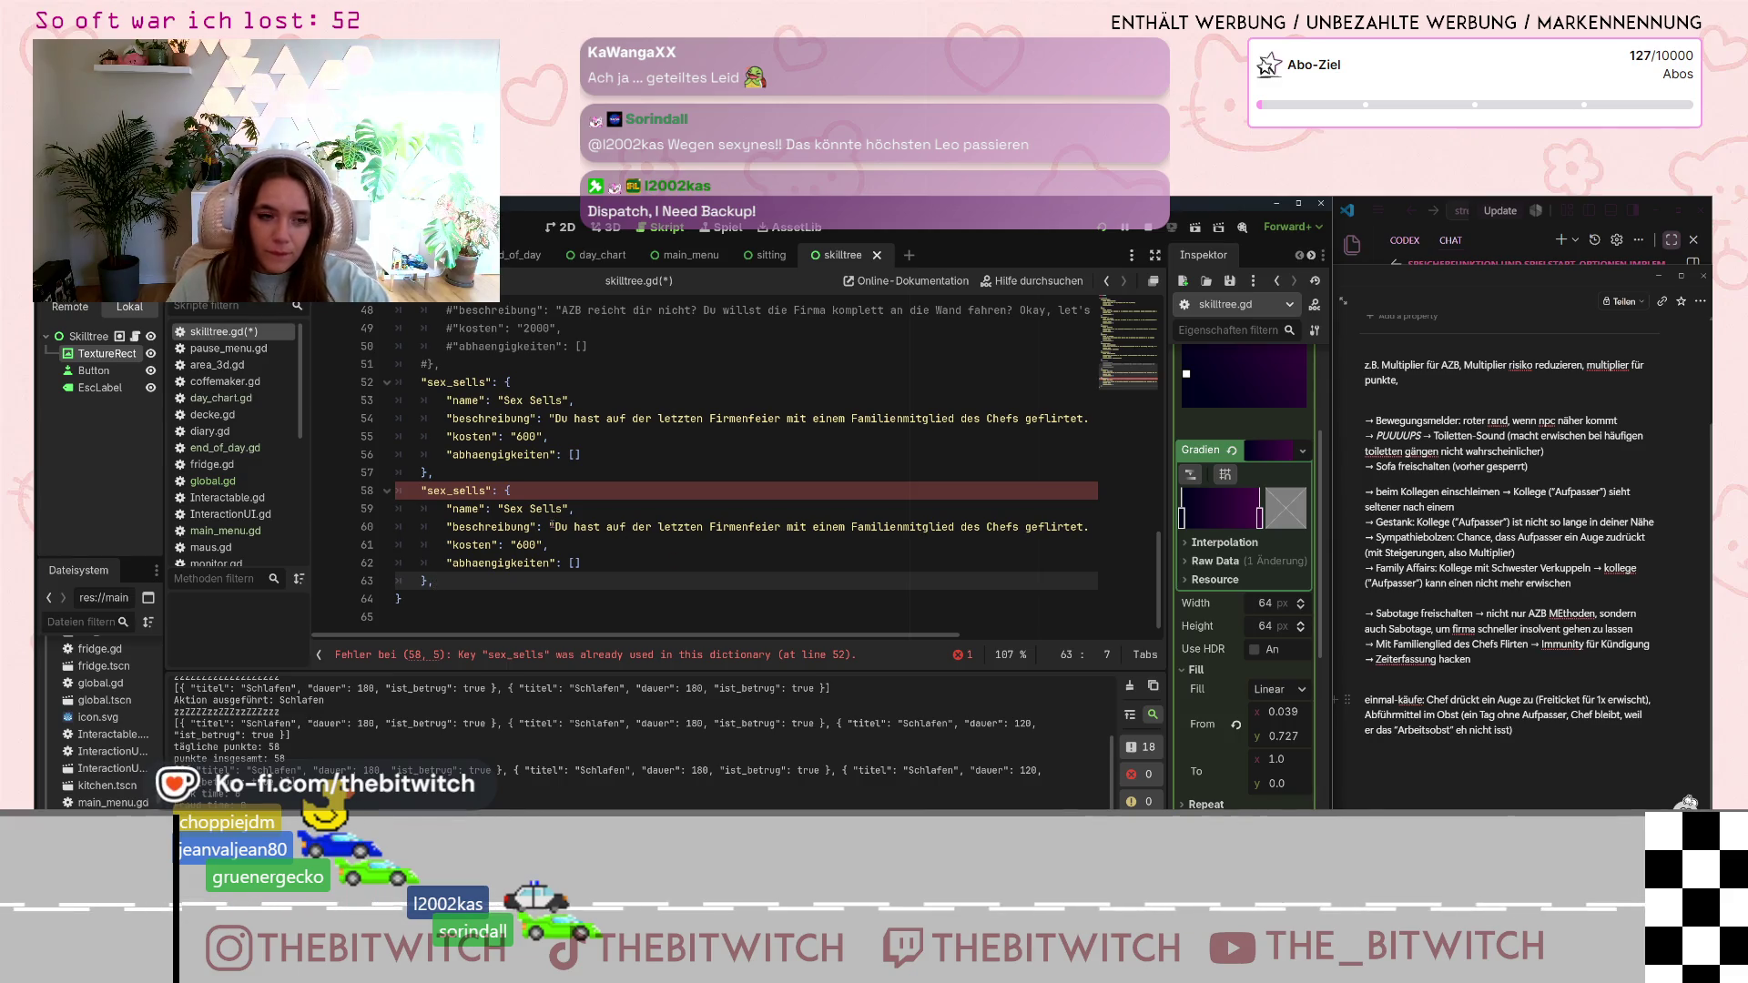
left_click(433, 490)
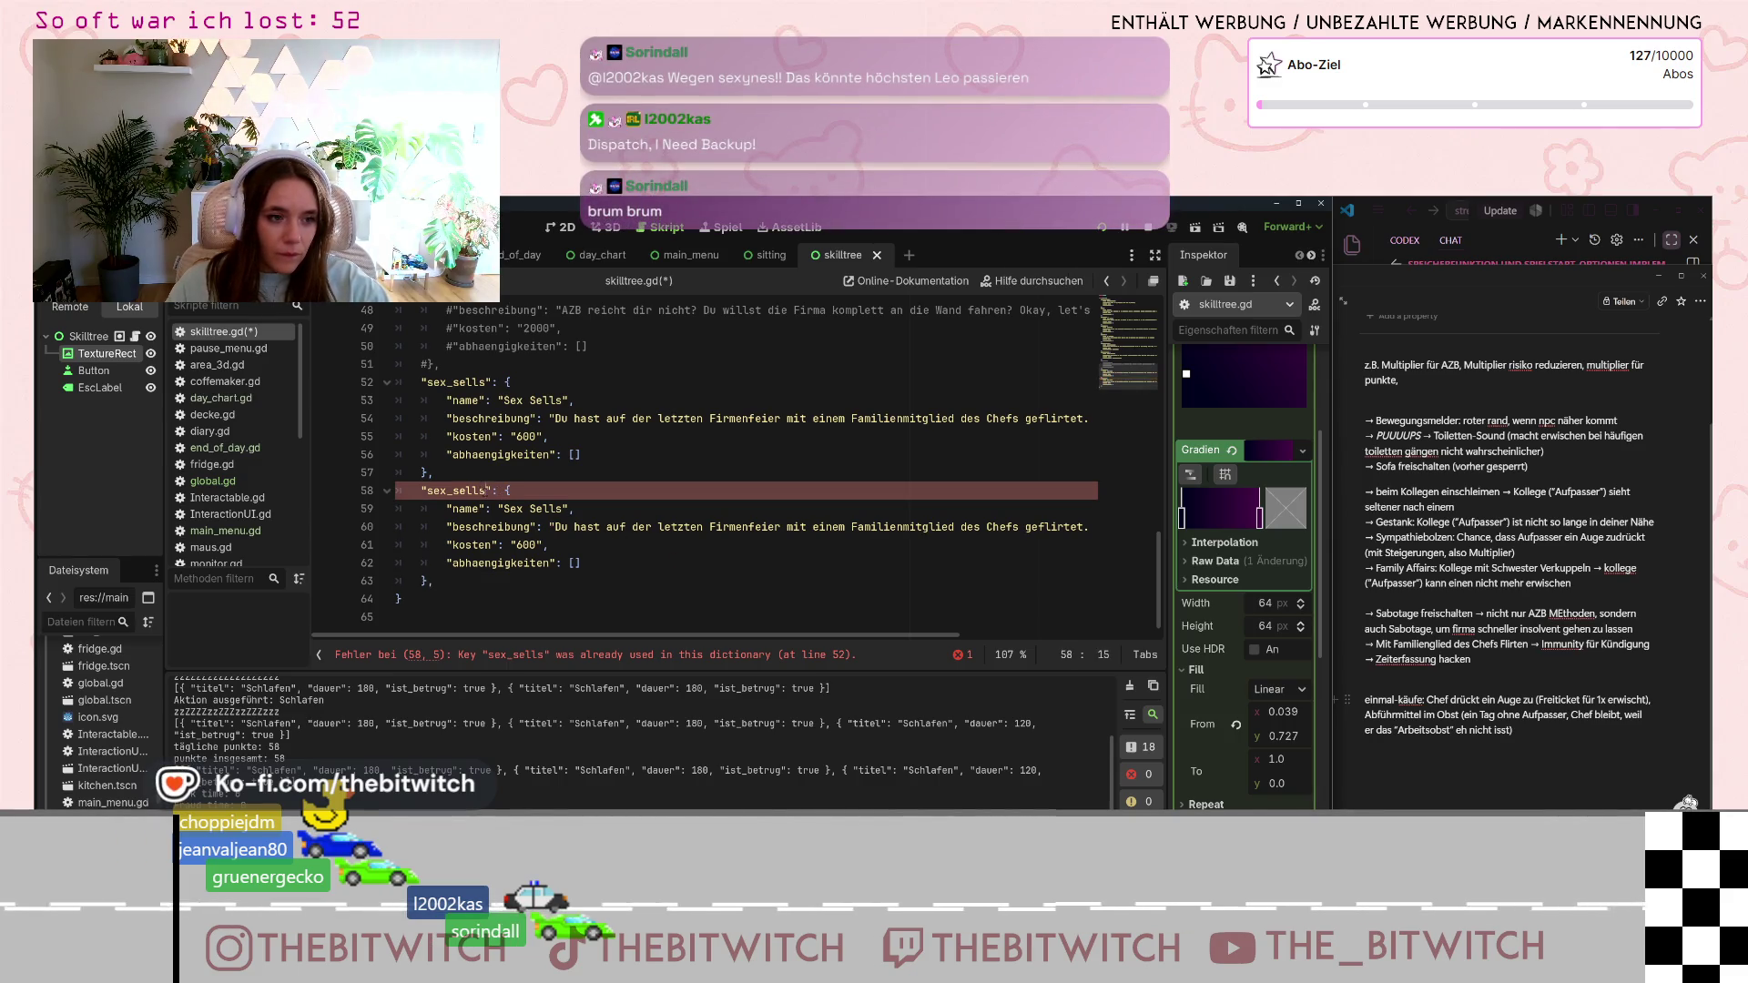
key("Left")
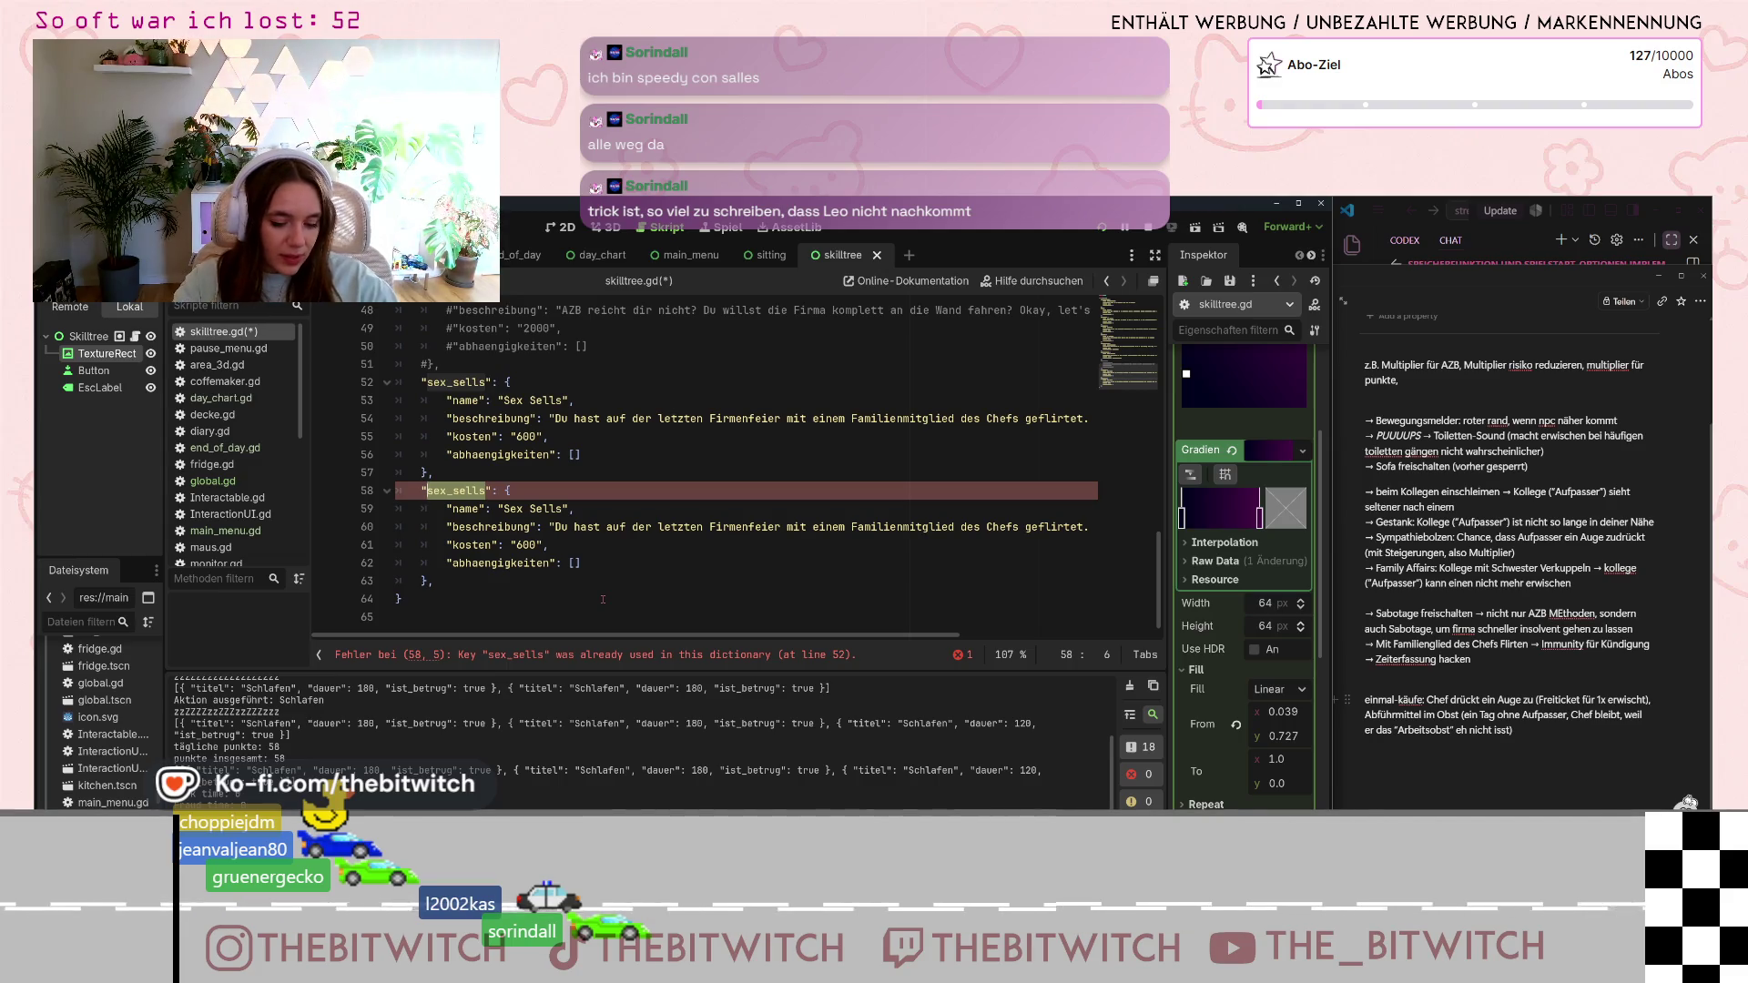
- Rename the duplicate's key to hacker and its display name to Hacker
type("hacking")
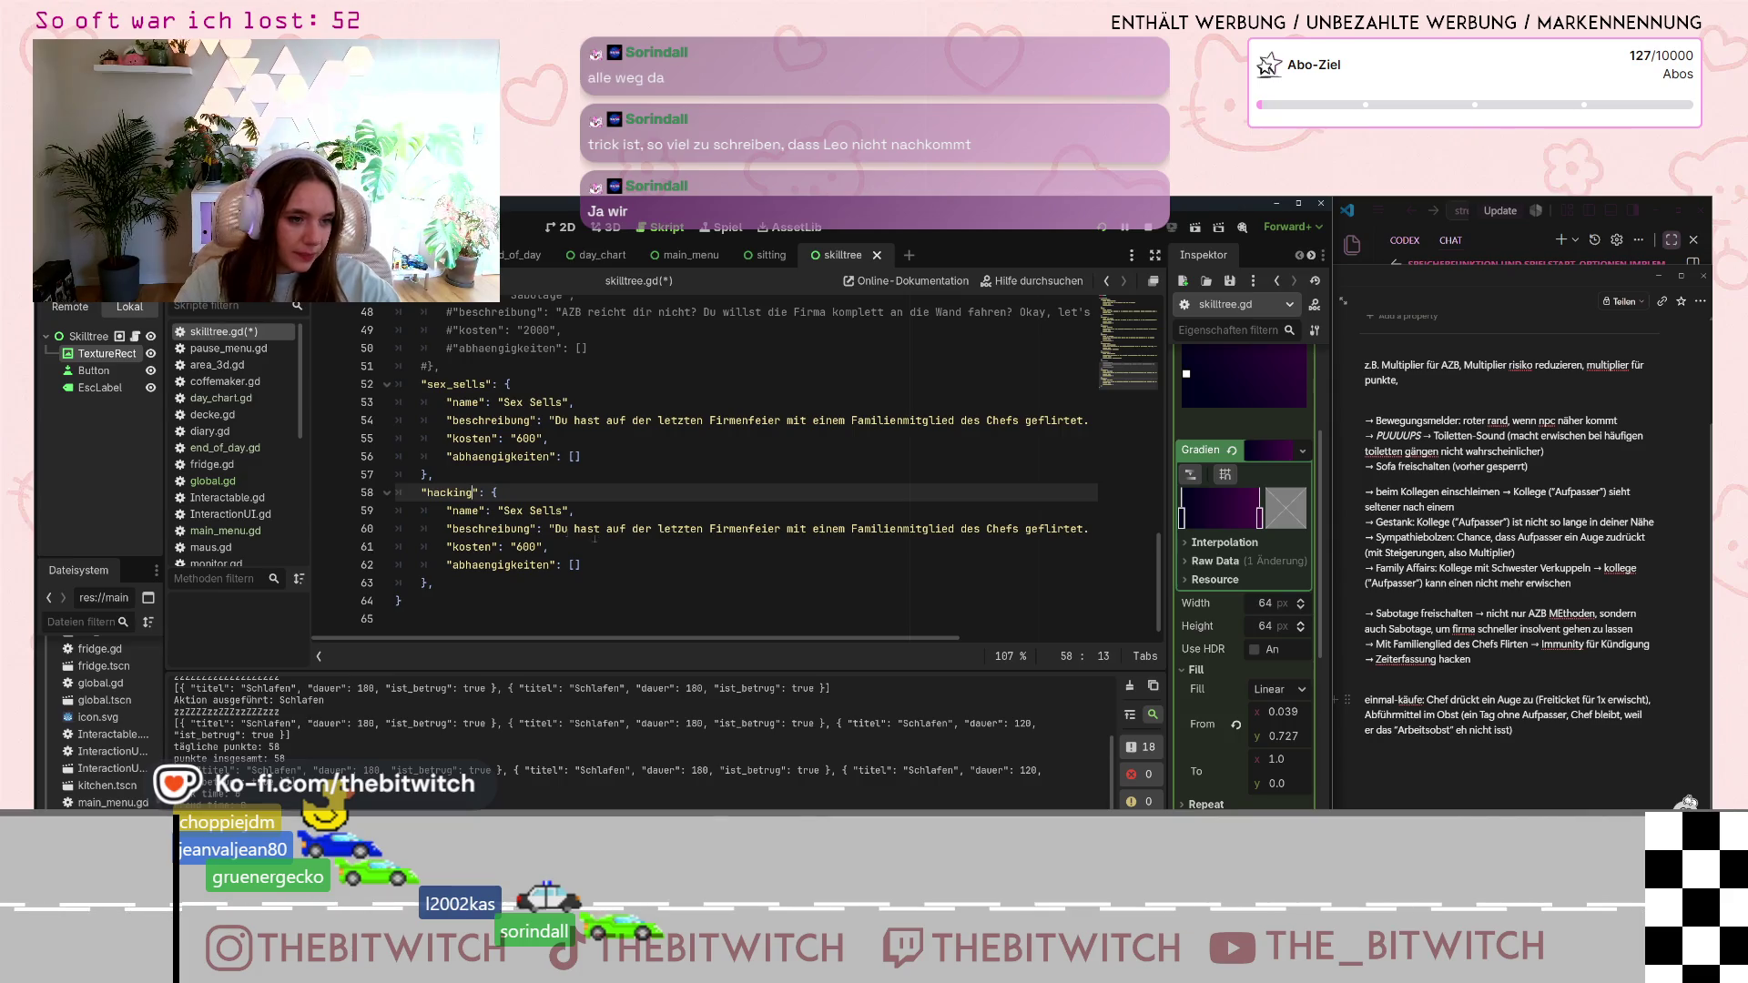
left_click_drag(563, 511, 503, 510)
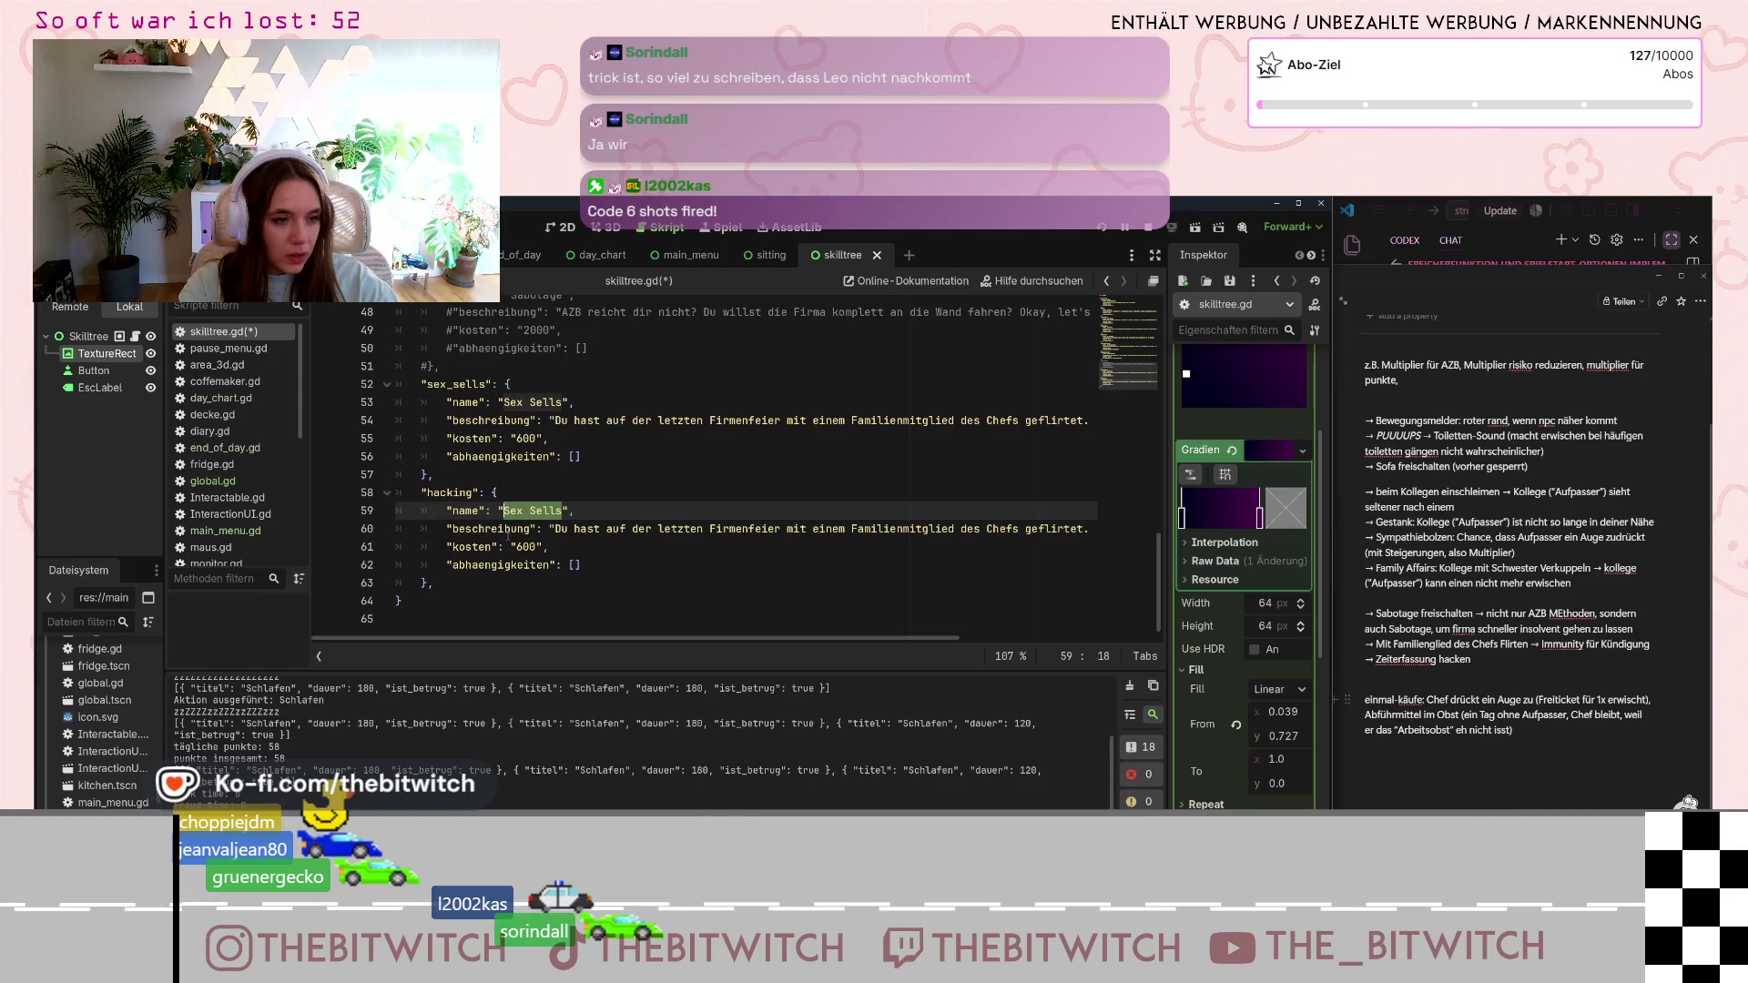
type("Hacker")
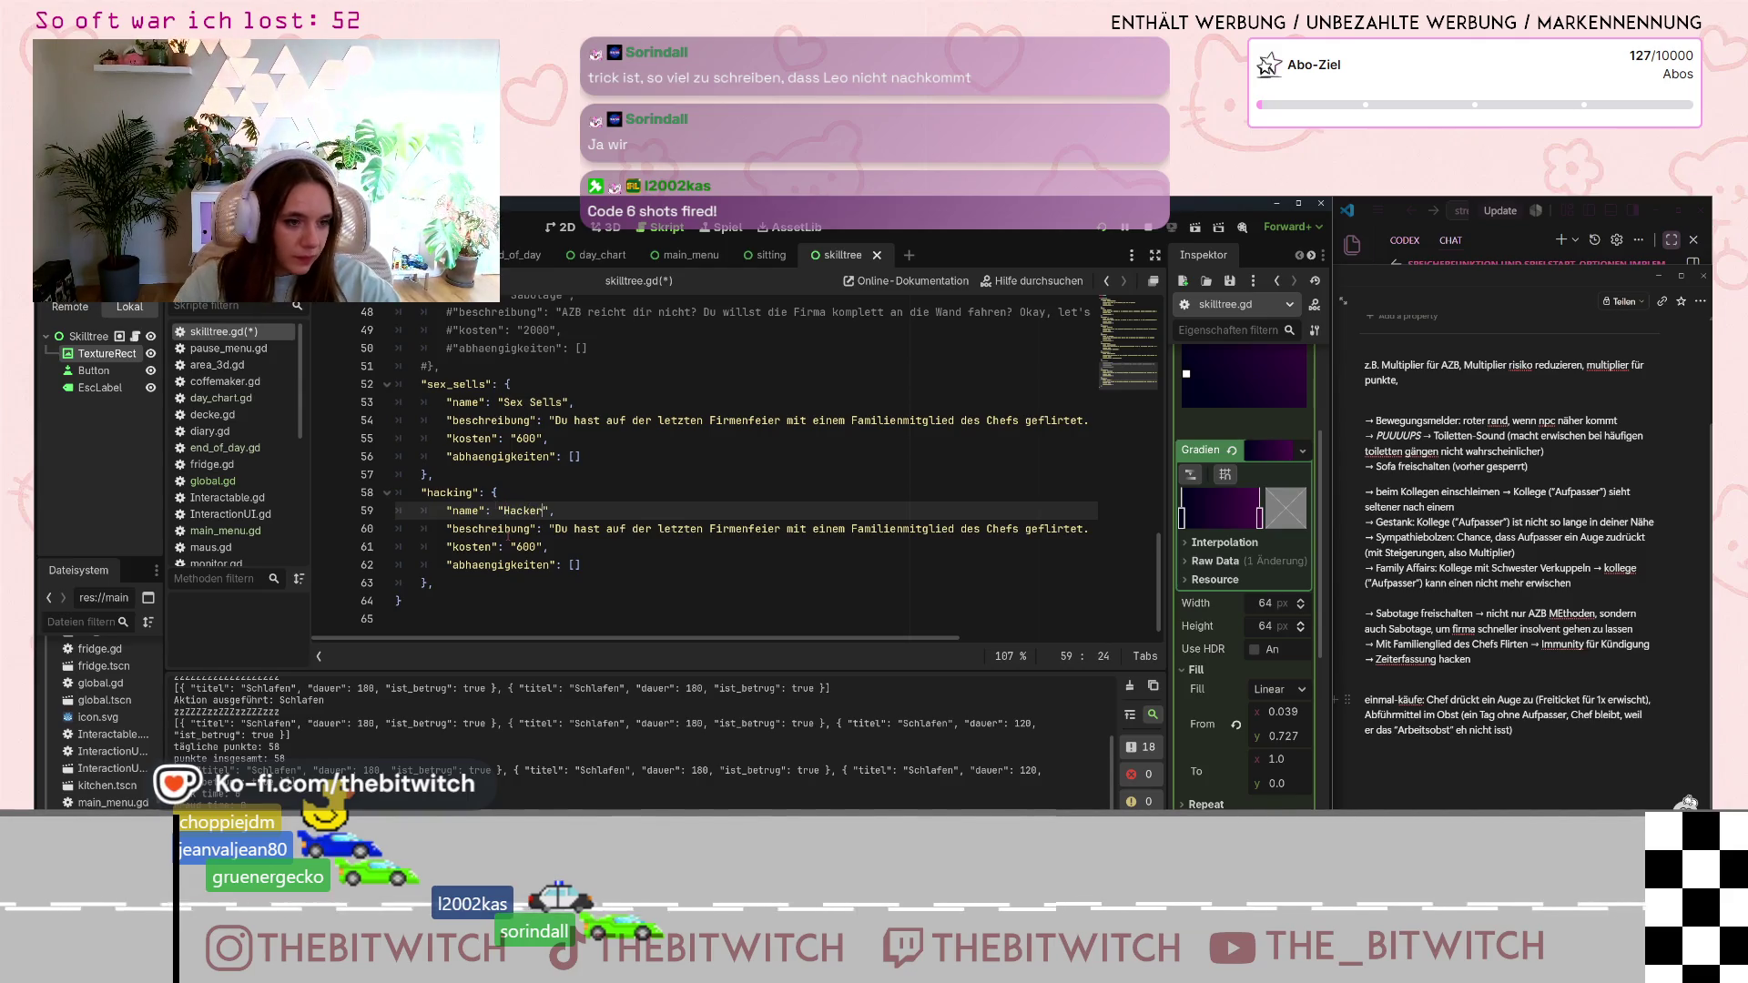
left_click(454, 492)
left_click(453, 492)
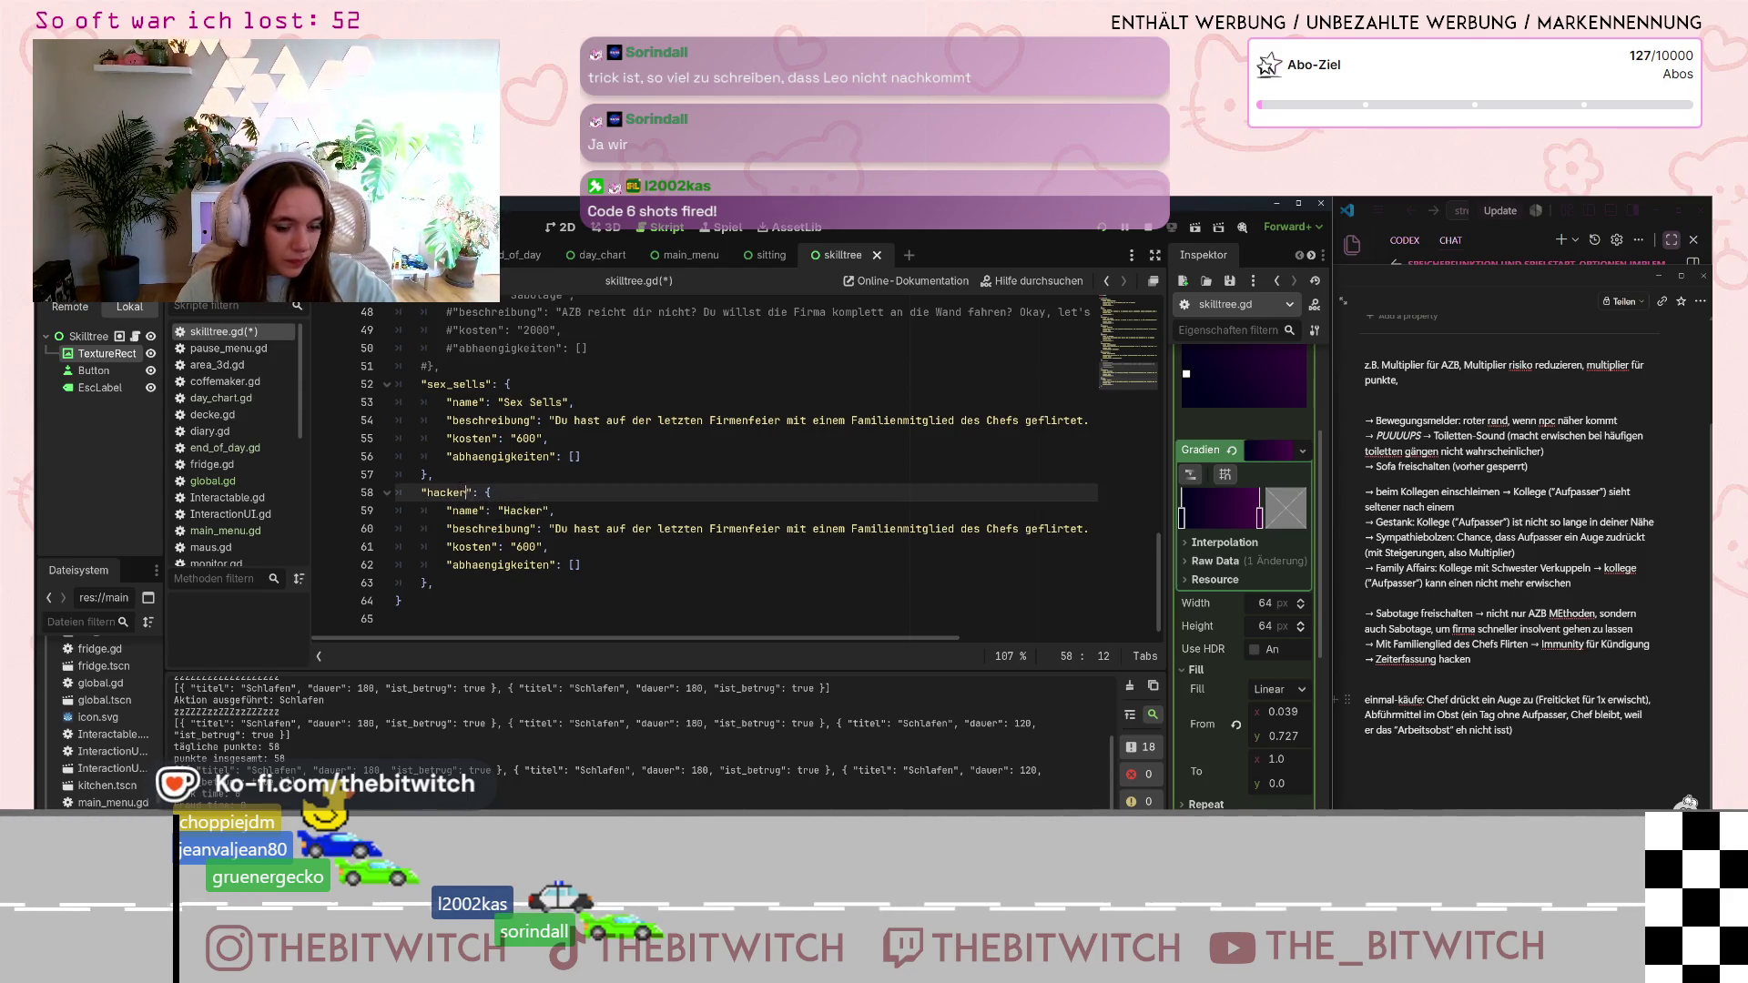
- Write the hacker description: 'Du hast herausgefunden, wie man die Zeiterfassung hackt... Du gewinnst'
mouse_move(557, 528)
left_mouse_down()
mouse_move(723, 528)
mouse_move(820, 566)
mouse_move(1081, 528)
left_mouse_up()
type("Du hast ")
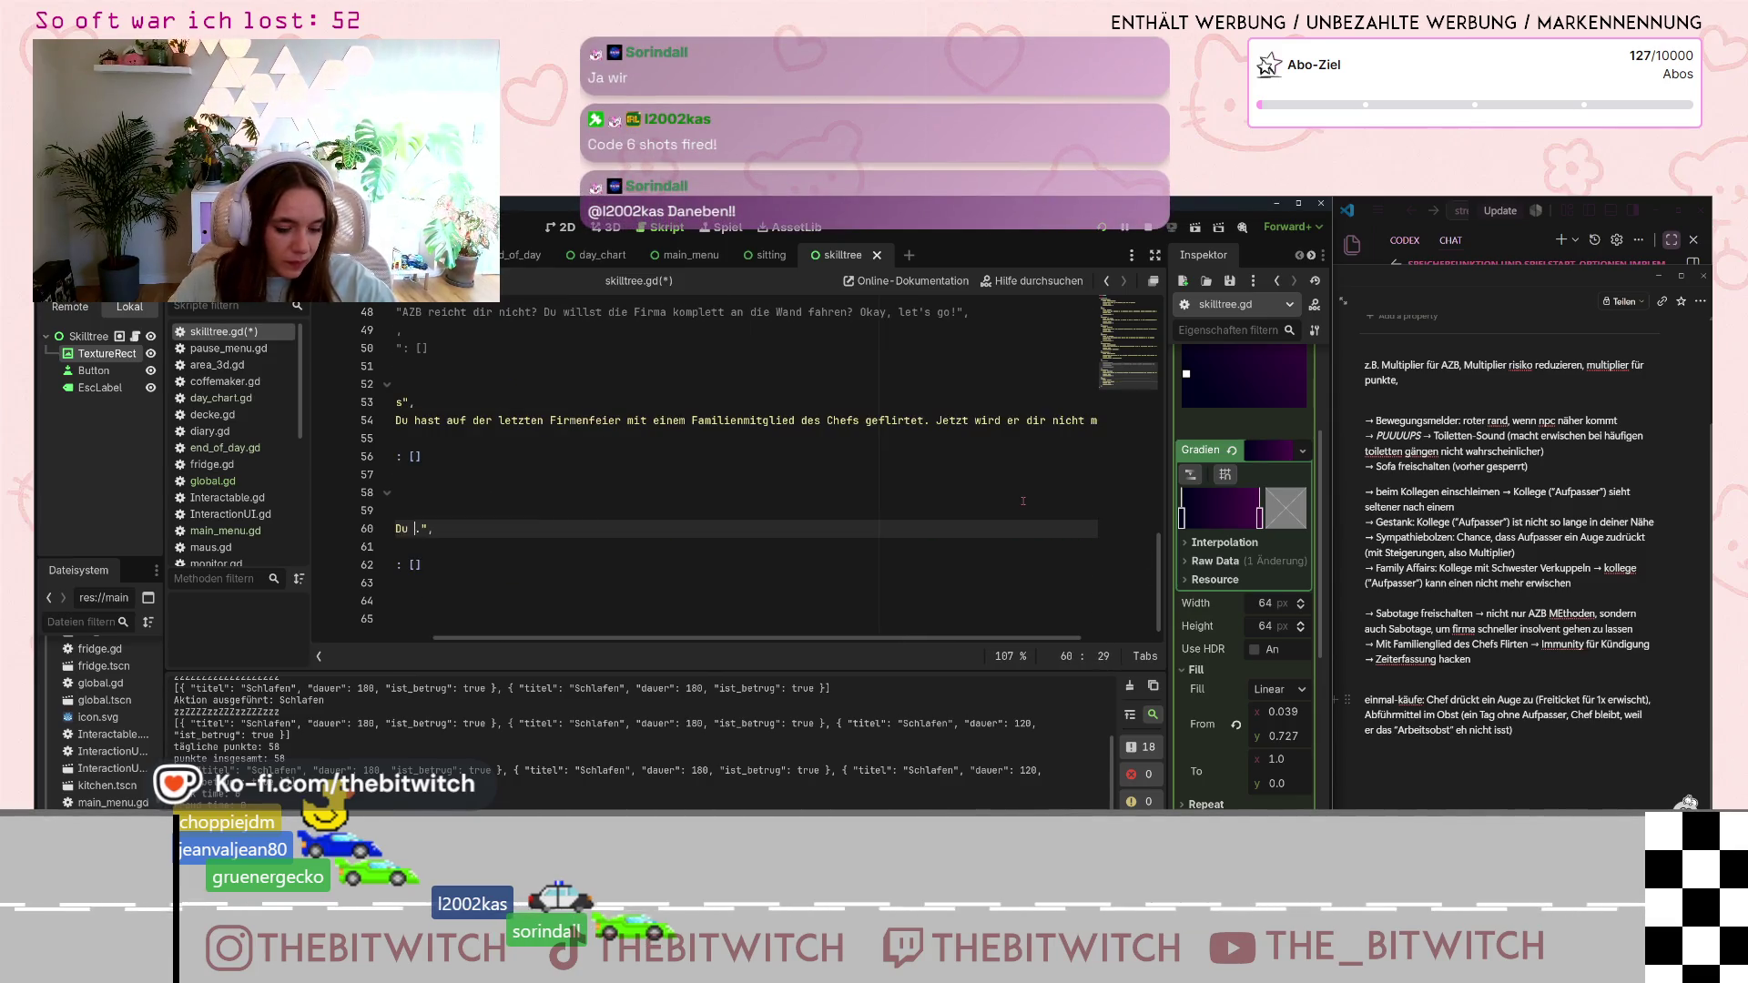
type("herausgefunden, wie ")
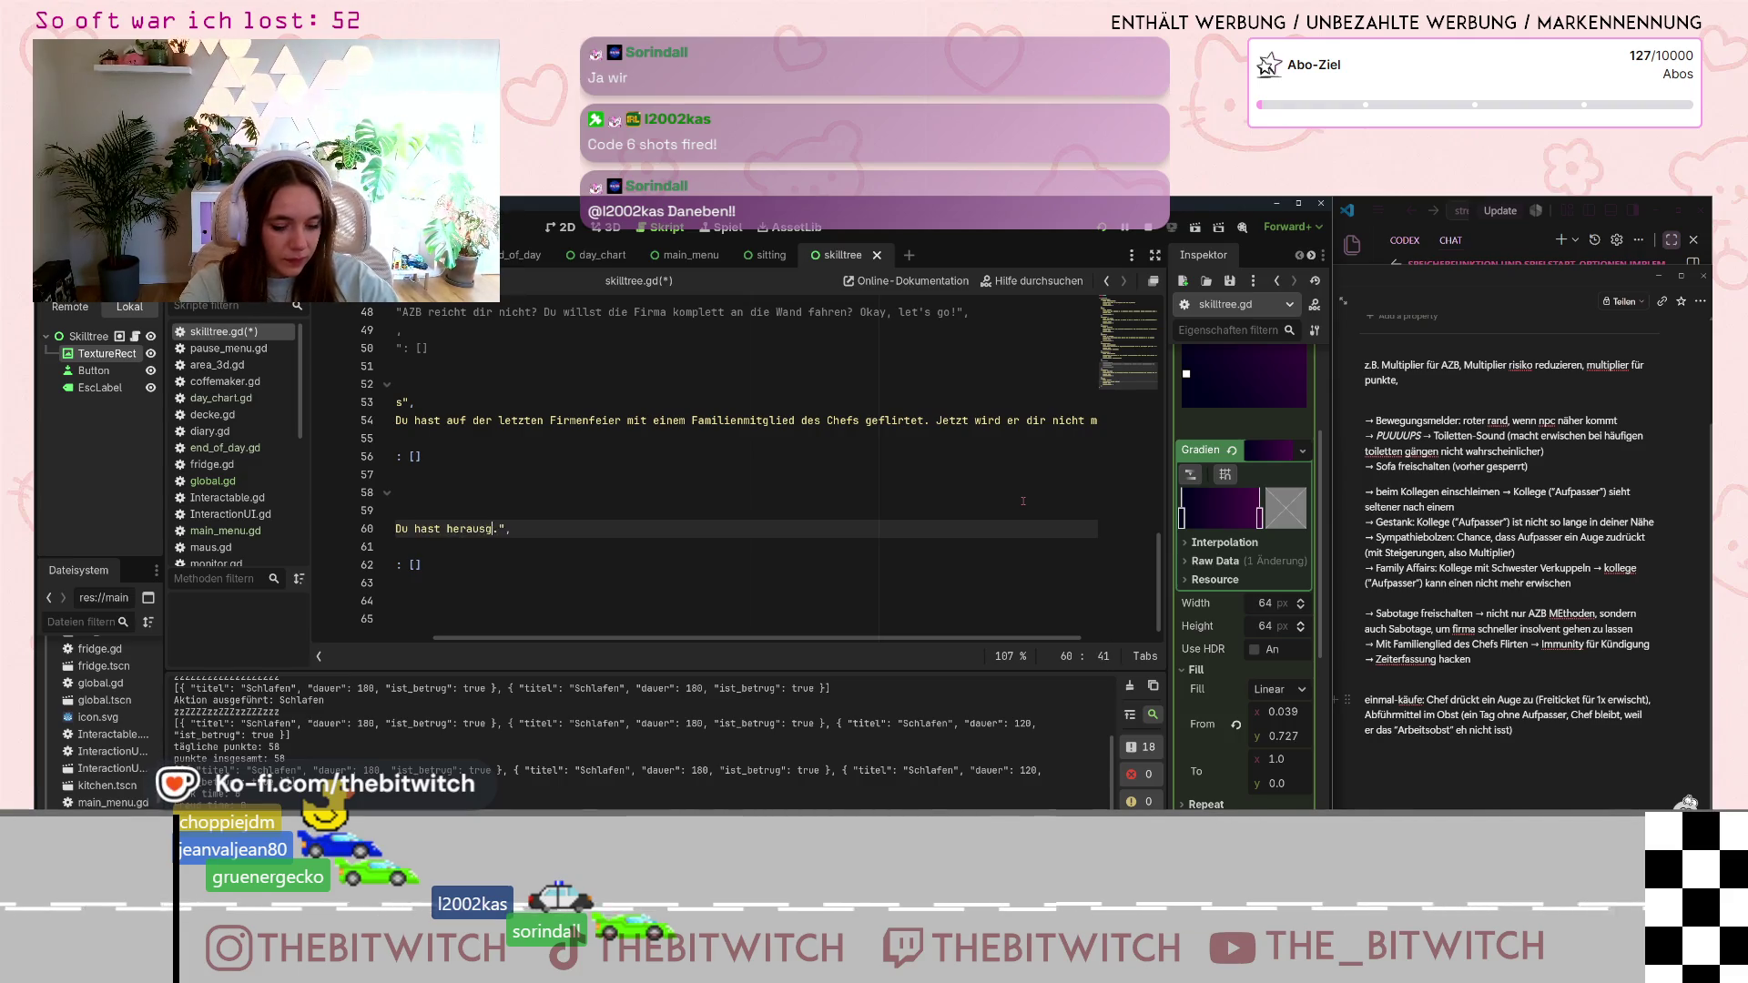
type("man die Zet")
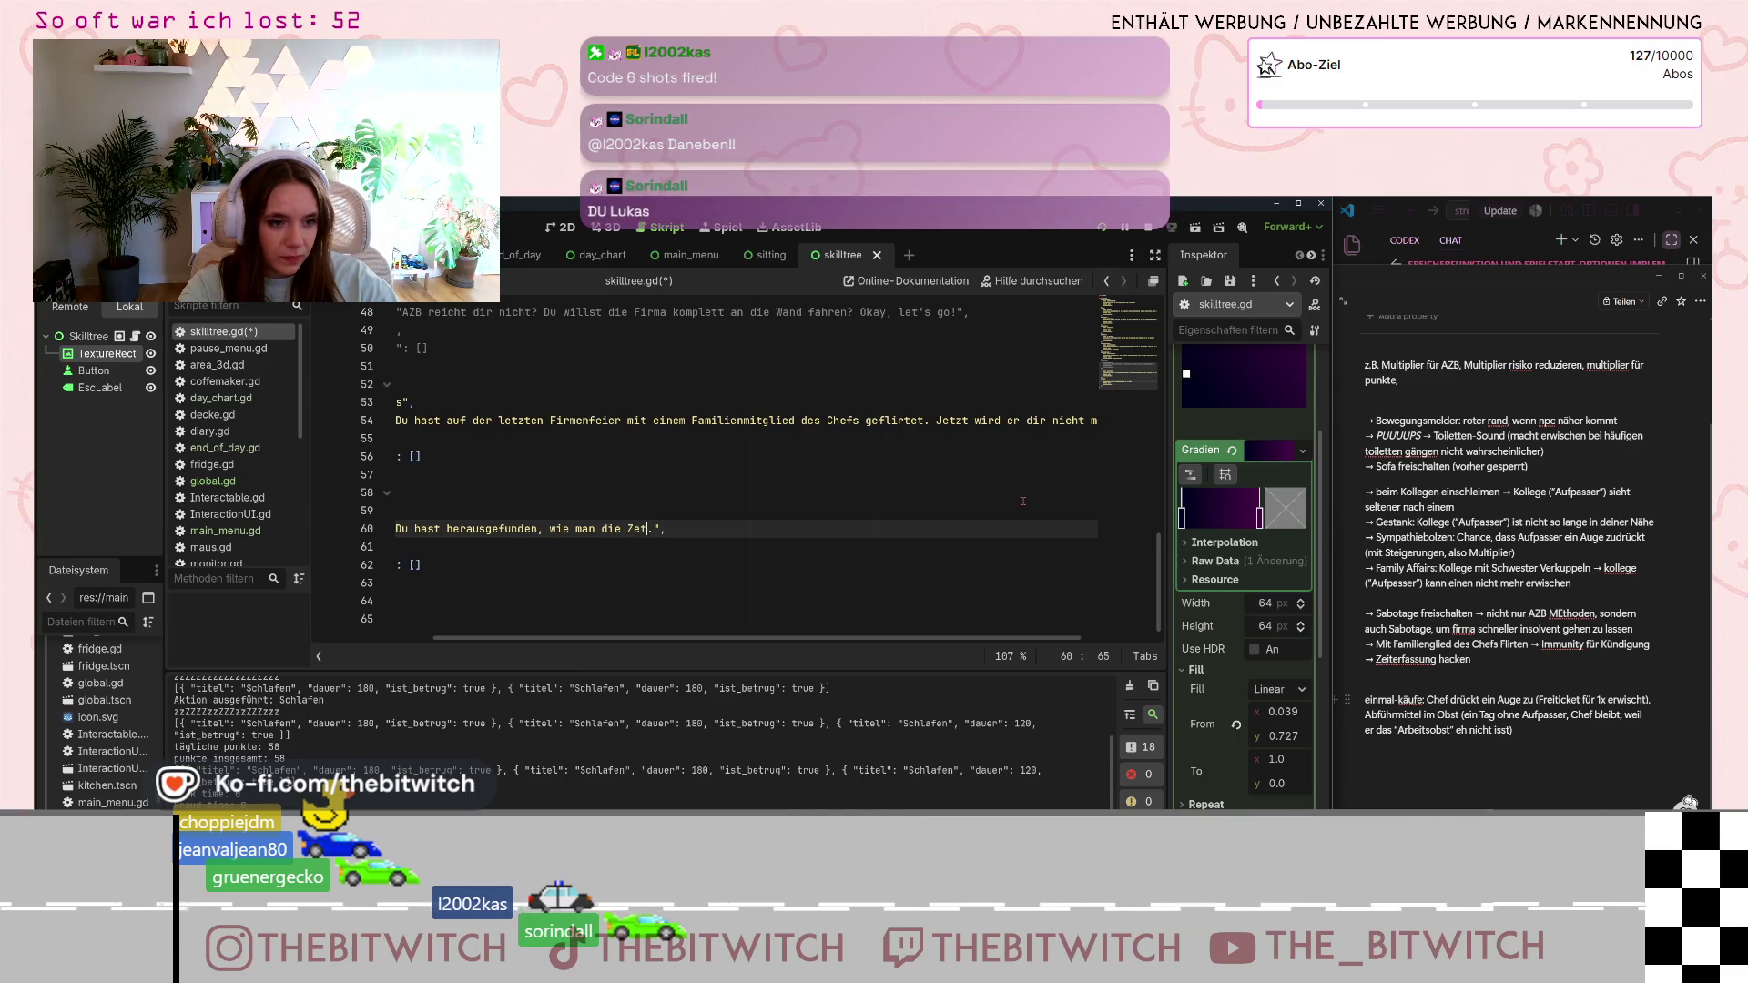
key("BackSpace")
type("iterfass")
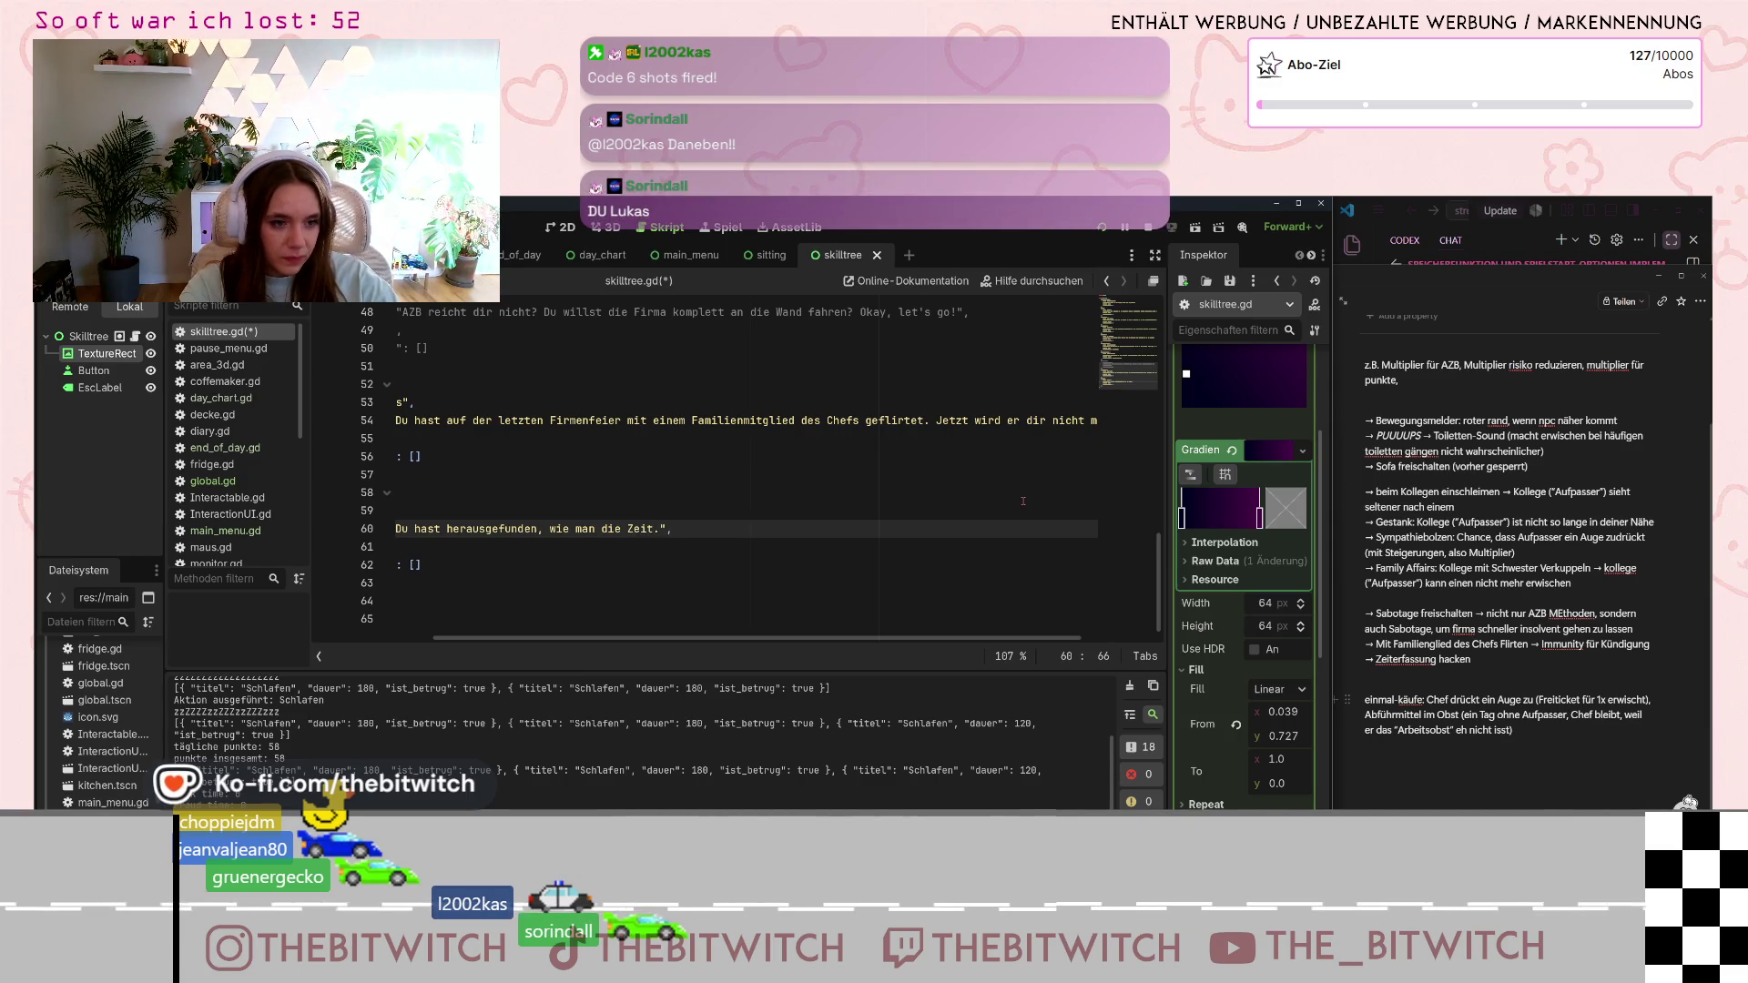
type("ung hackt... ")
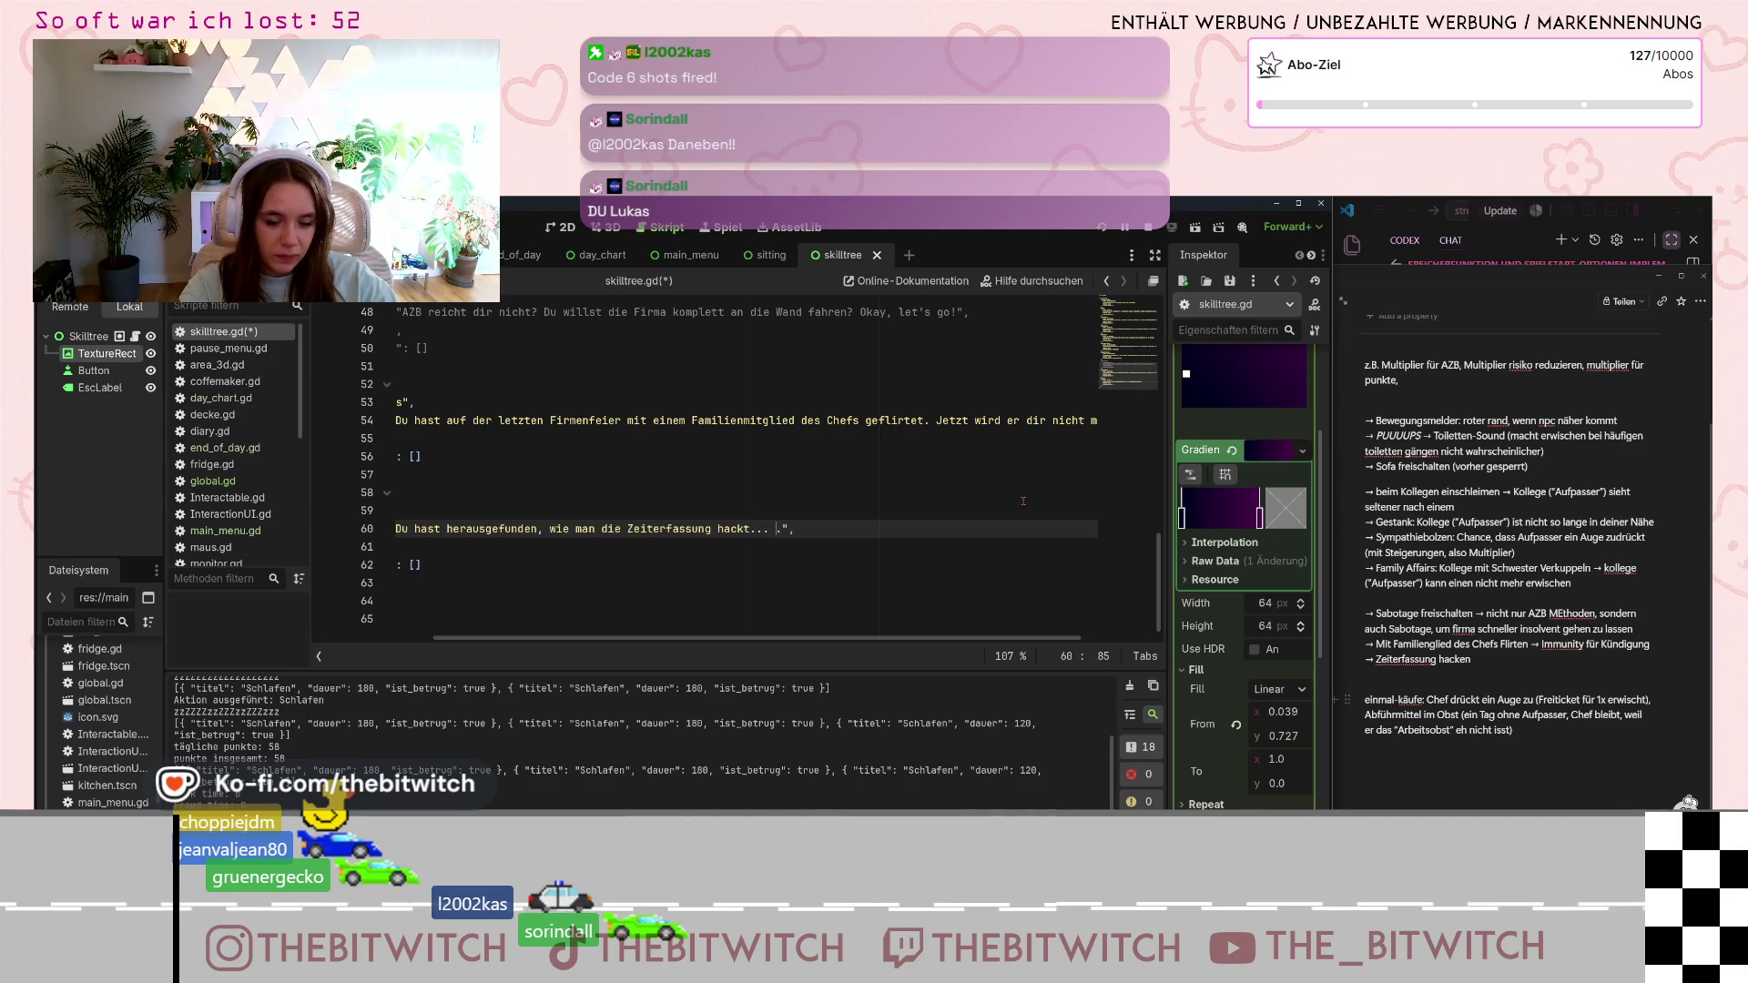
type("D")
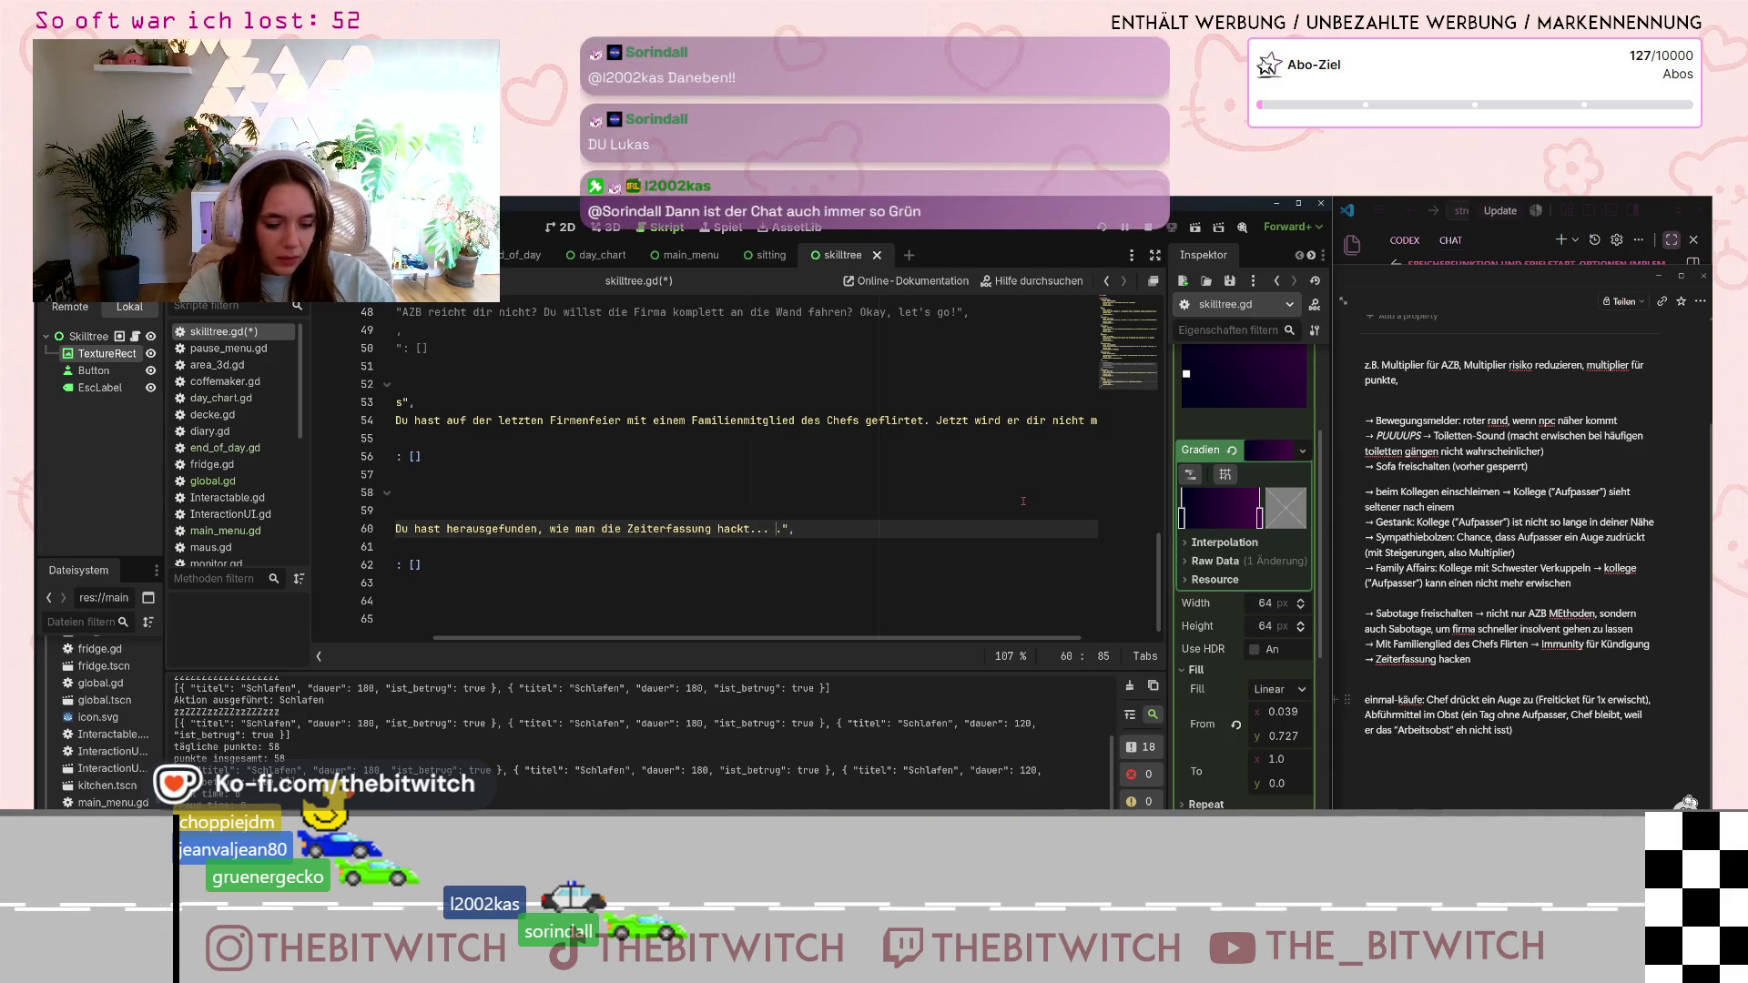
type("as ist der ultimati")
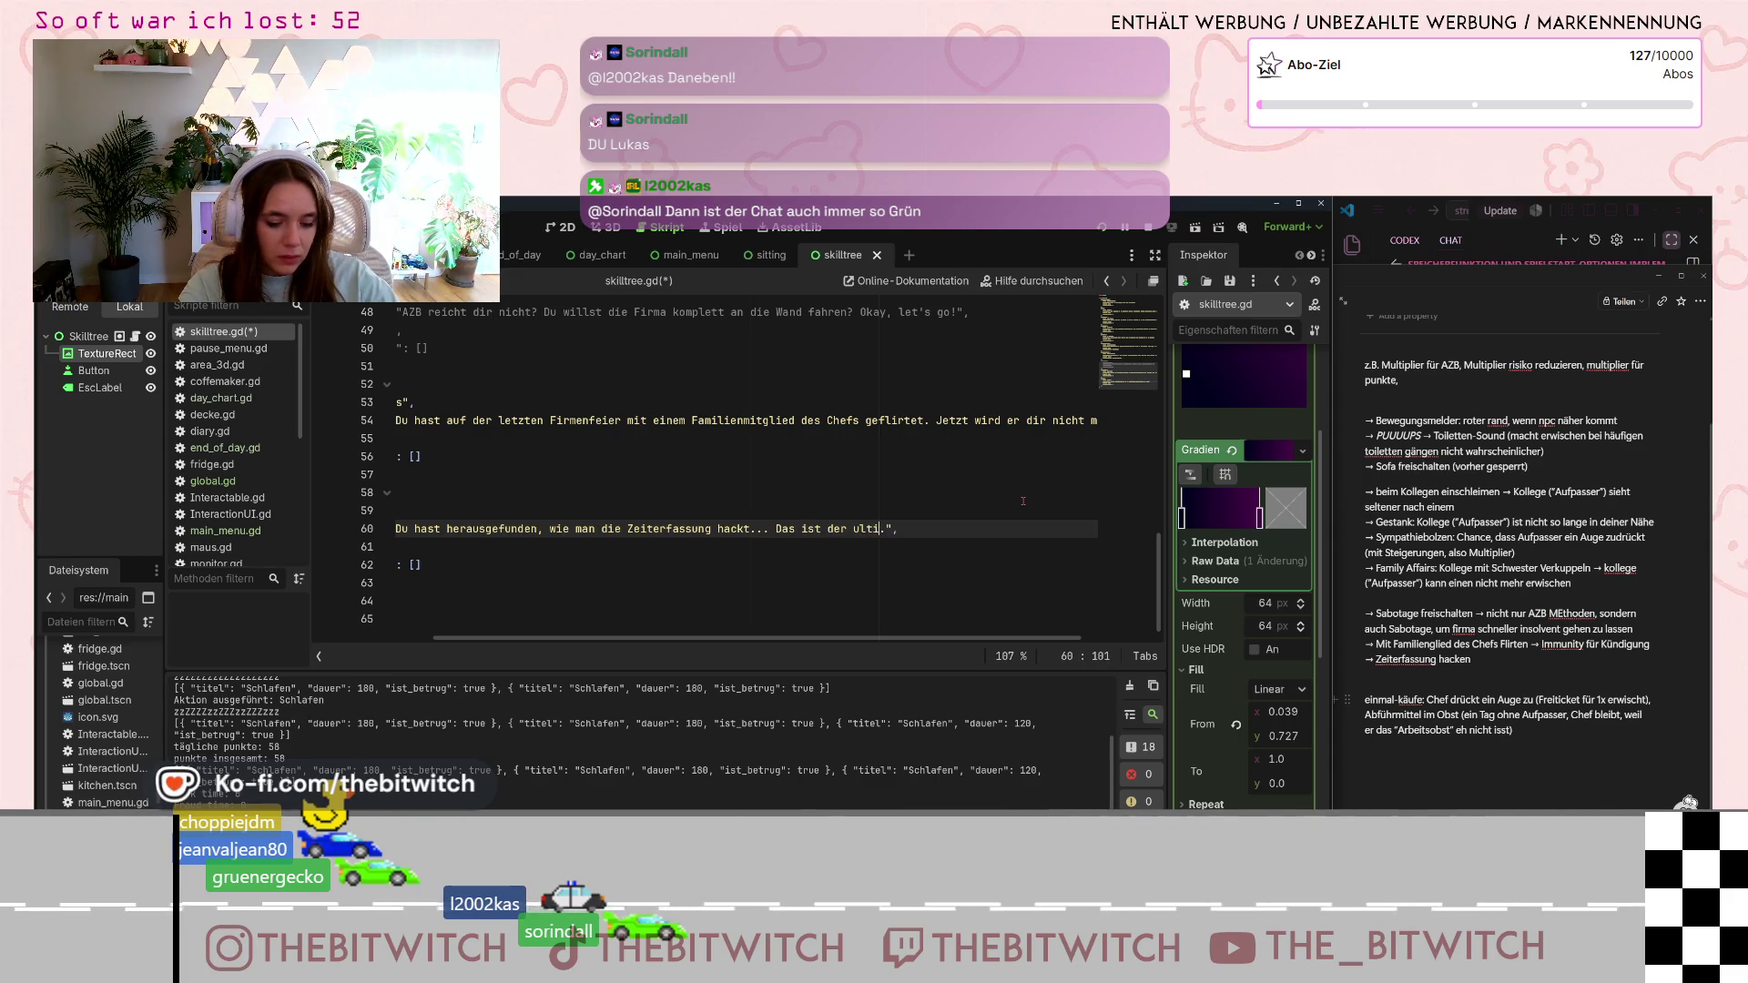
type("ve AZB. Du ge")
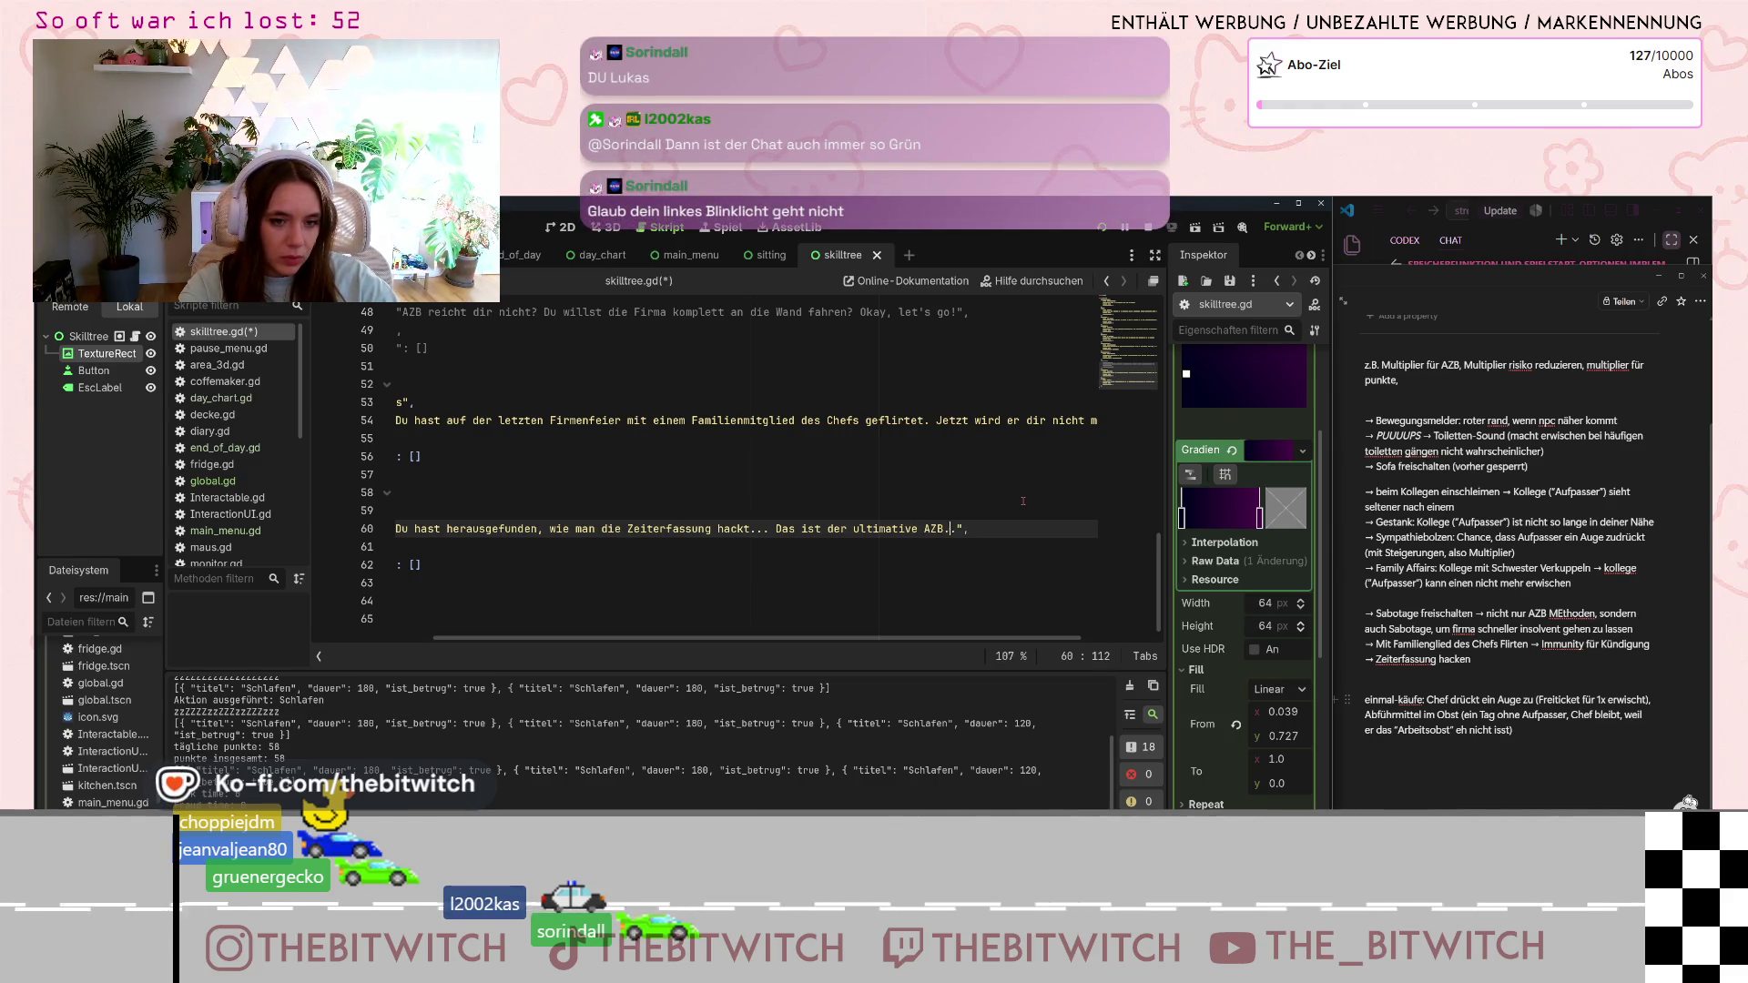
type("winnst.")
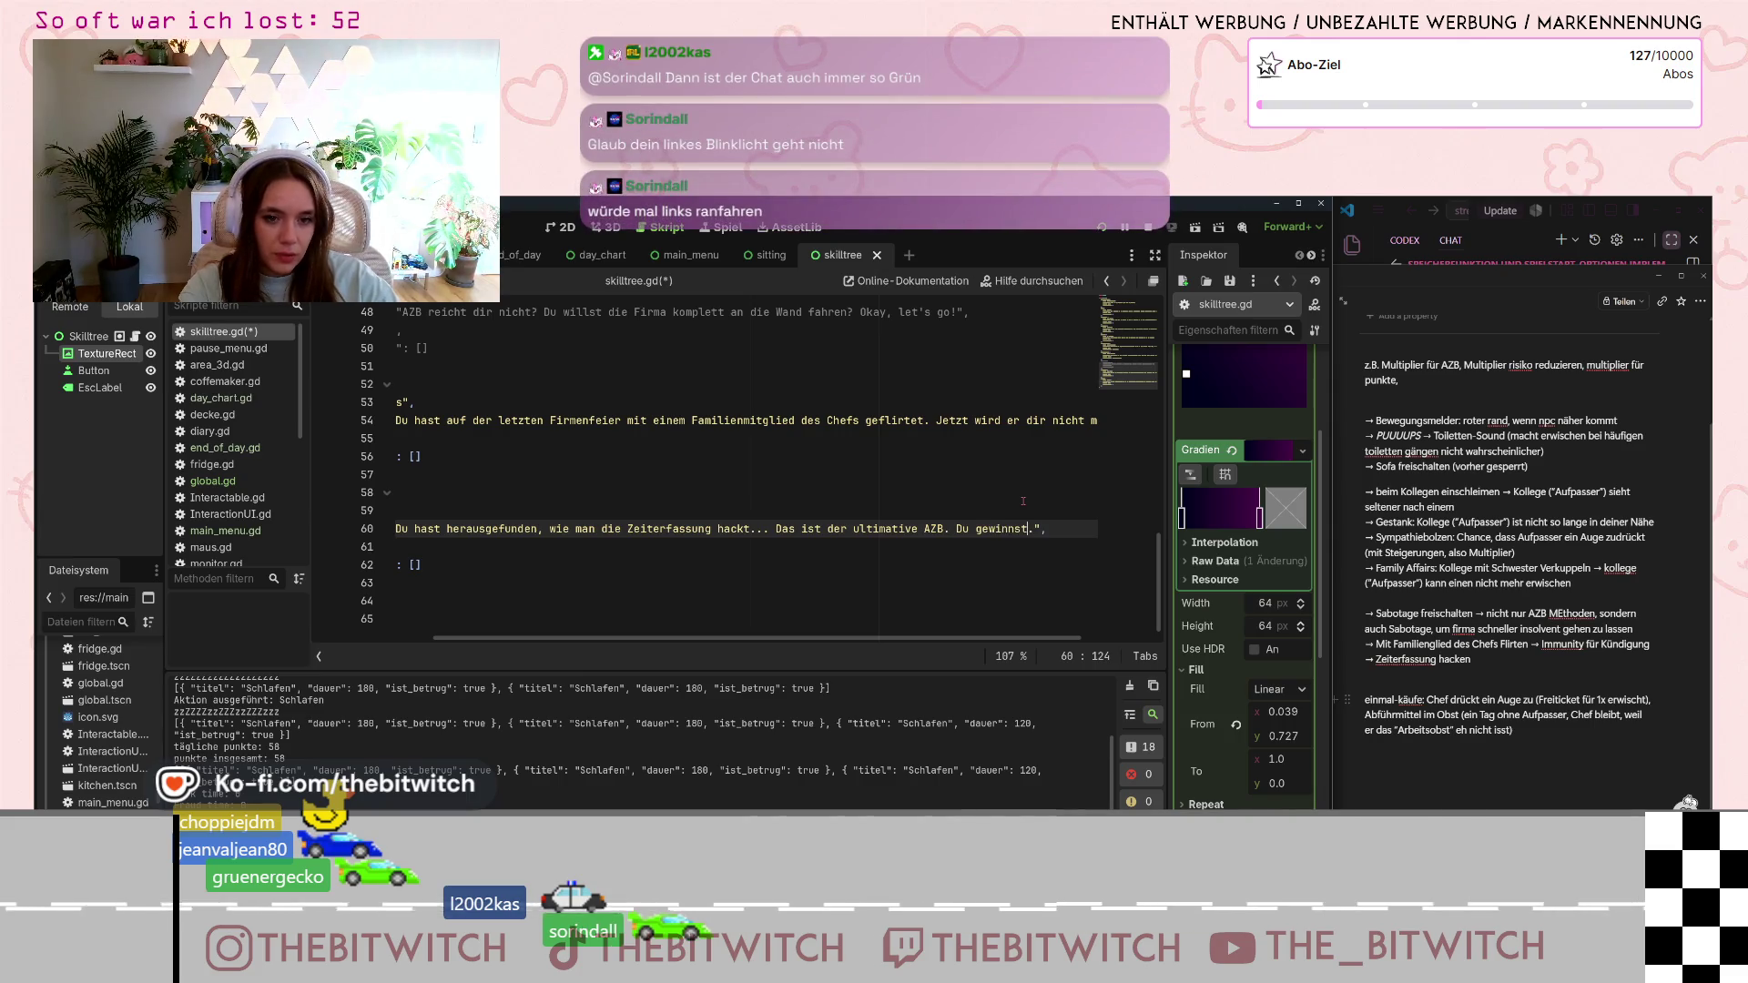
- Change the hacker skill's kosten value on line 61 from 600 to 100000
left_click_drag(890, 637, 769, 637)
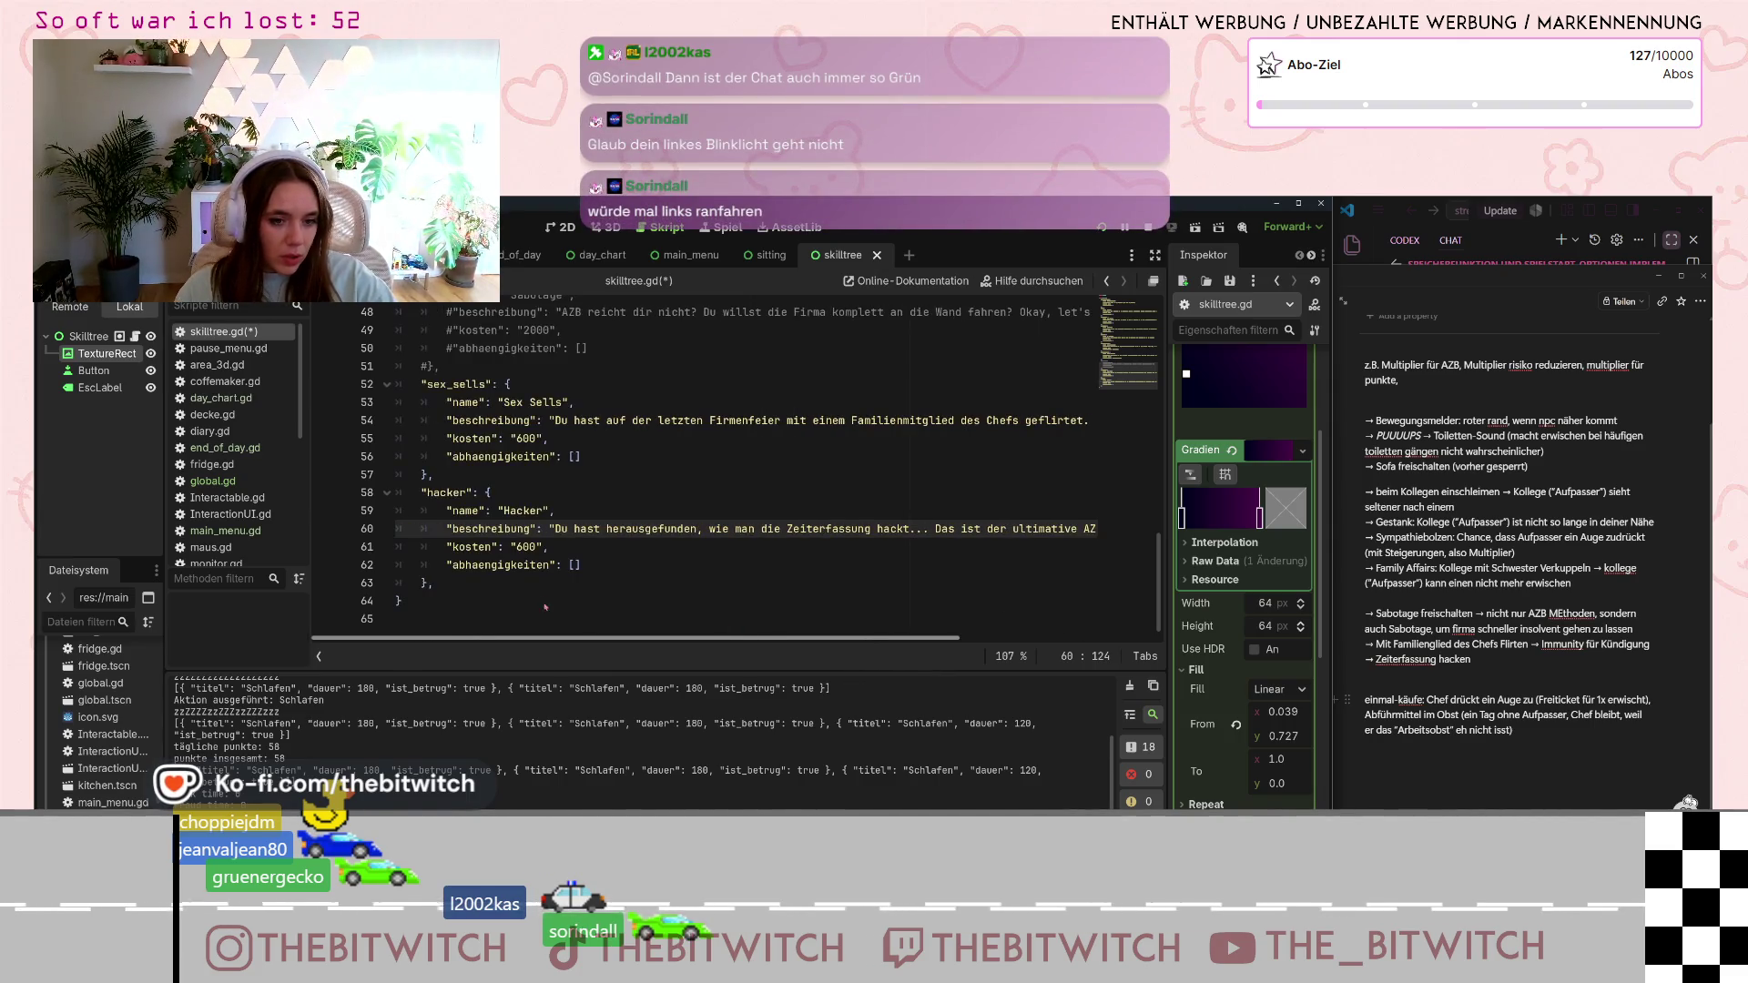
left_click(523, 546)
key("Left")
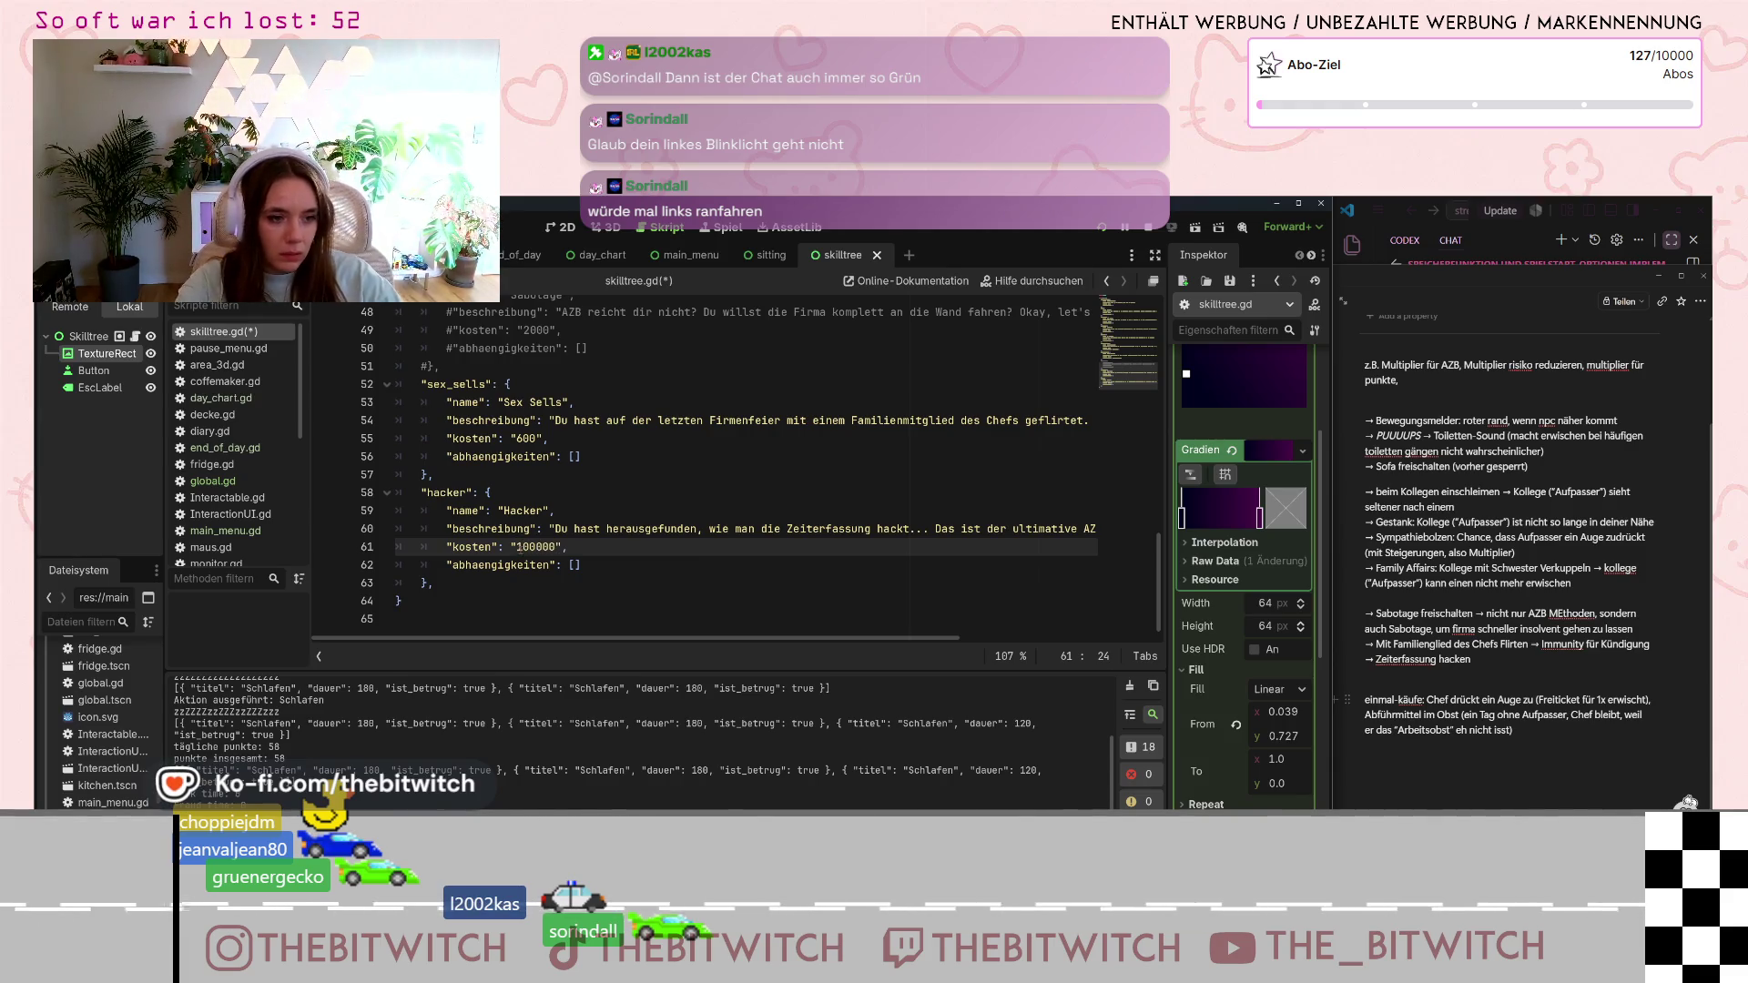
left_click(640, 590)
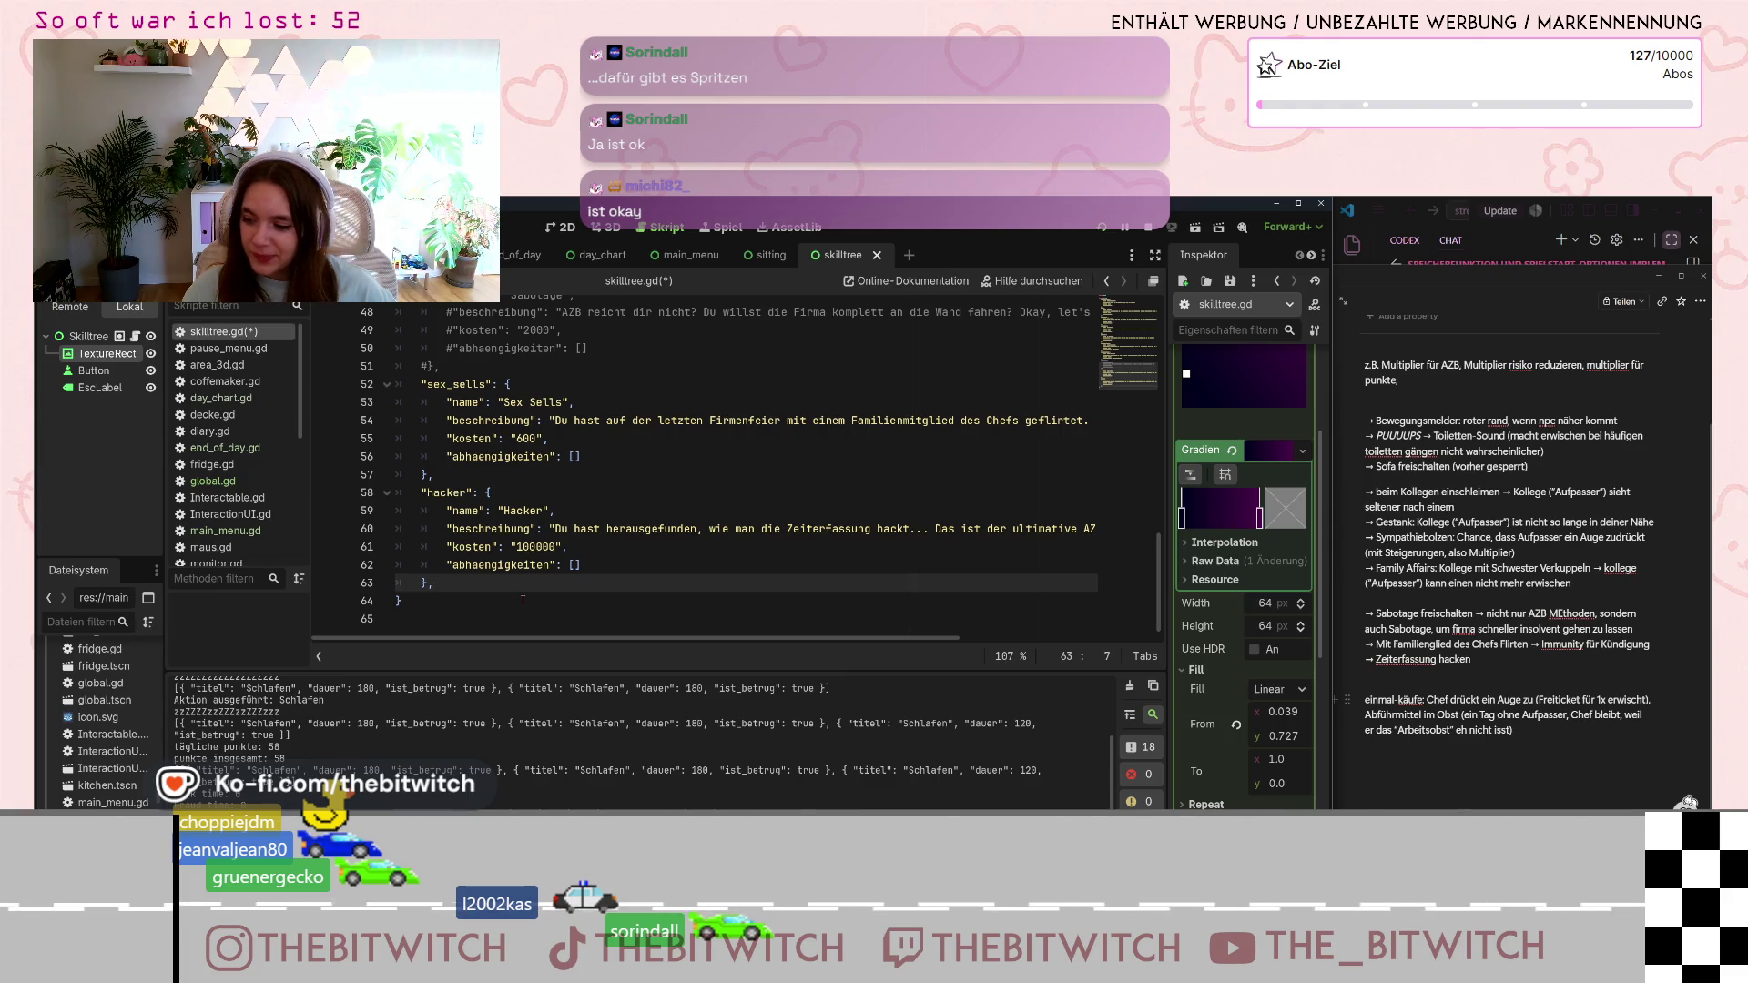
- Paste a duplicate of the hacker skill entry directly below the original
left_click_drag(503, 577, 421, 492)
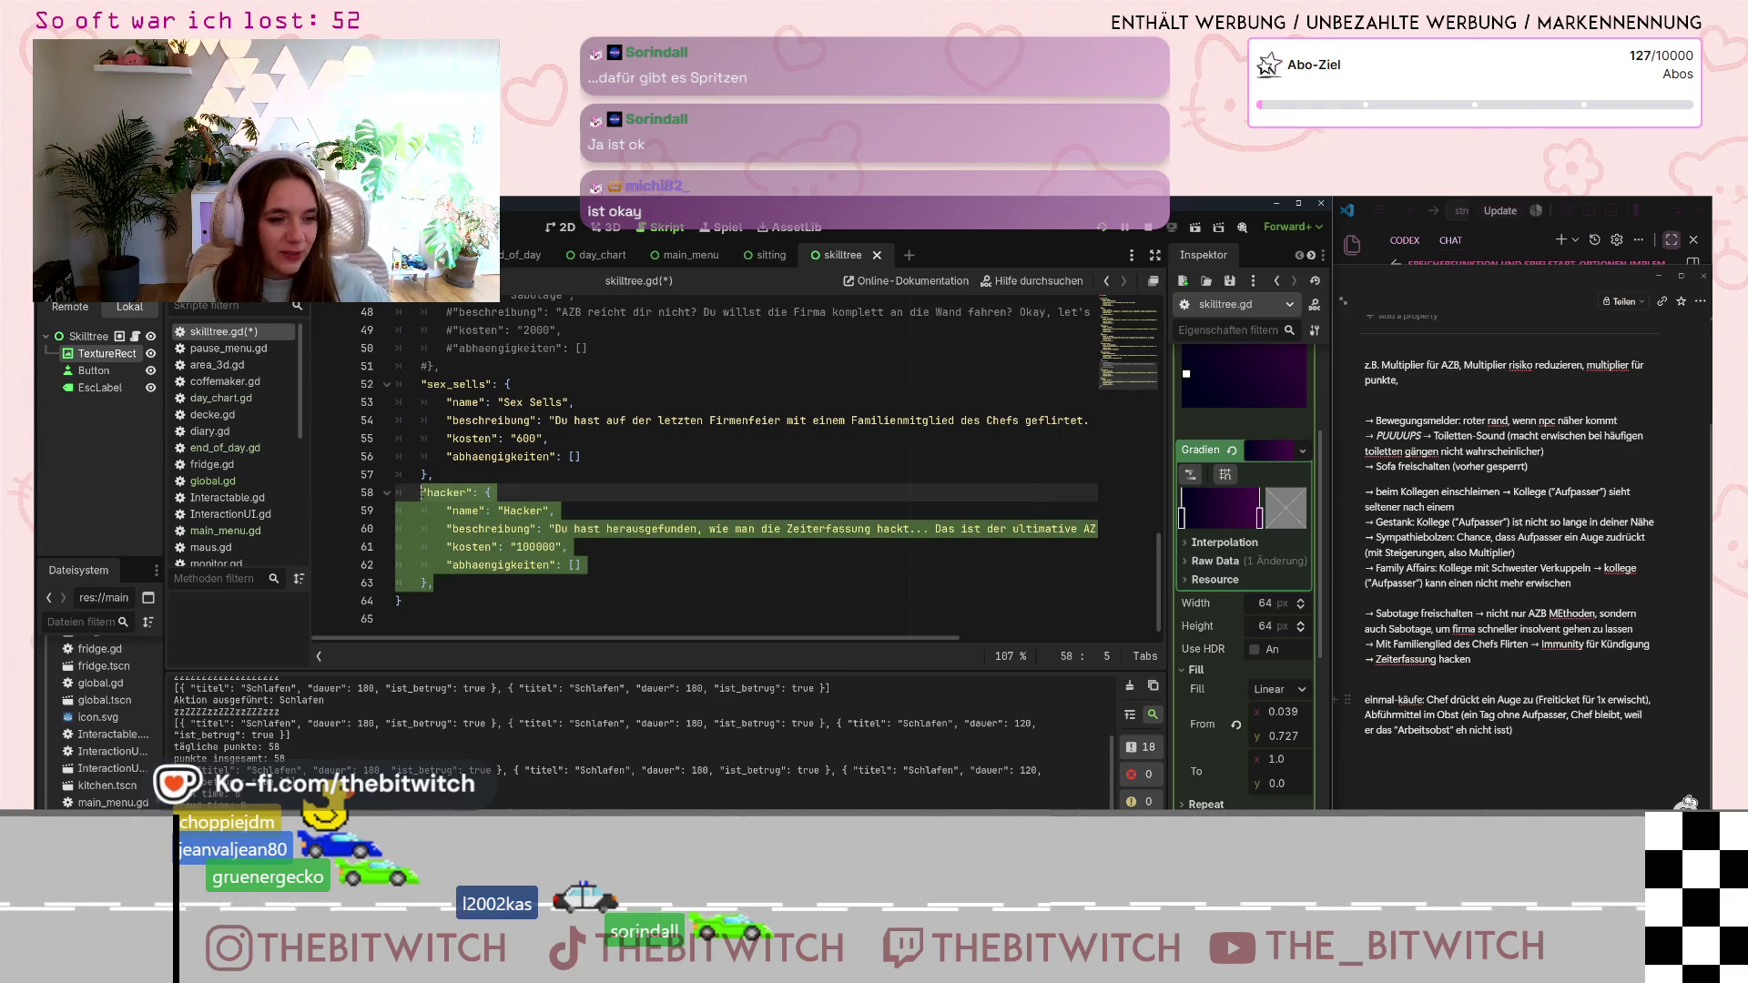
left_click(457, 585)
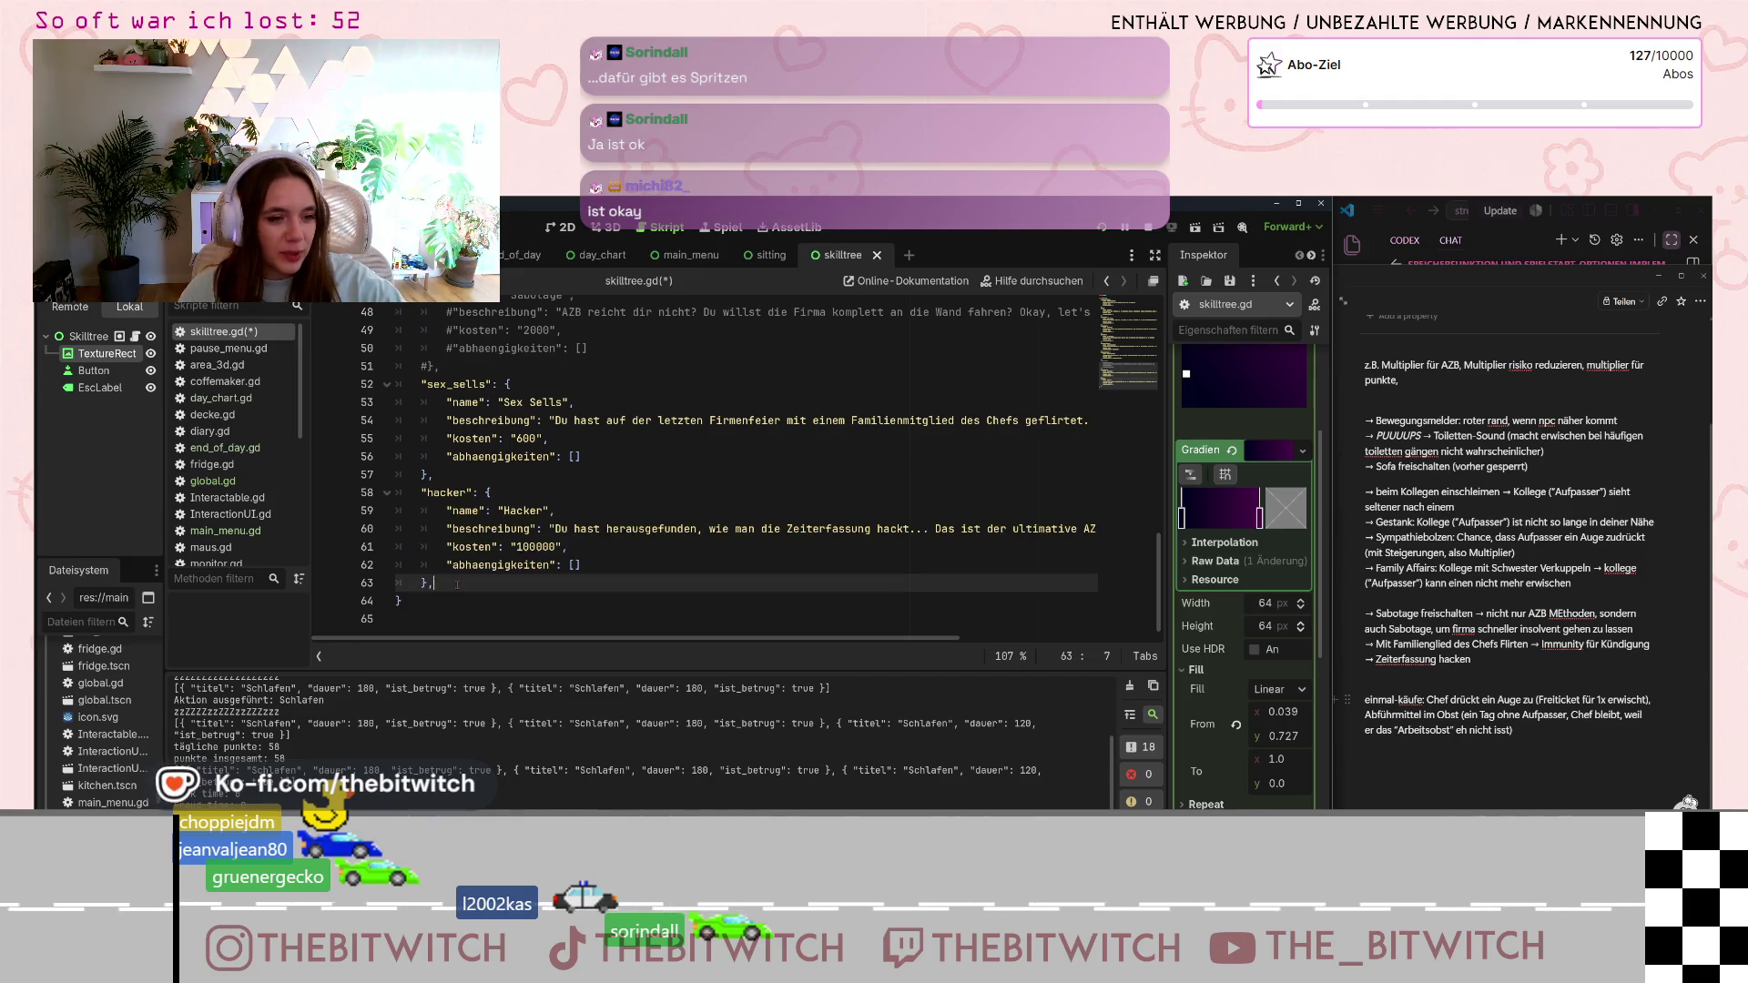
key("Return")
key("ctrl+v")
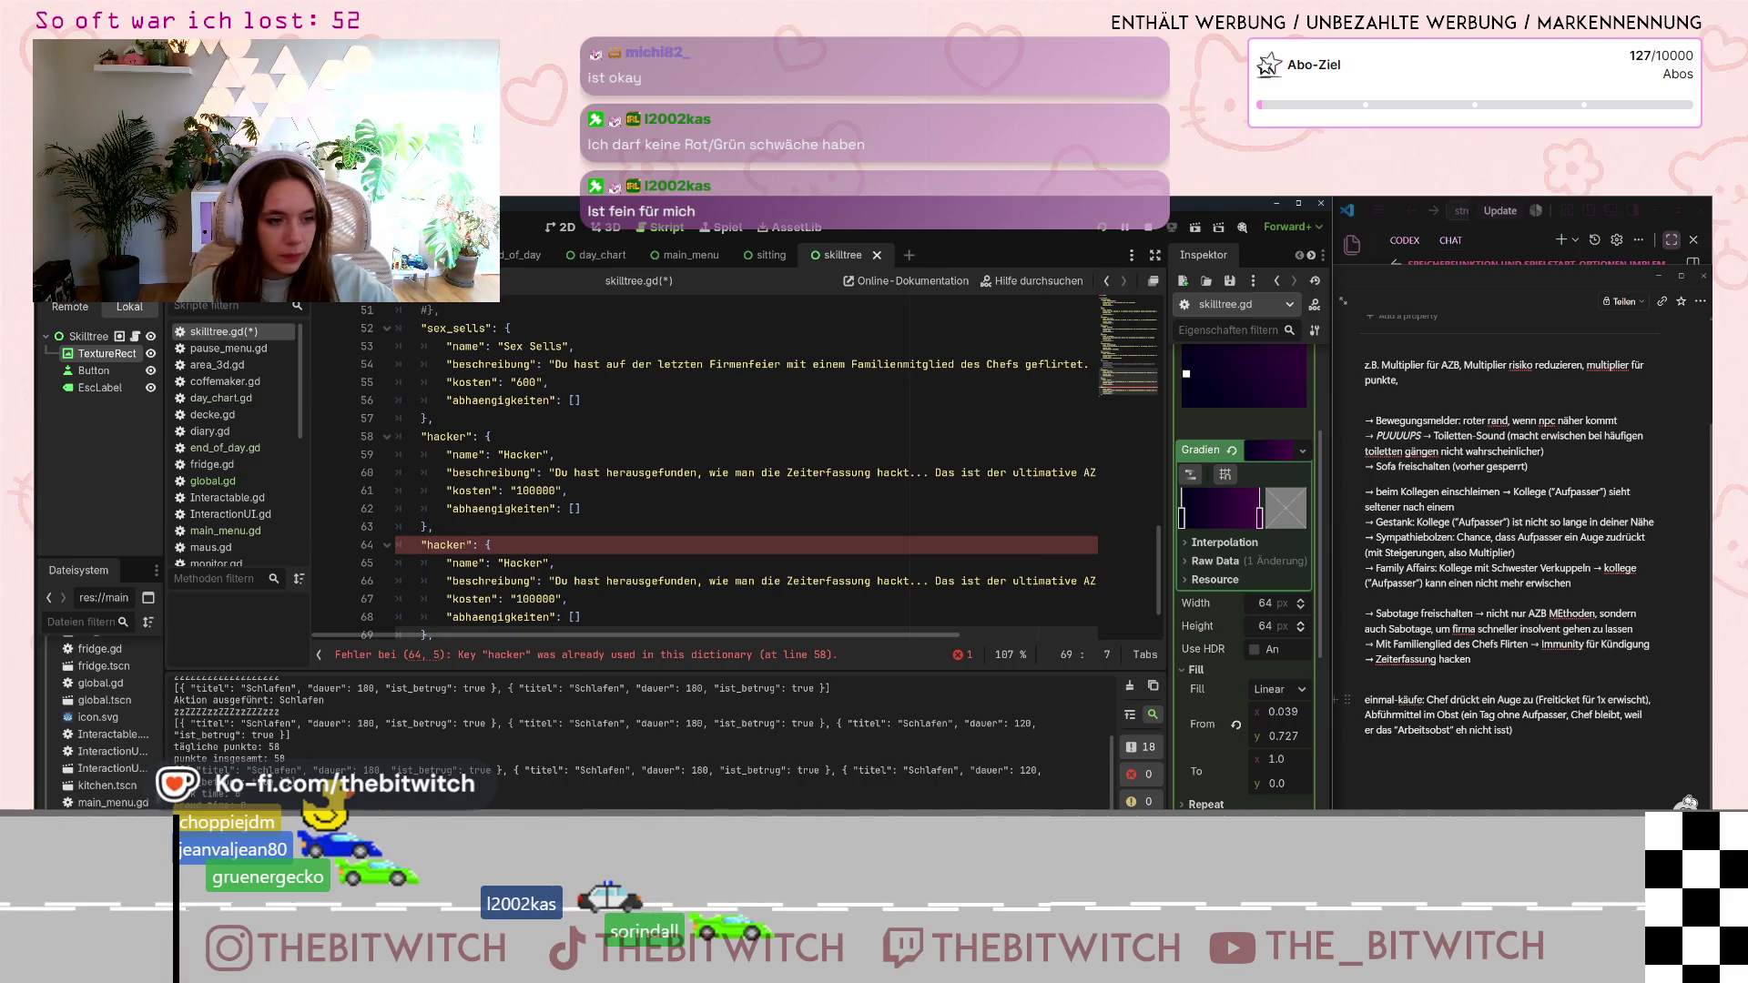
- Rename the copy's key to freiticket and select its 'Hacker' name to replace it
left_click(441, 545)
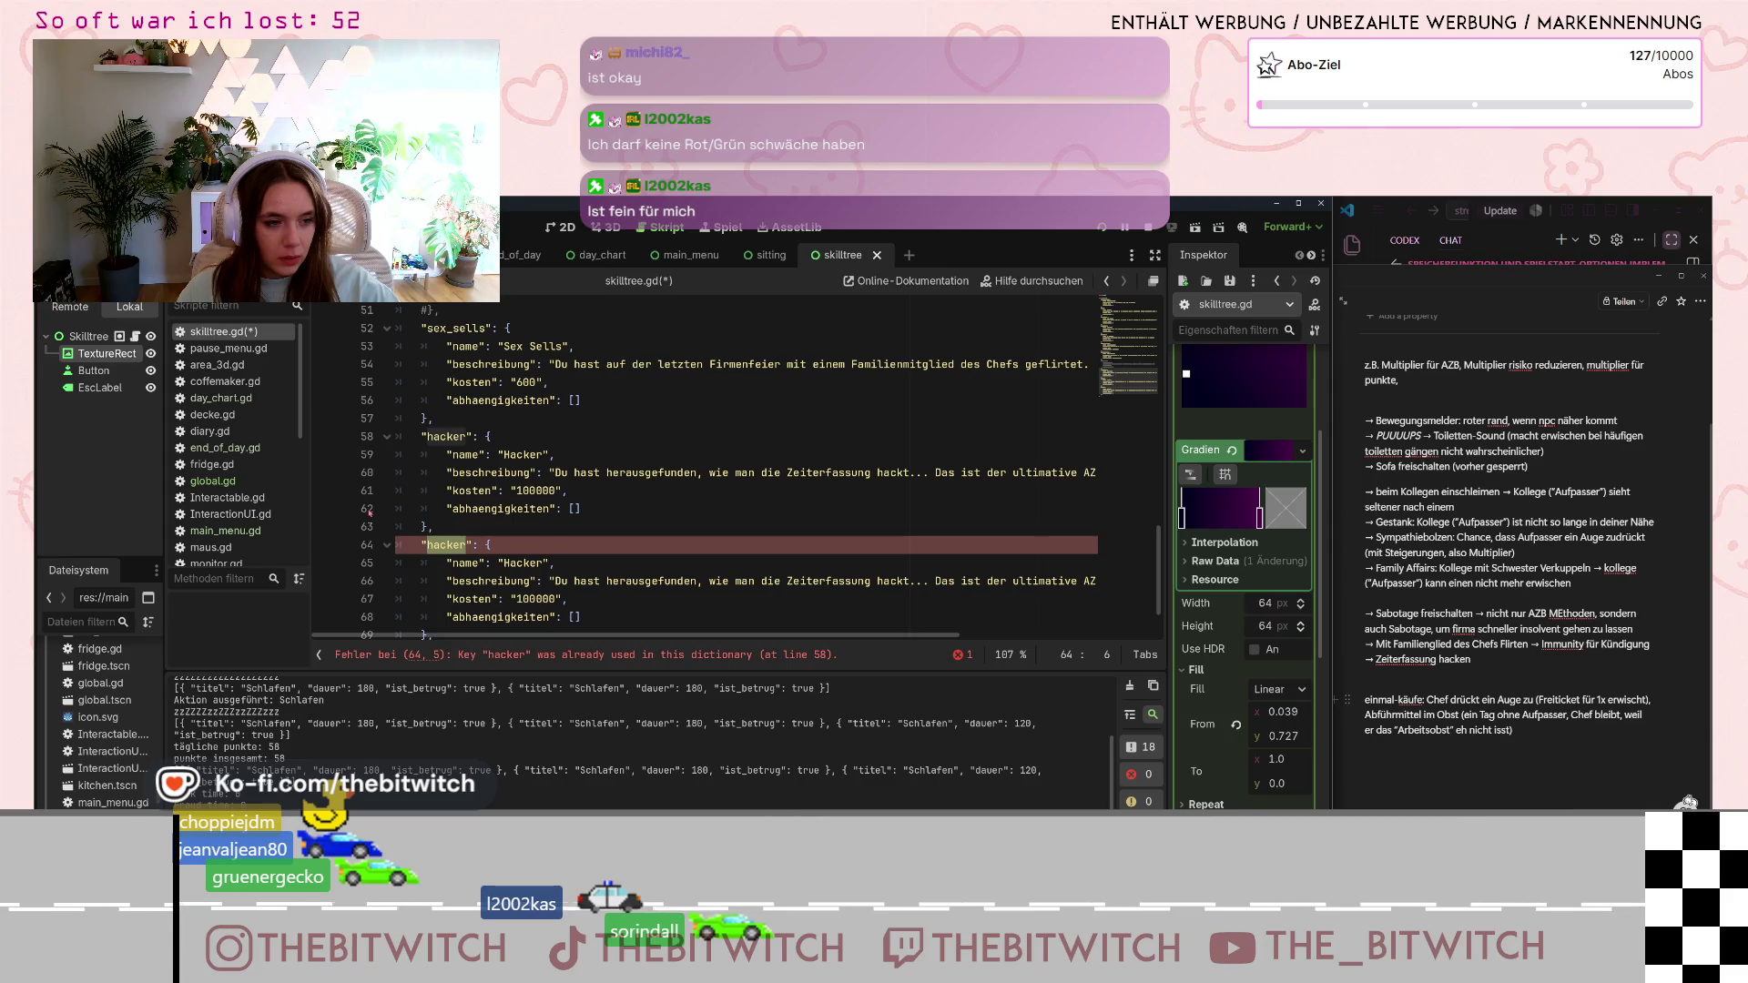
type("freiti")
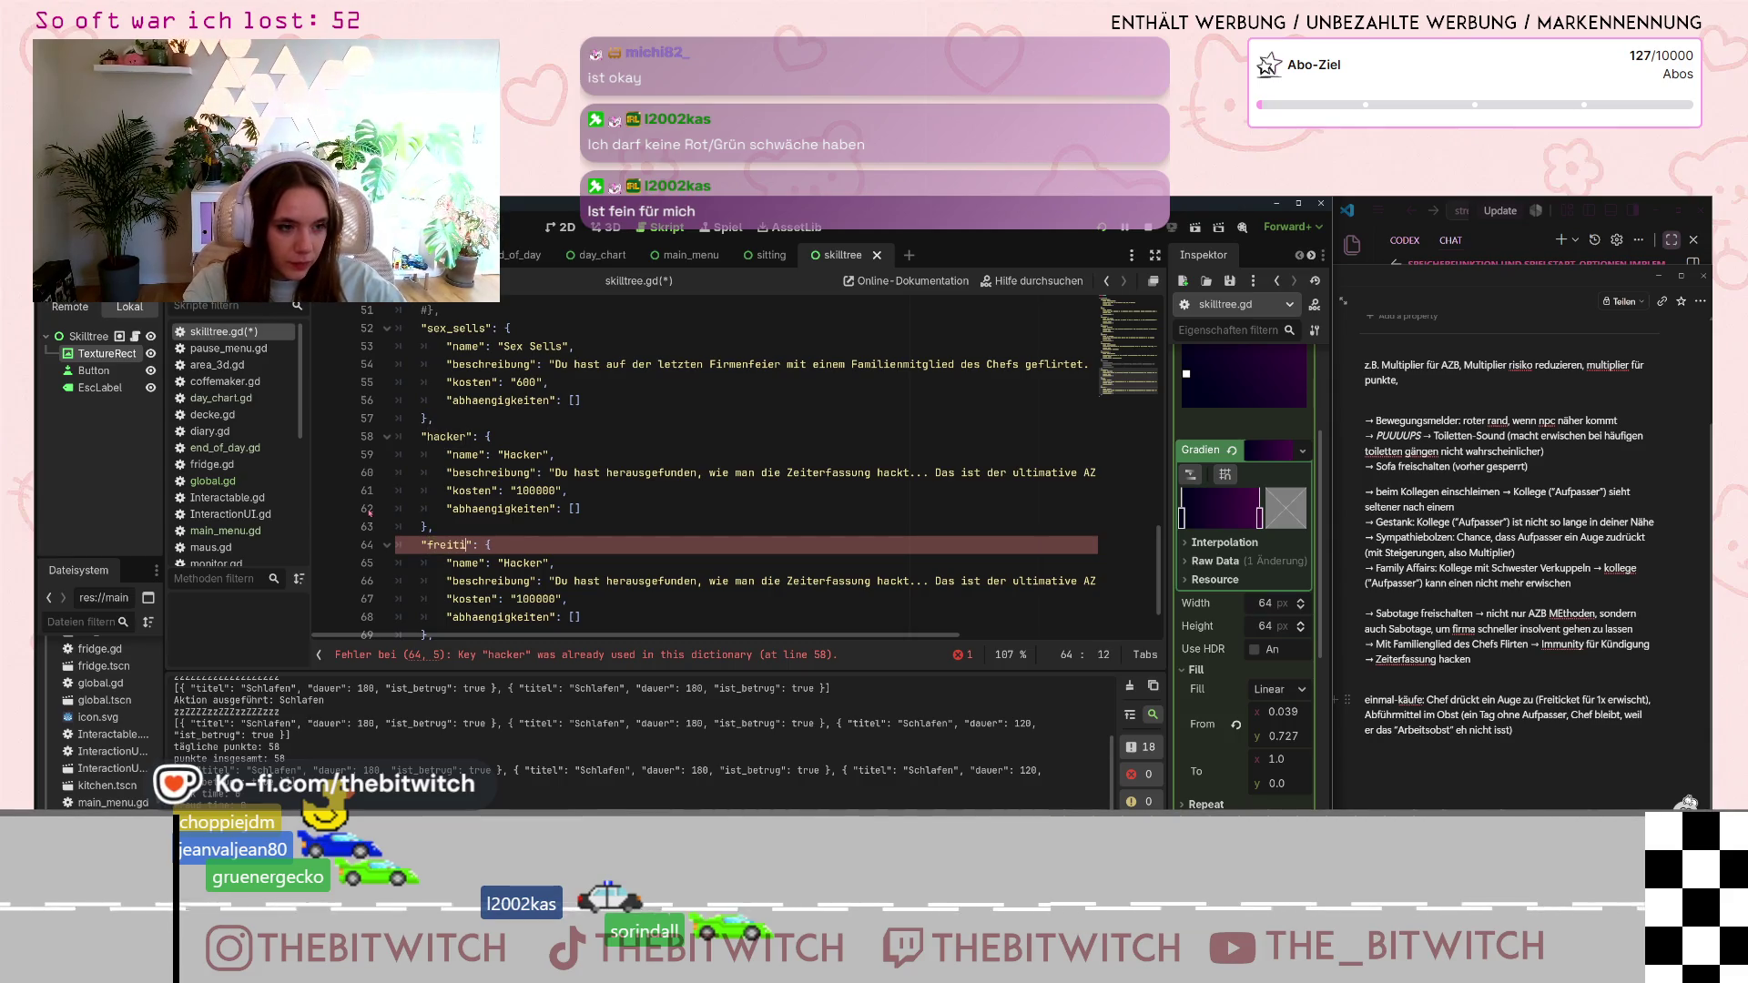
type("cket")
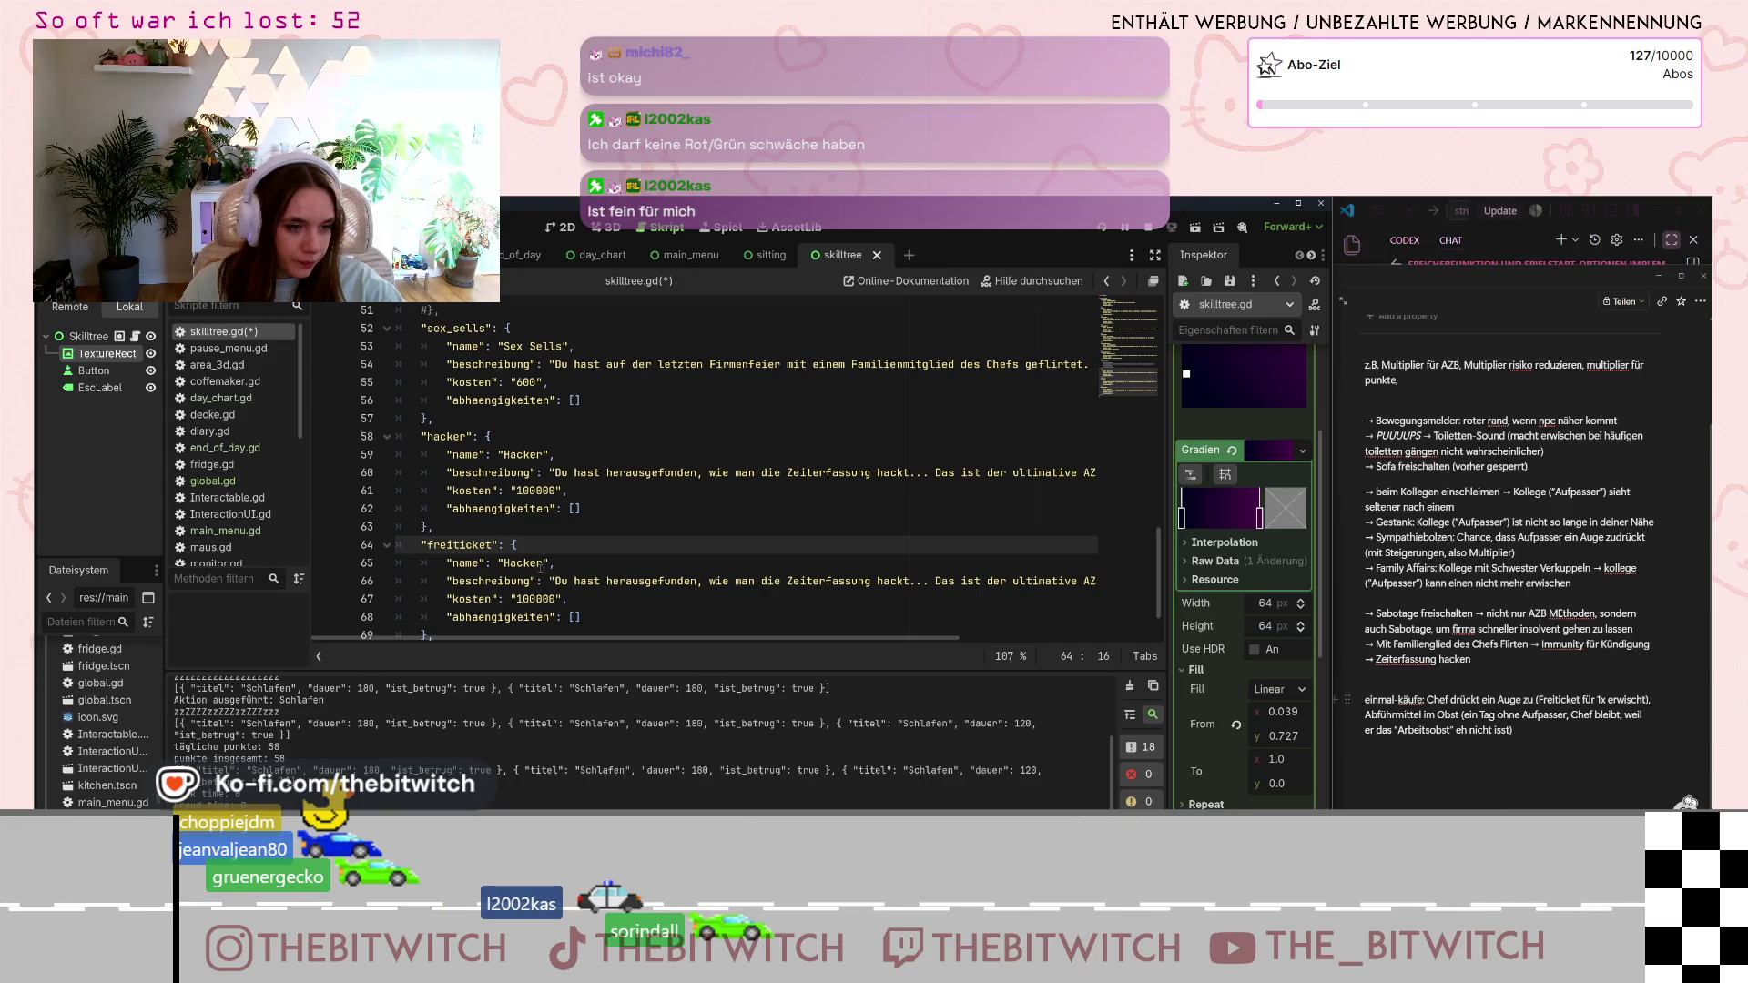
double_click(537, 564)
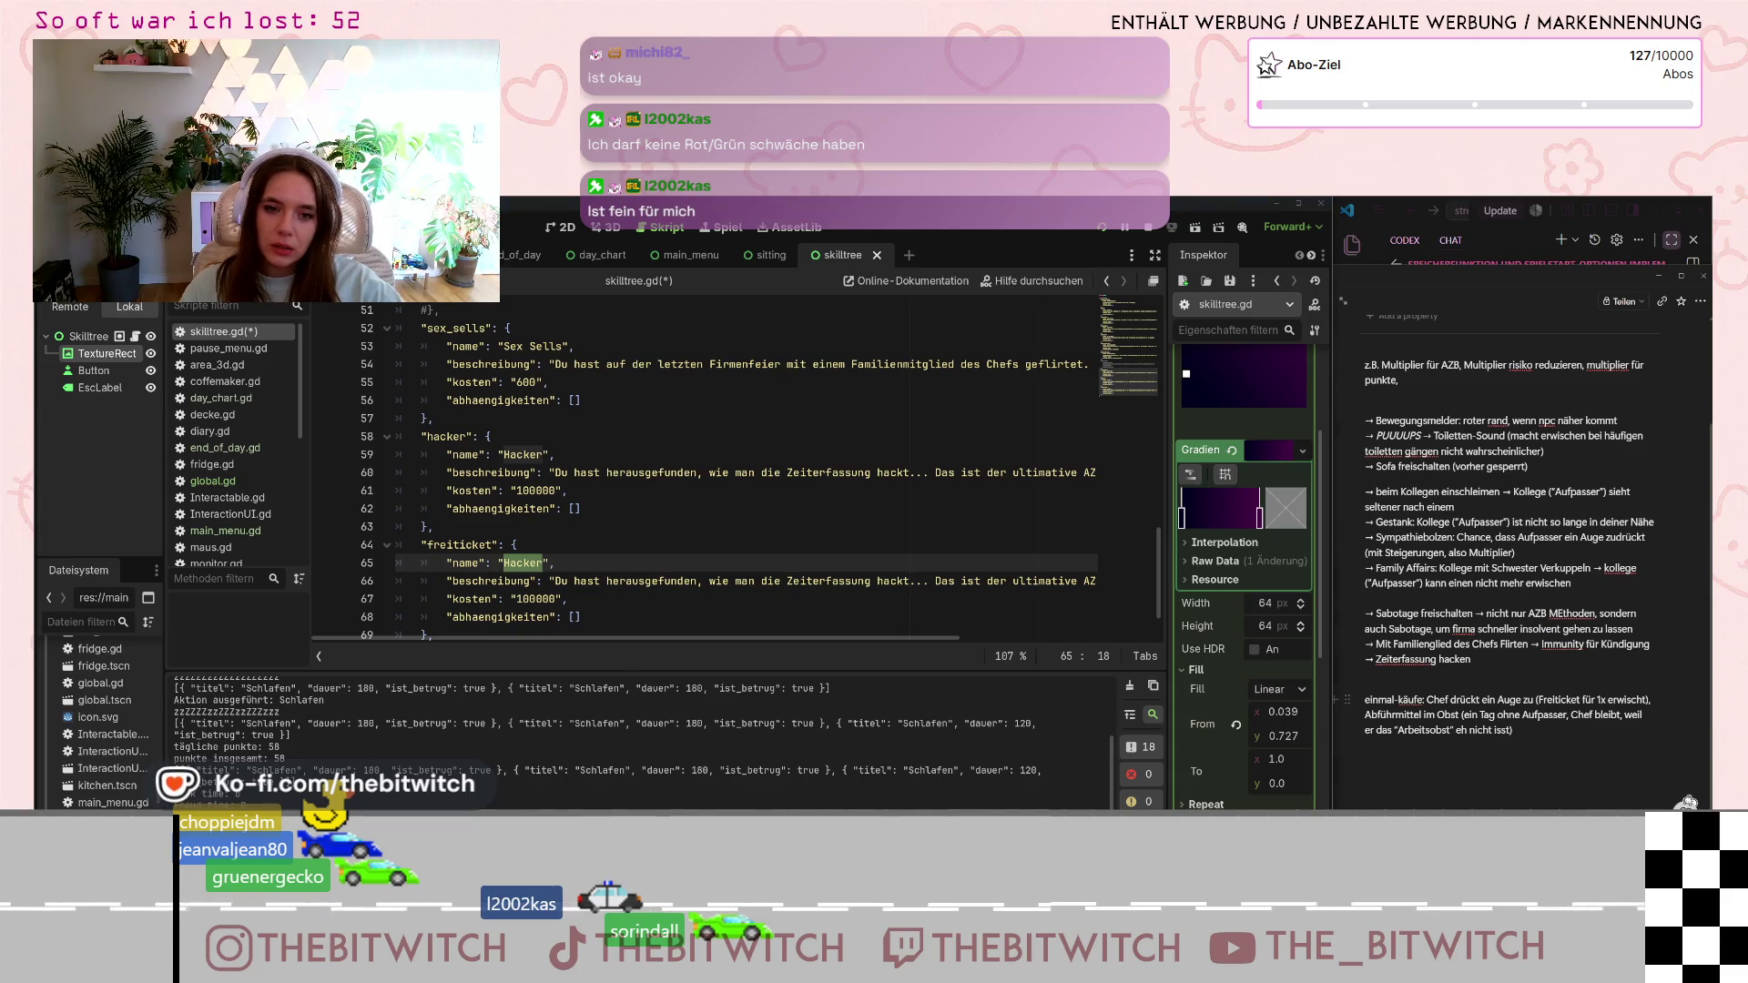
key("alt+Tab")
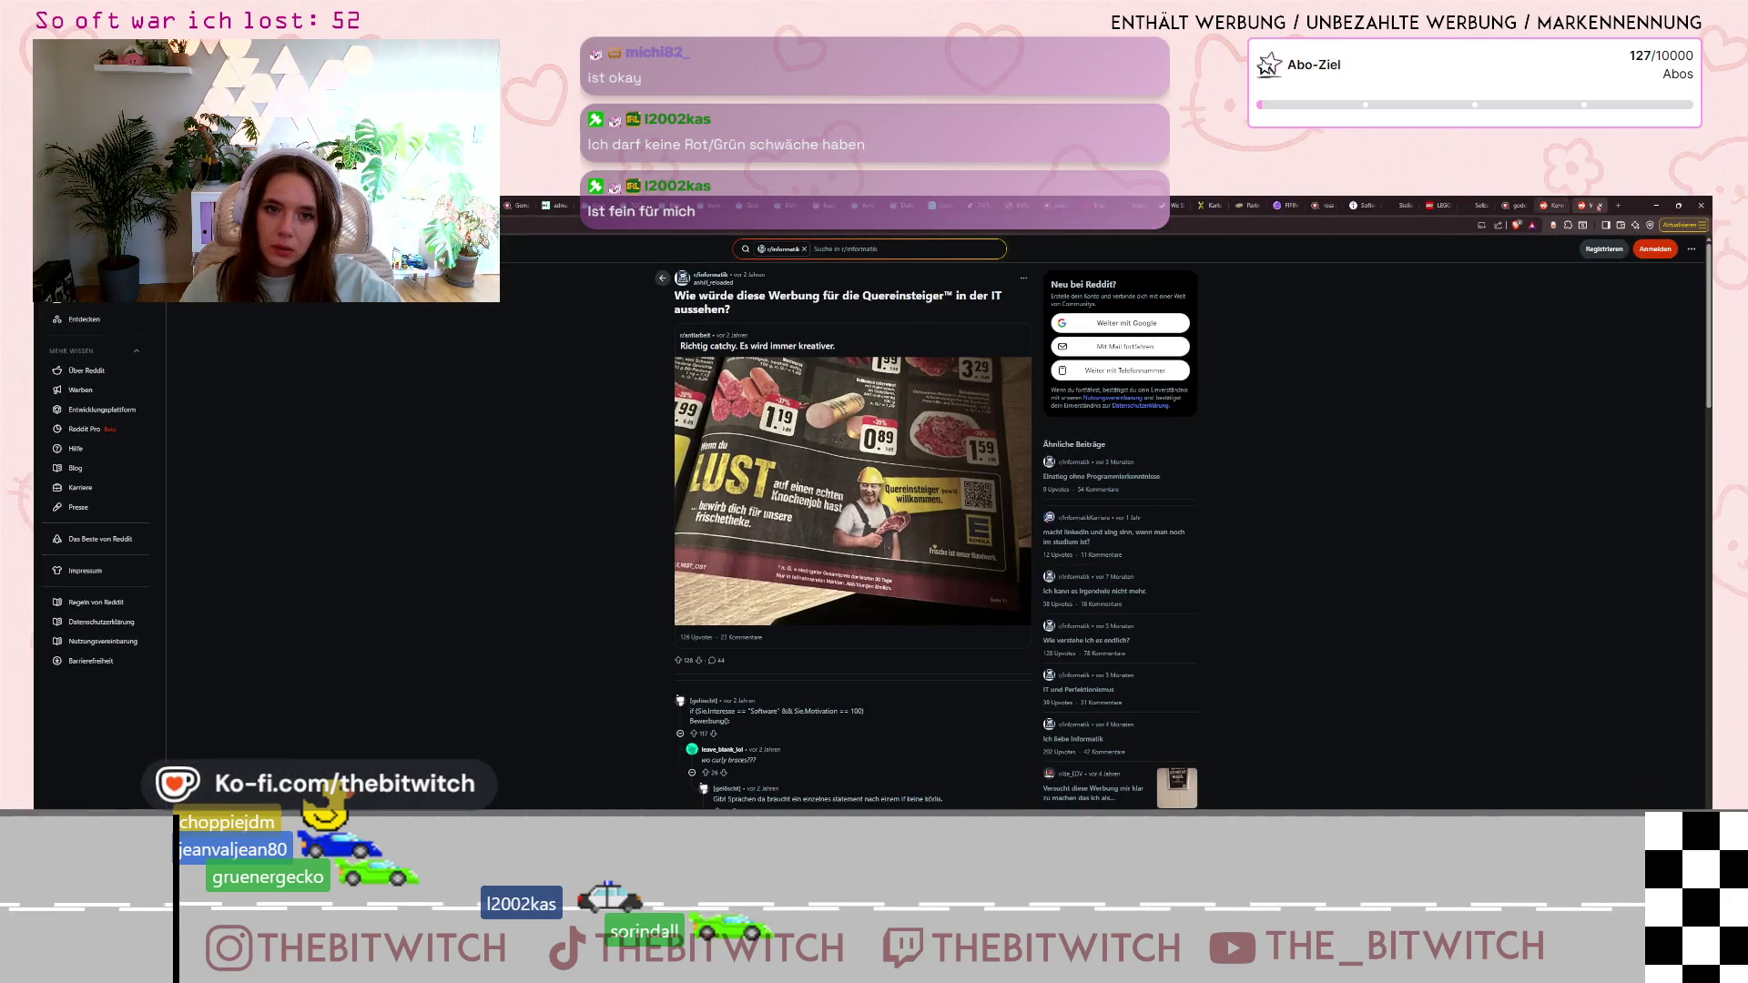
- Search for the Monopoly jail card and copy its German name „Du kommst aus dem Gefängnis frei“-Karte
left_click(1598, 207)
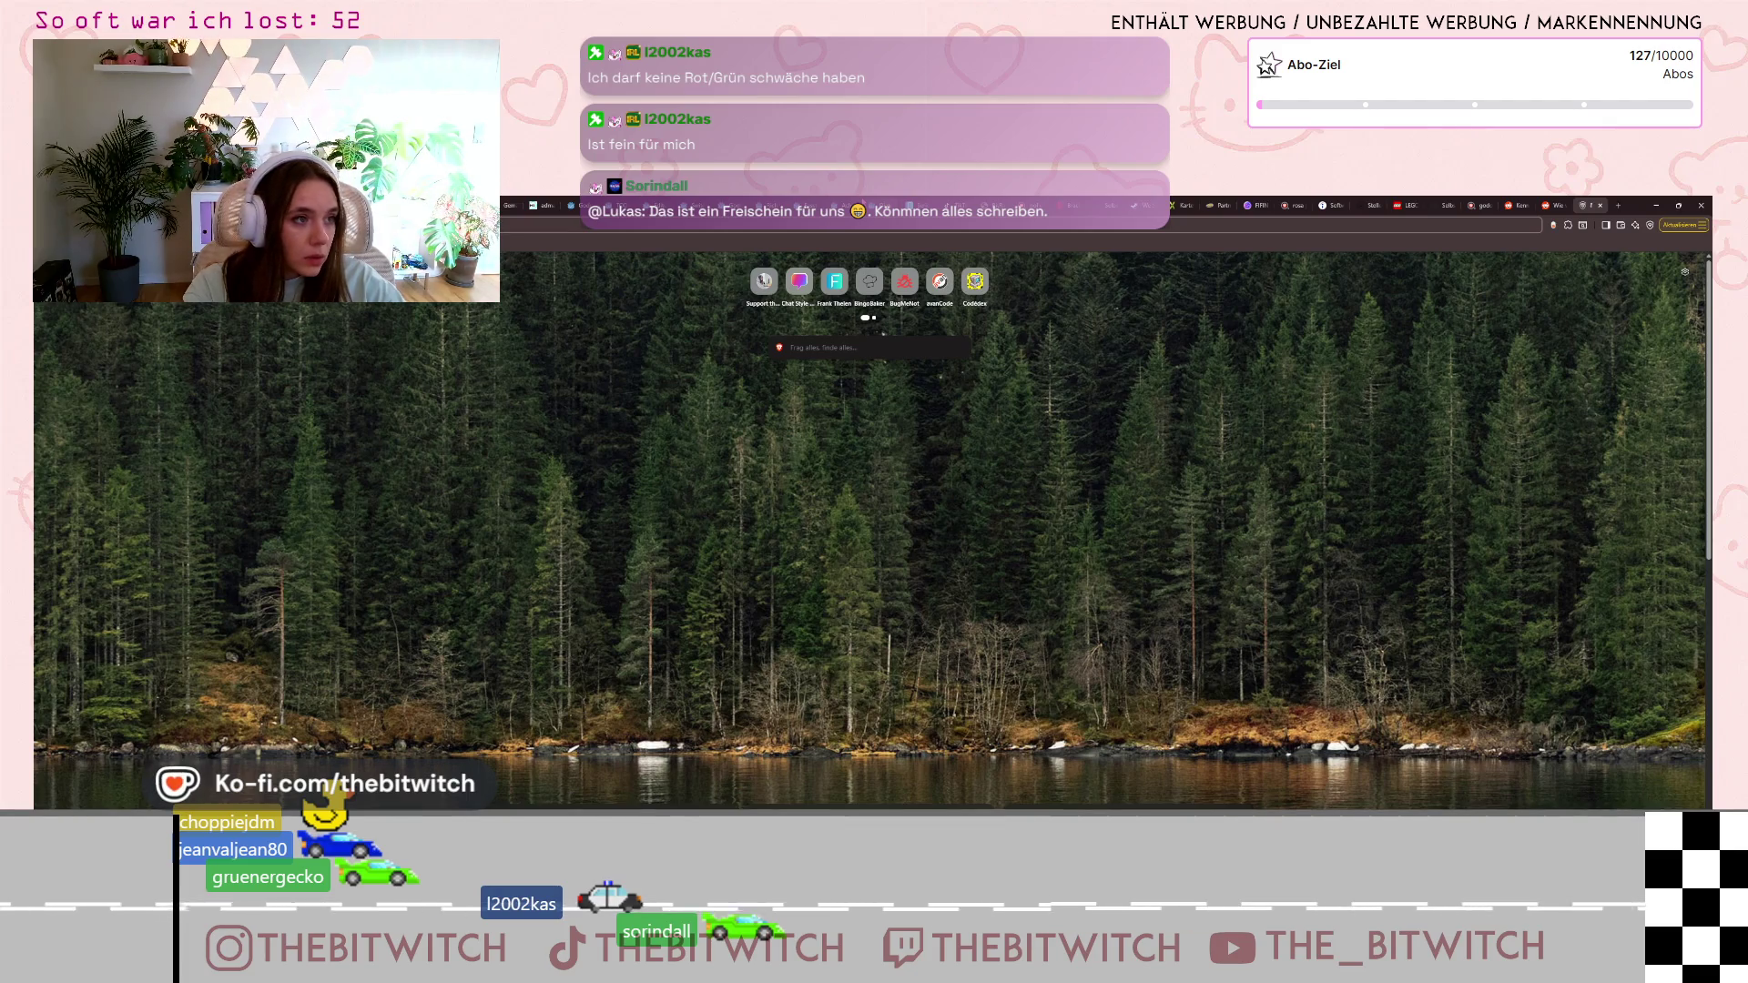
key("Return")
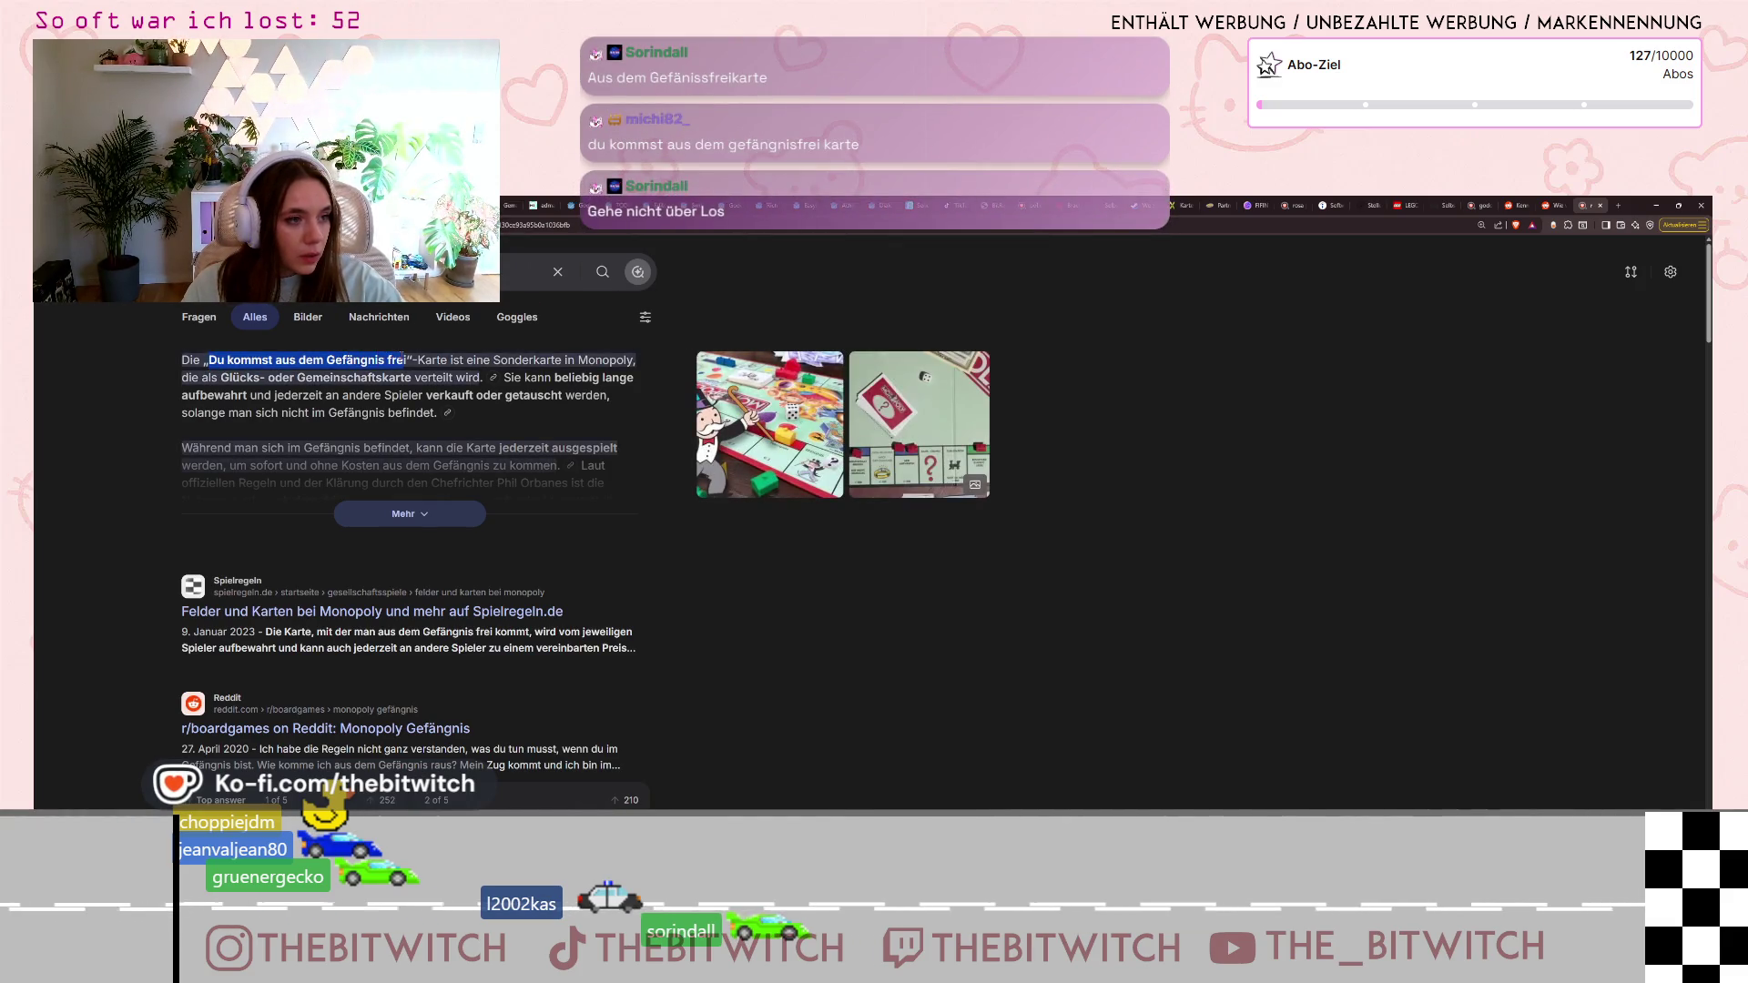
left_click_drag(202, 360, 447, 361)
key("ctrl+c")
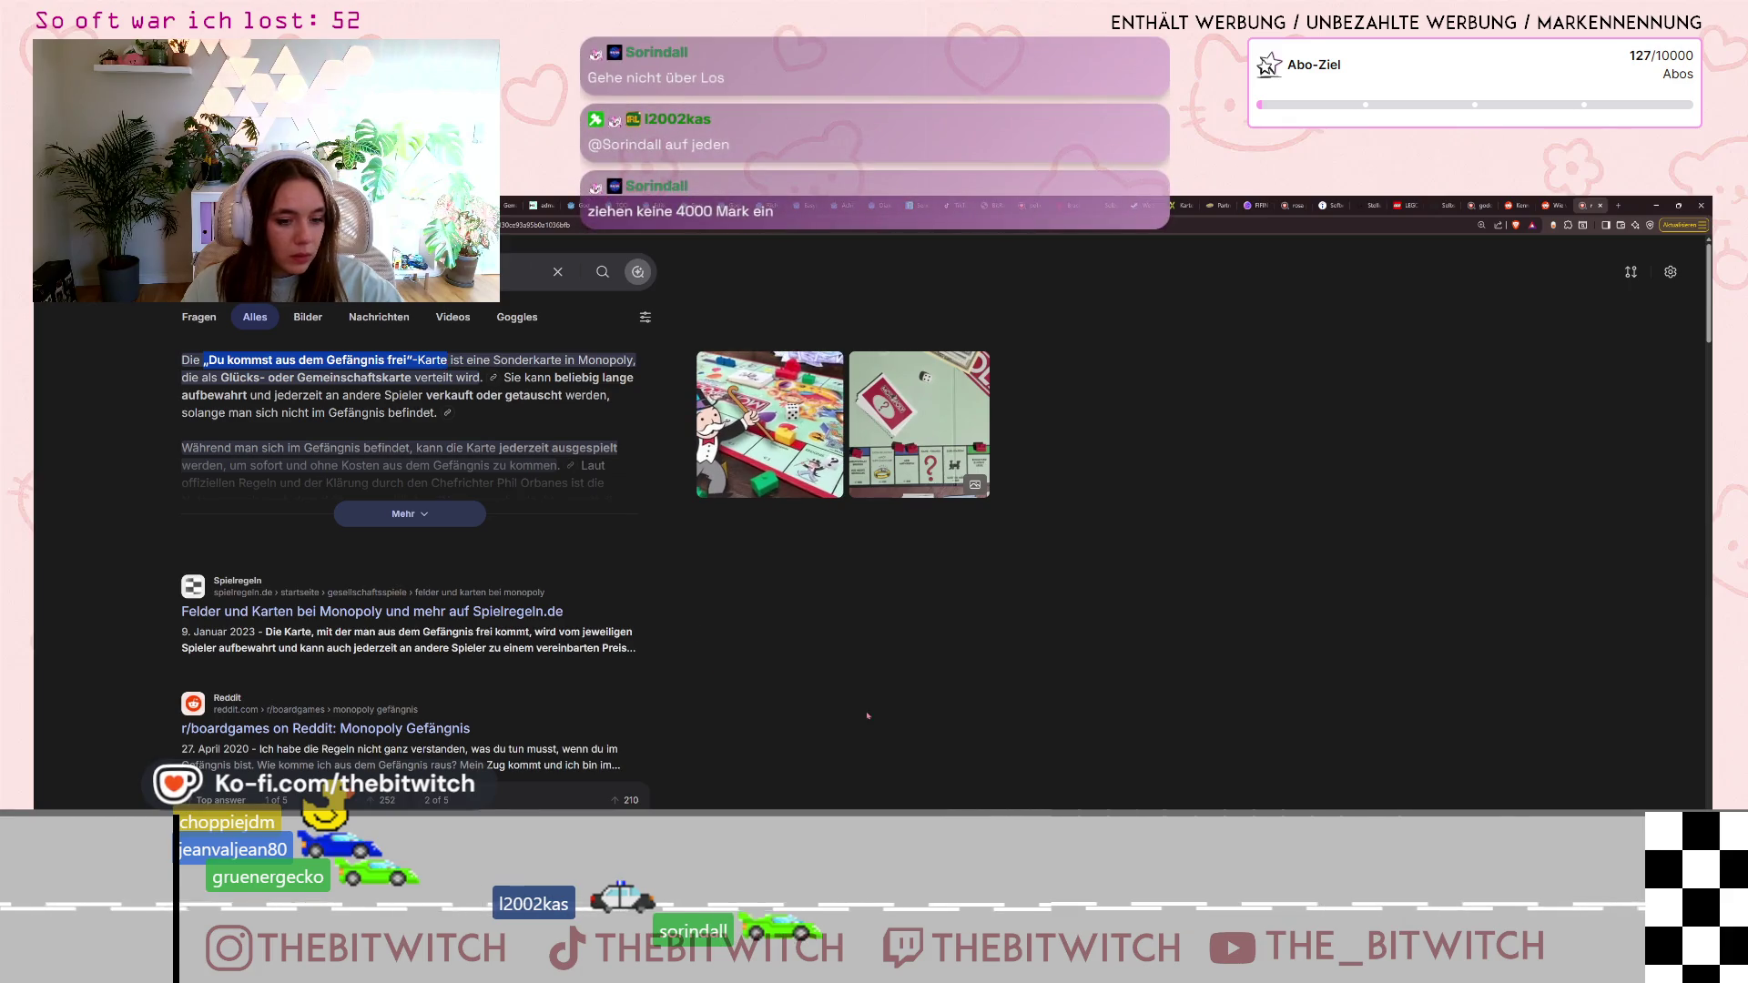
key("alt+Tab")
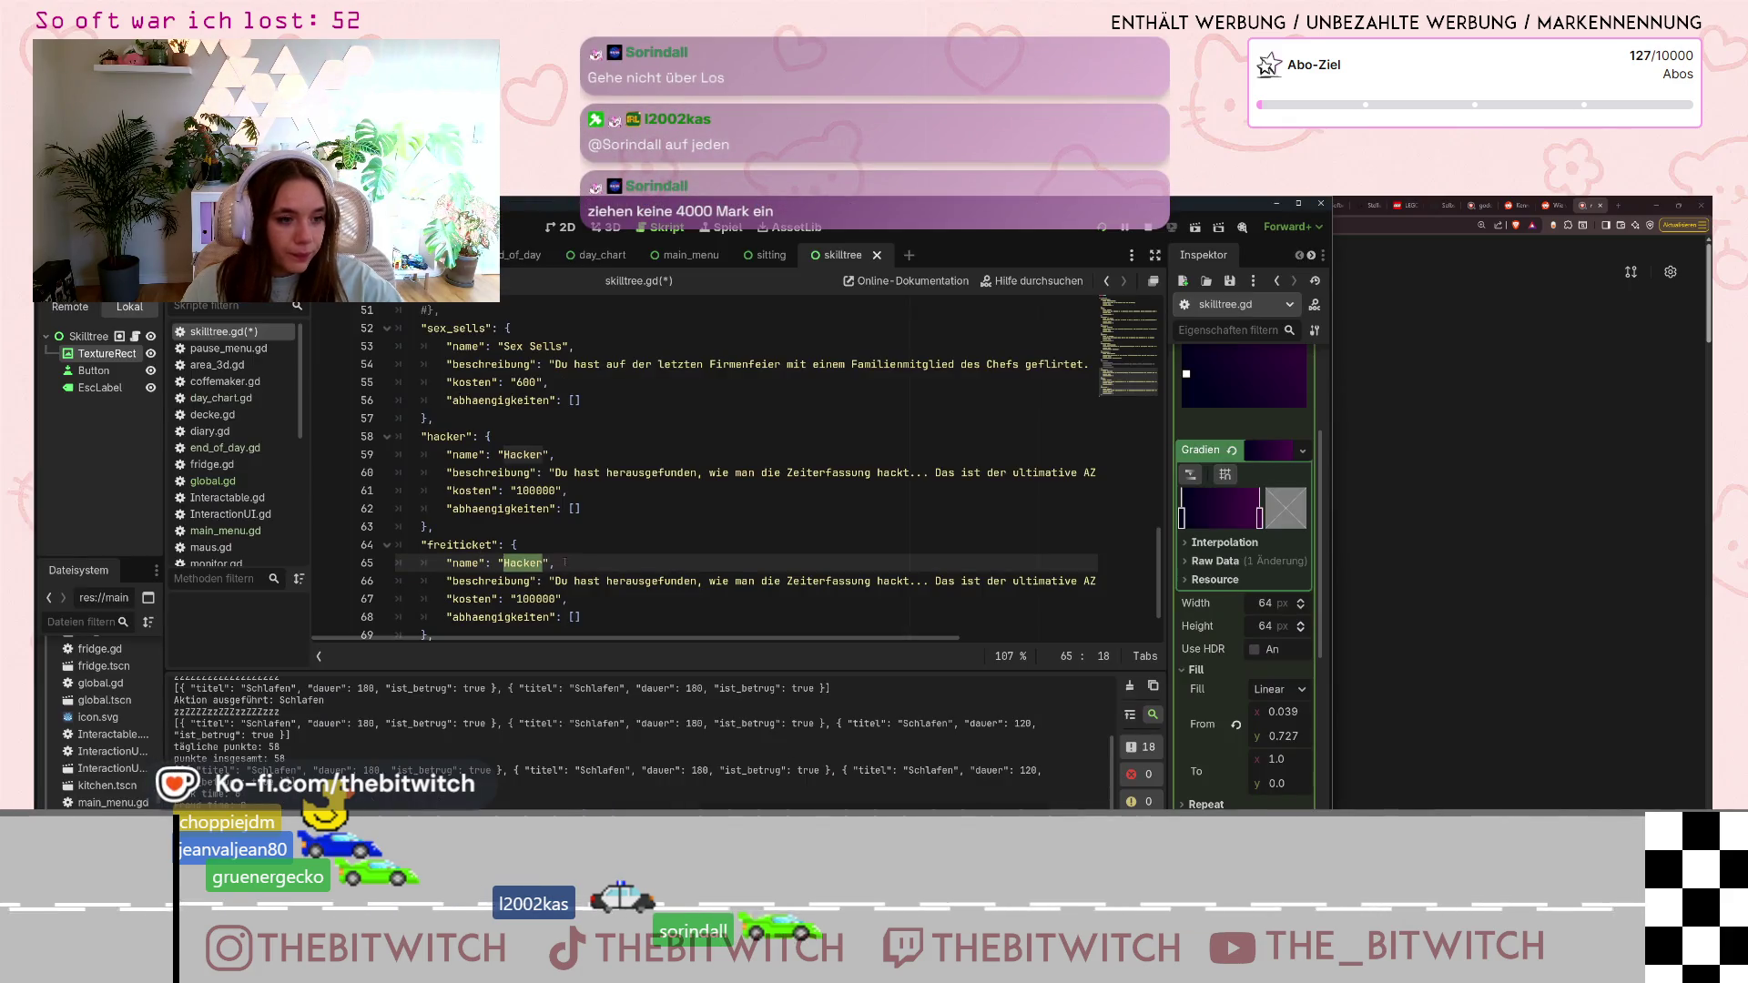
- Paste the card name as freiticket's name and write the description 'Wenn du das nächste mal erwischt wirst, zählt es nicht'
key("ctrl+v")
left_click(508, 562)
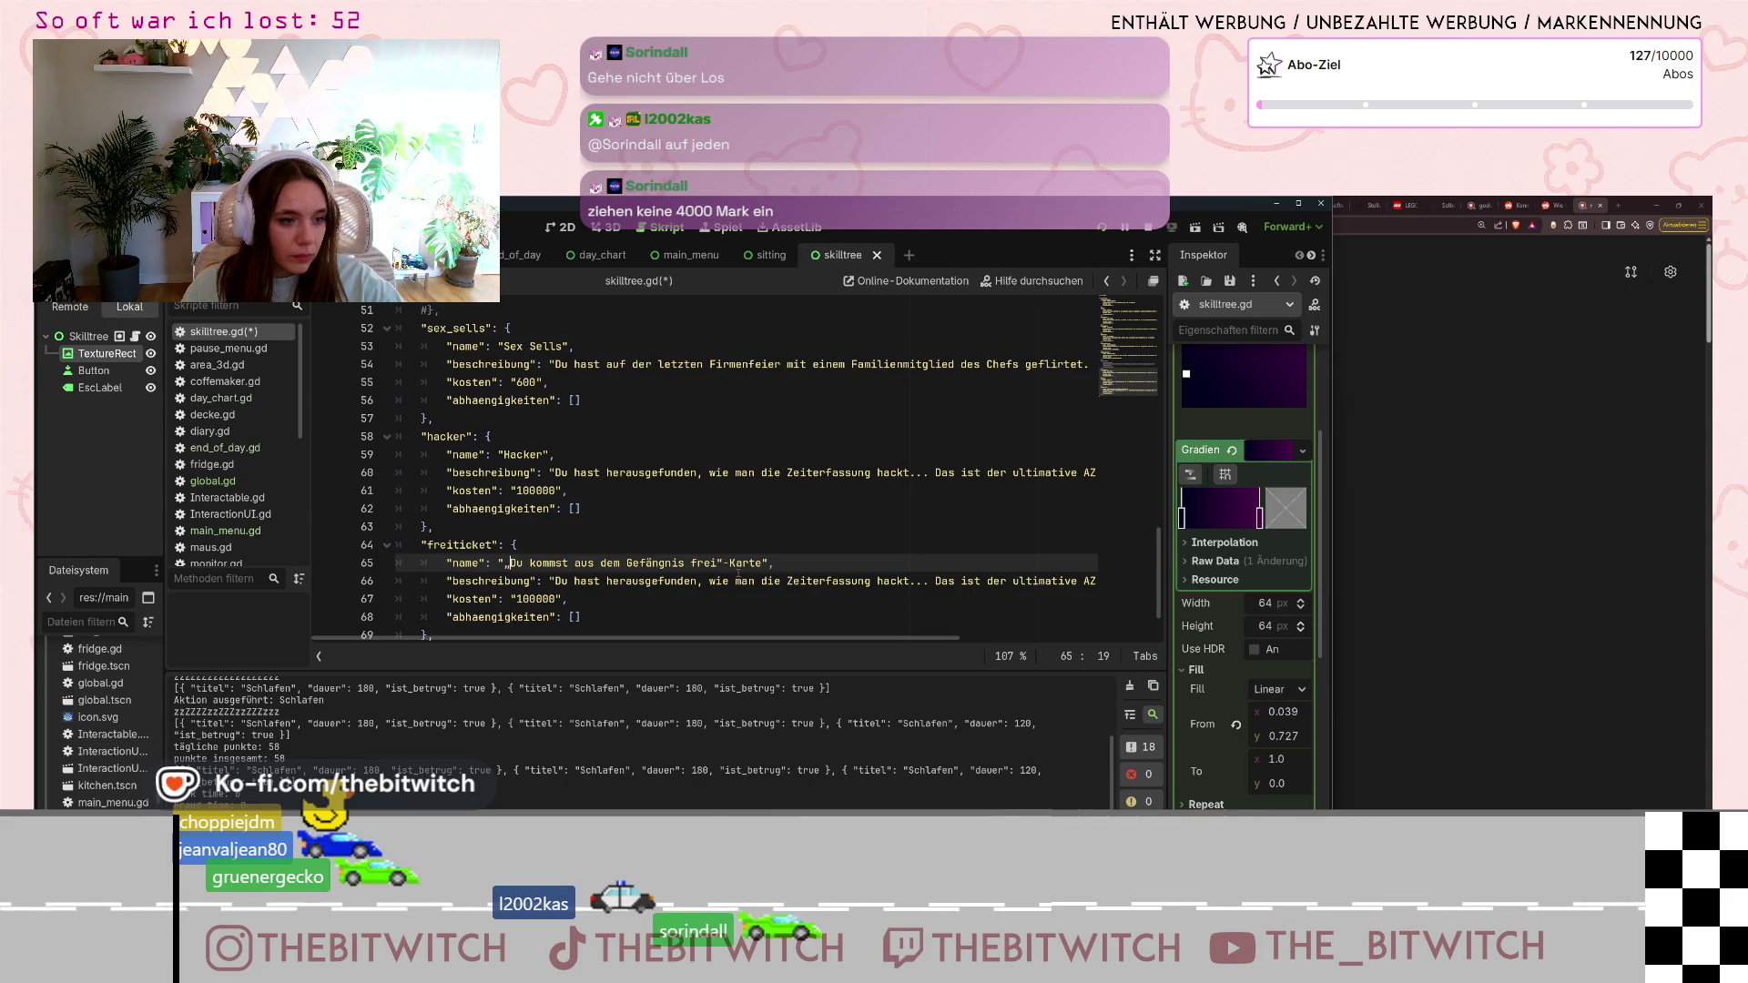
scroll(630, 590, "down", 1)
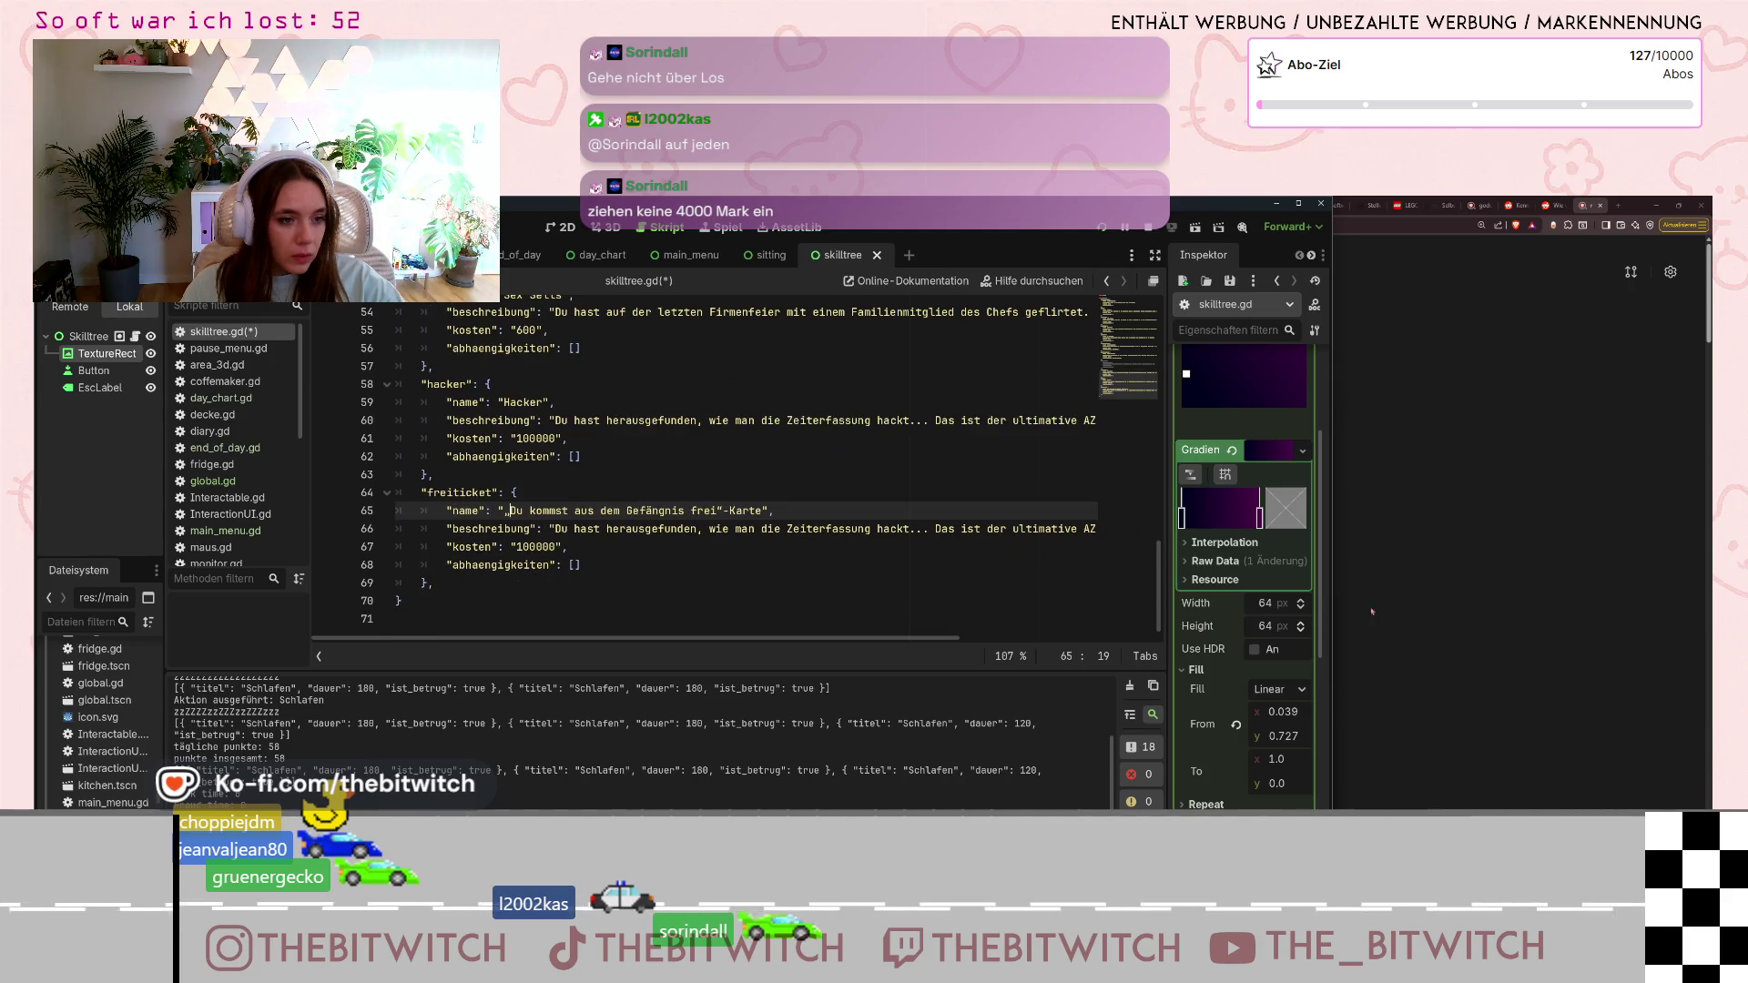
left_click(724, 511)
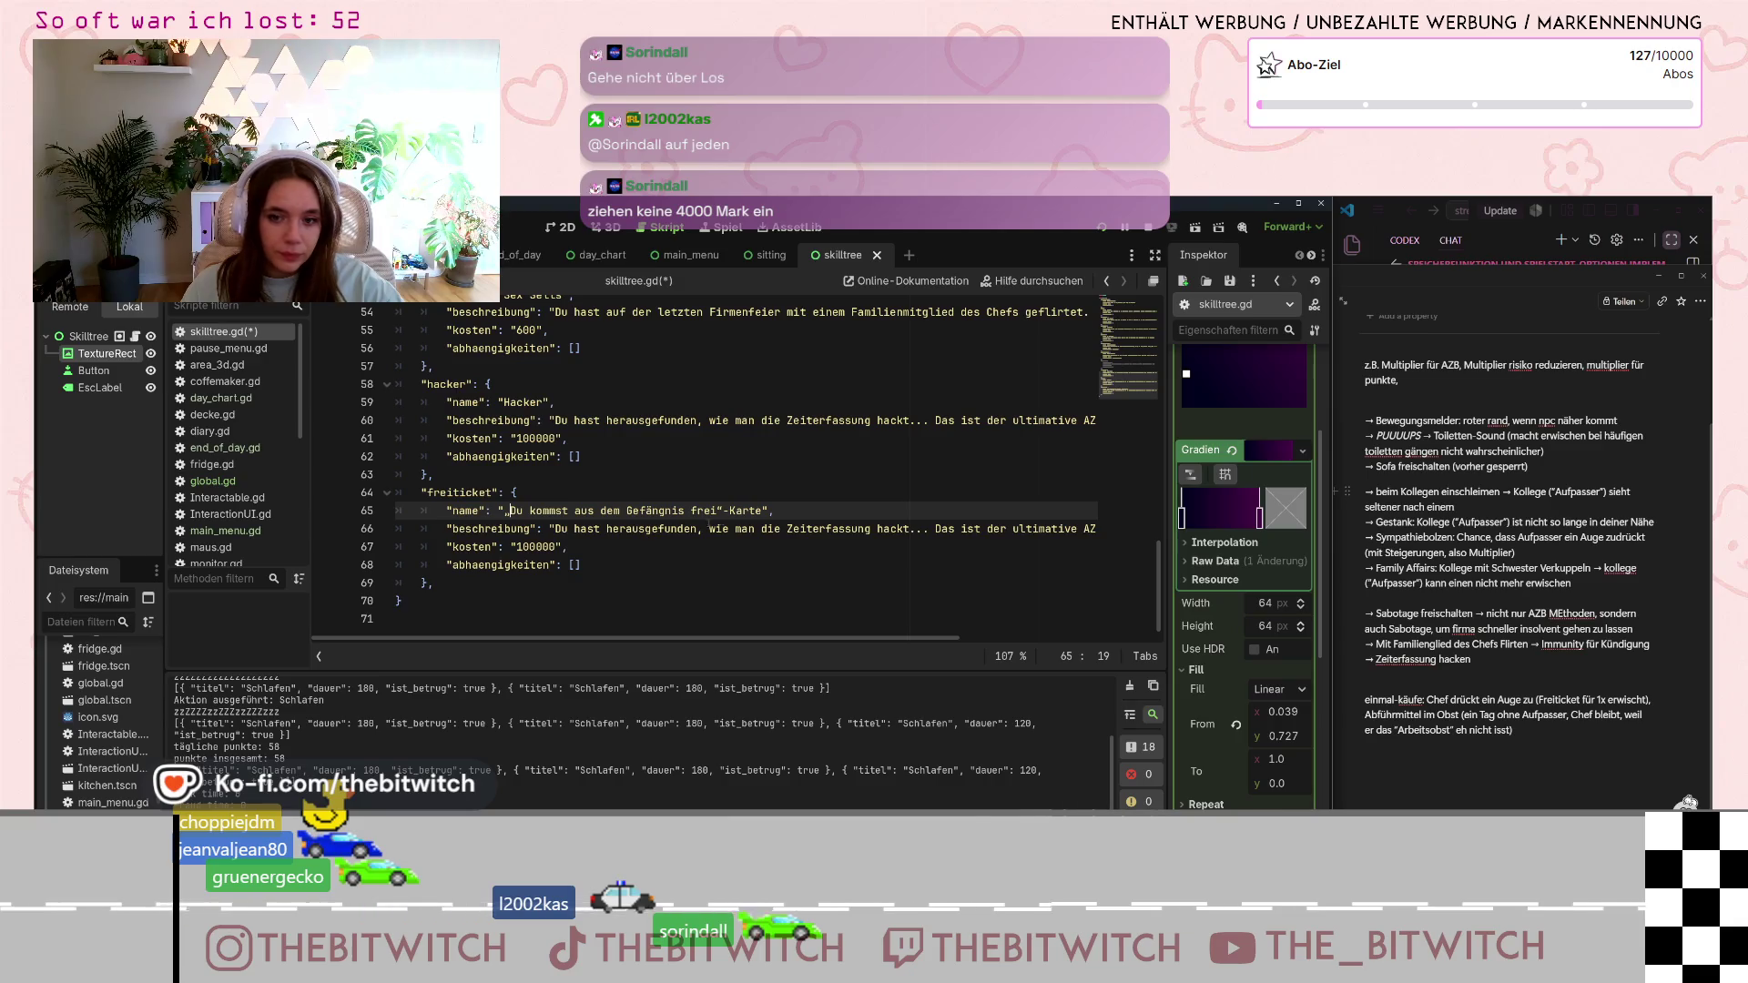
left_click_drag(551, 528, 1068, 532)
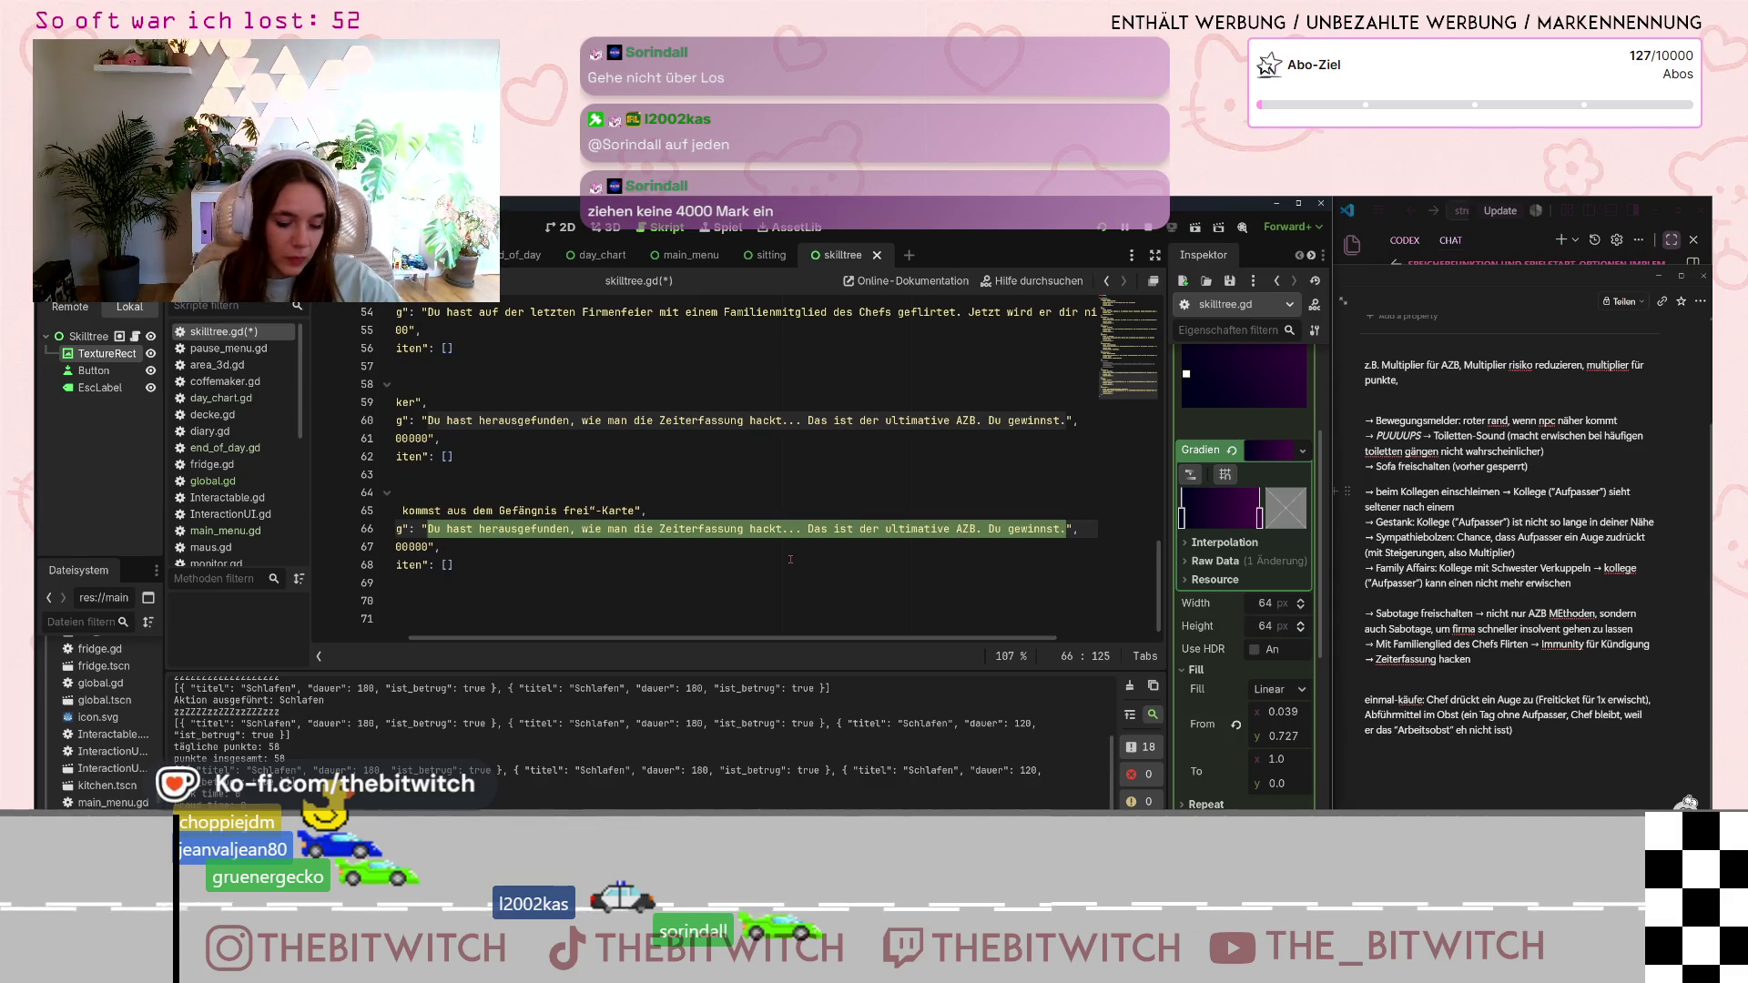
type("Wenn du das n")
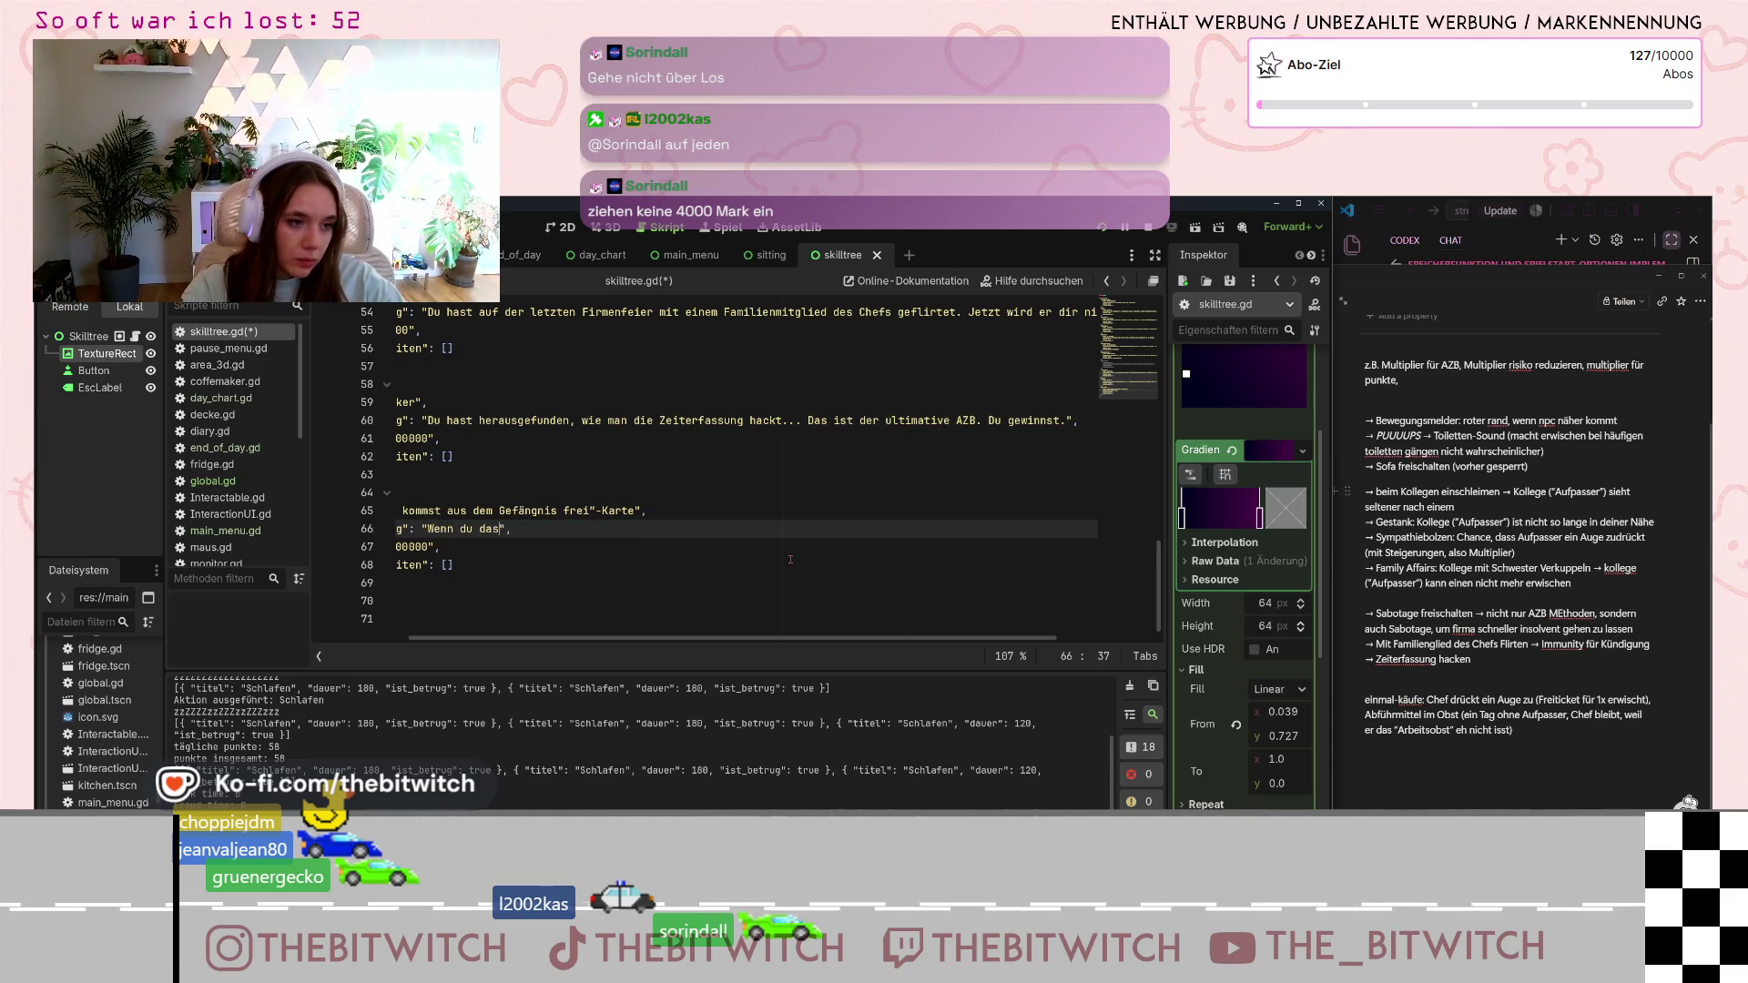
type("ächste mal ")
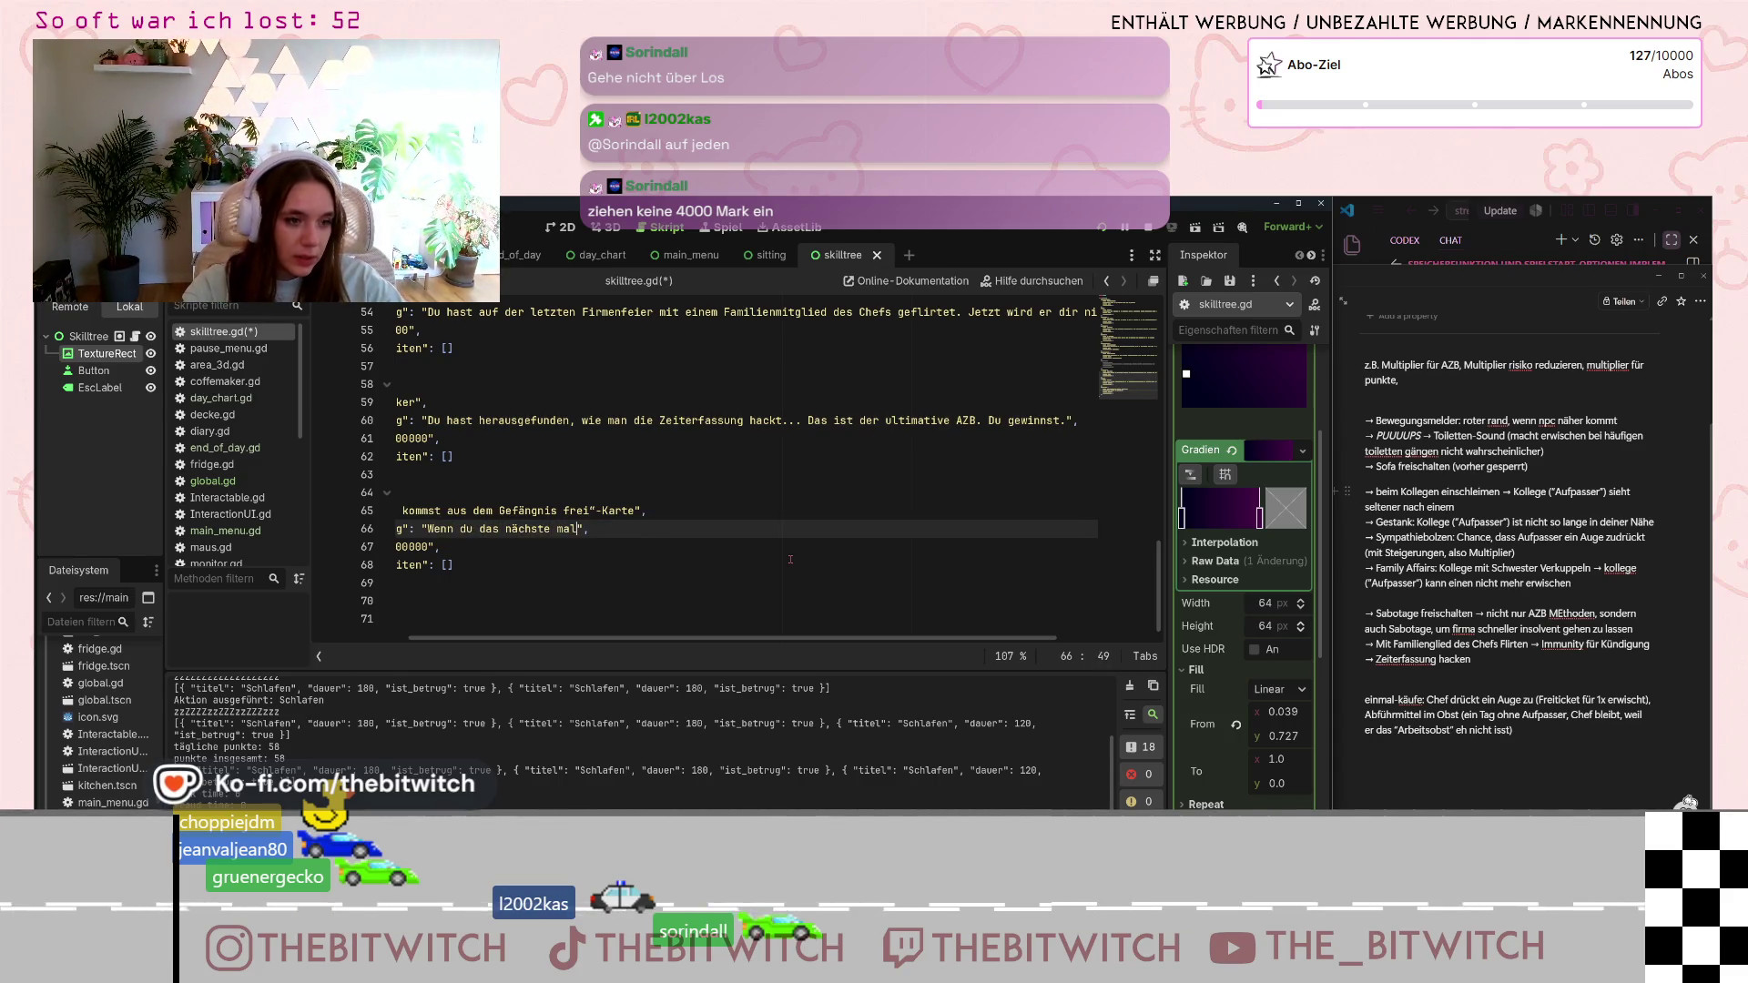
type("erwischt w")
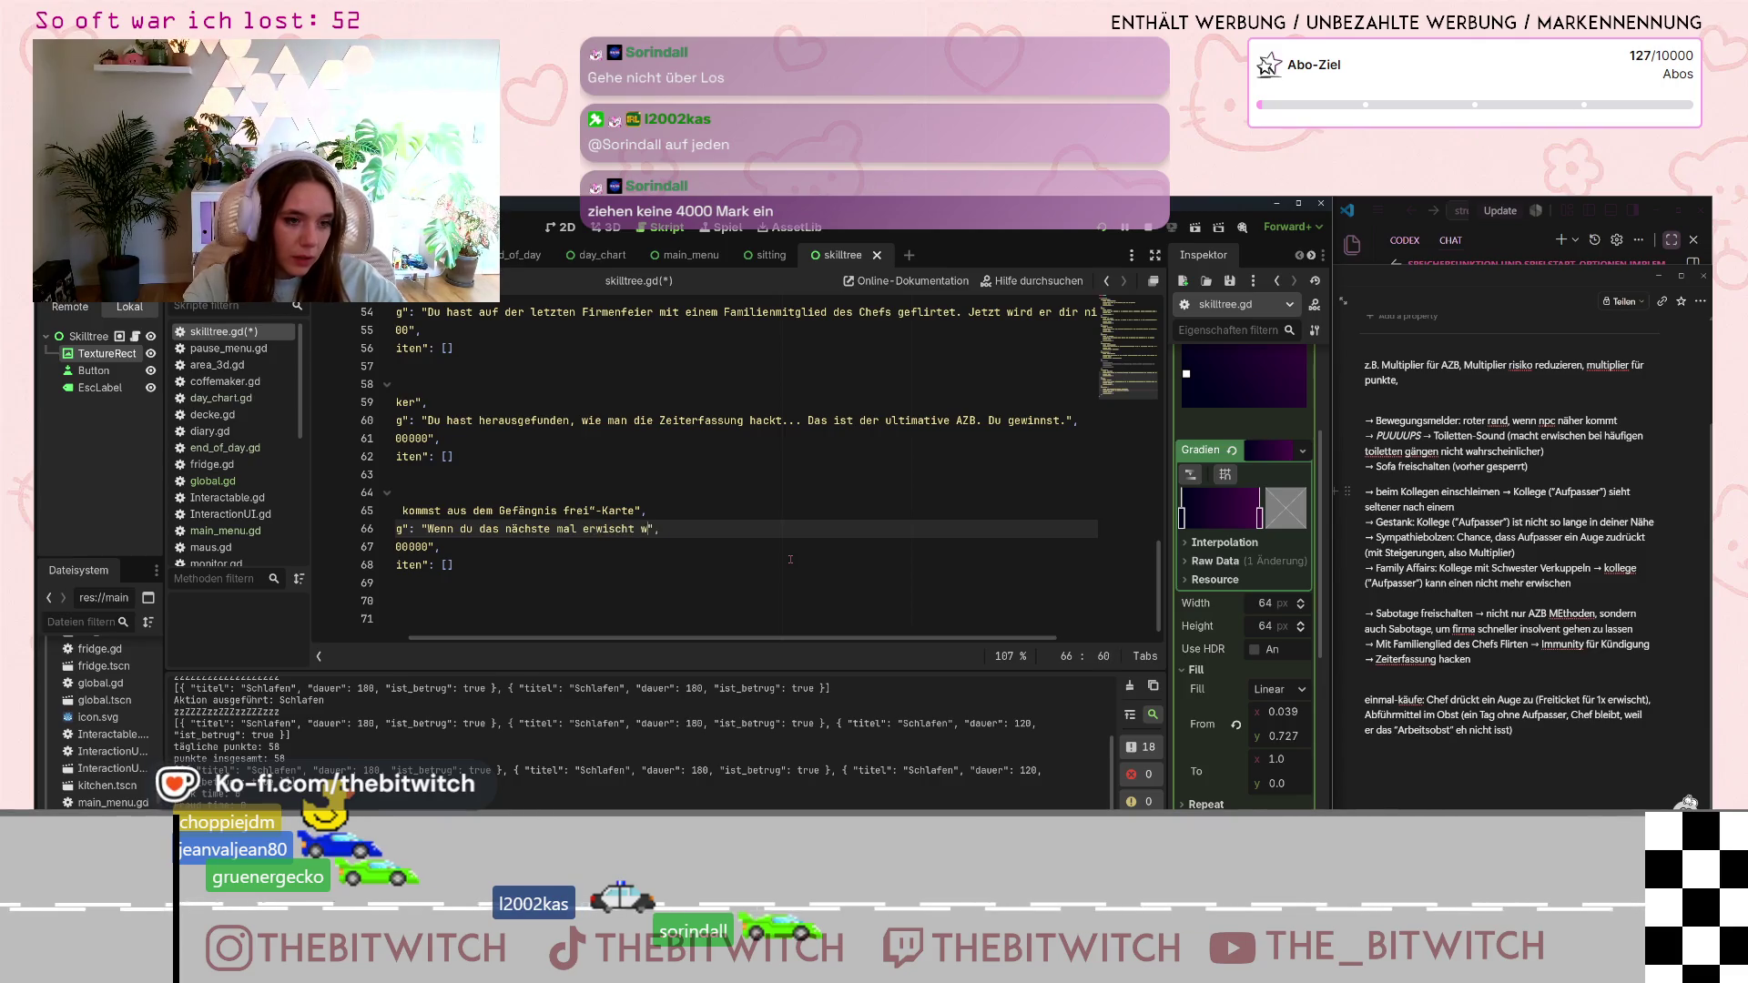
type("irst, zäh")
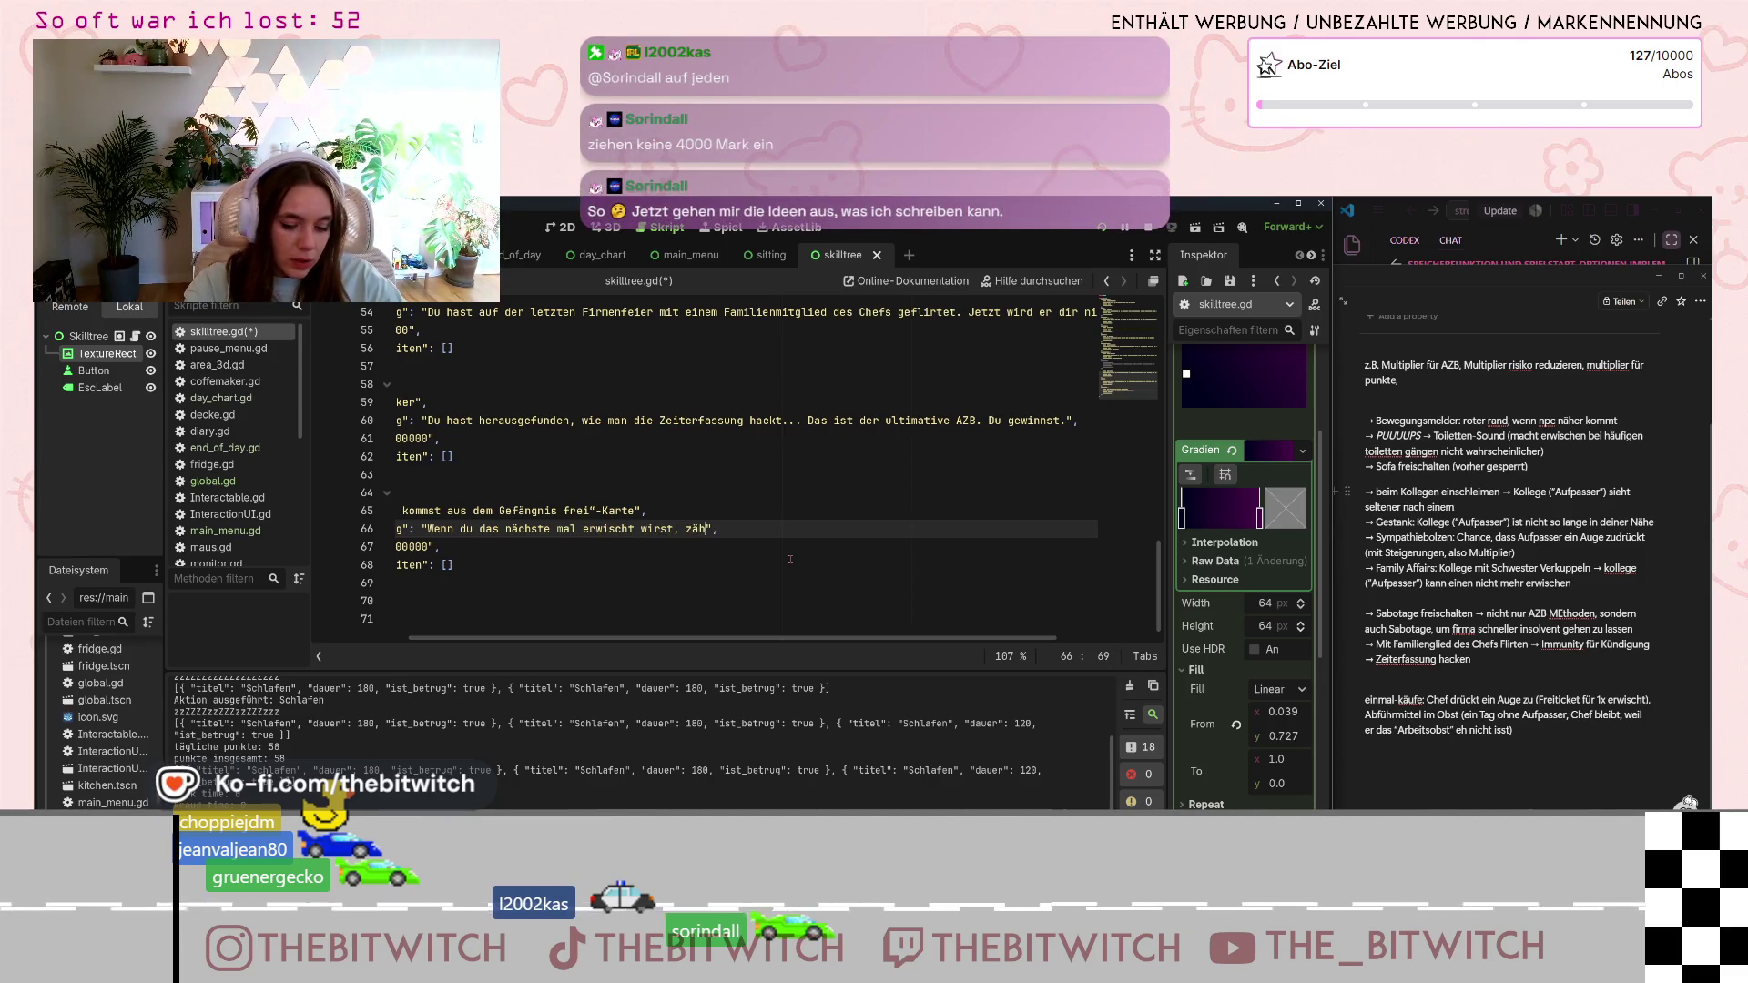
type("lz e")
key("BackSpace")
type("t es nicht :)")
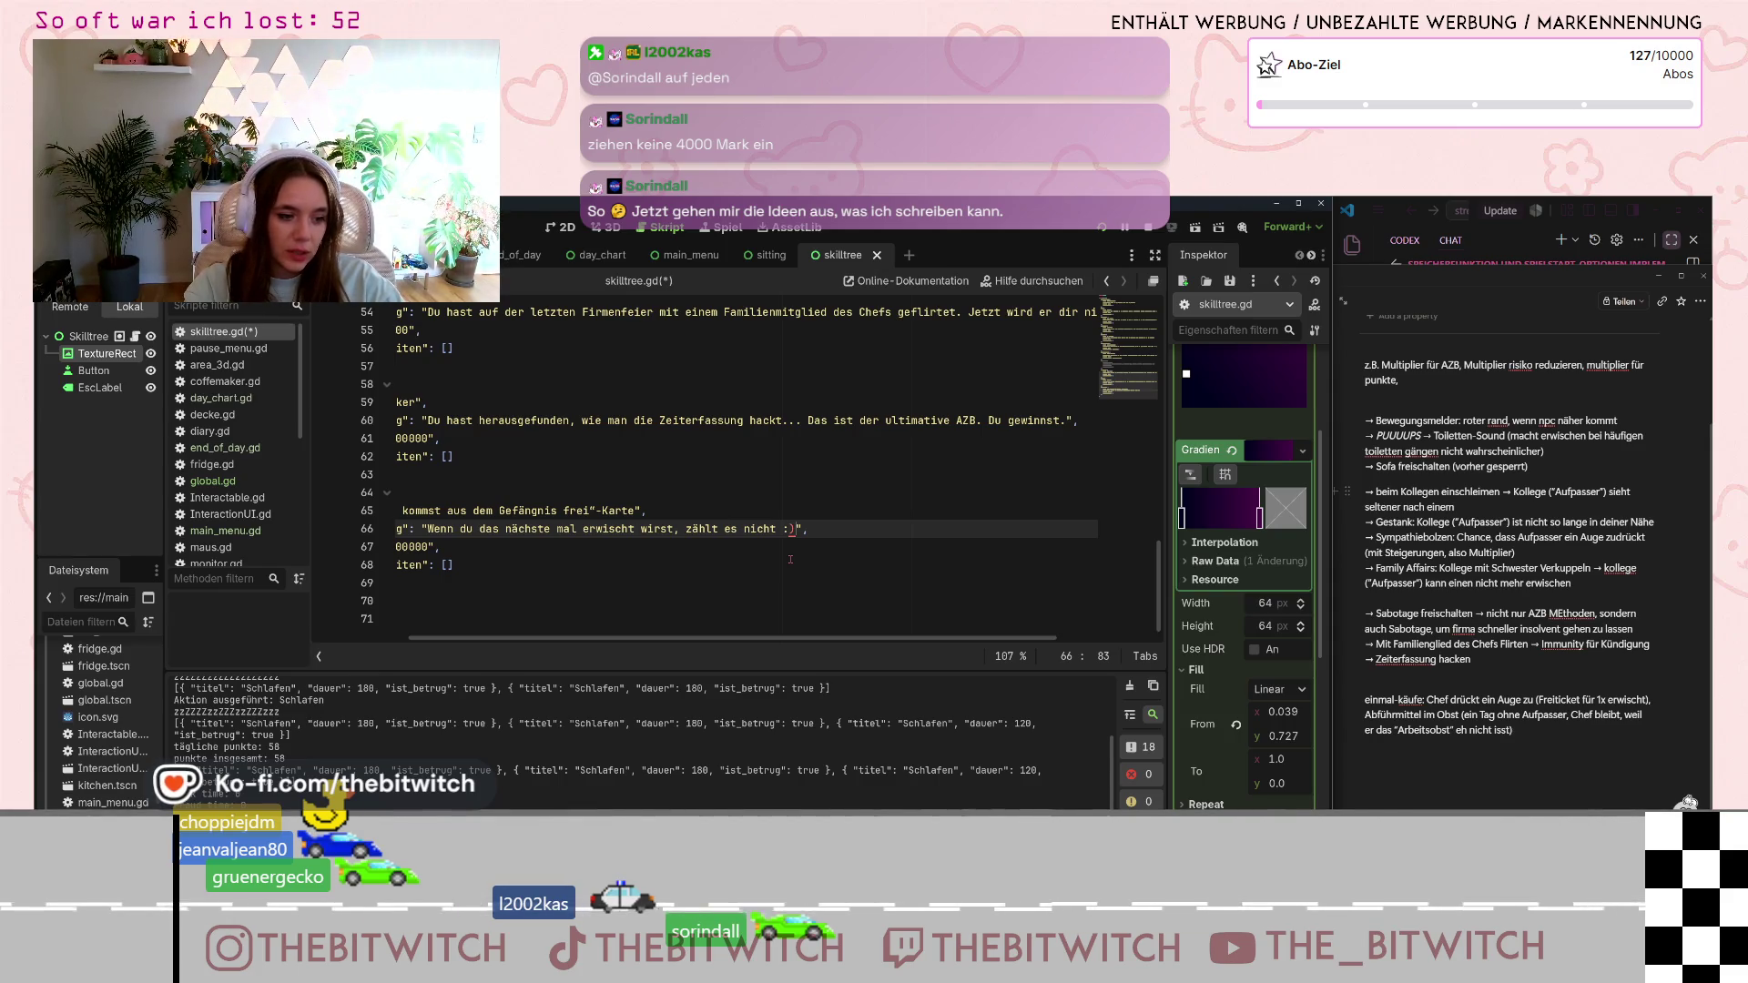
- Lower the freiticket cost from 100000 to 250
left_click(679, 567)
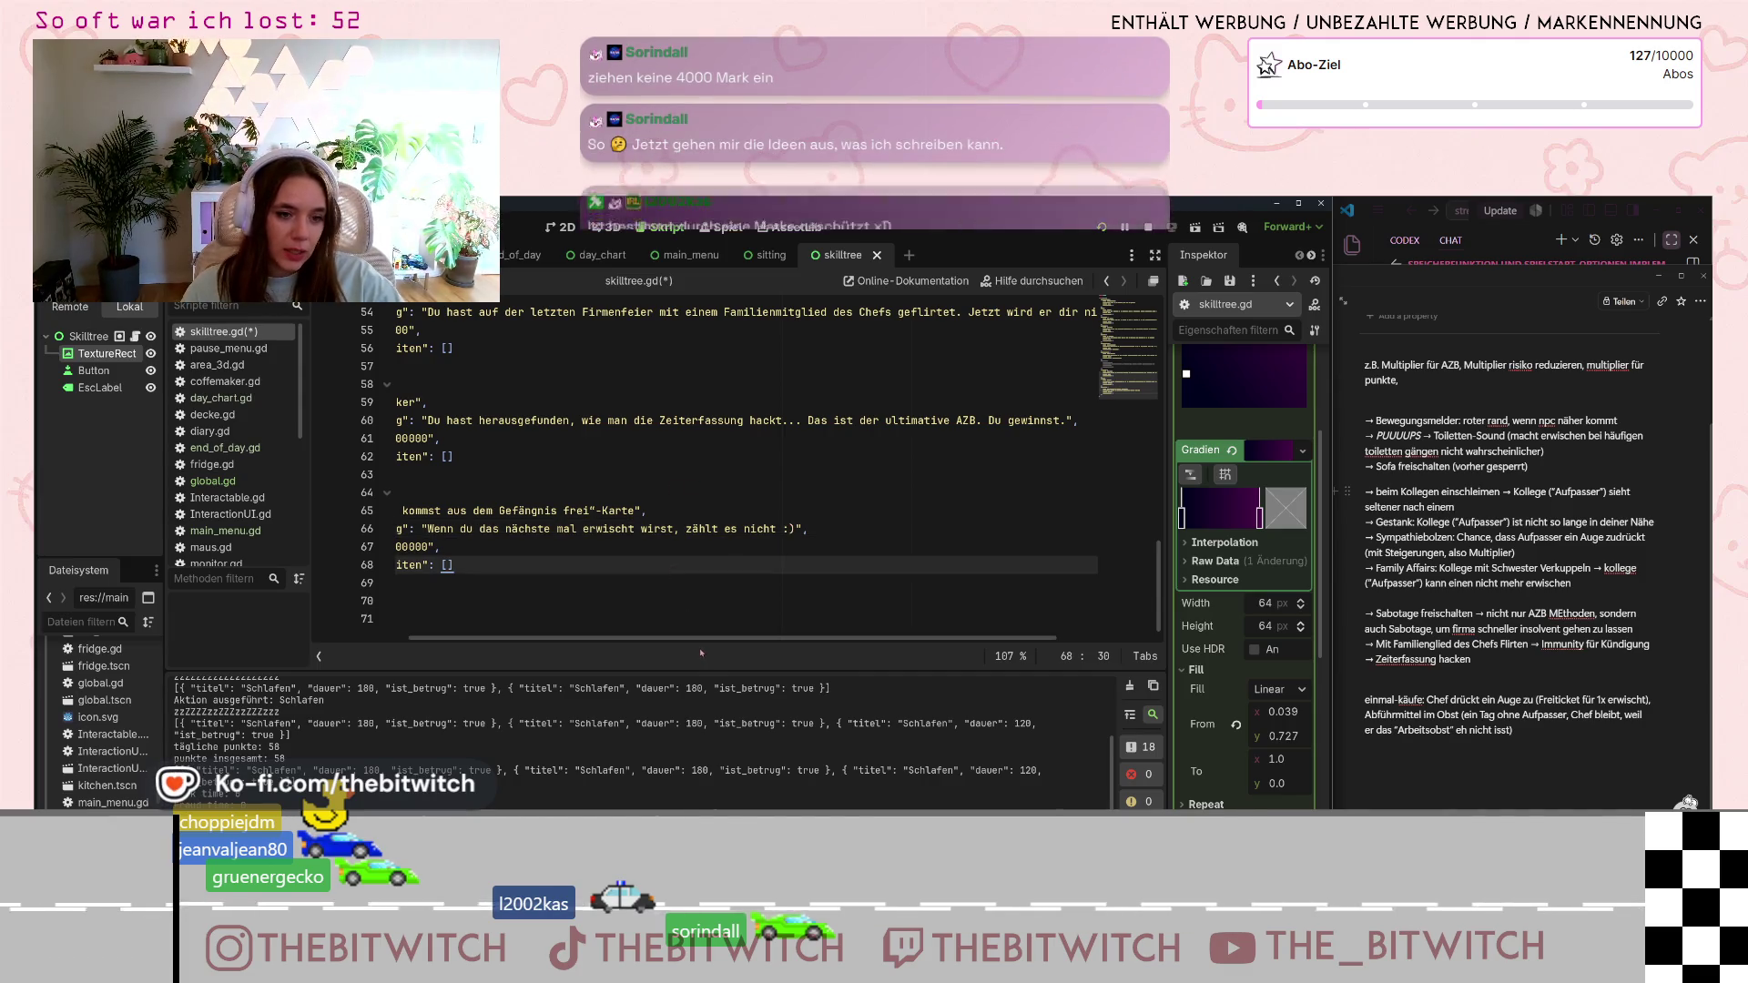
mouse_move(700, 638)
left_mouse_down()
mouse_move(610, 638)
mouse_move(585, 586)
left_mouse_up()
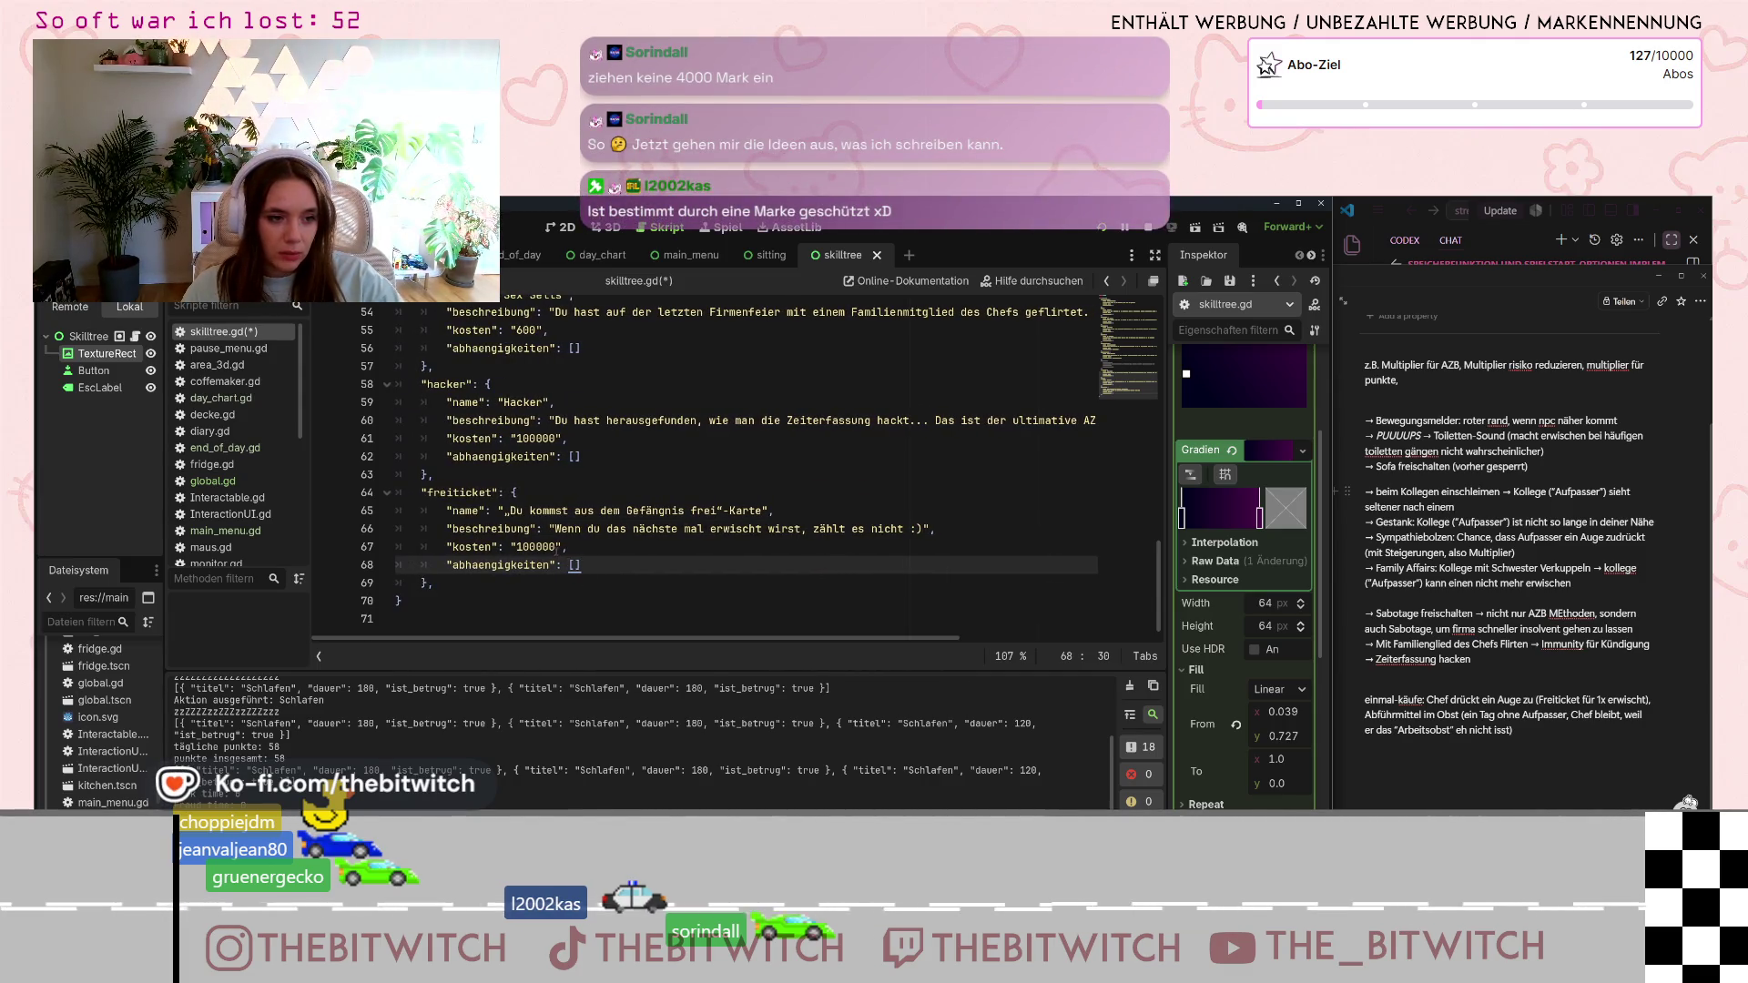
double_click(546, 546)
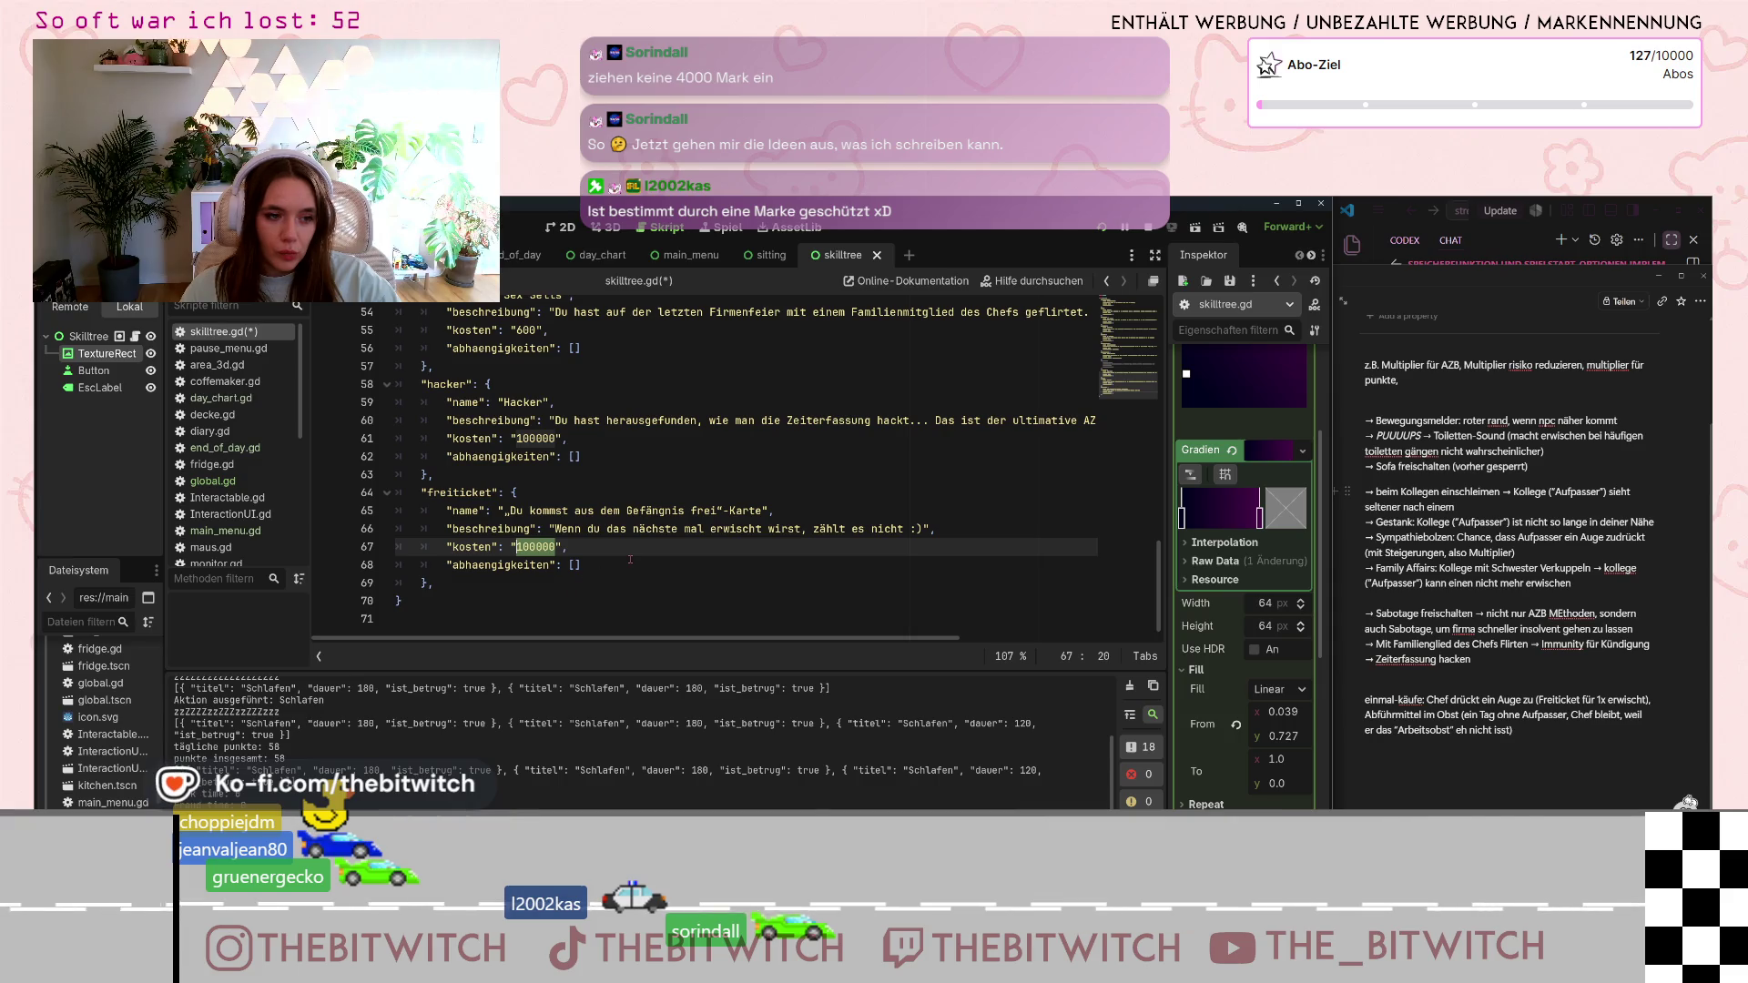
type("25")
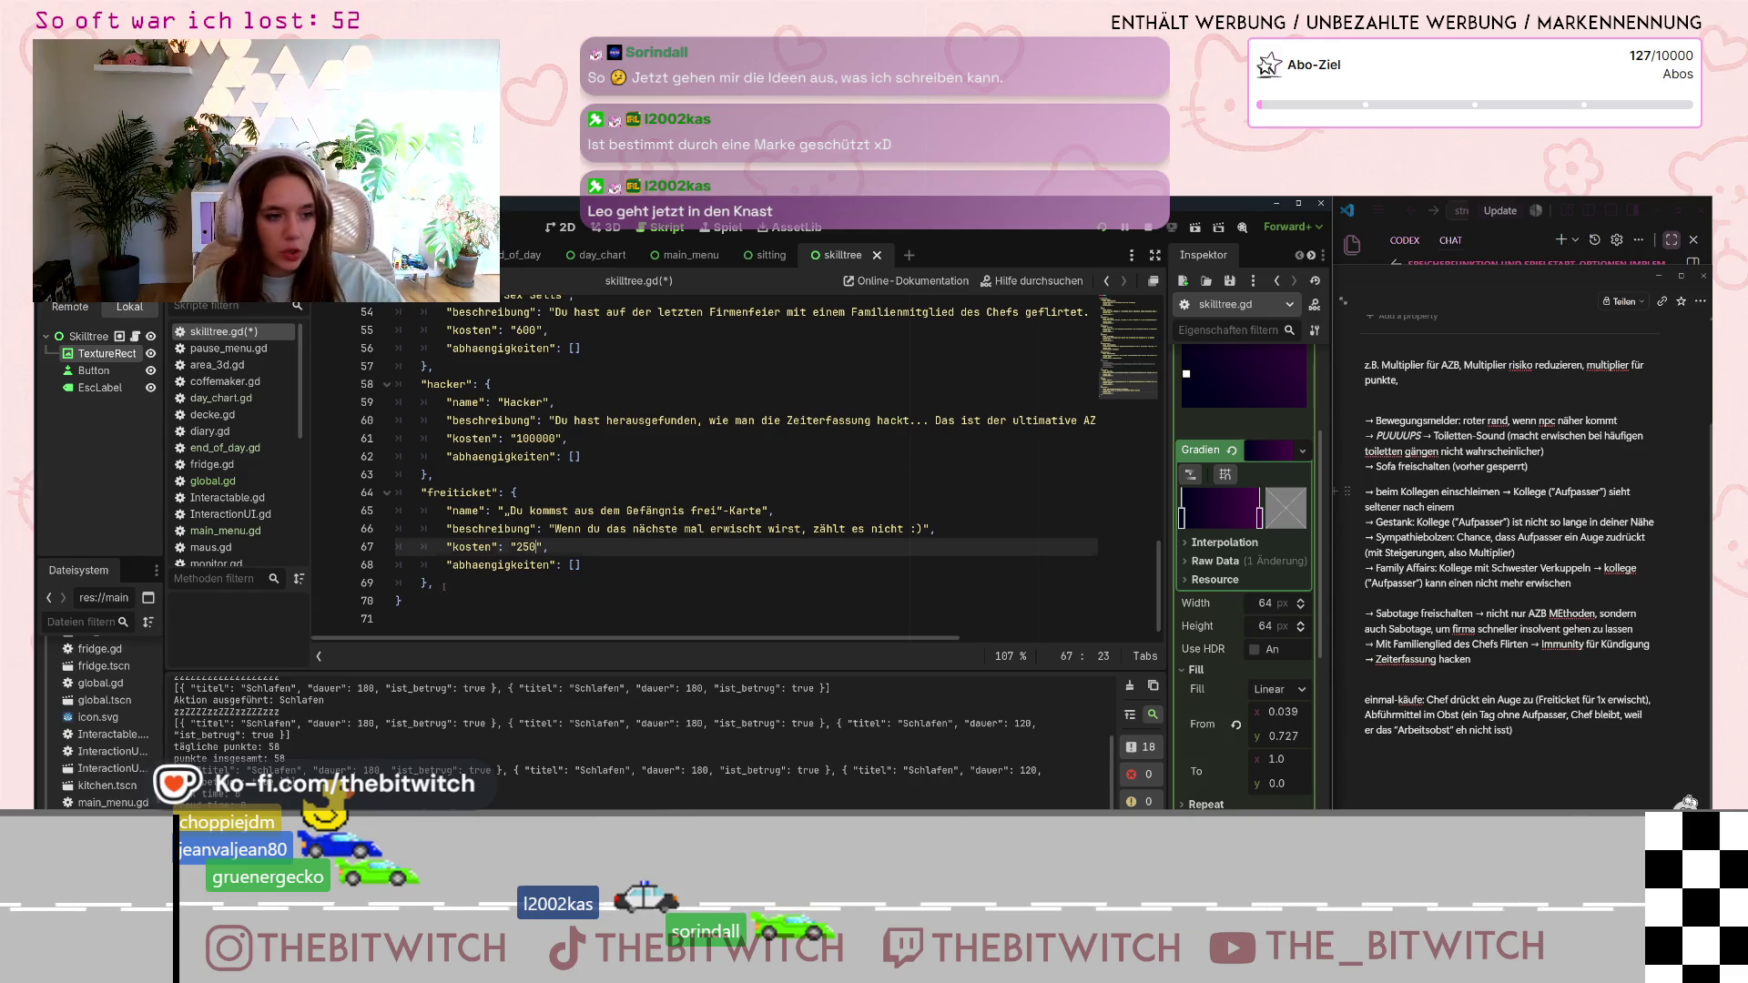
mouse_move(592, 583)
left_mouse_down()
mouse_move(446, 523)
mouse_move(422, 492)
left_mouse_up()
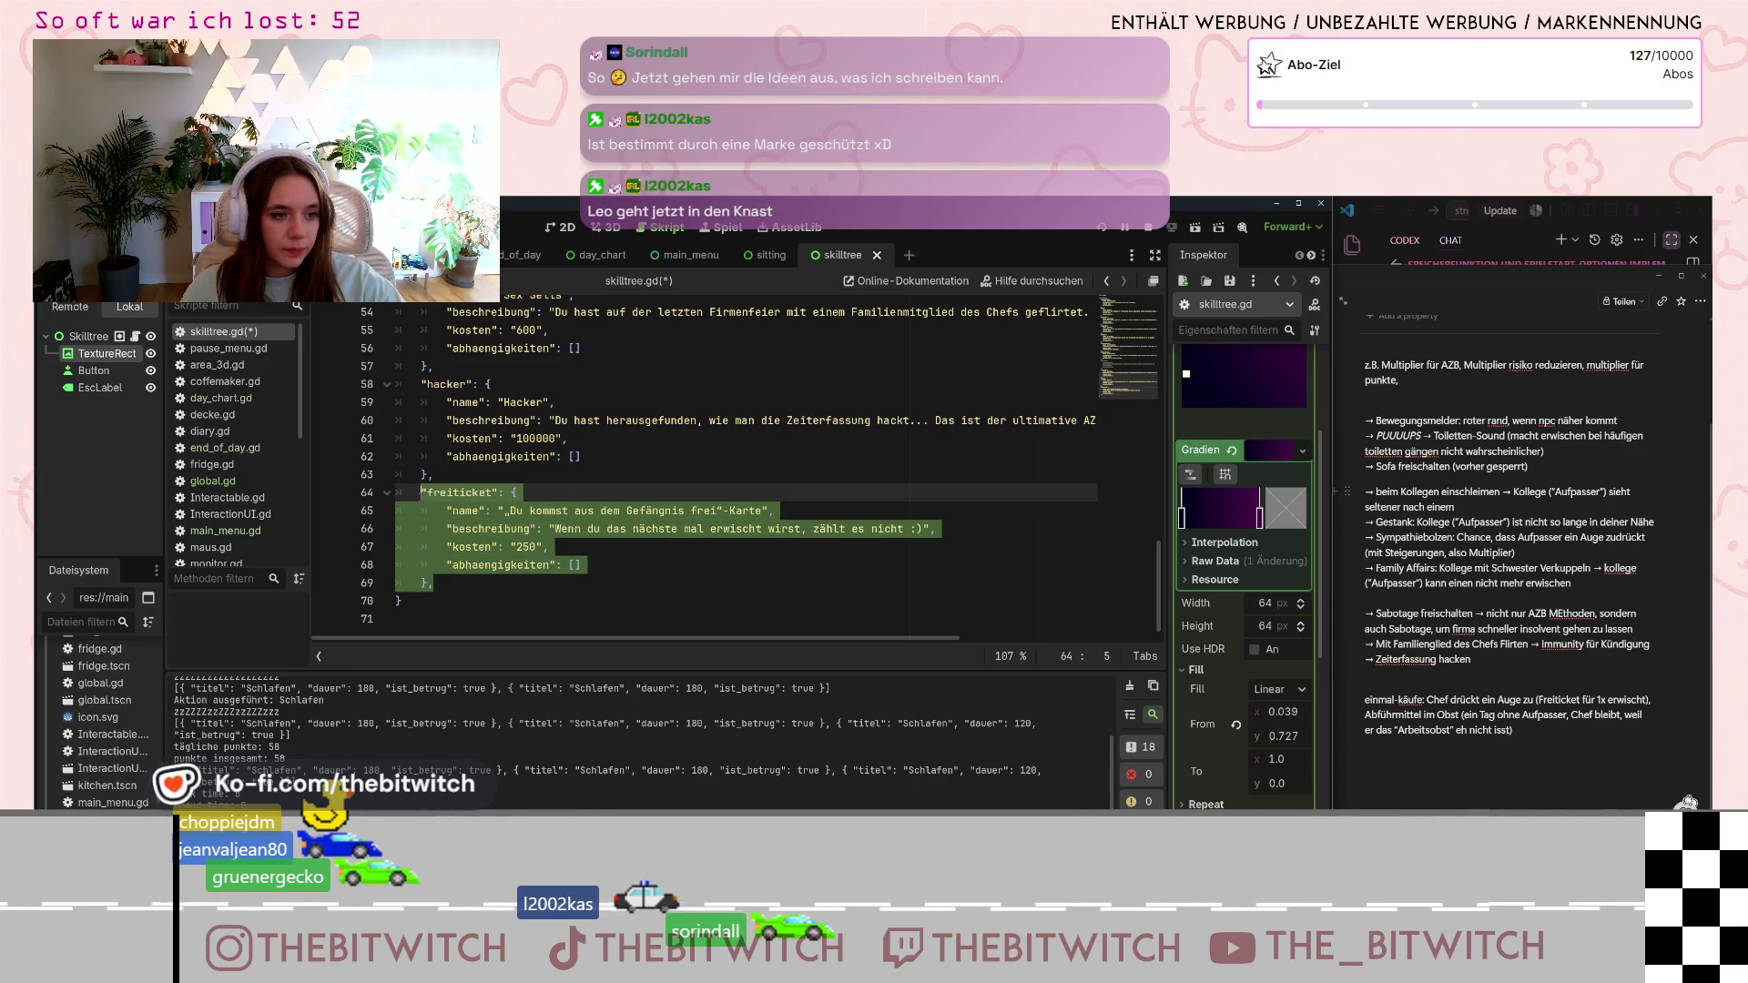
- Duplicate the freiticket block below itself and rename the copy's key to obst
key("ctrl+c")
left_click(458, 582)
key("Return")
key("ctrl+v")
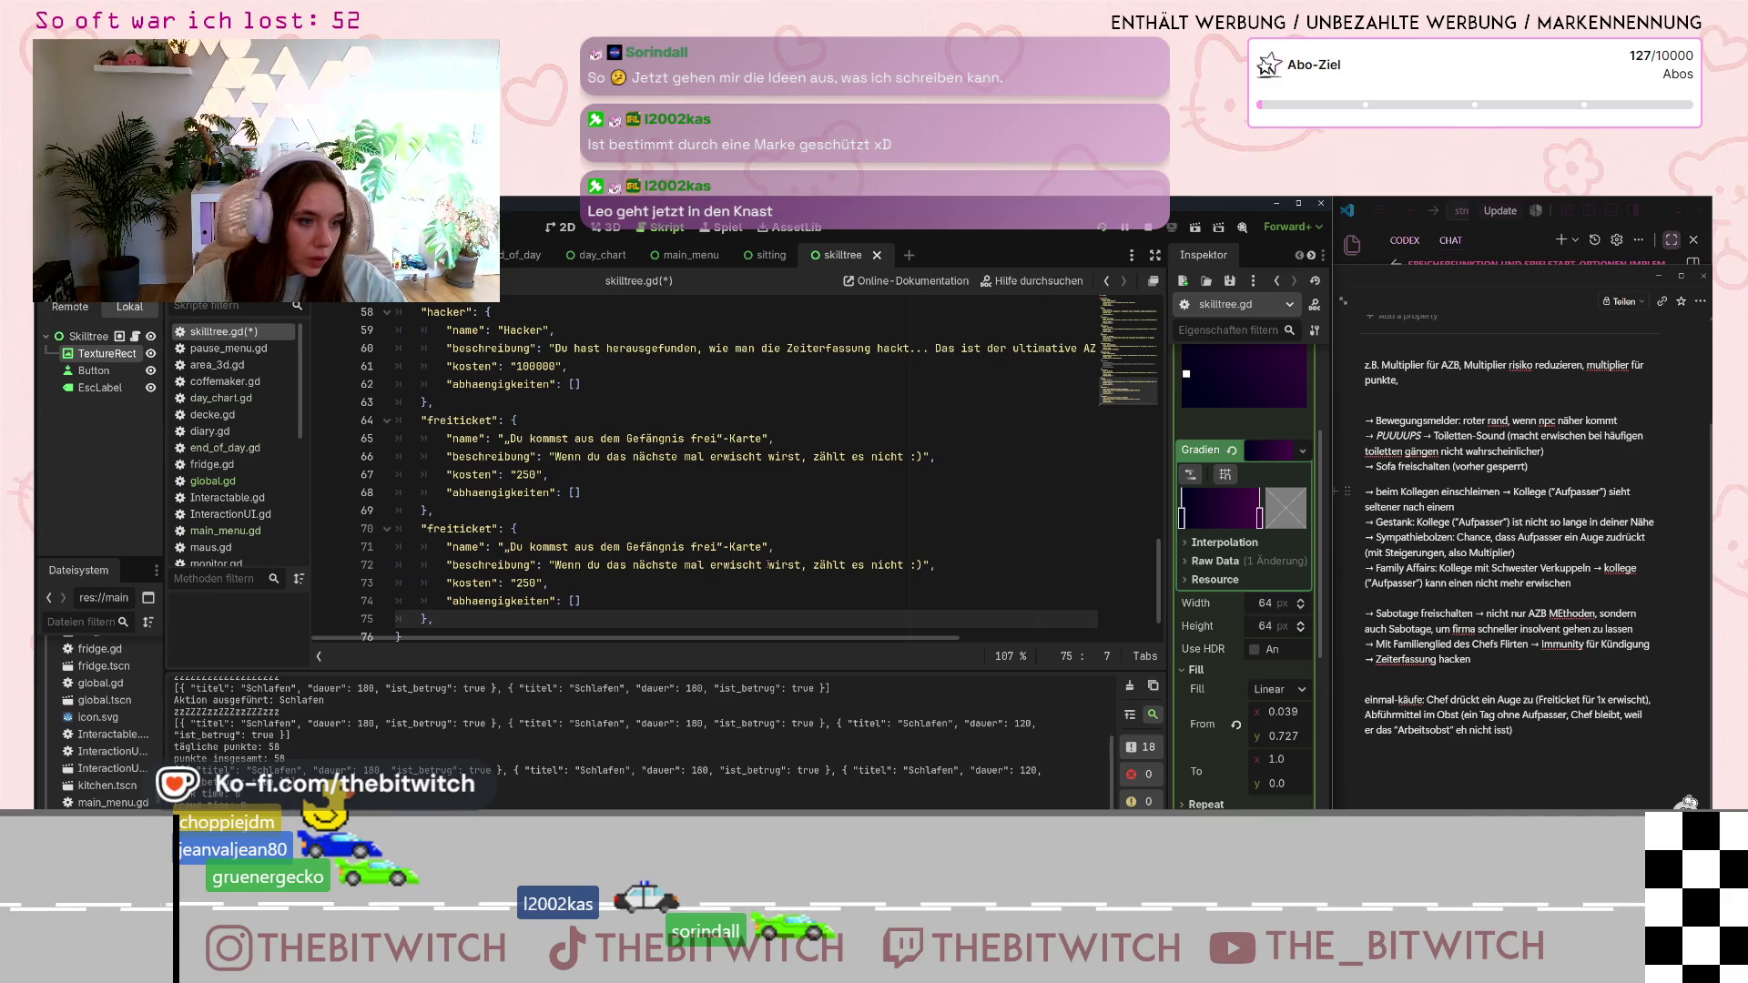
scroll(606, 528, "down", 1)
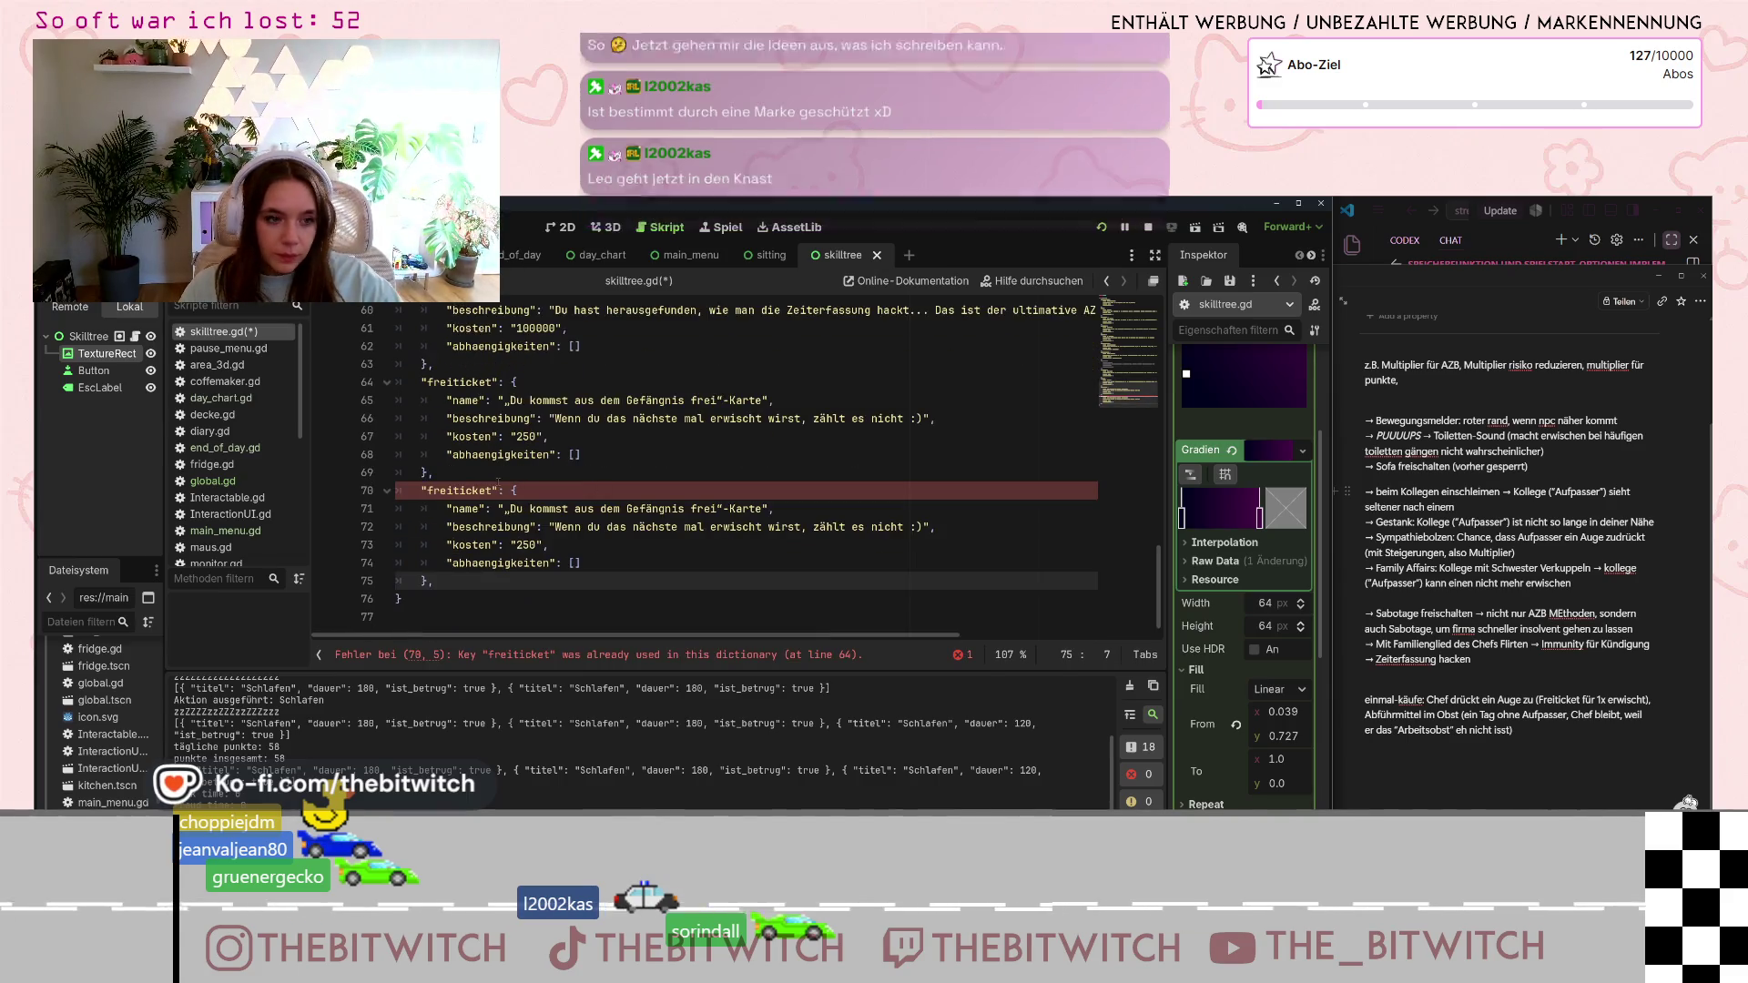
left_click(427, 491)
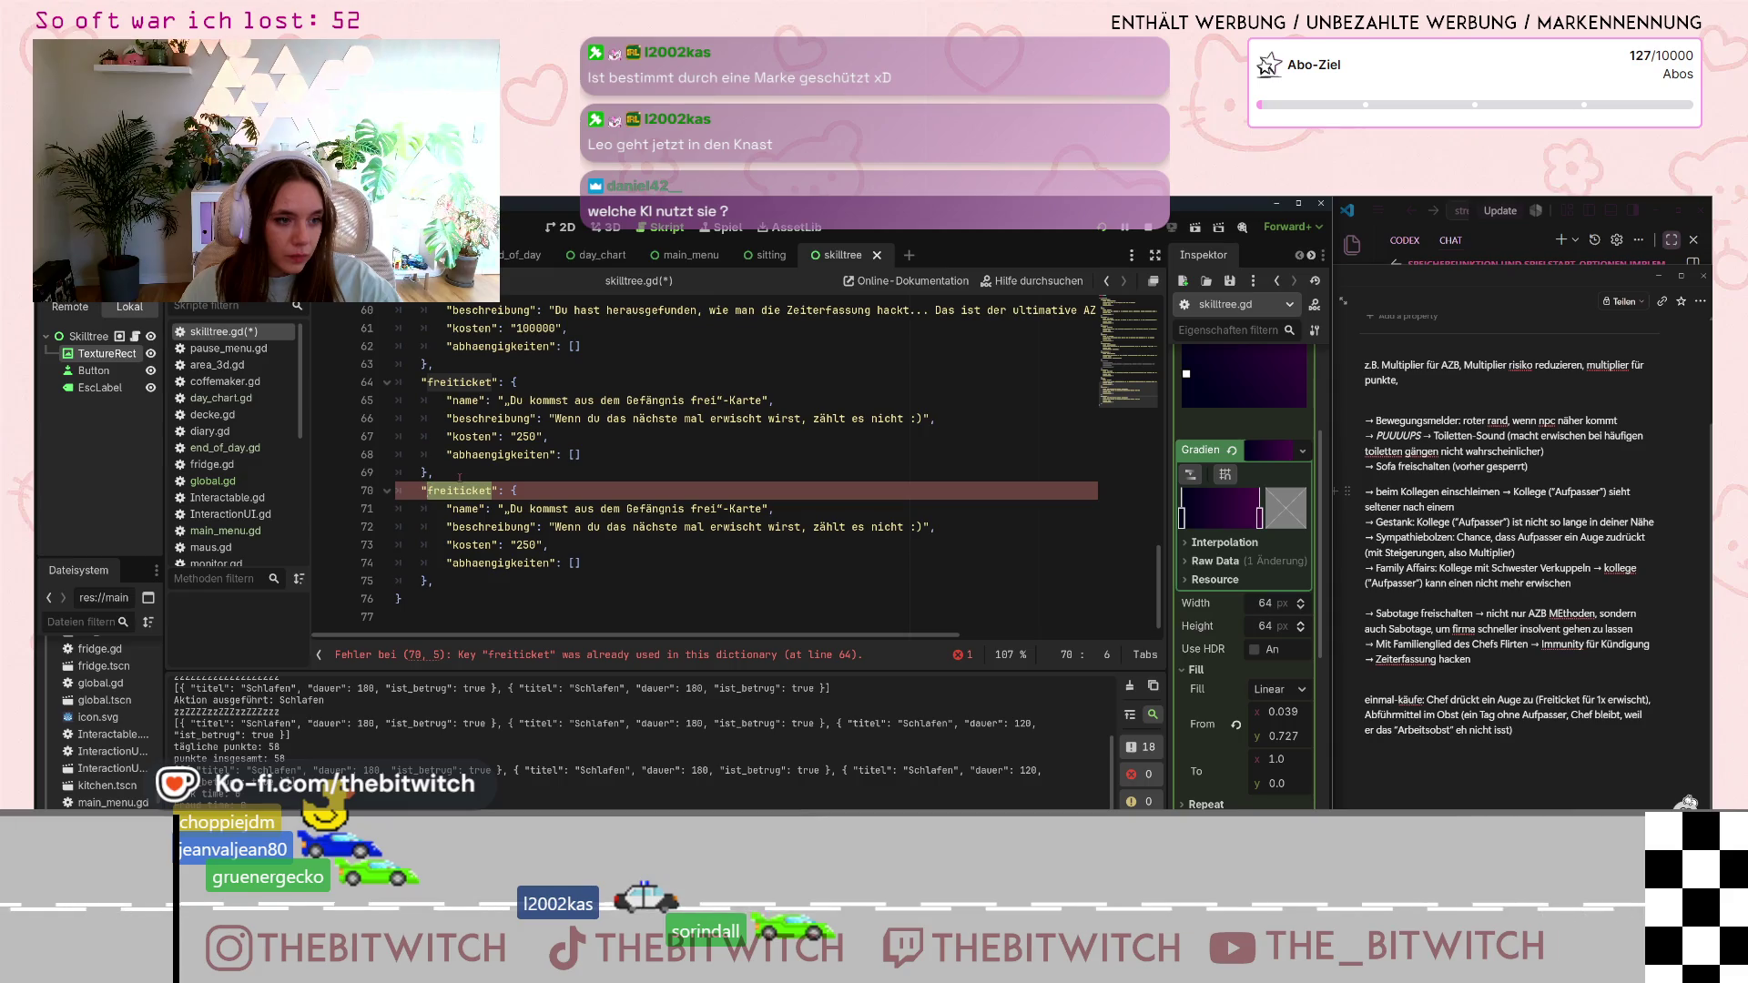
type("obst")
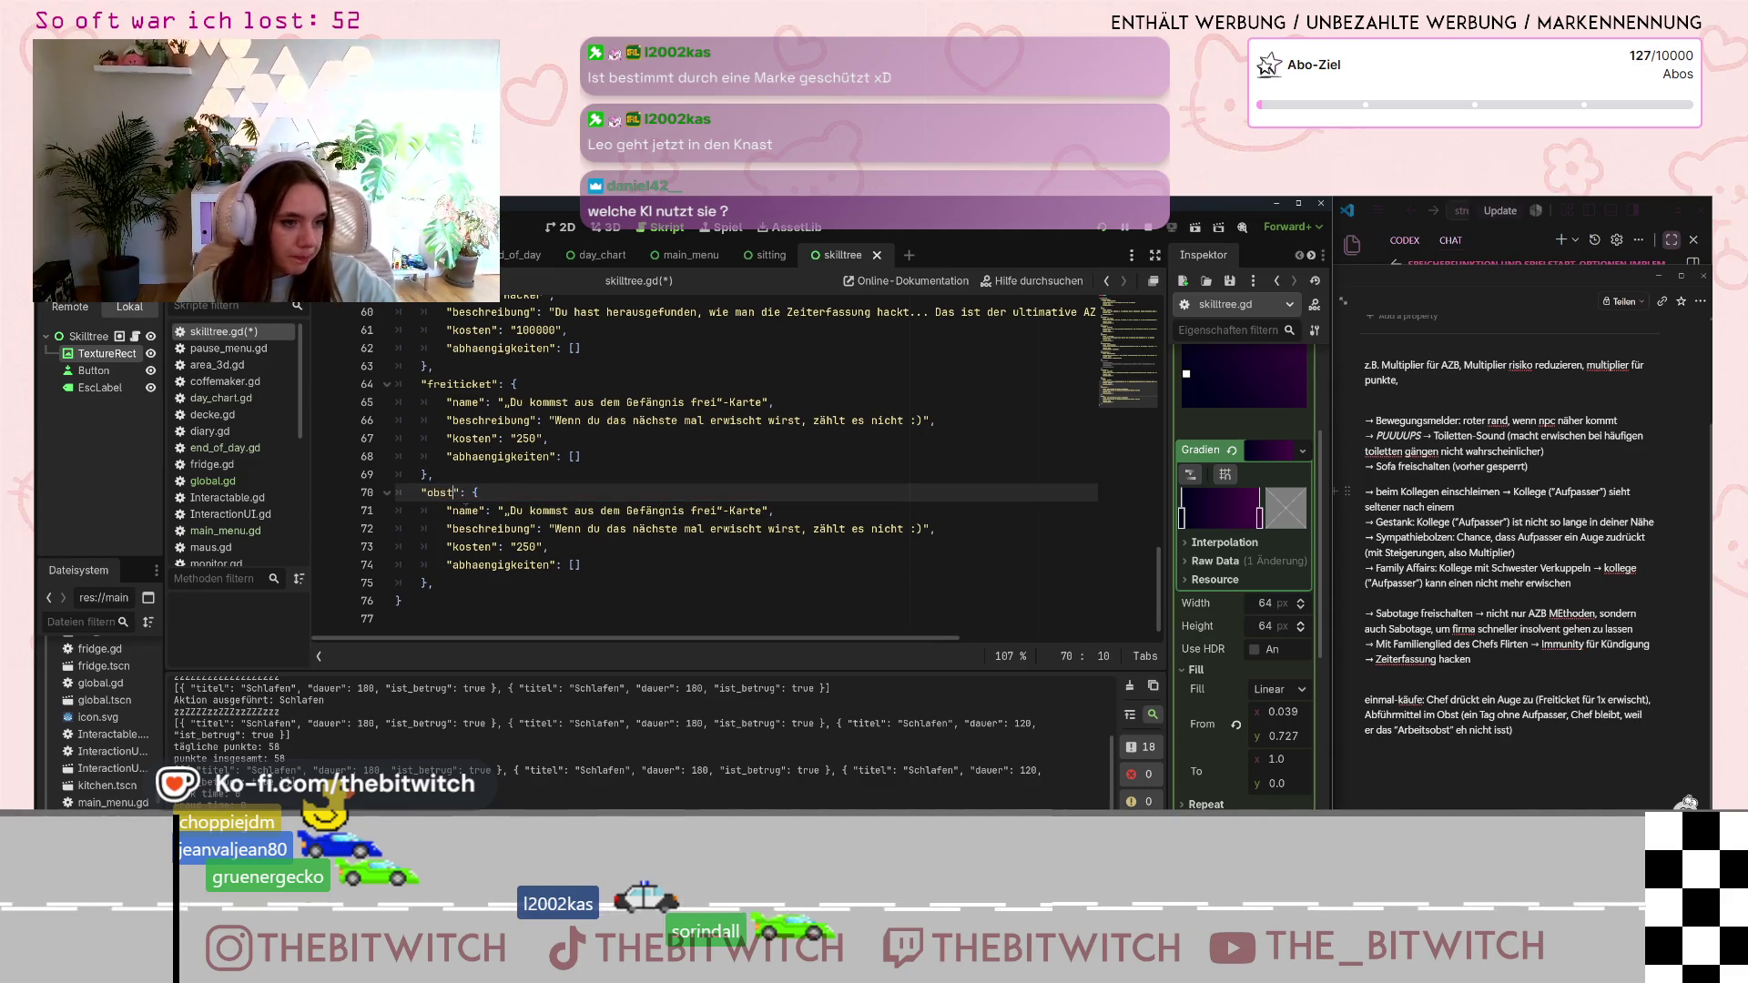
- Name the obst skill 'Abführmittel im Obst' with a description about a colleague missing the next day
mouse_move(504, 511)
left_mouse_down()
mouse_move(747, 546)
mouse_move(763, 511)
left_mouse_up()
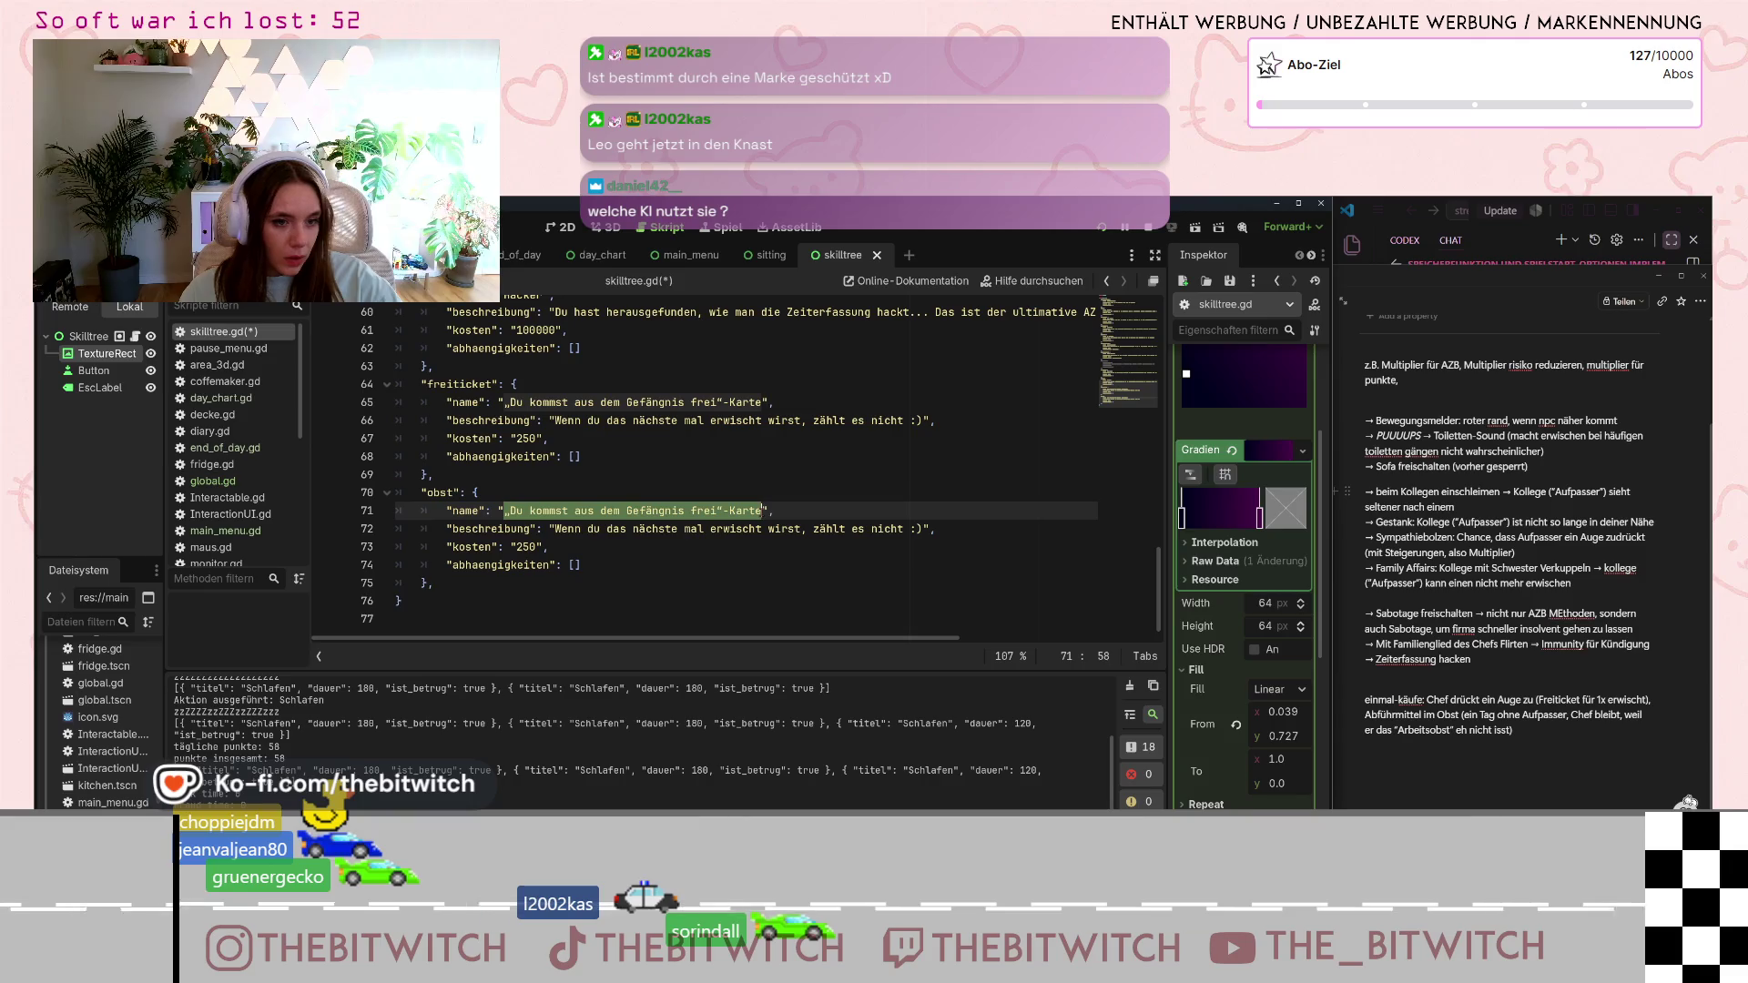
type("Abführmittel im Obst")
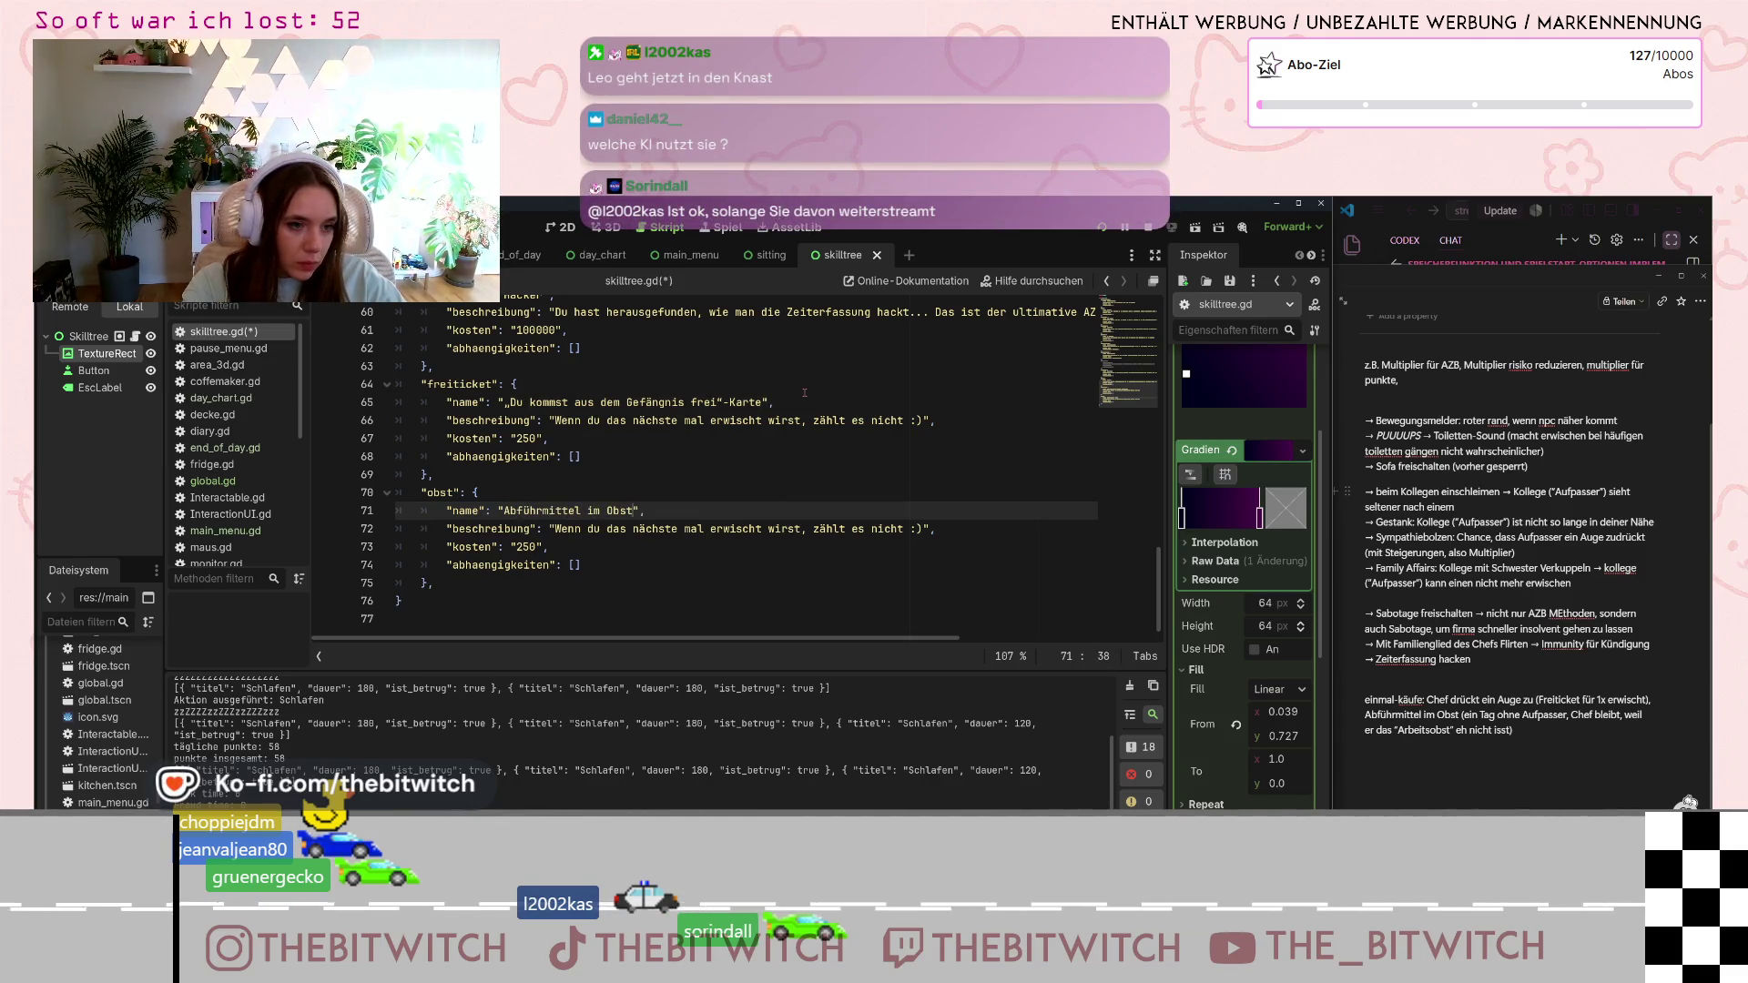
left_click_drag(554, 529, 921, 528)
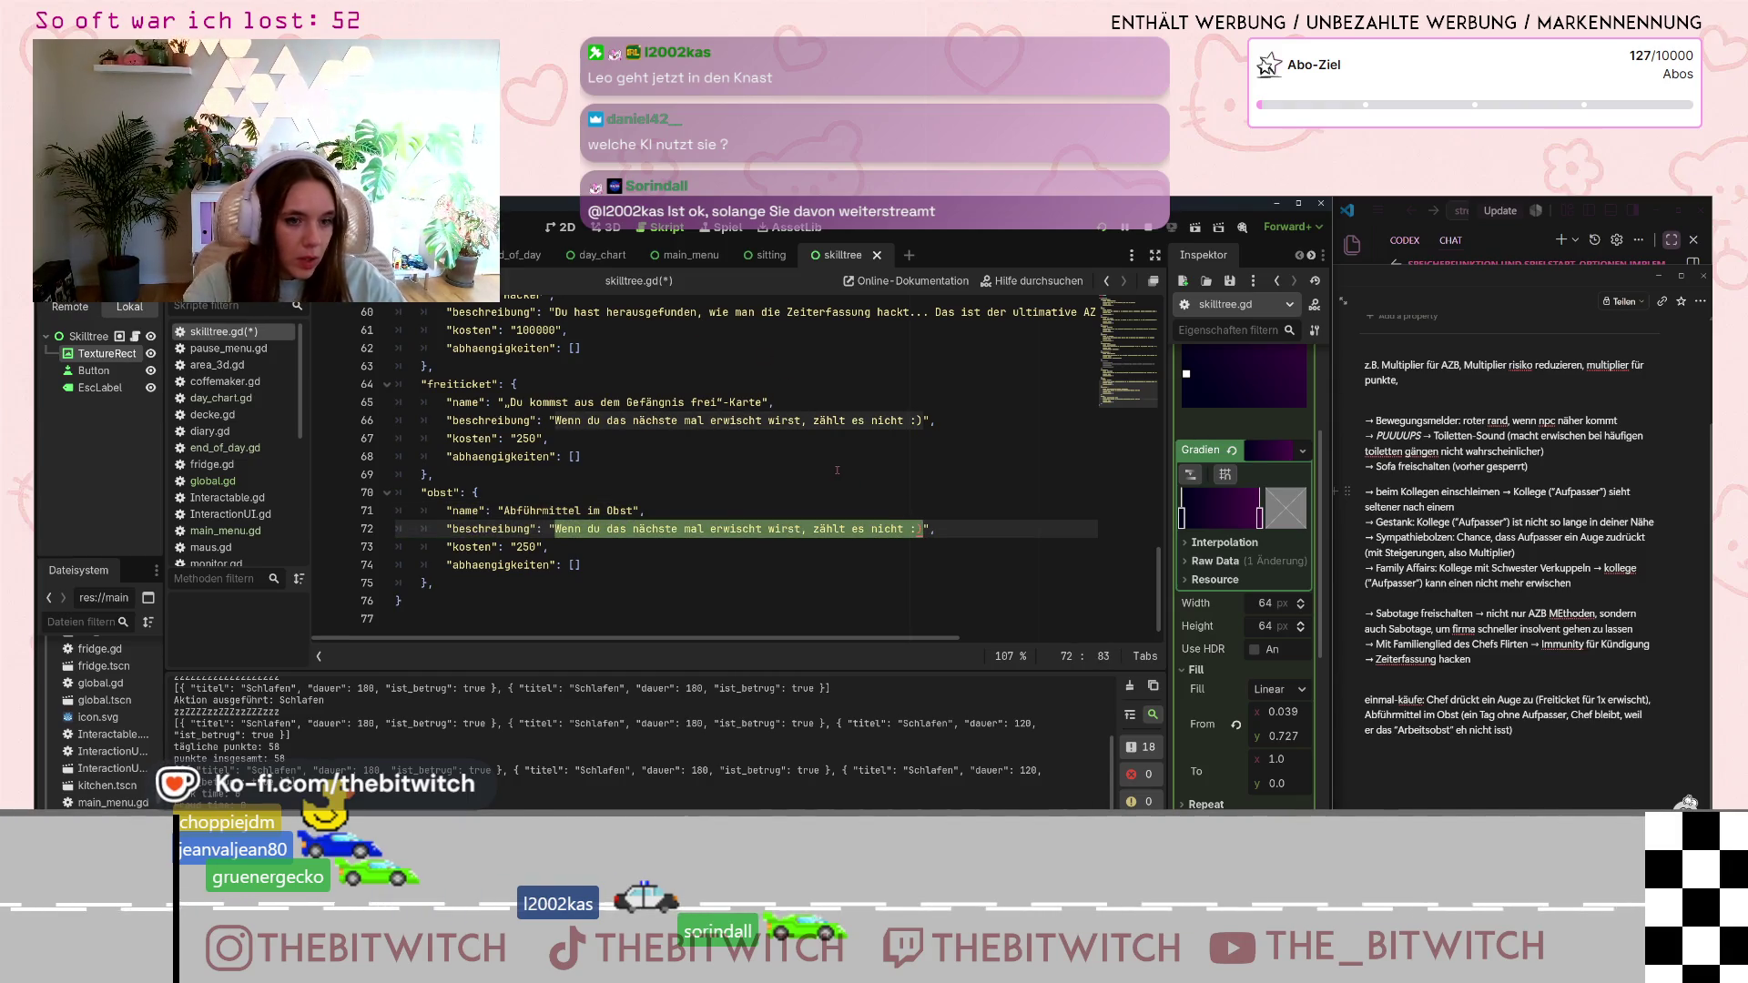
type("Im Obst war wohl ")
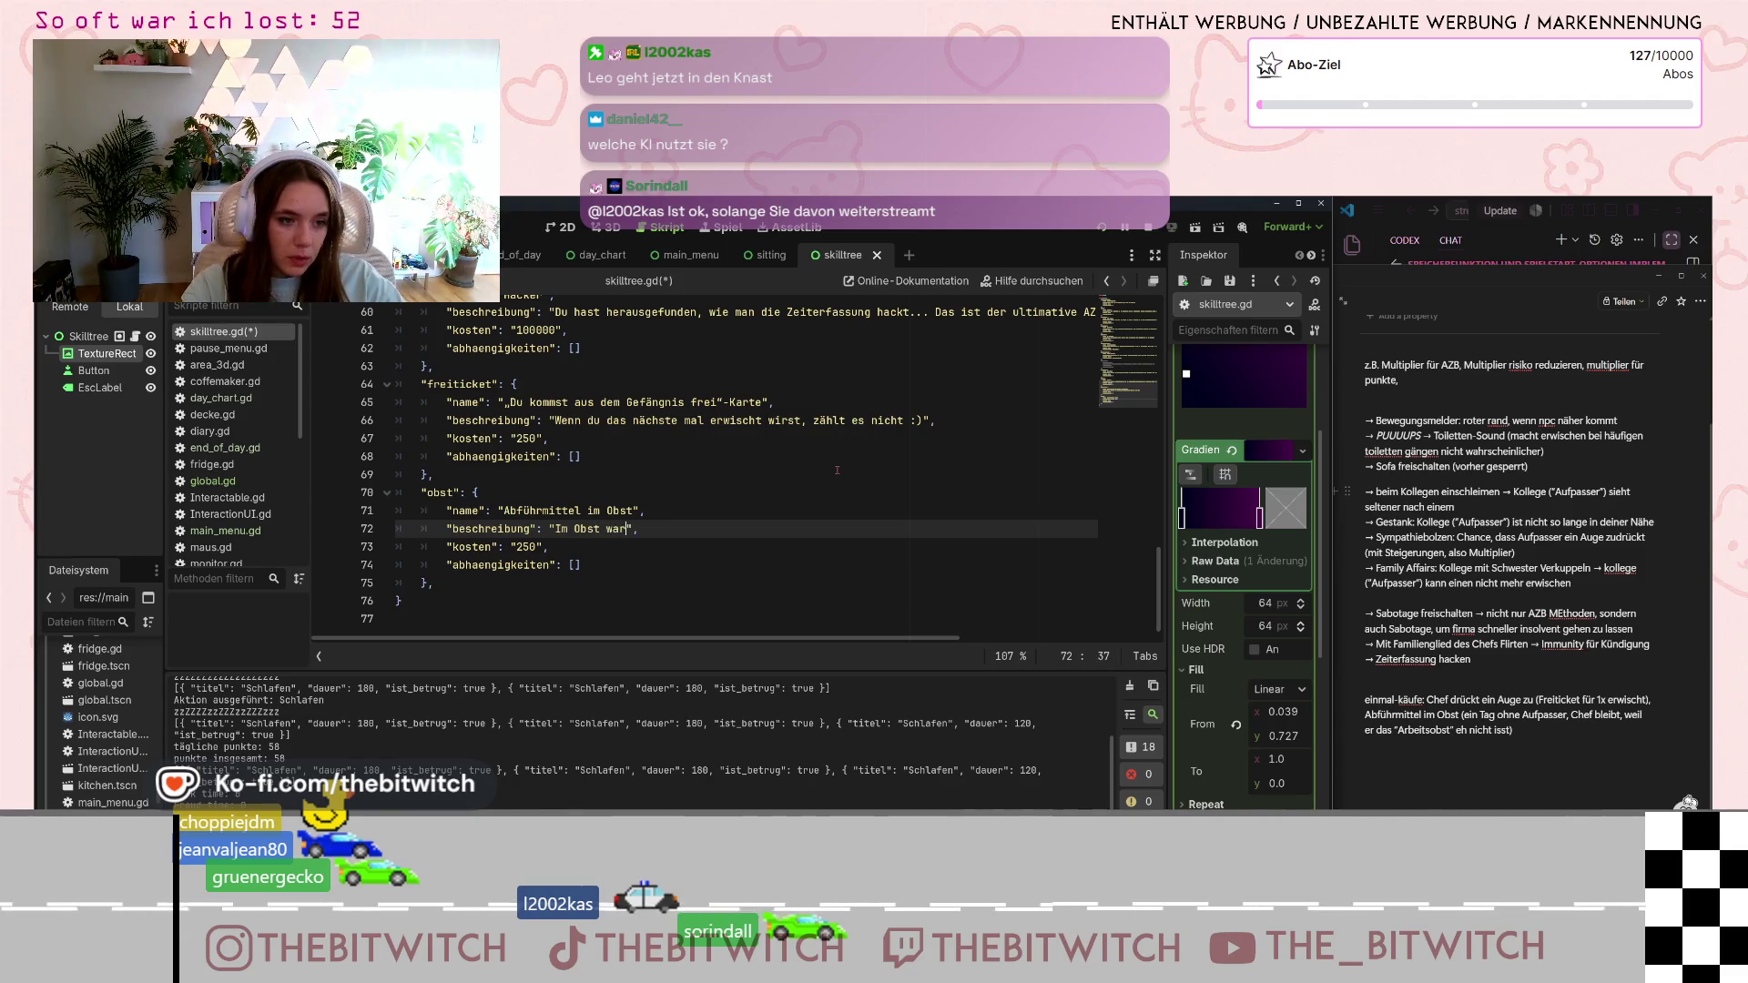
type("Abführmitte")
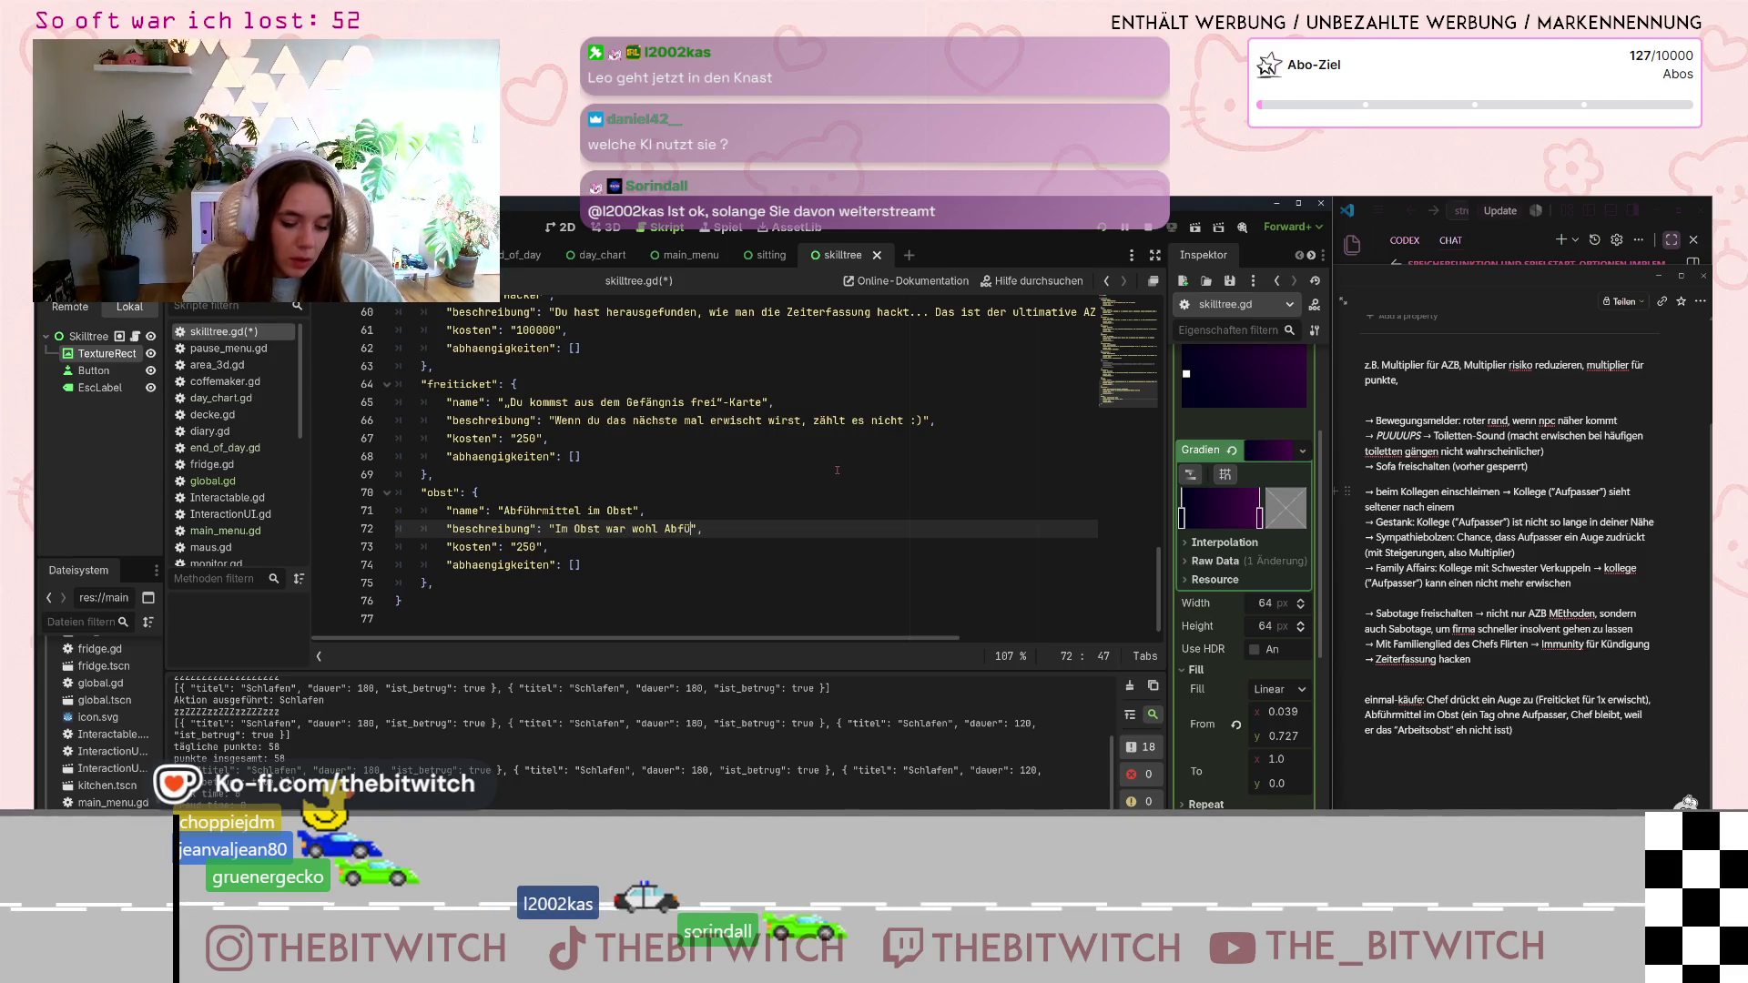
type("l.")
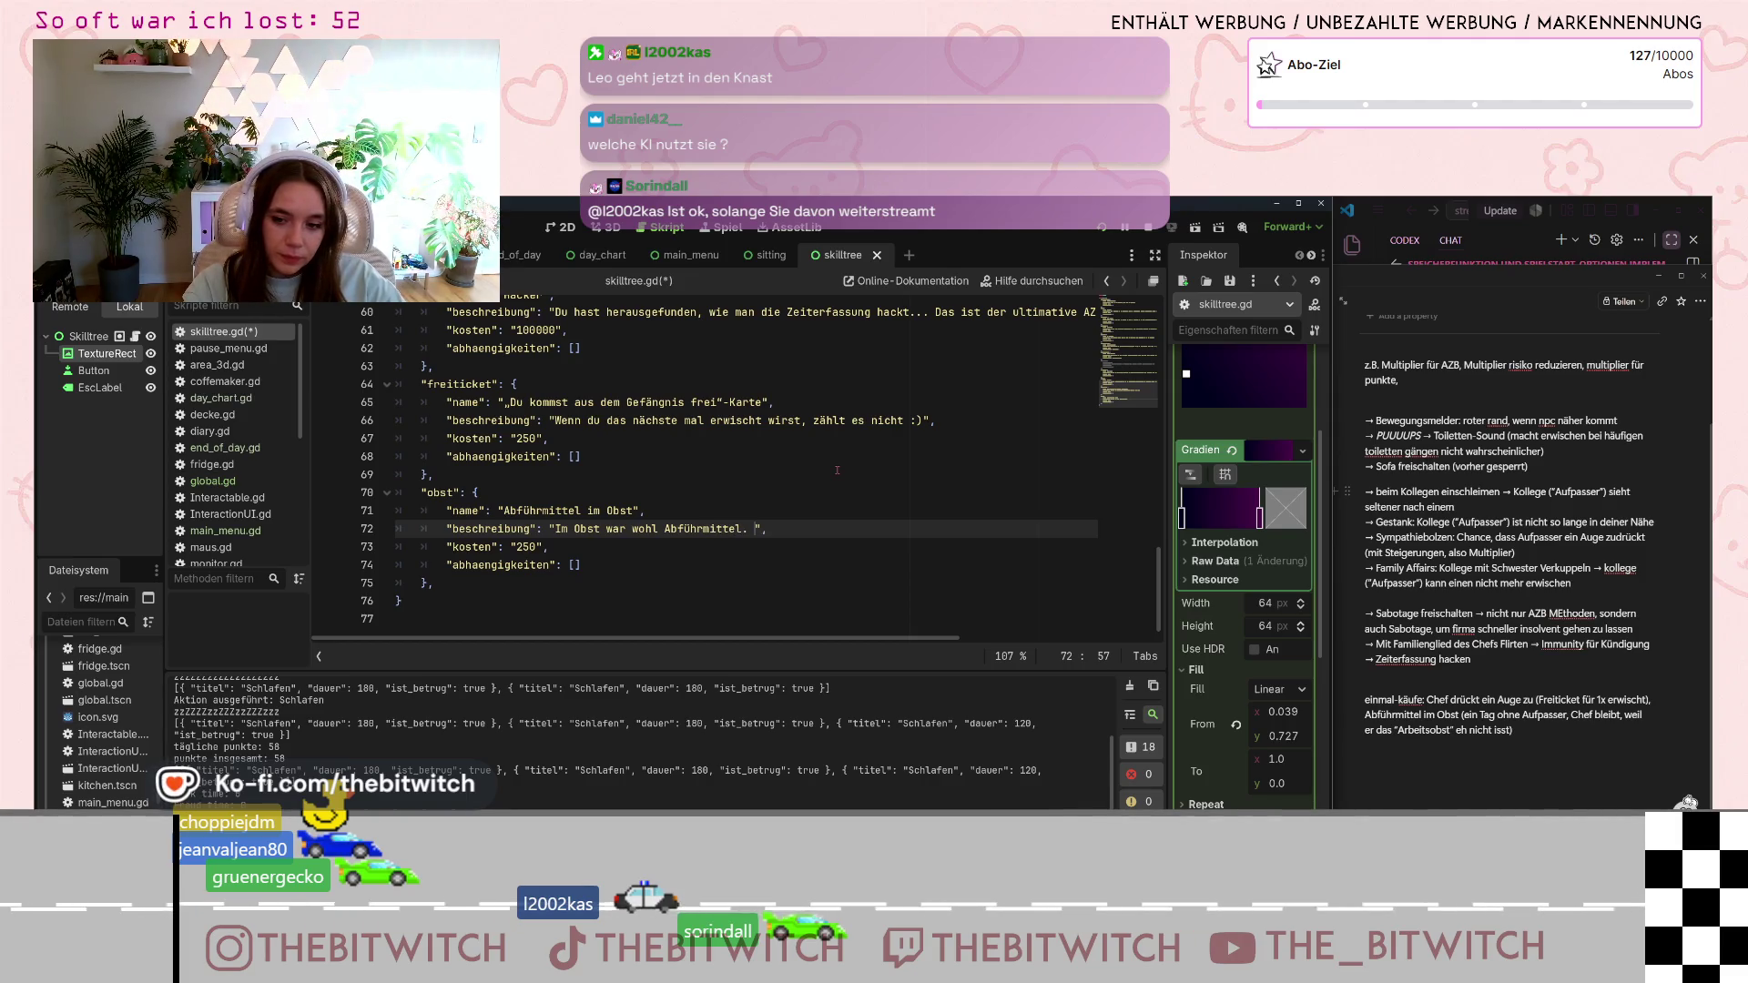
type(" Dein Kollege wir")
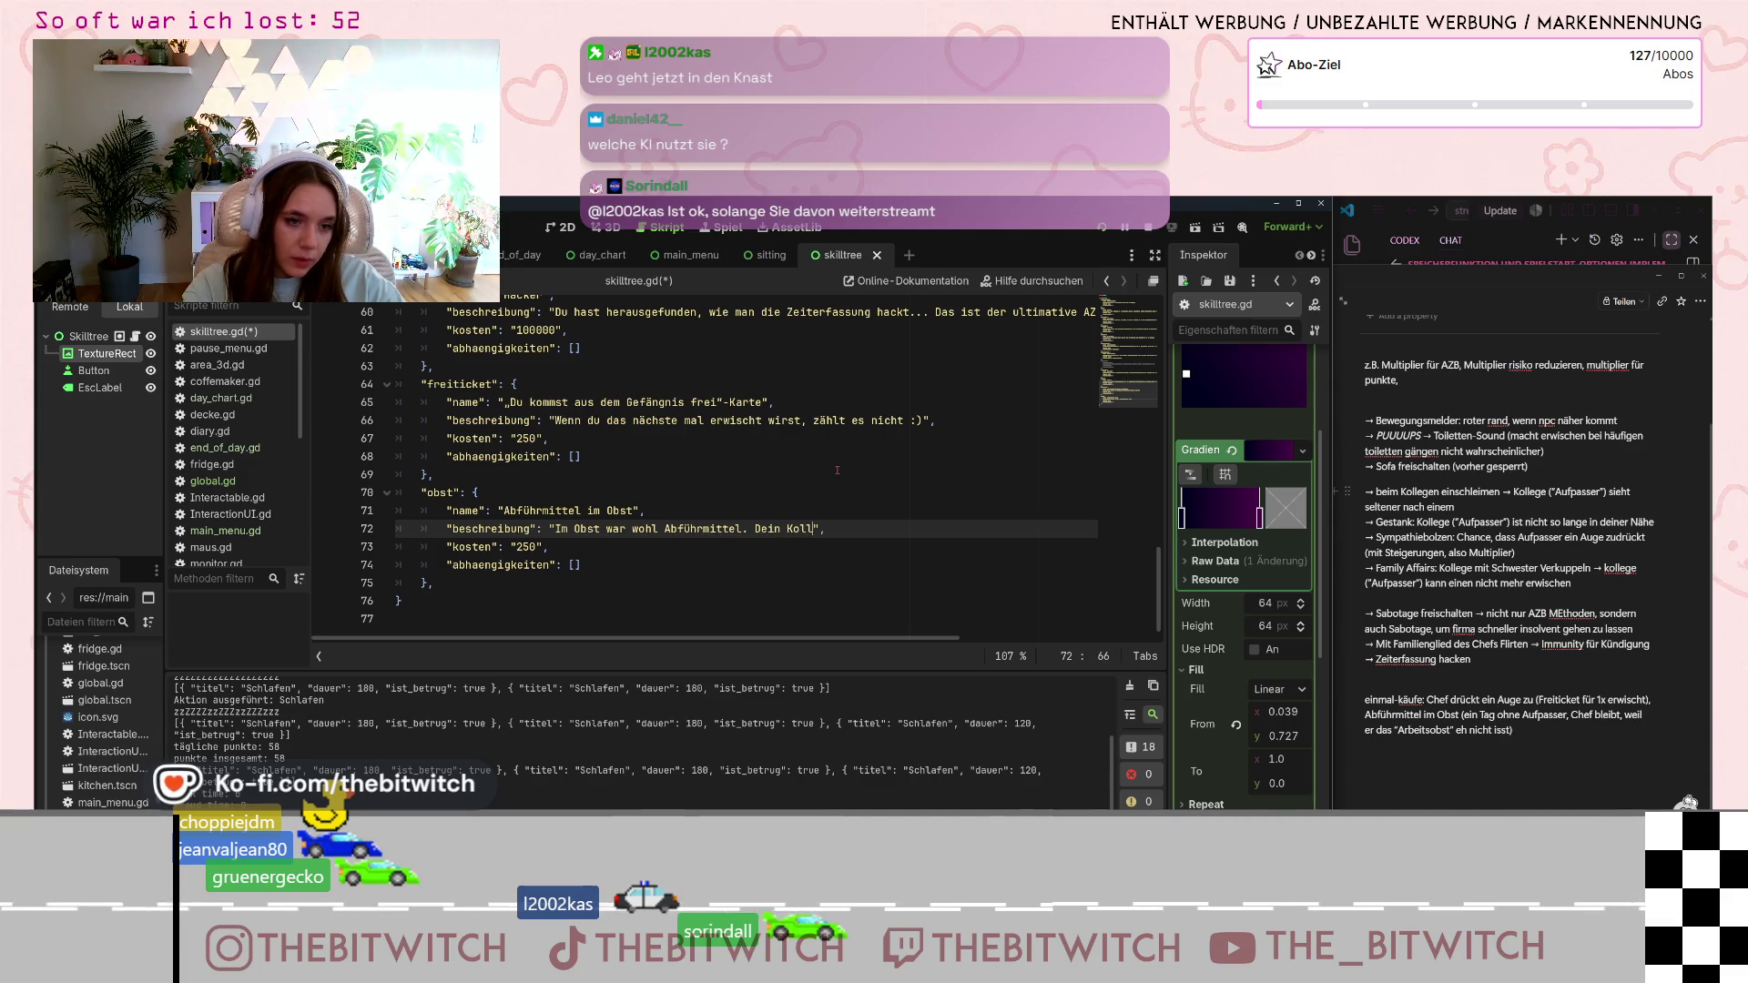
type("d heute n")
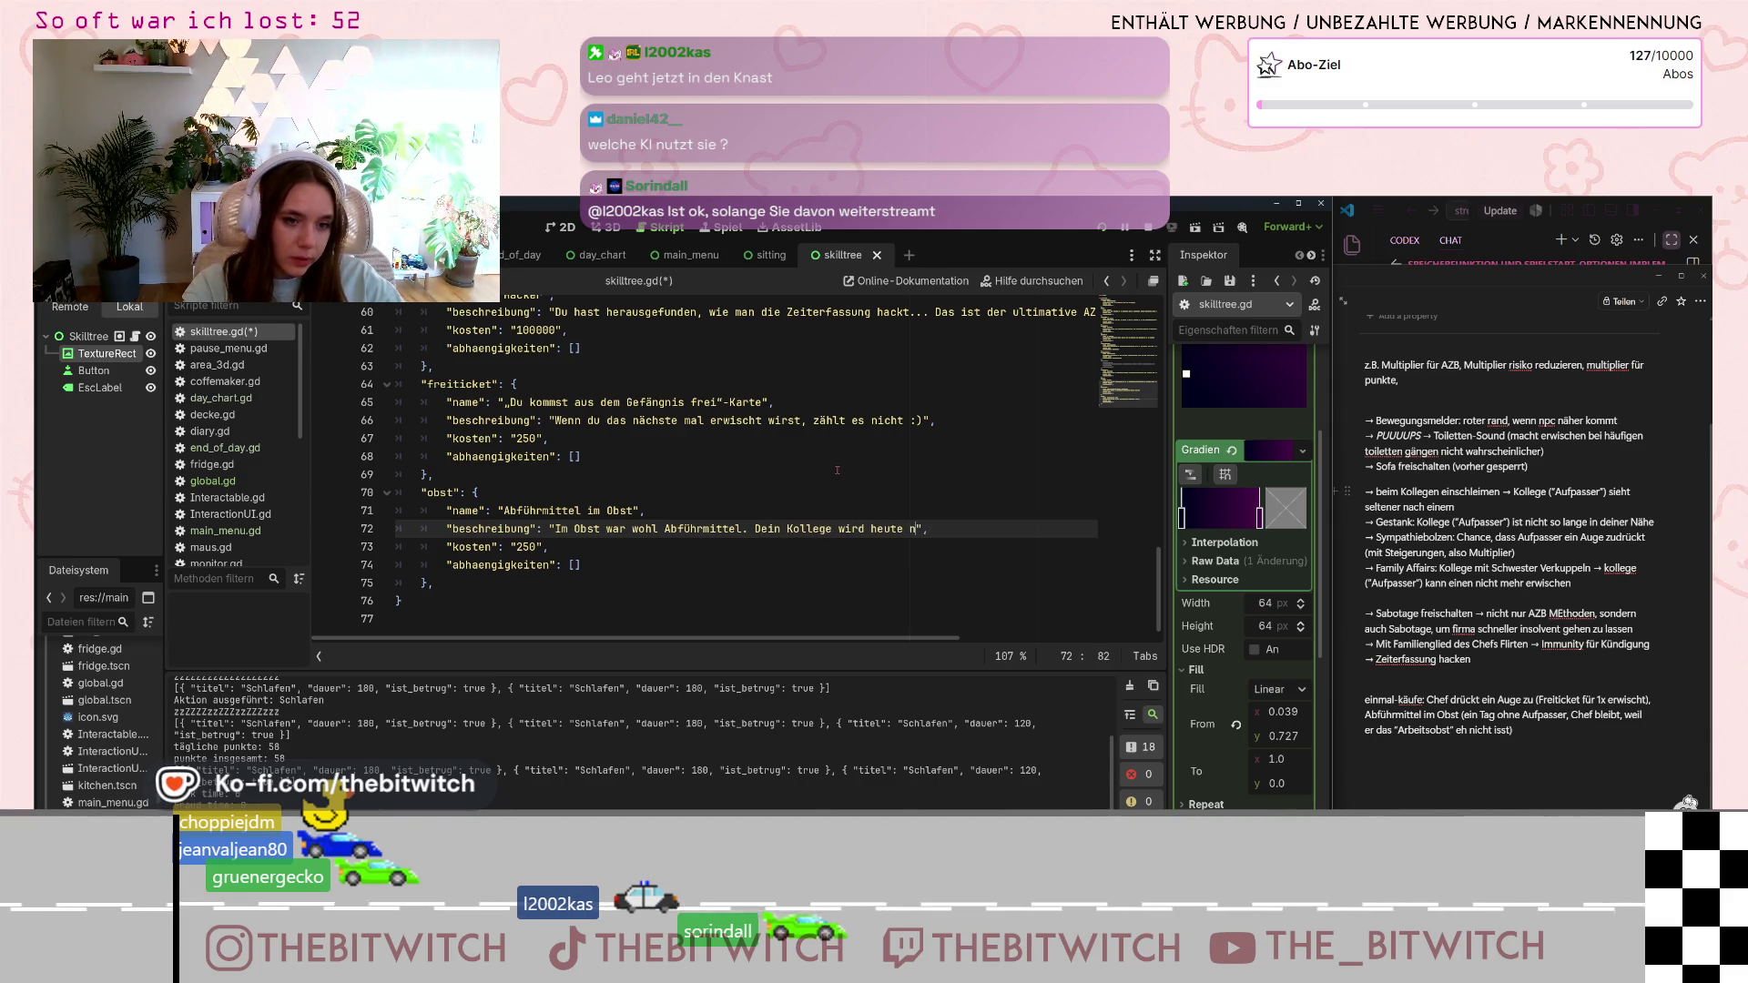
type("icht zur Arb")
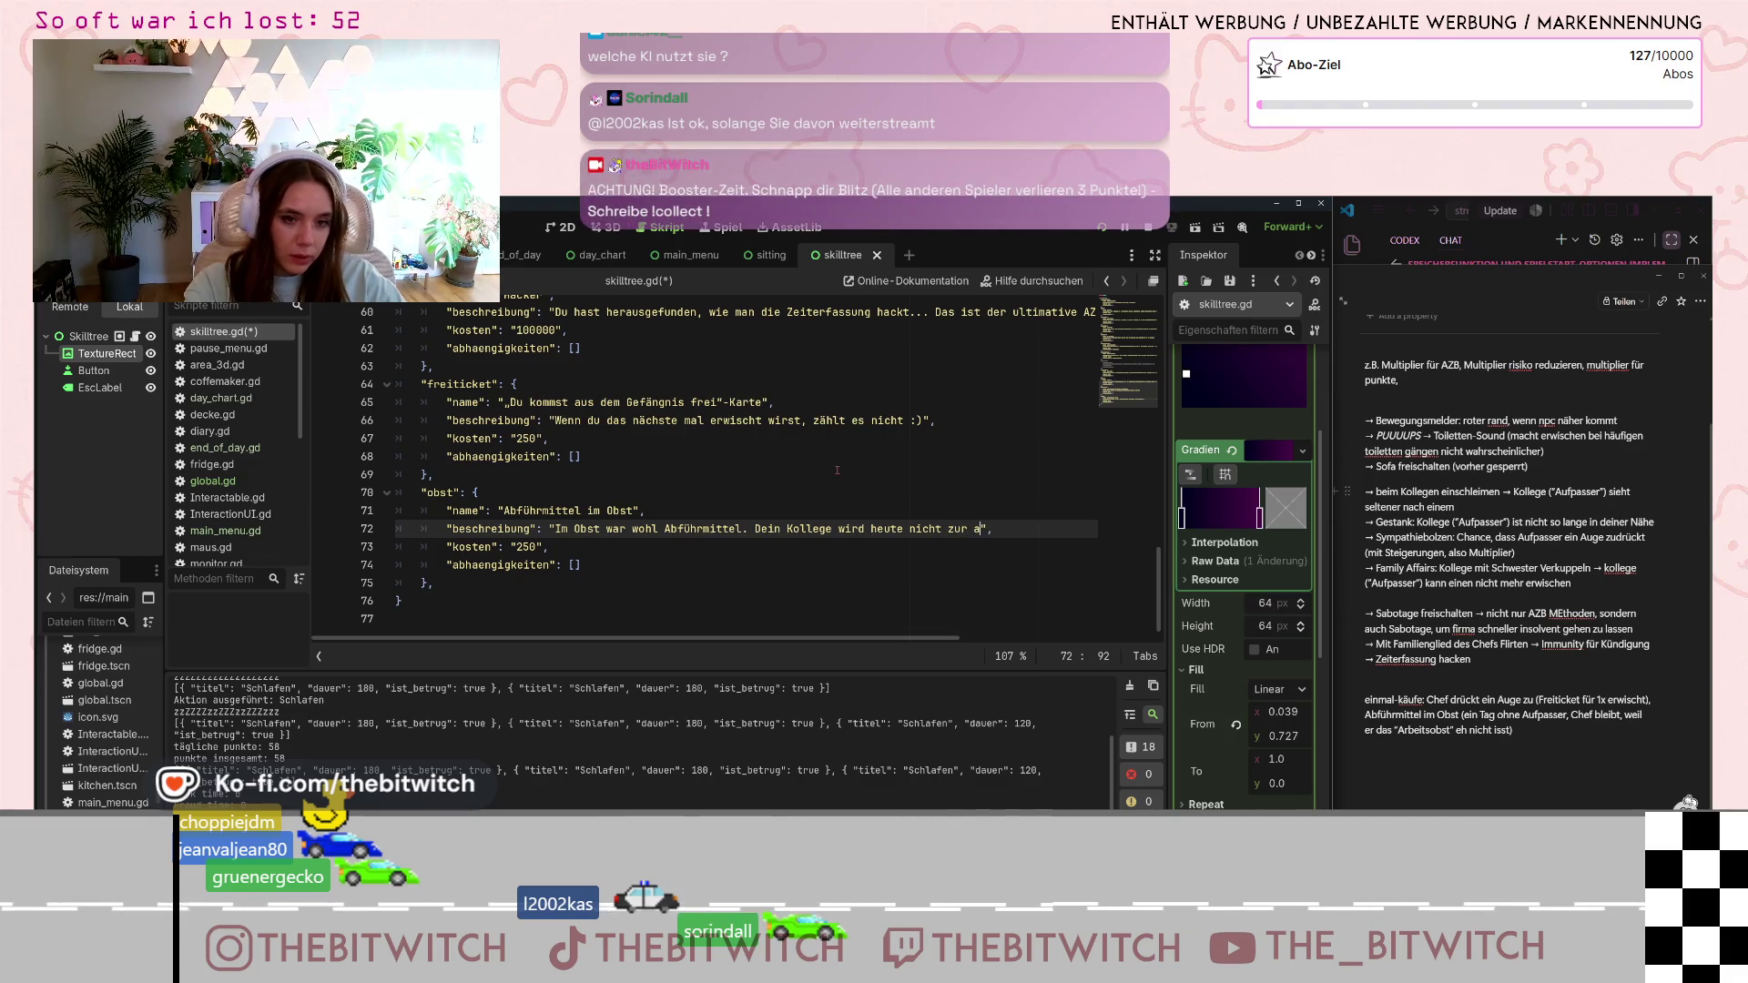
type("eit kommen.")
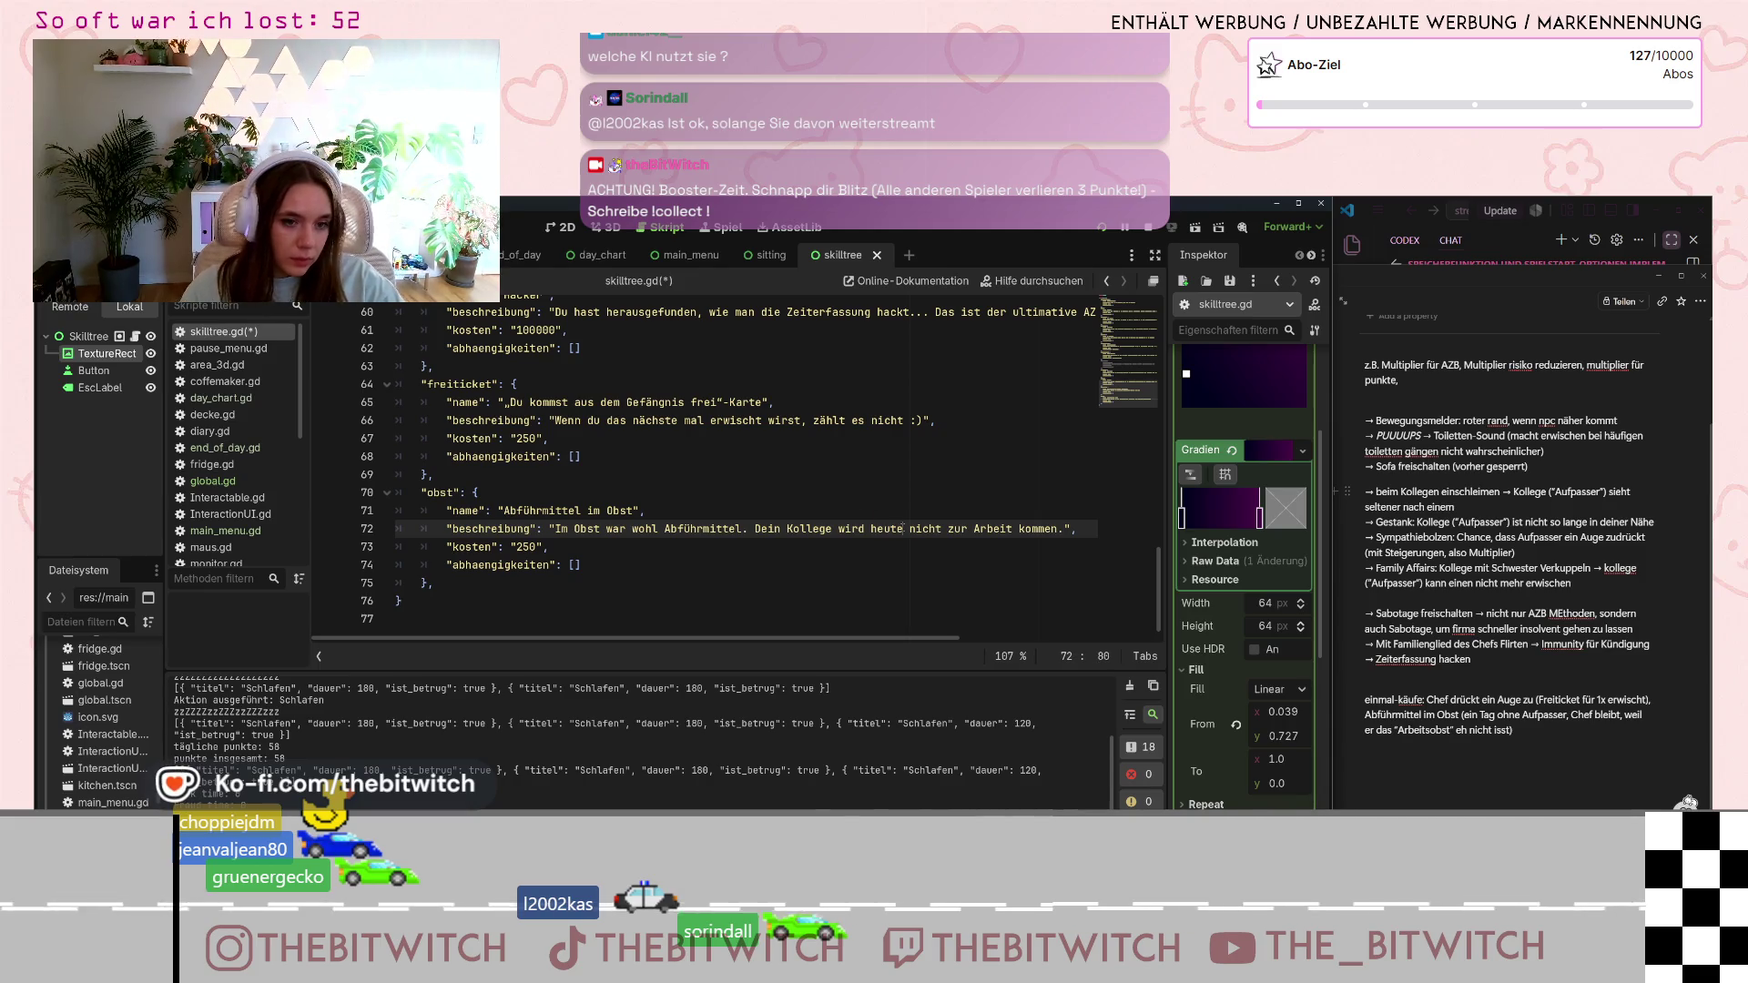
key("ctrl+BackSpace")
type("d")
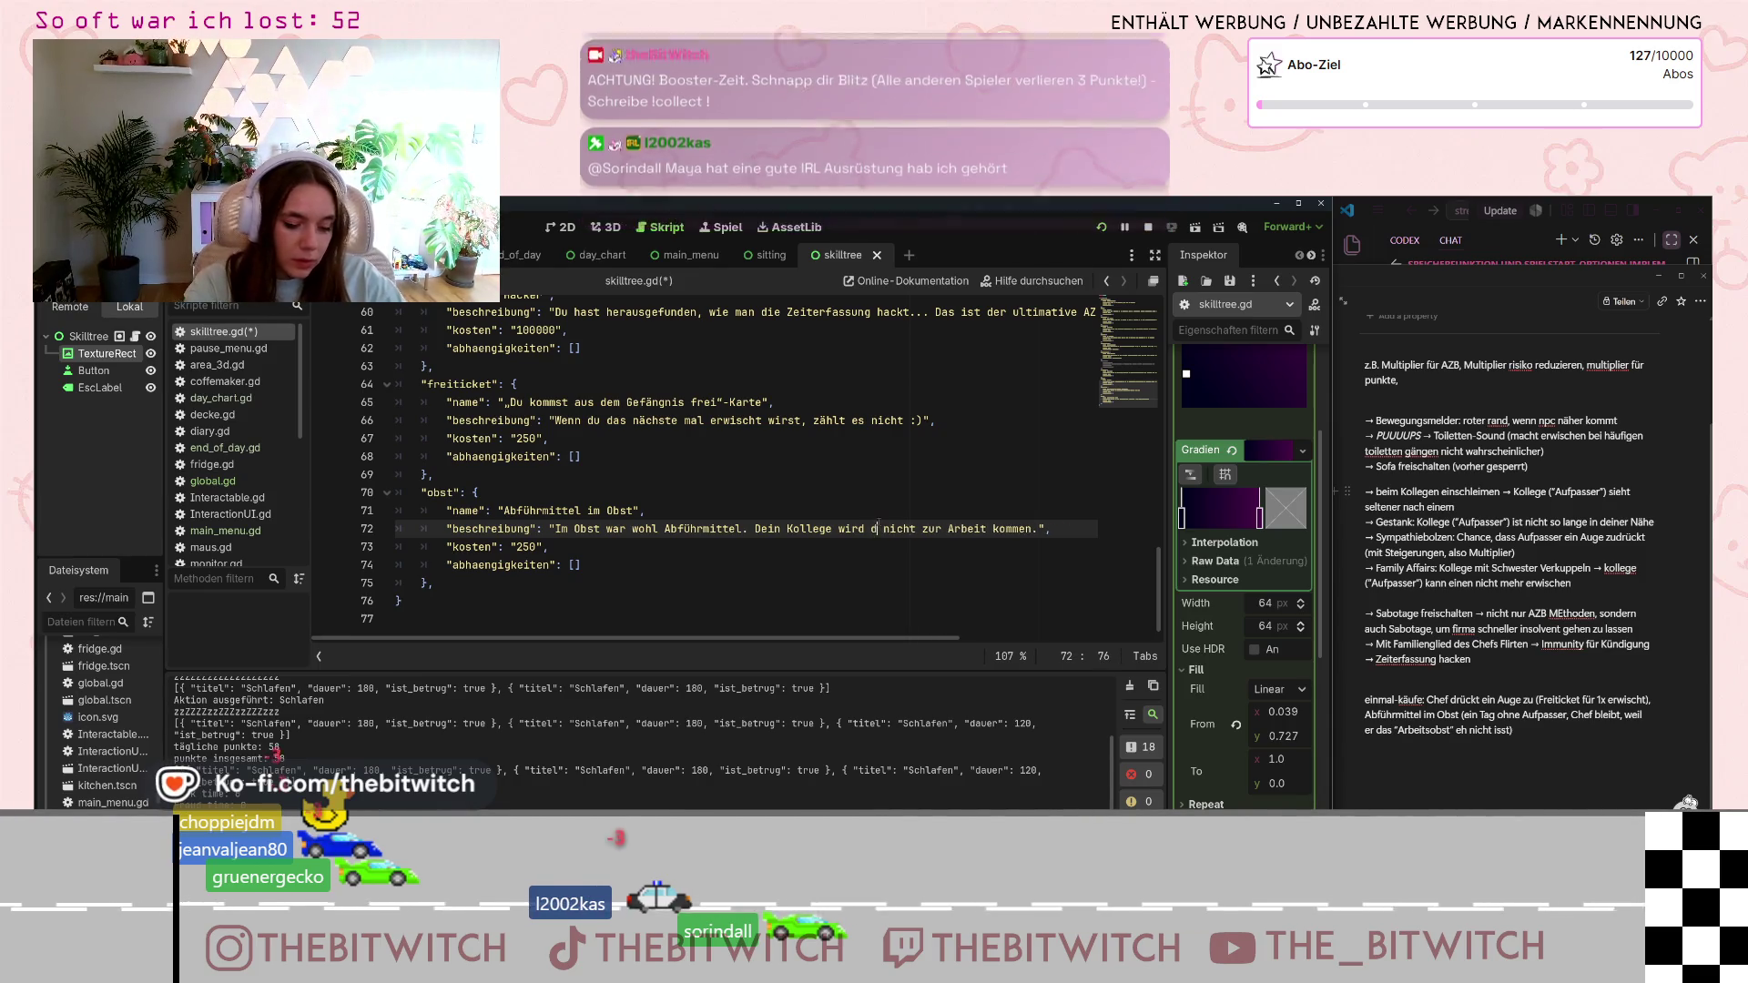
type("en nächste")
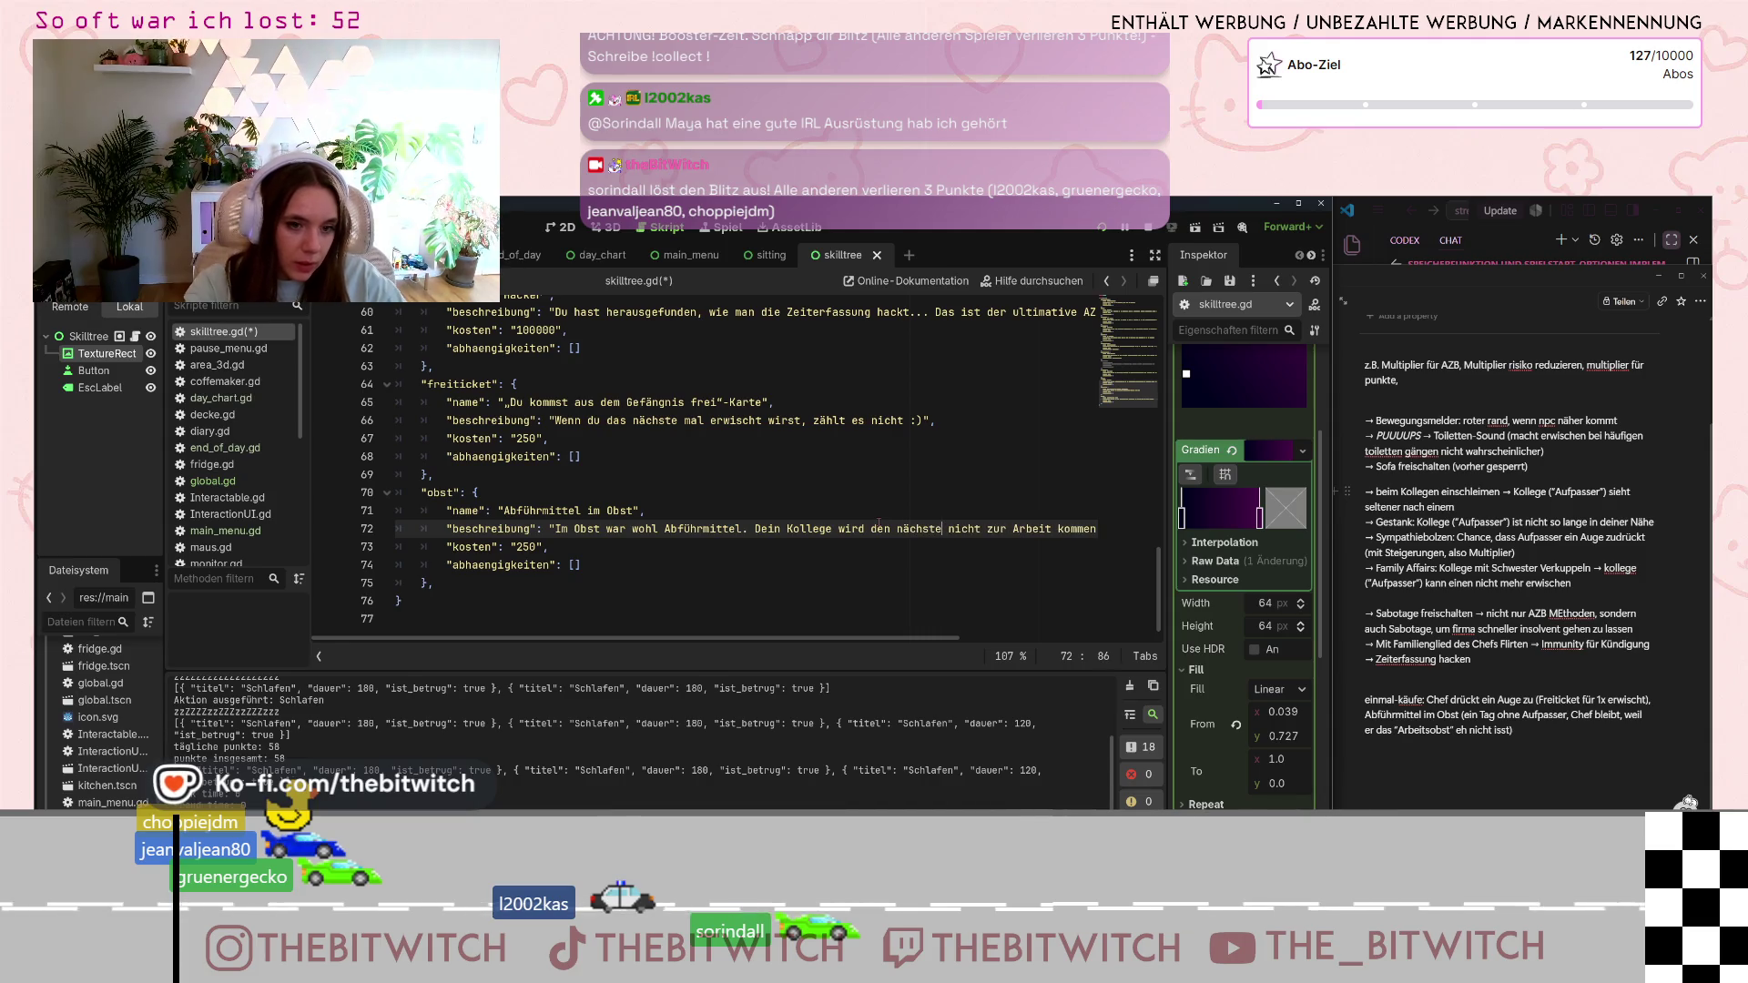
type("n Tag")
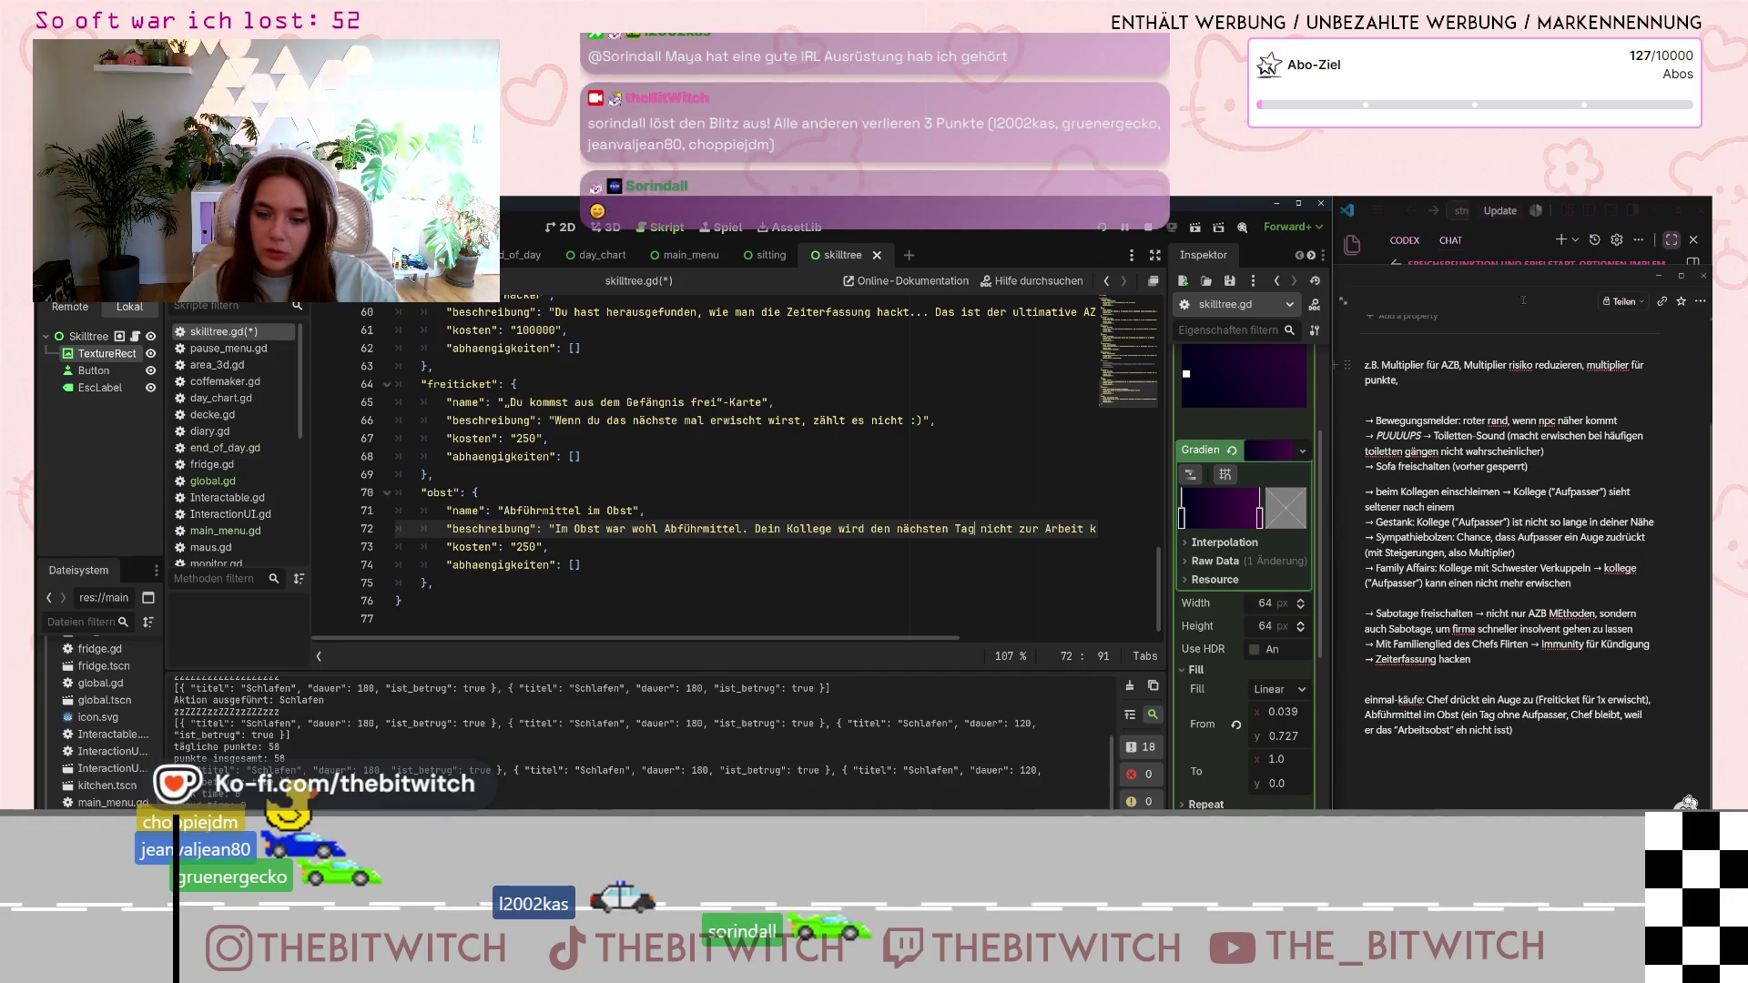
key("alt+Tab")
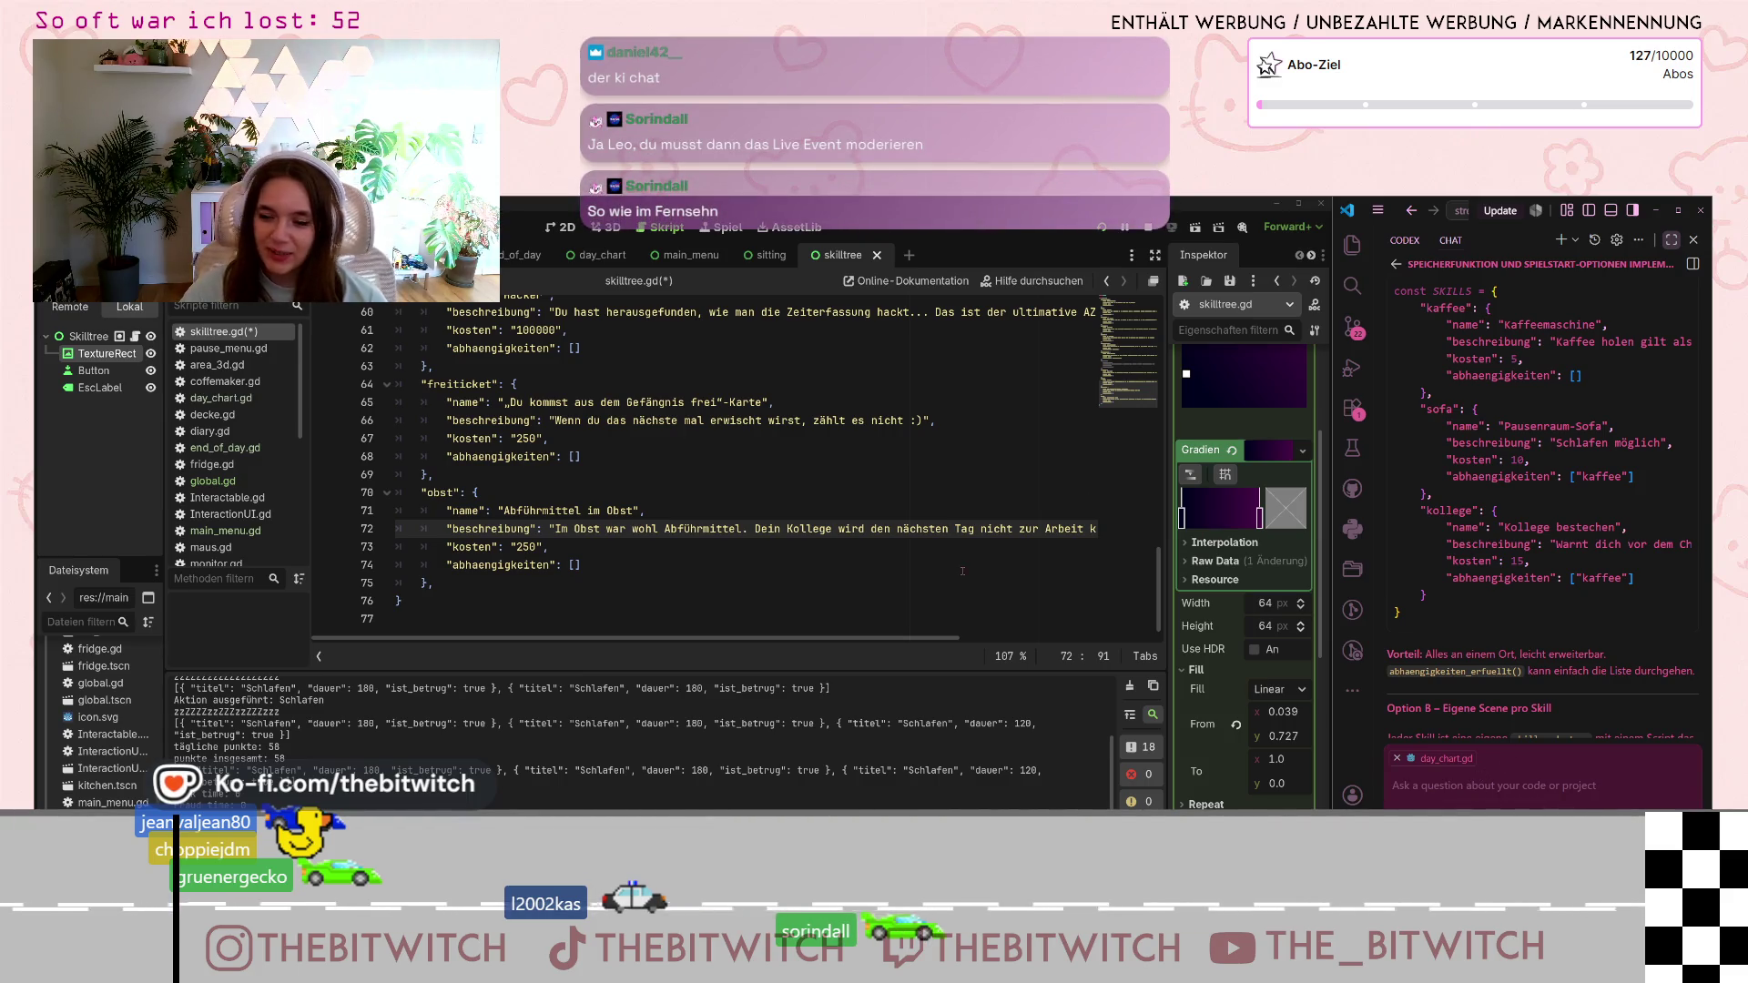
- Paste an identical copy of the obst block (lines 70–75) right below the original
left_click(443, 582)
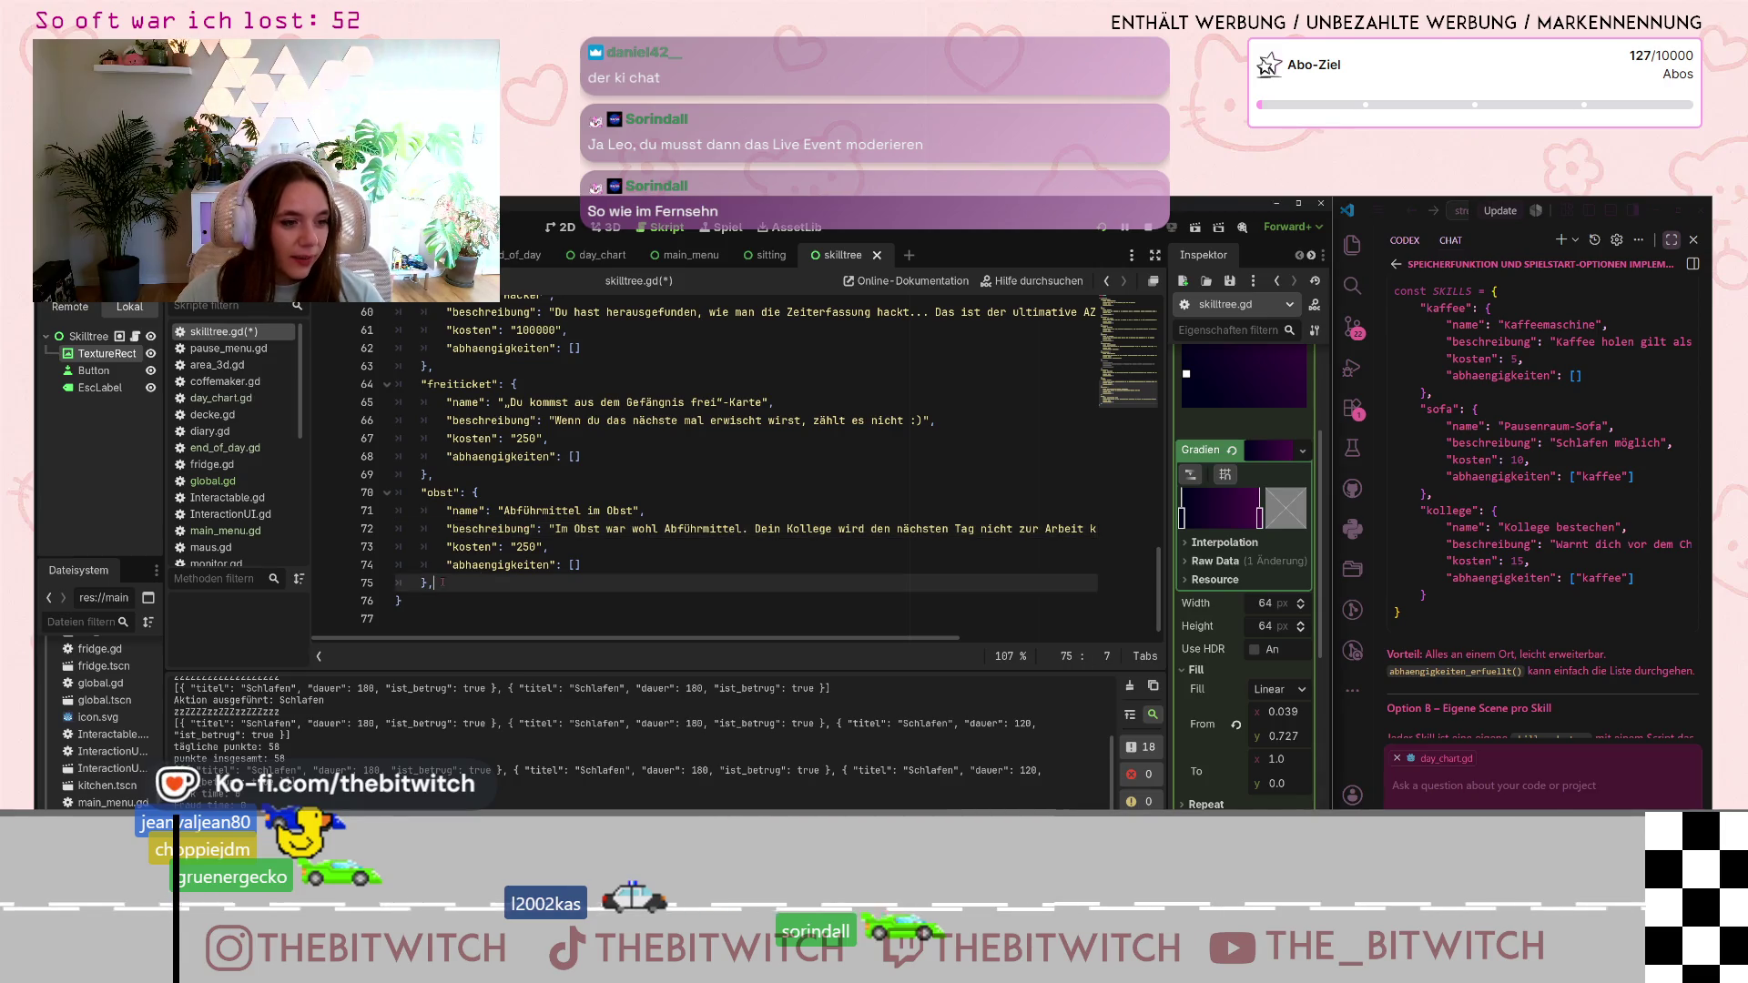
left_click_drag(442, 583, 421, 493)
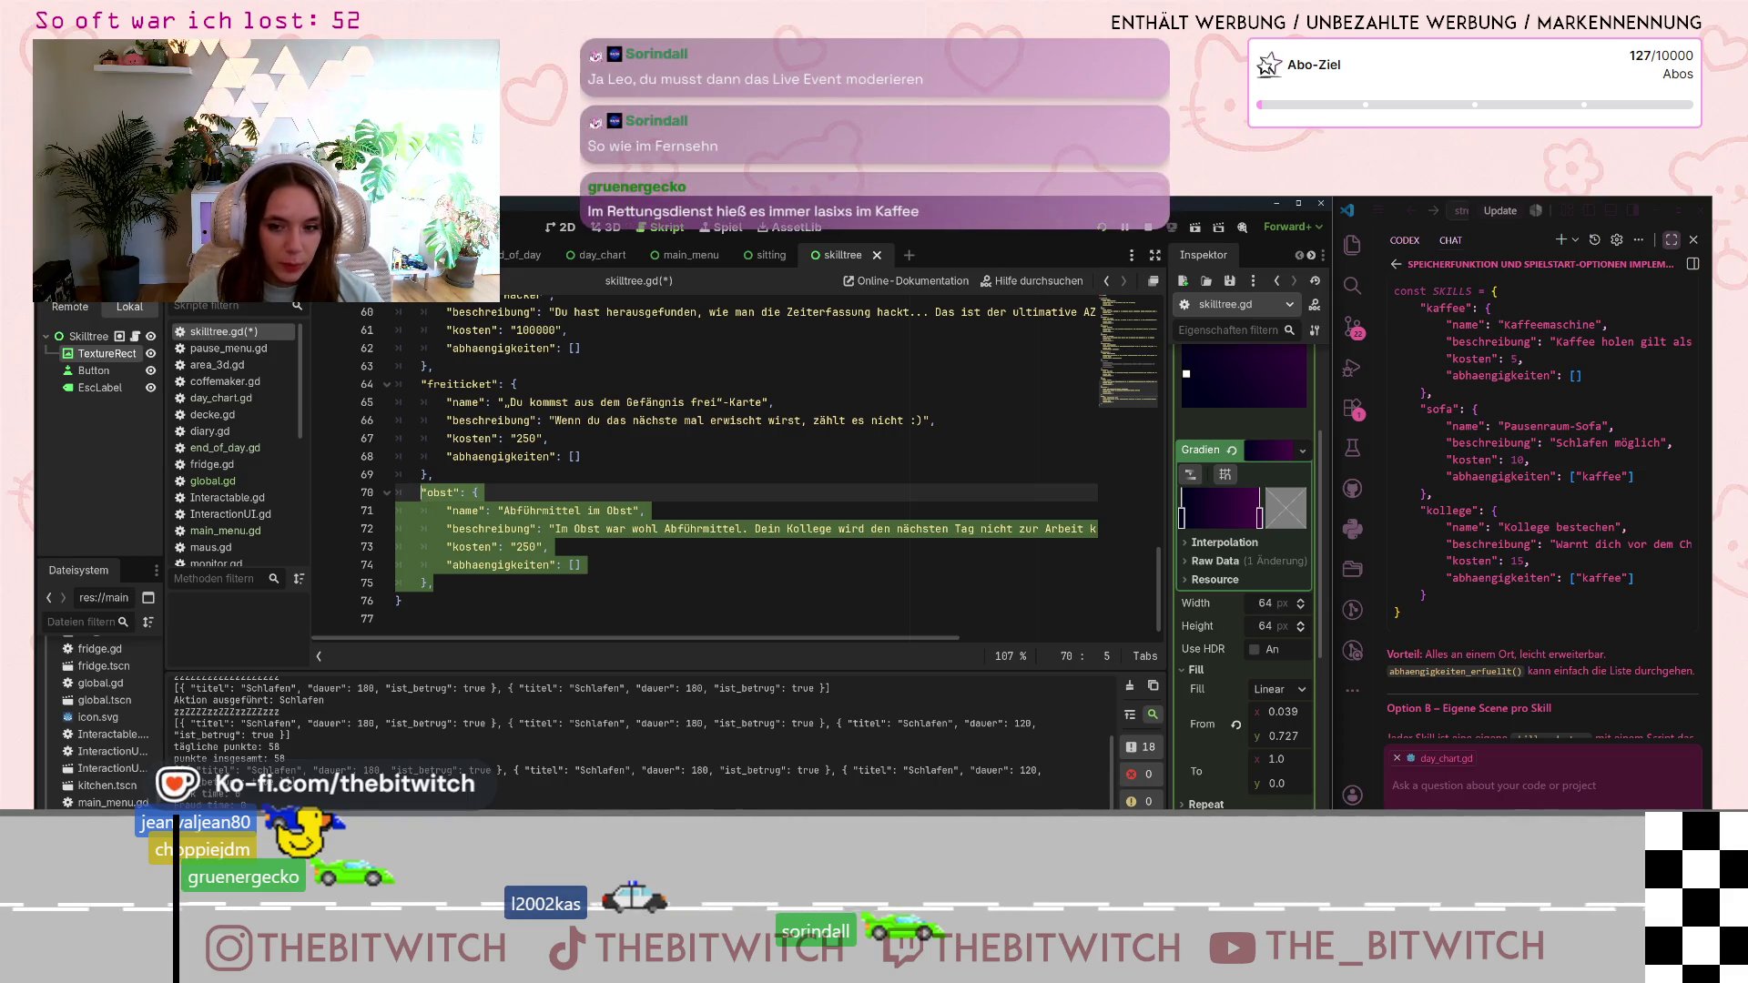
key("alt+Tab")
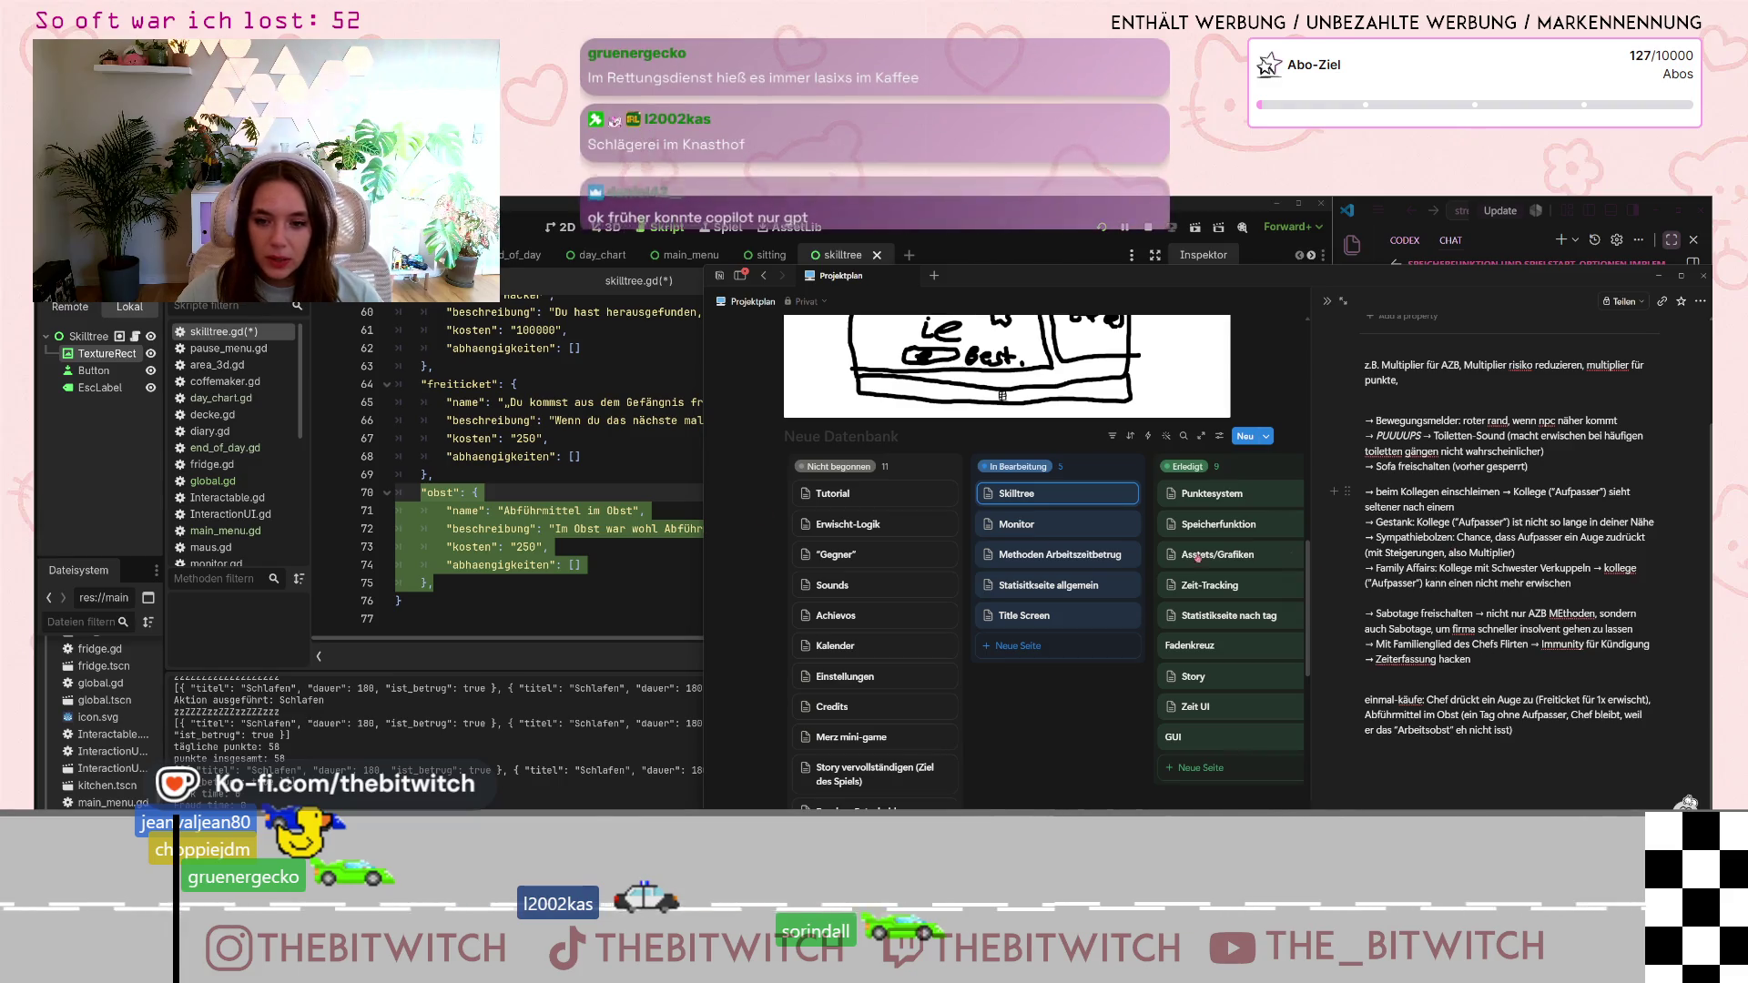
left_click(460, 589)
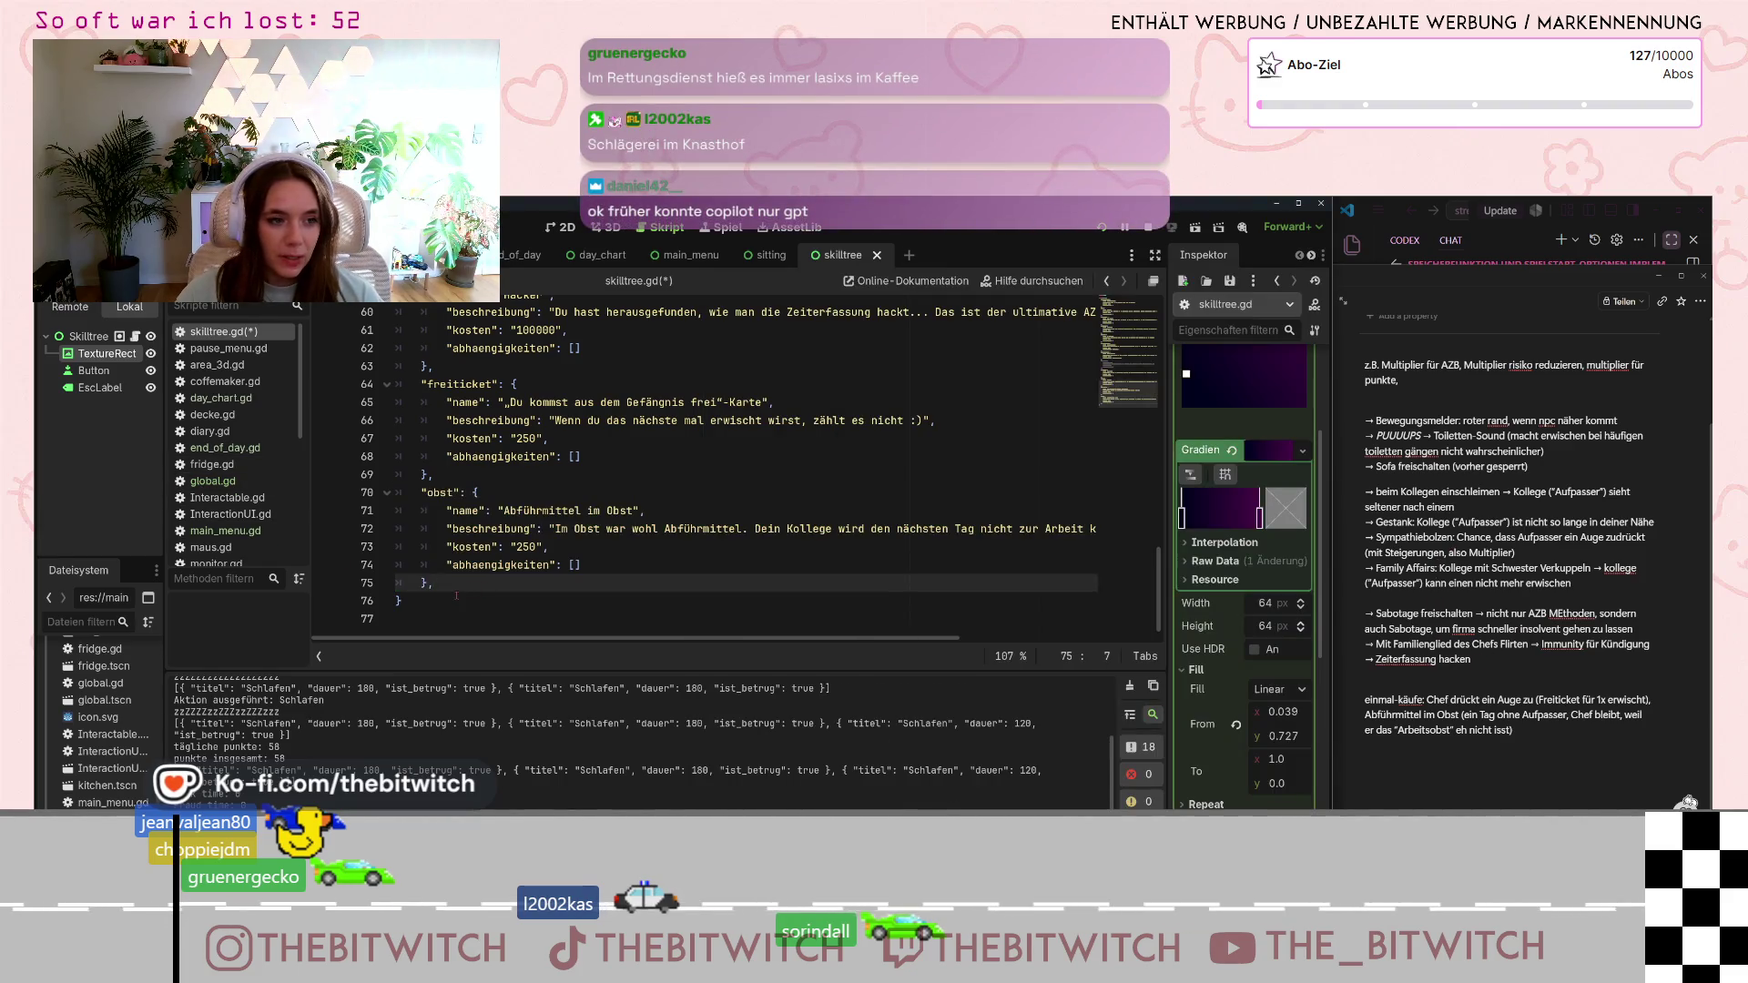
left_click_drag(460, 587, 421, 492)
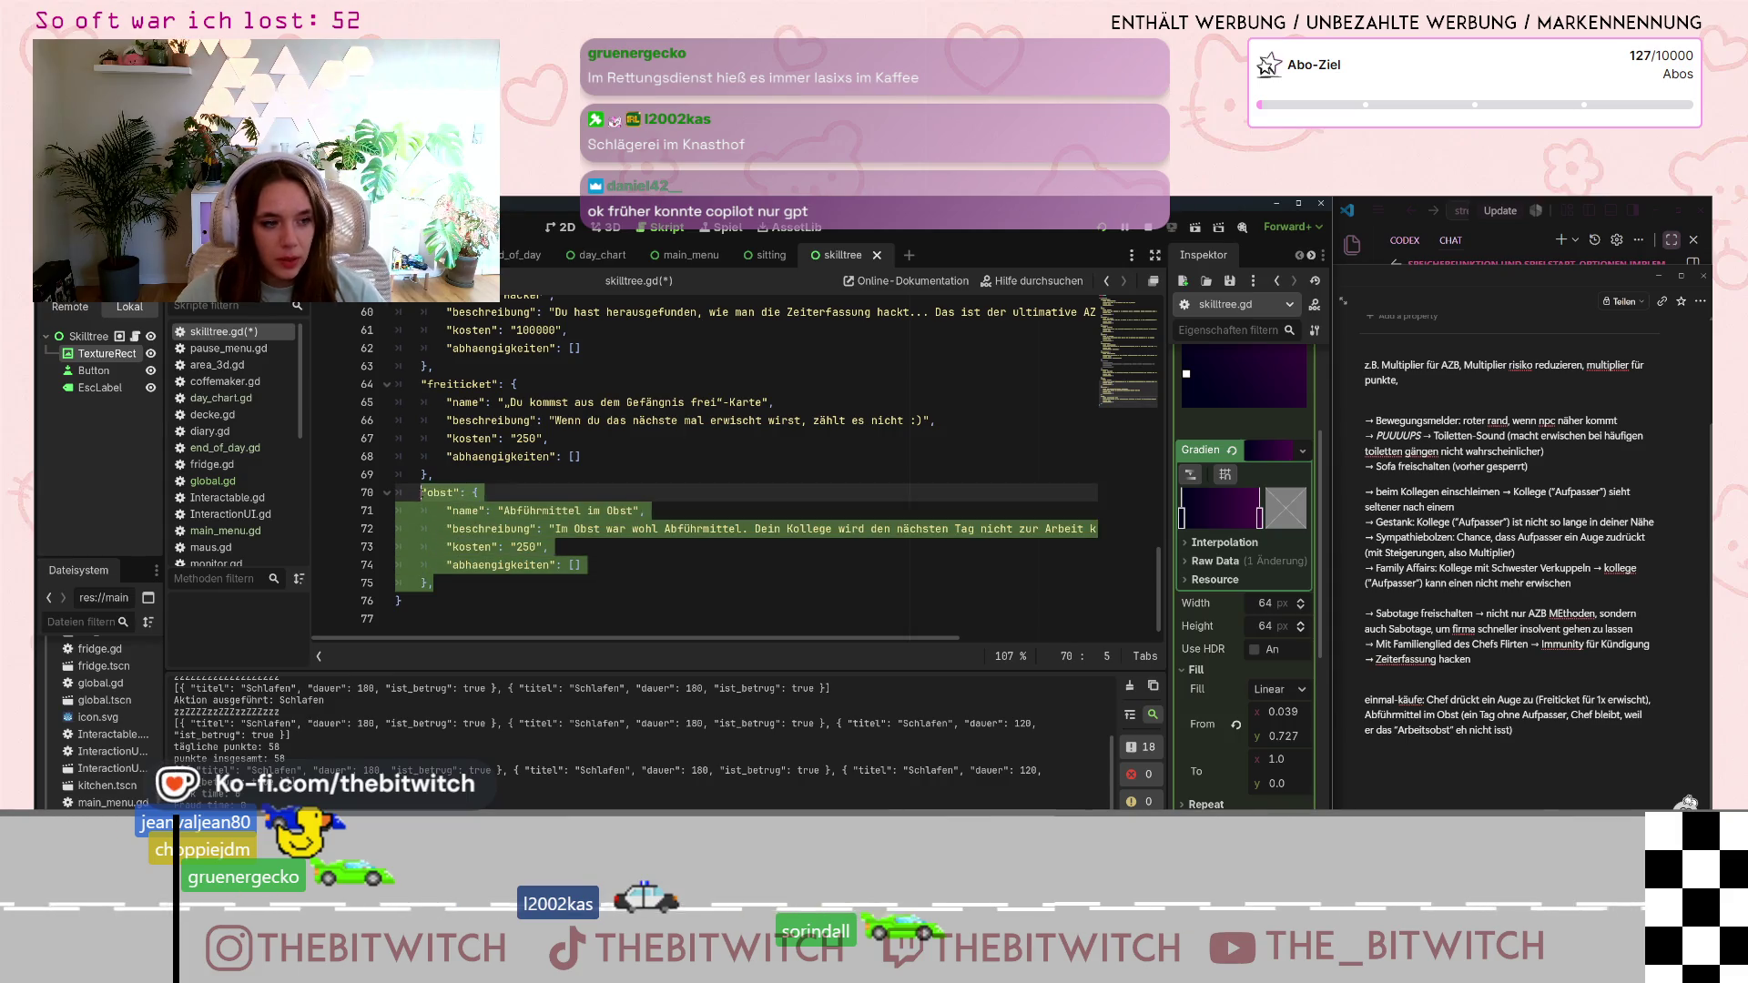
left_click(513, 577)
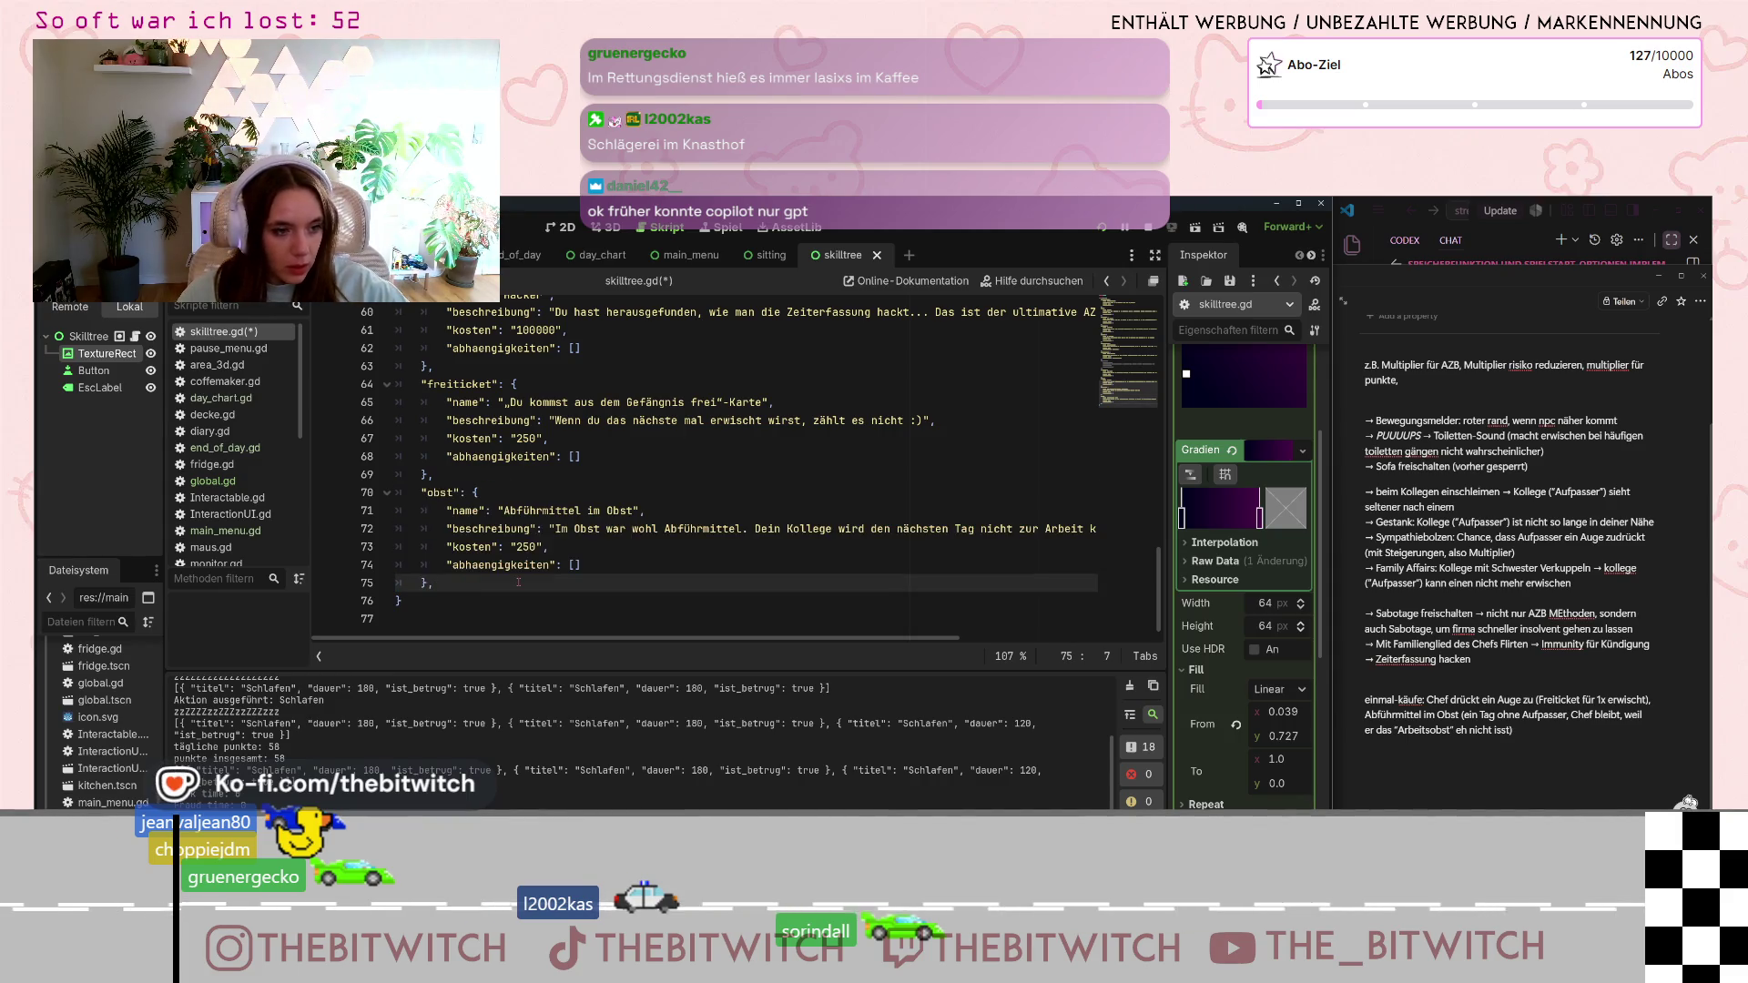
key("Return")
key("ctrl+v")
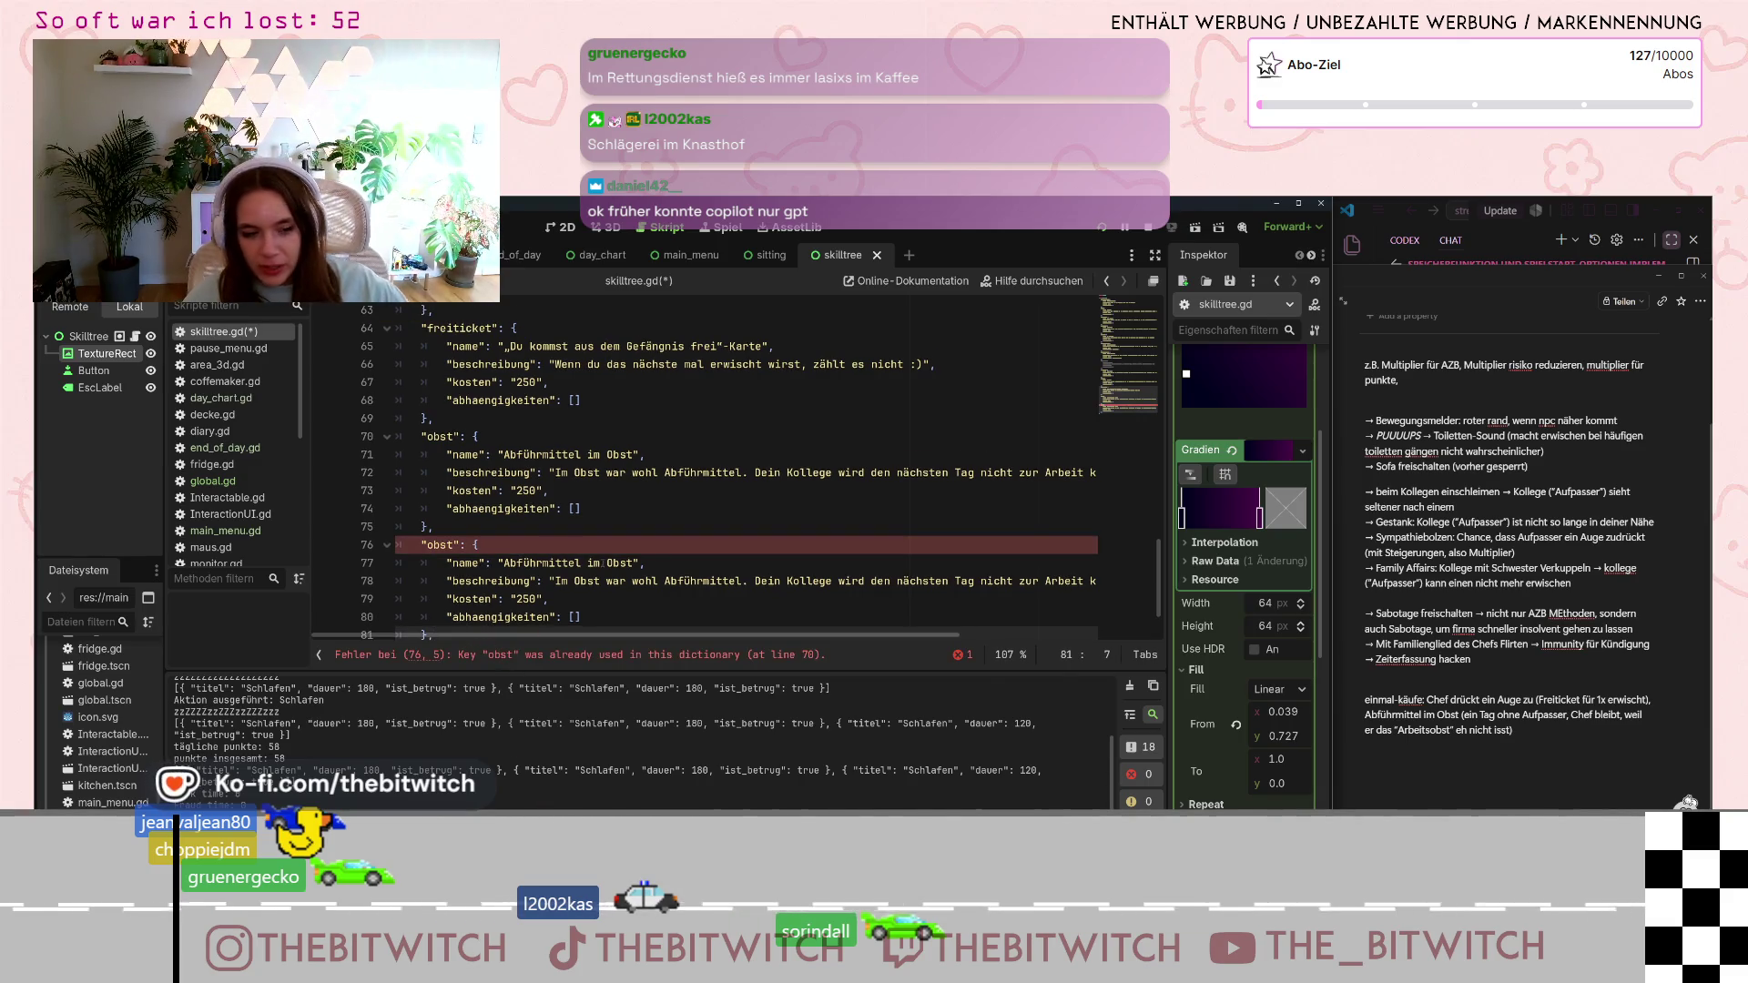
scroll(574, 555, "down", 1)
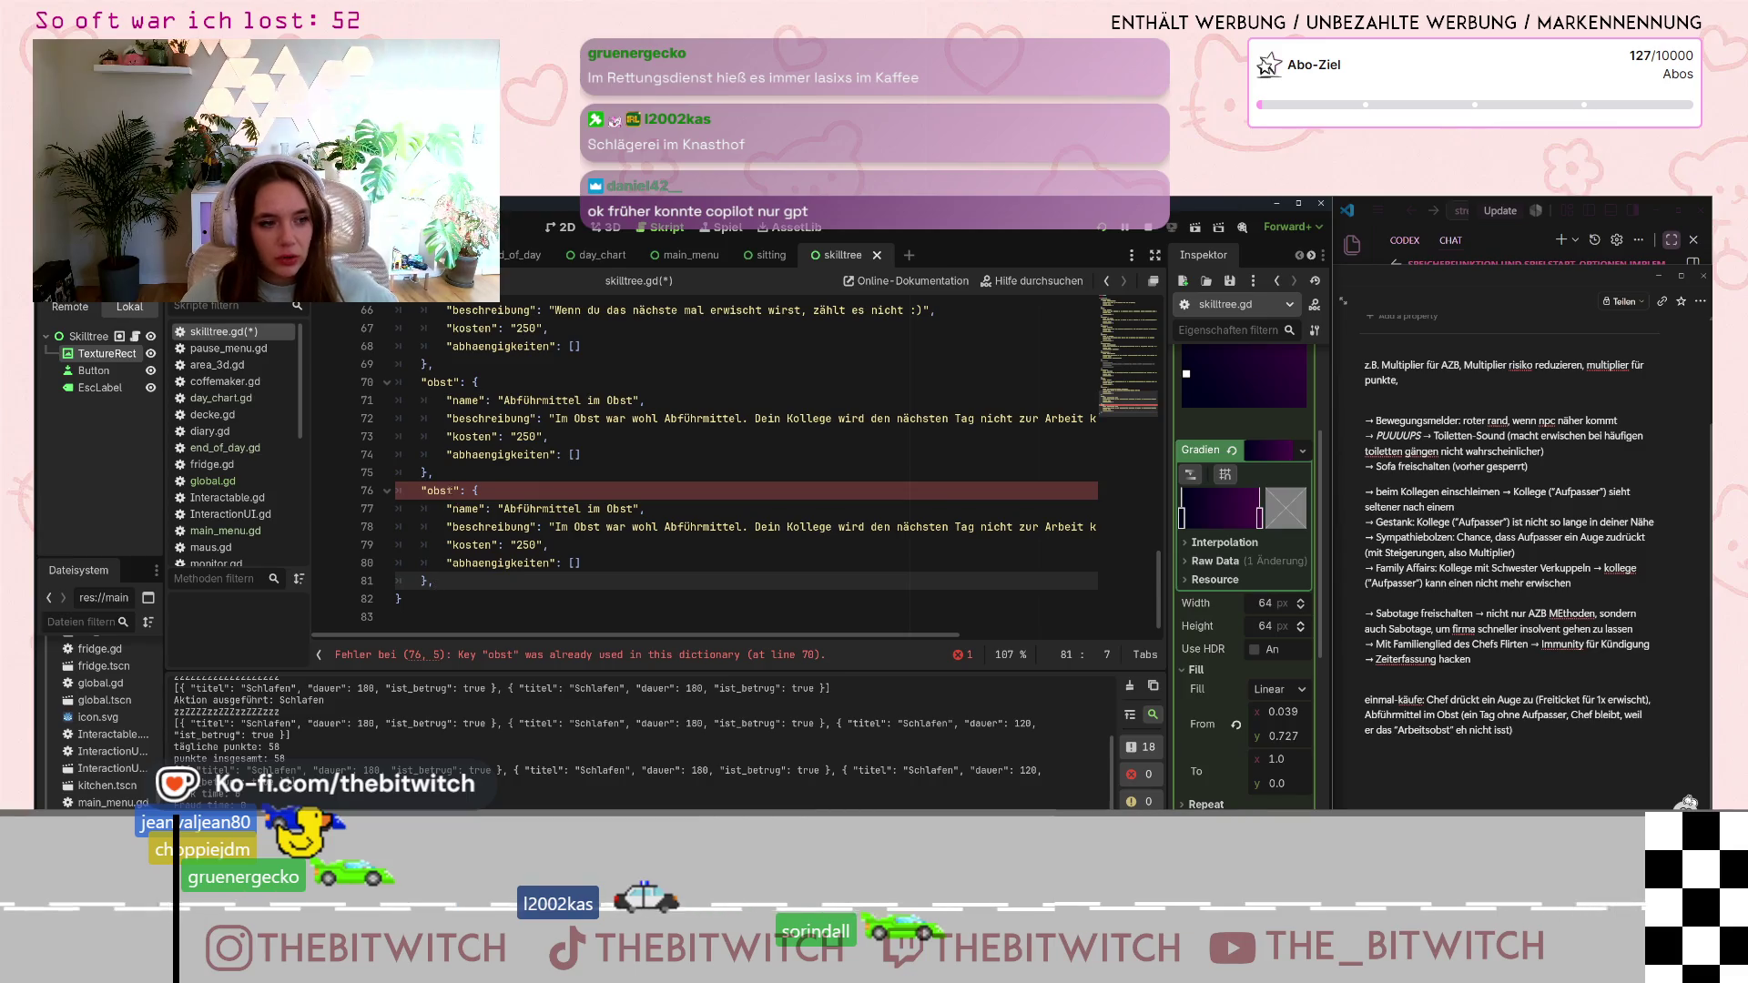
- Rename the duplicate's key from obst to AZB1 and its name to 'AZB Multiplier 1.'
left_click(428, 491)
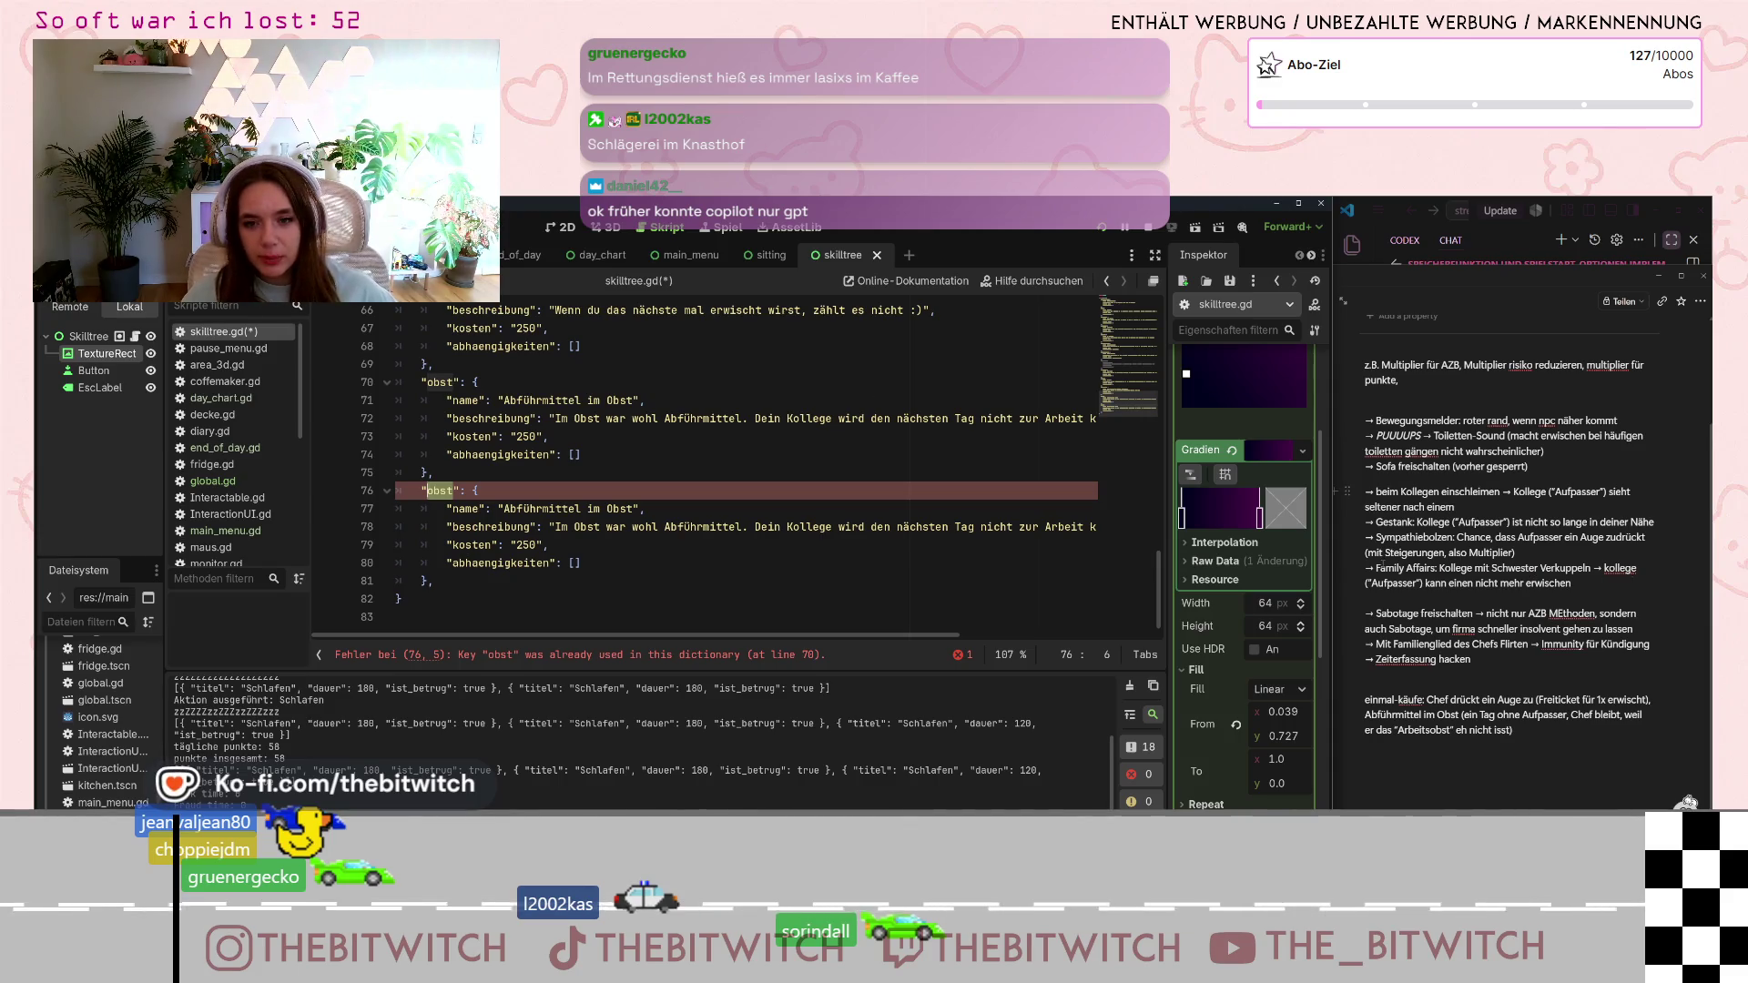
left_click(453, 490)
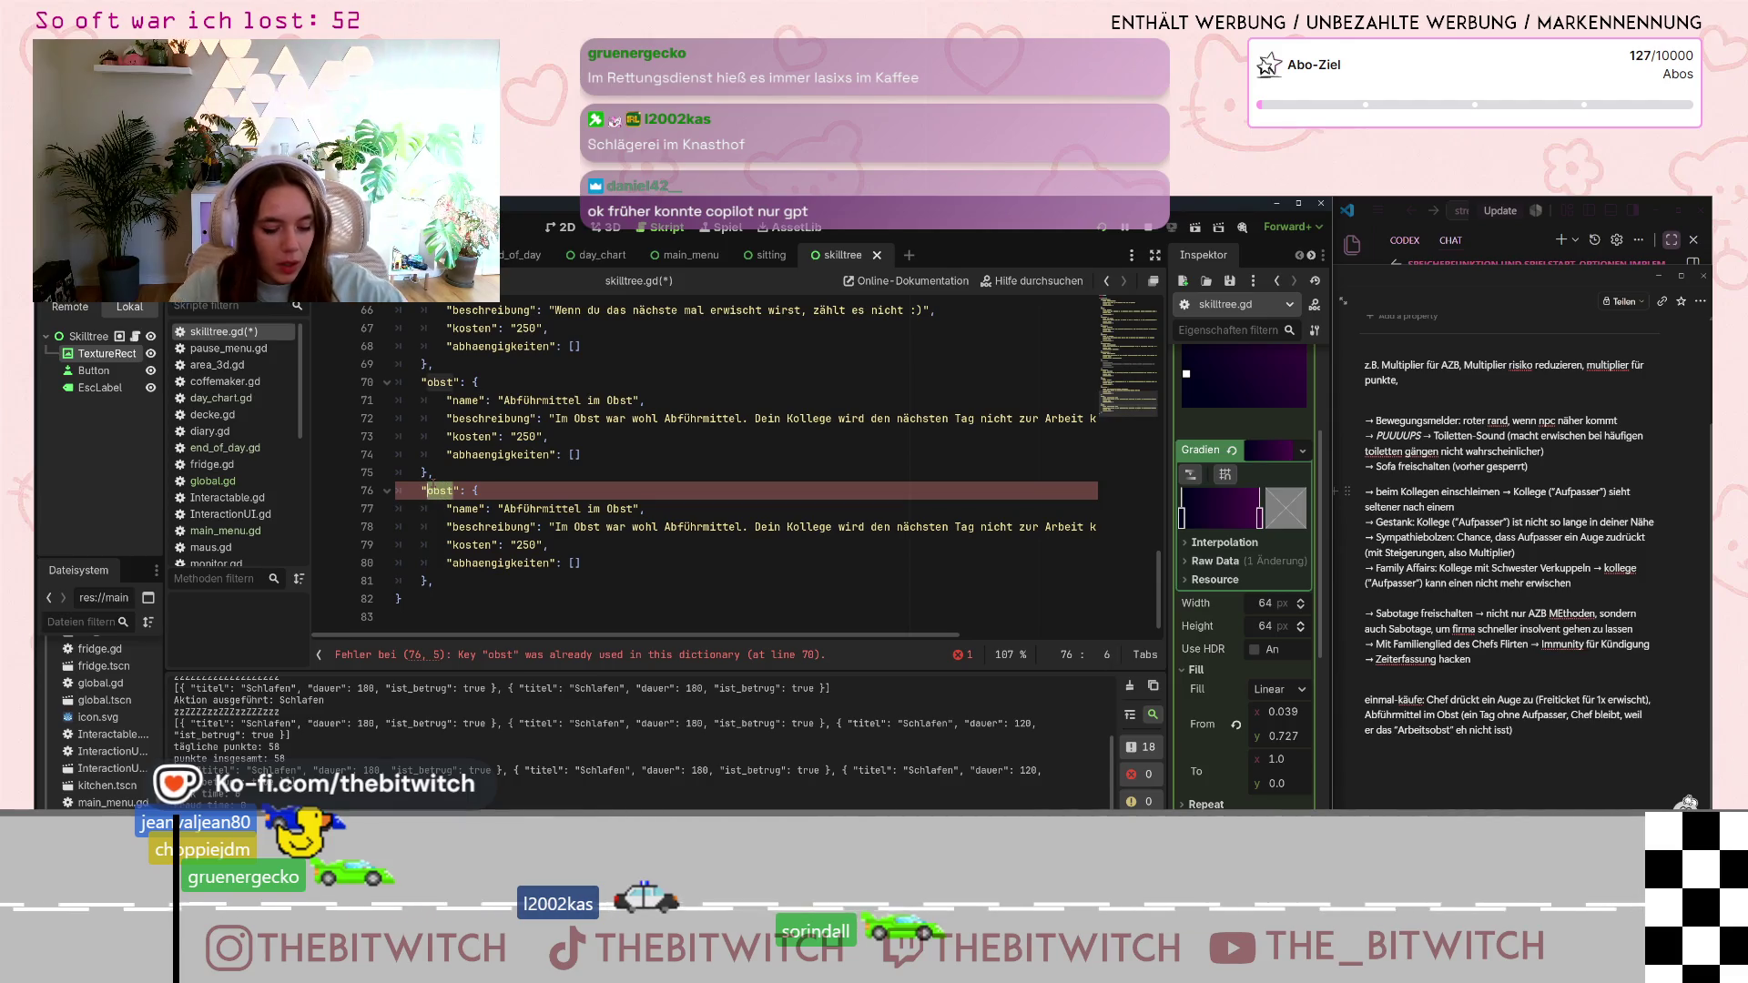
type("AZb")
key("BackSpace")
type("B1")
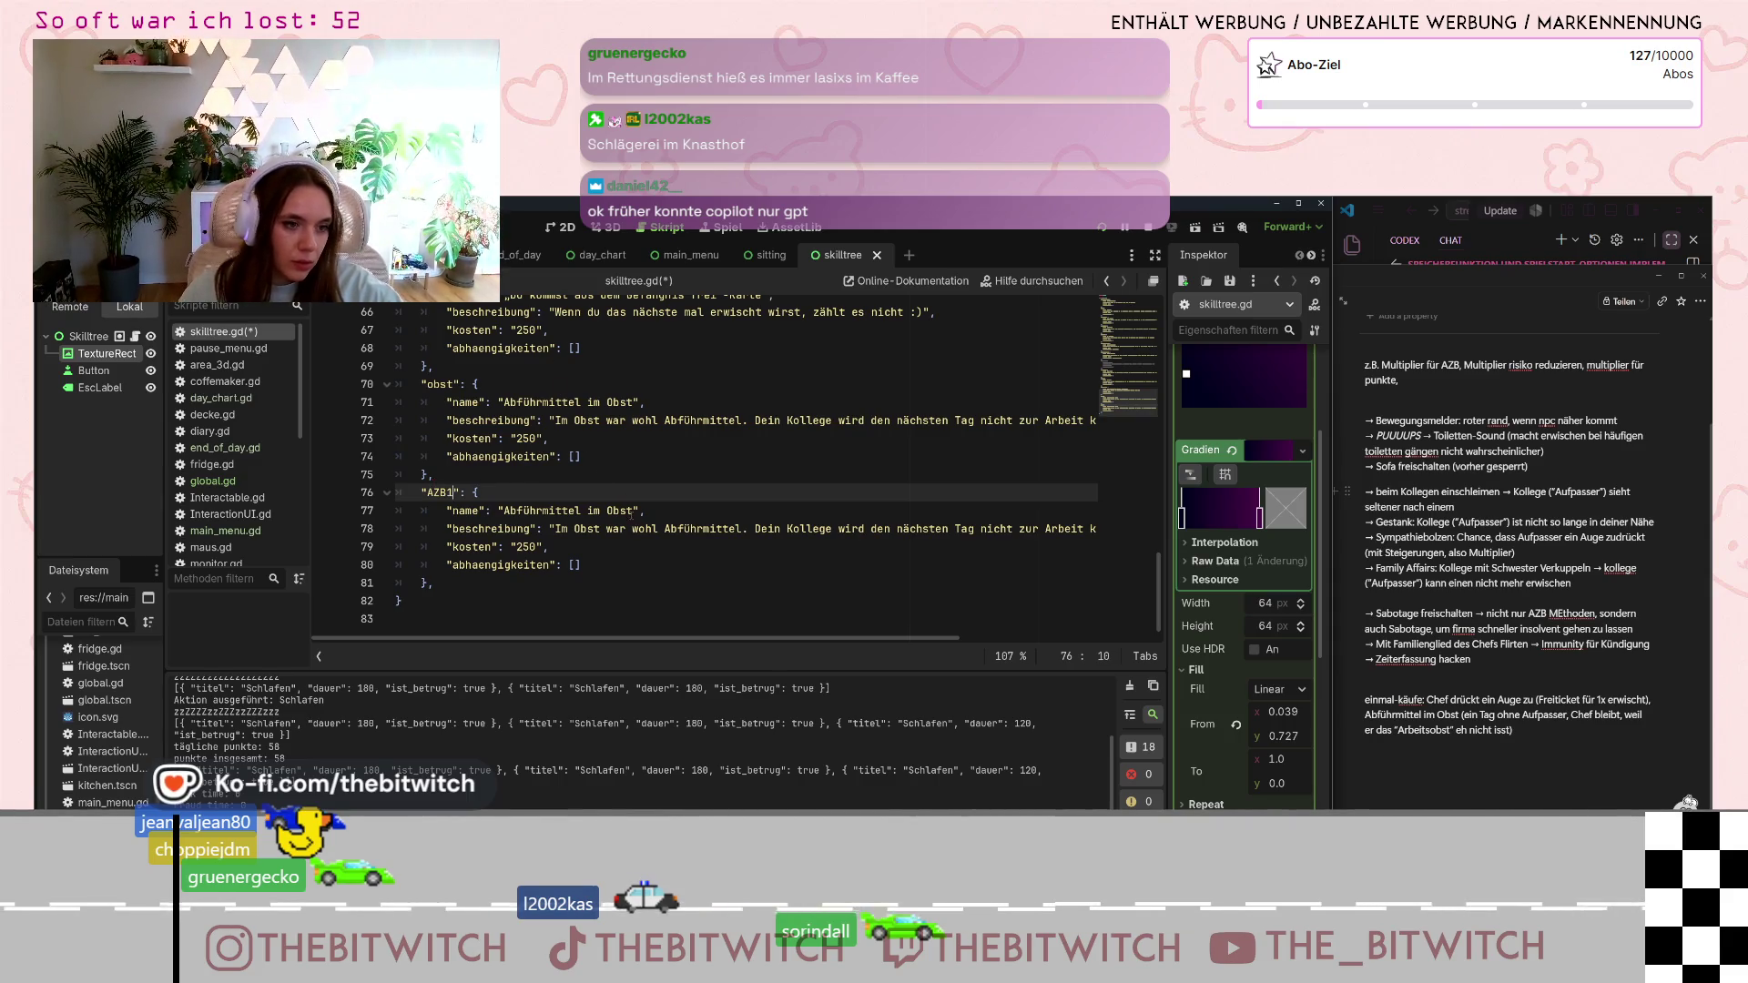
left_click_drag(634, 511, 503, 511)
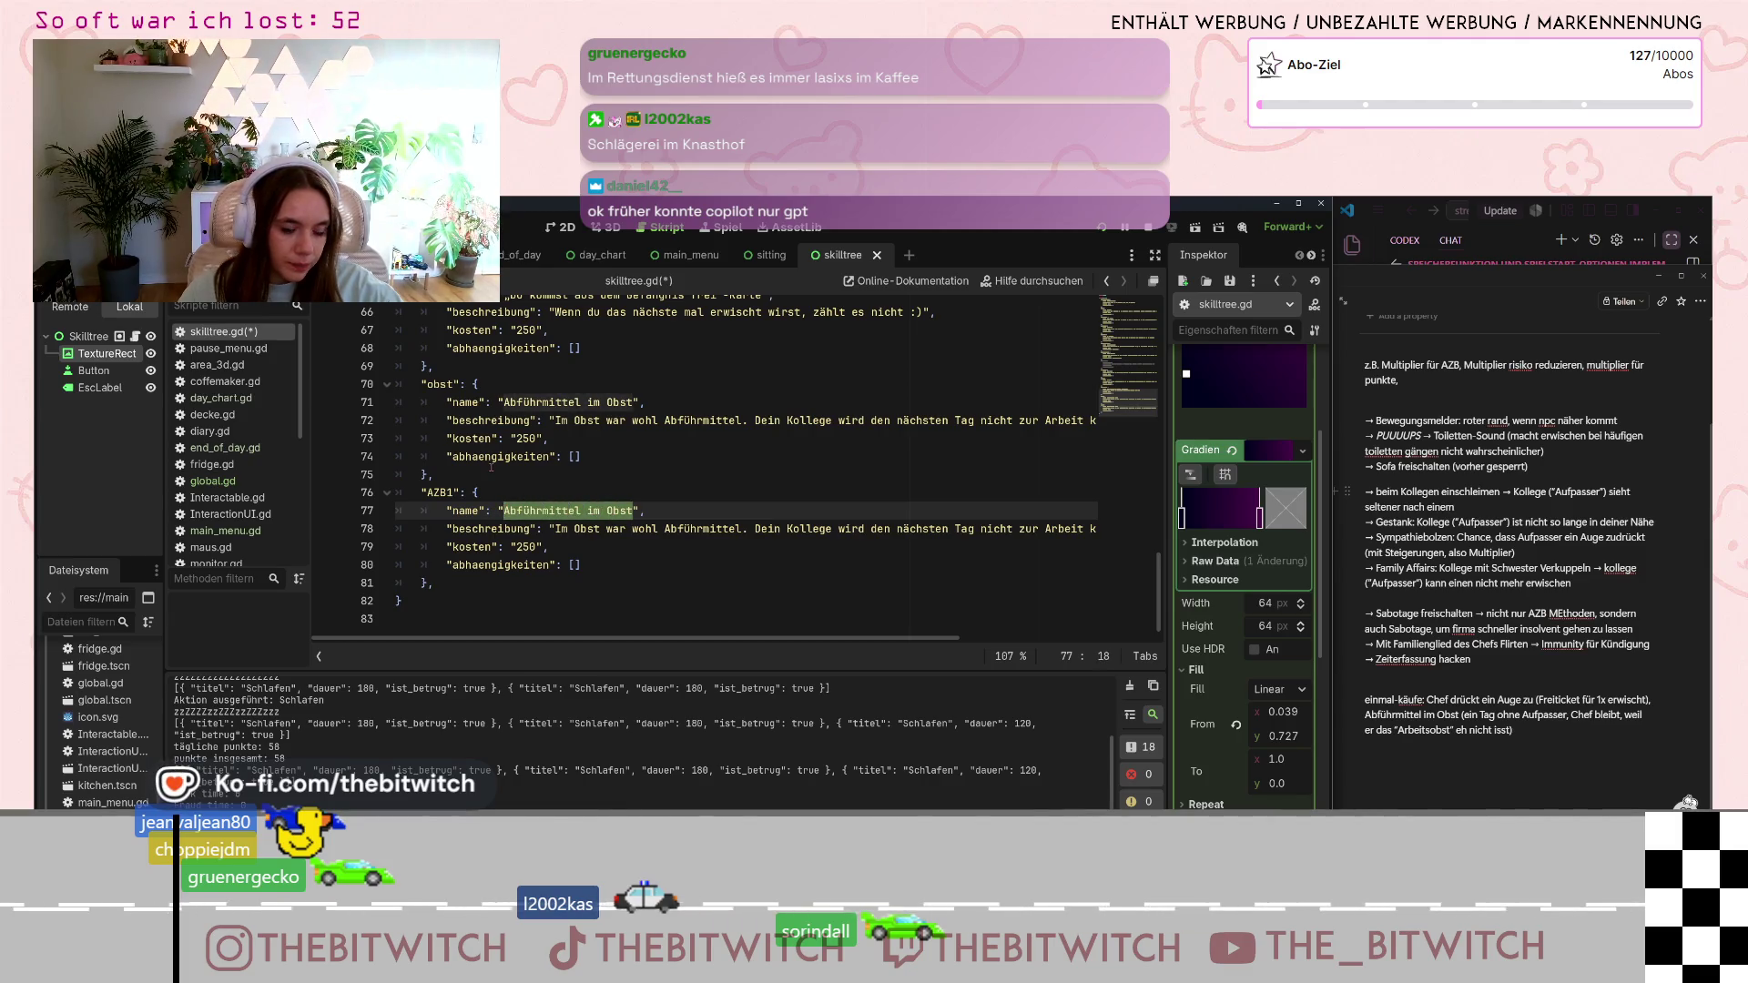
type("AZB Mul")
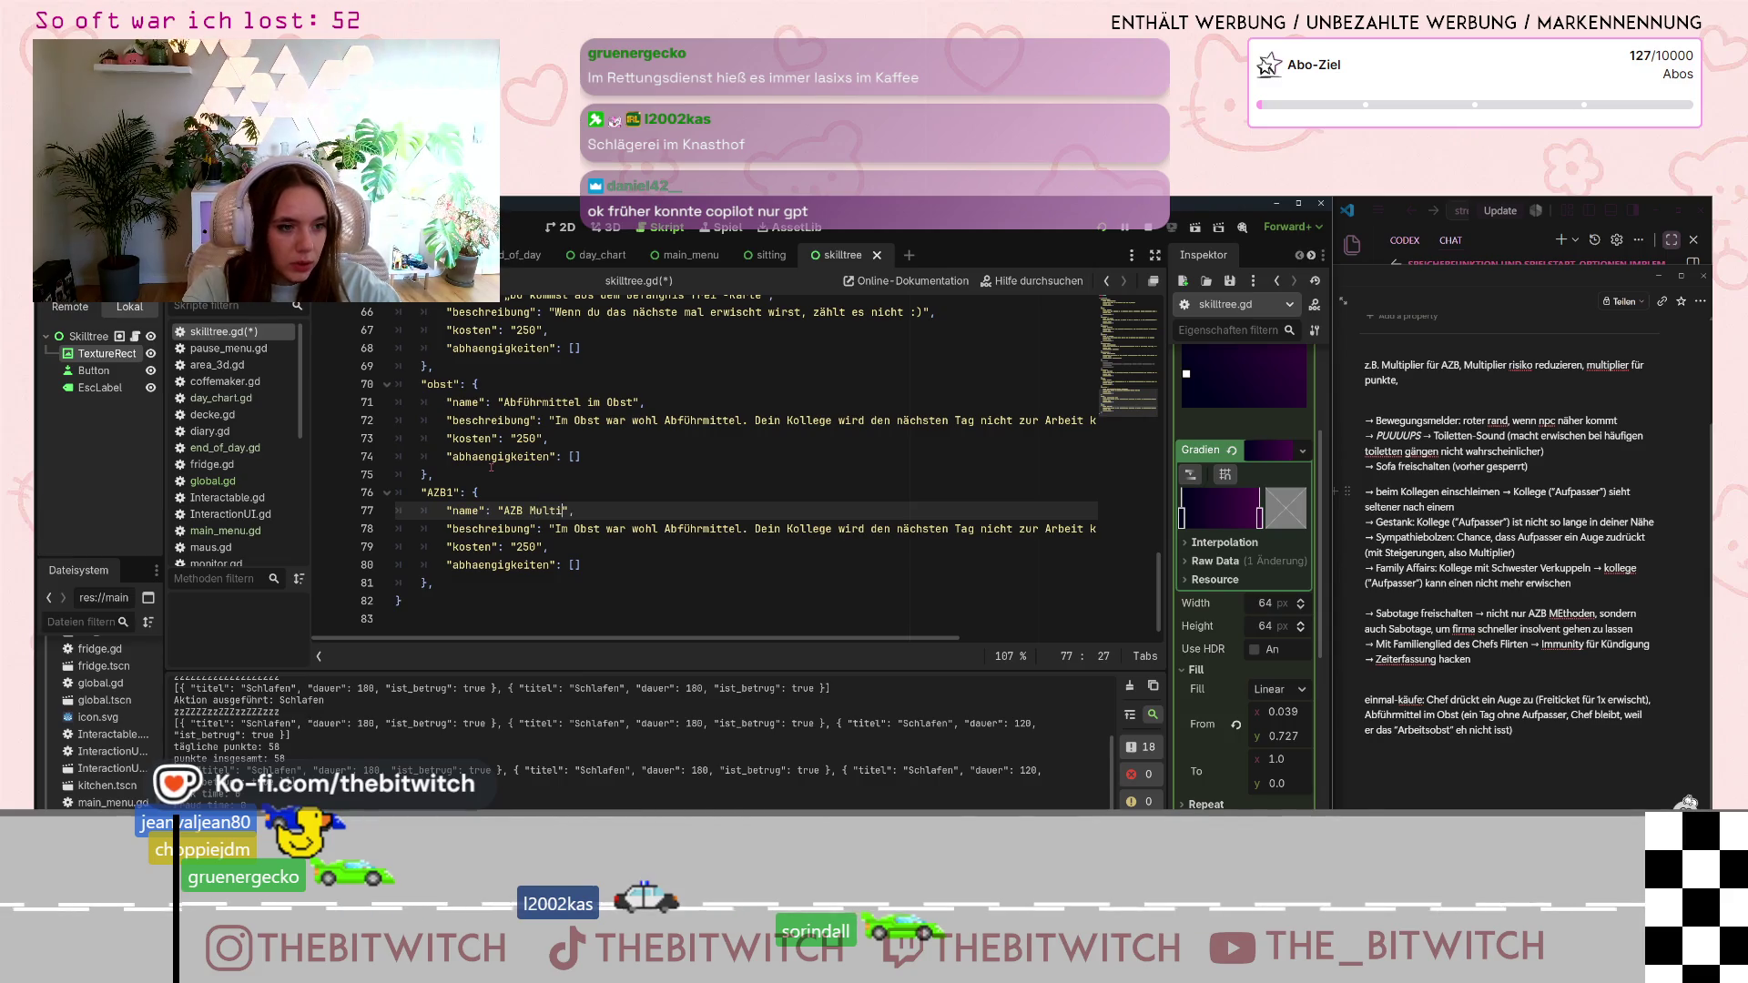
type("tiplier 1")
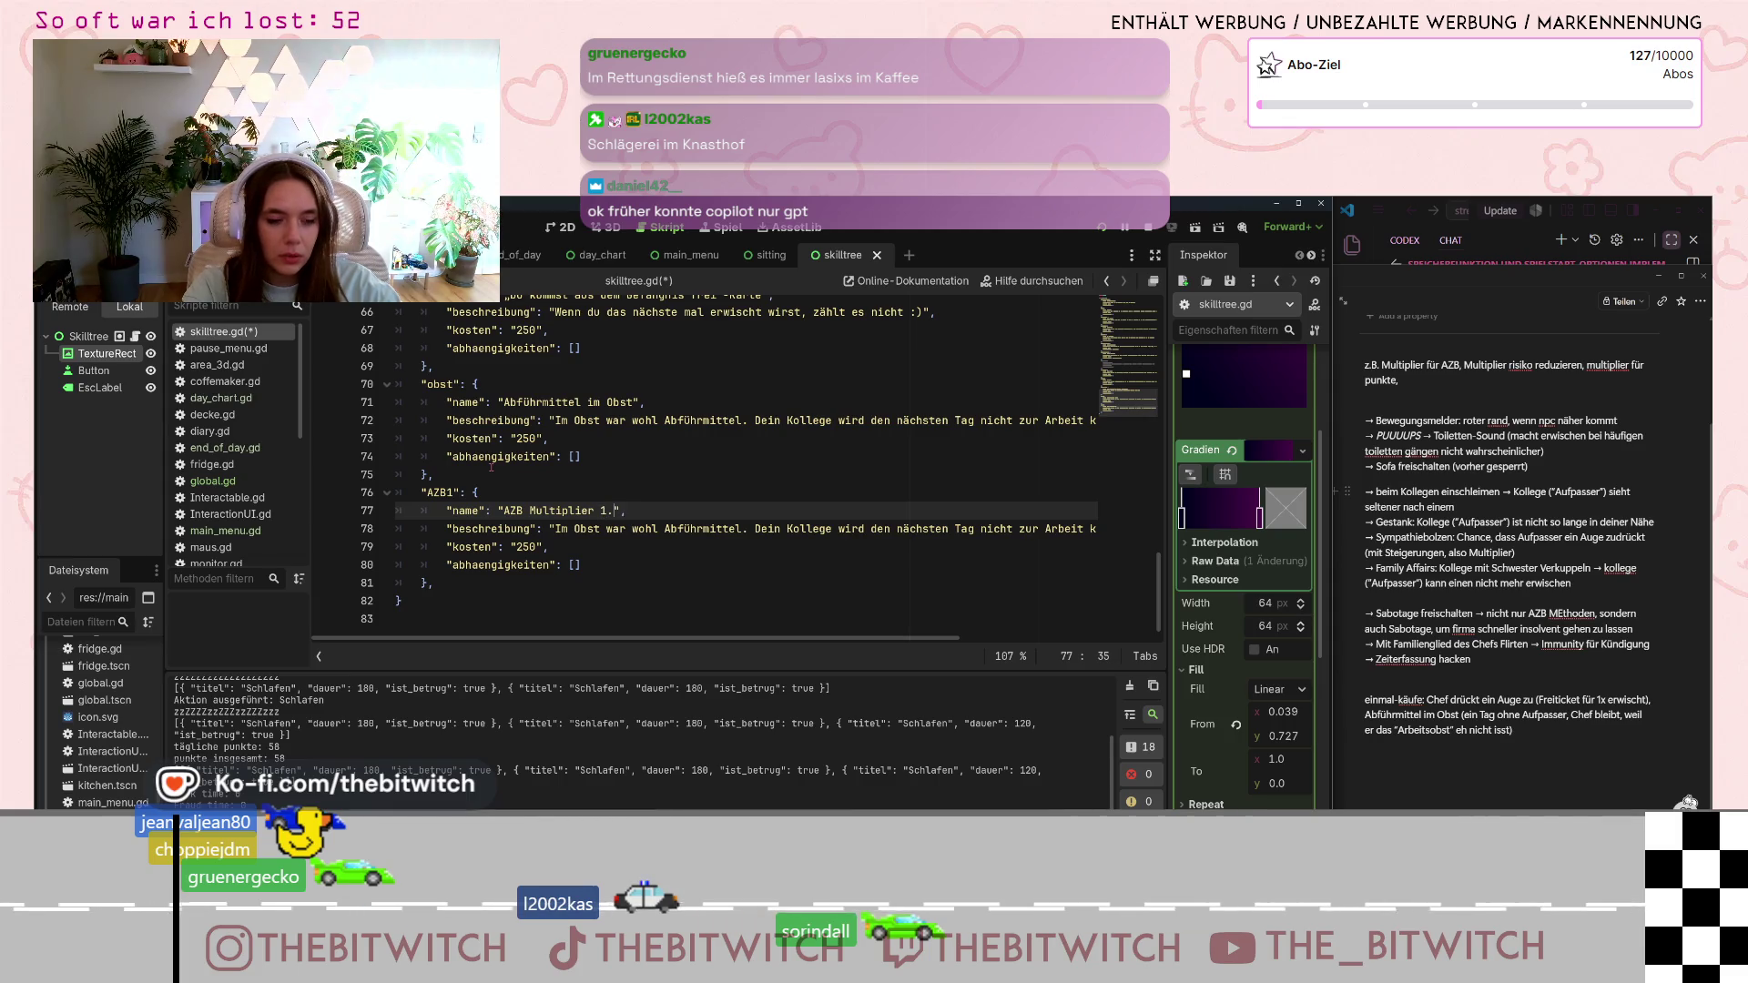
type(",")
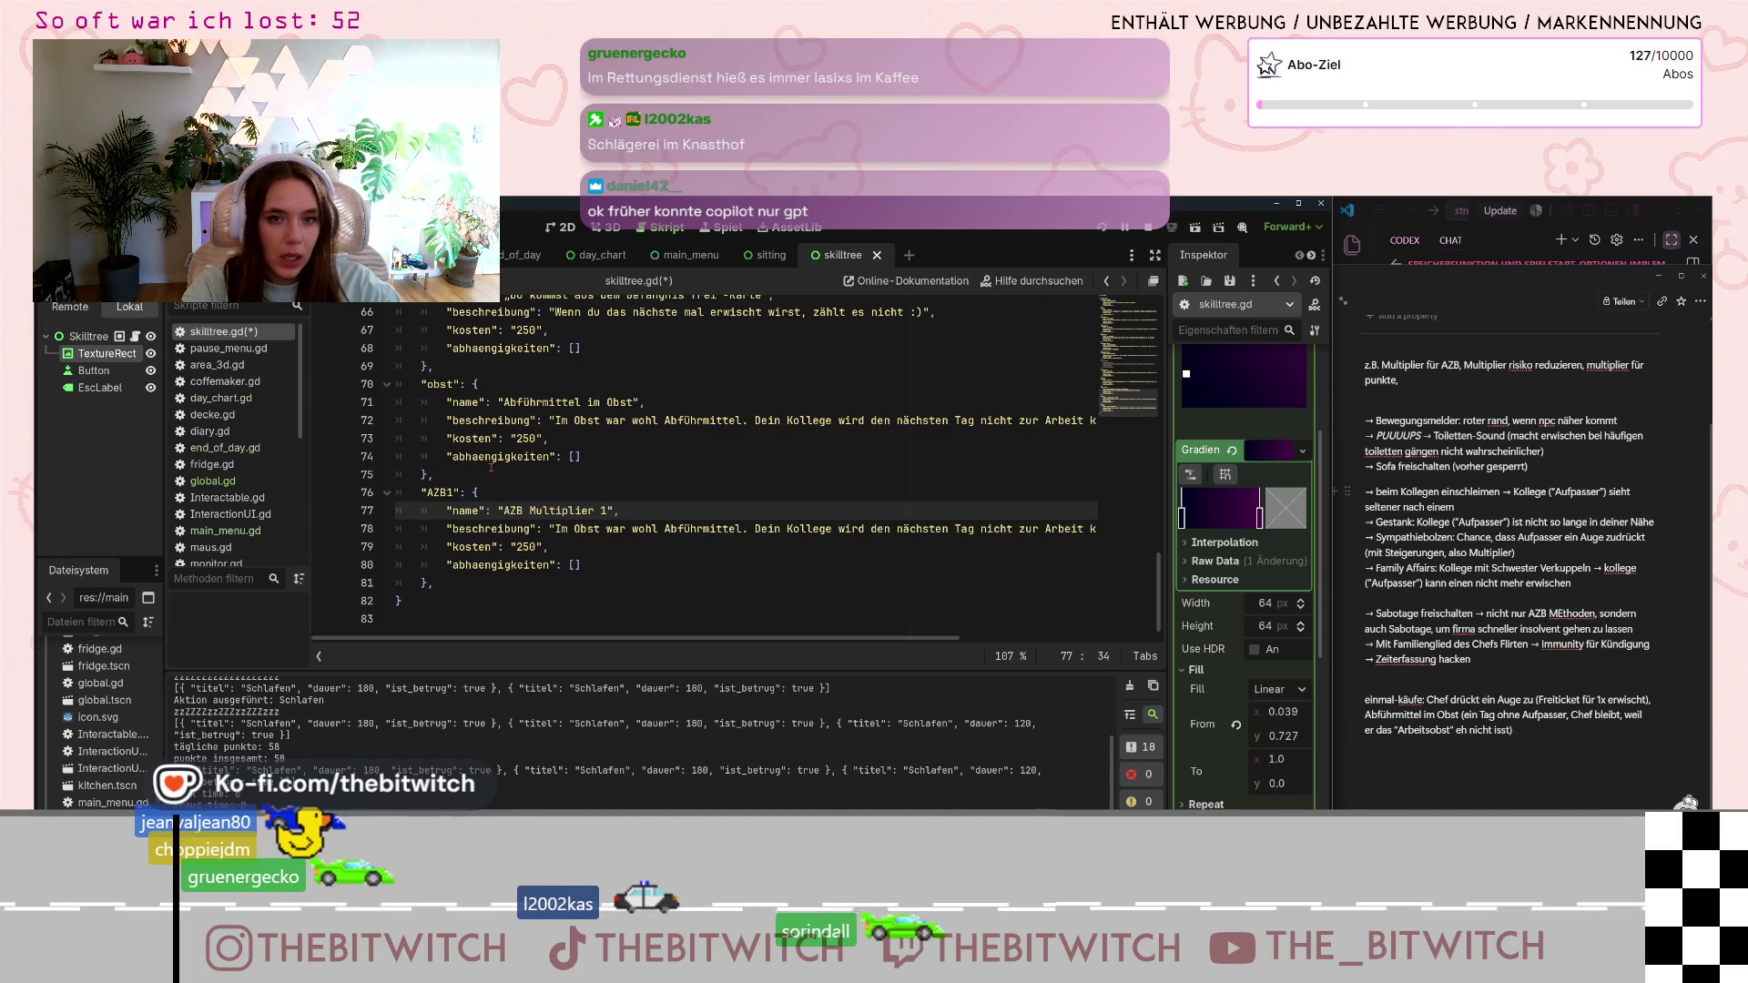
key("BackSpace")
type(".")
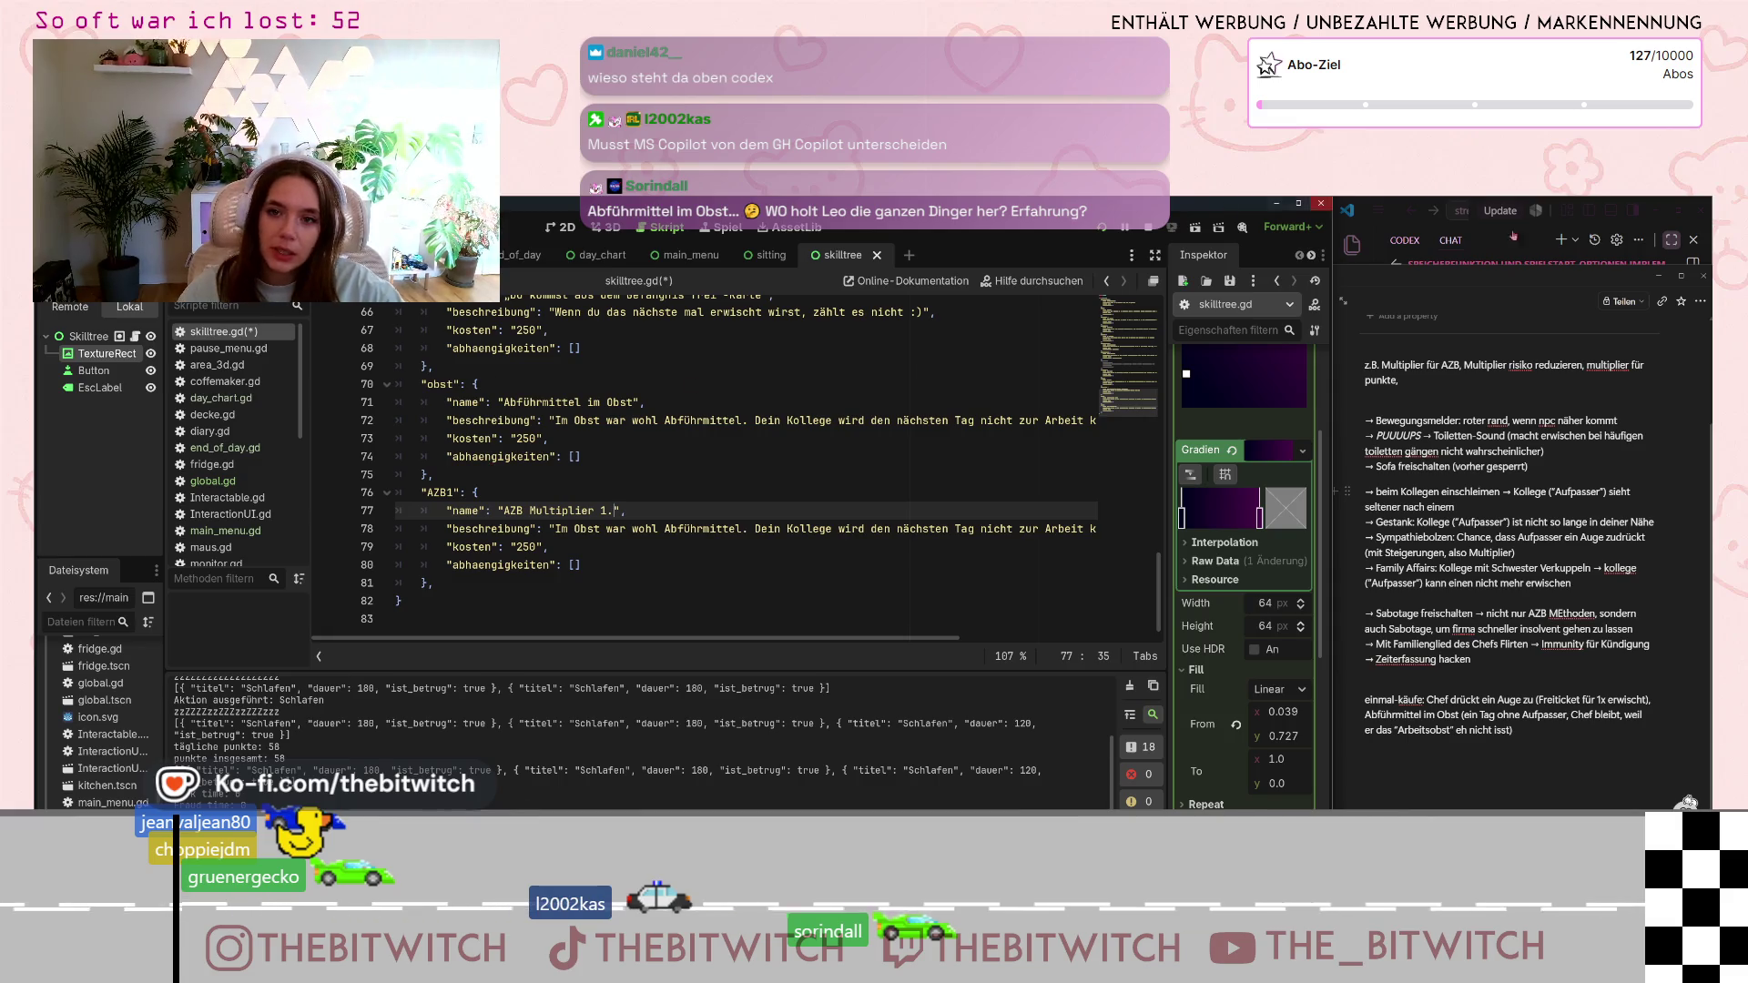
- Bring up the Codex chat in the VS Code side panel
left_click(1414, 246)
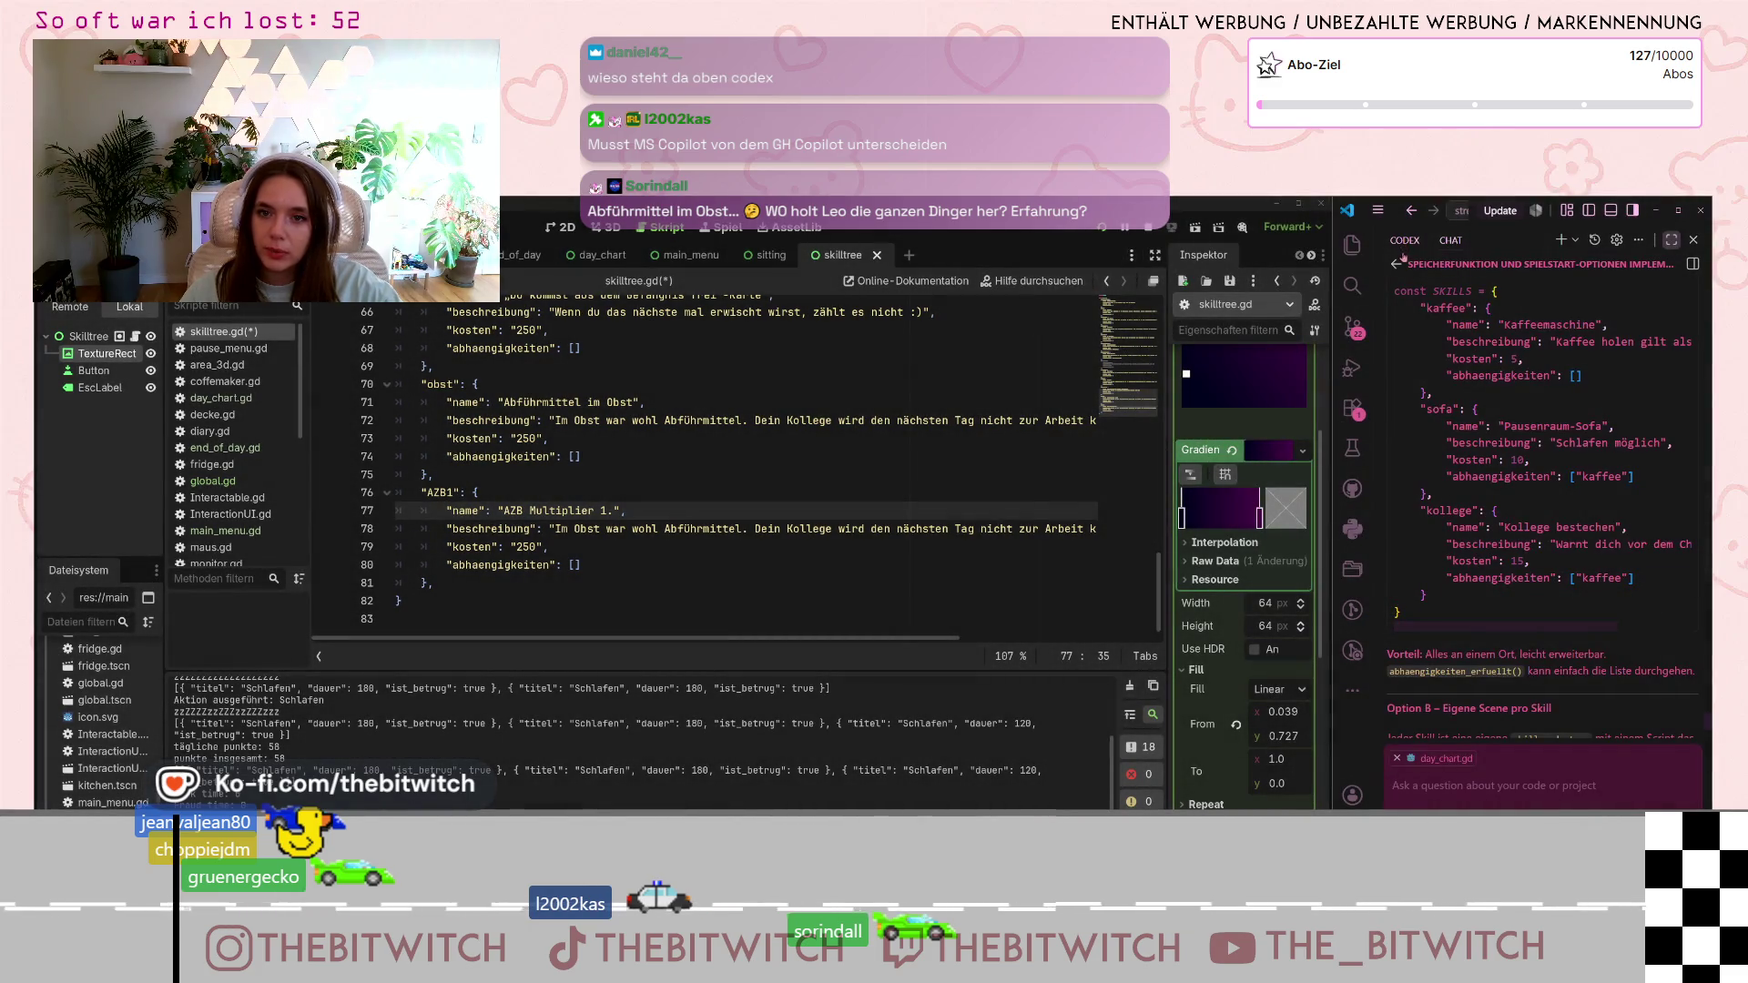
left_click(1402, 260)
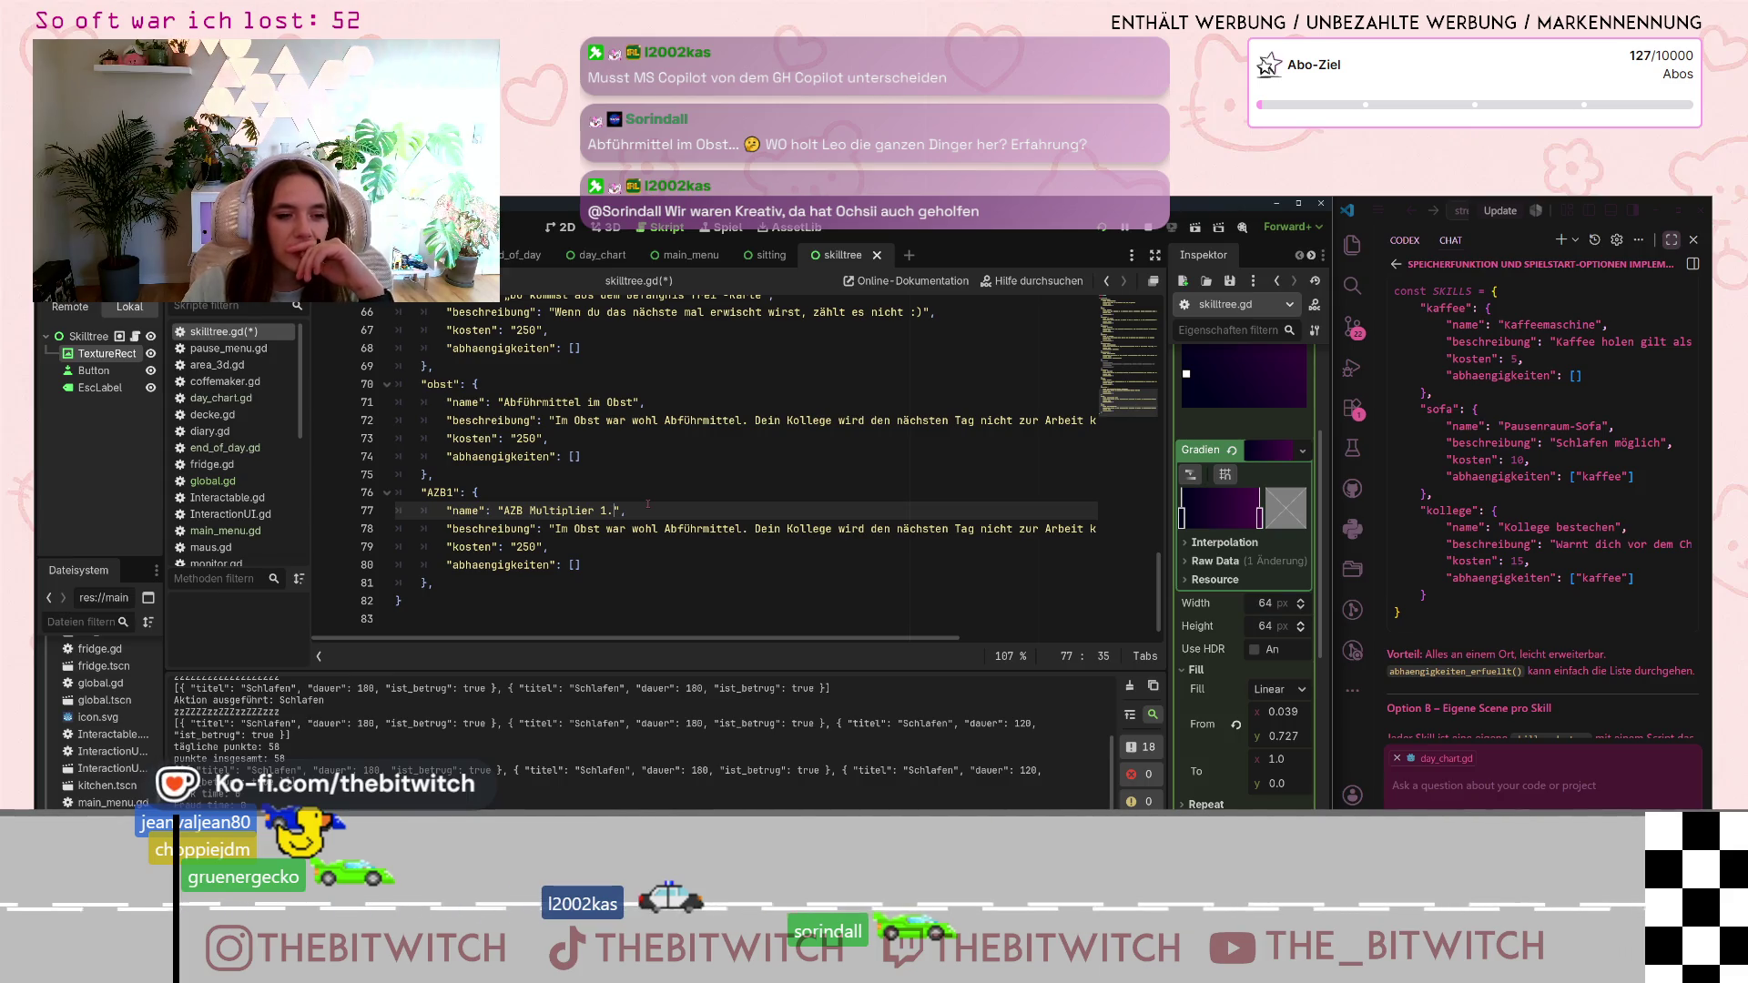
- Complete the AZB1 name as 'AZB Multiplier 1.2' and set its description to 'AZB x 1.2'
type("2")
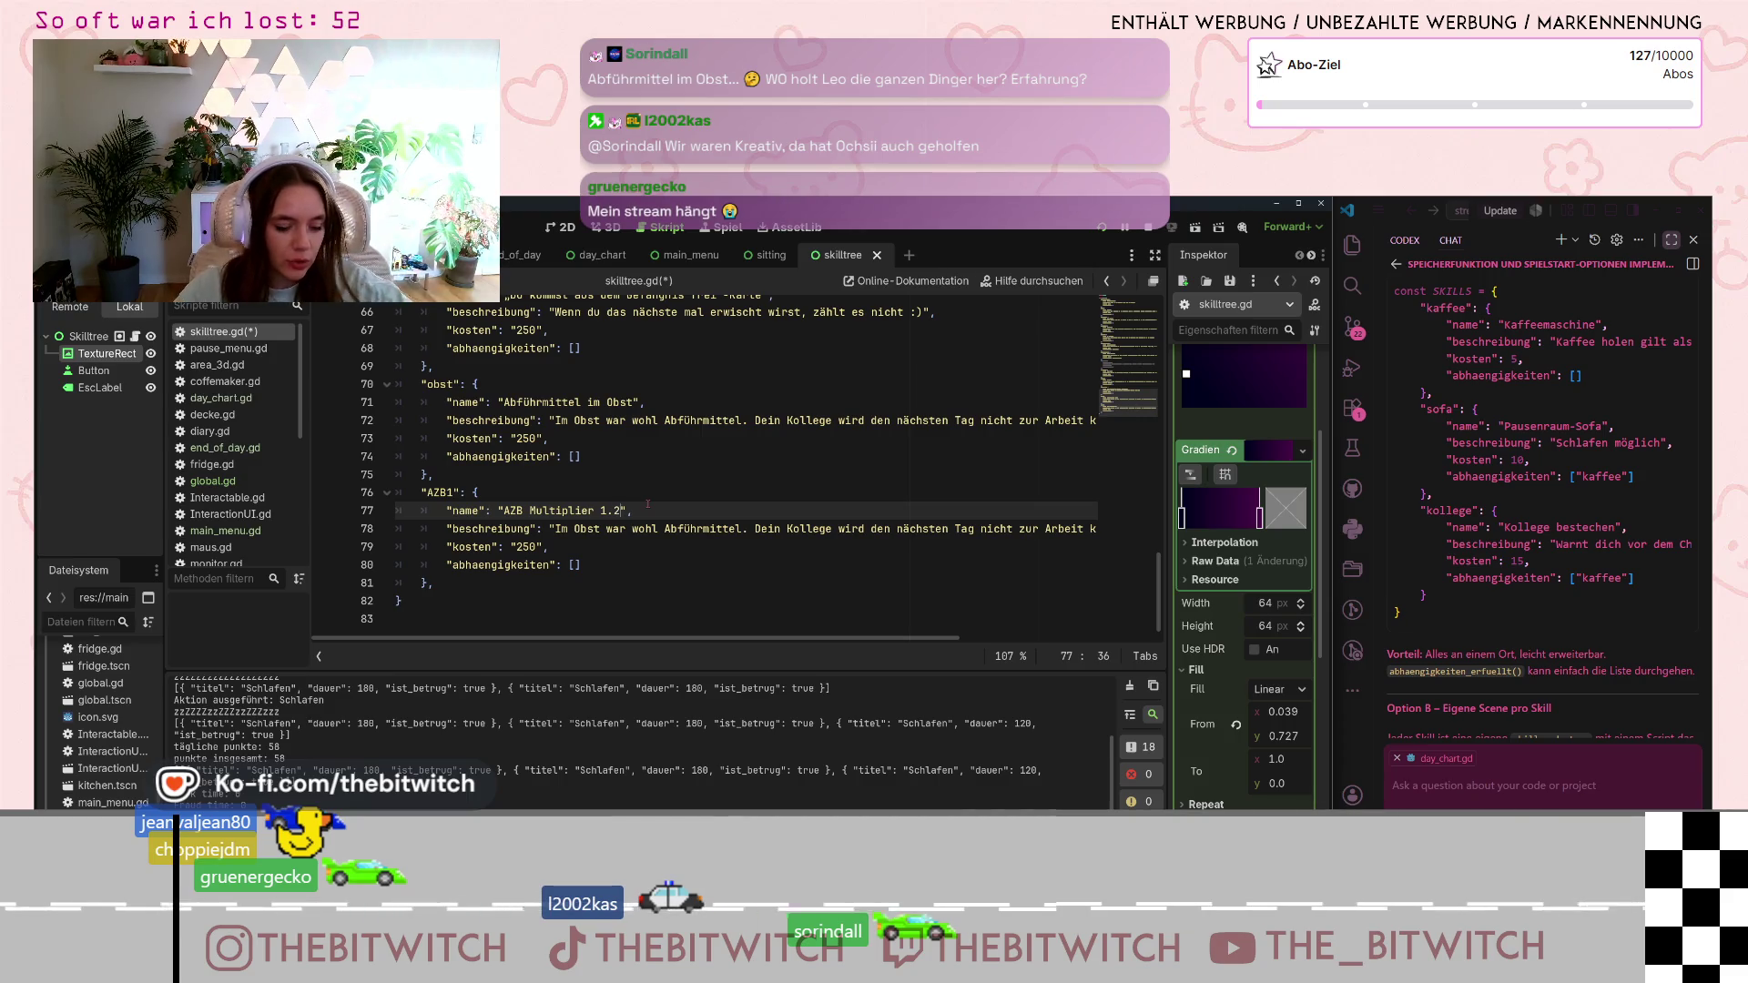
left_click_drag(556, 528, 1097, 528)
type("AZB x 1.\",")
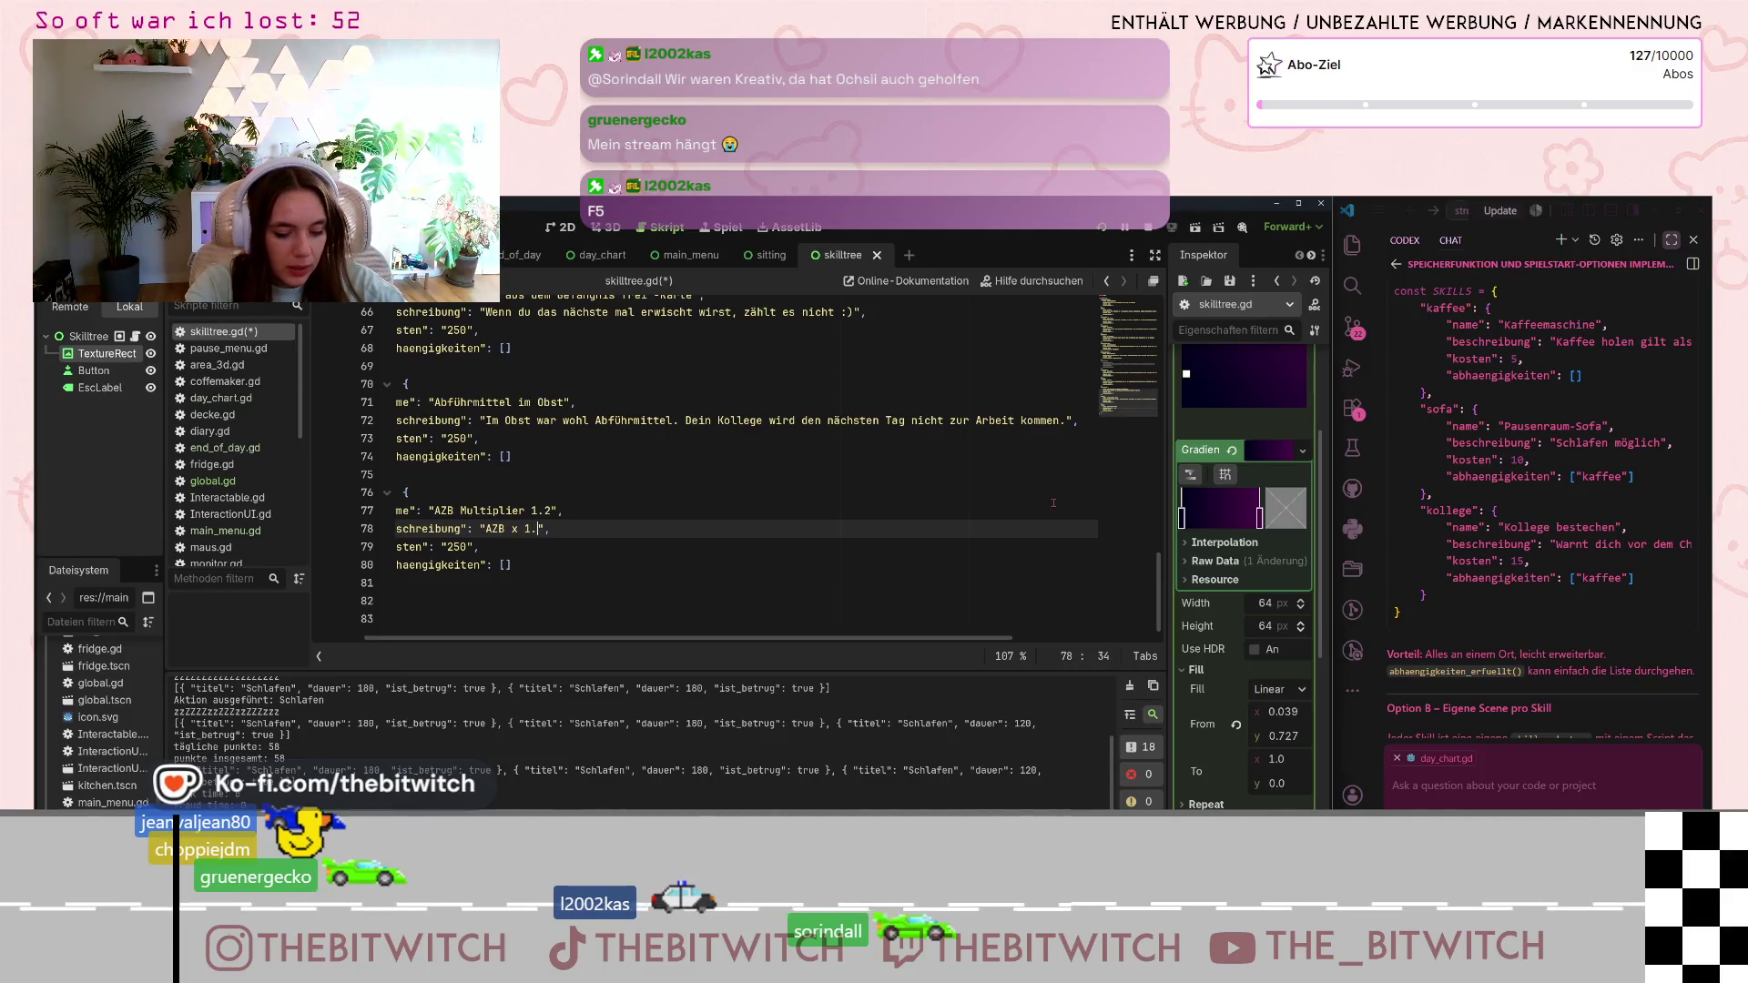
key("BackSpace")
type(",2")
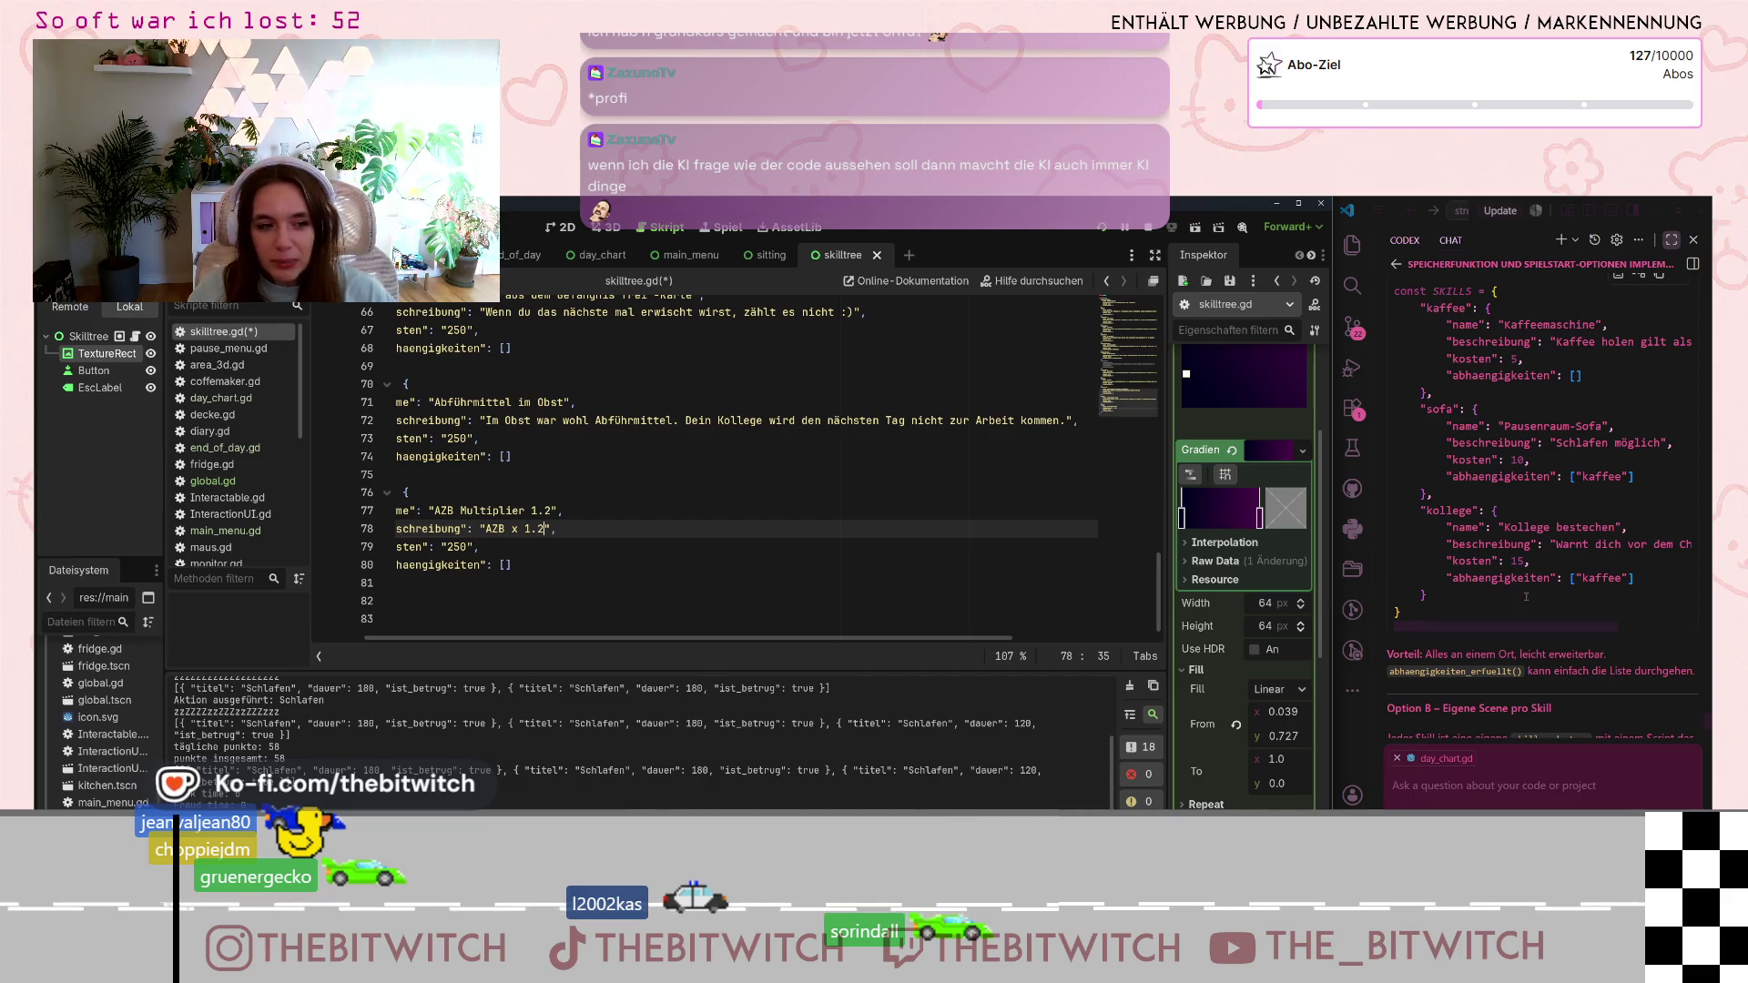
key("ctrl+period")
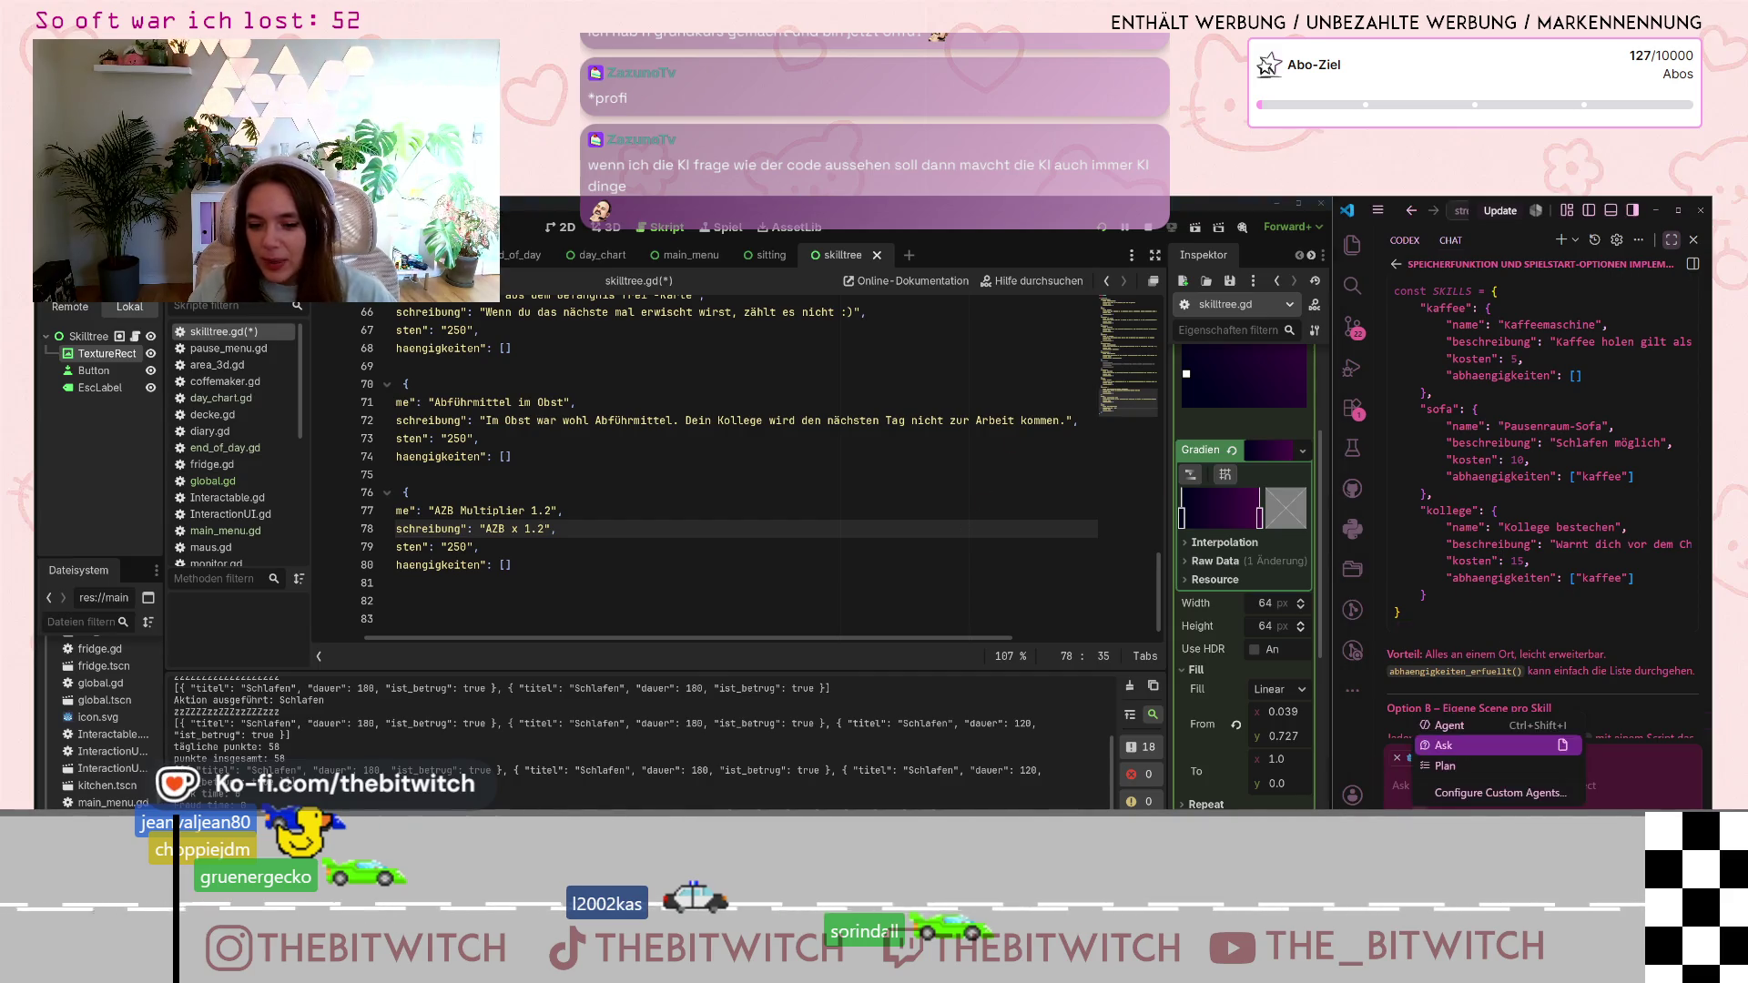
key("Escape")
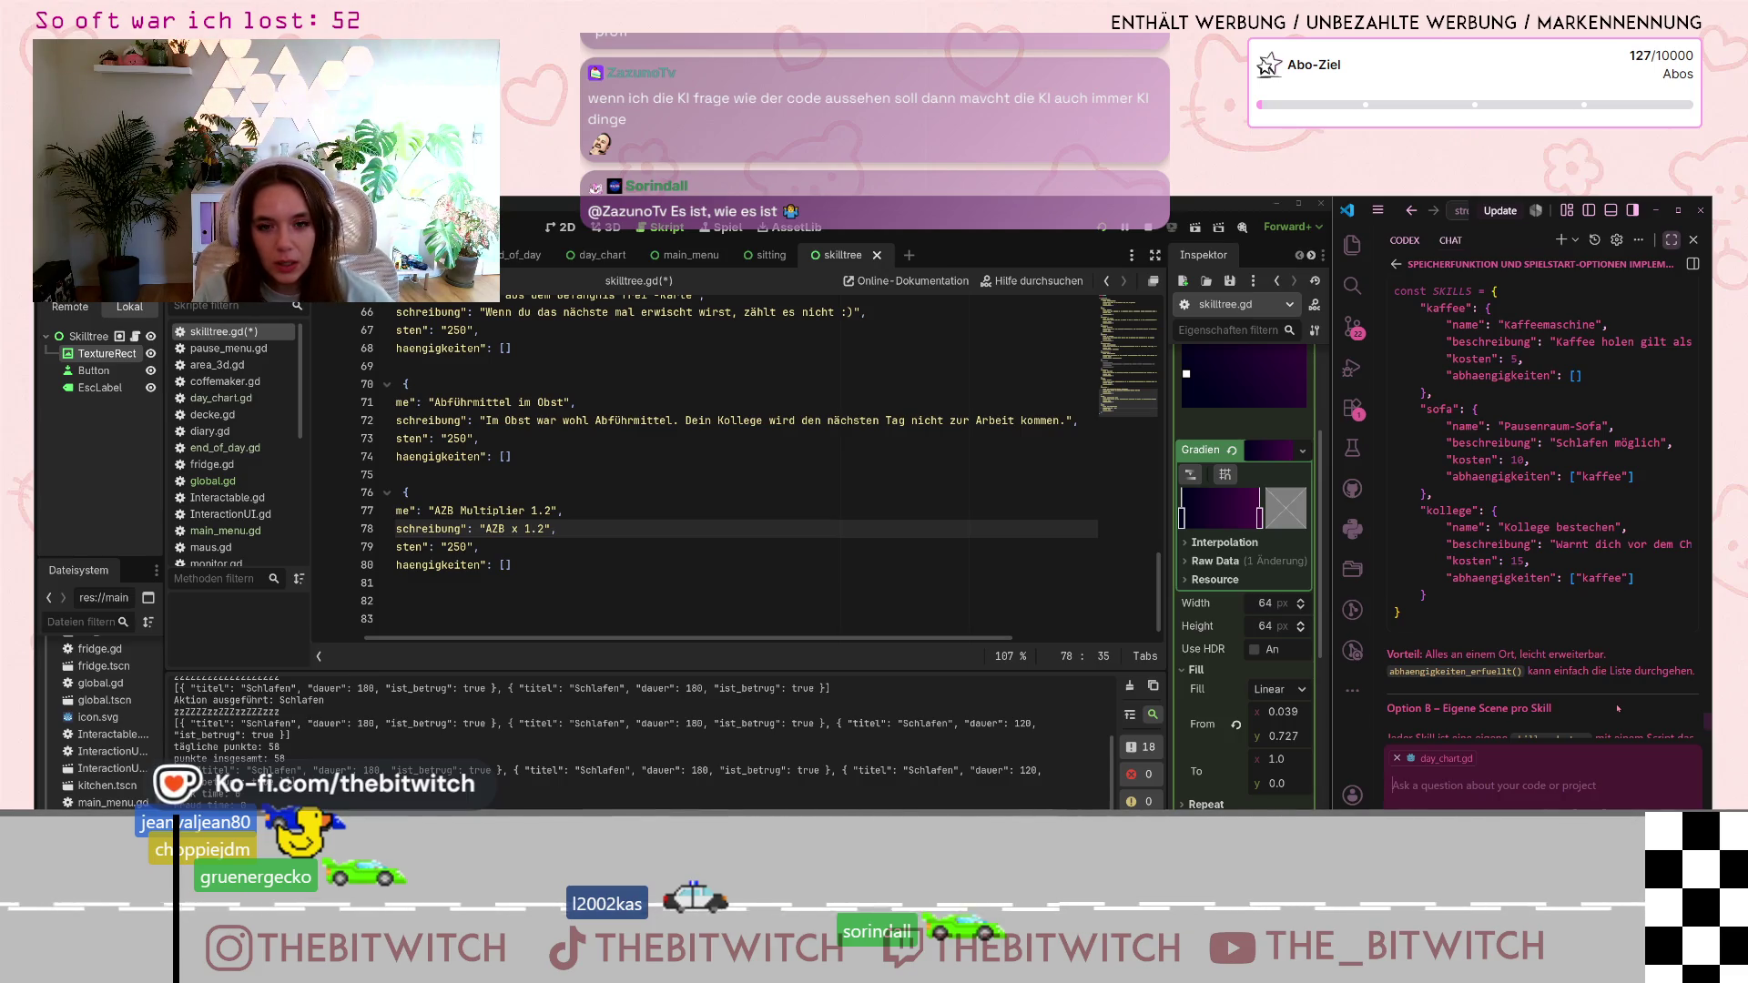
- Run the game with F6, start the next day, and walk to the sofa to reach the skill tree
key("F6")
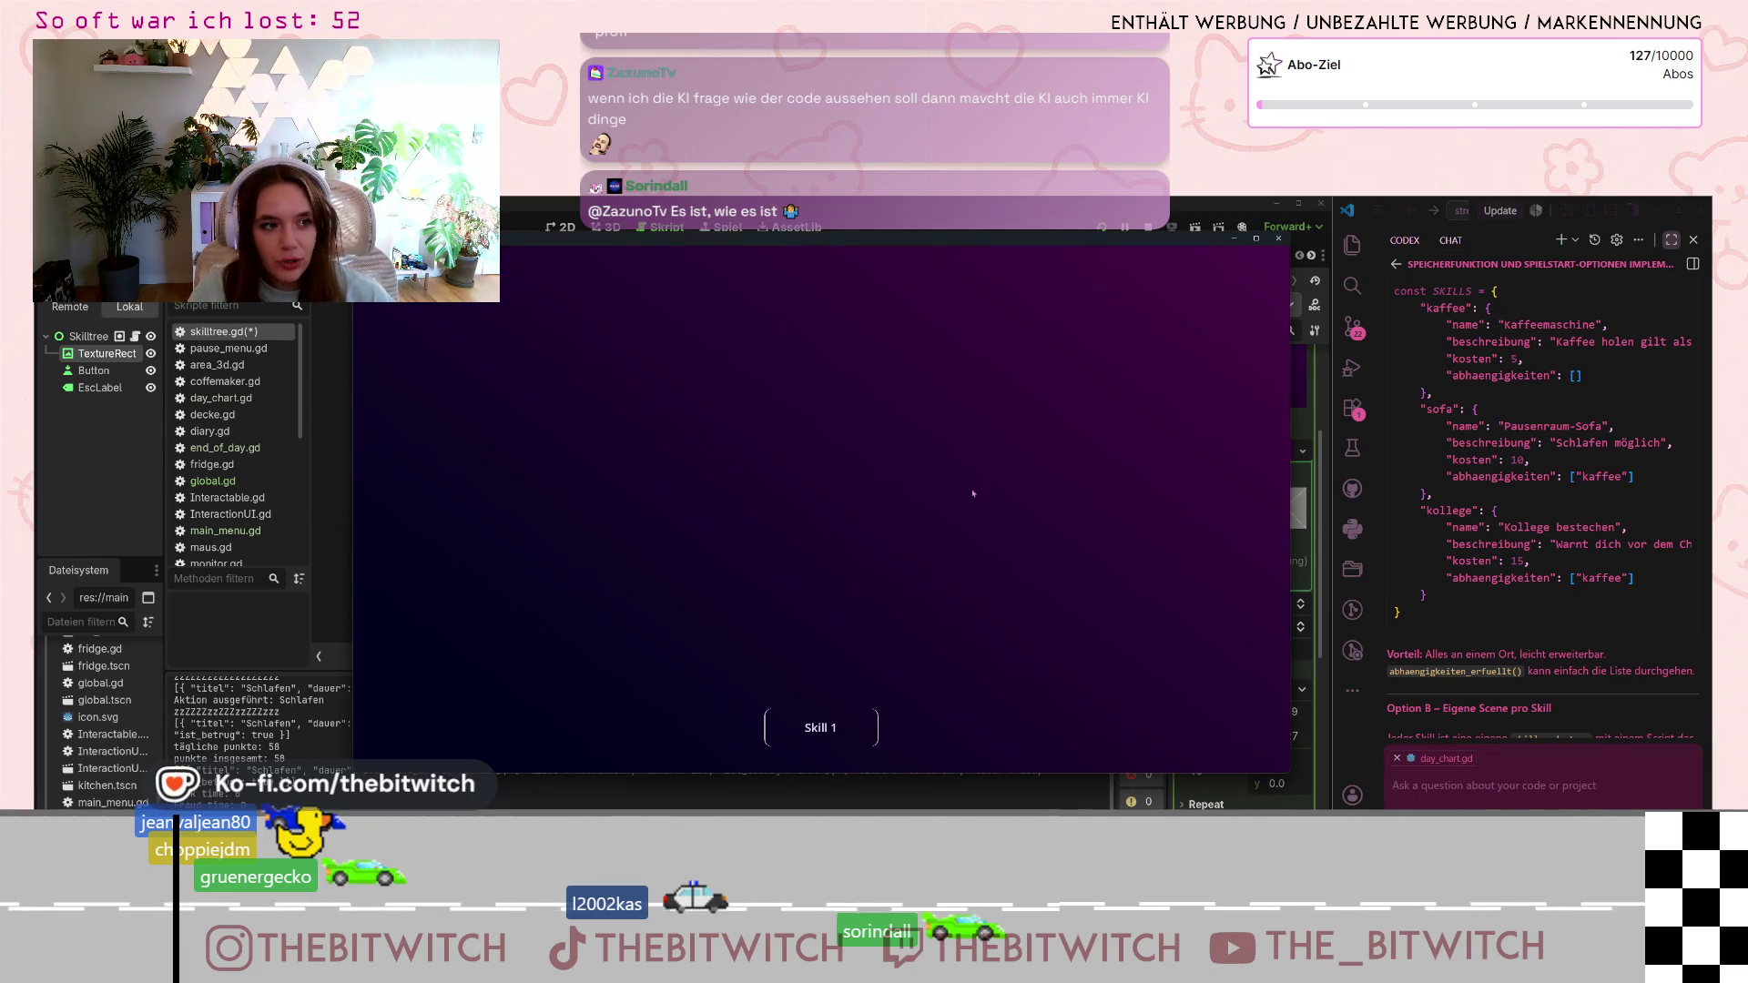
key("Escape")
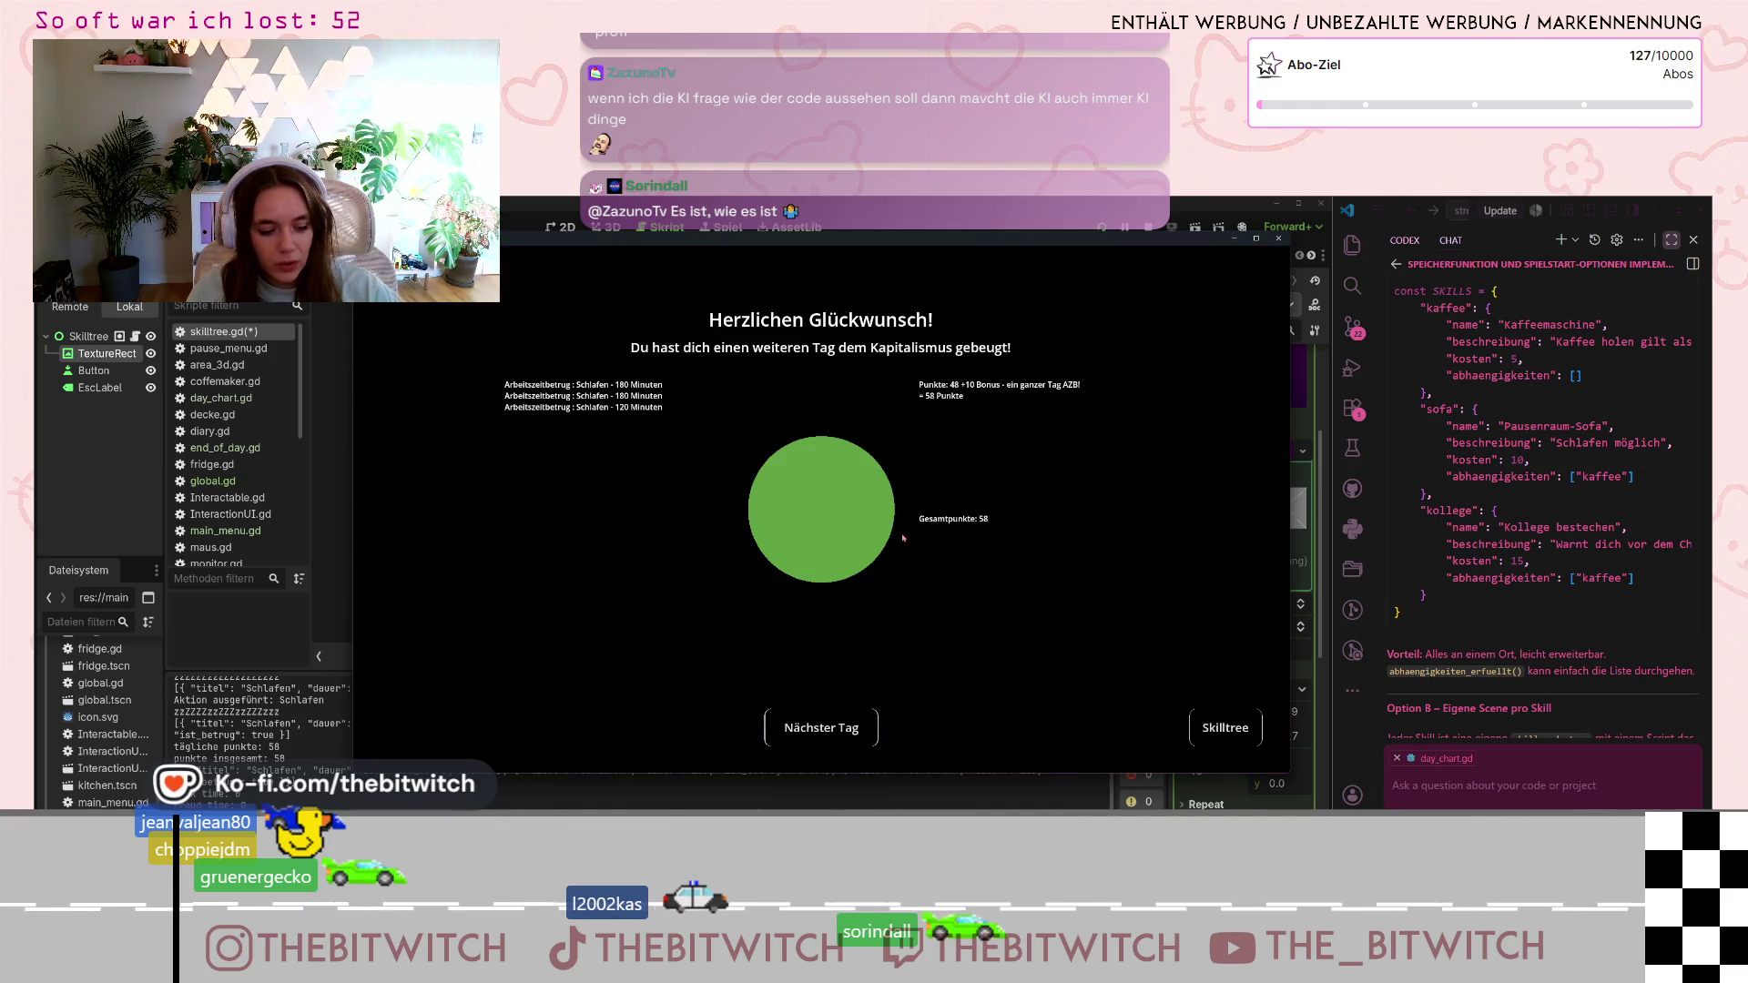
left_click(821, 727)
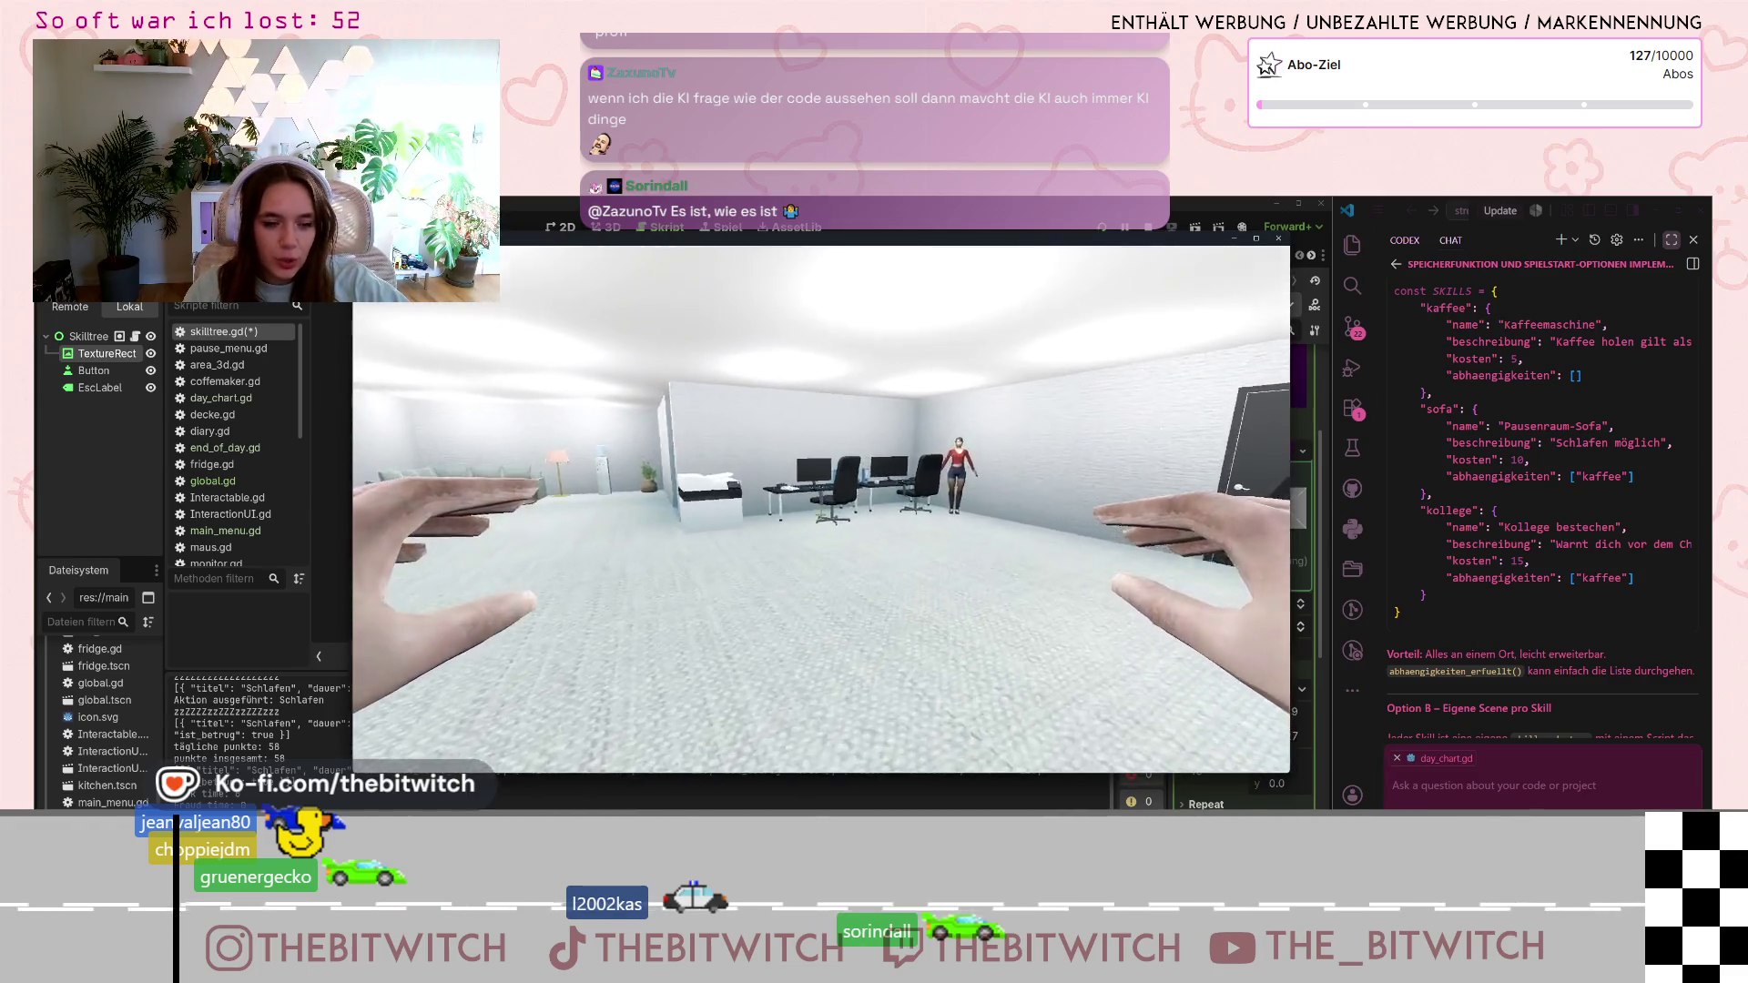
key("w")
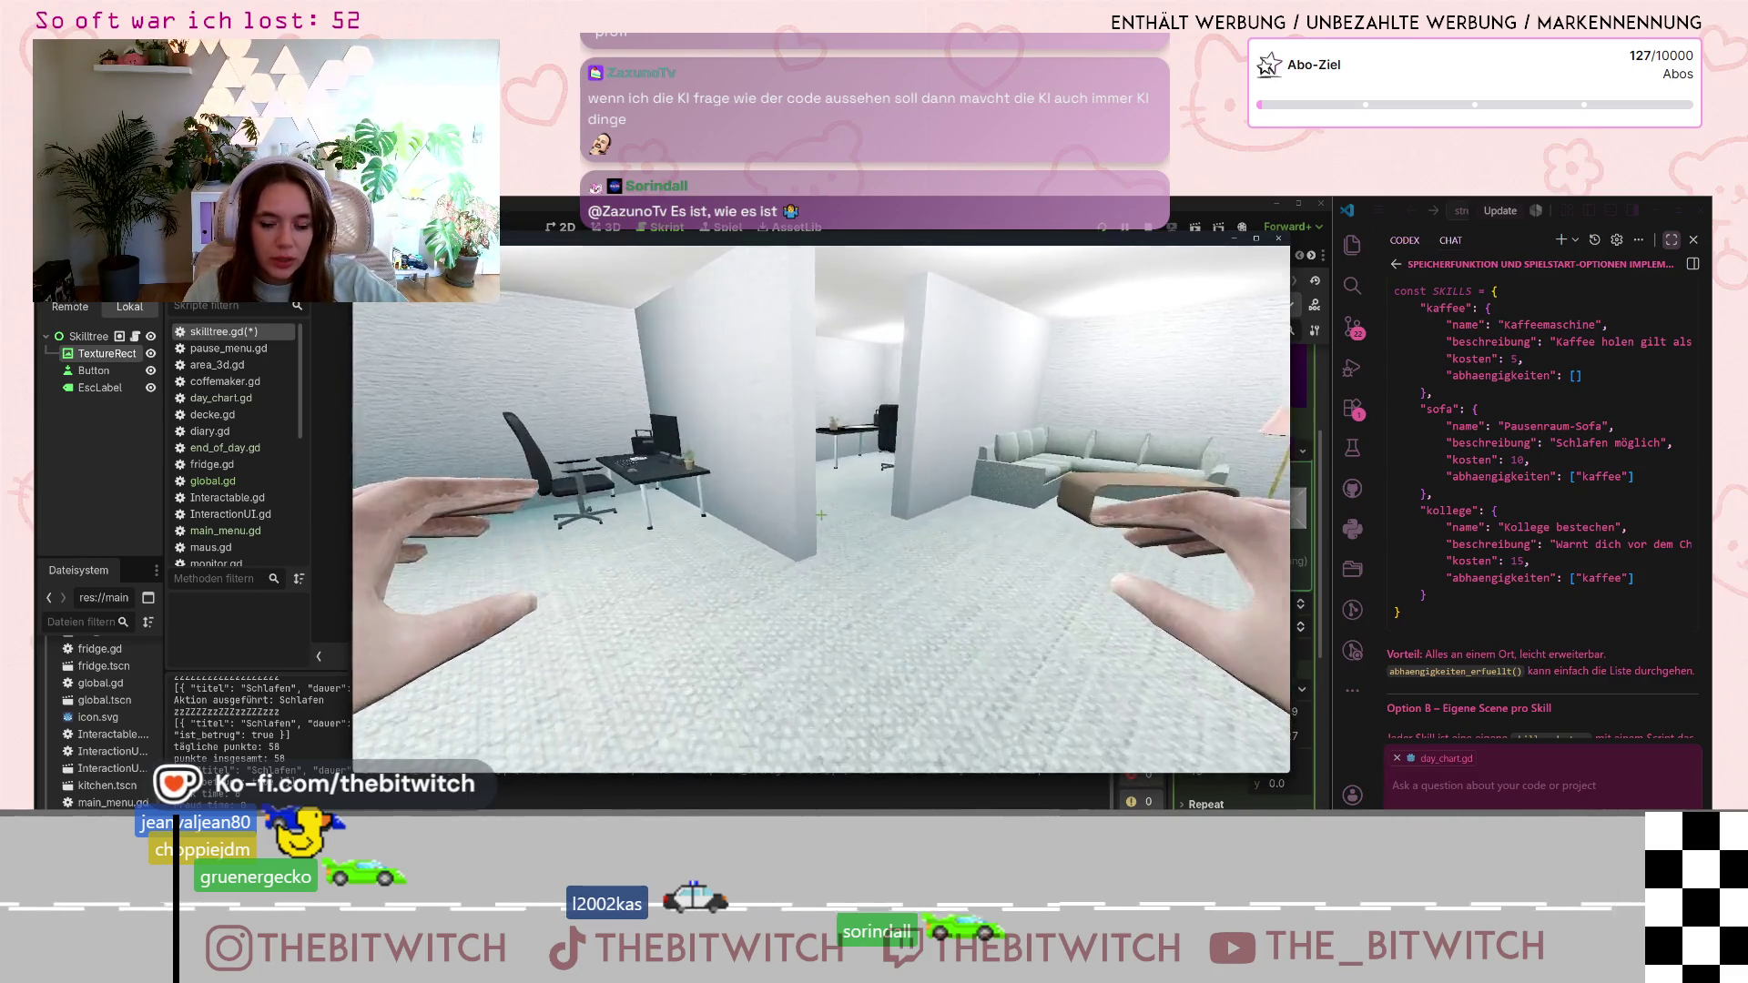
key("w")
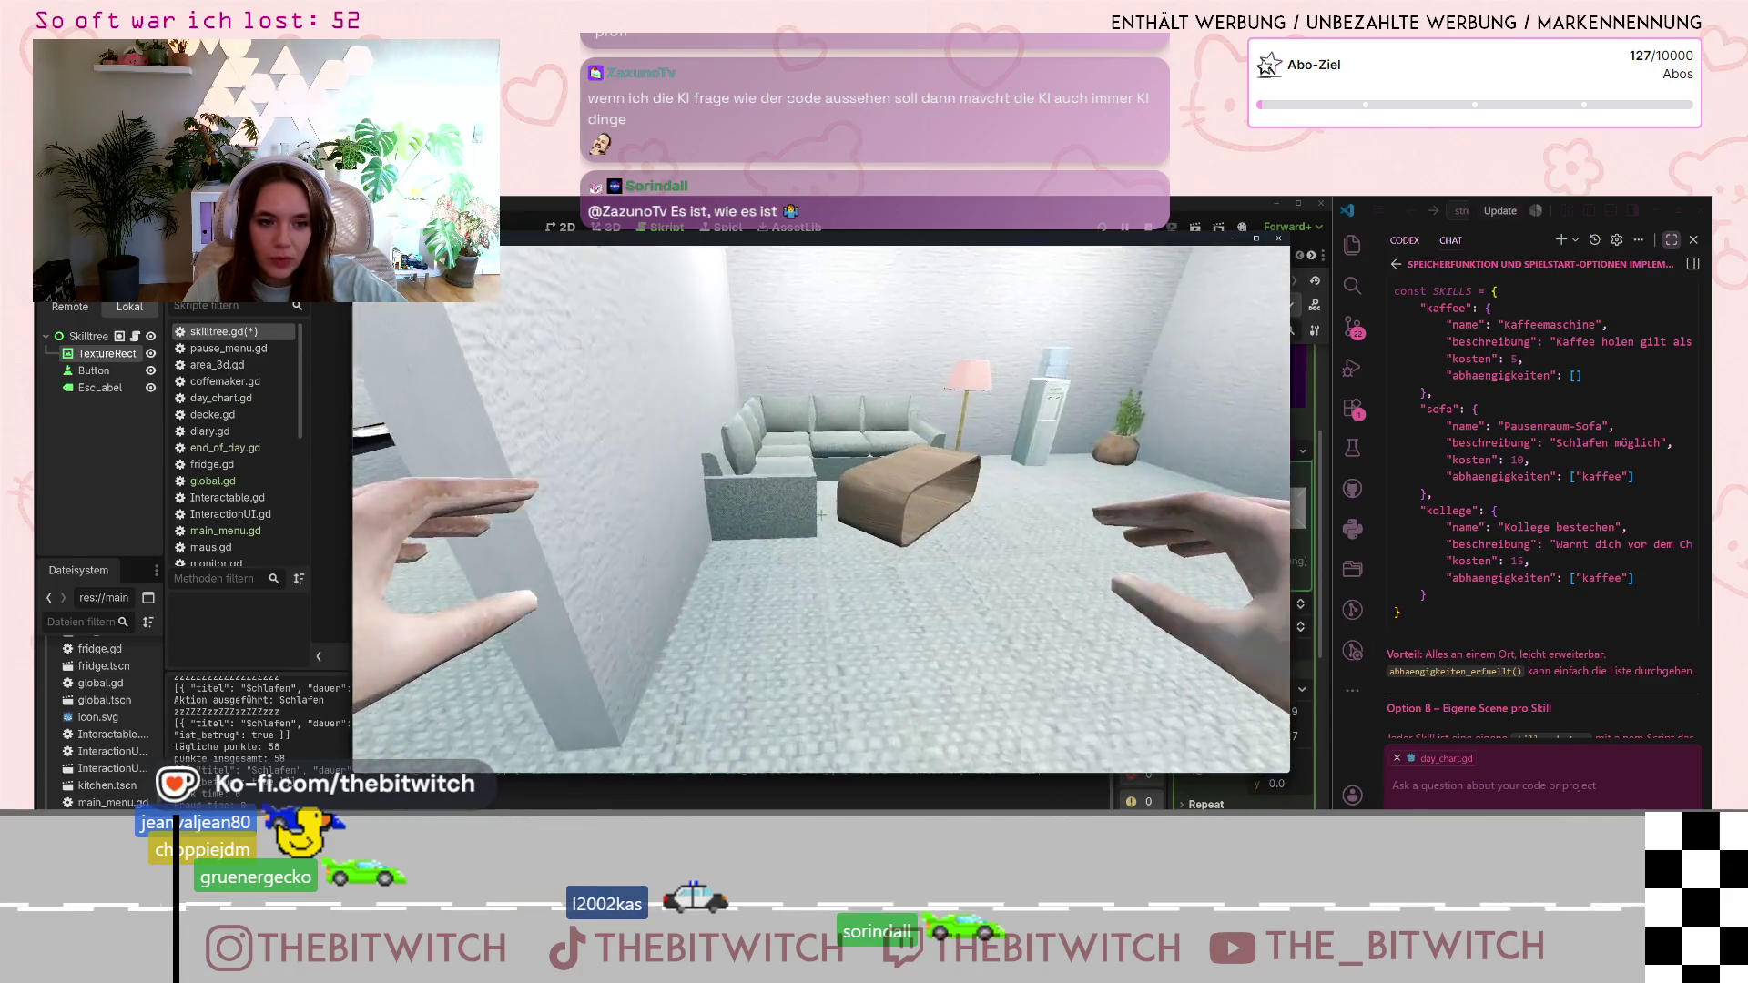
key("w")
key("e")
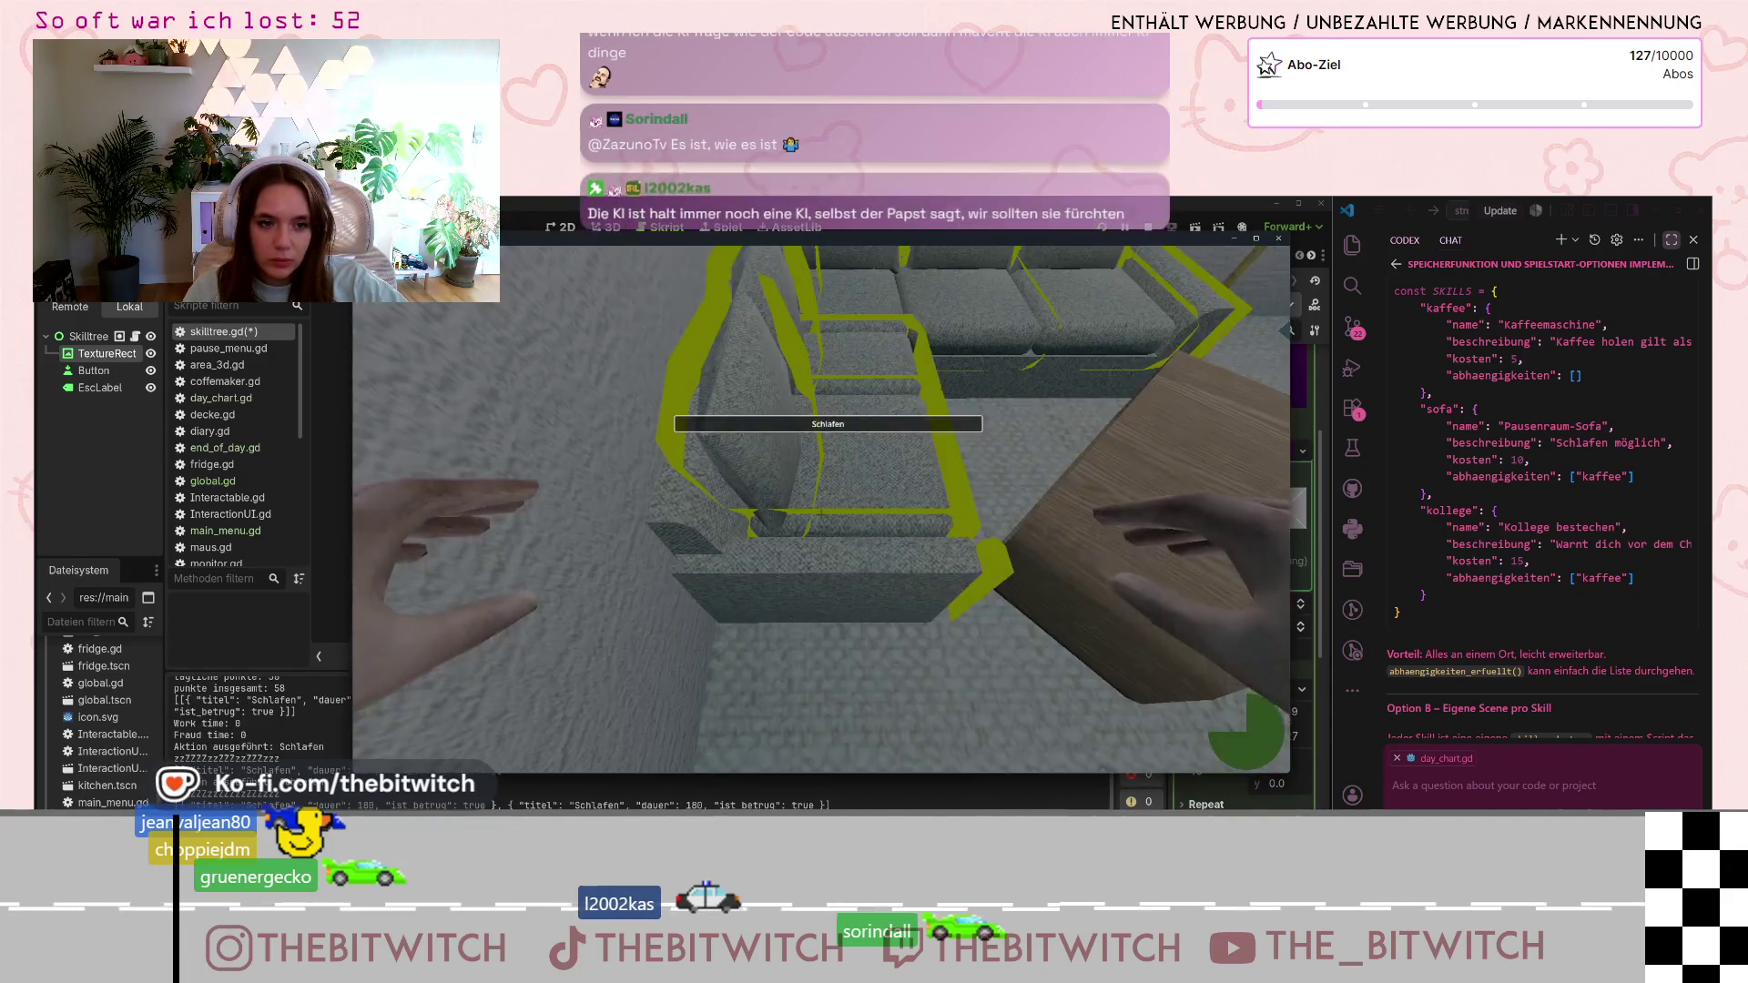
left_click(1230, 725)
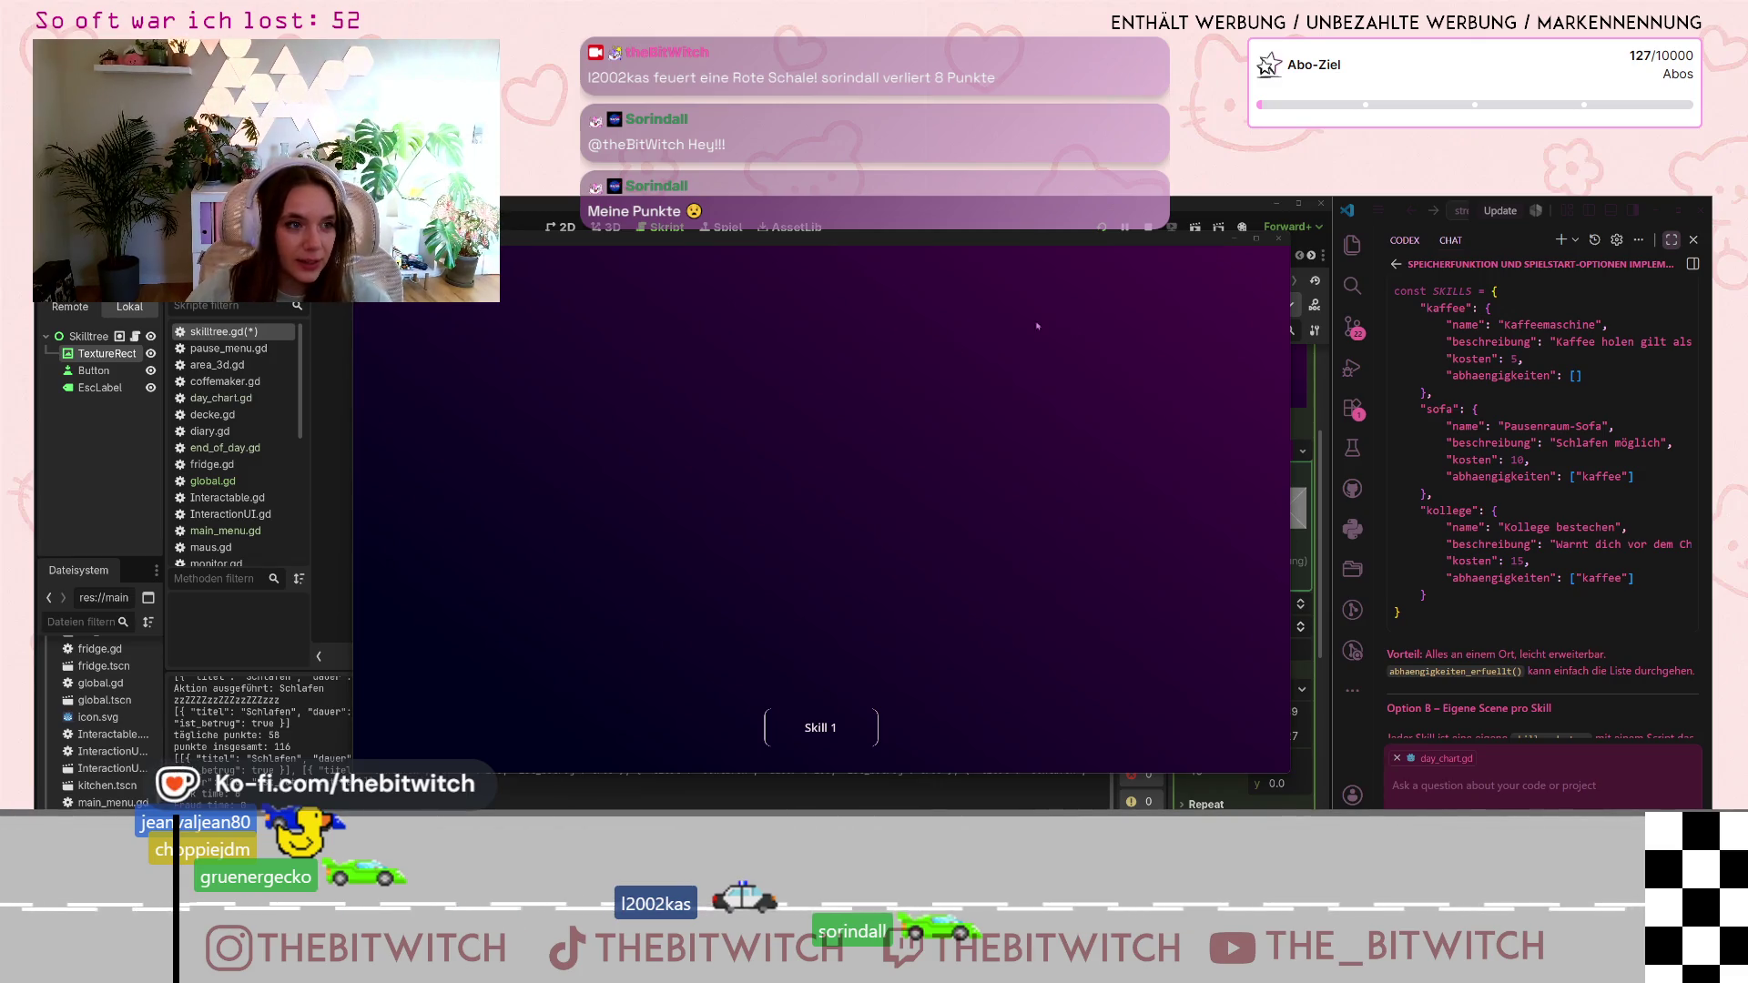
- Close the test game and place the cursor after the AZB1 entry in skilltree.gd
left_click(1236, 240)
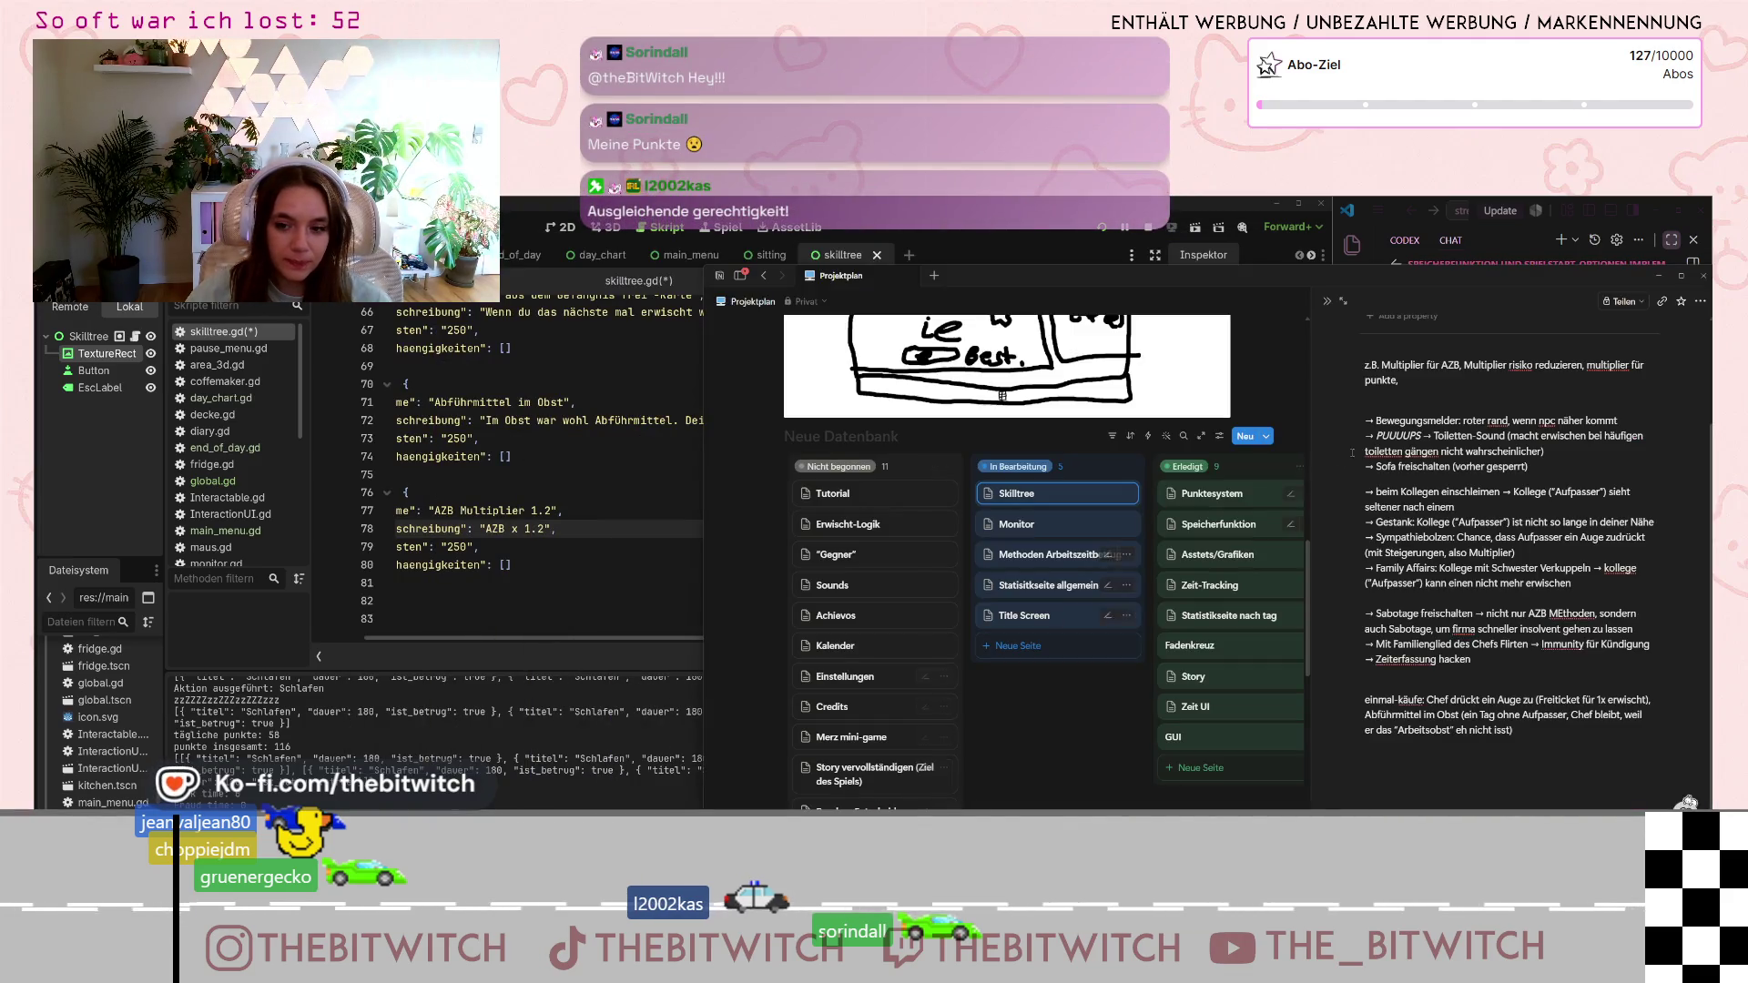
key("Left")
left_click(525, 575)
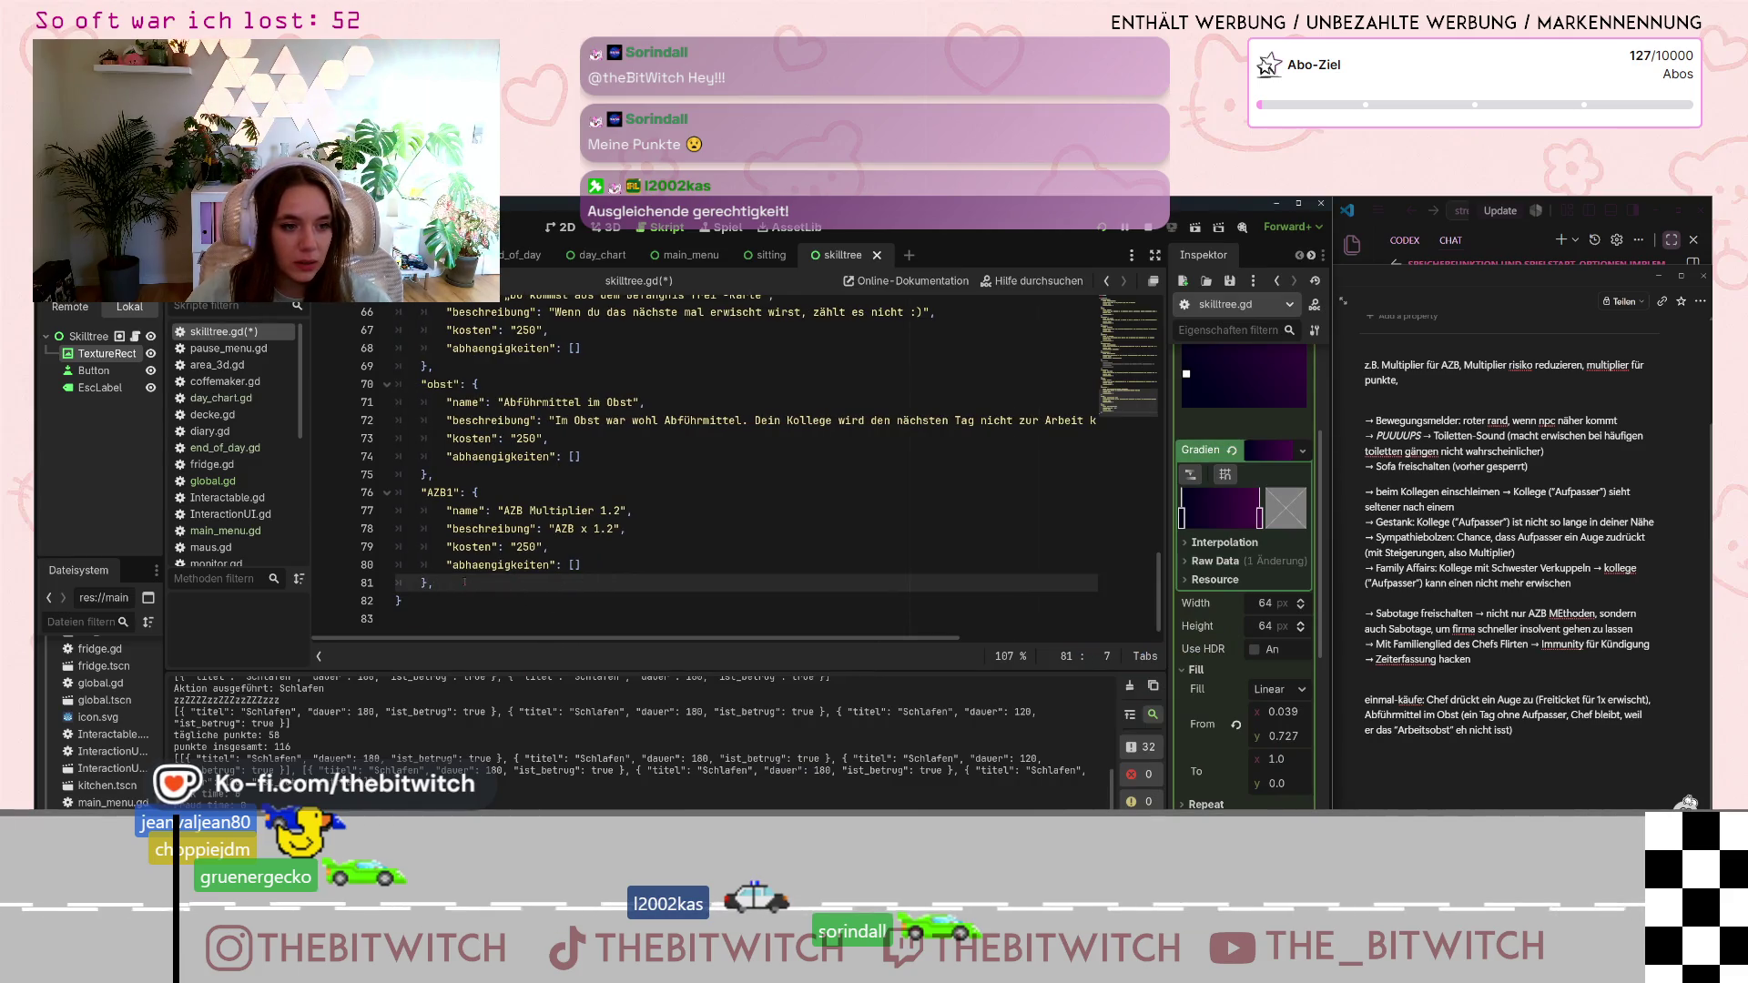
- Paste two copies of the AZB1 entry below it
key("shift+Up")
key("shift+Up")
key("shift+Up")
key("shift+Home")
key("ctrl+c")
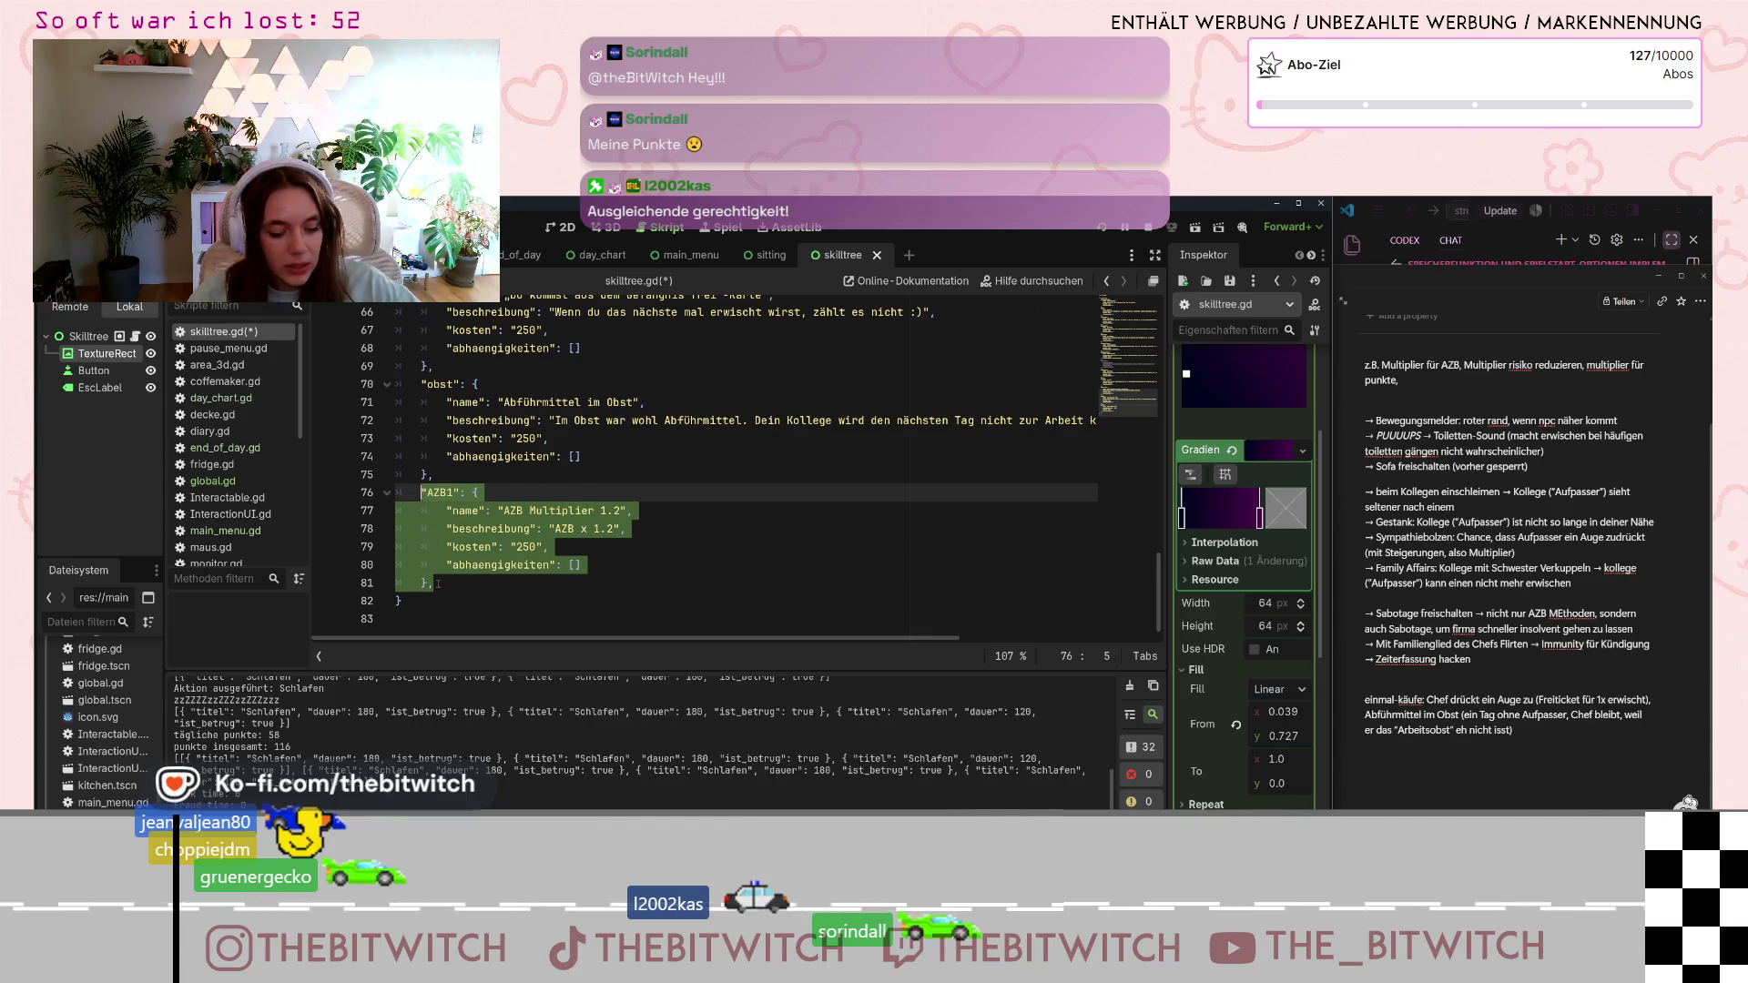
key("Right")
key("Return")
key("ctrl+v")
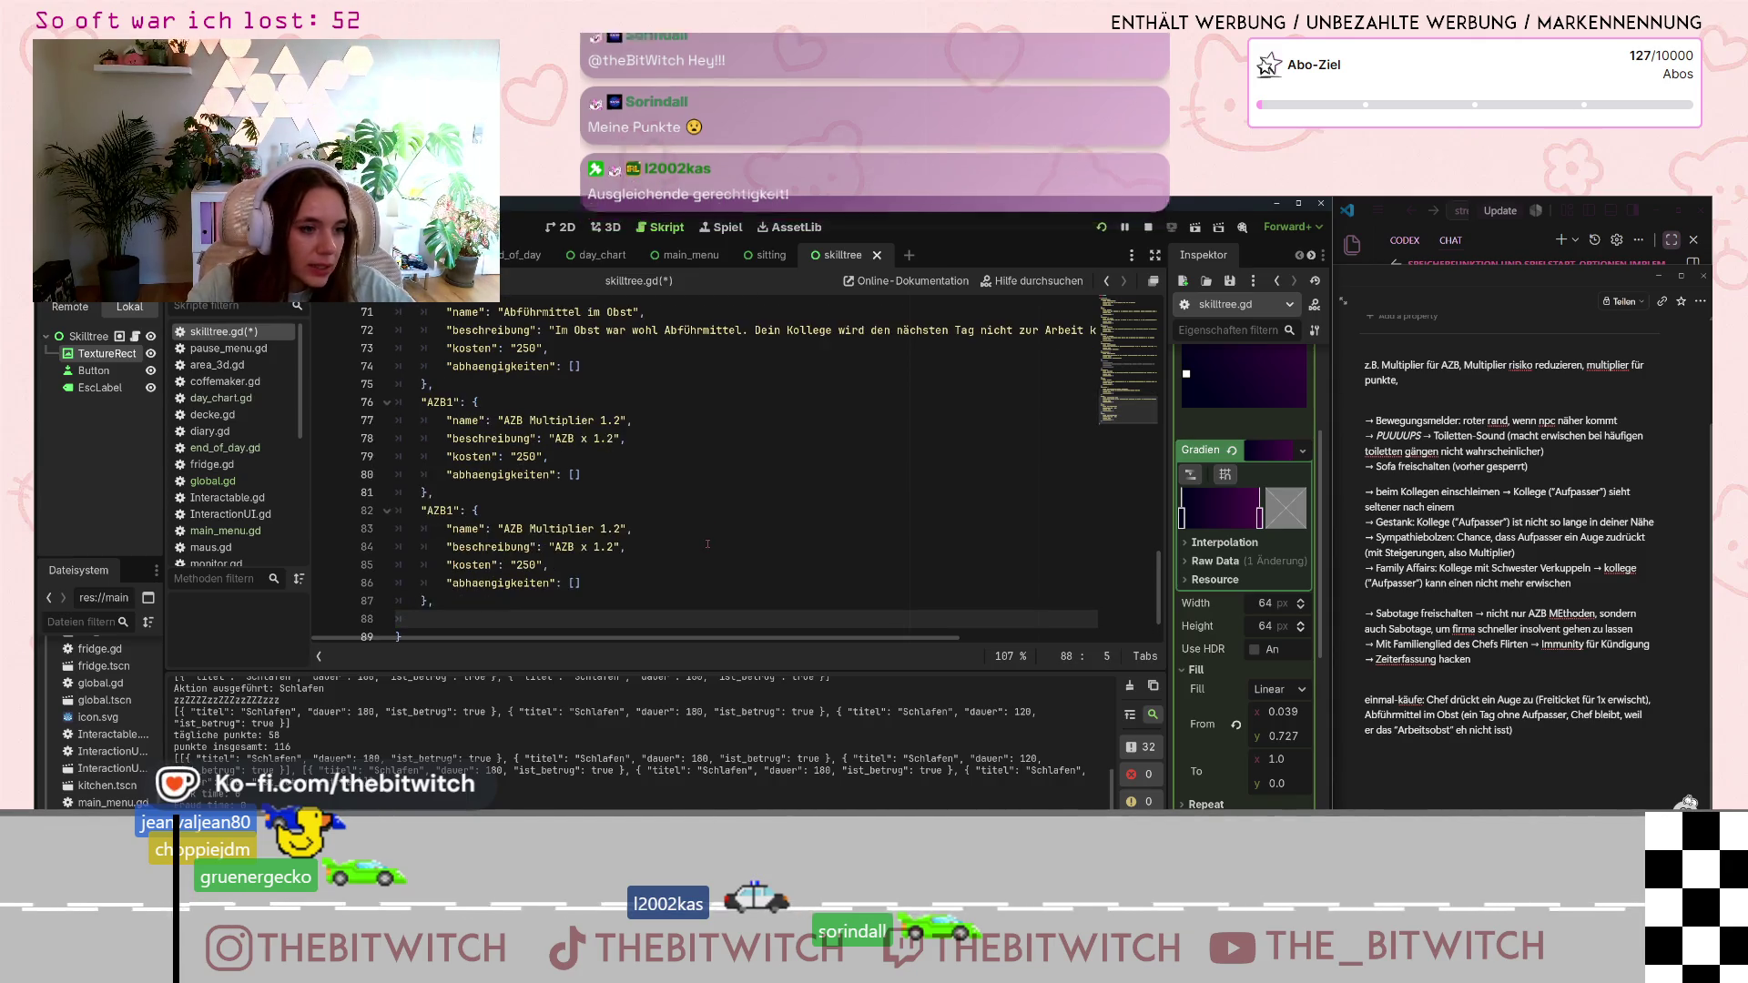
key("ctrl+v")
- Rename the two copied keys to AZB2 and AZB3
left_click(455, 420)
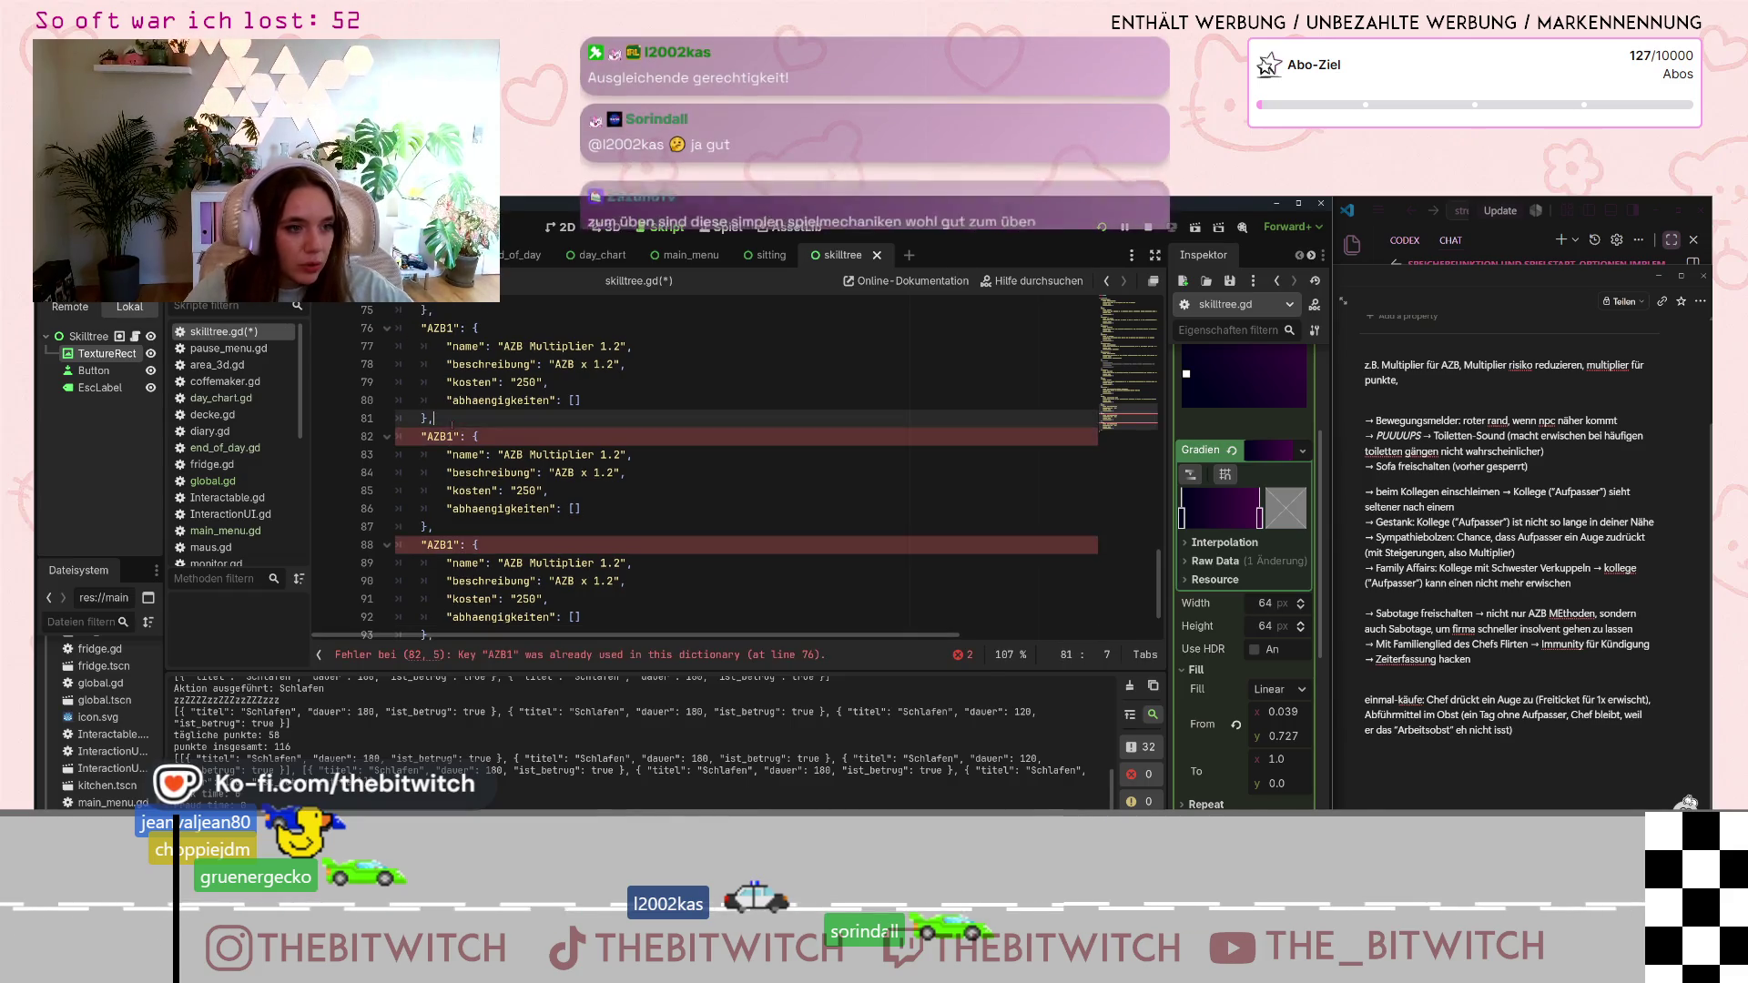
key("Delete")
type("2")
left_click(453, 544)
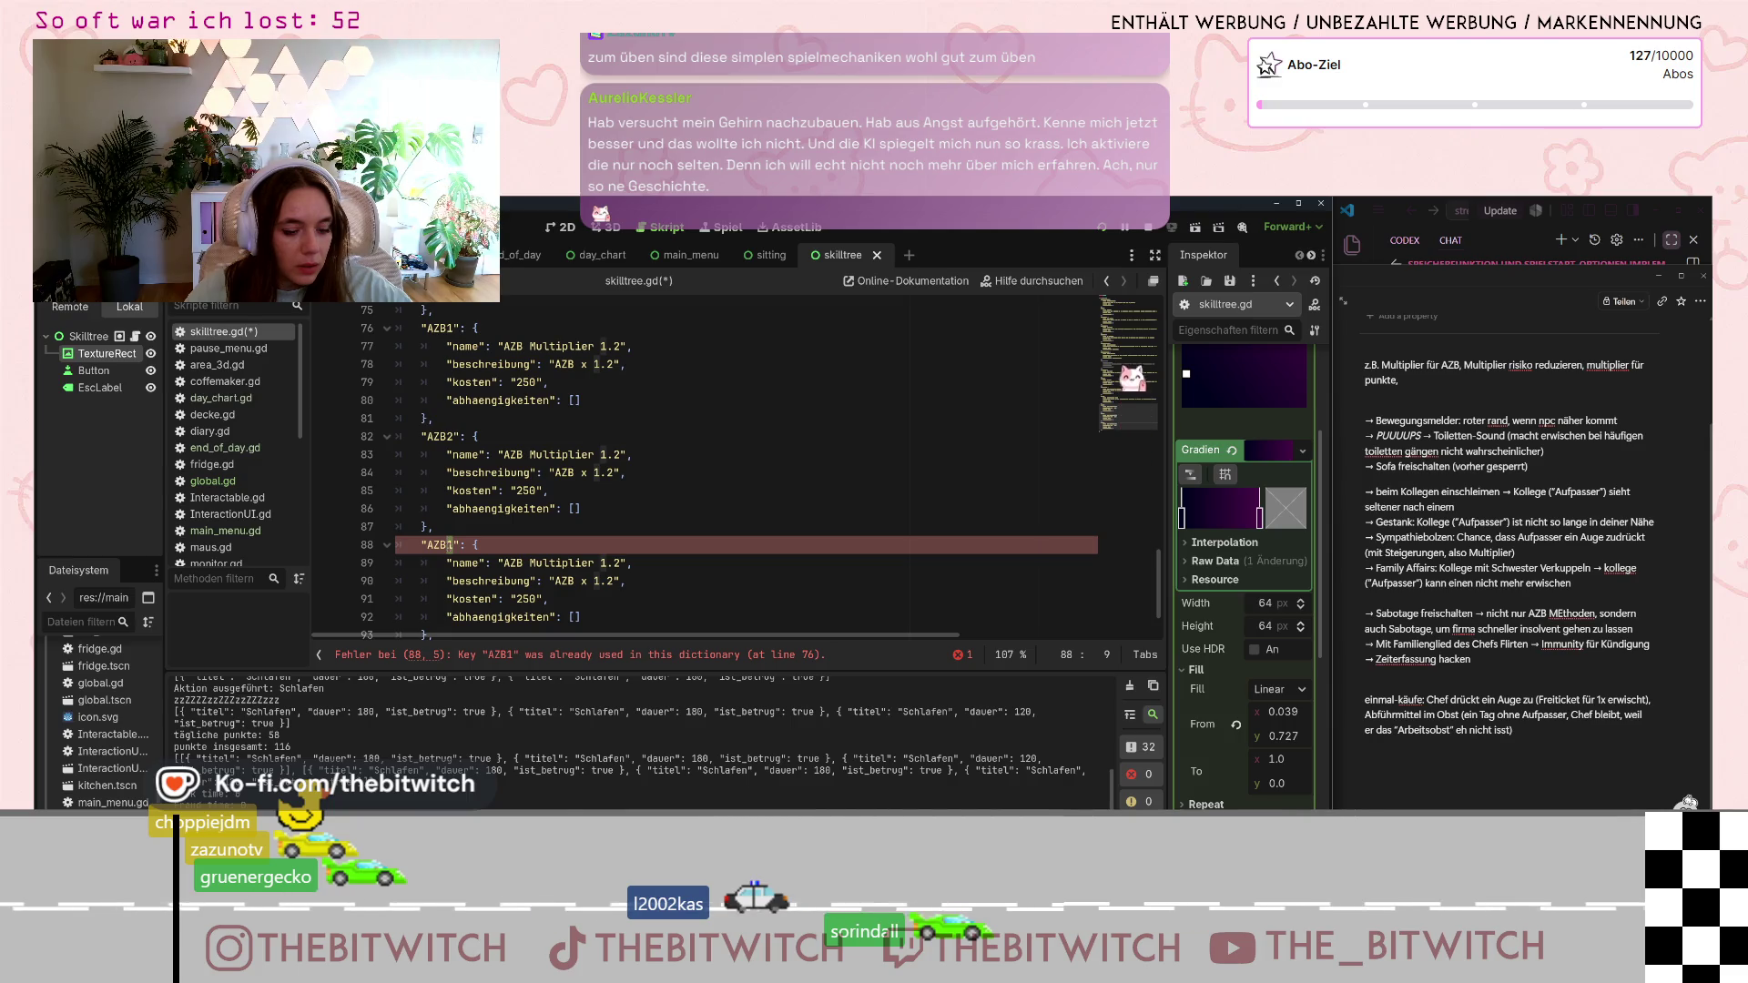
key("BackSpace")
type("3")
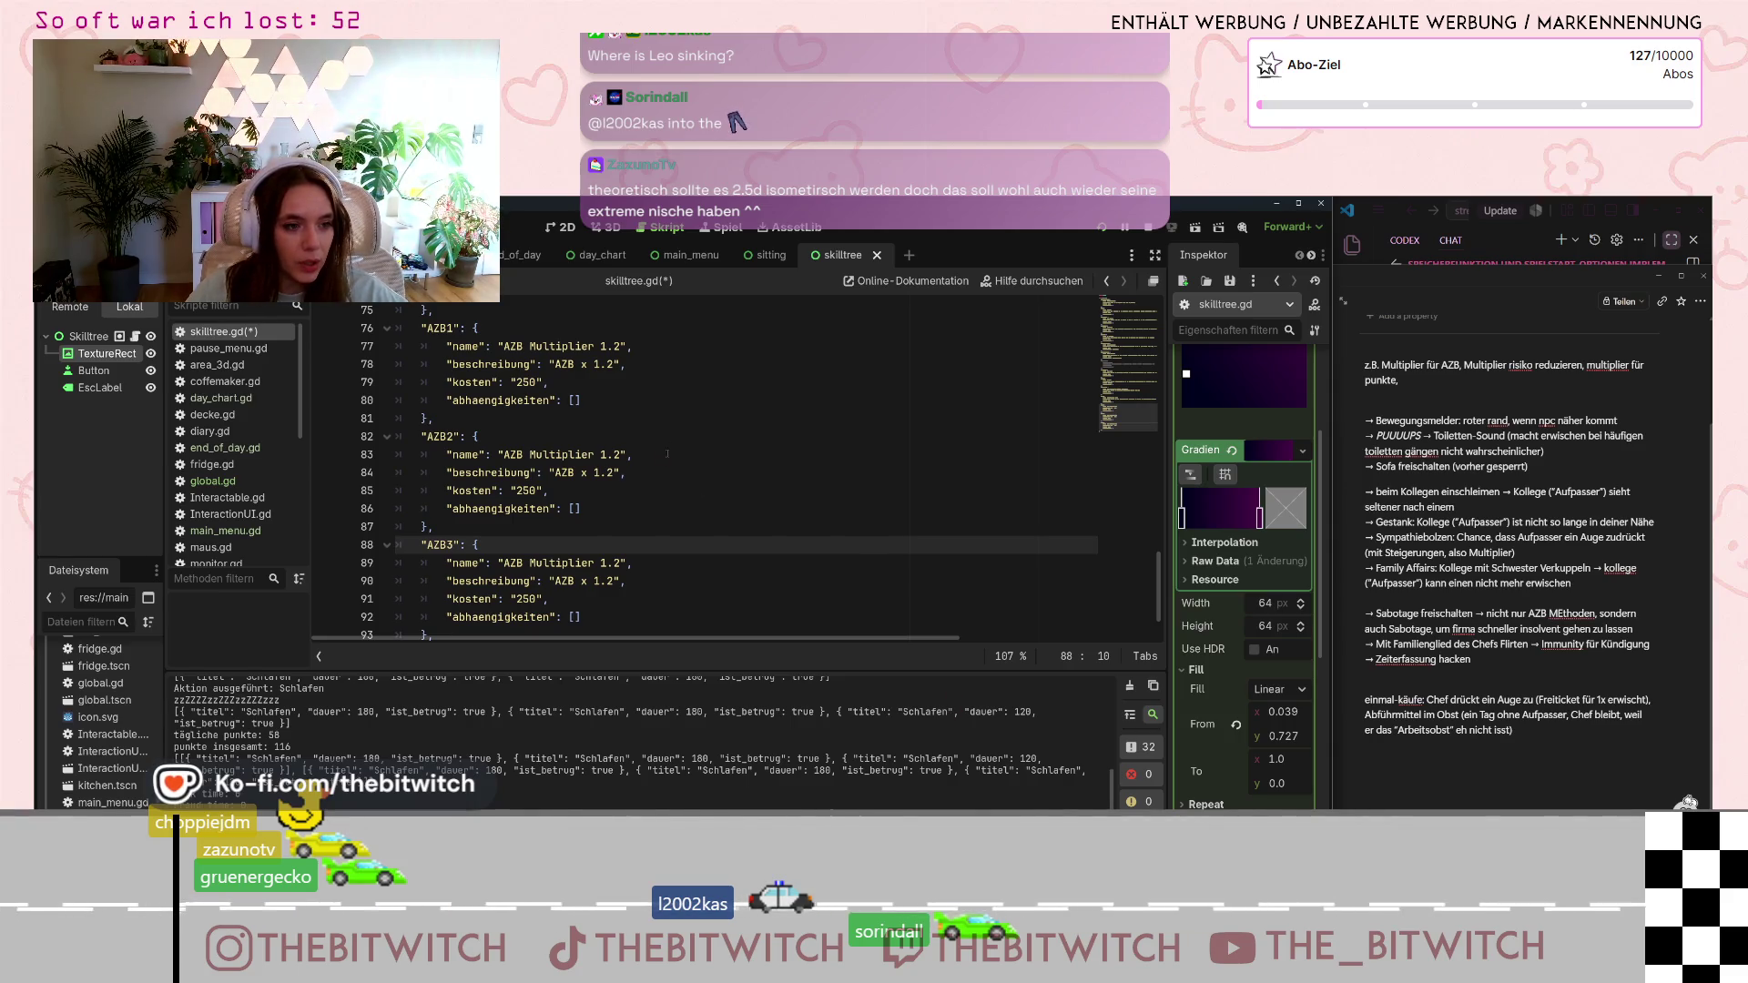
- Set AZB2's name and description multiplier to 1.5
left_click(619, 454)
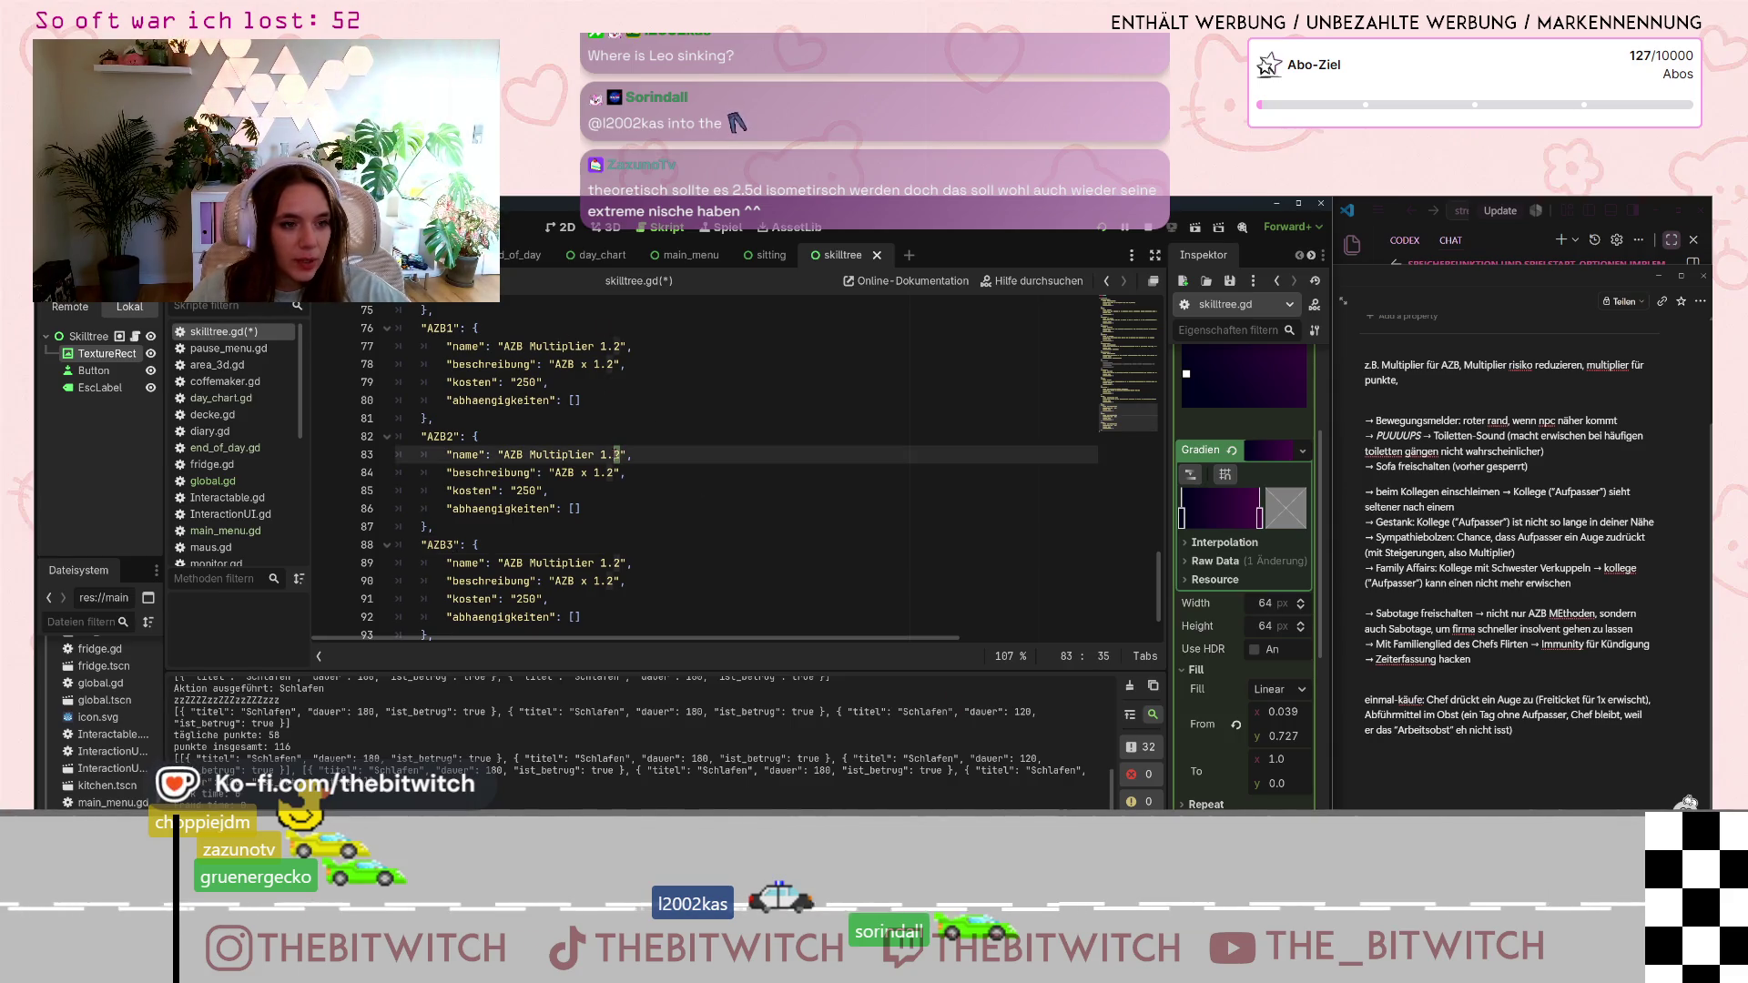
type("5")
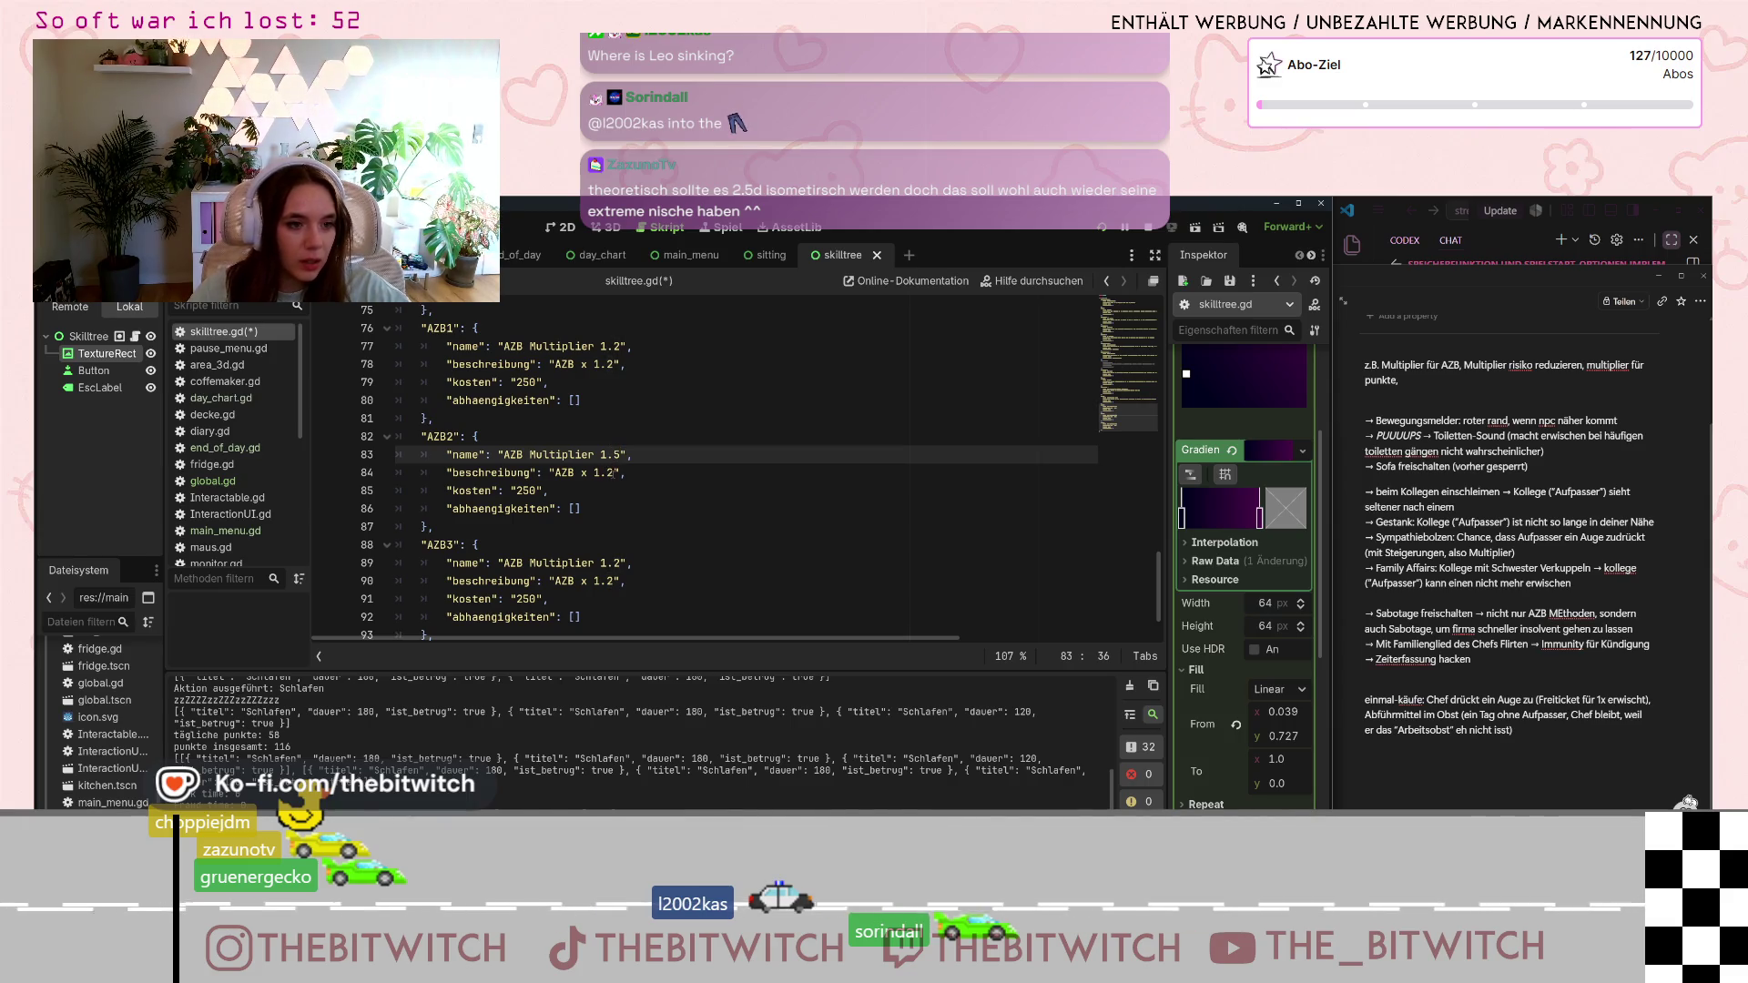
left_click(614, 472)
key("BackSpace")
type("5")
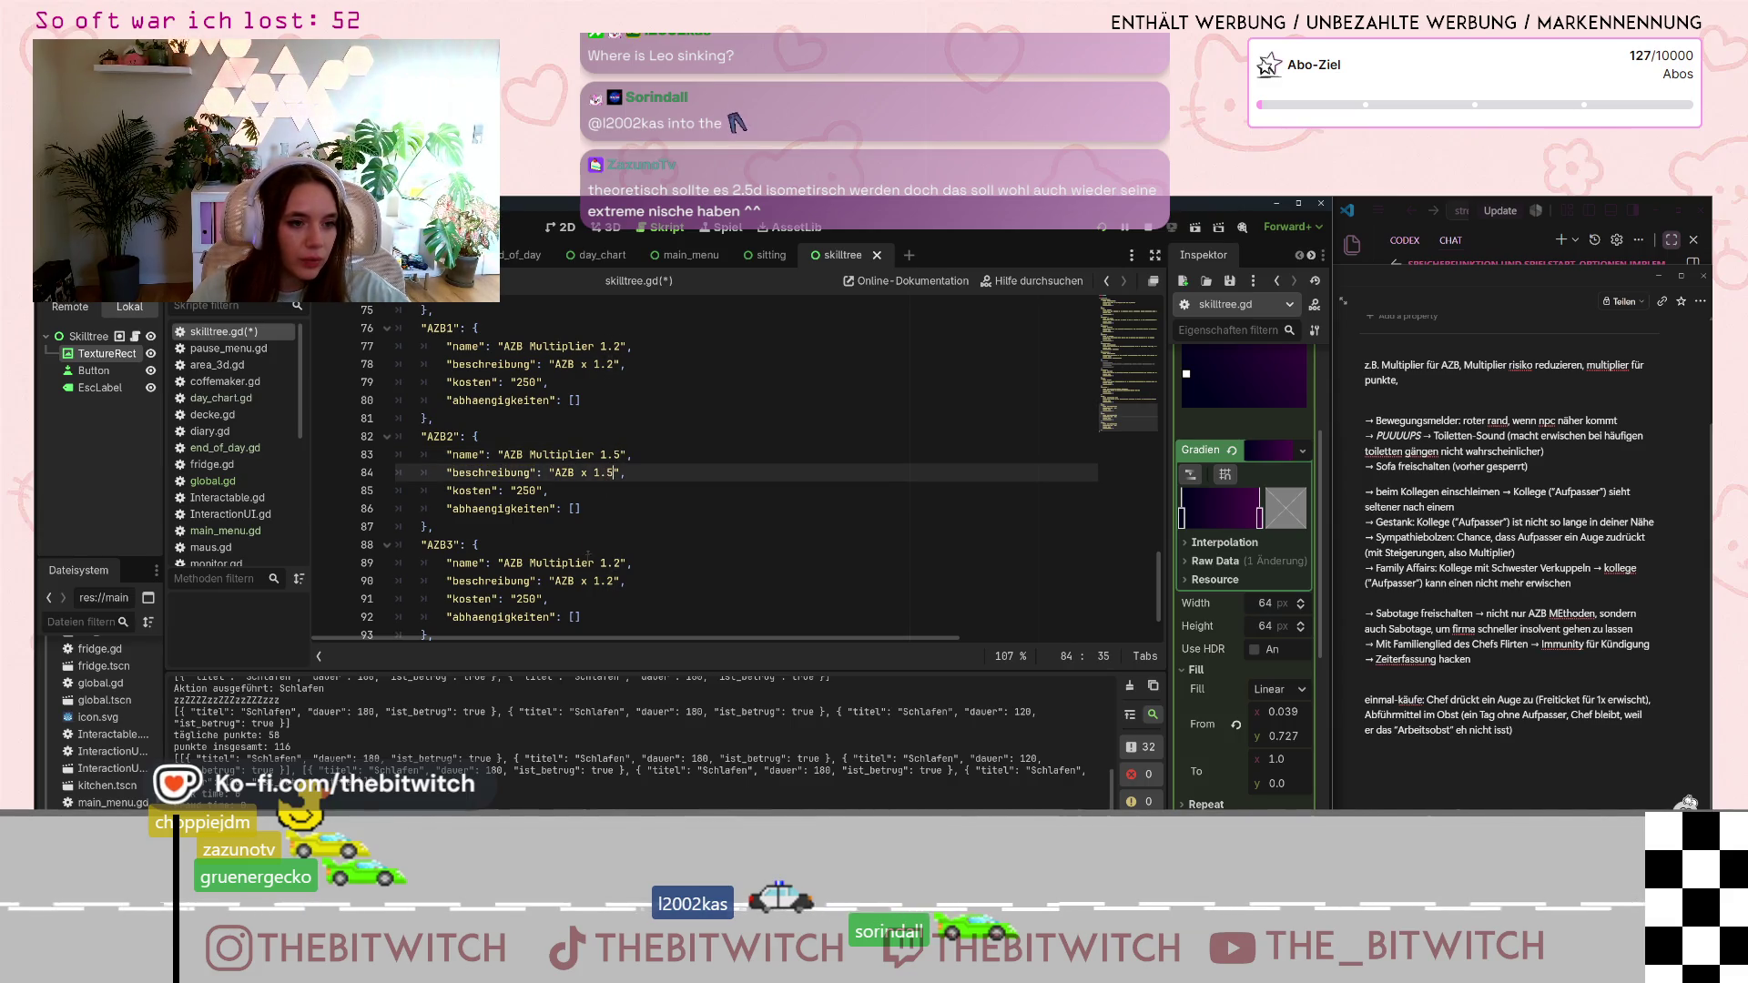
- Change AZB2's cost to 300, and make AZB3 a 1.7 multiplier costing 350
double_click(621, 563)
type("5")
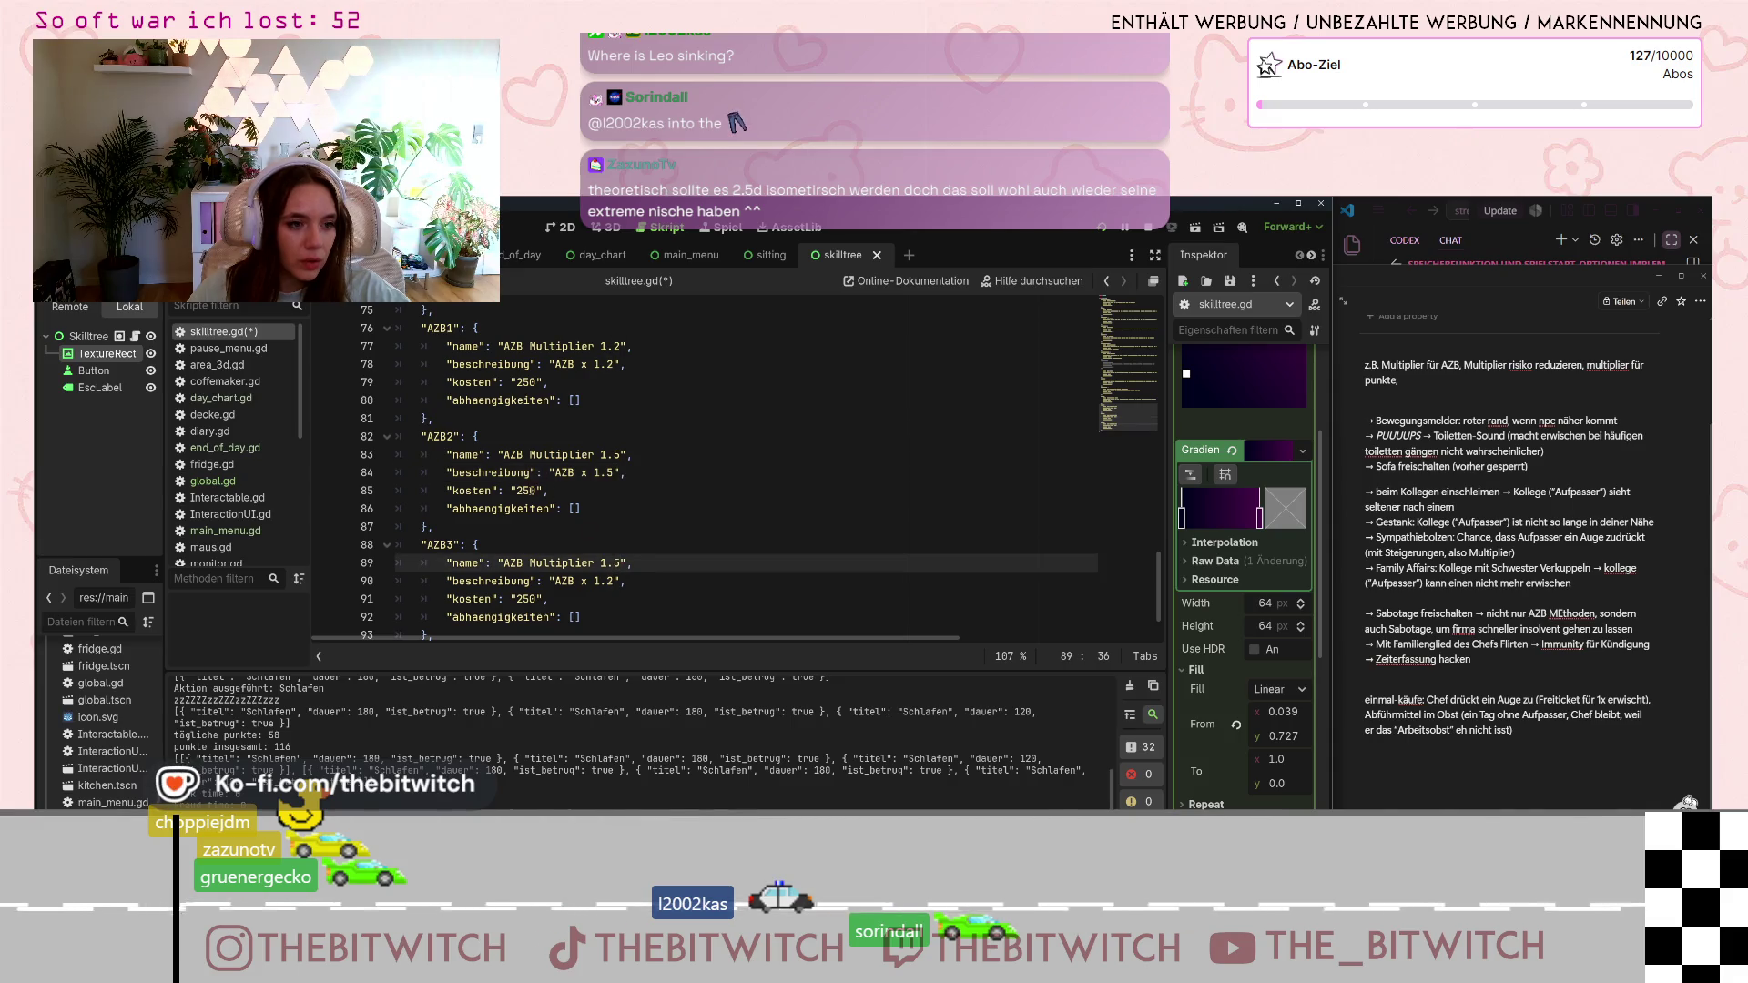
left_click(524, 490)
type("30")
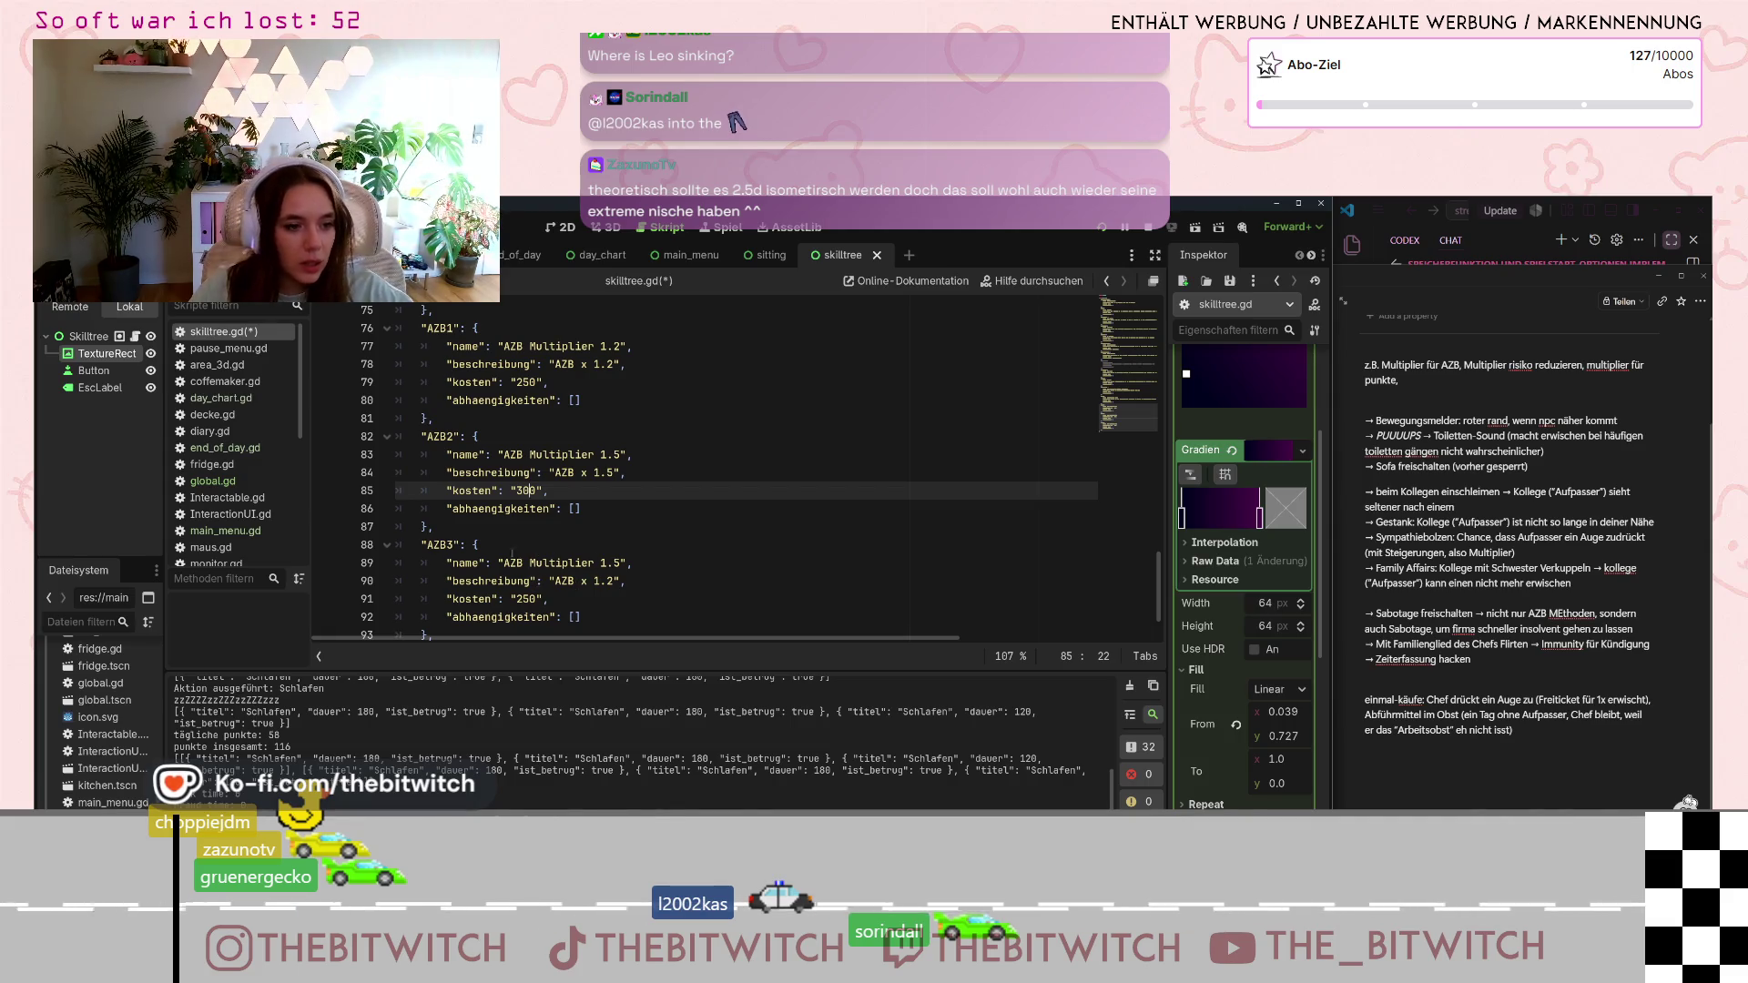
left_click(615, 563)
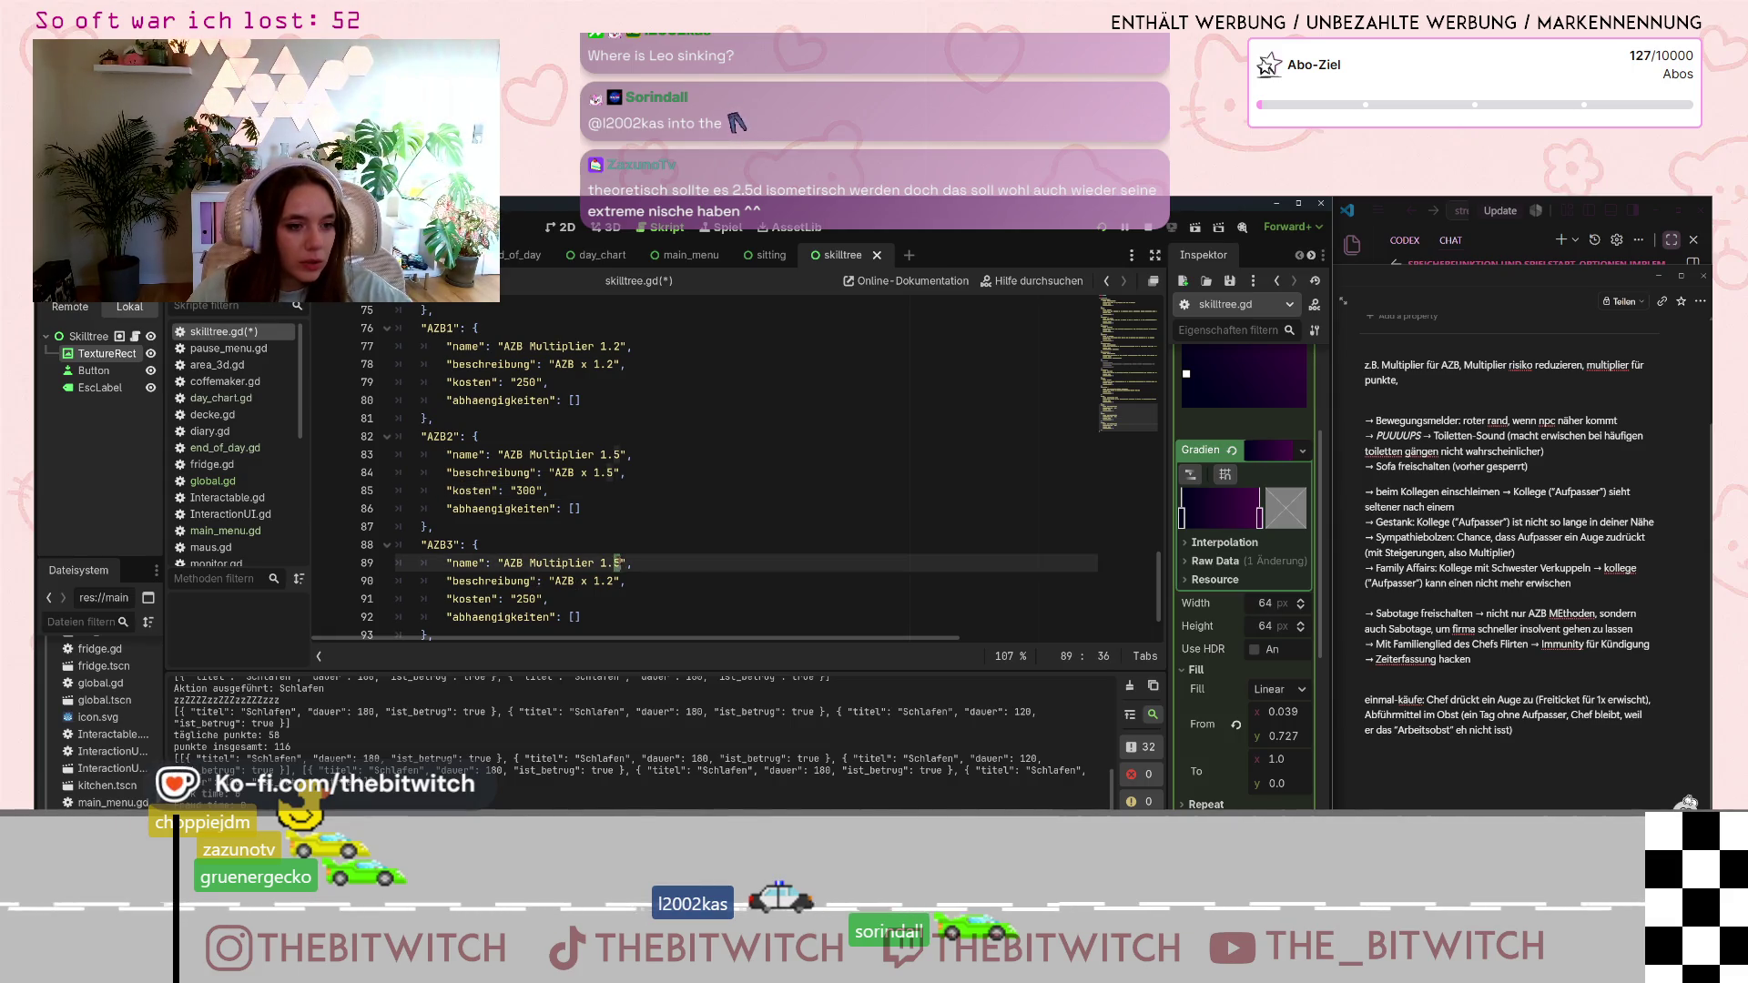
type("7")
left_click(609, 581)
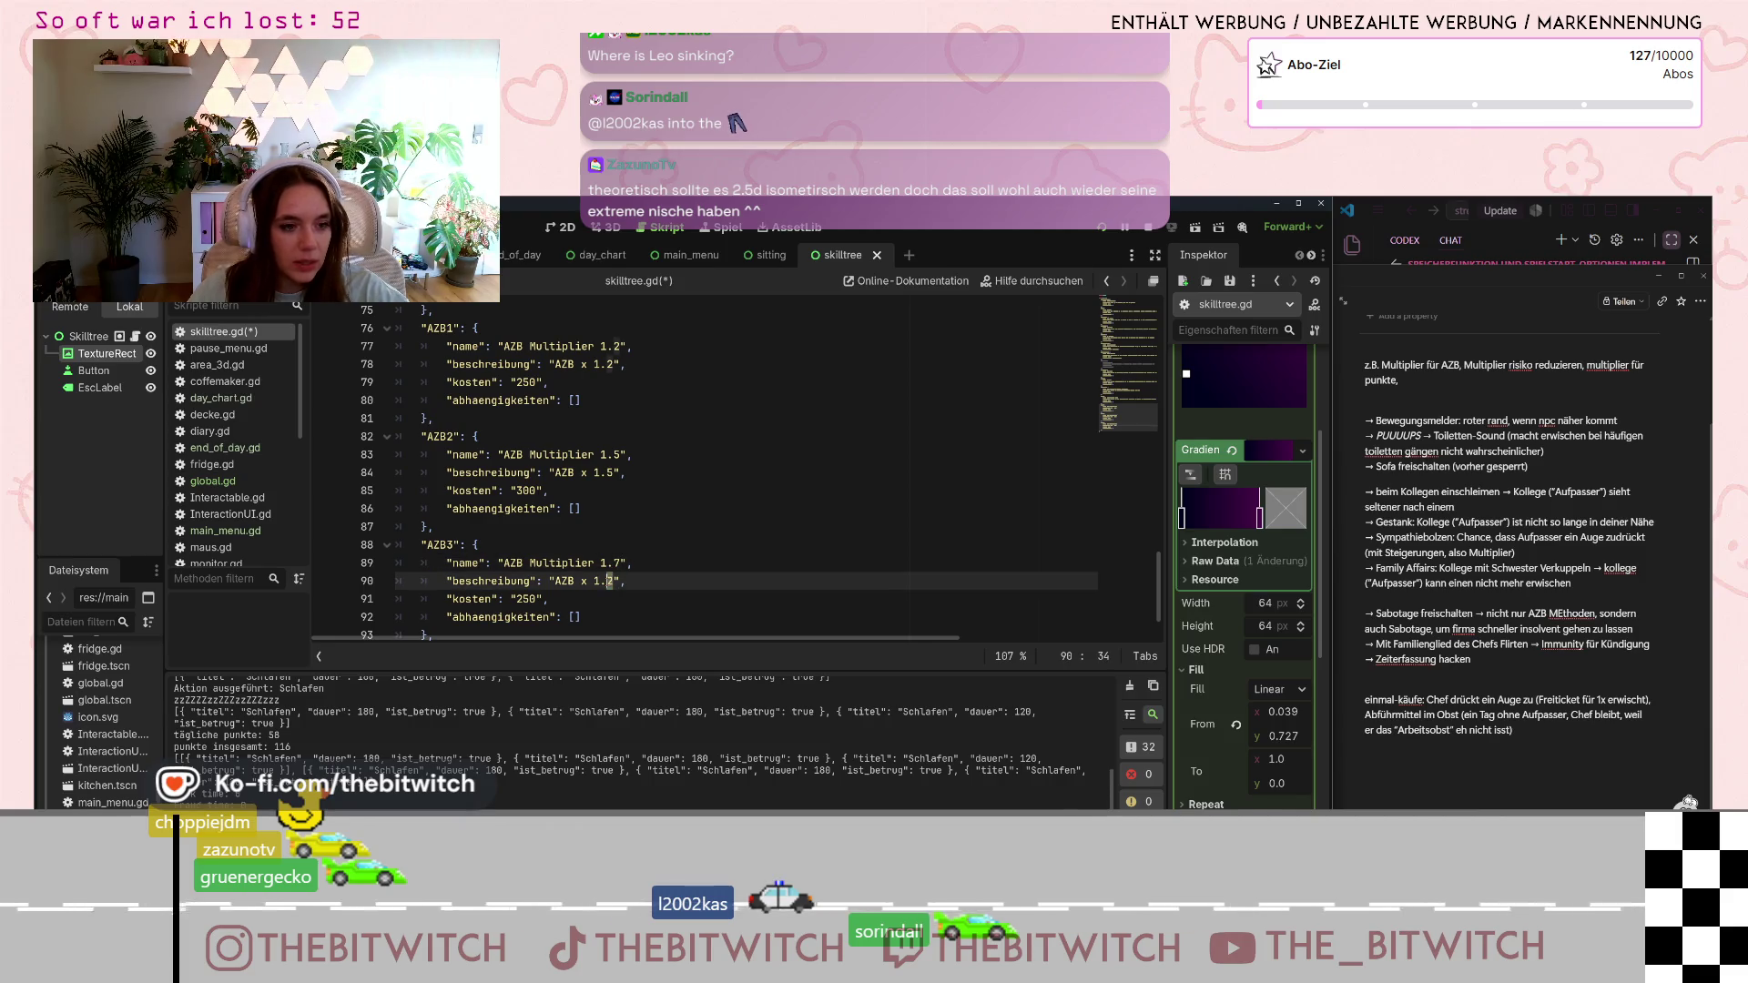
type("7")
left_click(517, 599)
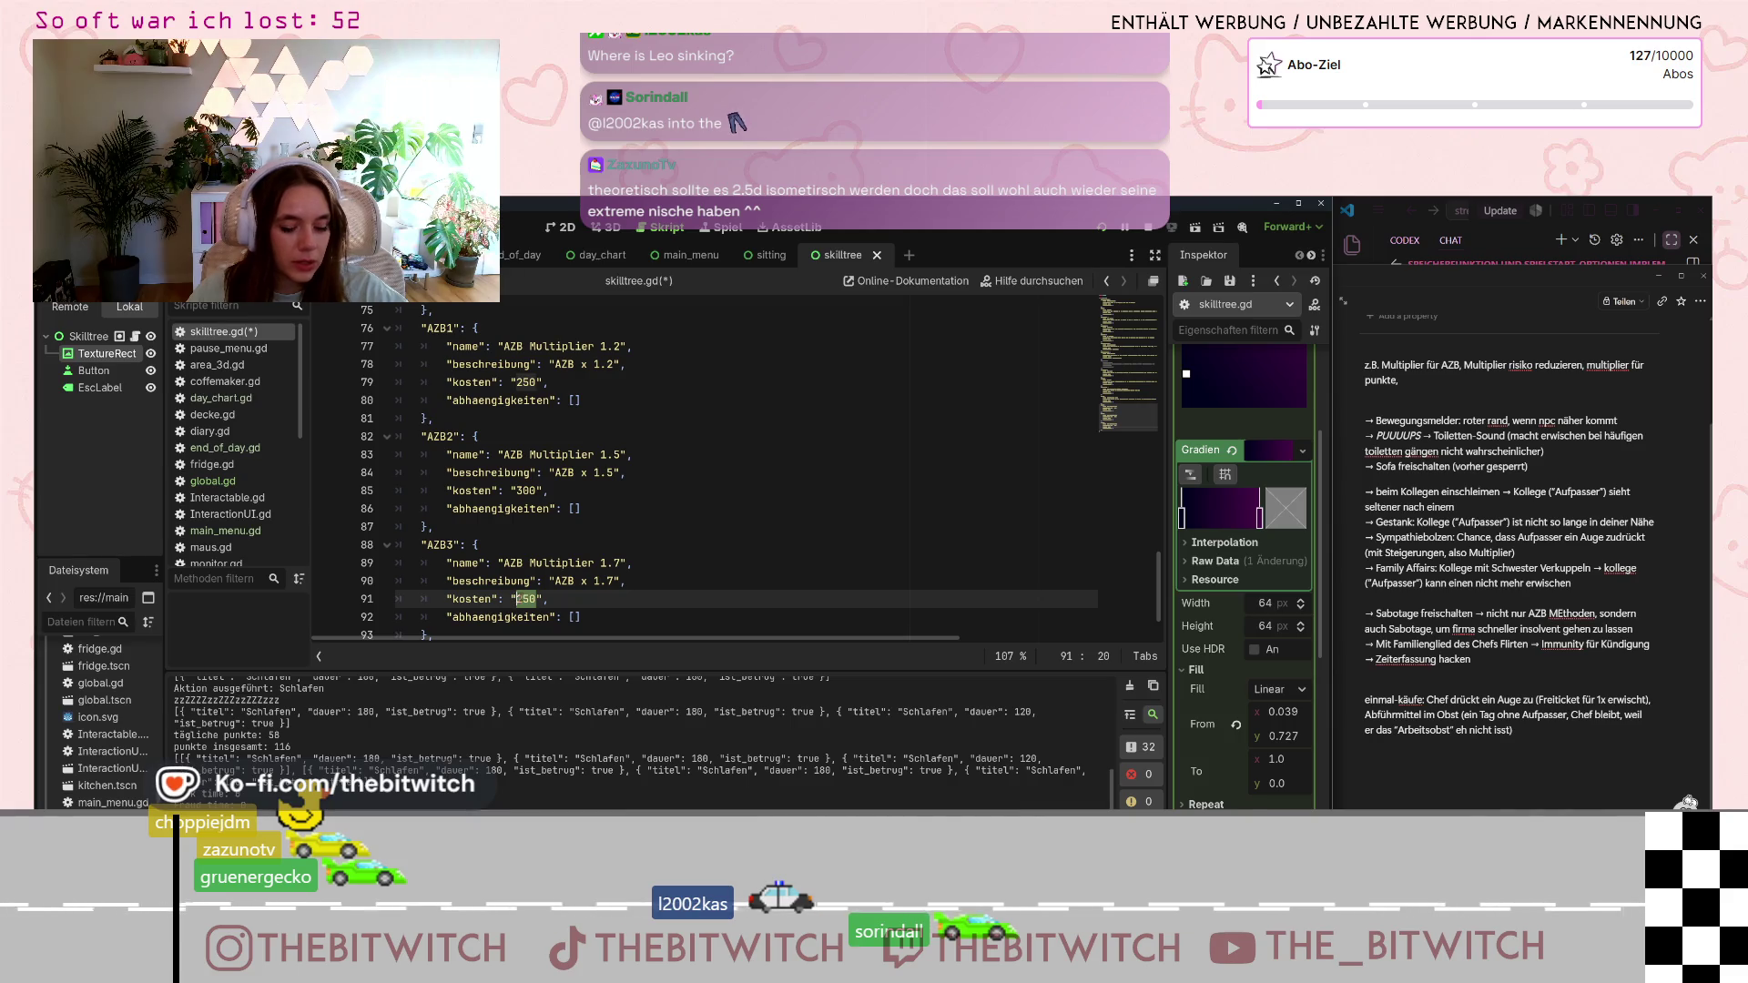
type("3")
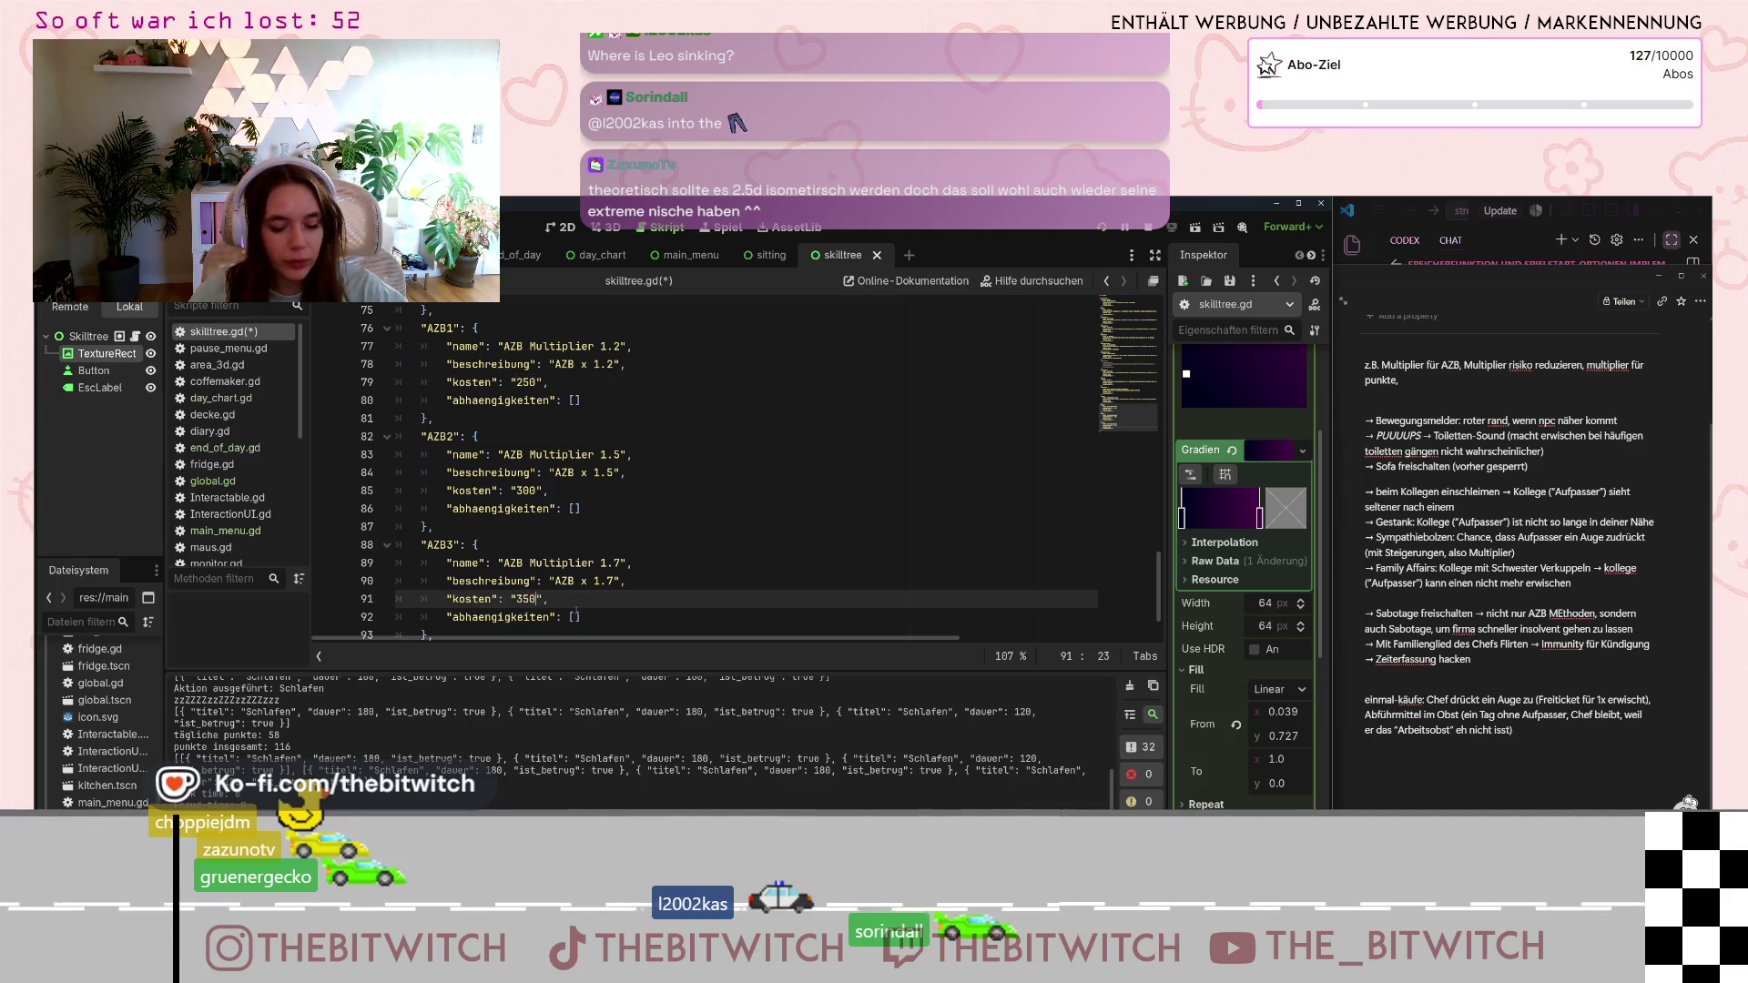
left_click(575, 610)
scroll(602, 593, "down", 1)
scroll(602, 593, "up", 1)
scroll(605, 591, "down", 1)
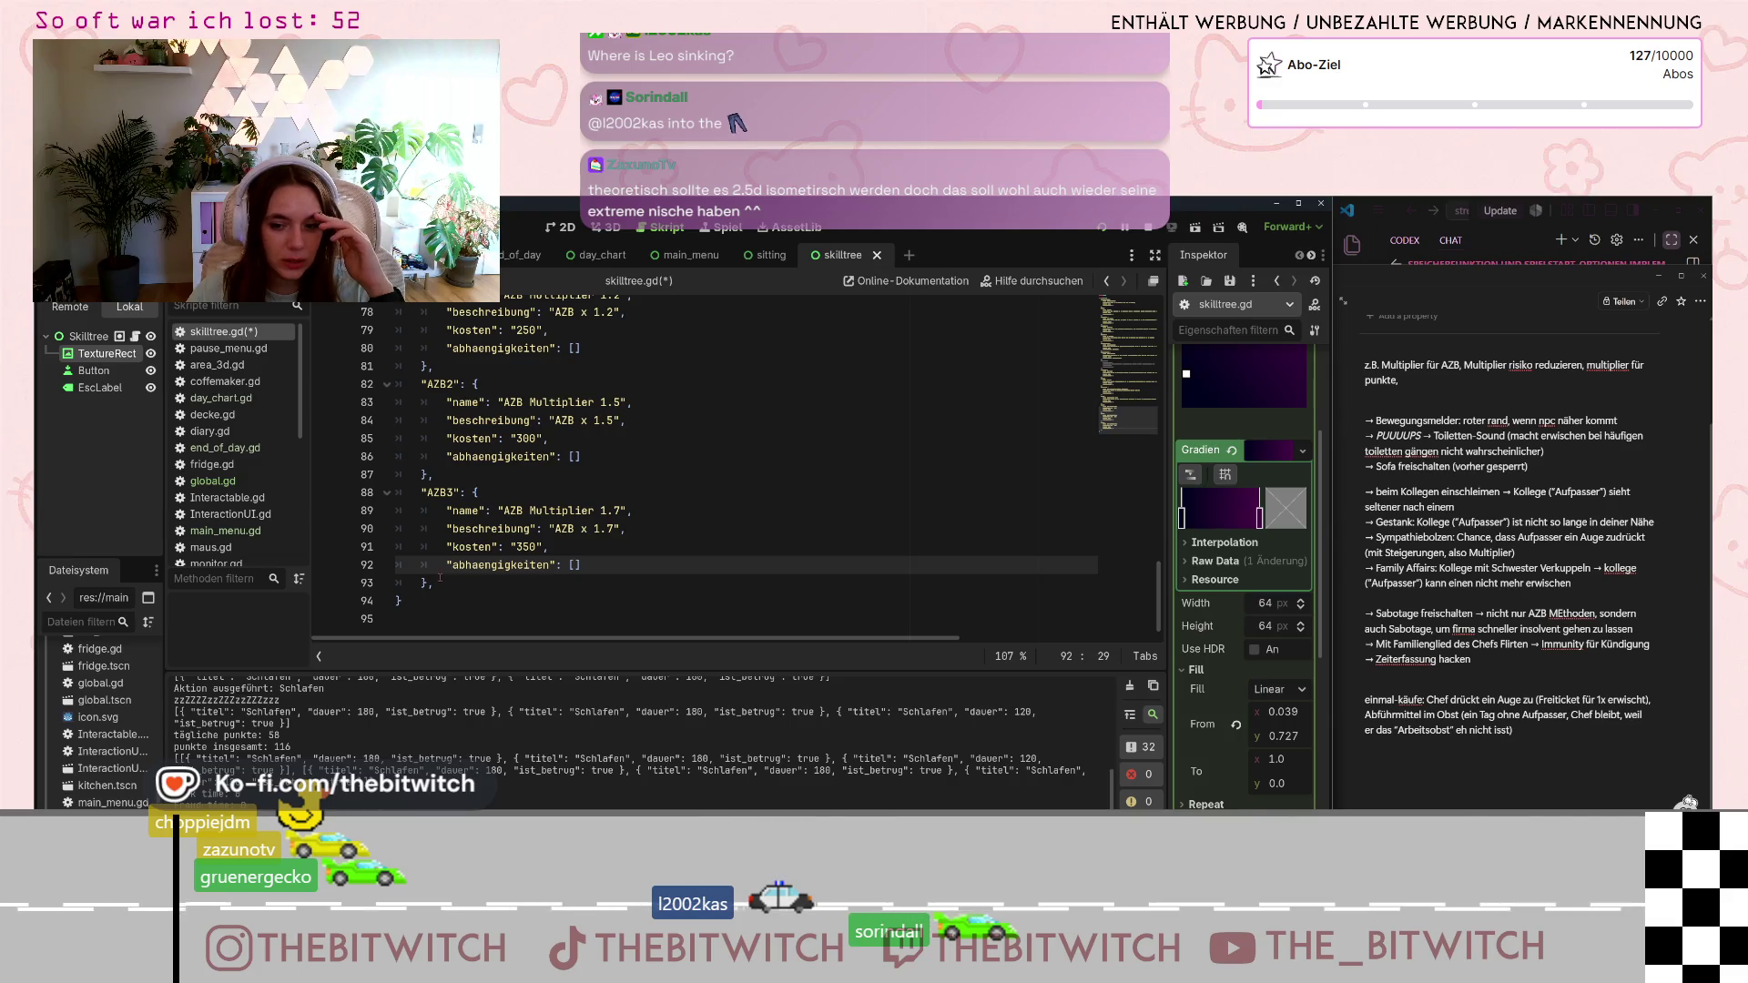
- Duplicate the AZB3 entry directly below itself
left_click_drag(446, 583, 420, 493)
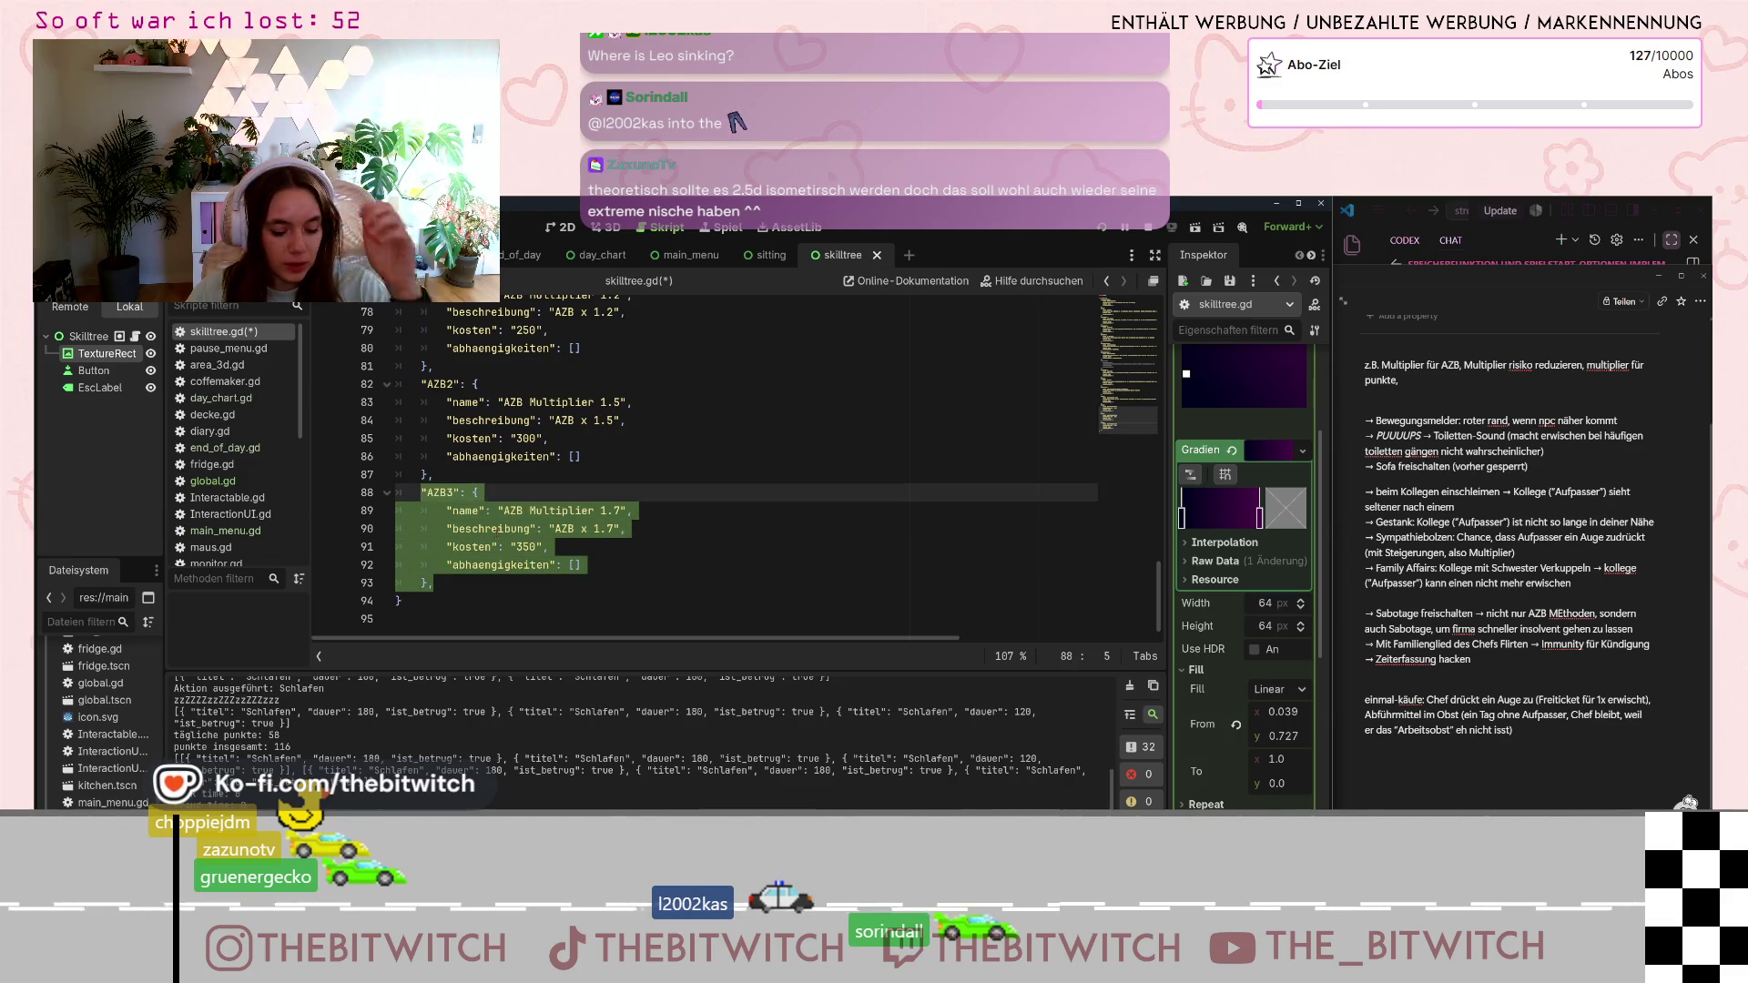
key("ctrl+c")
left_click(488, 583)
key("Return")
key("ctrl+v")
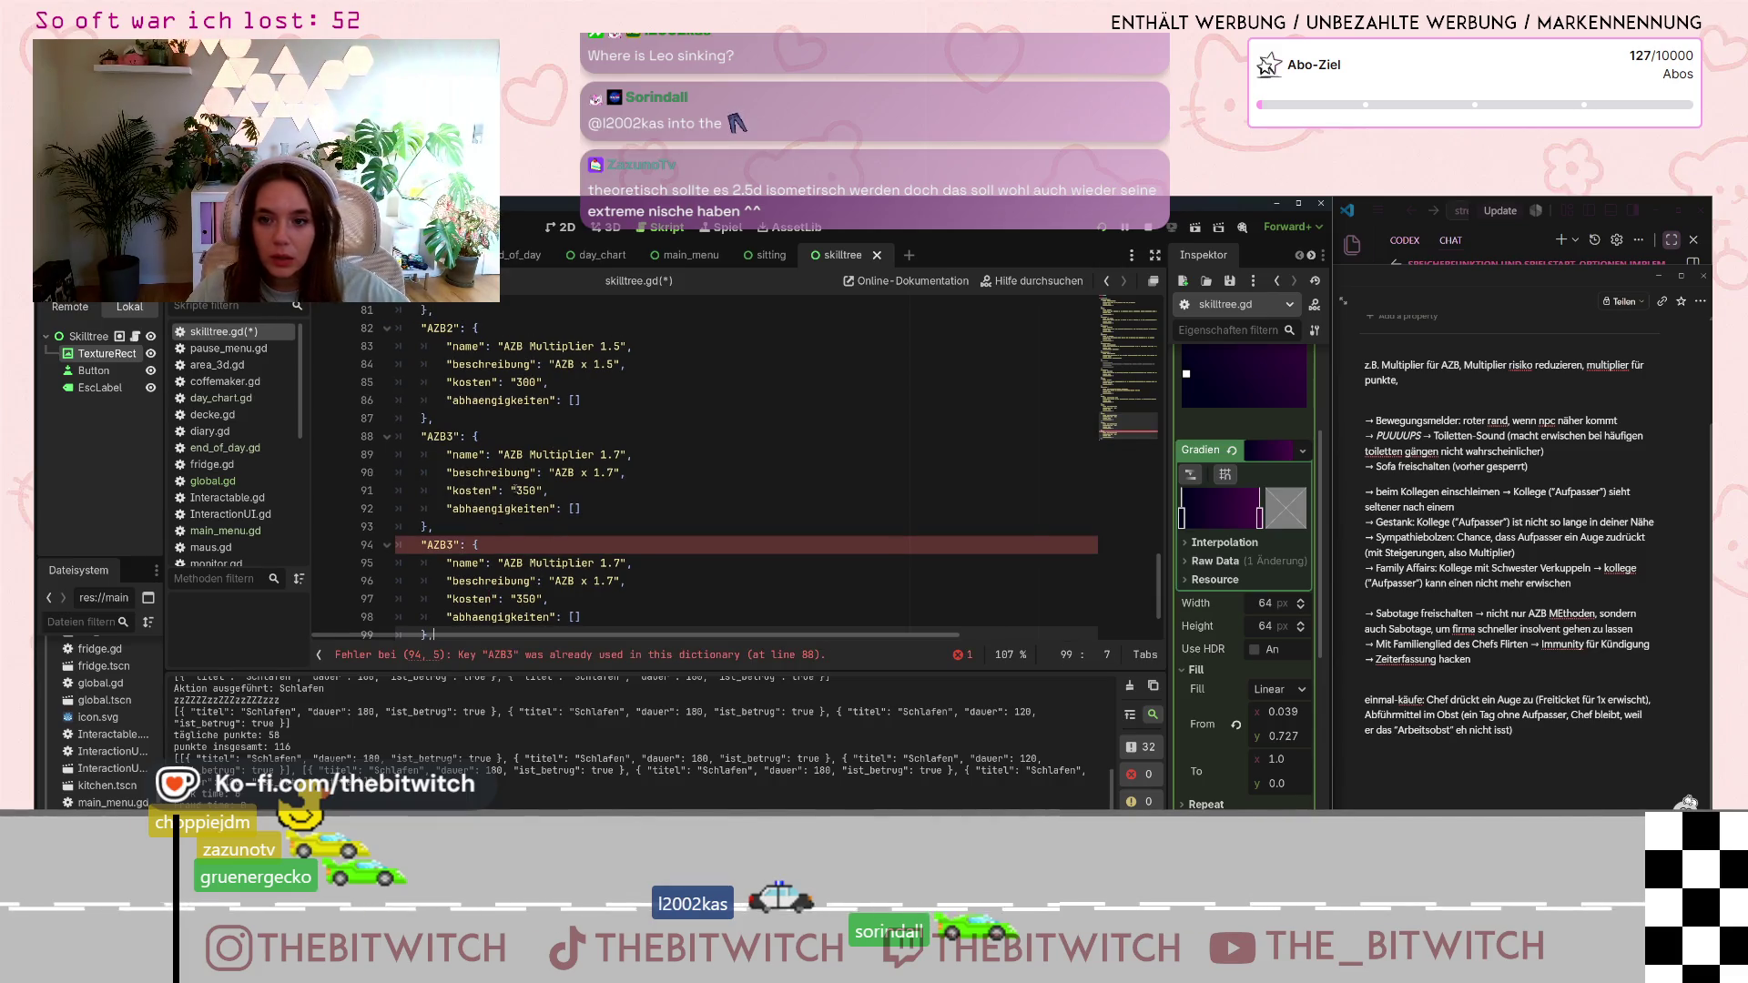
- Rename the copy's key to risk1 and its name to 'Risiko Multiplier 0.7'
double_click(438, 544)
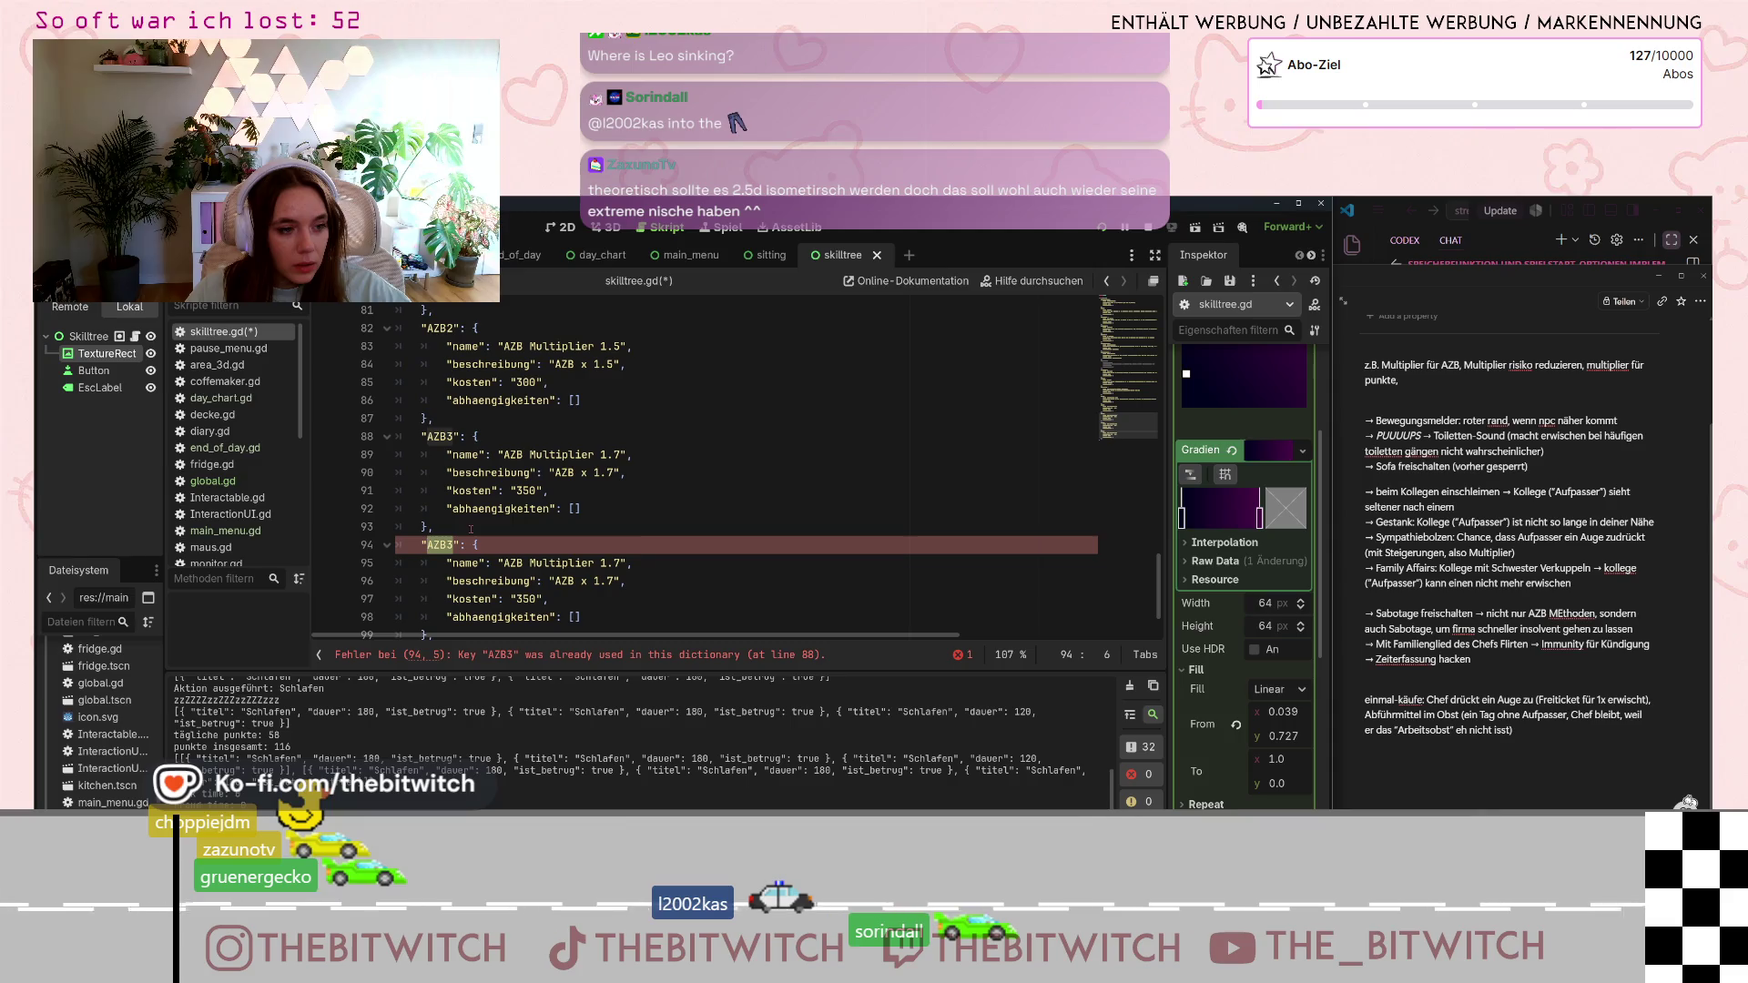
type("risk1")
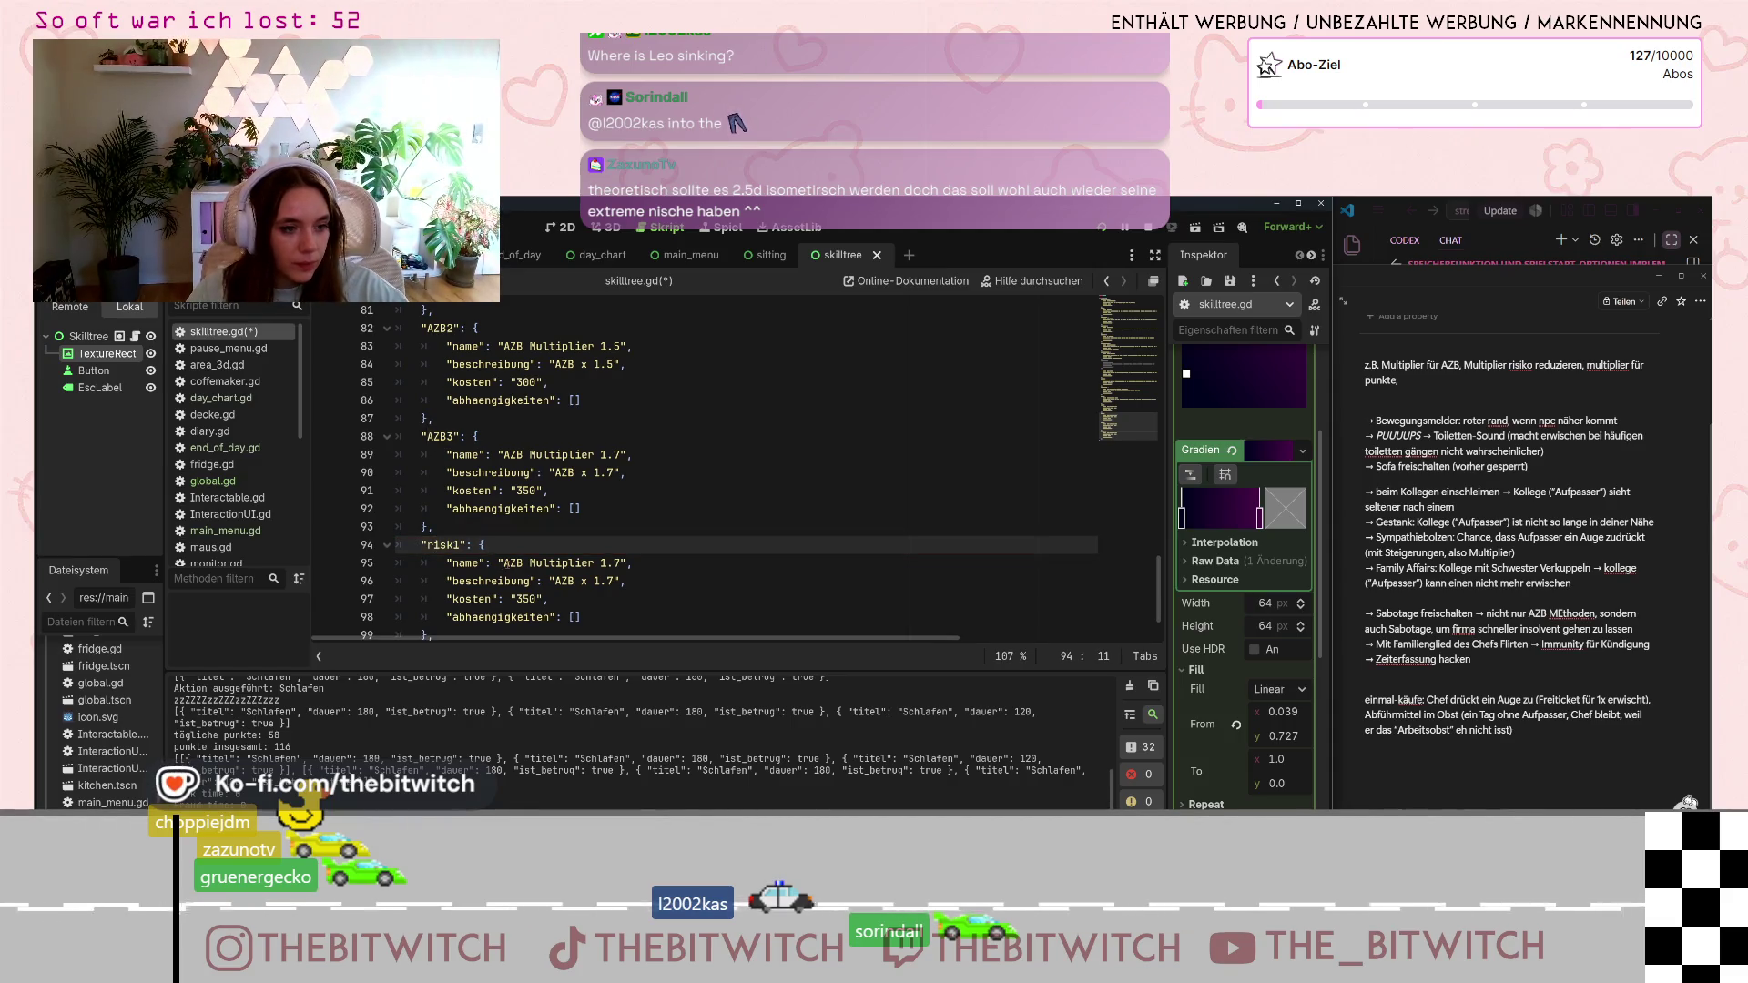
left_click(507, 563)
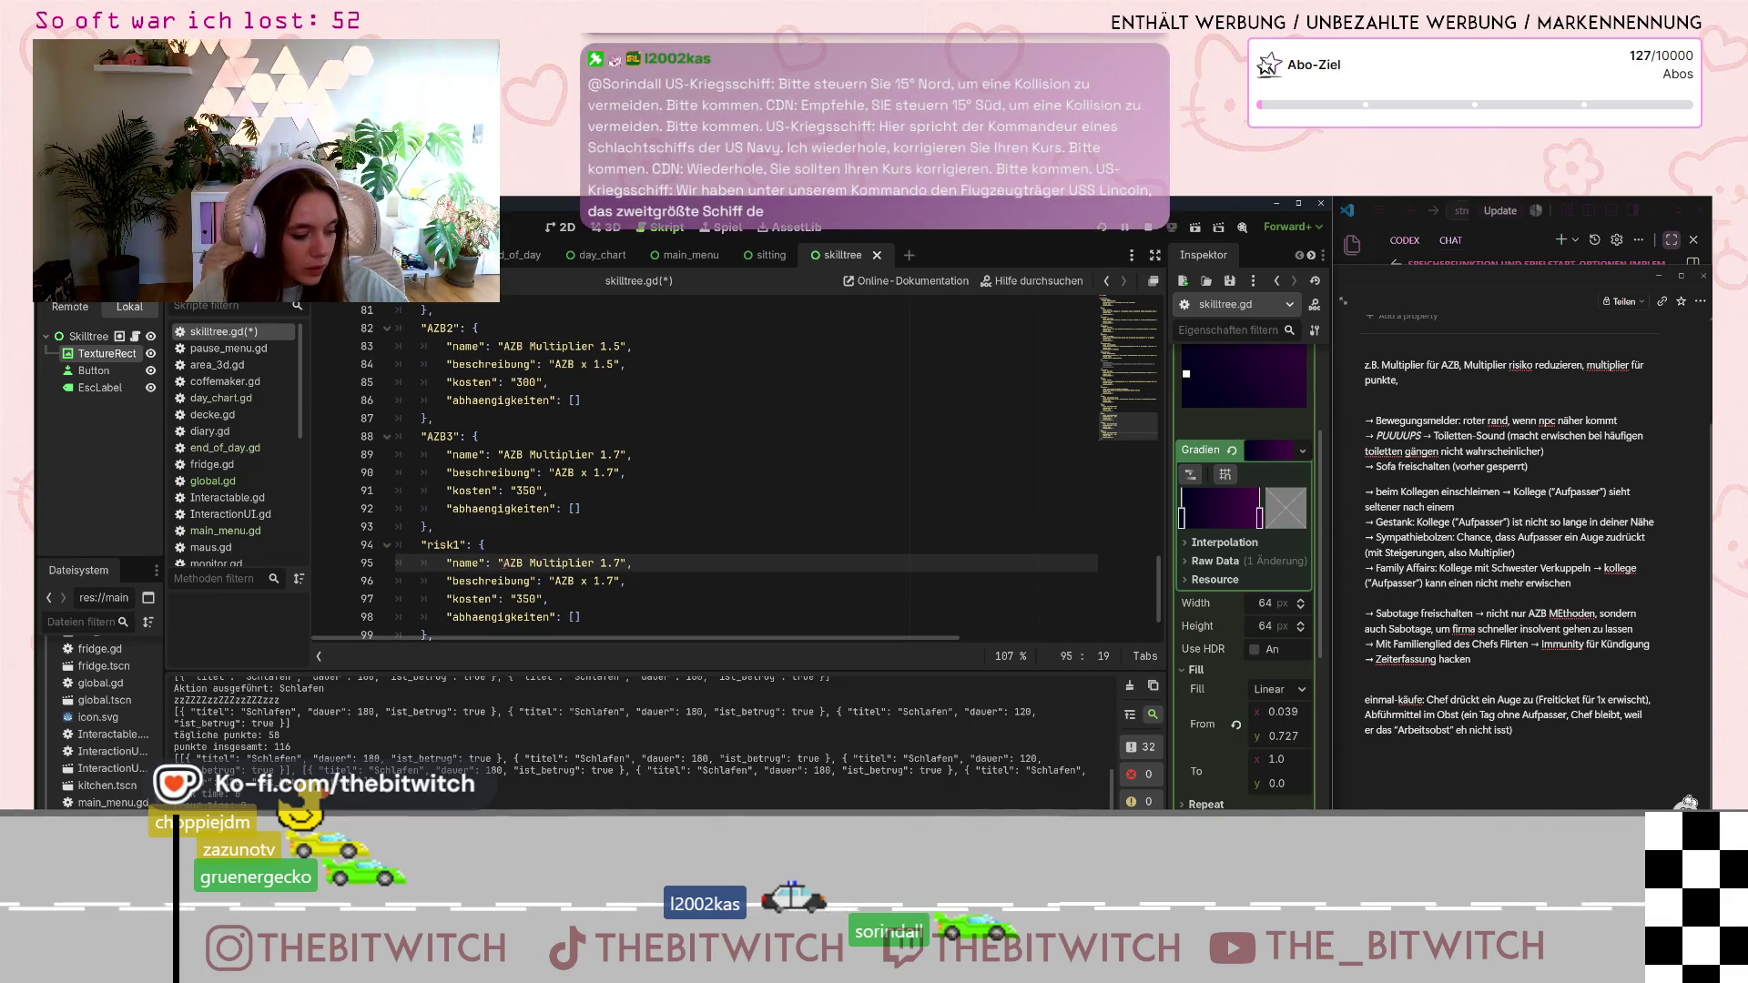
left_click_drag(505, 563, 595, 564)
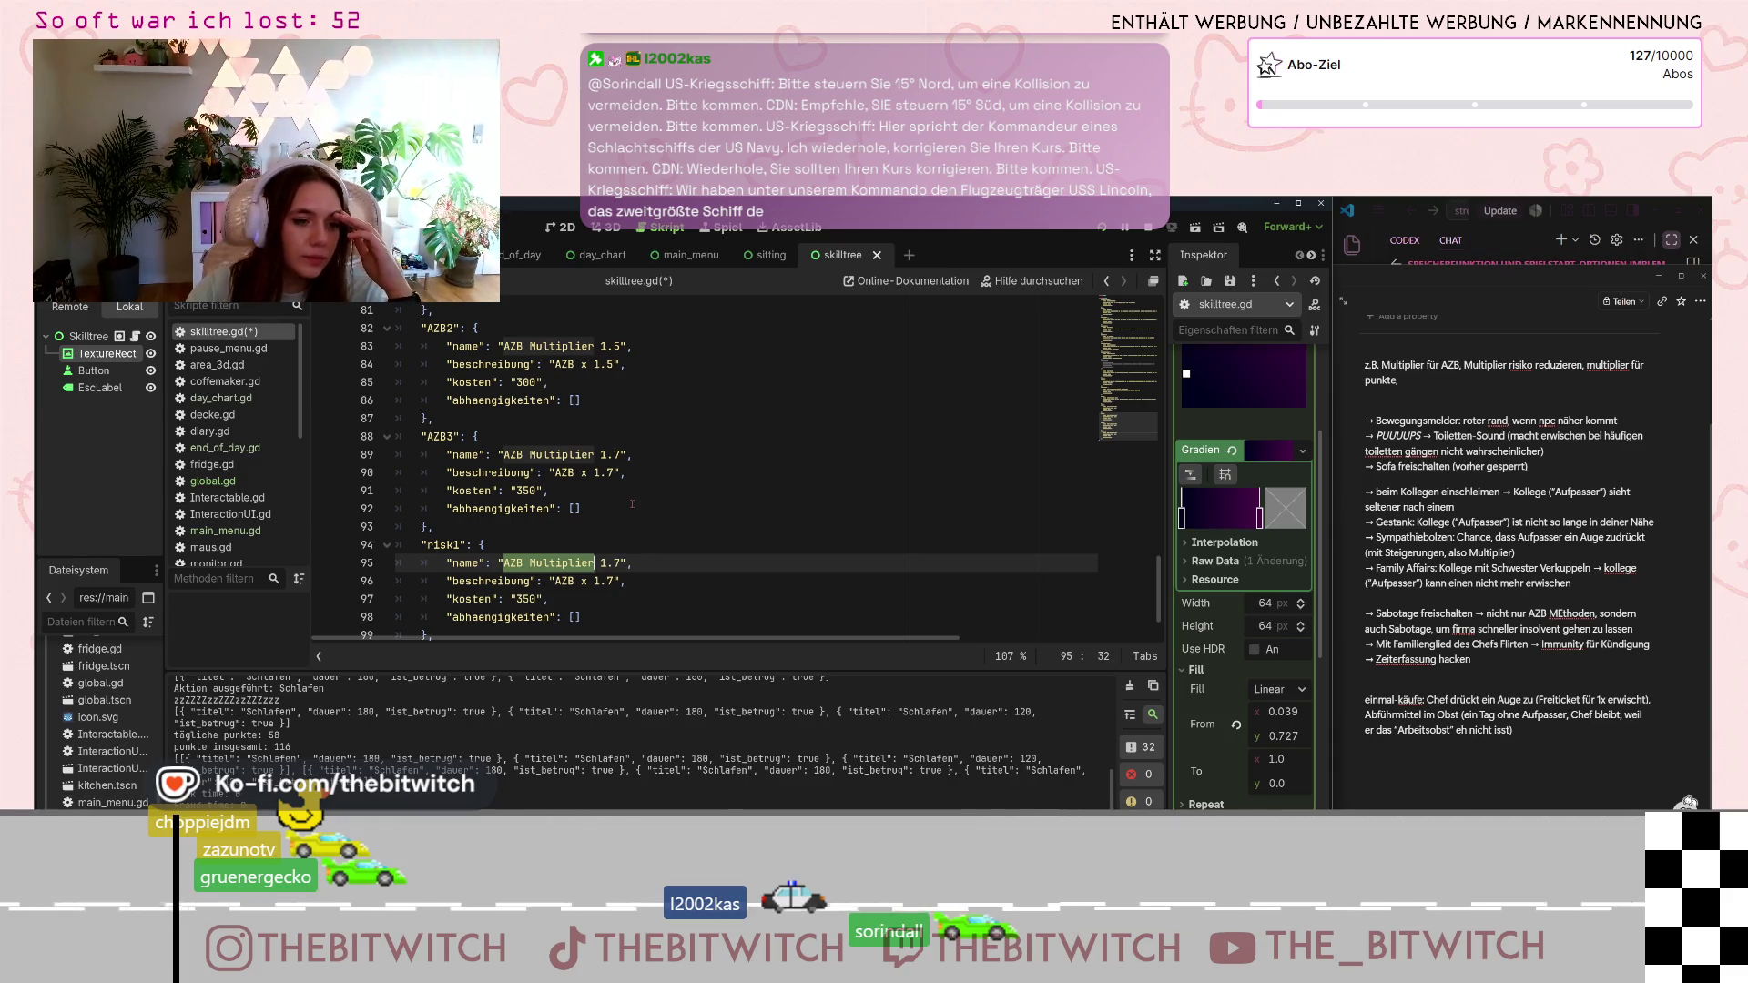
type("Ris")
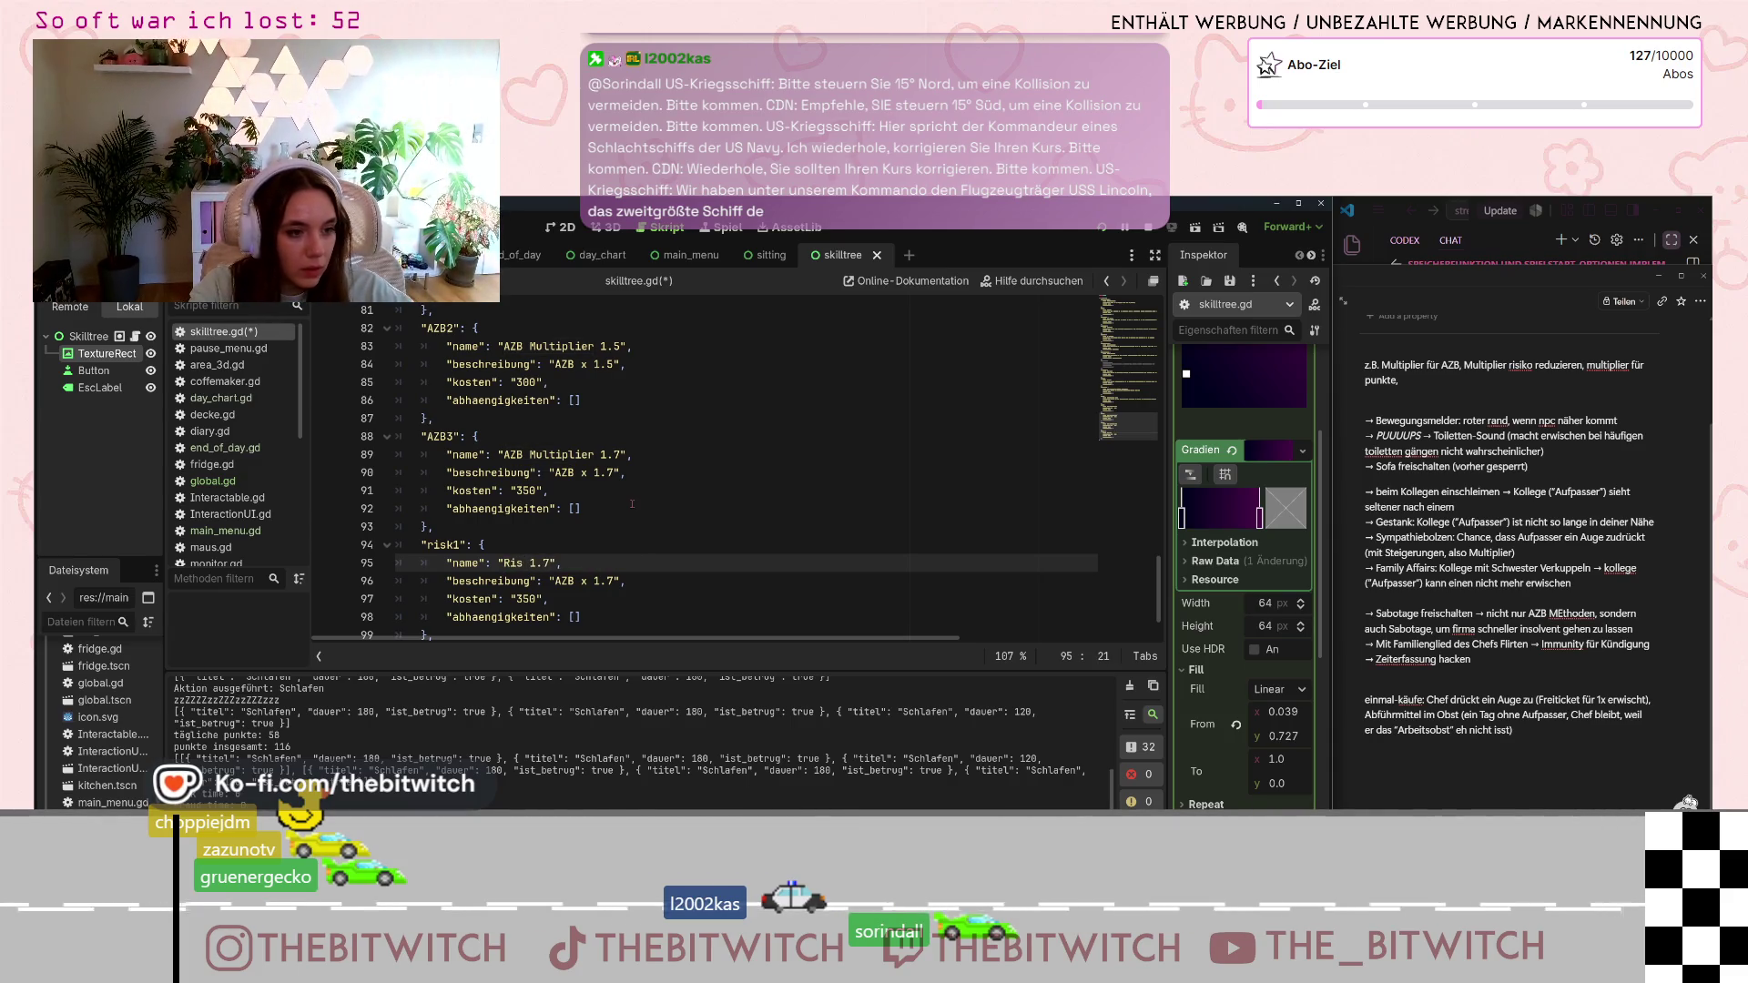
type("iko Multiplier")
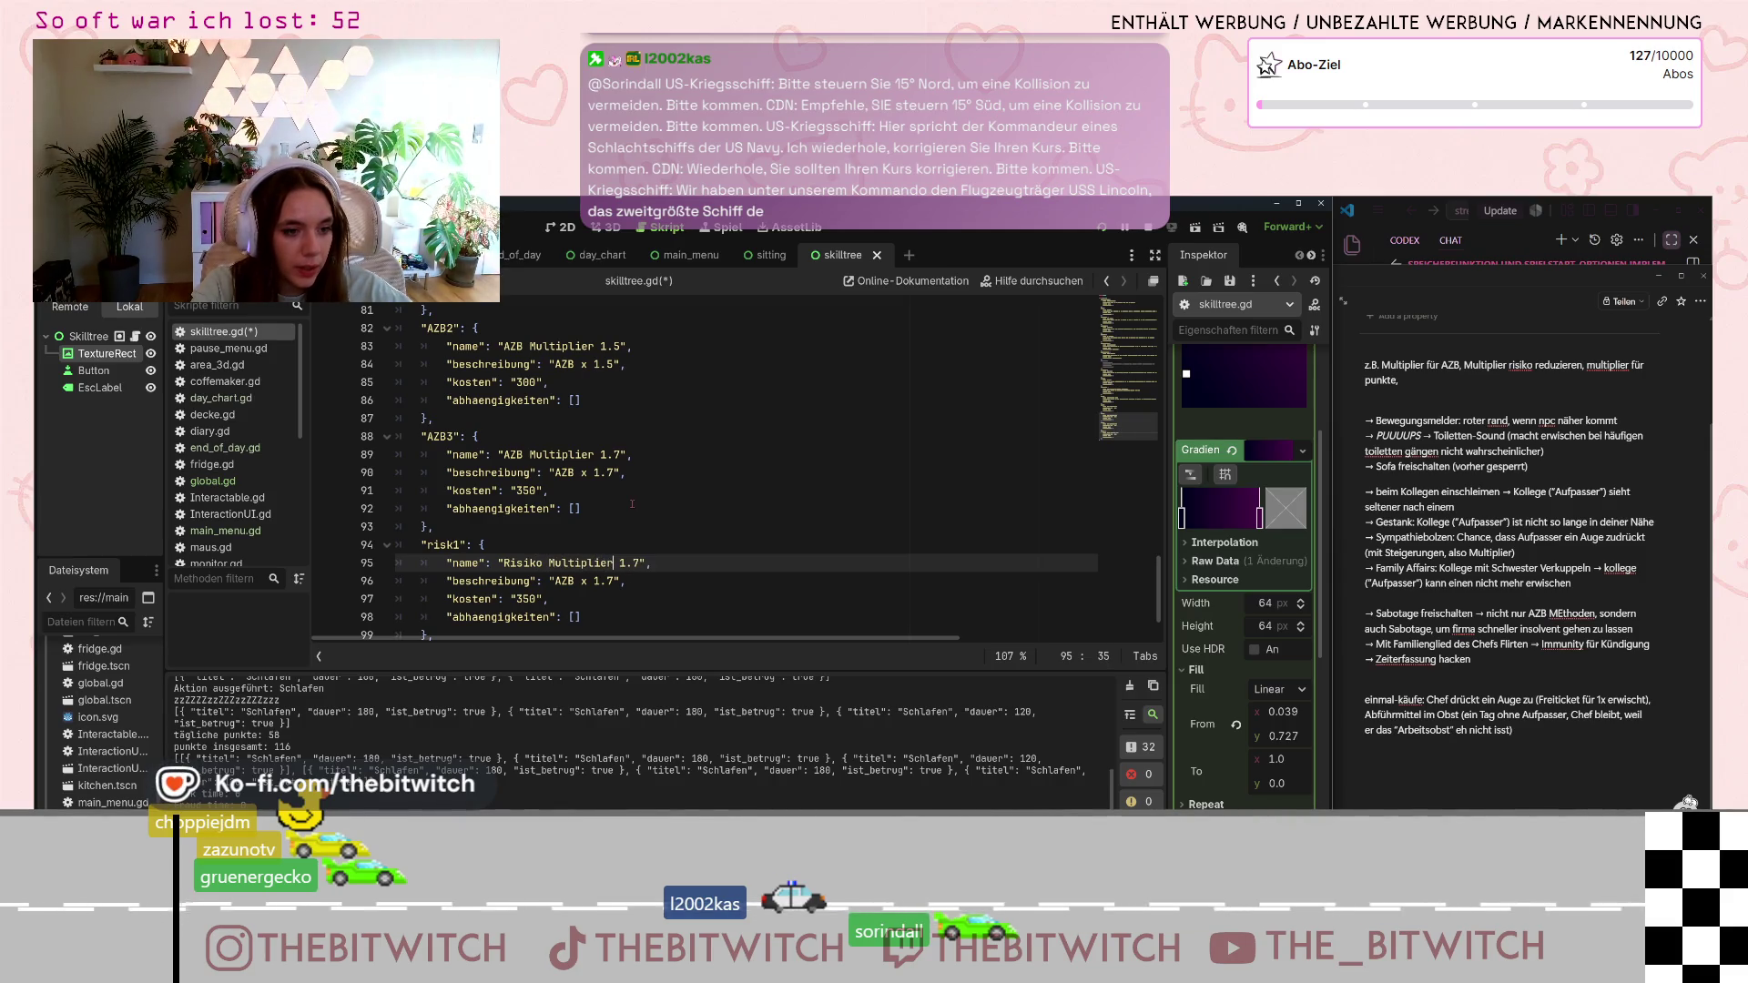
key("Right")
key("Right")
key("Right")
key("BackSpace")
key("BackSpace")
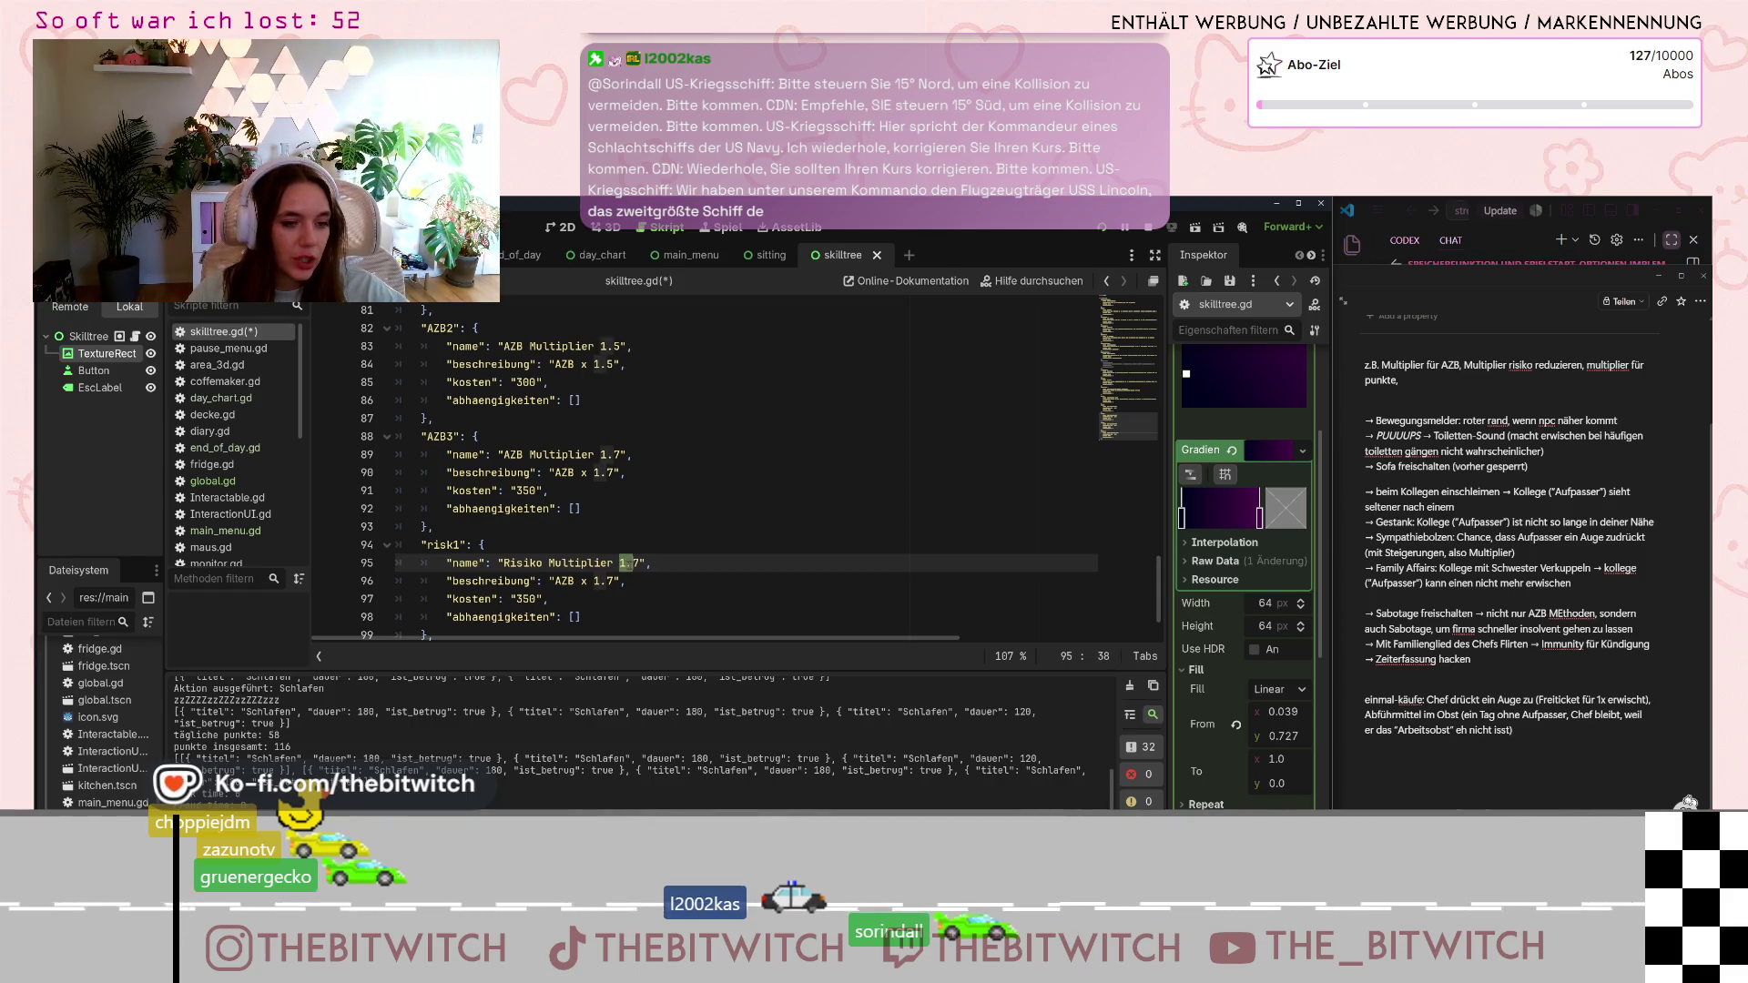
type("0.")
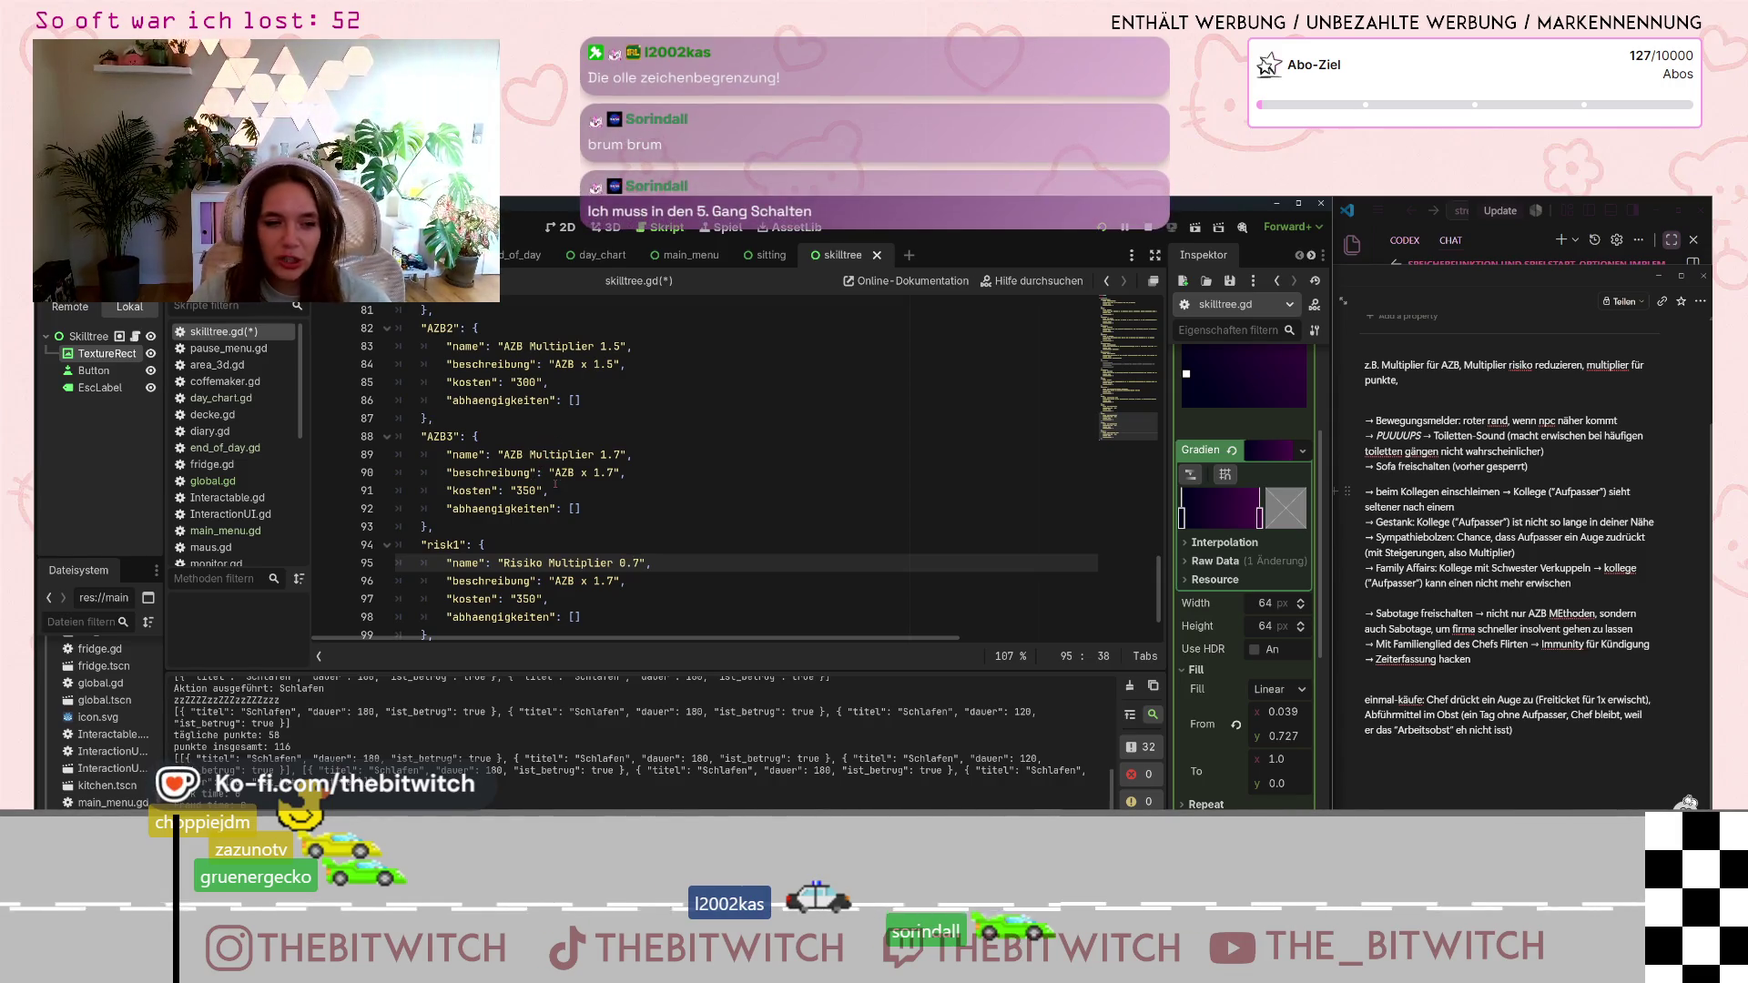
scroll(555, 484, "up", 2)
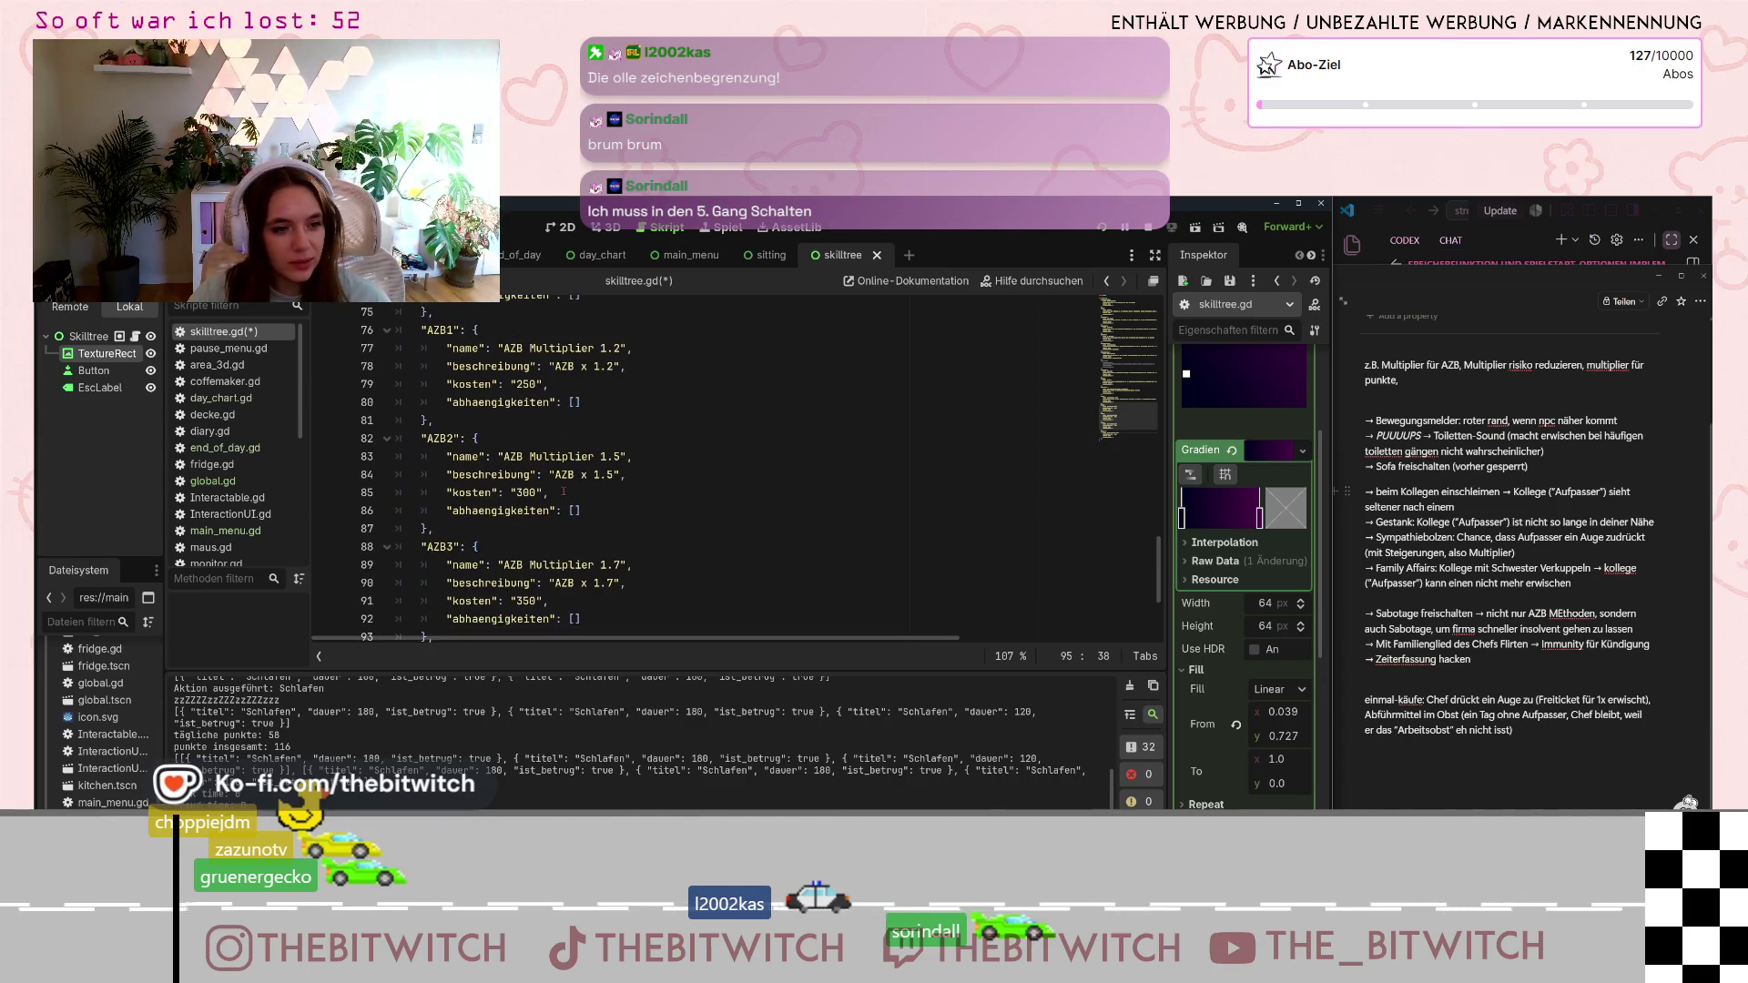
scroll(641, 475, "down", 1)
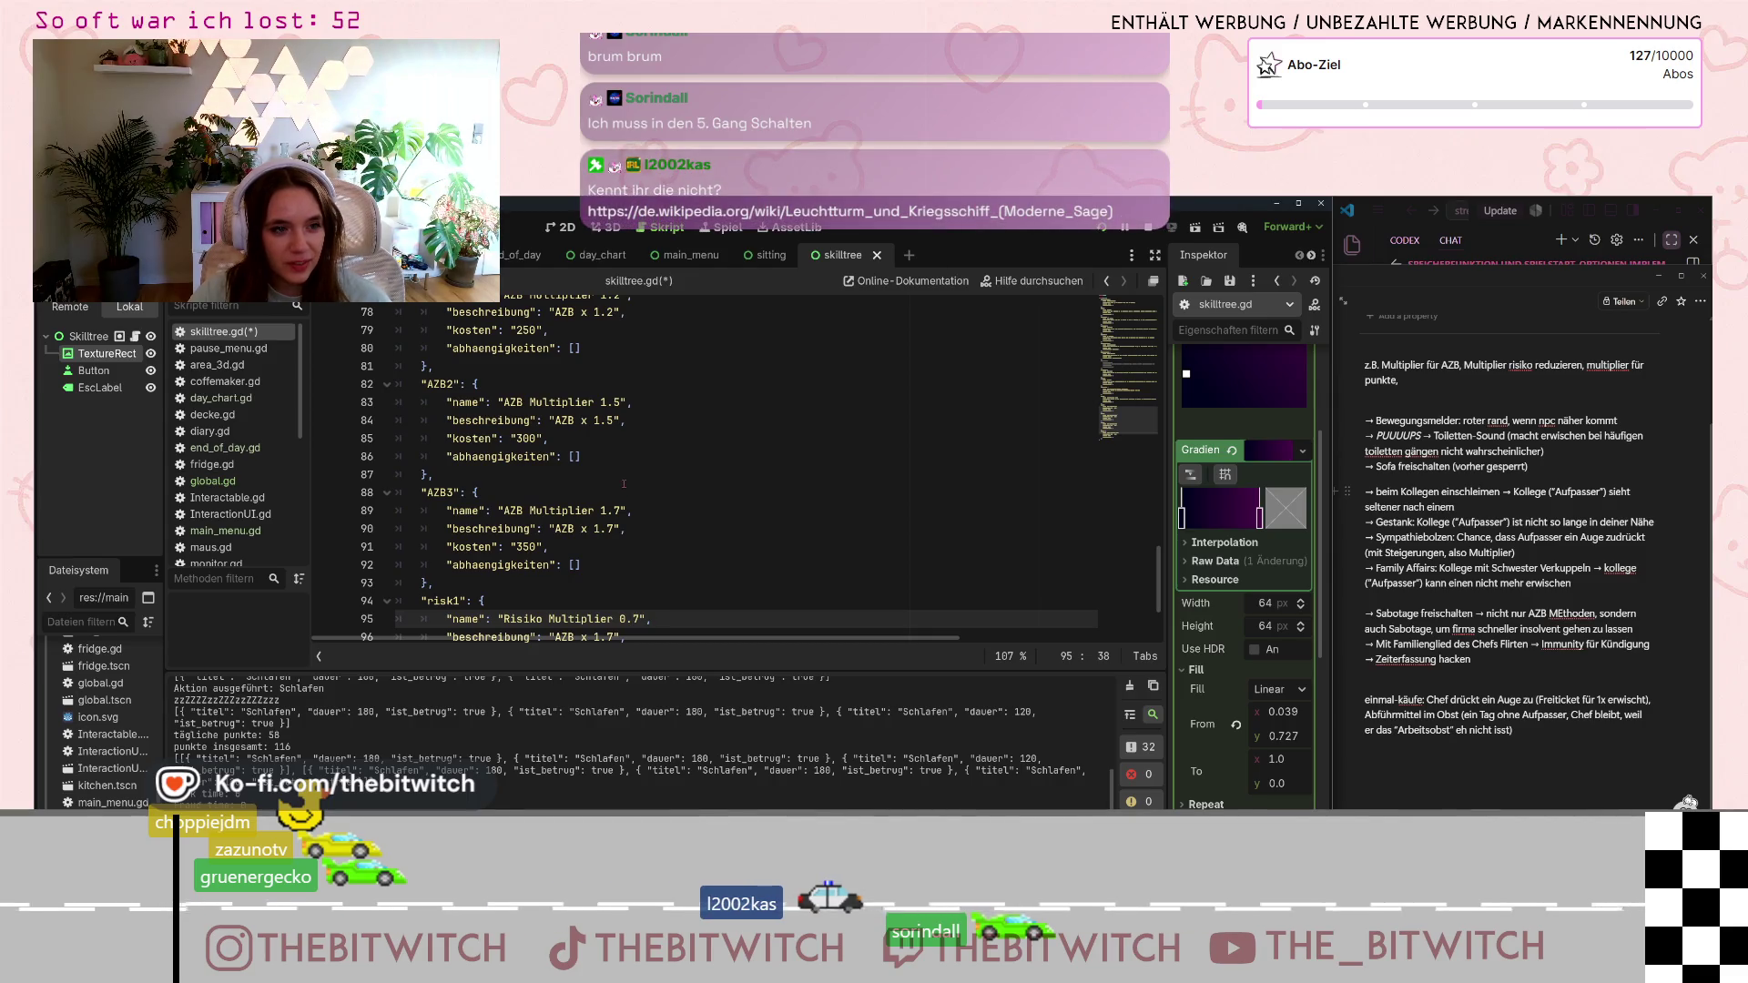
scroll(623, 483, "up", 2)
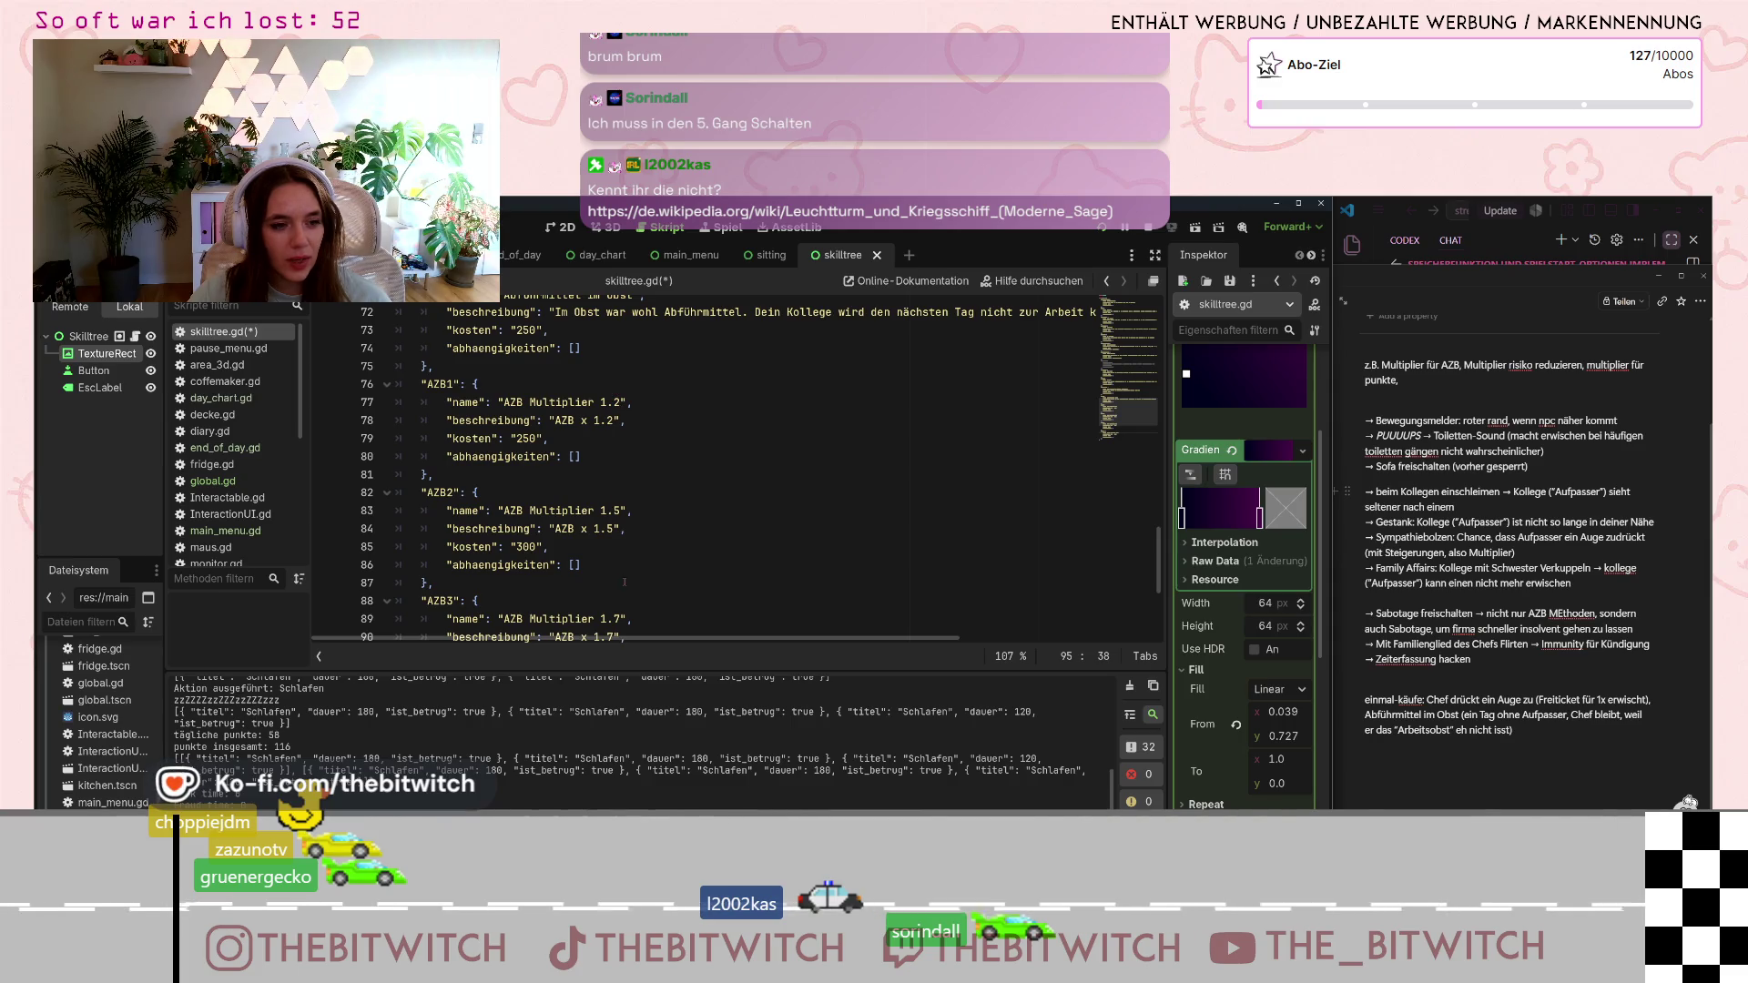
scroll(624, 597, "down", 1)
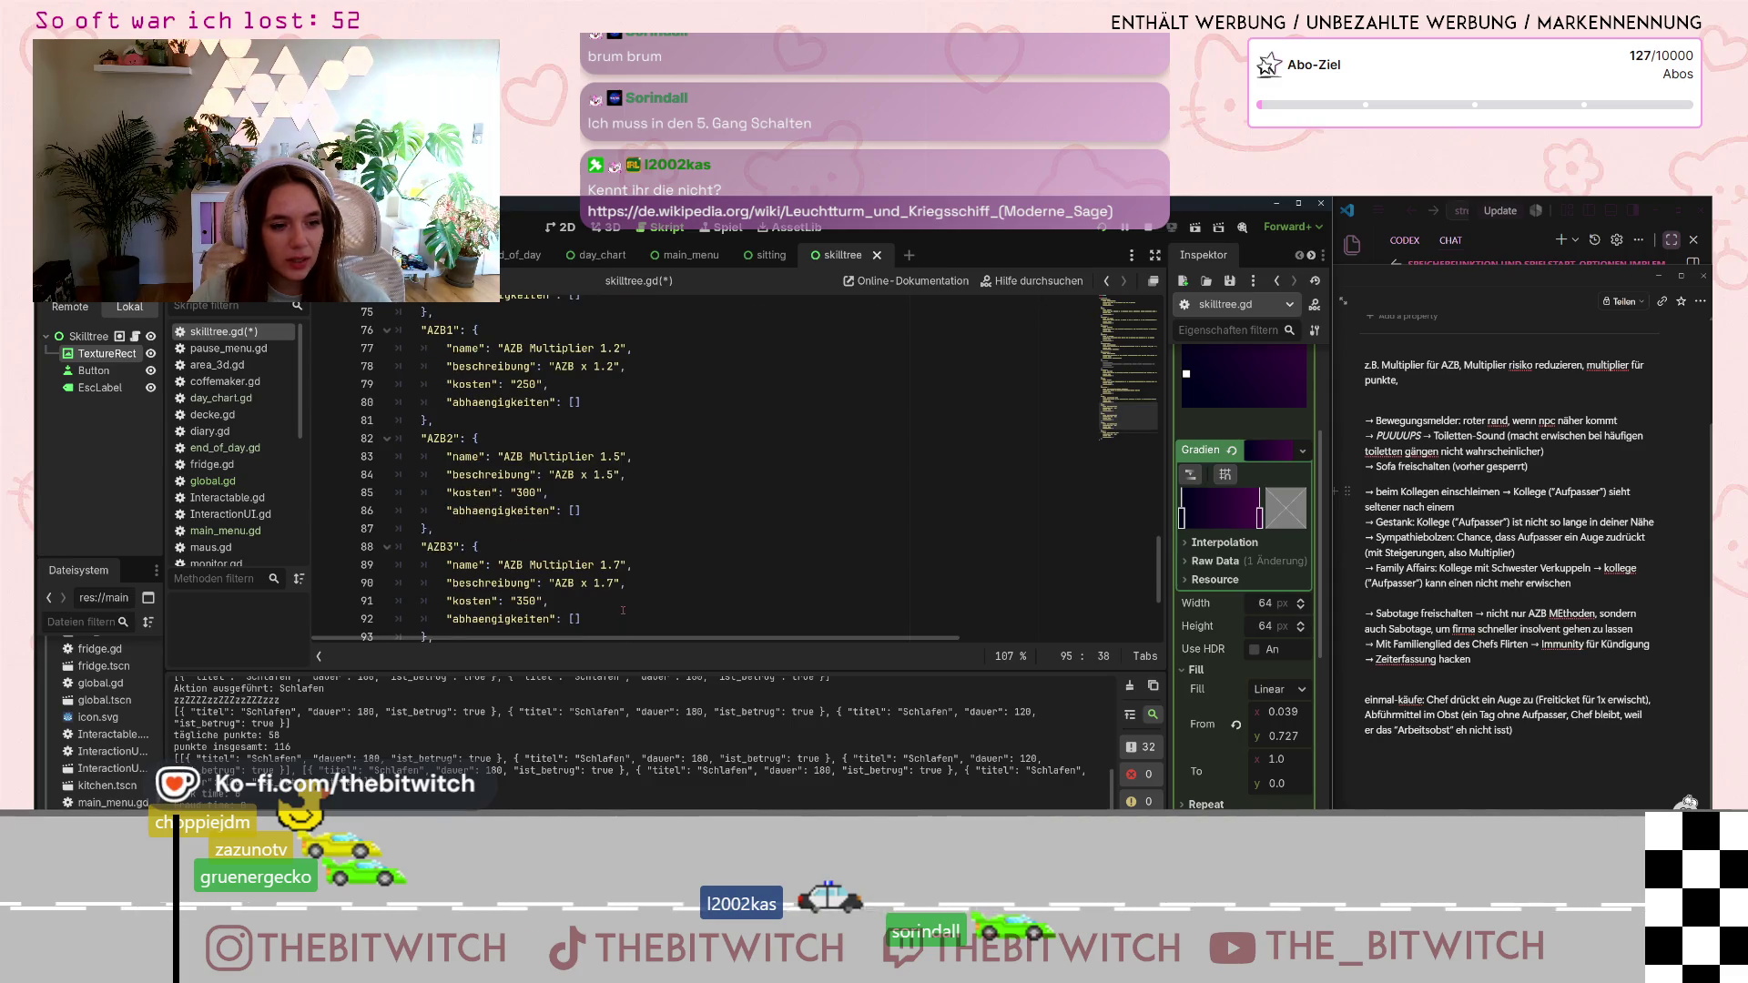
left_click(618, 565)
scroll(667, 540, "down", 2)
scroll(636, 531, "down", 1)
left_click(659, 493)
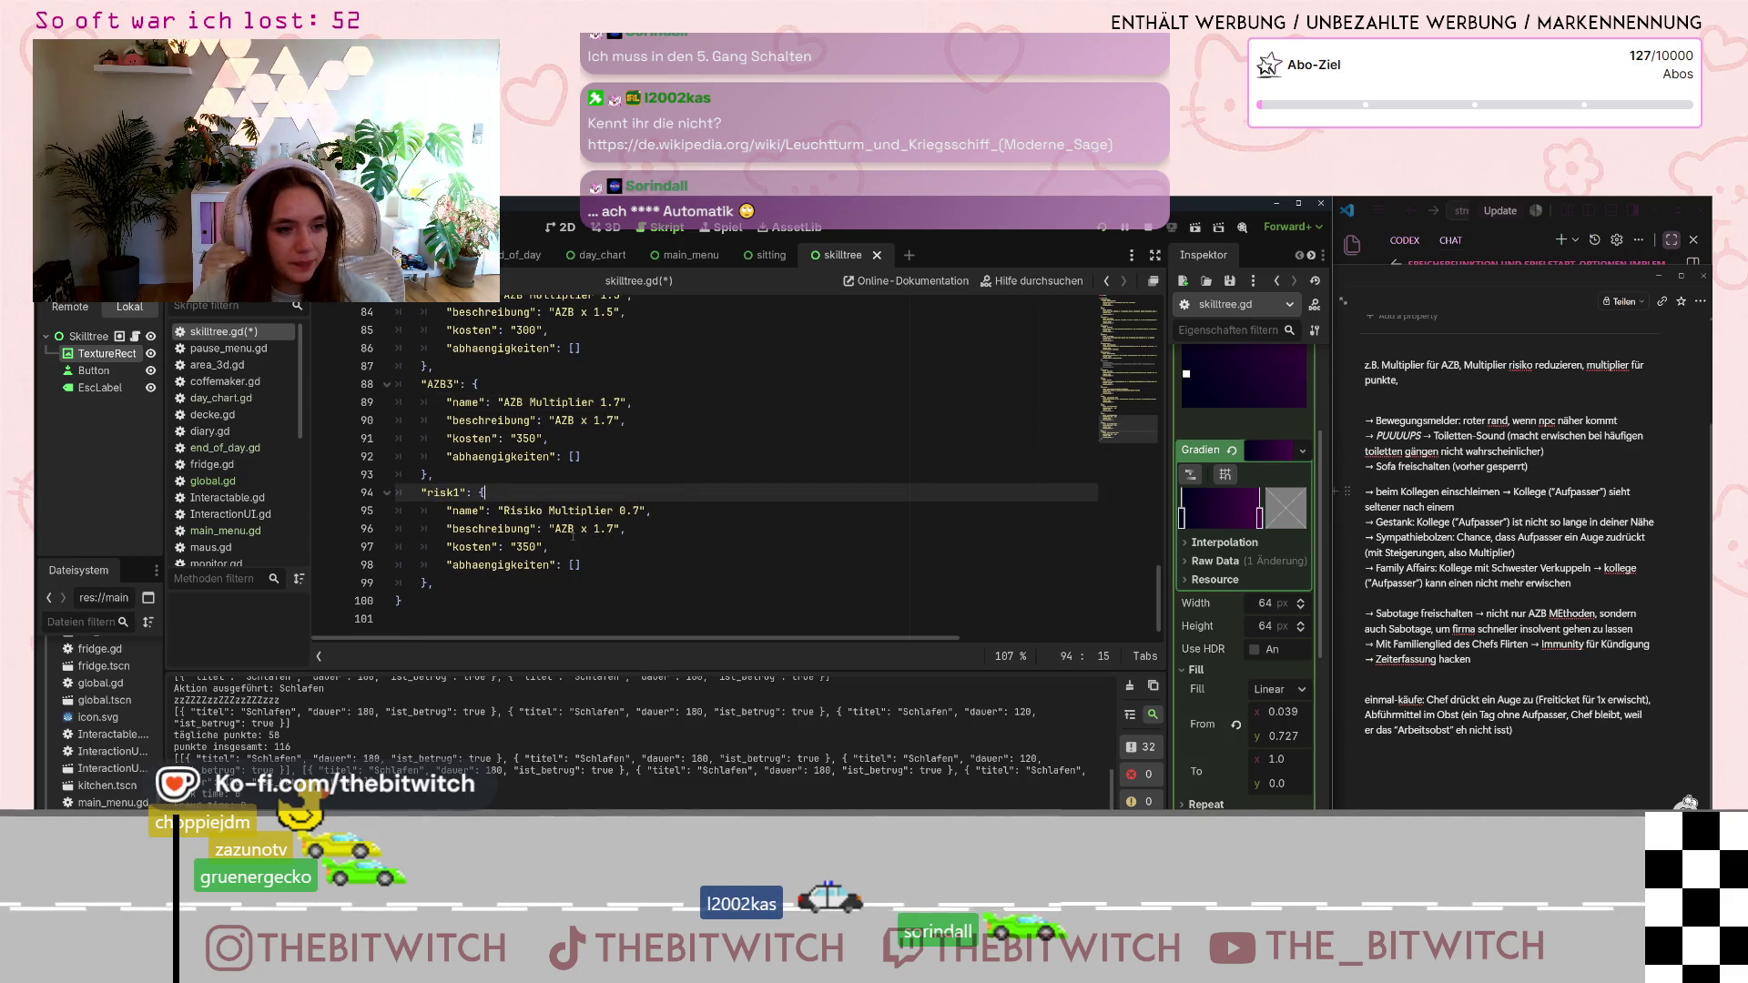
- Set risk1's description to 'Risiko x 0.7' and paste a duplicate entry below it
left_click_drag(608, 529, 556, 529)
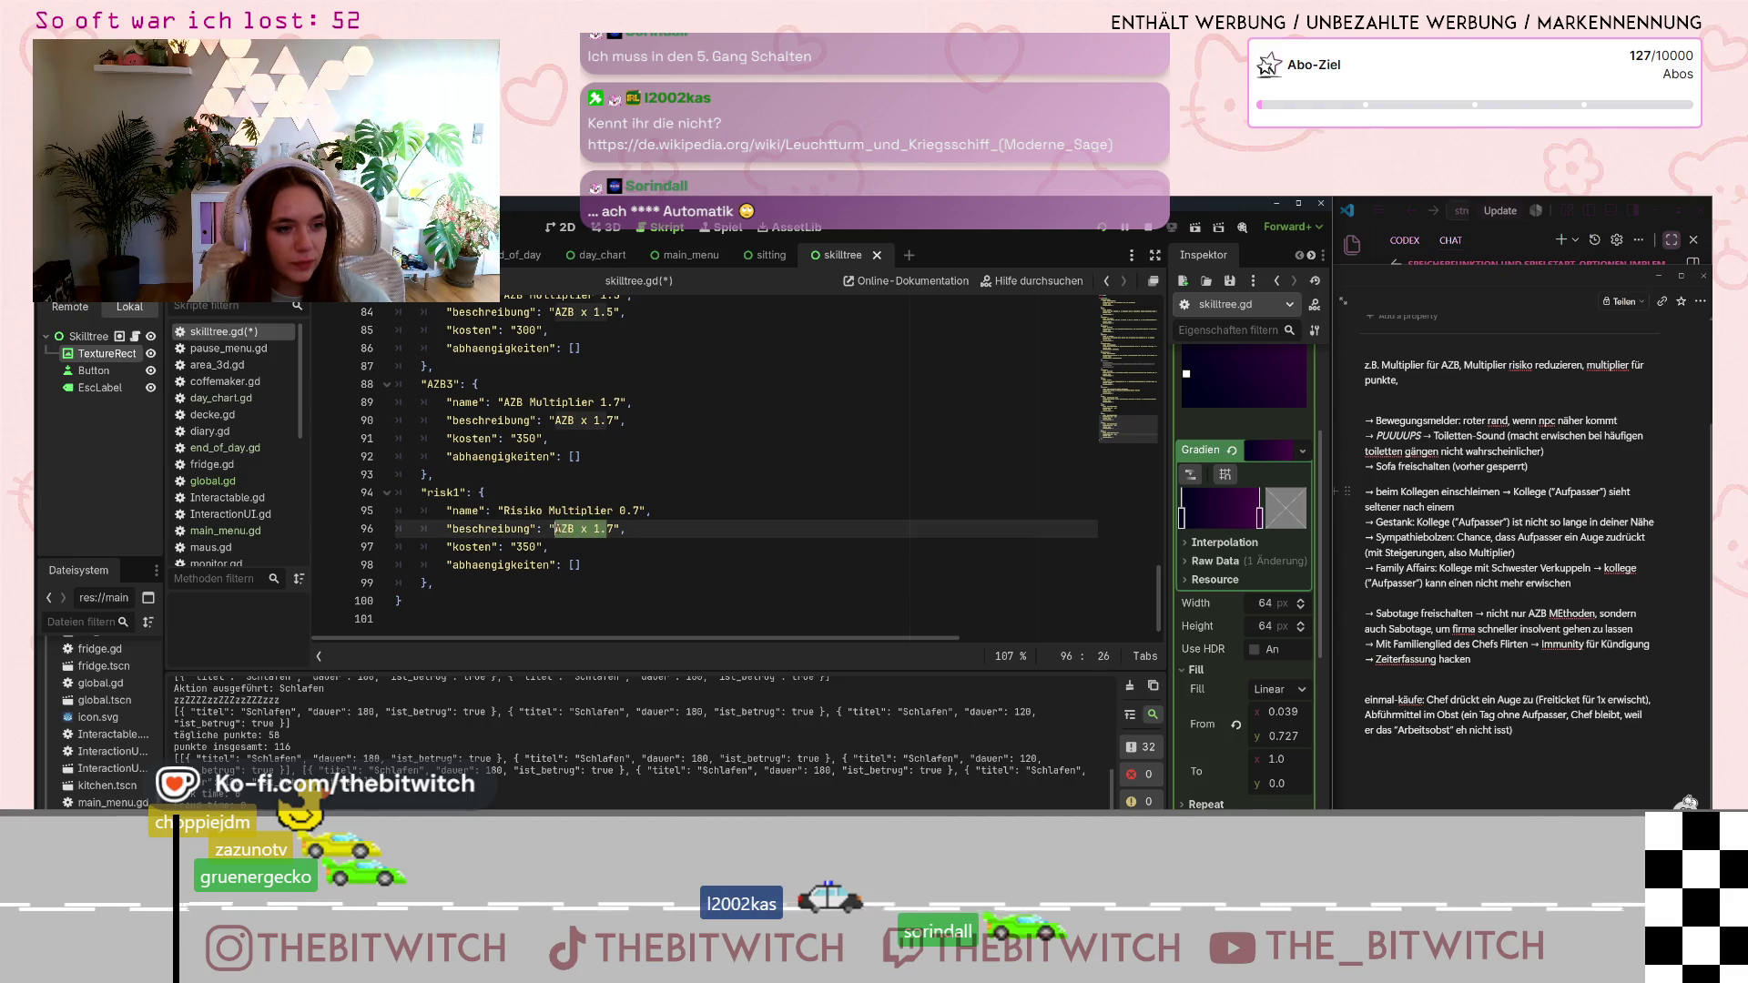
type("Risi")
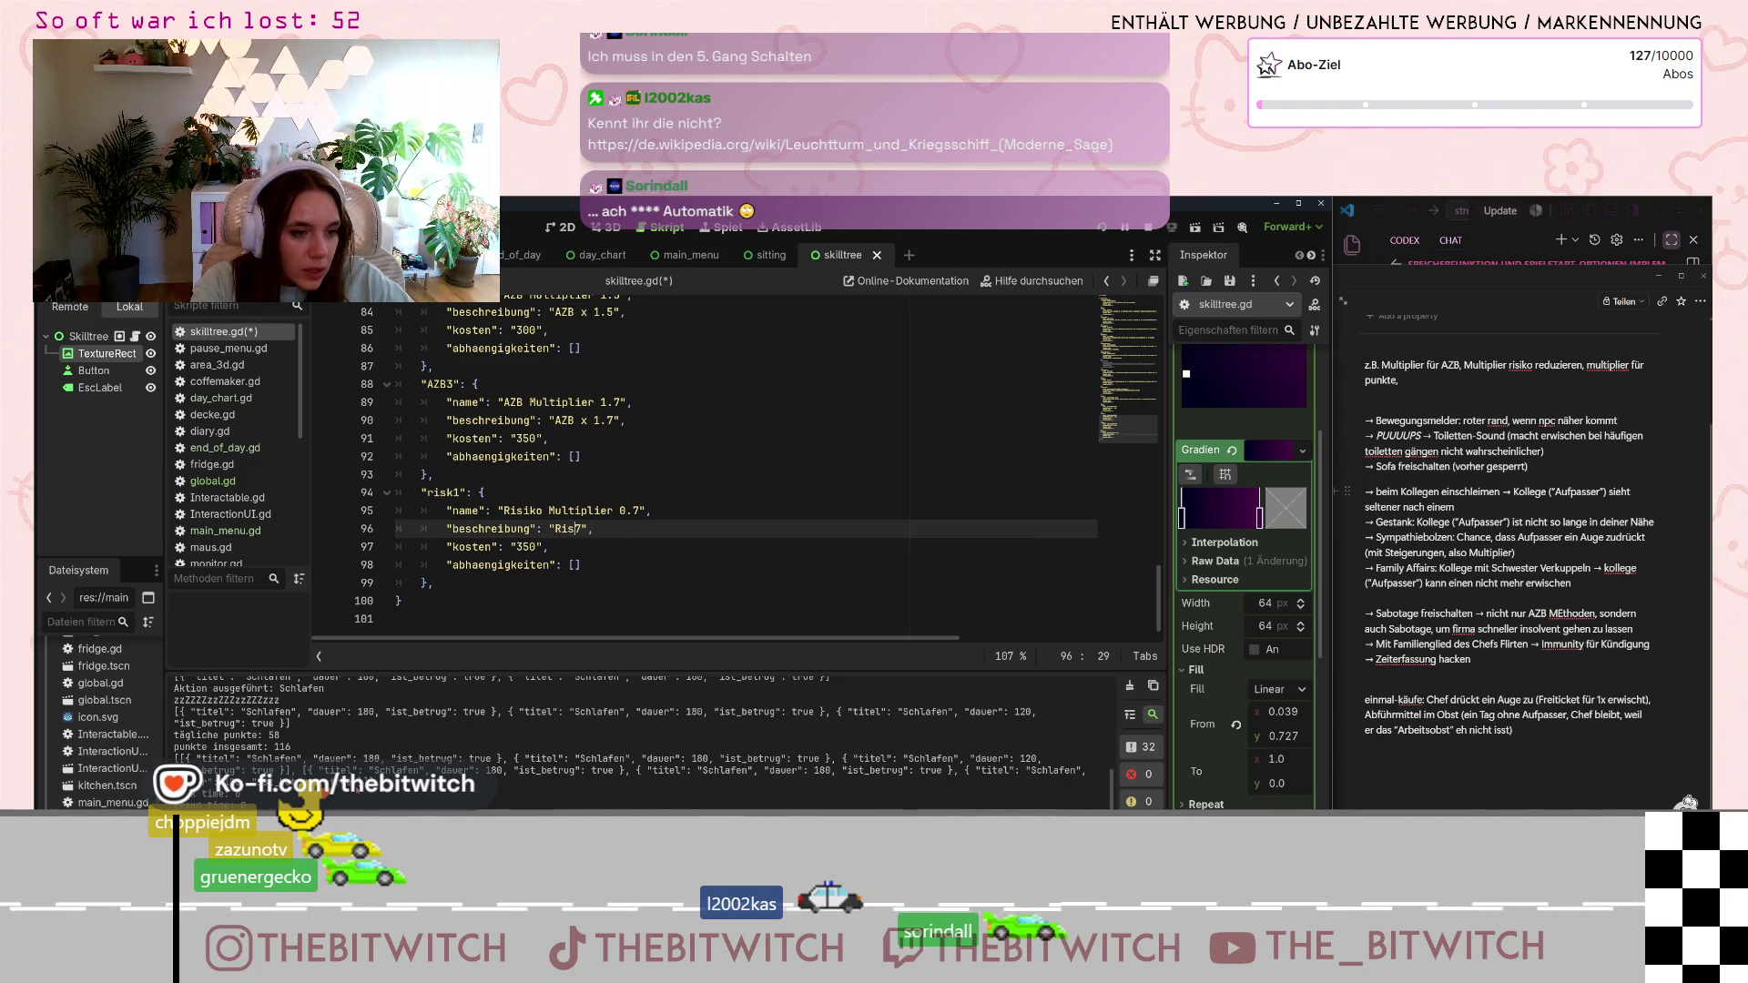
type("ko x ")
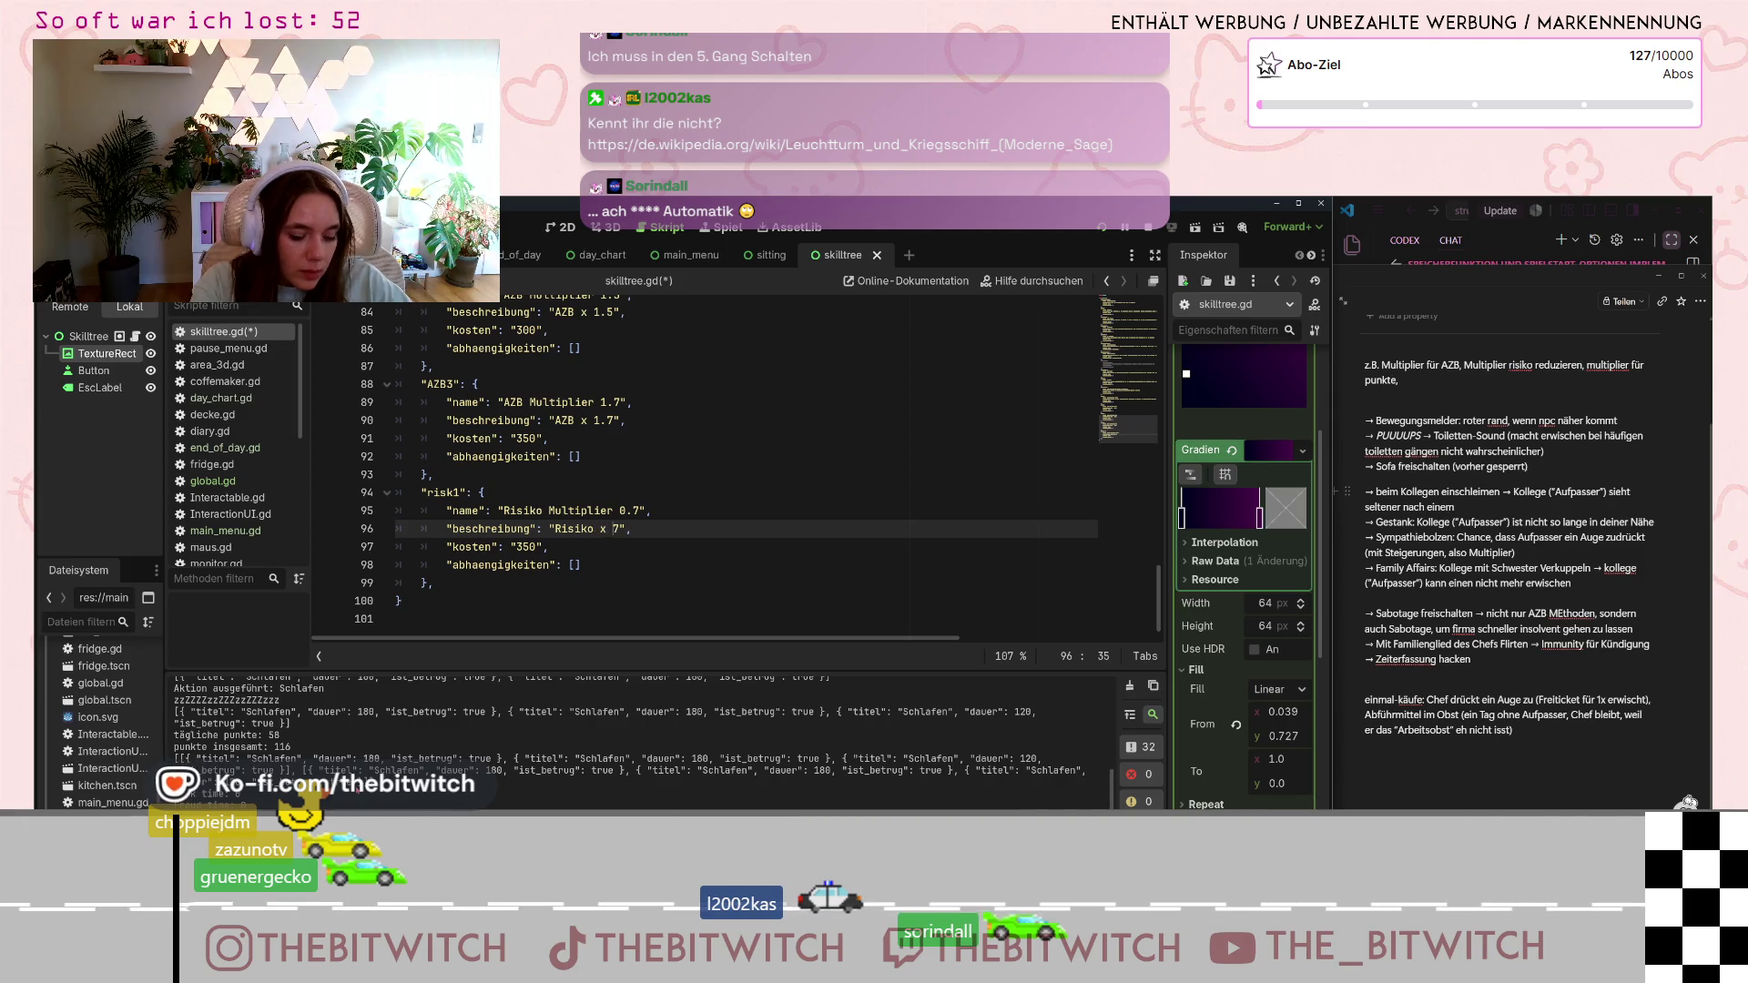
type("0.")
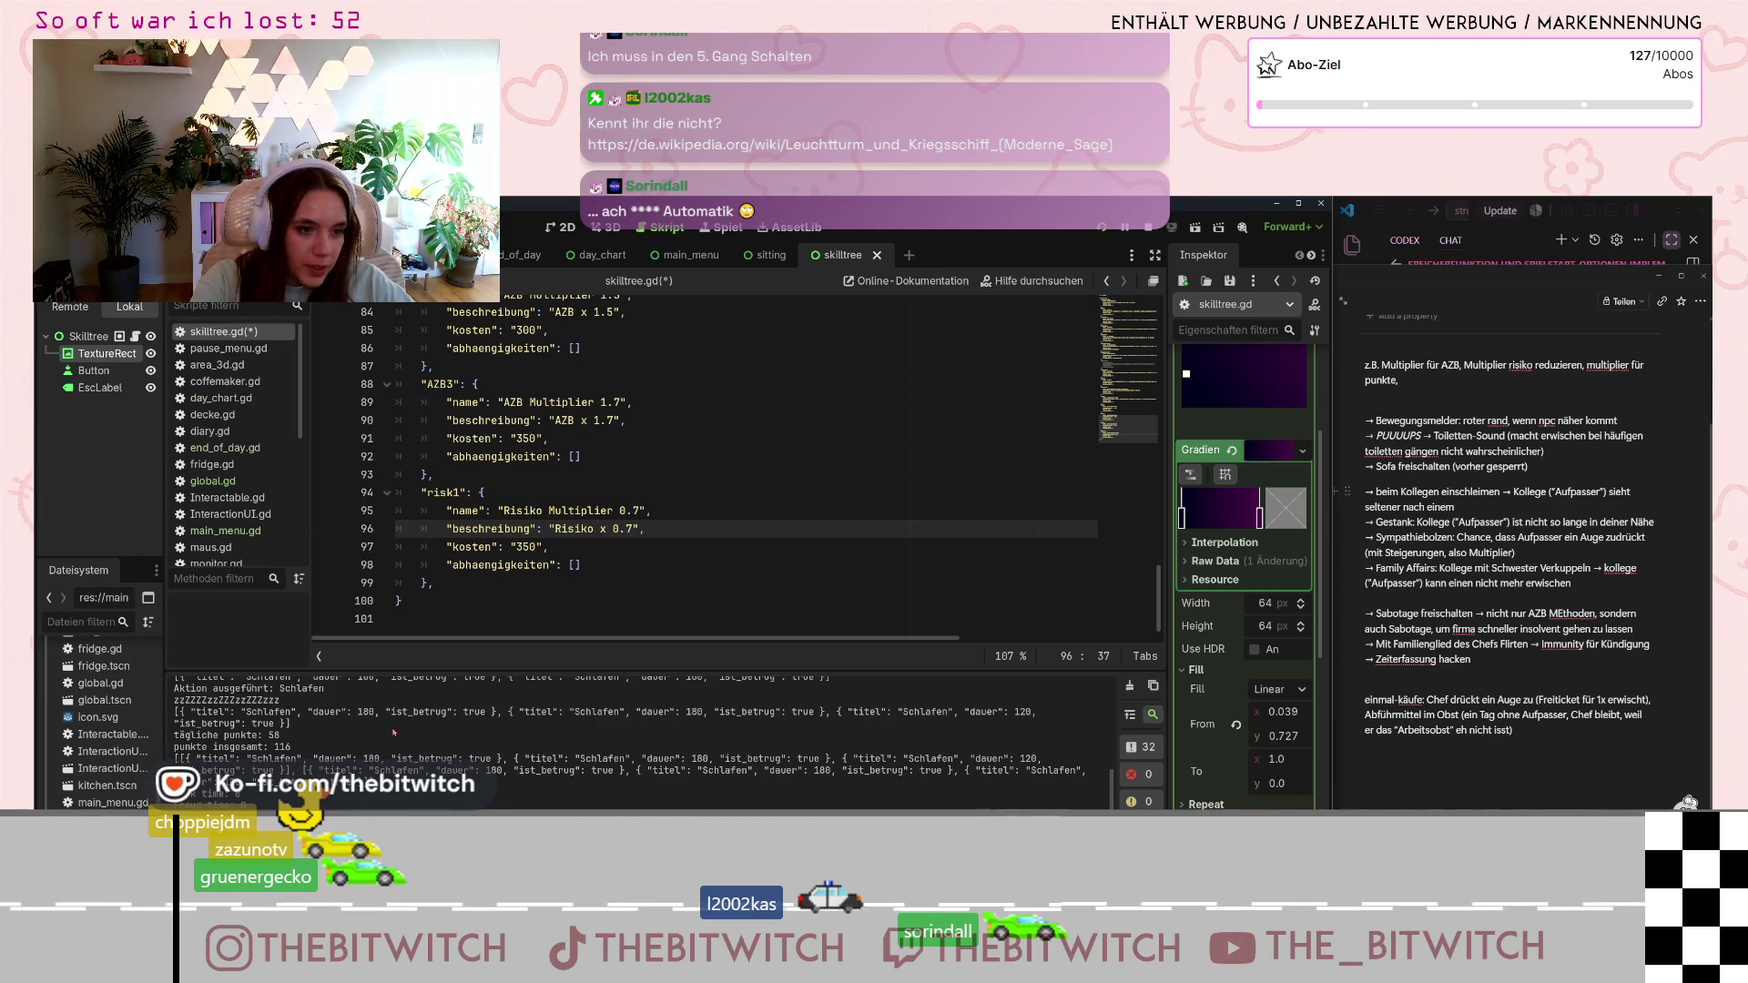
left_click_drag(435, 582, 425, 499)
key("ctrl+c")
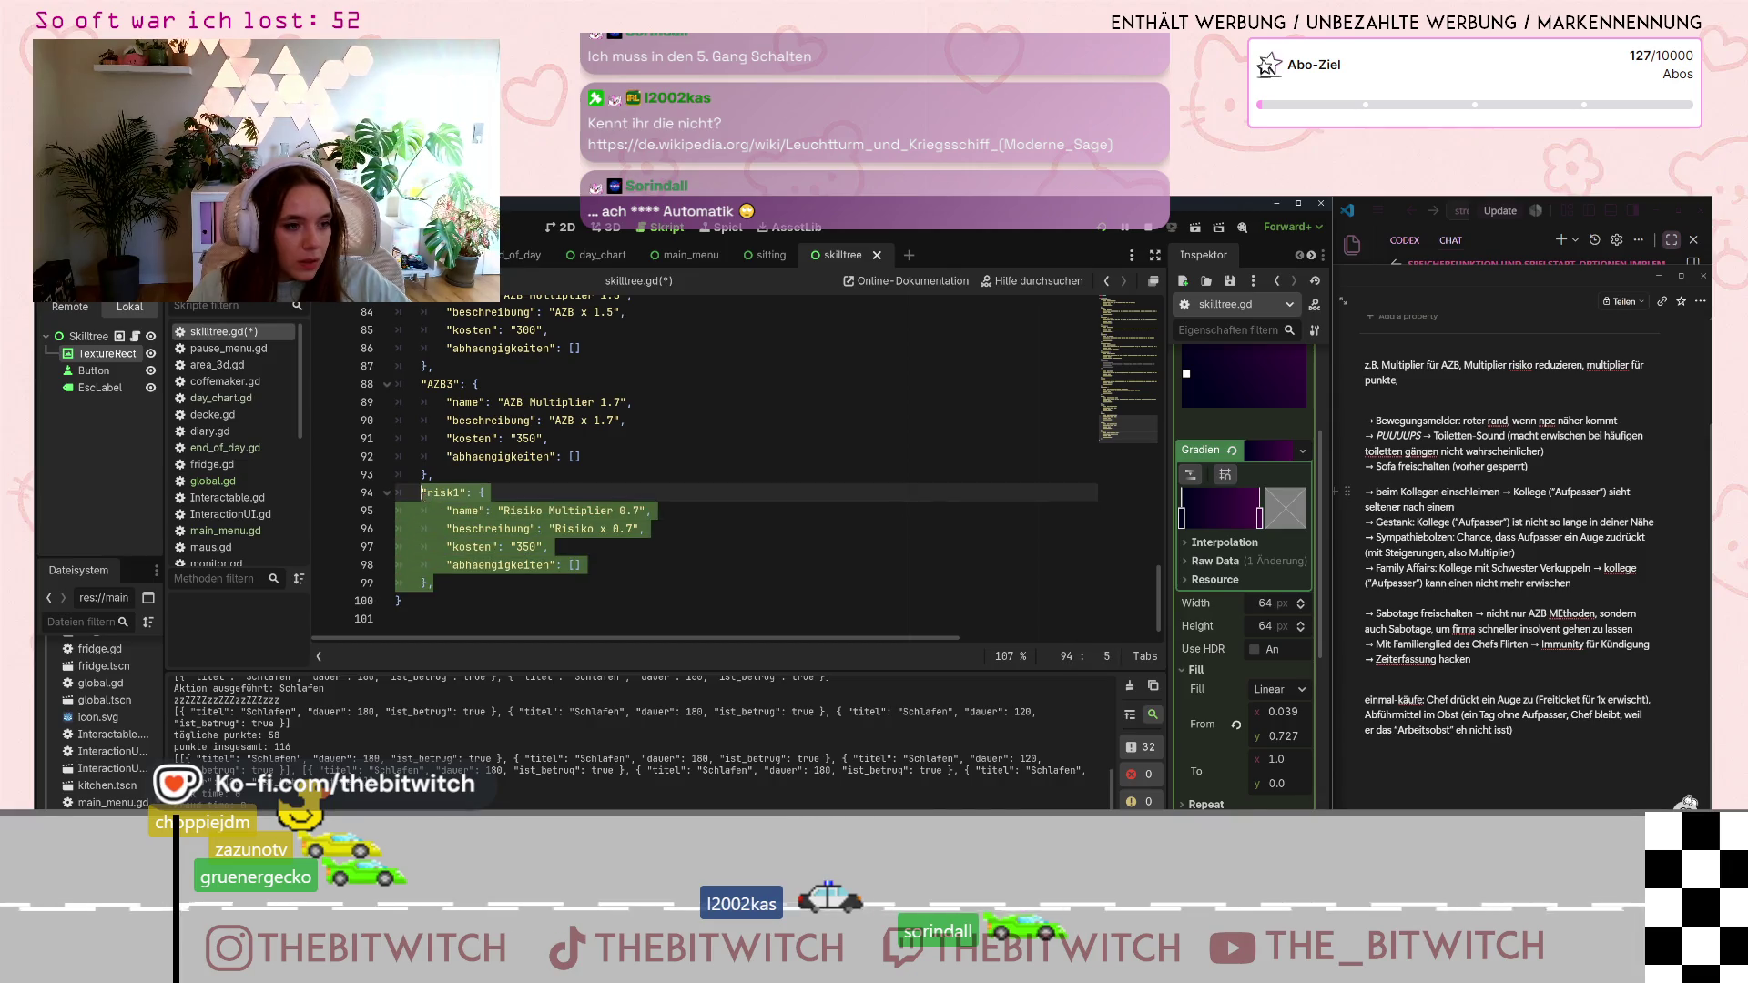
left_click(478, 579)
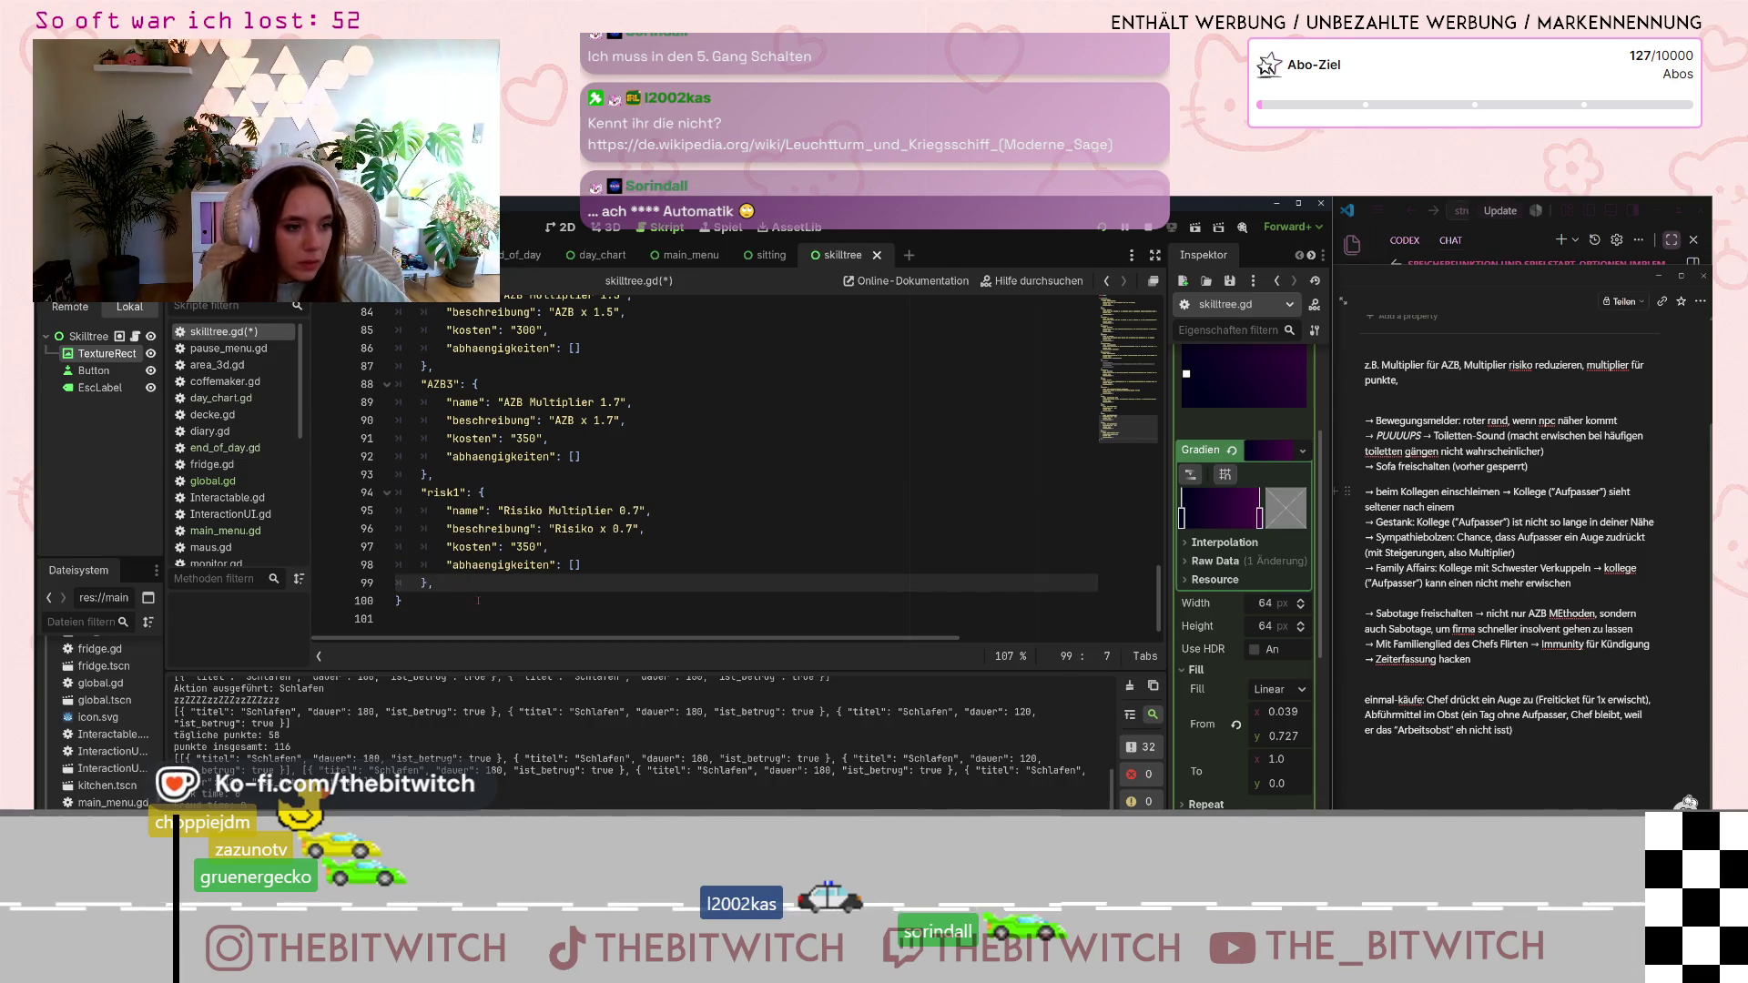
key("Return")
key("ctrl+v")
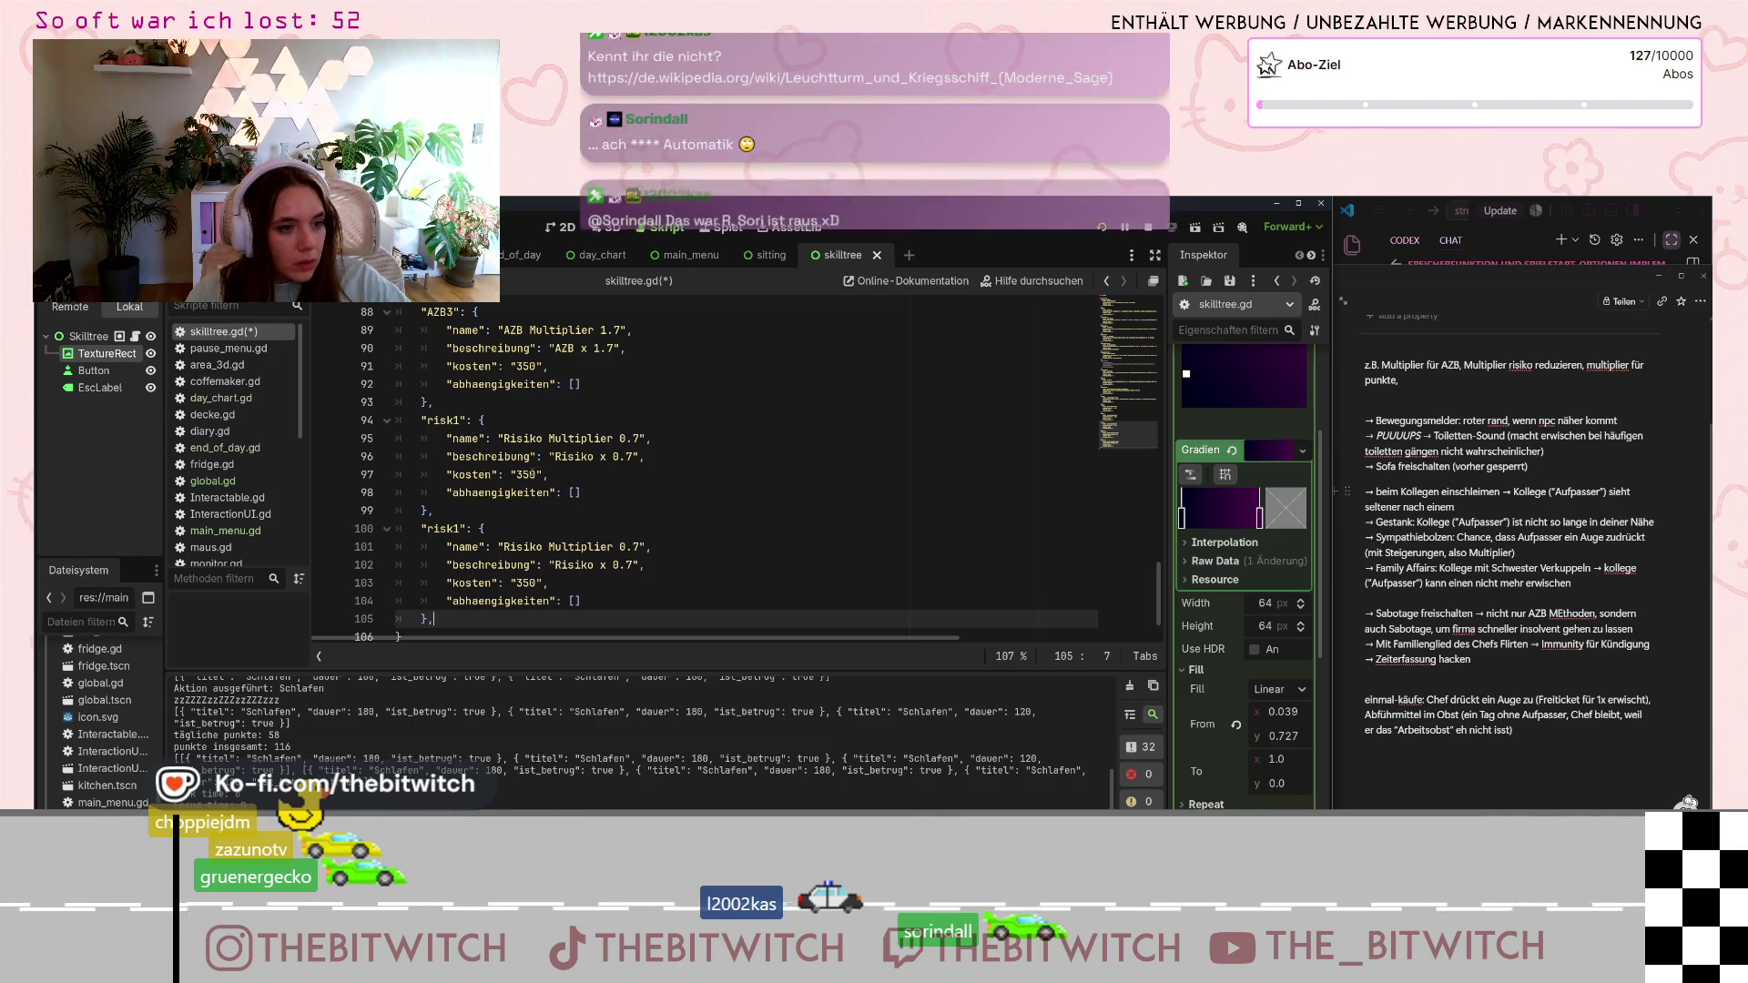
- Lower risk1's cost to 250 and give the risk2 copy the 0.6 multiplier
scroll(563, 531, "up", 2)
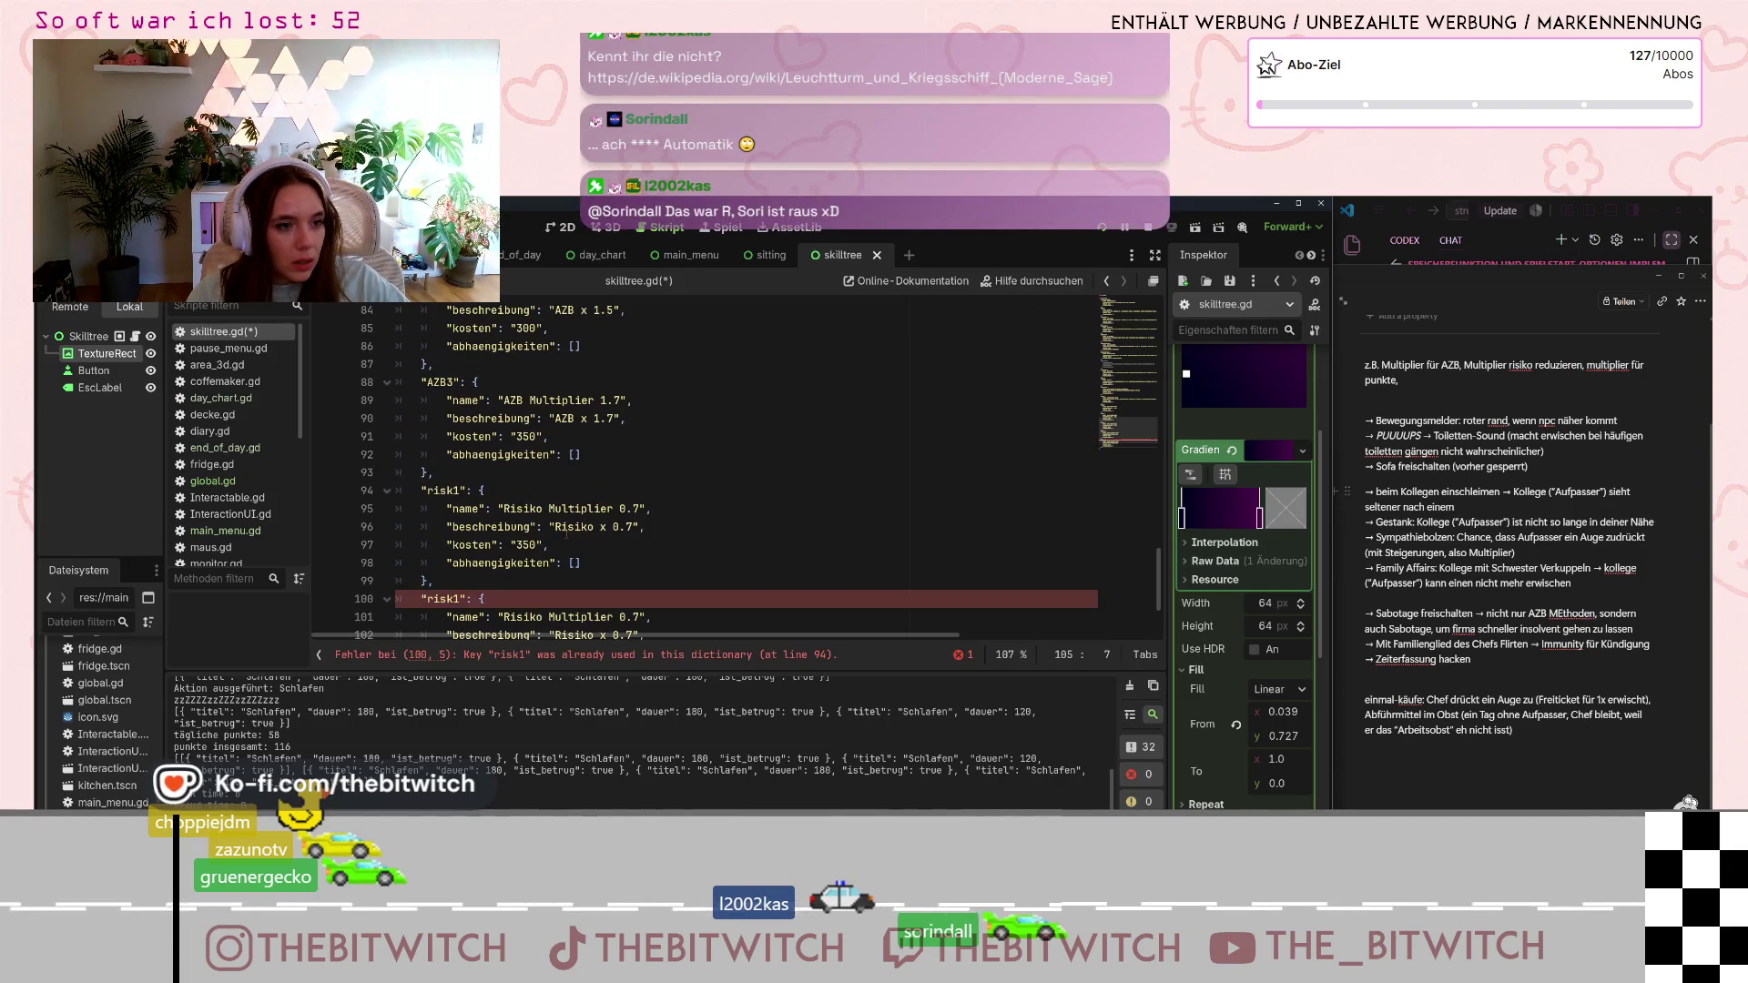
left_click(525, 548)
key("BackSpace")
type("2")
scroll(542, 558, "down", 2)
key("Tab")
type("2")
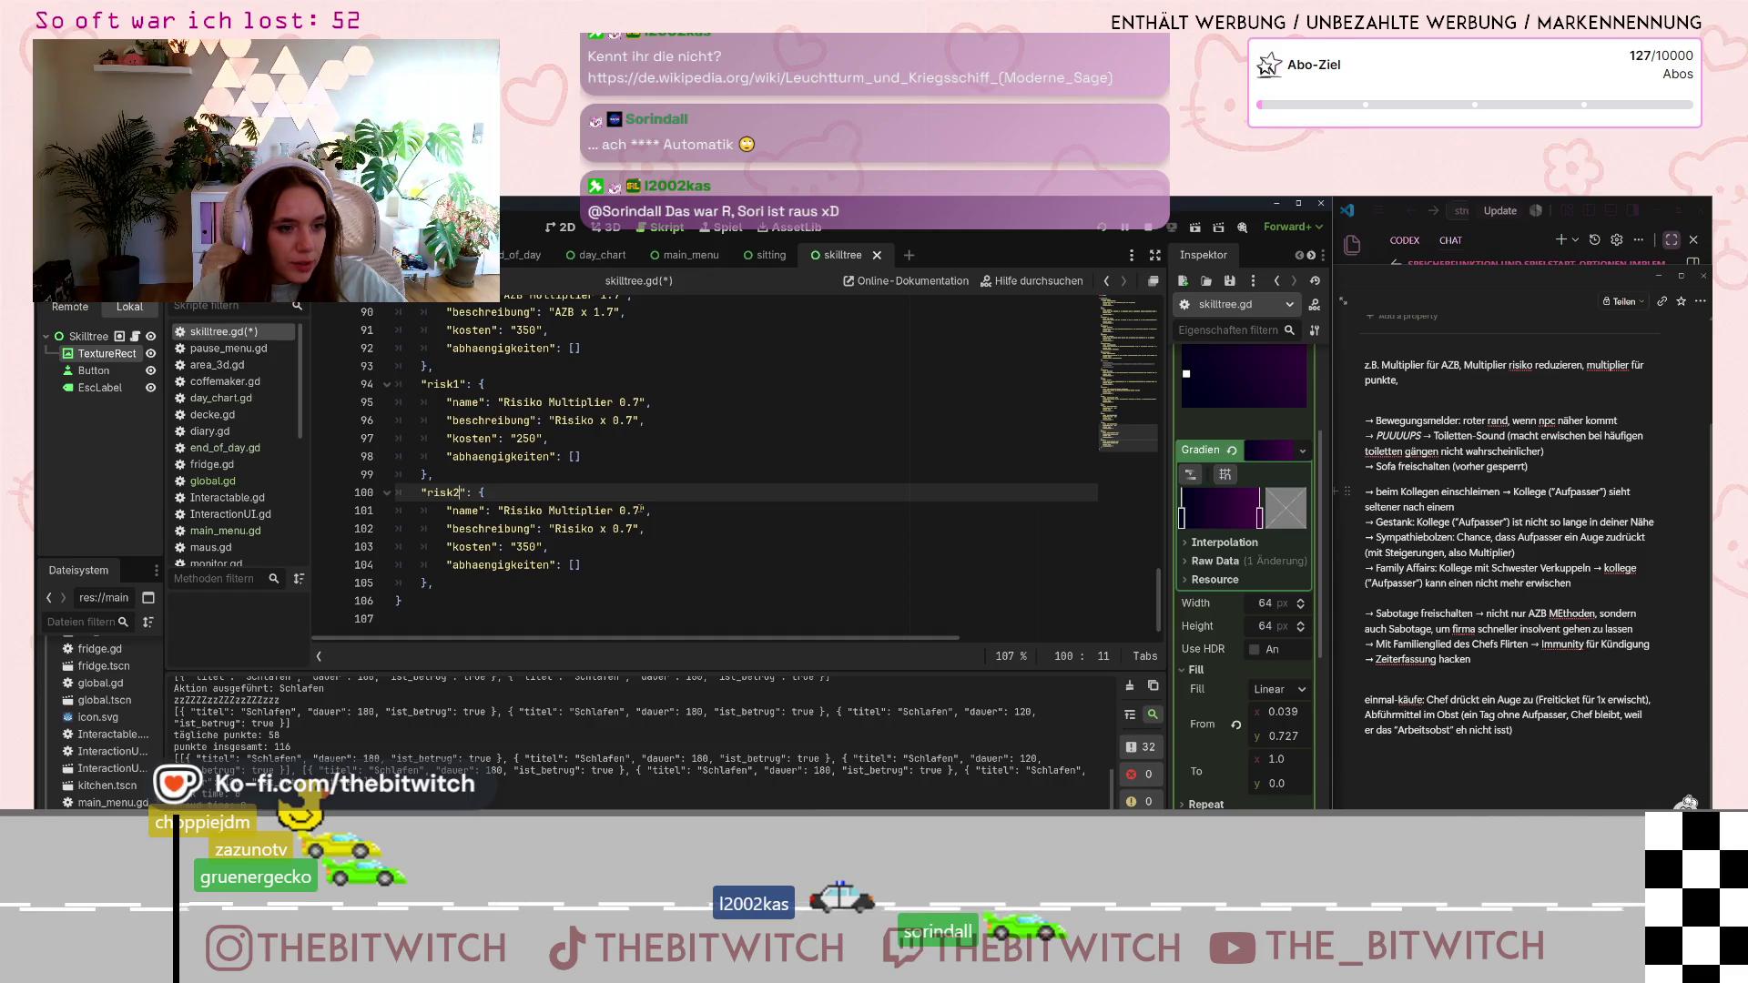
left_click(636, 511)
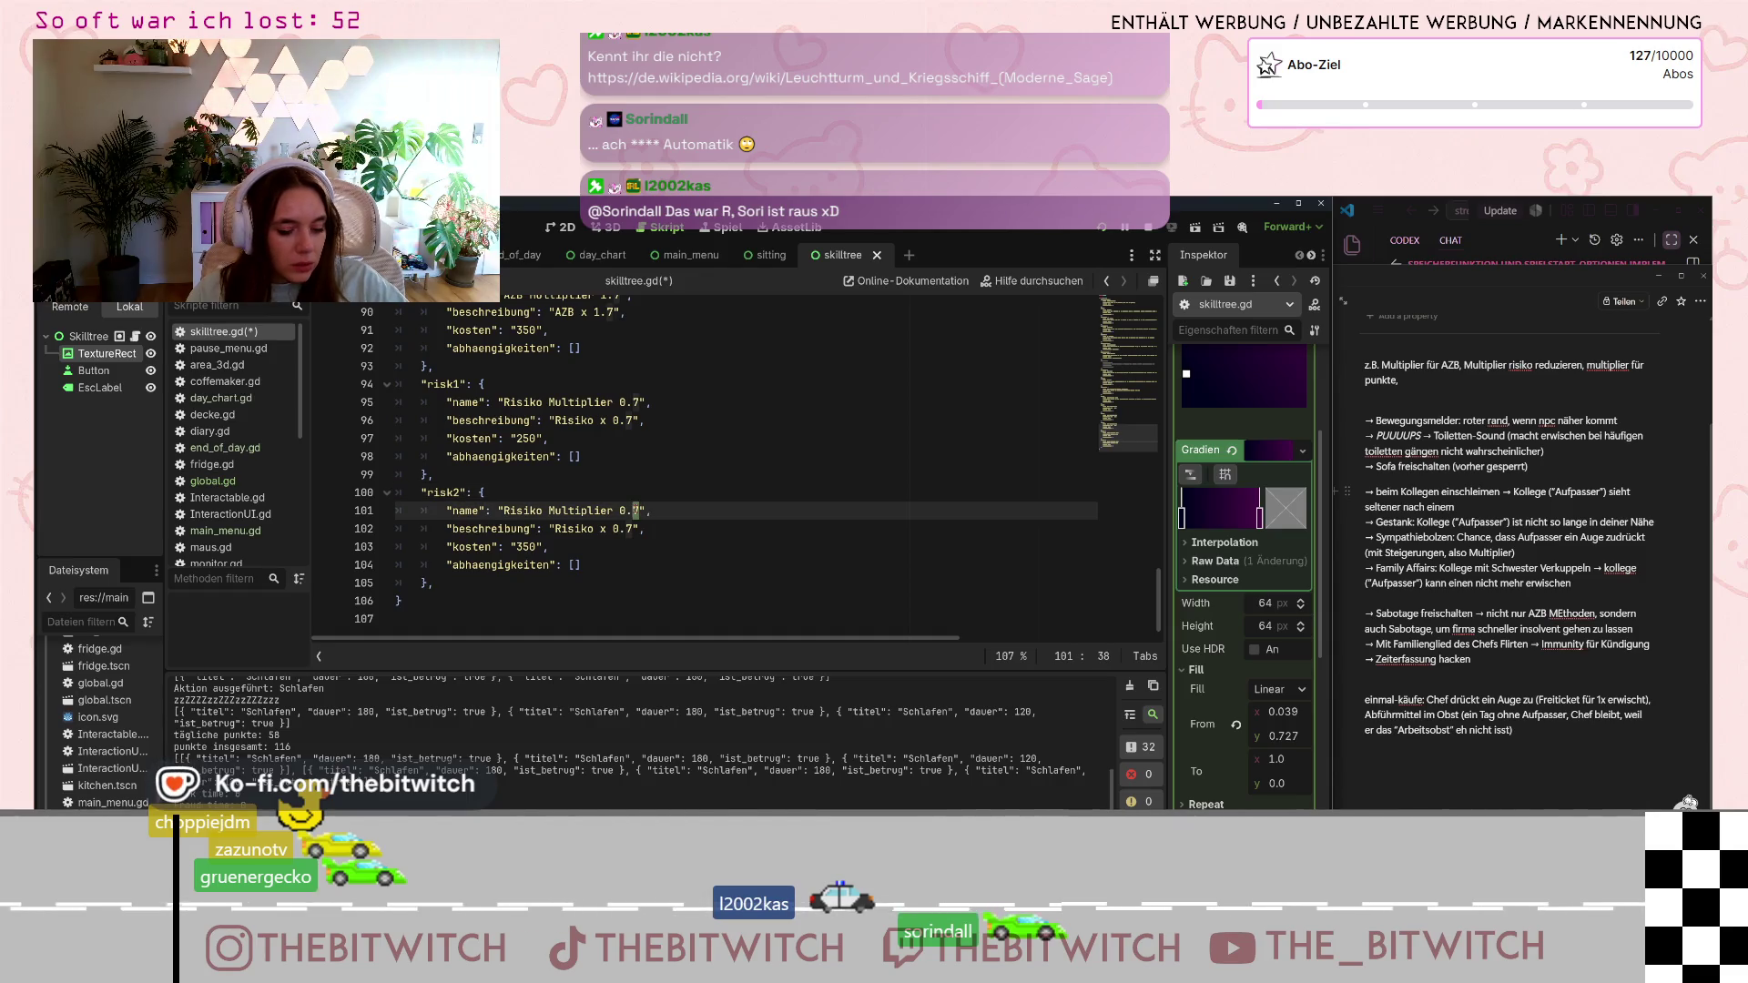
type("6")
left_click(627, 529)
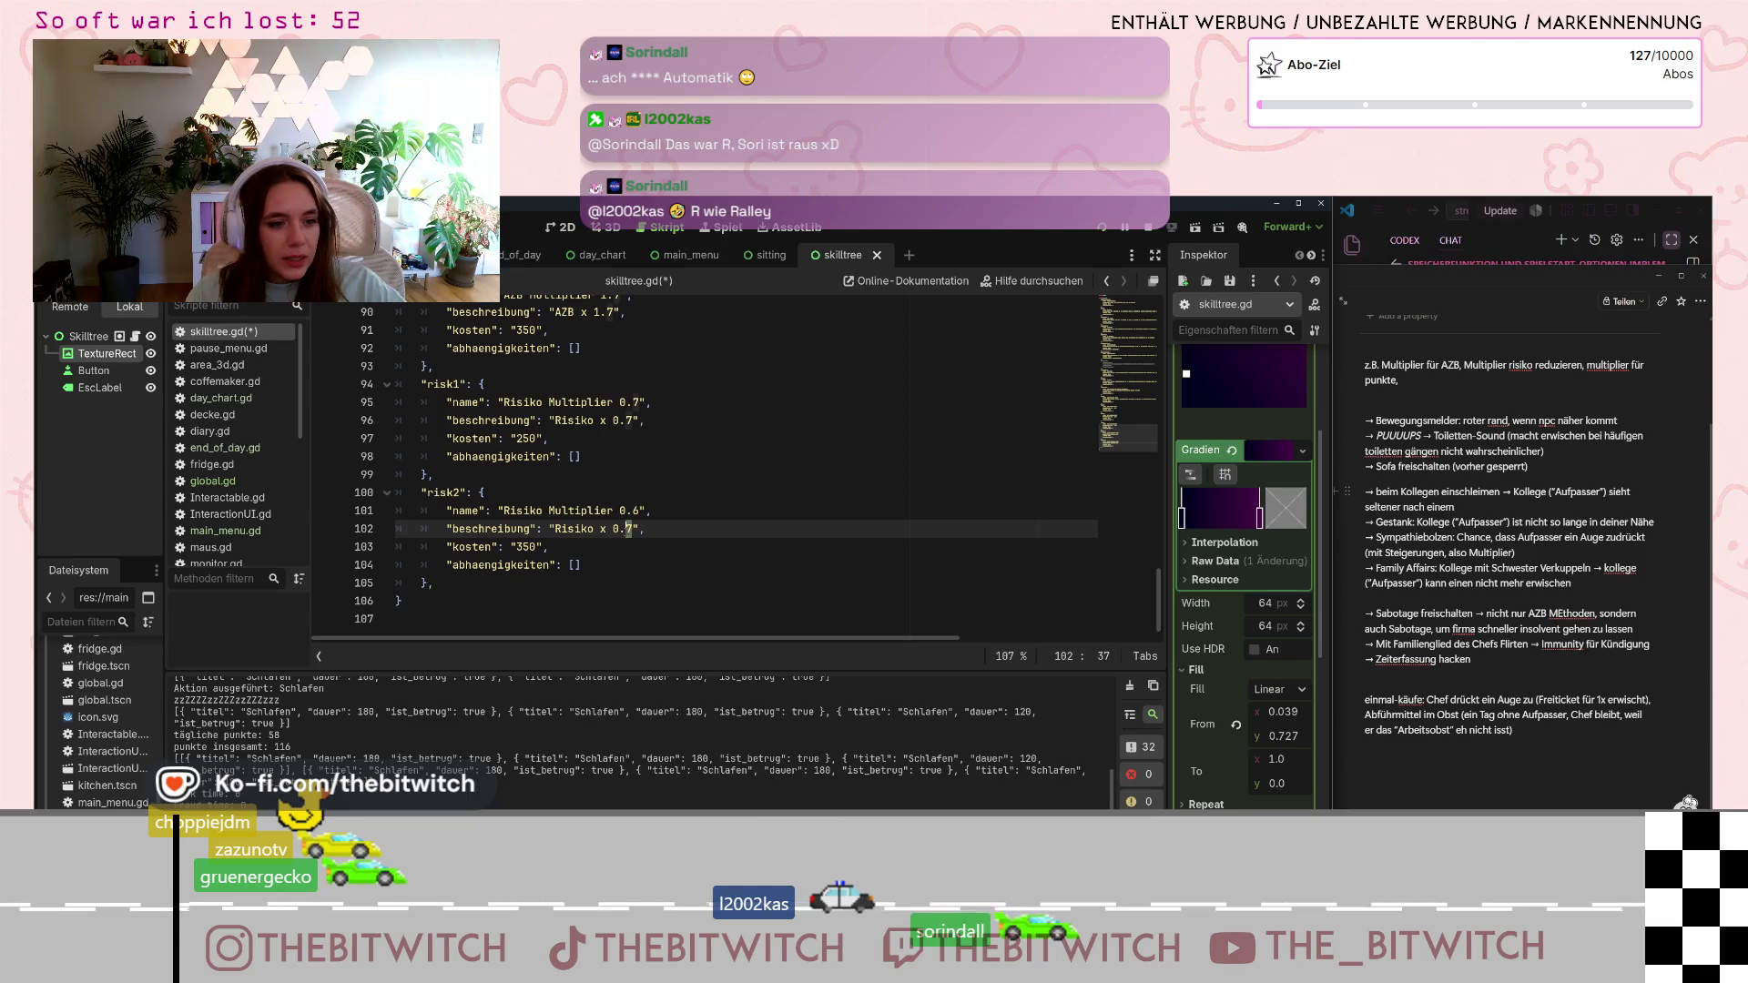
type("6")
- Set the AZB1, AZB2 and AZB3 multipliers to 1.1, 1.2 and 1.5
scroll(635, 532, "up", 5)
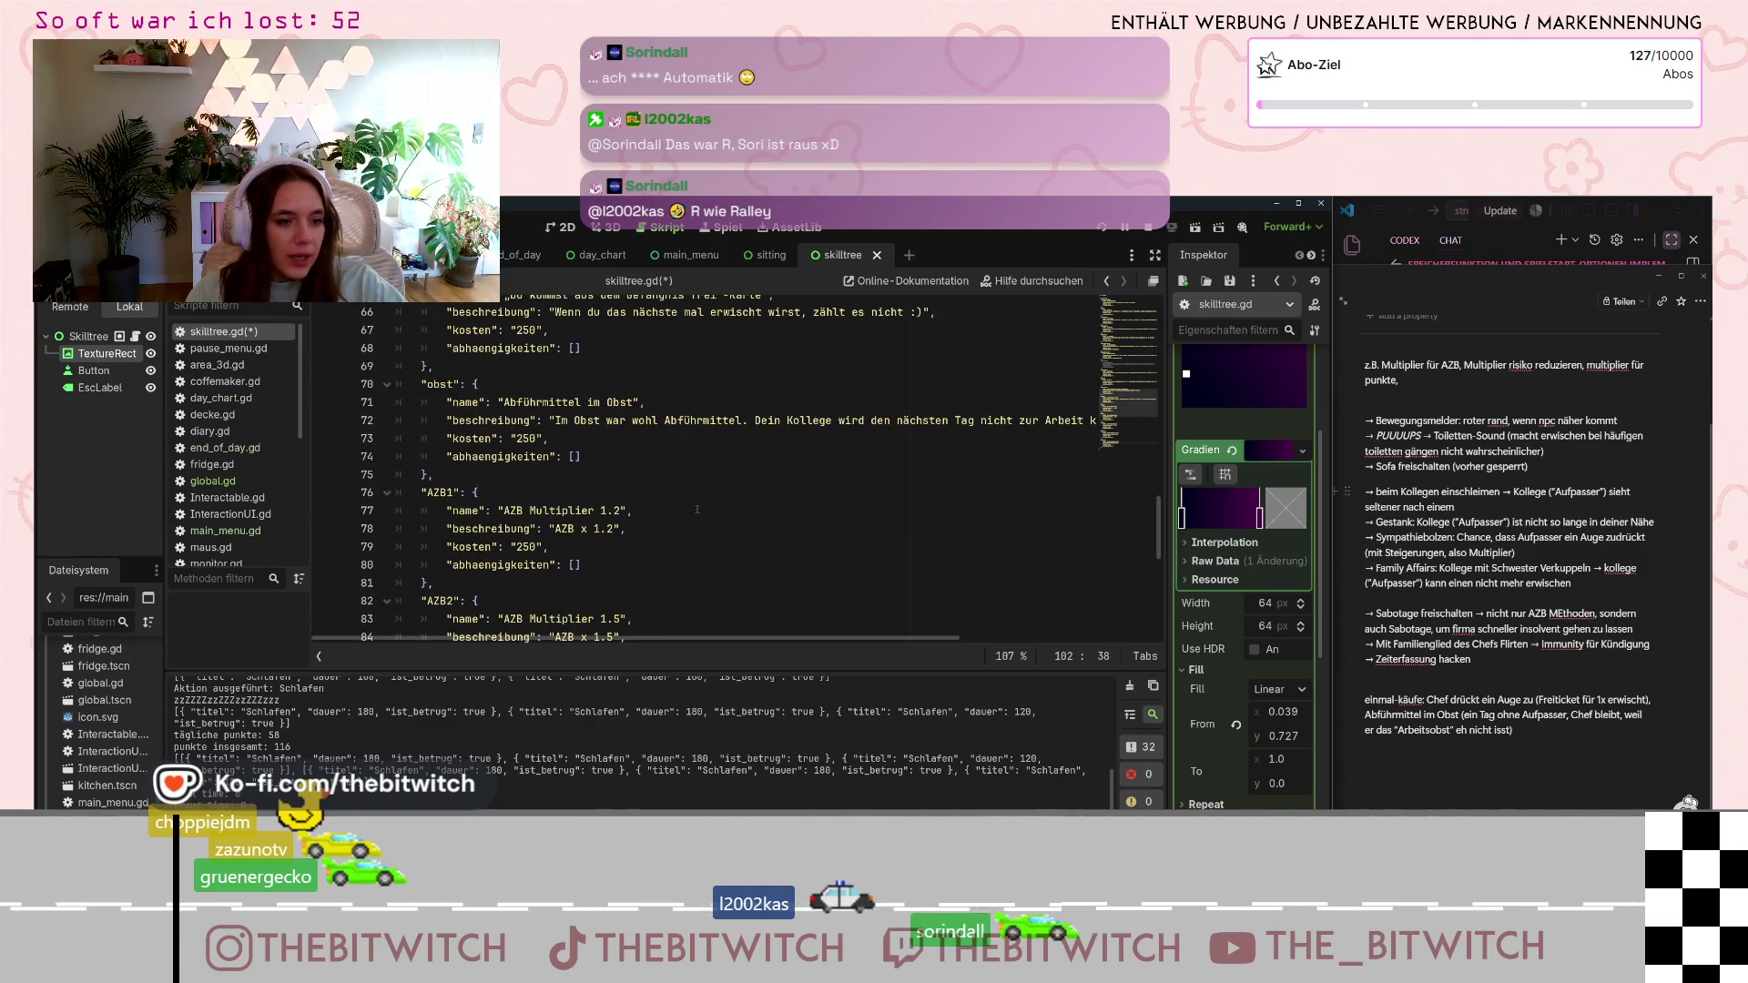
left_click(616, 347)
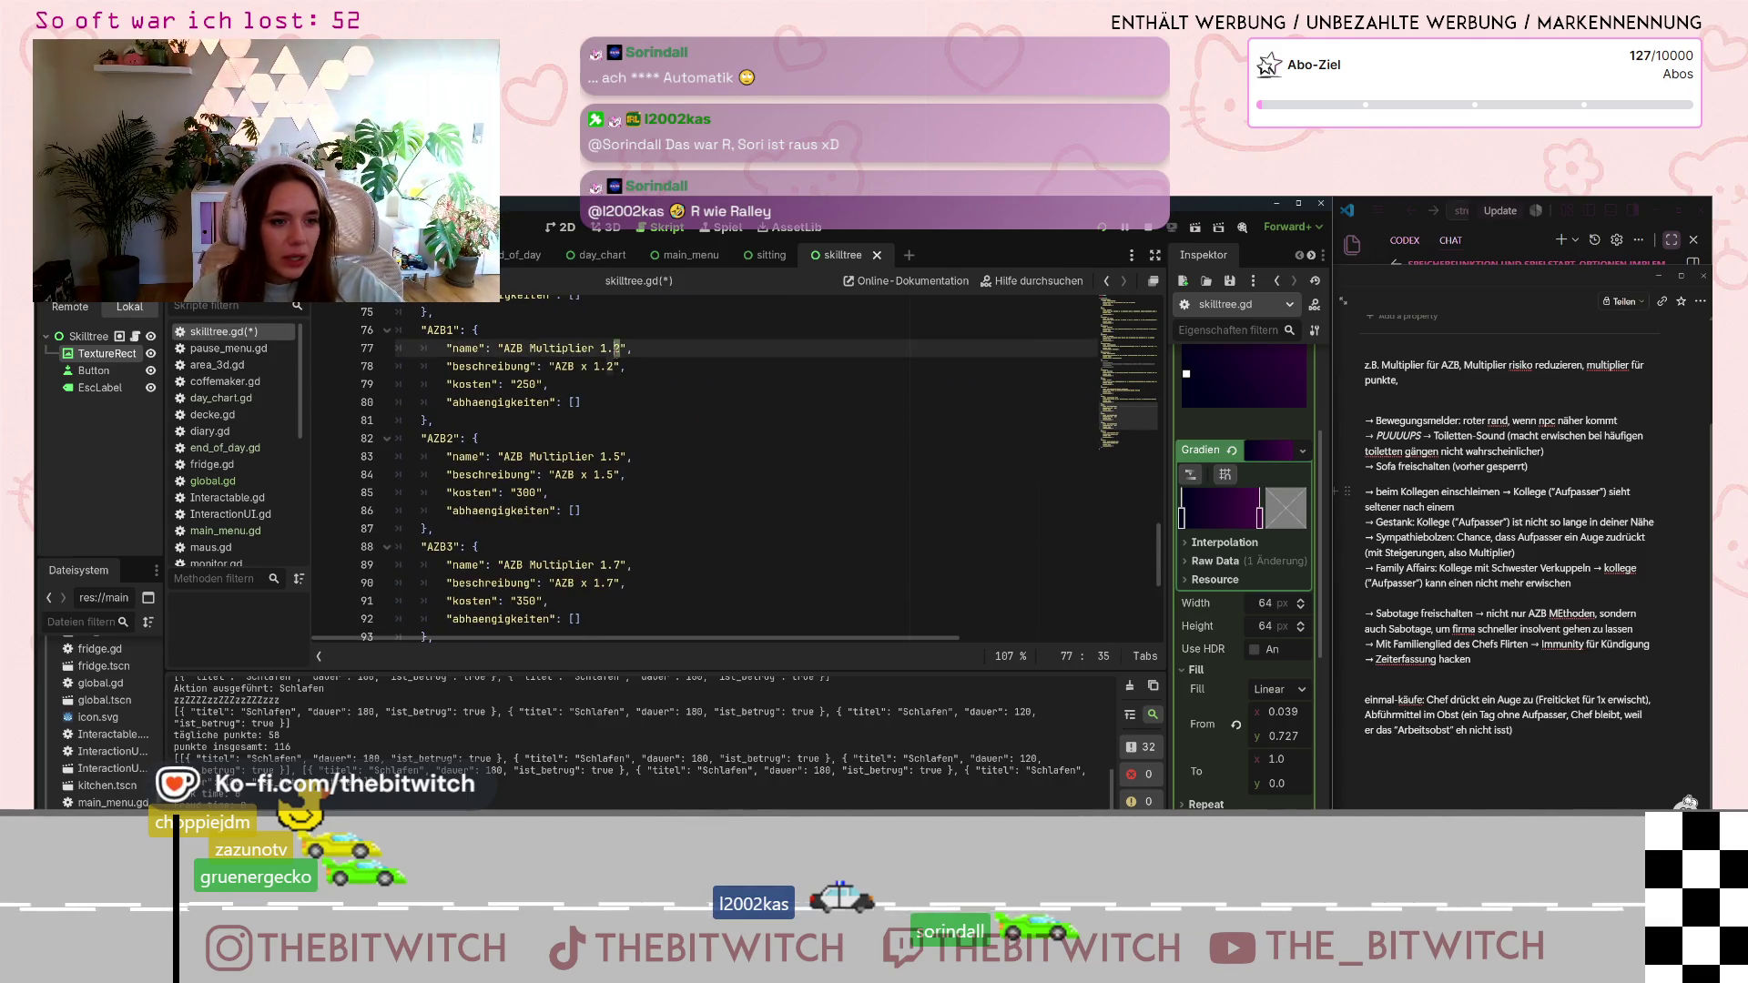
type("1")
left_click(622, 456)
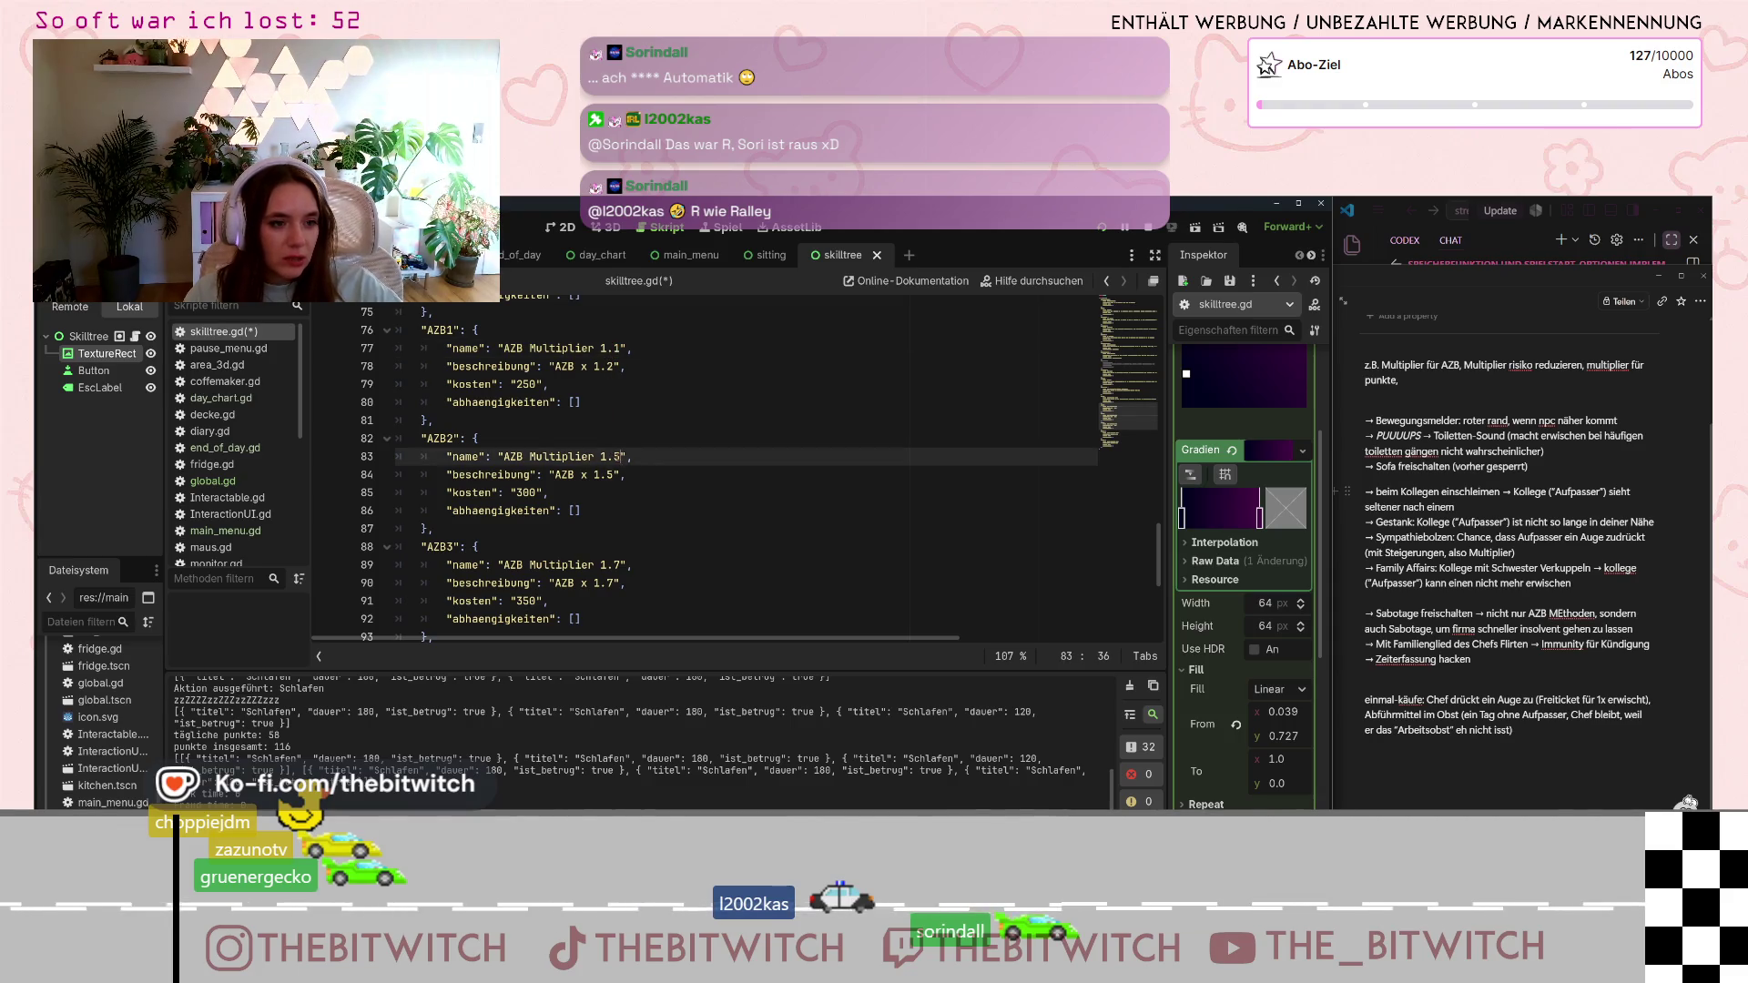
type("2")
left_click(622, 564)
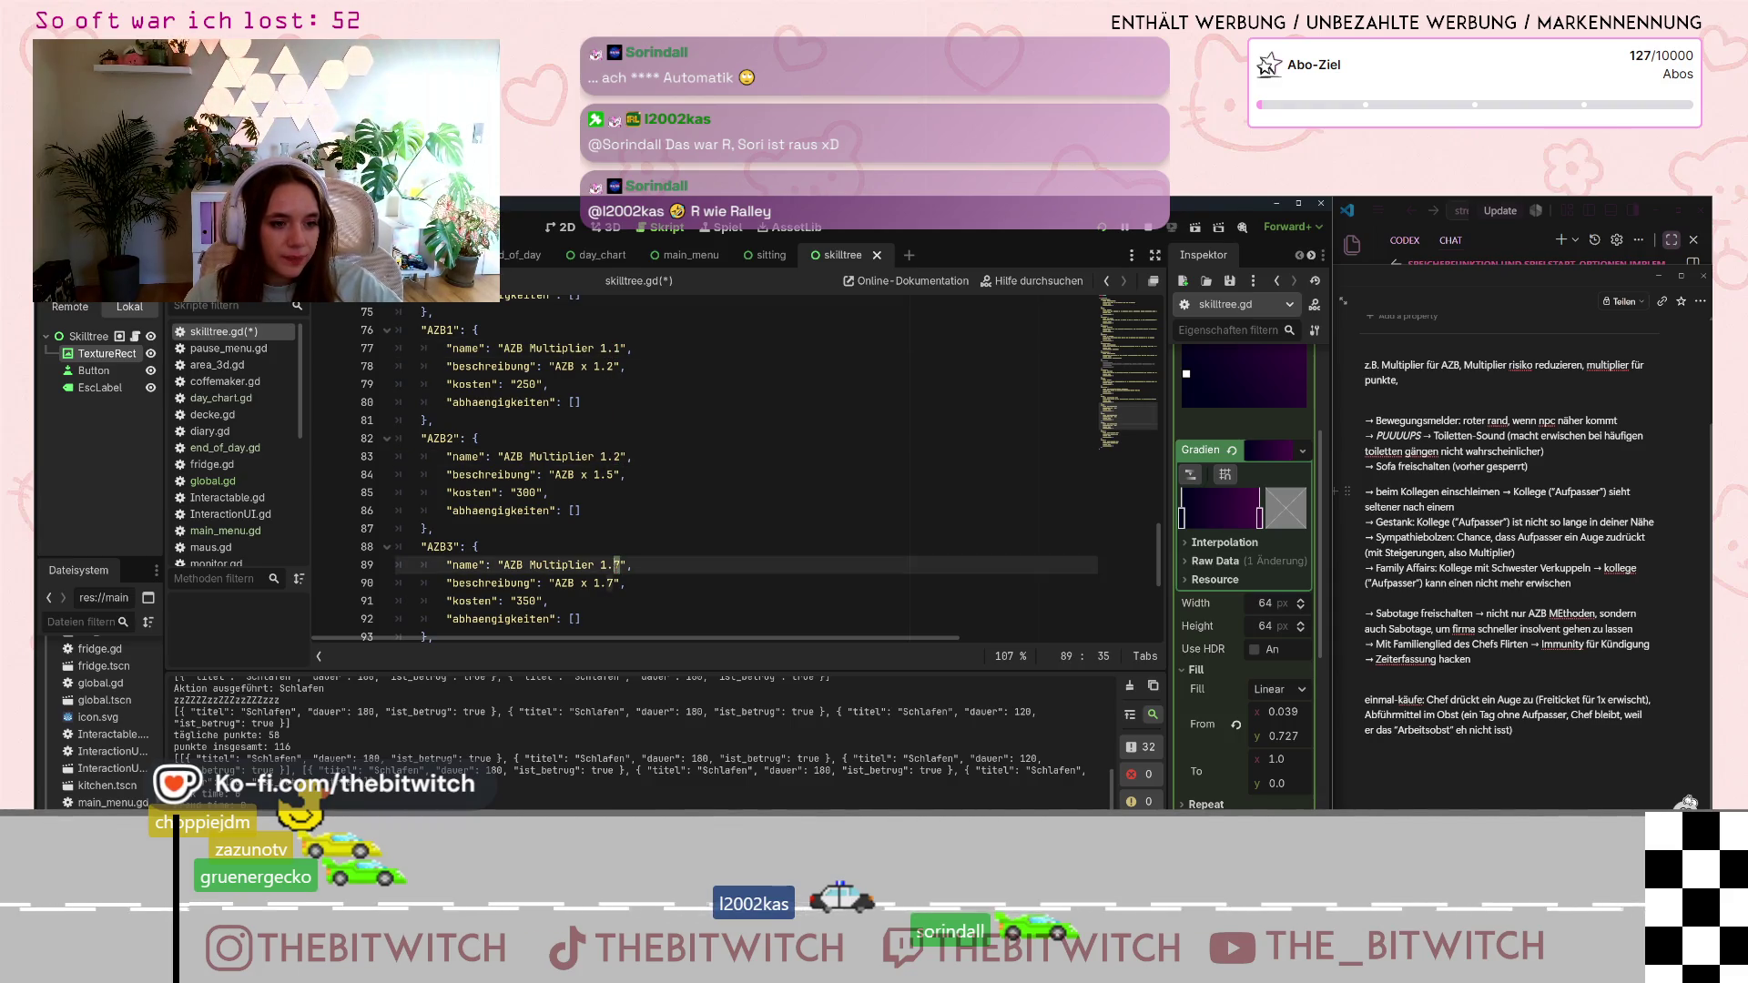
key("BackSpace")
type("3")
key("BackSpace")
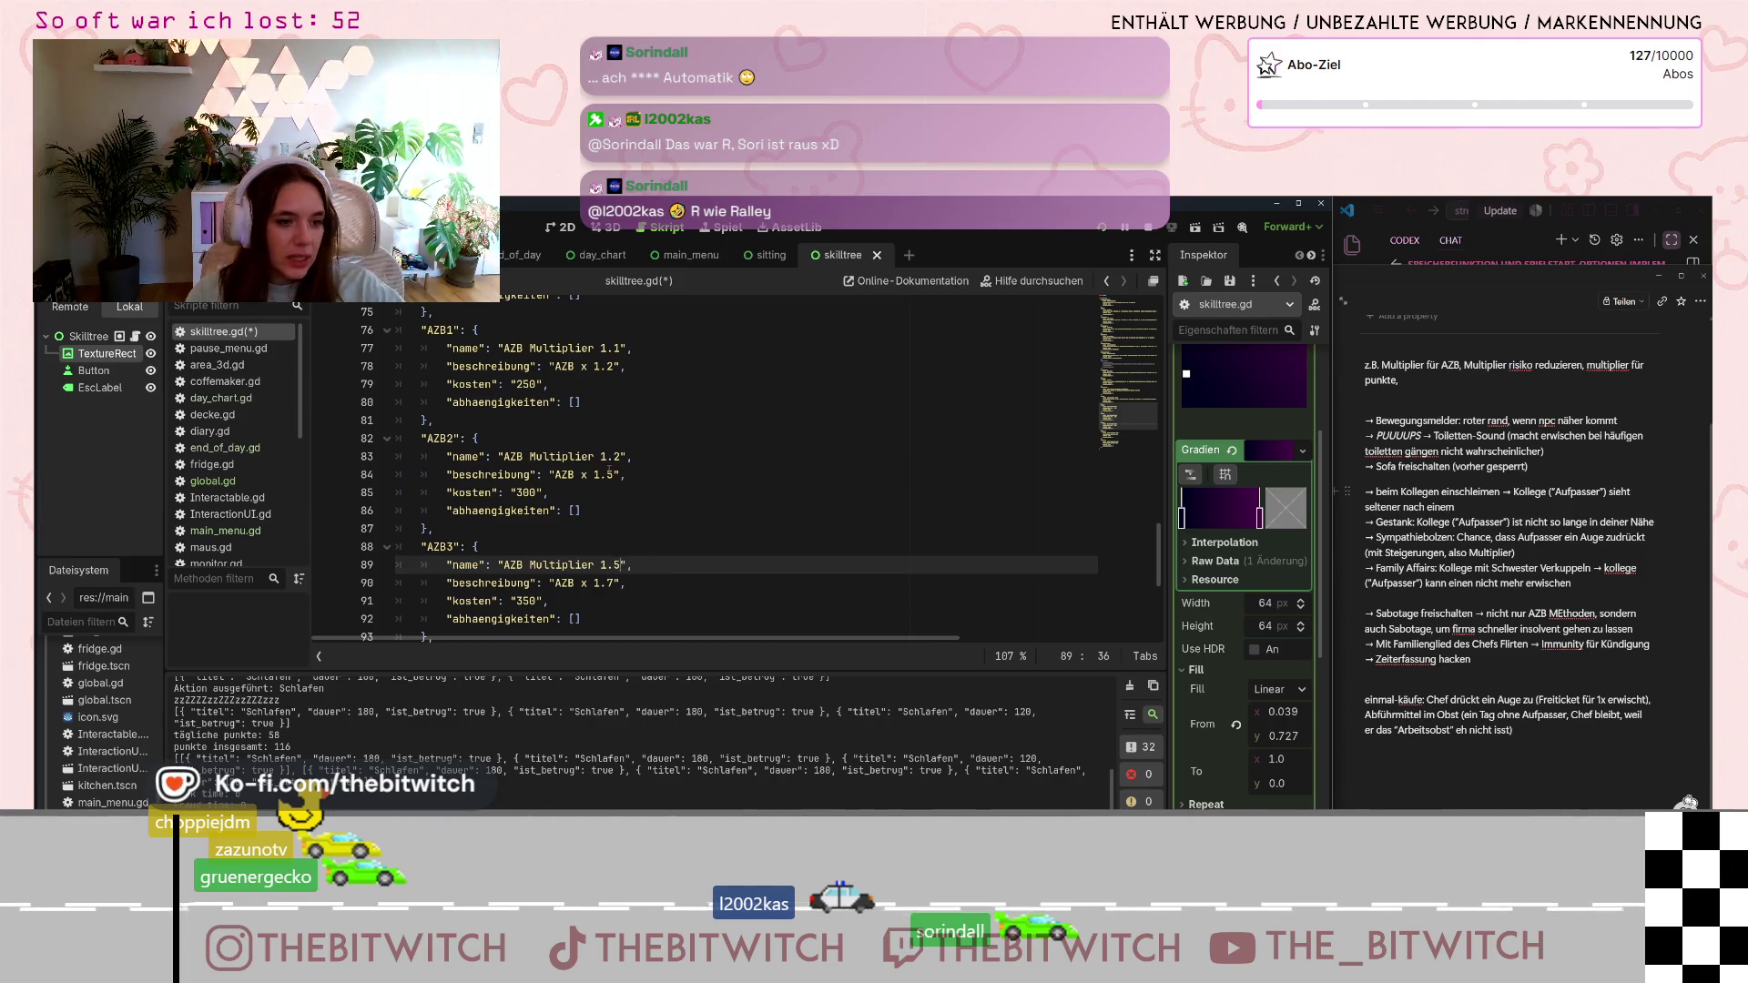
left_click(616, 367)
key("BackSpace")
type("1")
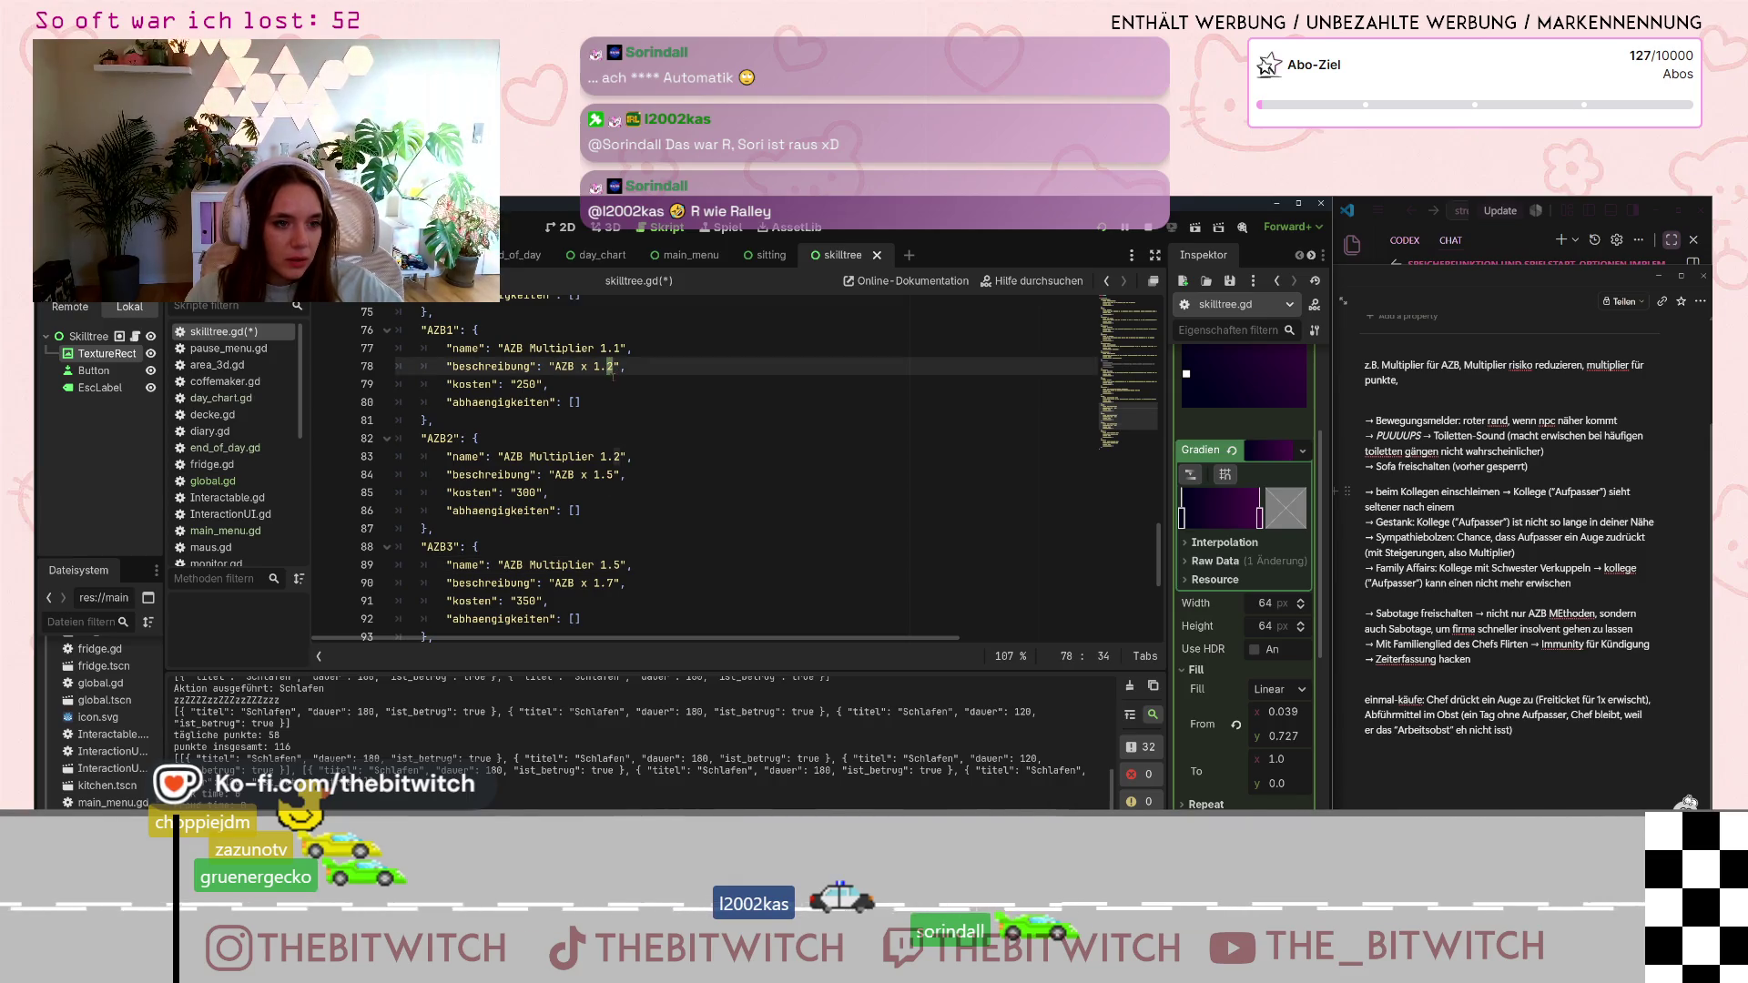
left_click(616, 476)
key("BackSpace")
type("2")
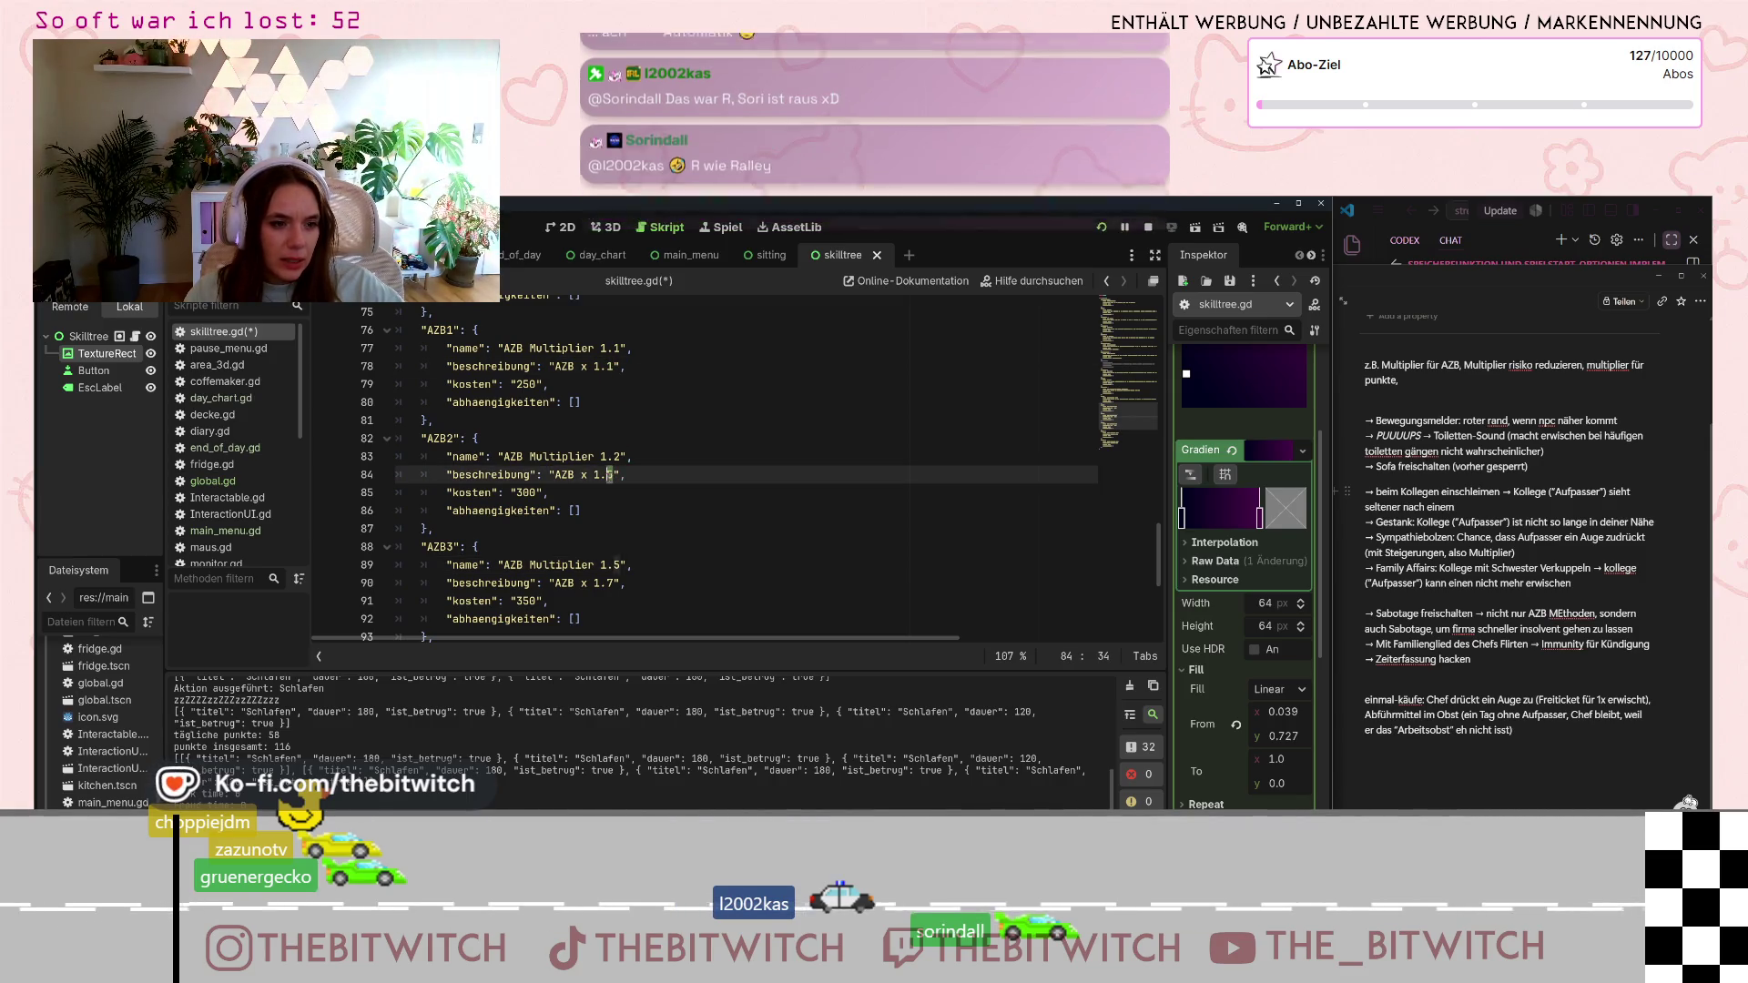
left_click(608, 583)
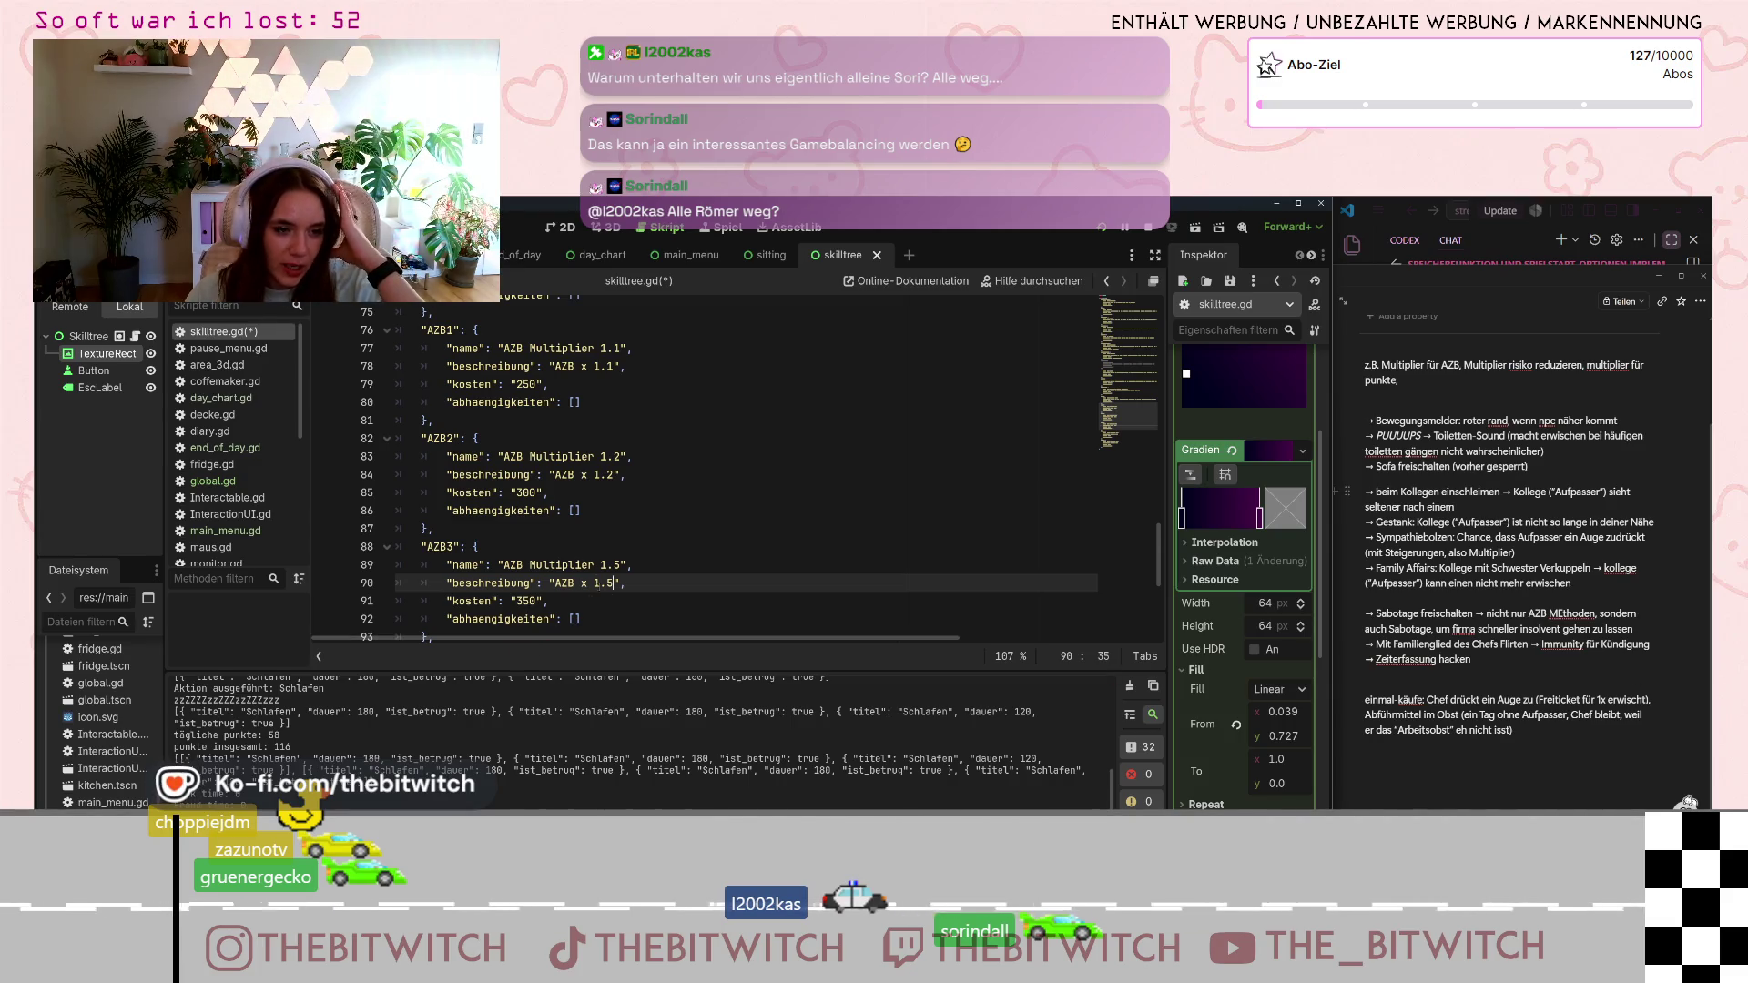
- Rename risk1 and risk2 to 'Risiko Multiplier 0.9' and 'Risiko Multiplier 0.8'
scroll(551, 546, "up", 1)
scroll(552, 547, "down", 1)
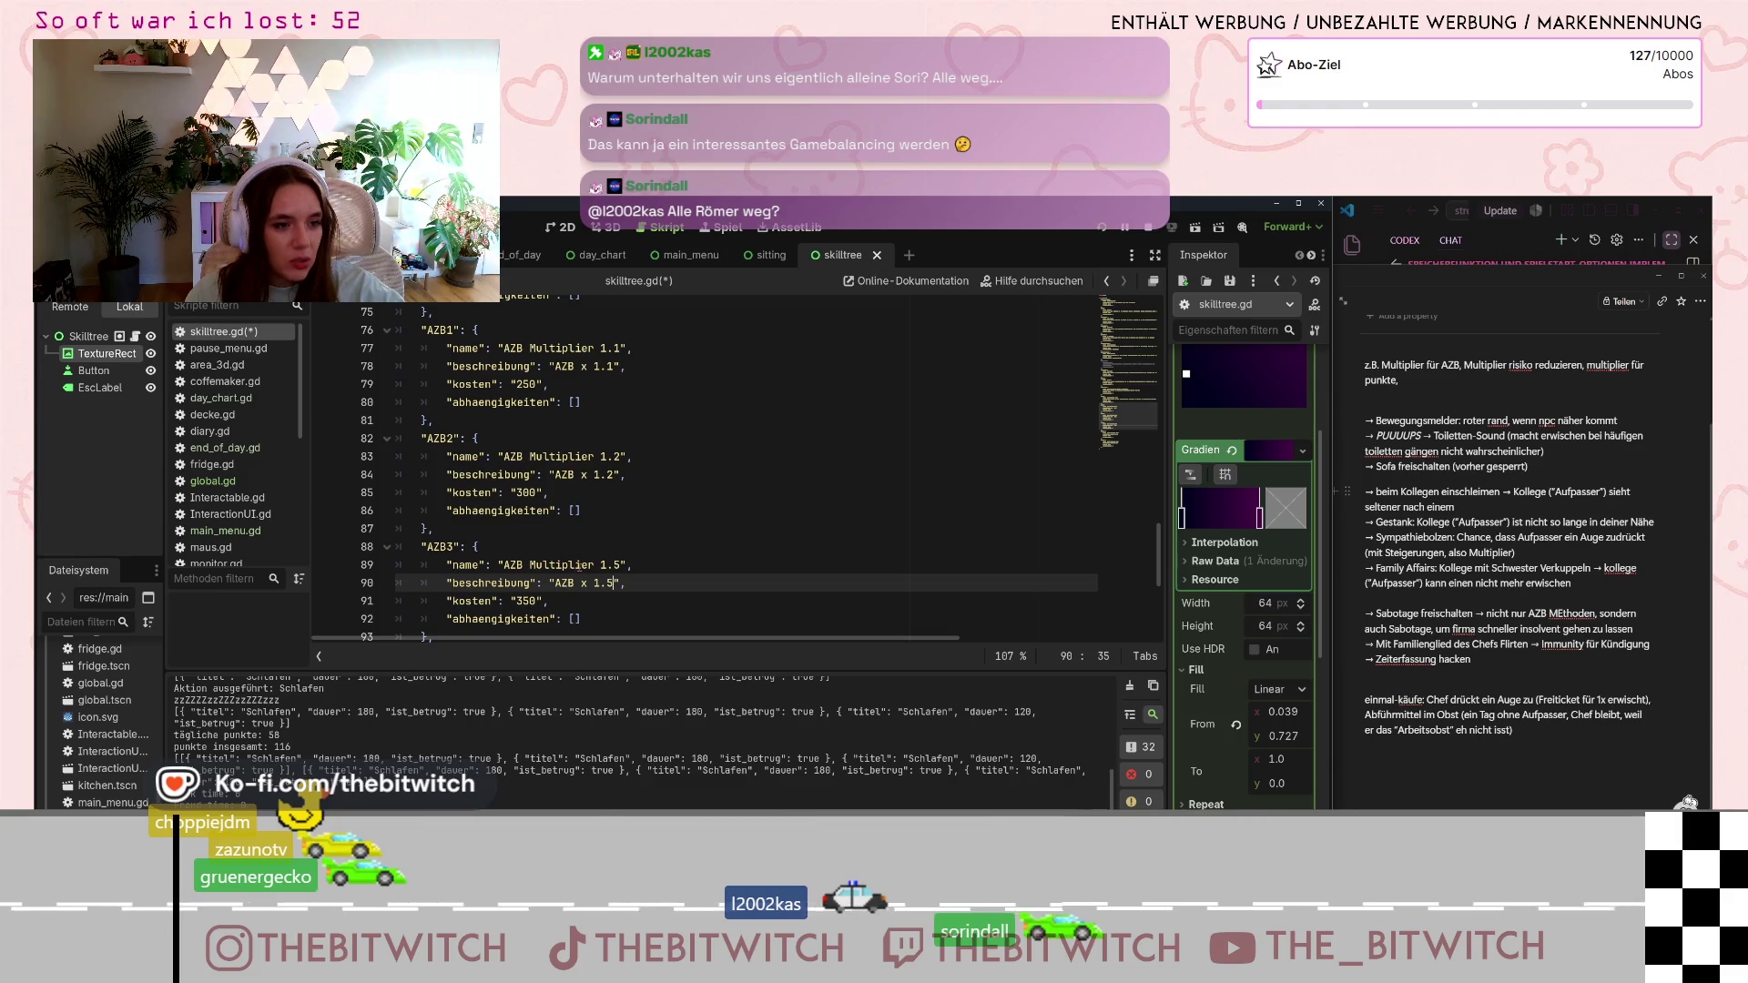
scroll(588, 565, "down", 2)
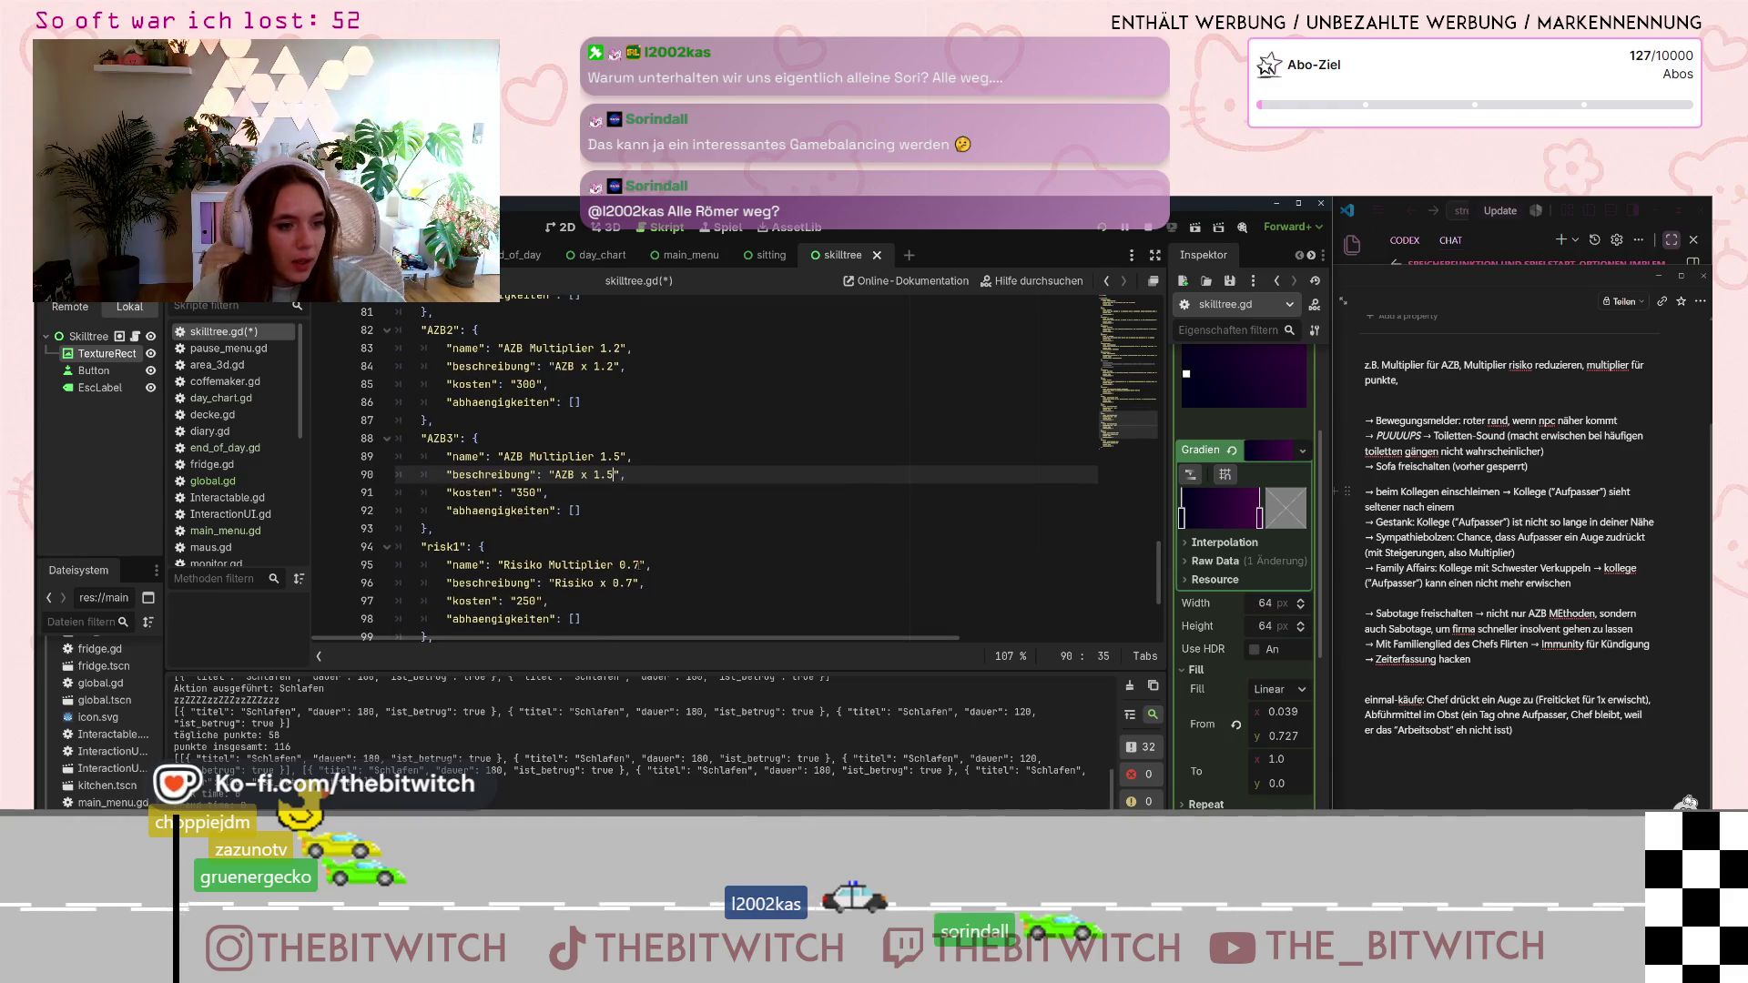
left_click(633, 564)
scroll(646, 574, "down", 2)
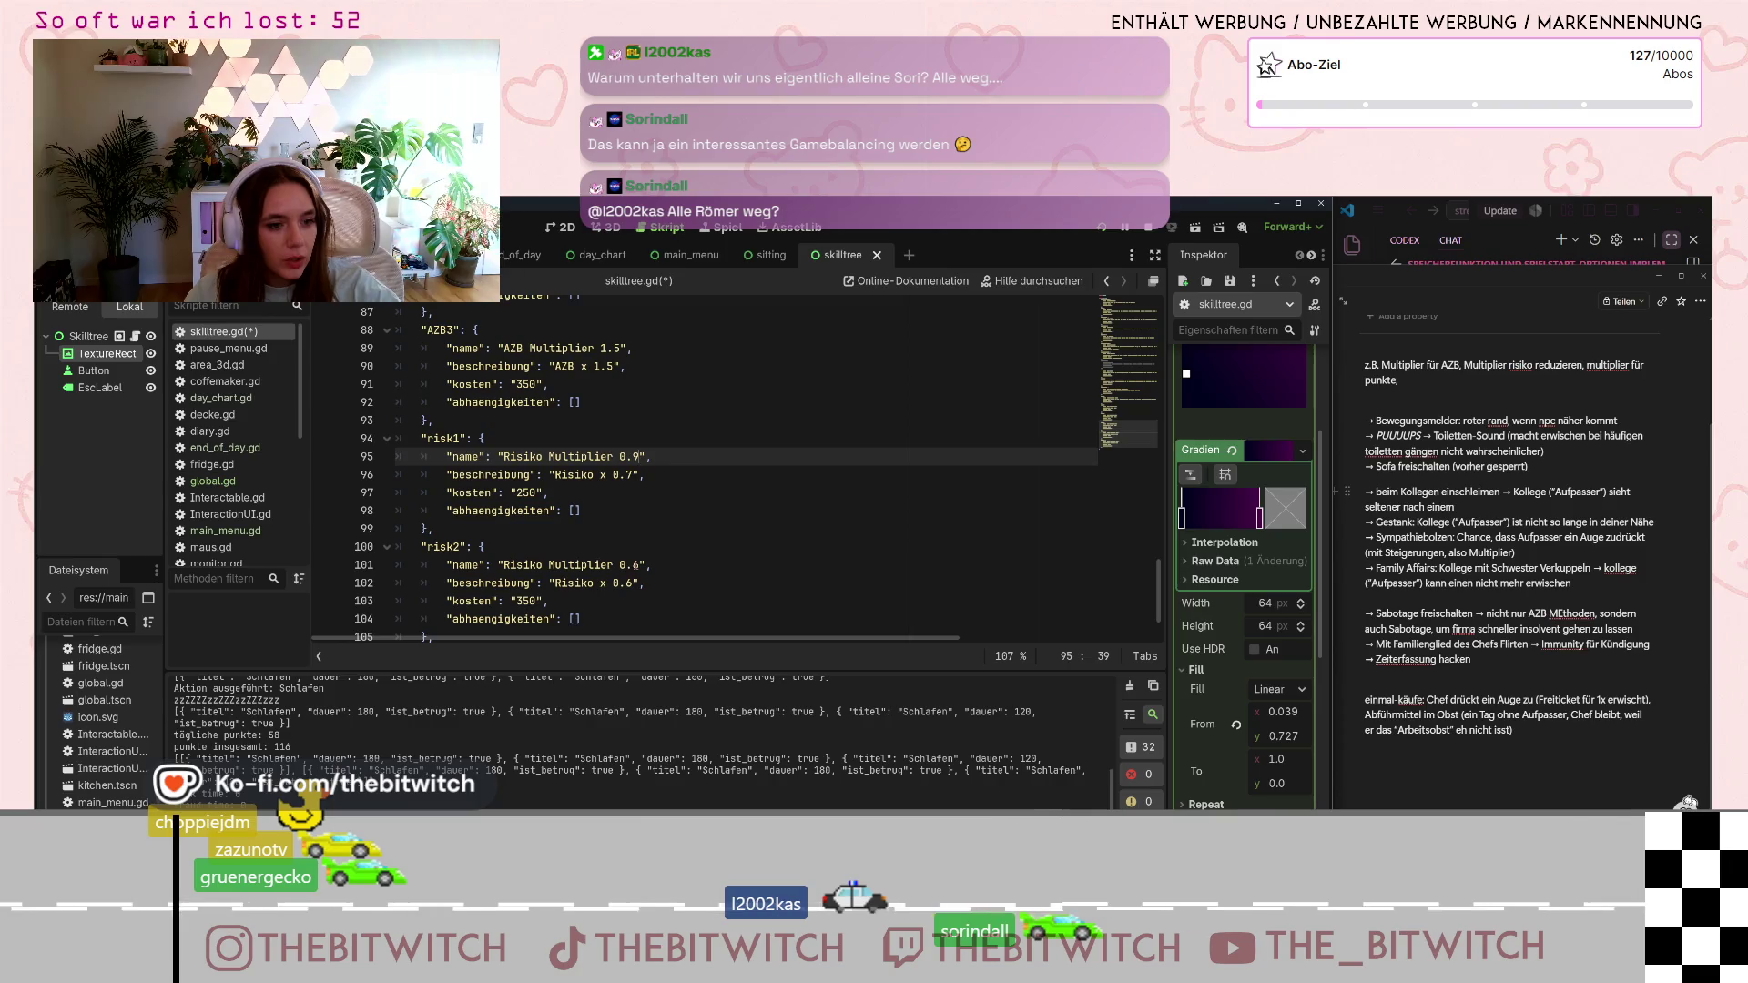
left_click(636, 564)
key("BackSpace")
type("8")
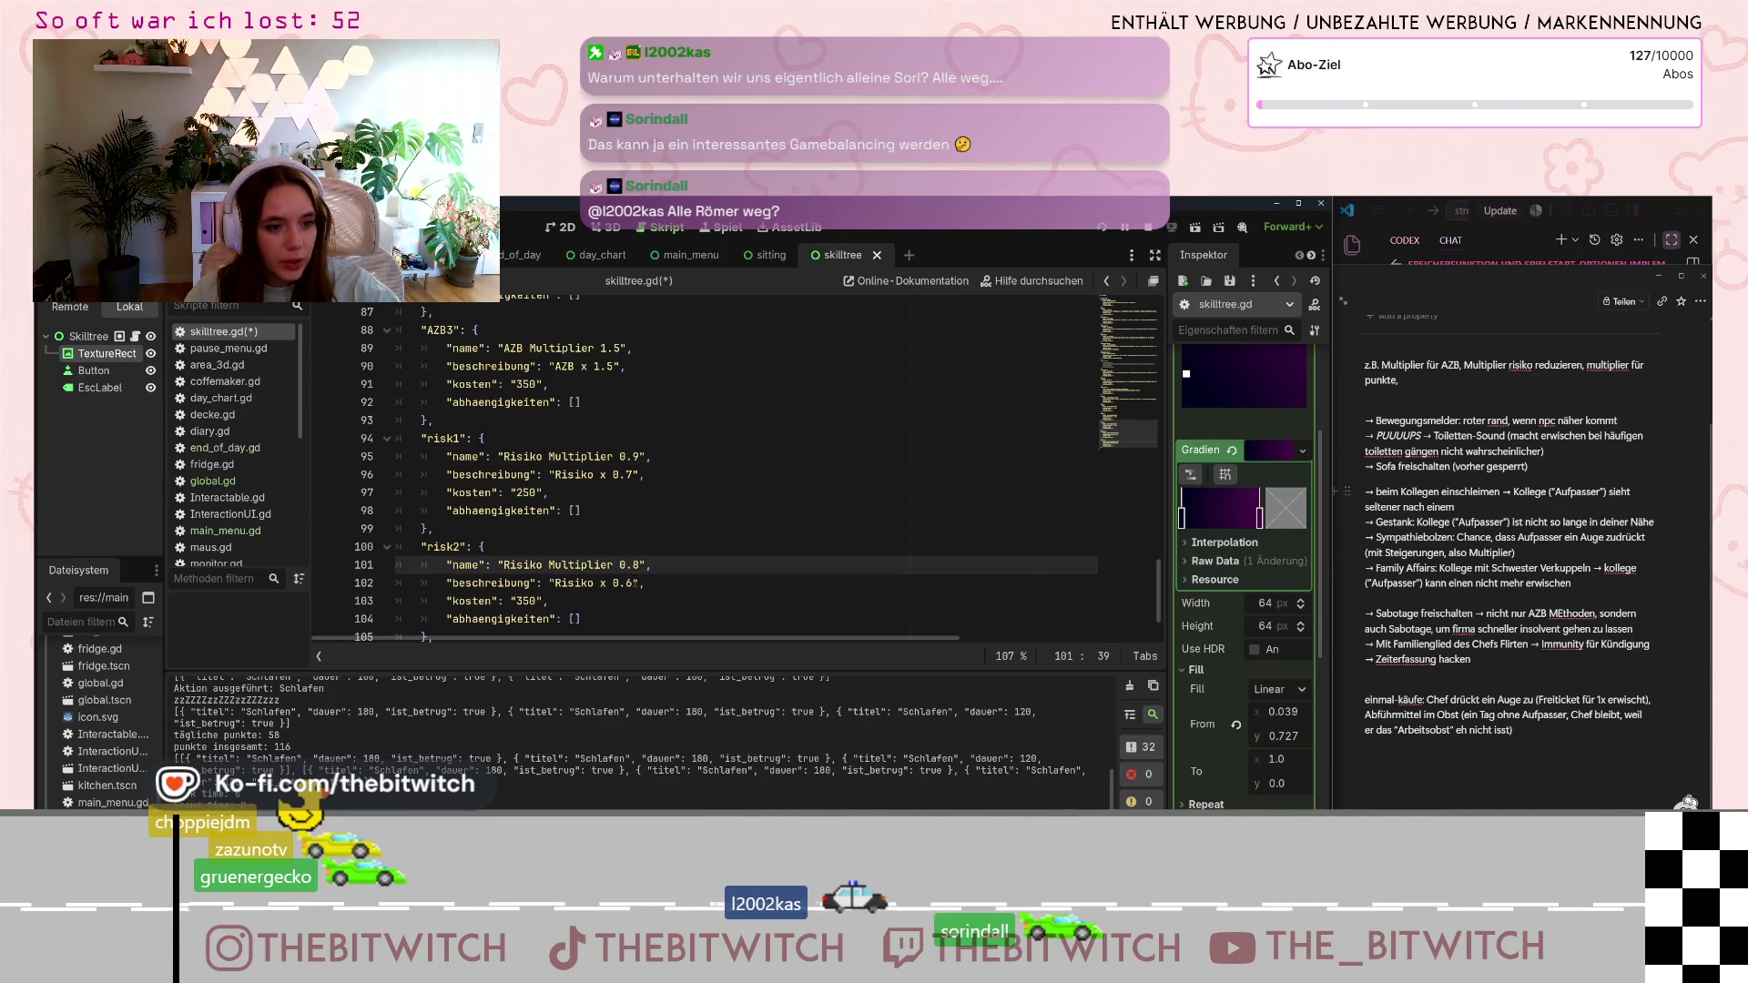
left_click(635, 583)
scroll(667, 569, "down", 1)
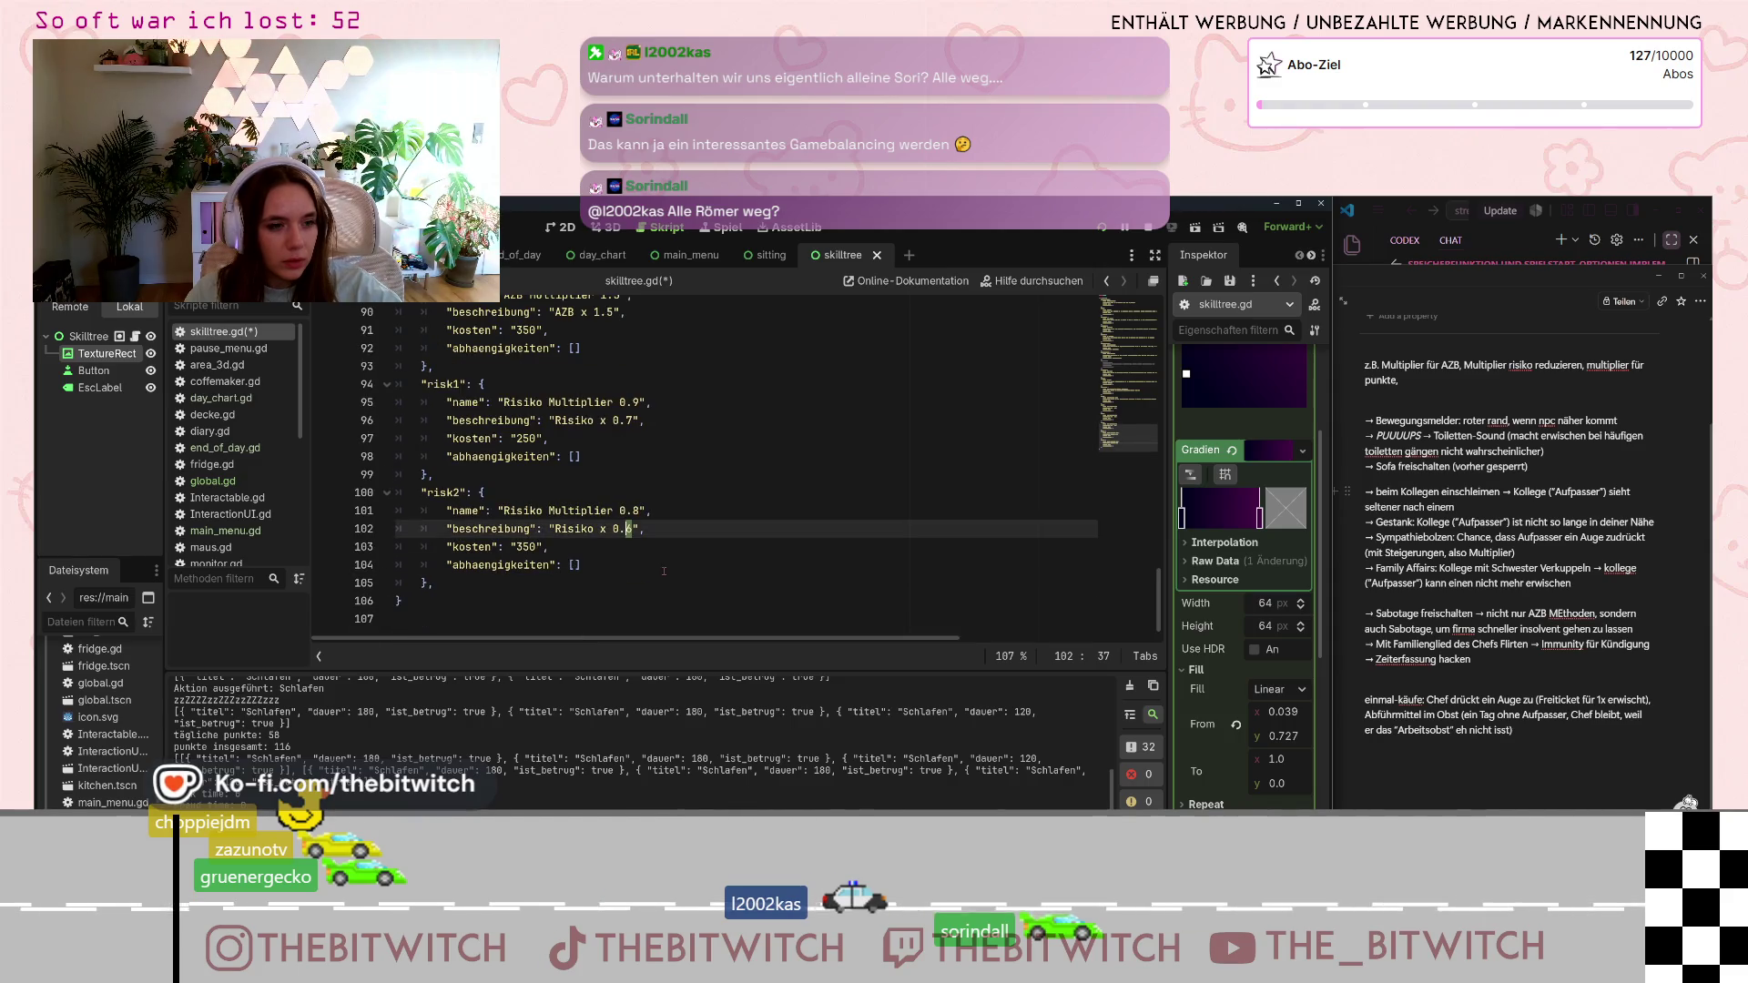
mouse_move(590, 576)
left_mouse_down()
mouse_move(473, 557)
mouse_move(422, 492)
left_mouse_up()
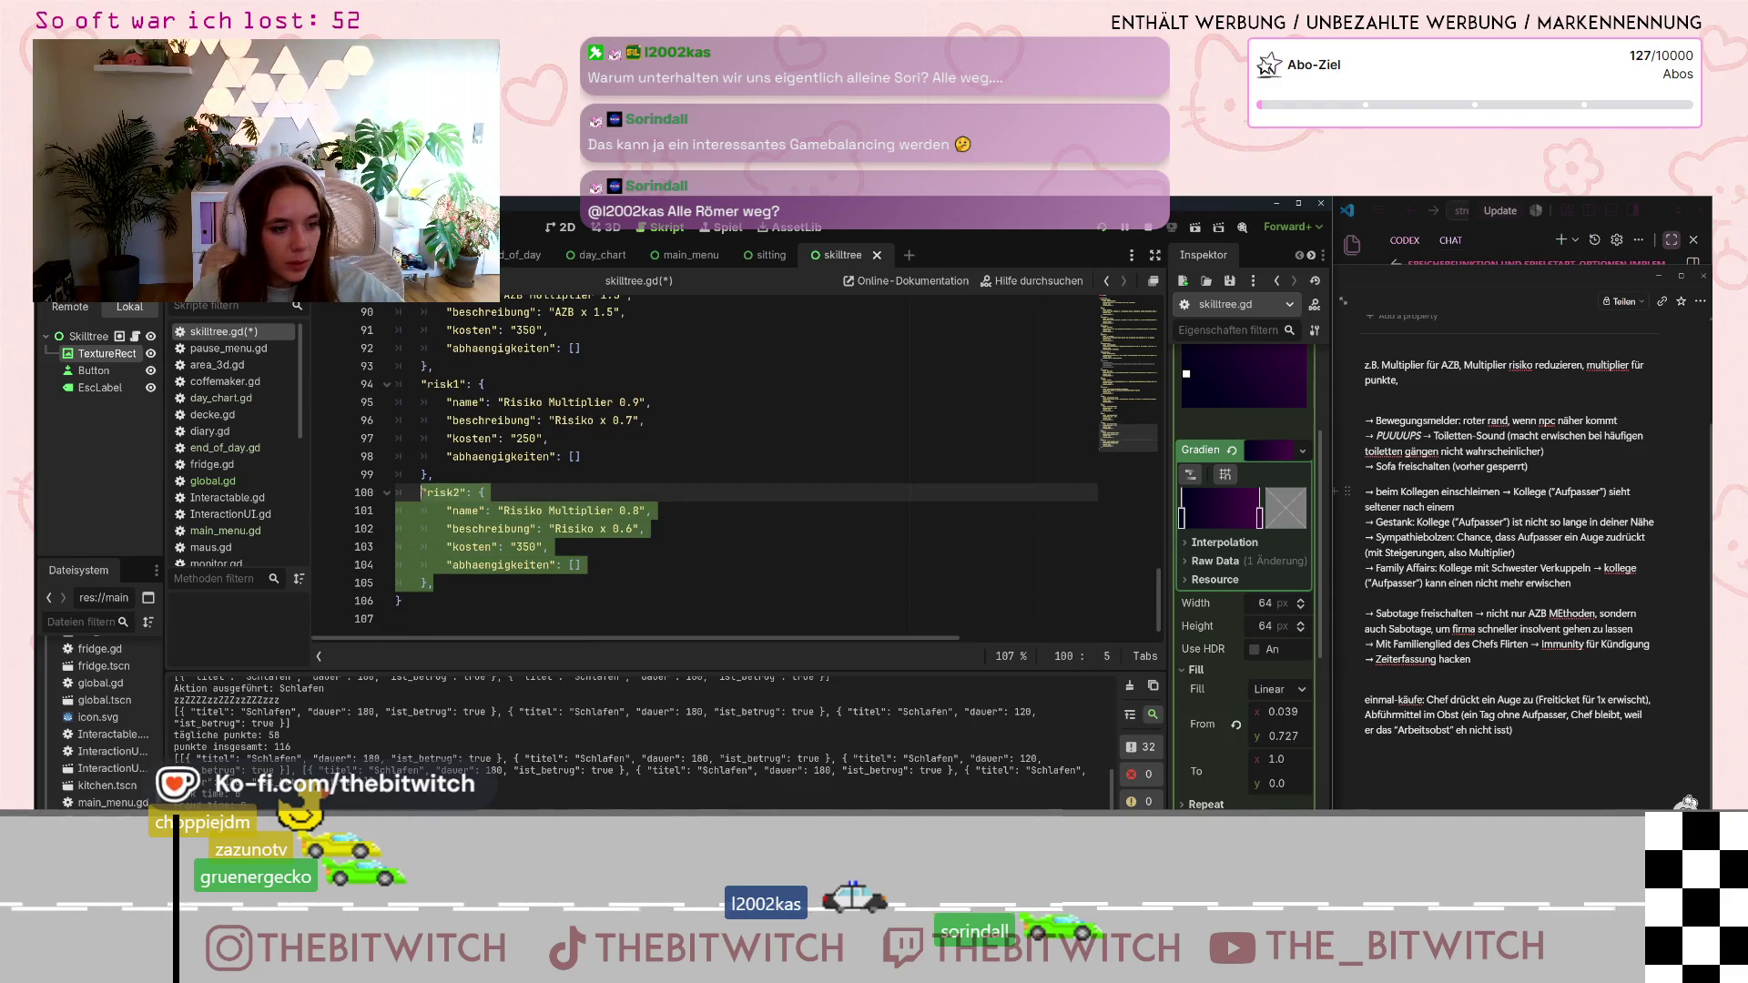
- Duplicate risk2 as a risk3 skill with a 0.5 multiplier
key("ctrl+c")
left_click(467, 583)
key("Return")
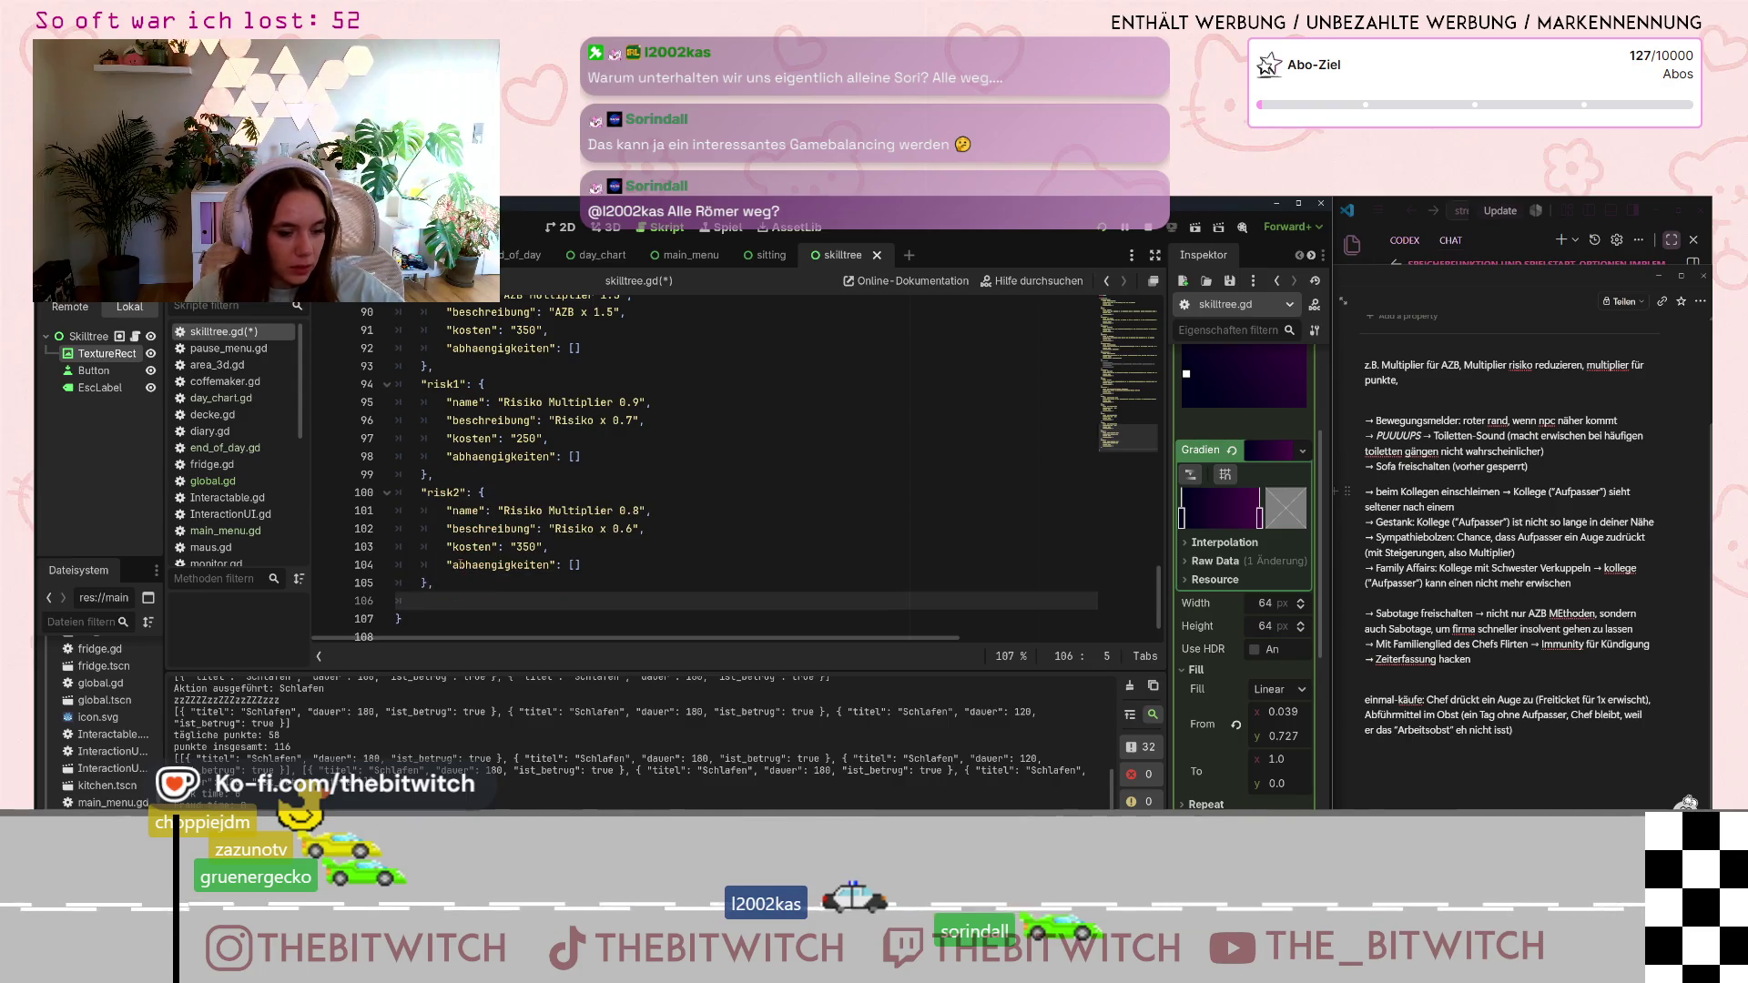
key("ctrl+v")
left_click(634, 562)
left_click(455, 544)
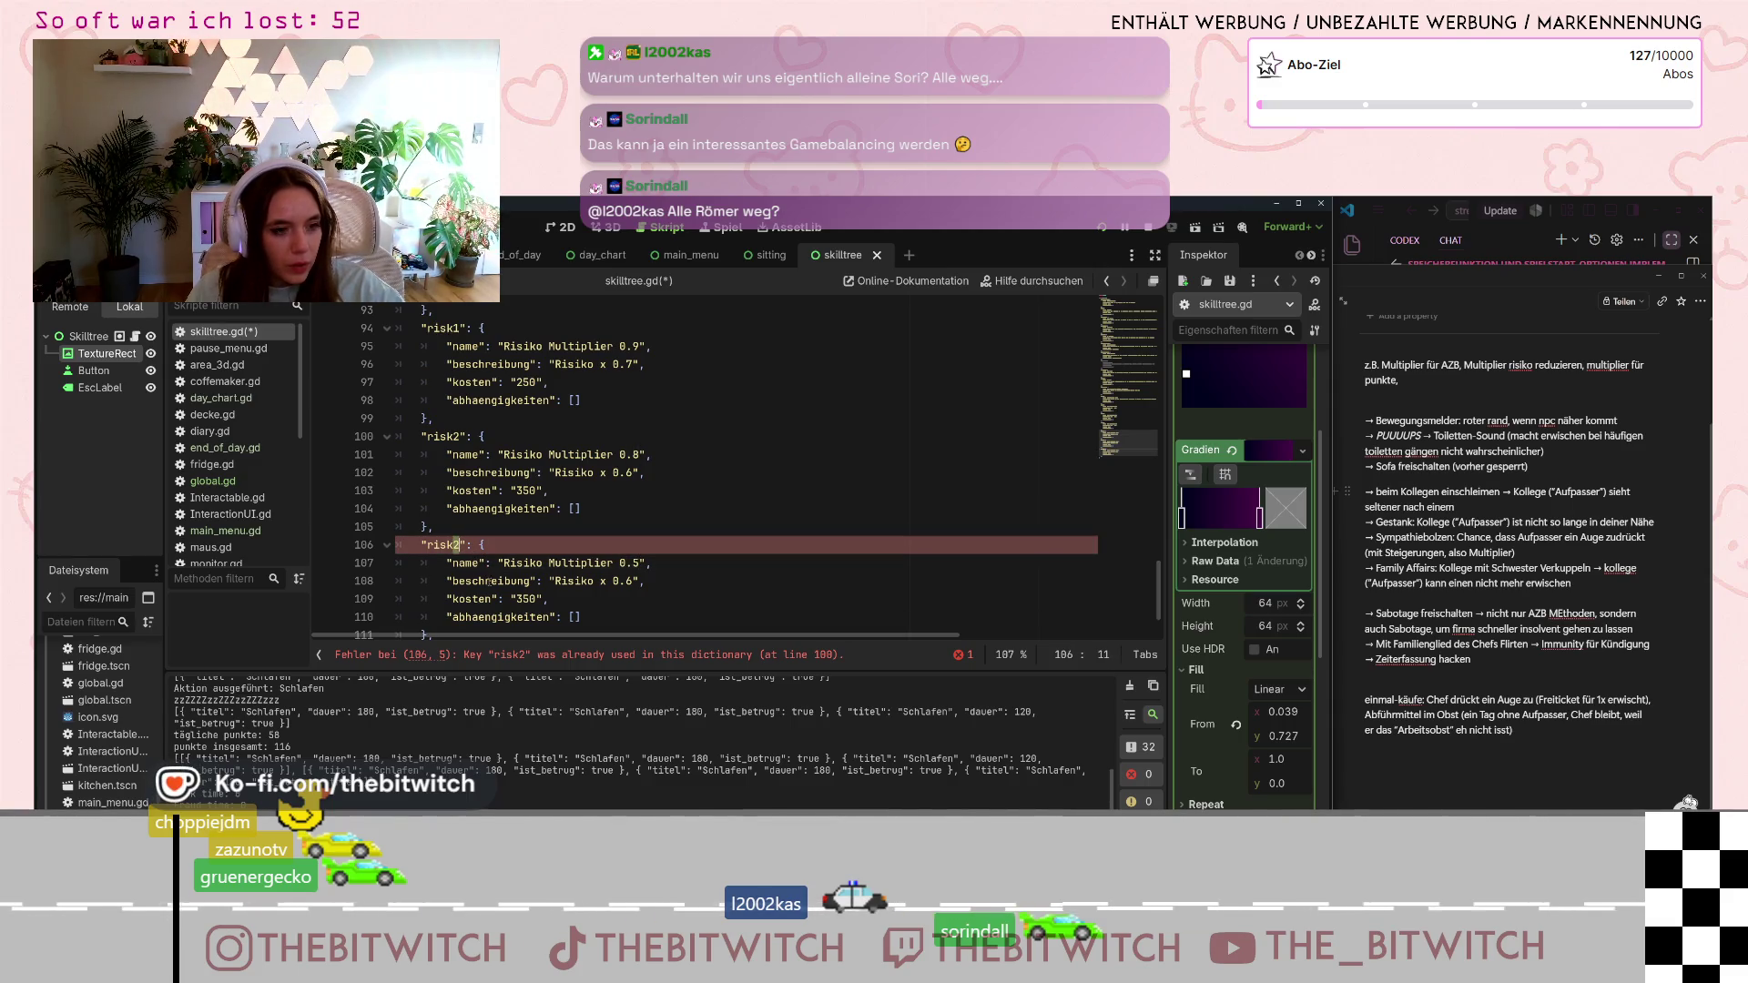
left_click(634, 580)
key("BackSpace")
type("5")
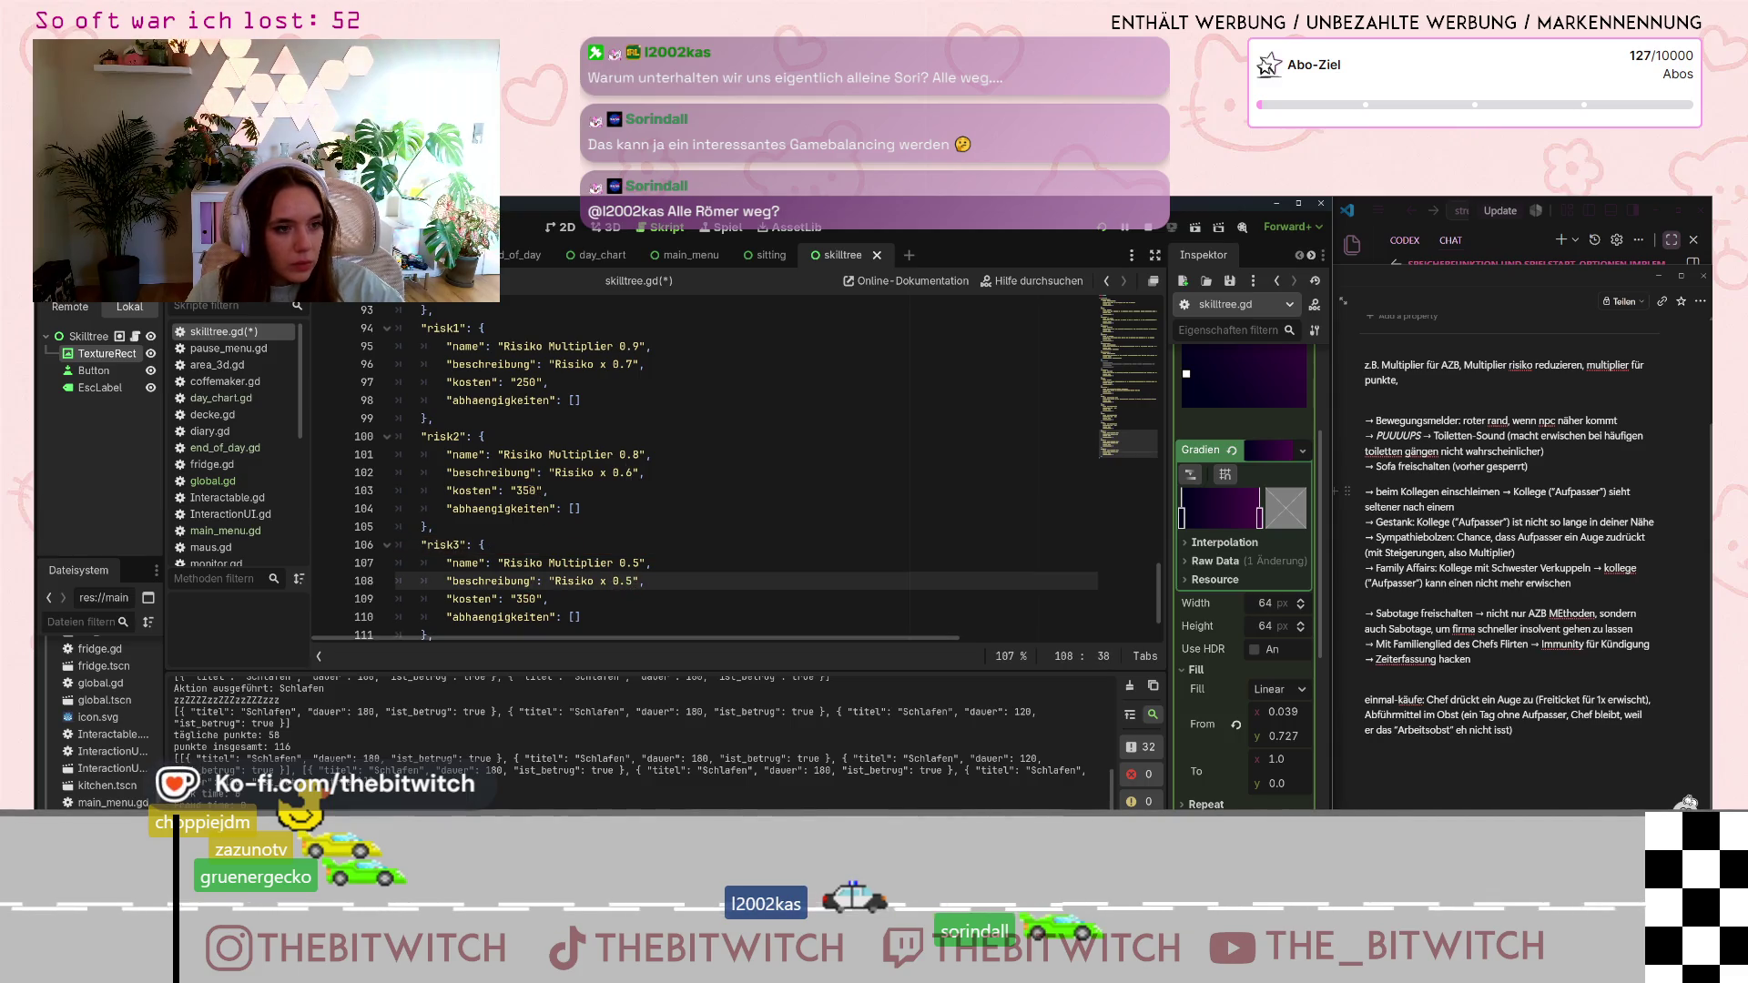
- Give risk2 cost 300 and description 'Risiko x 0.8', and risk1 'Risiko x 0.9'
left_click(526, 490)
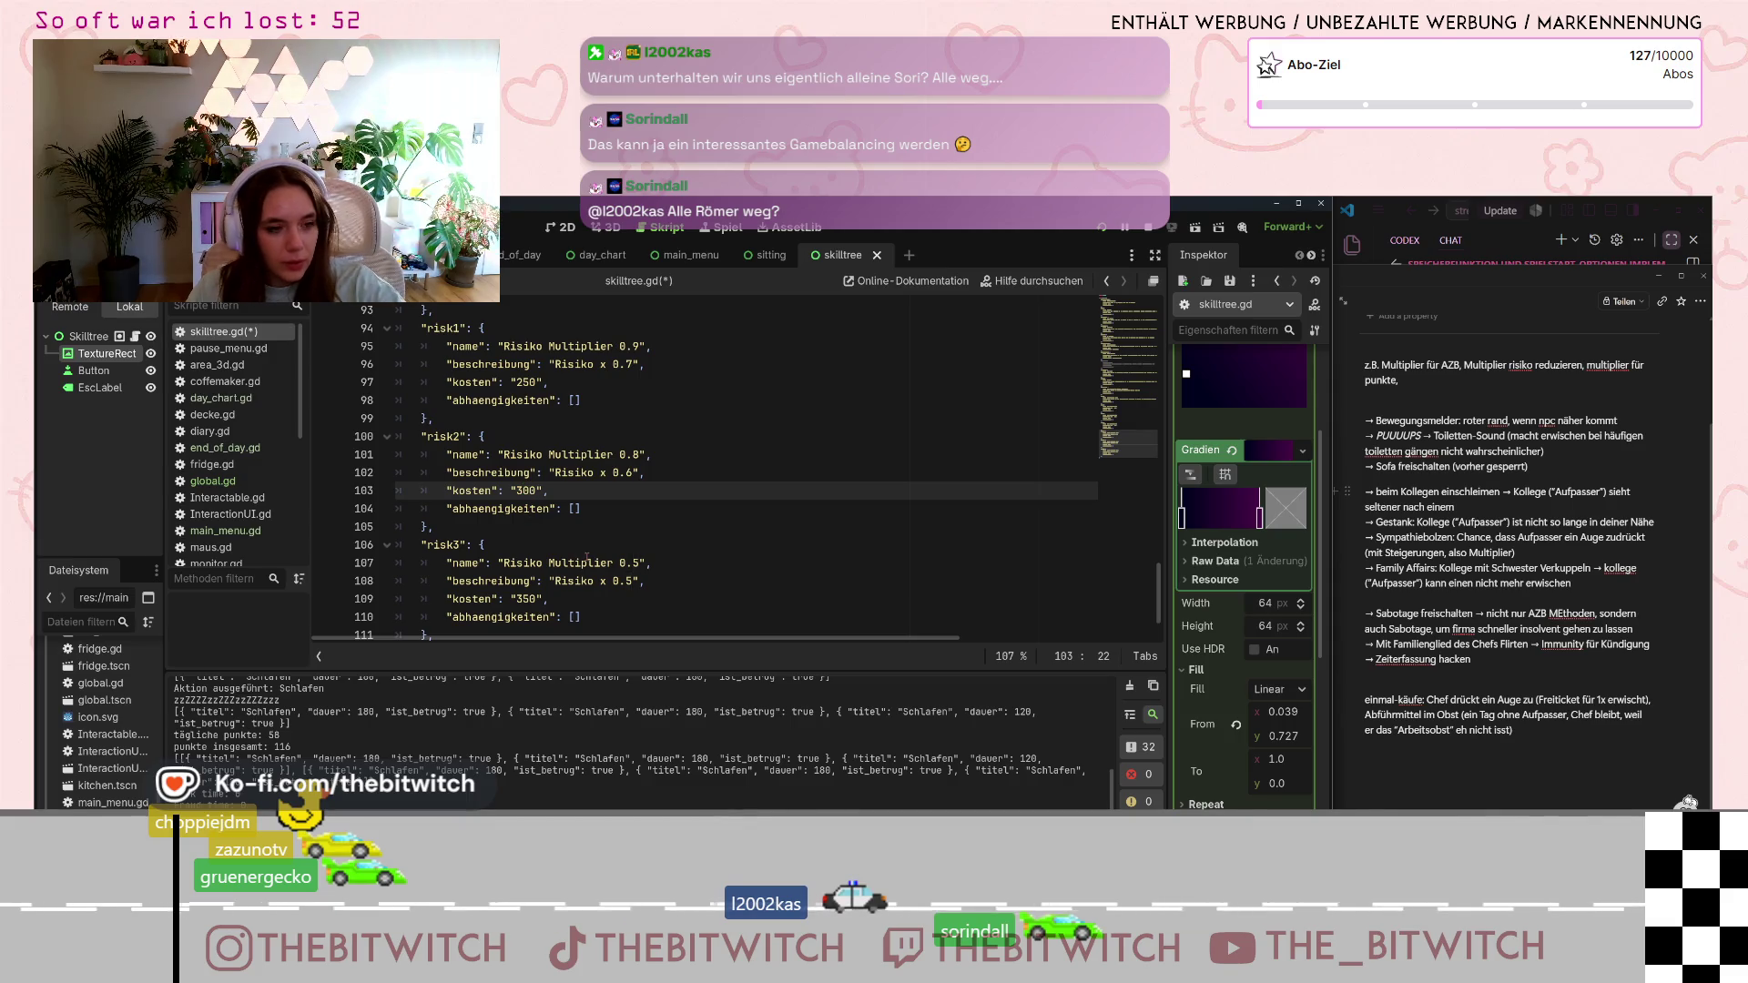
left_click(626, 472)
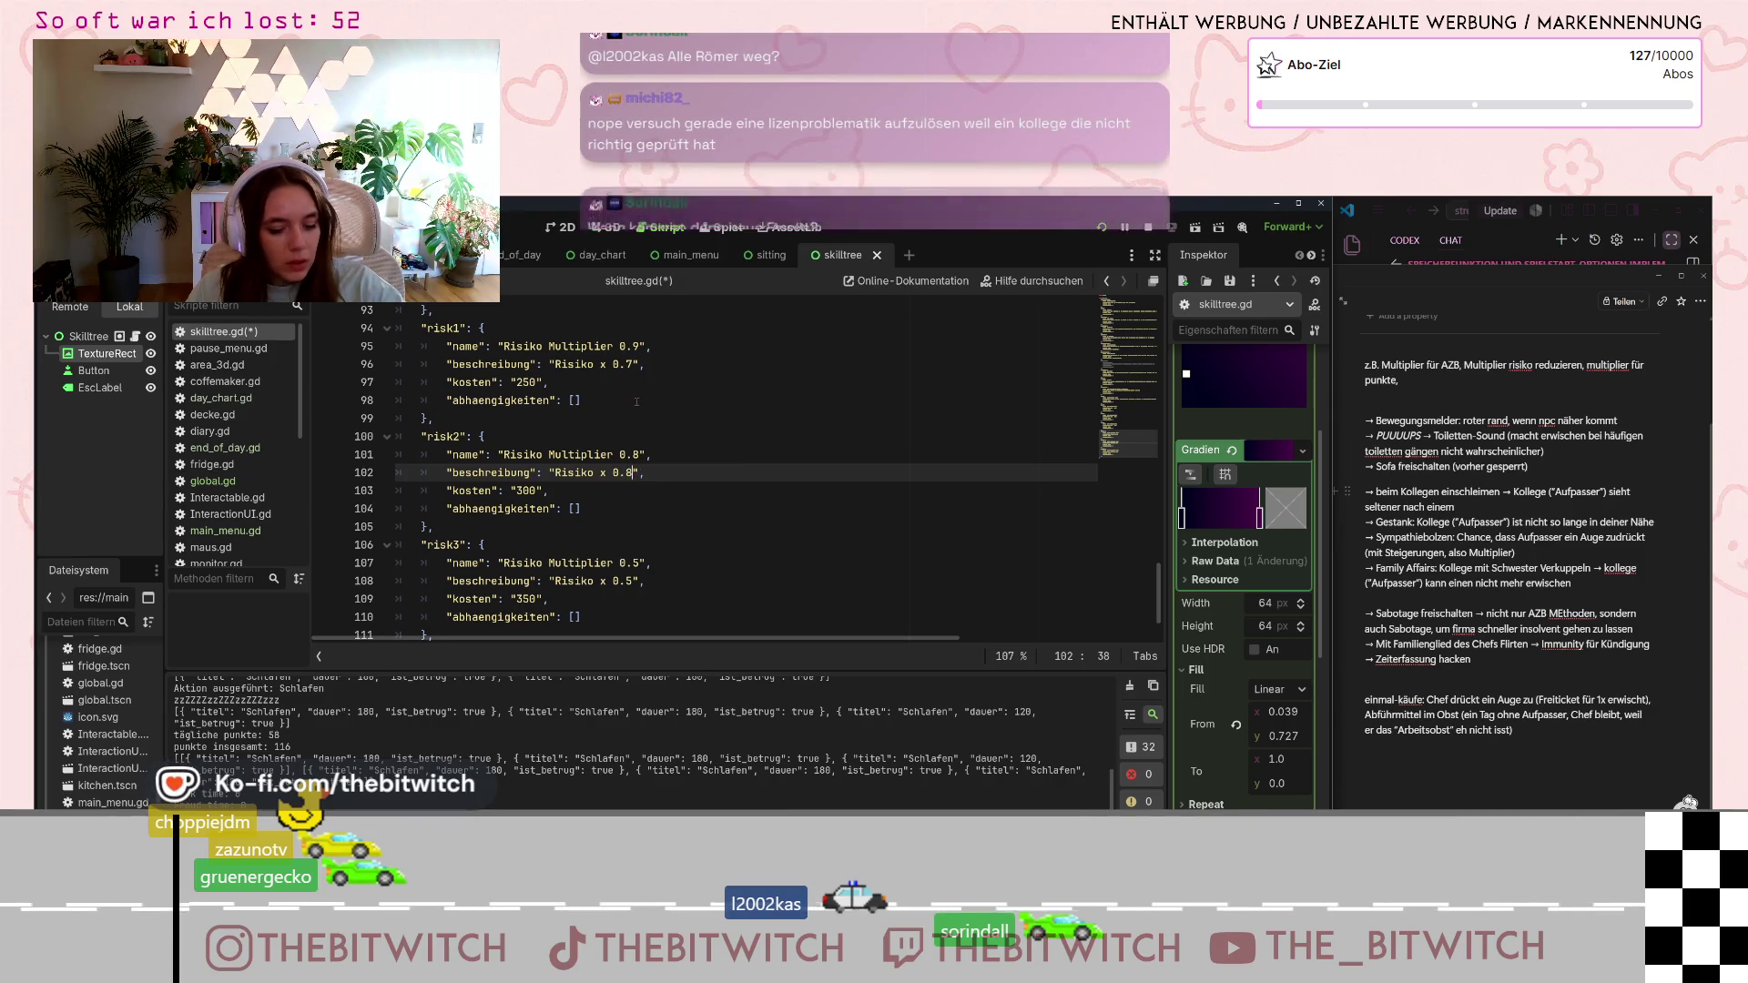
left_click(631, 364)
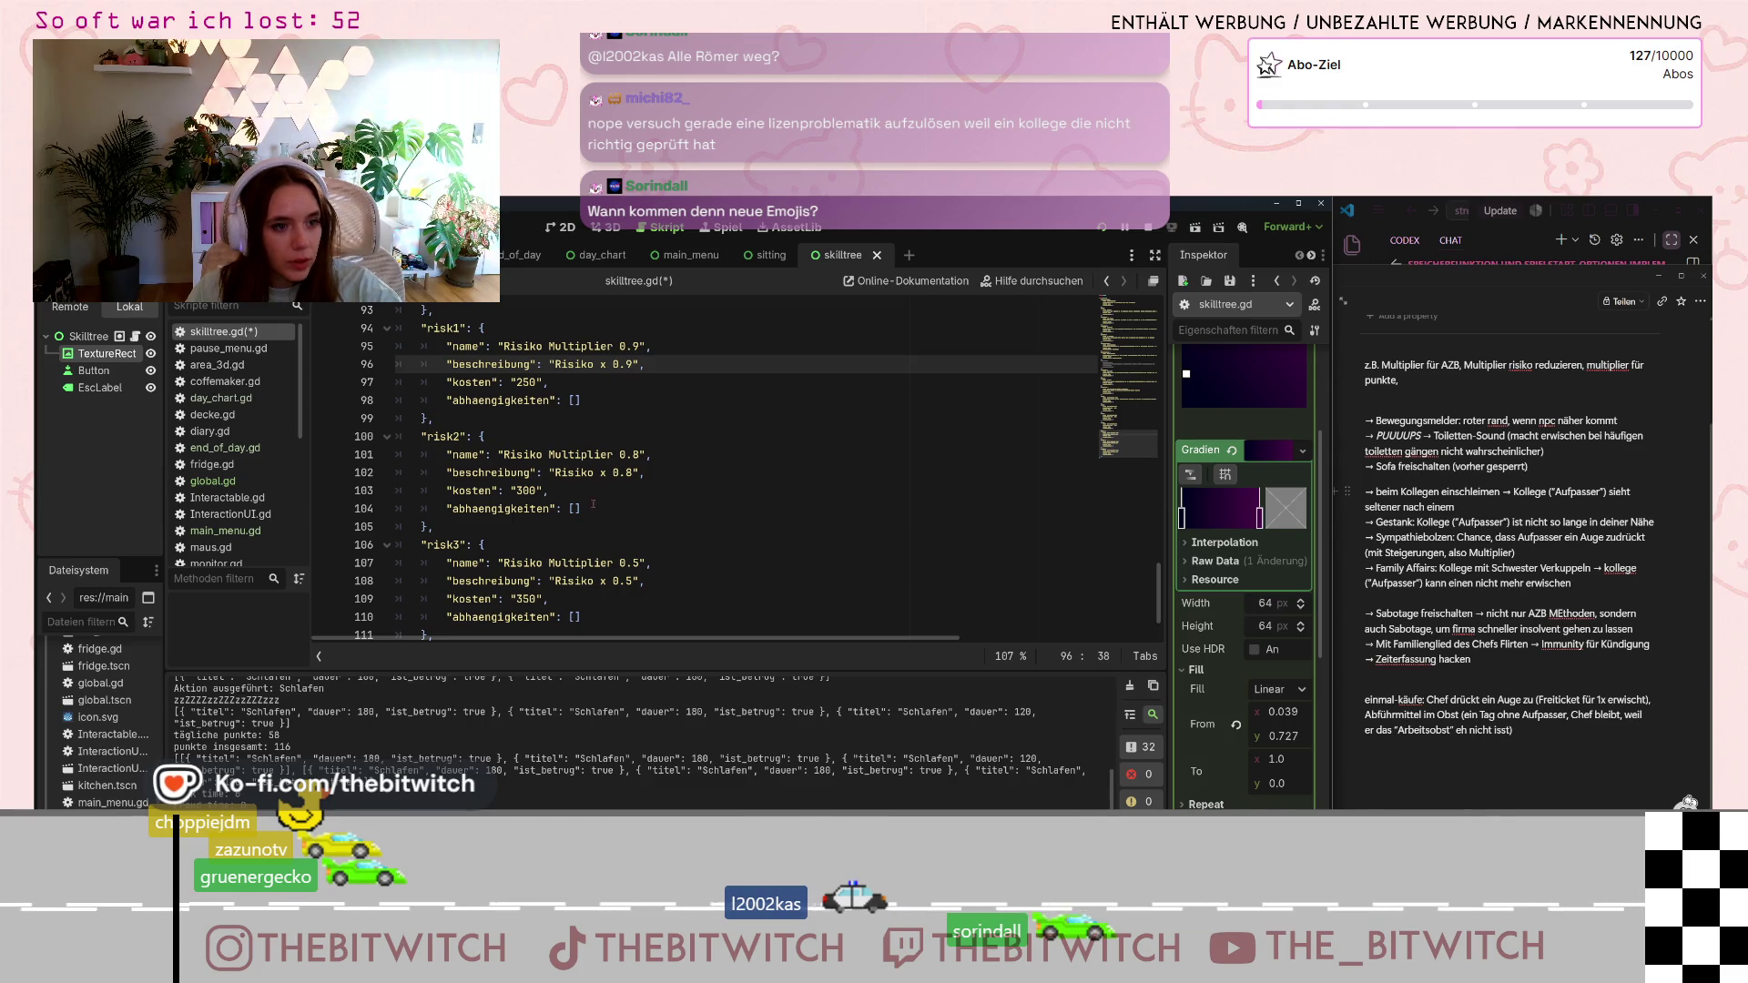
scroll(643, 546, "down", 2)
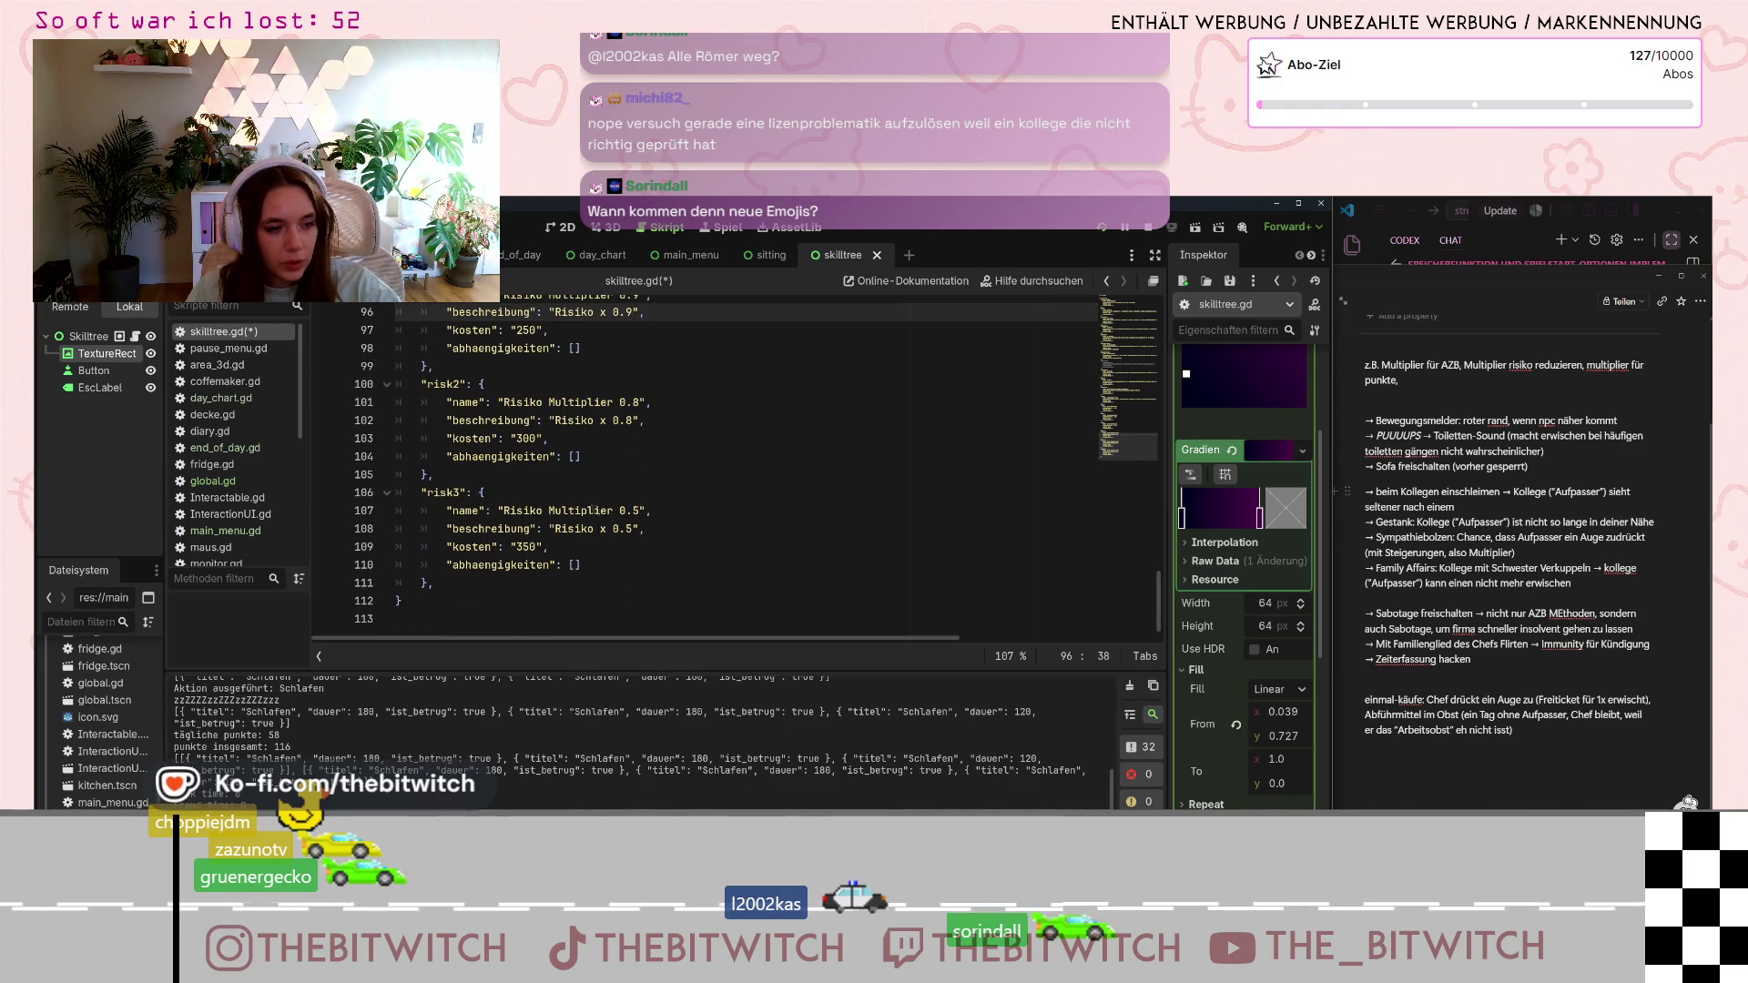
- Make risk2 depend on risk1 and risk3 depend on risk2
scroll(643, 546, "up", 2)
left_click(573, 456)
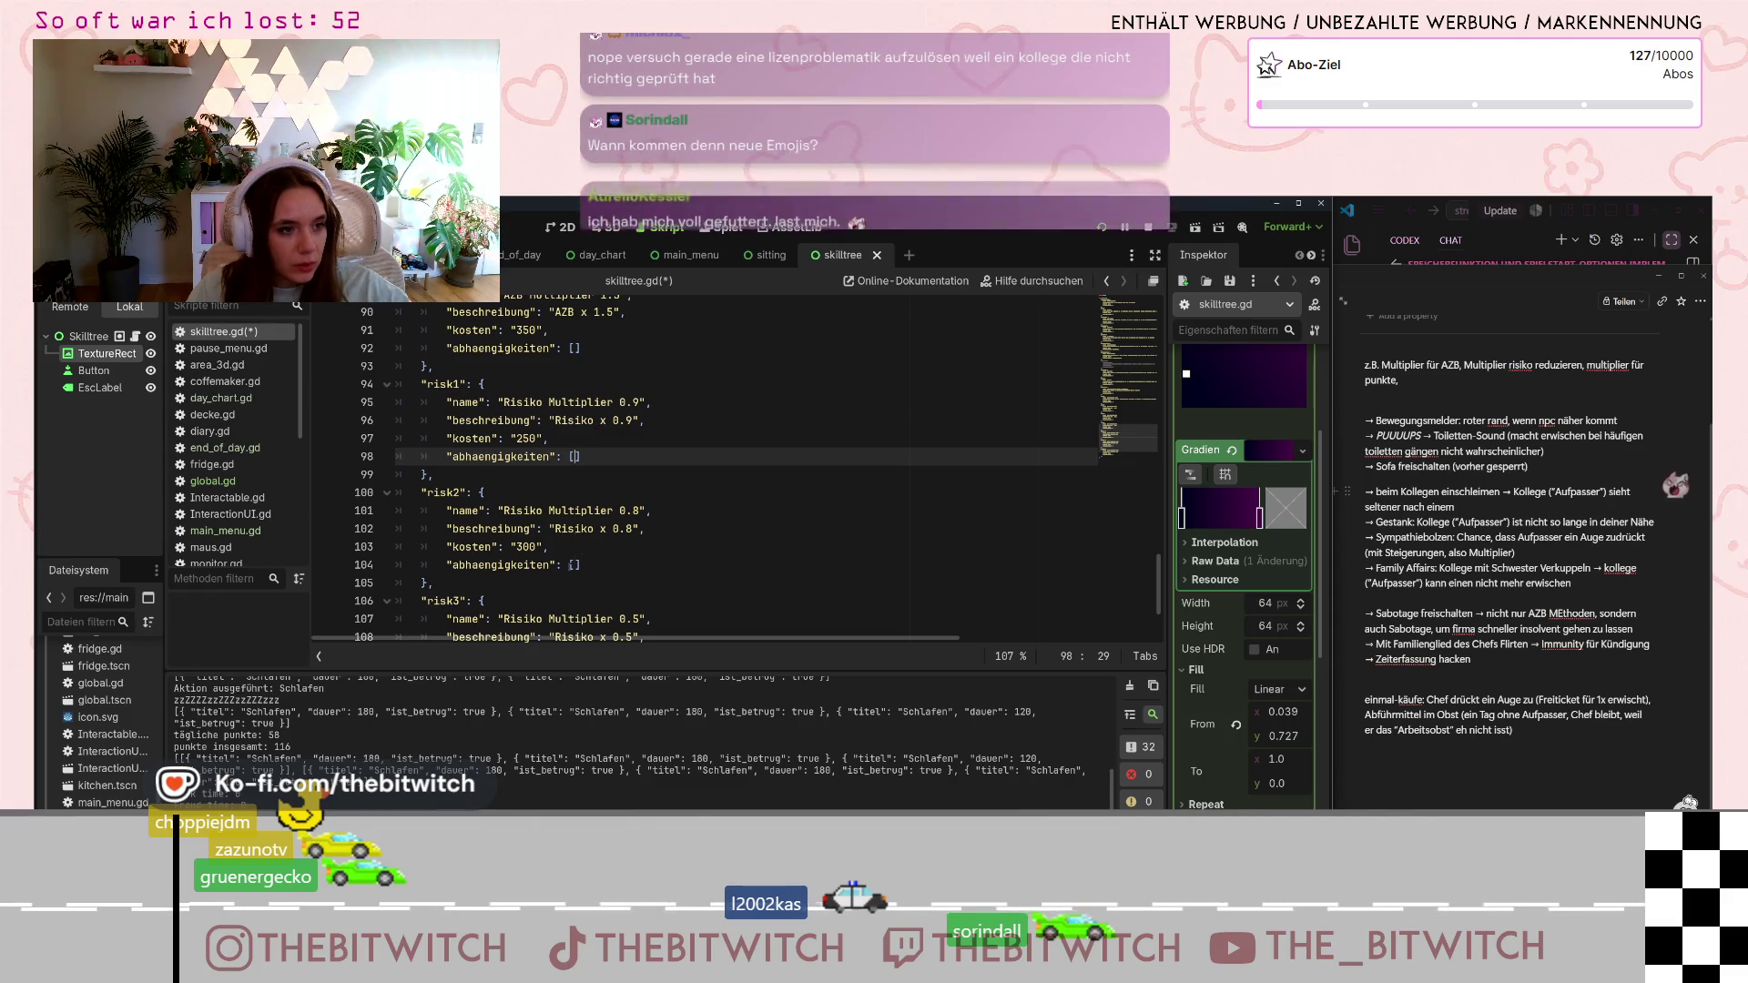
left_click(573, 565)
type("\"risk")
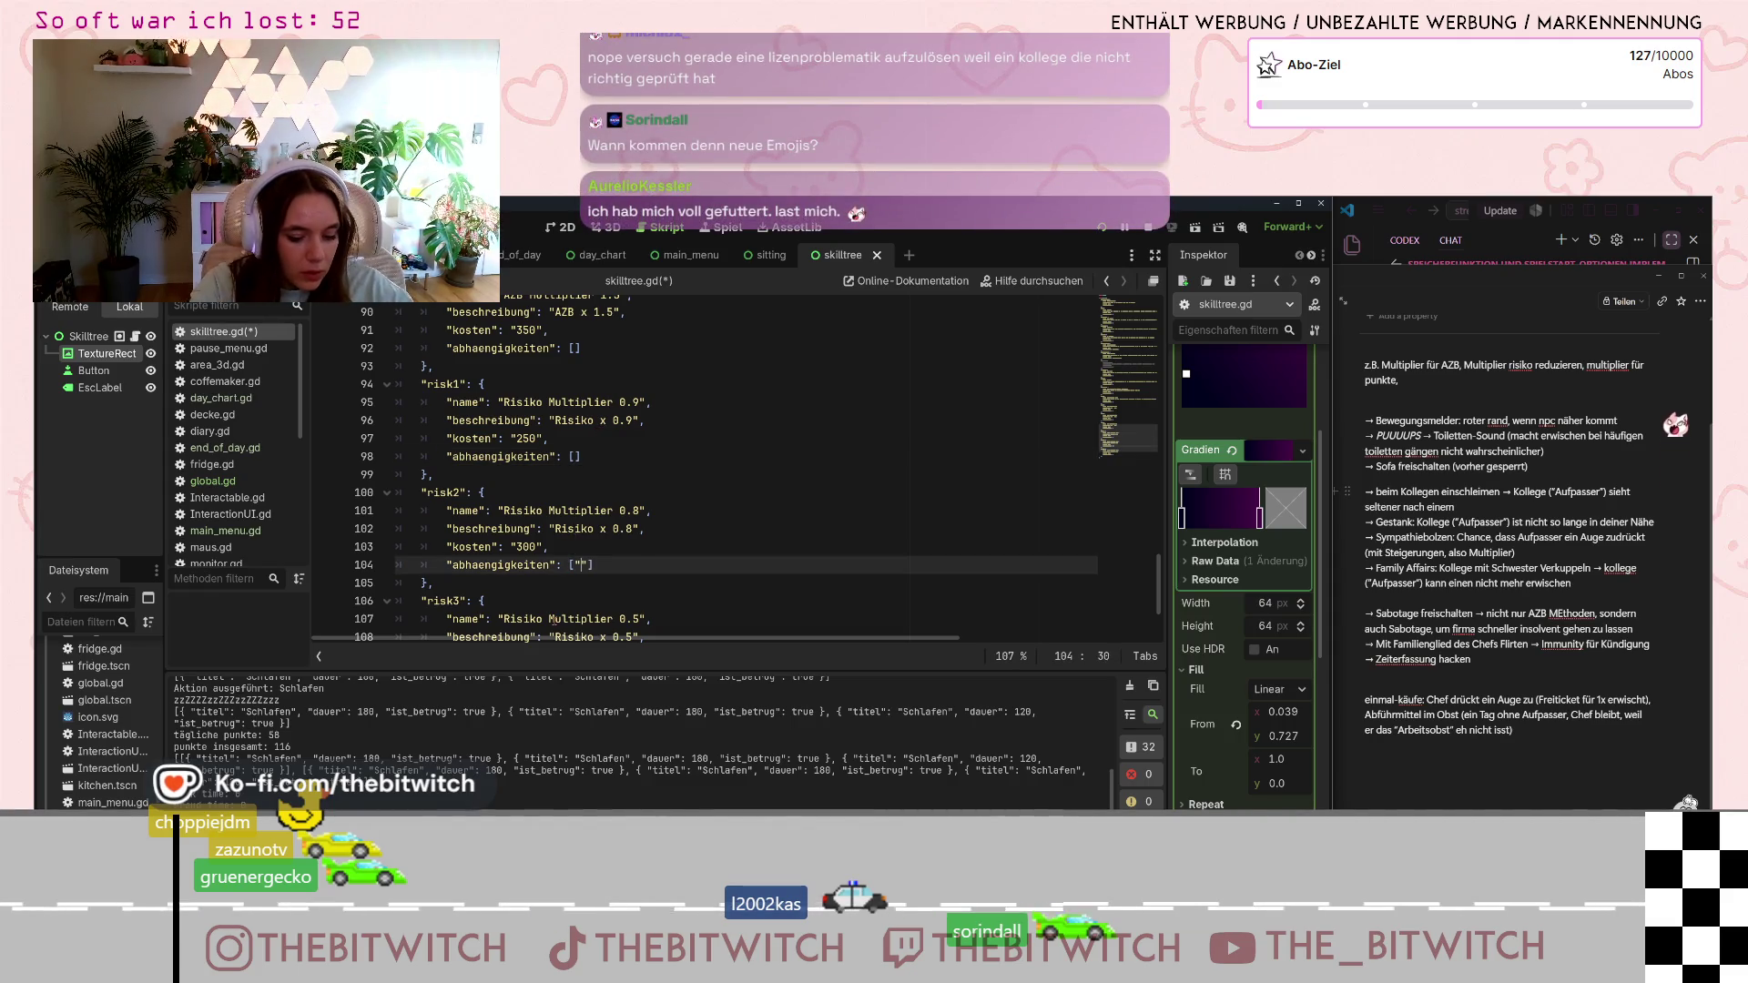
type("1")
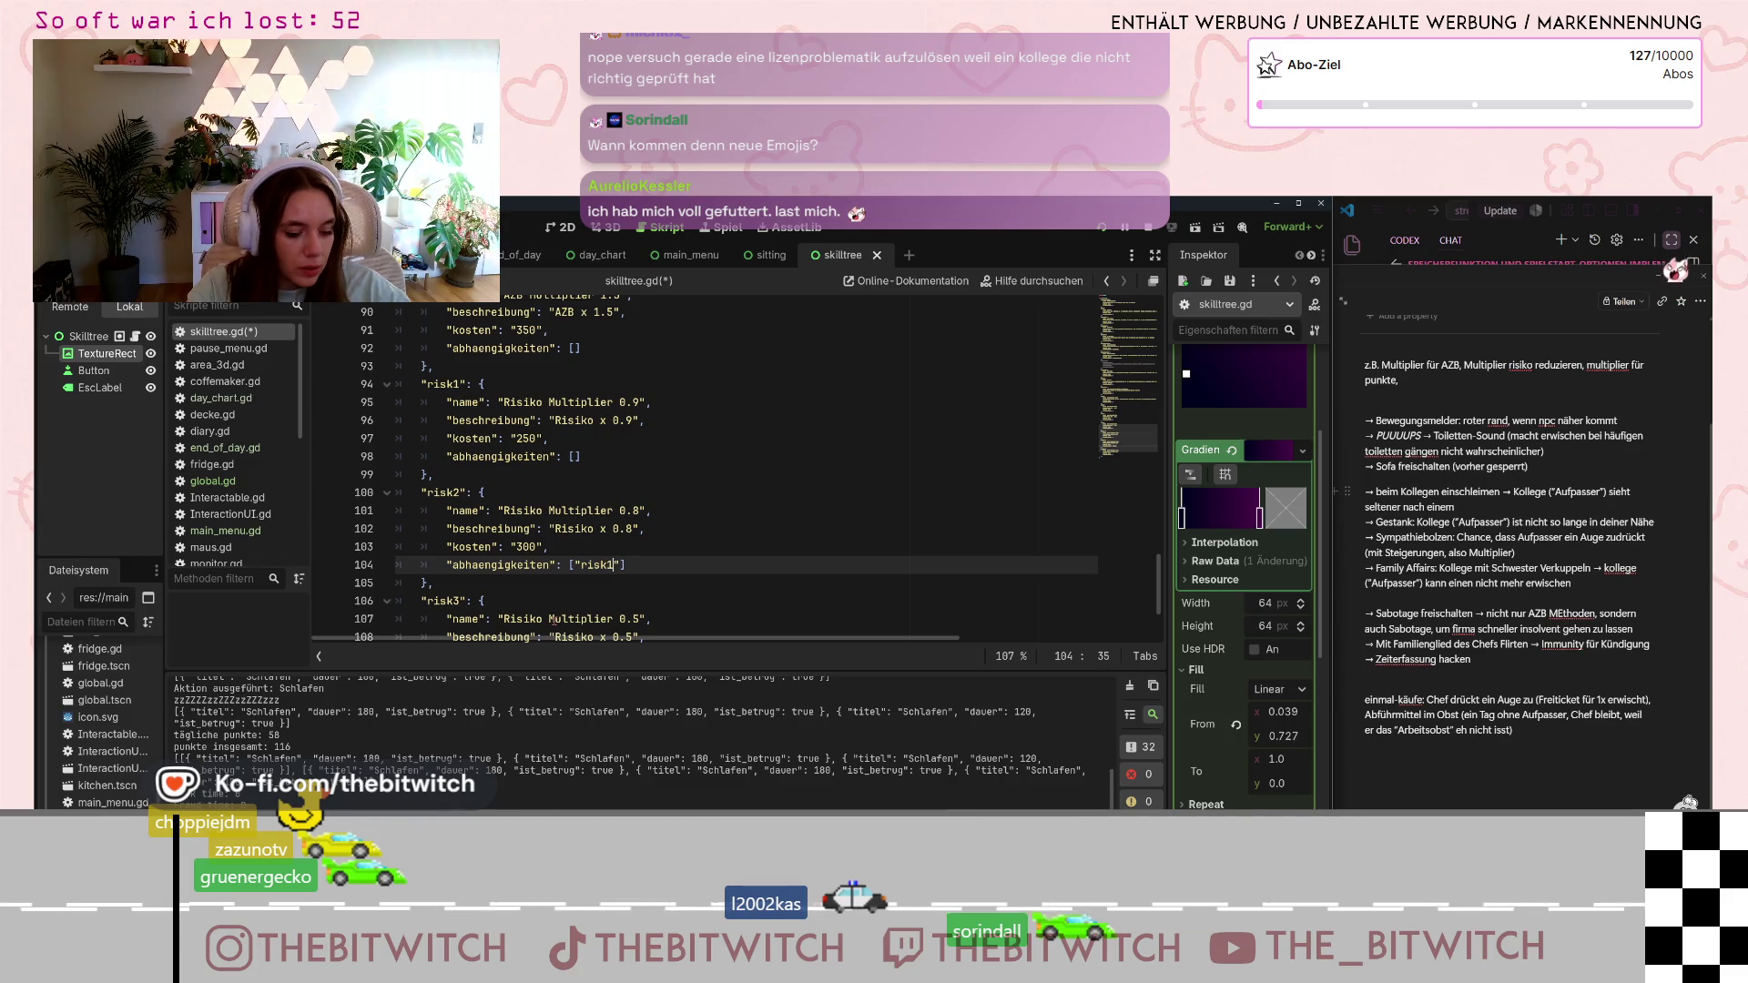
scroll(624, 547, "down", 2)
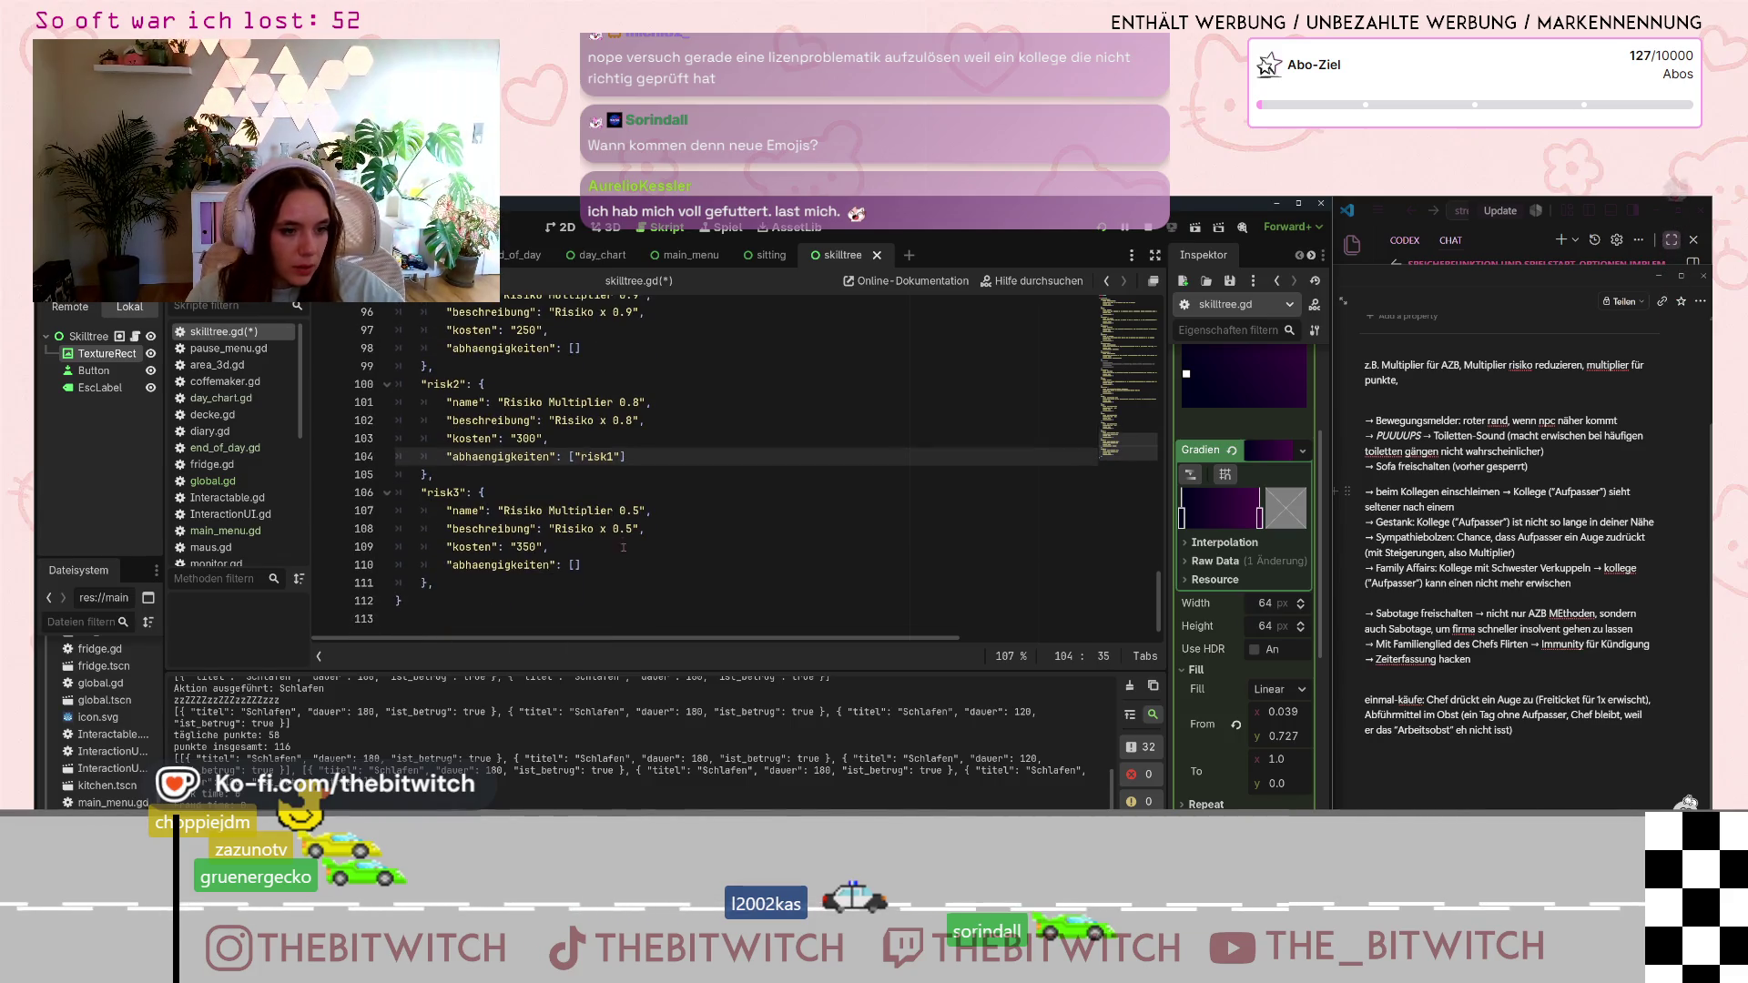
left_click(579, 566)
type("\"risk")
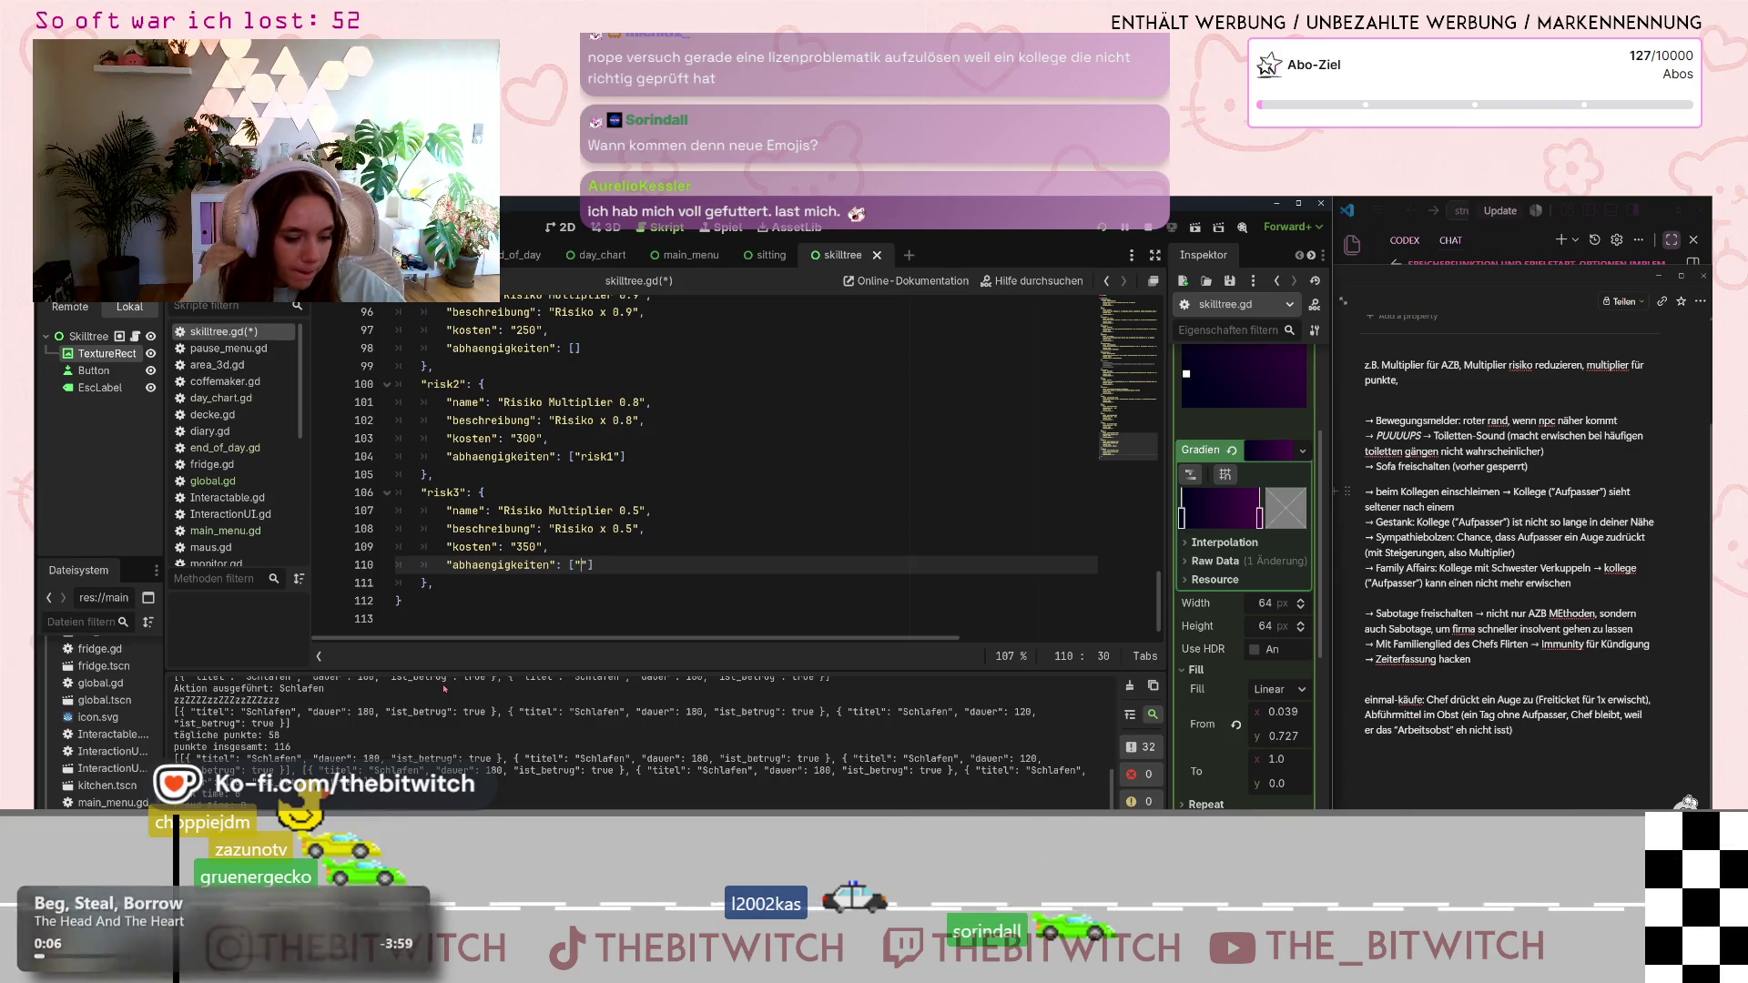
type("2")
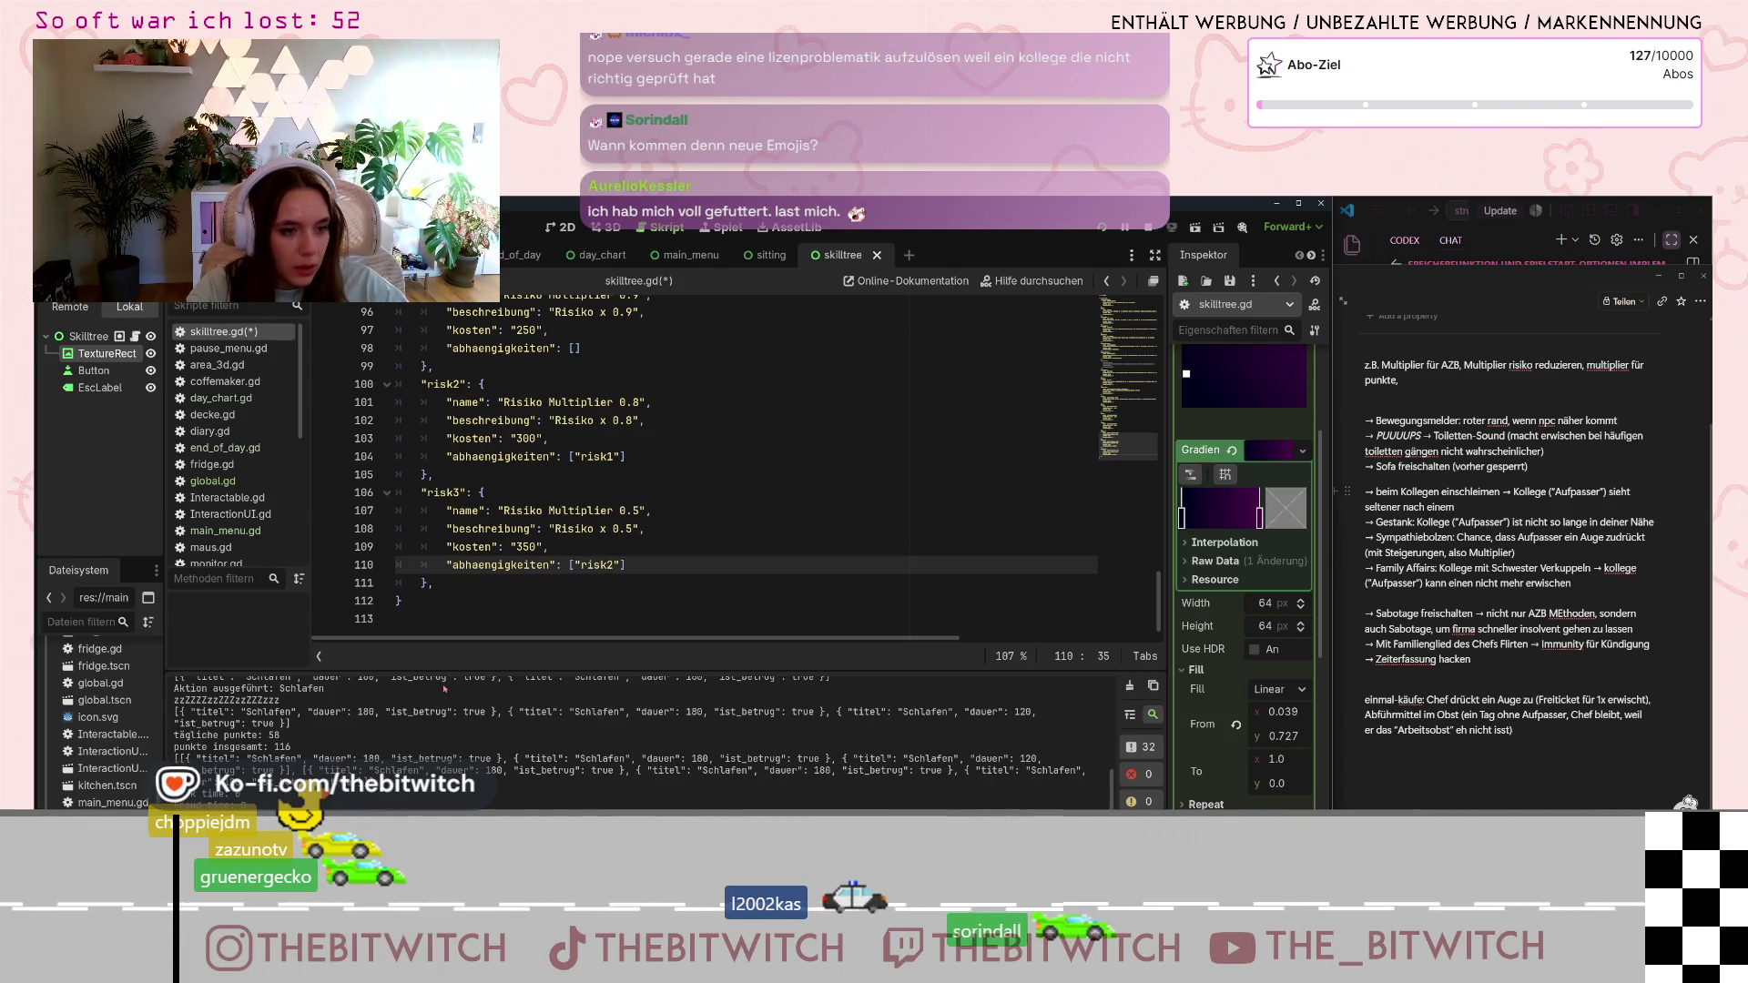
- Make AZB3 depend on AZB2 and AZB2 depend on AZB1
scroll(581, 540, "up", 6)
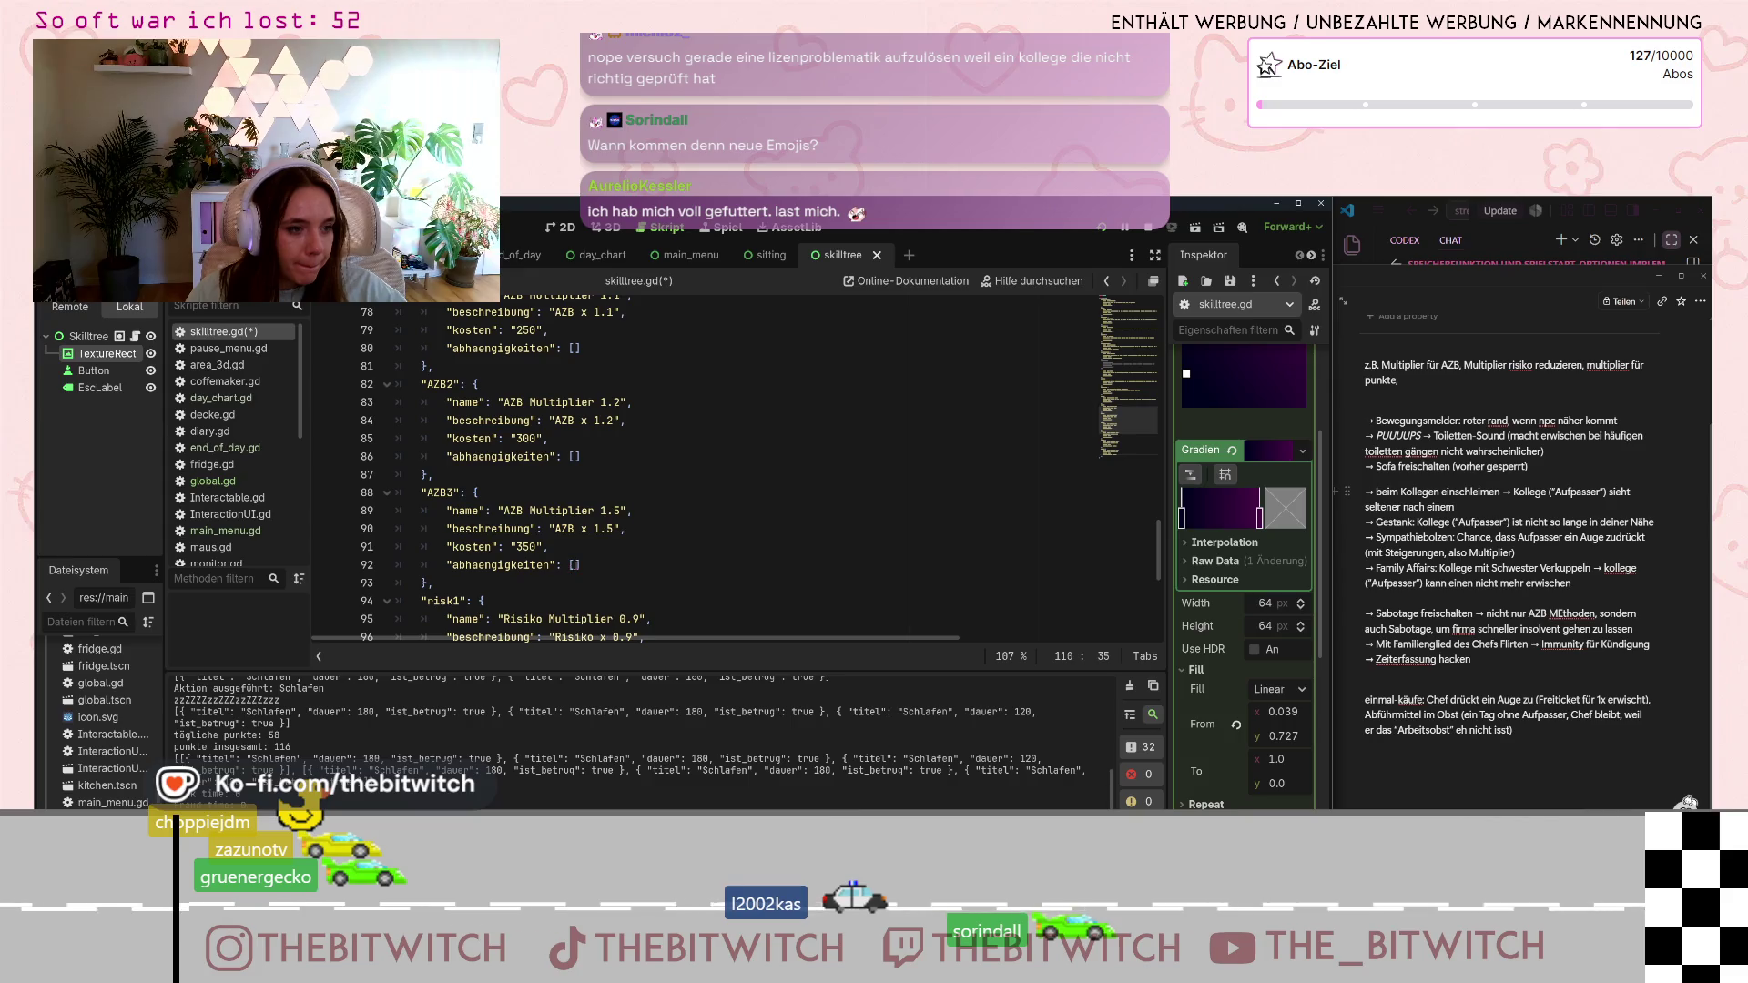
left_click(574, 564)
type("\"AZB")
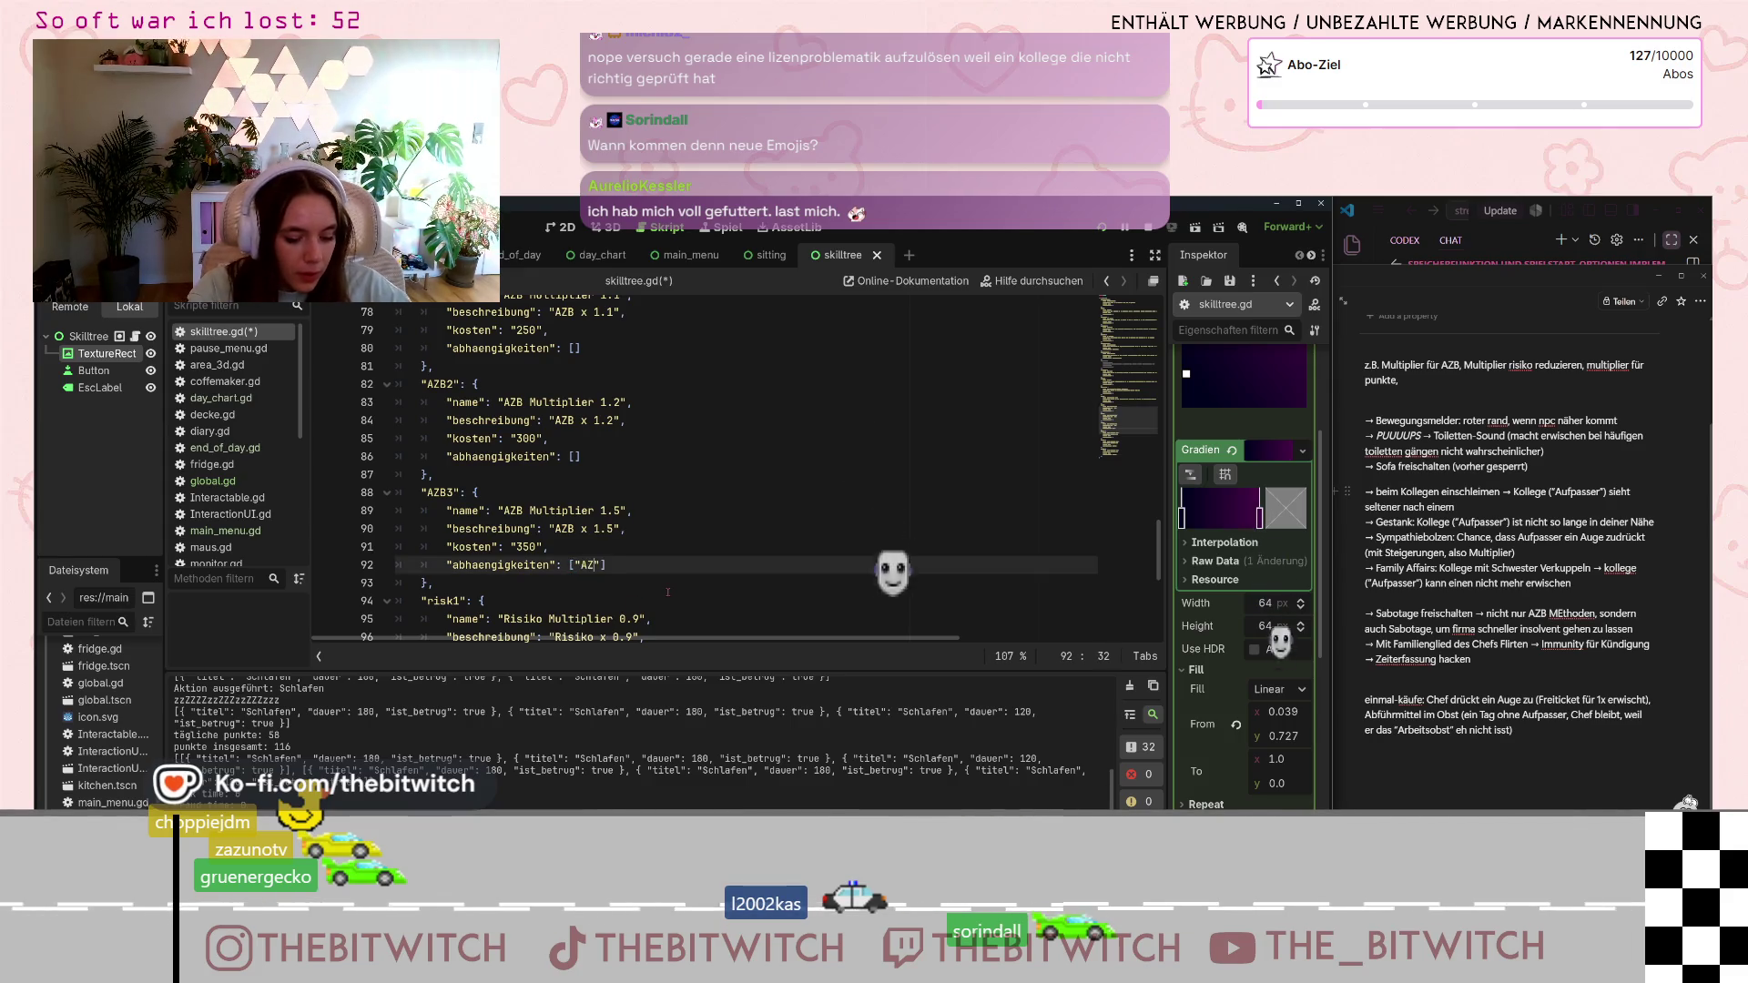
type("2")
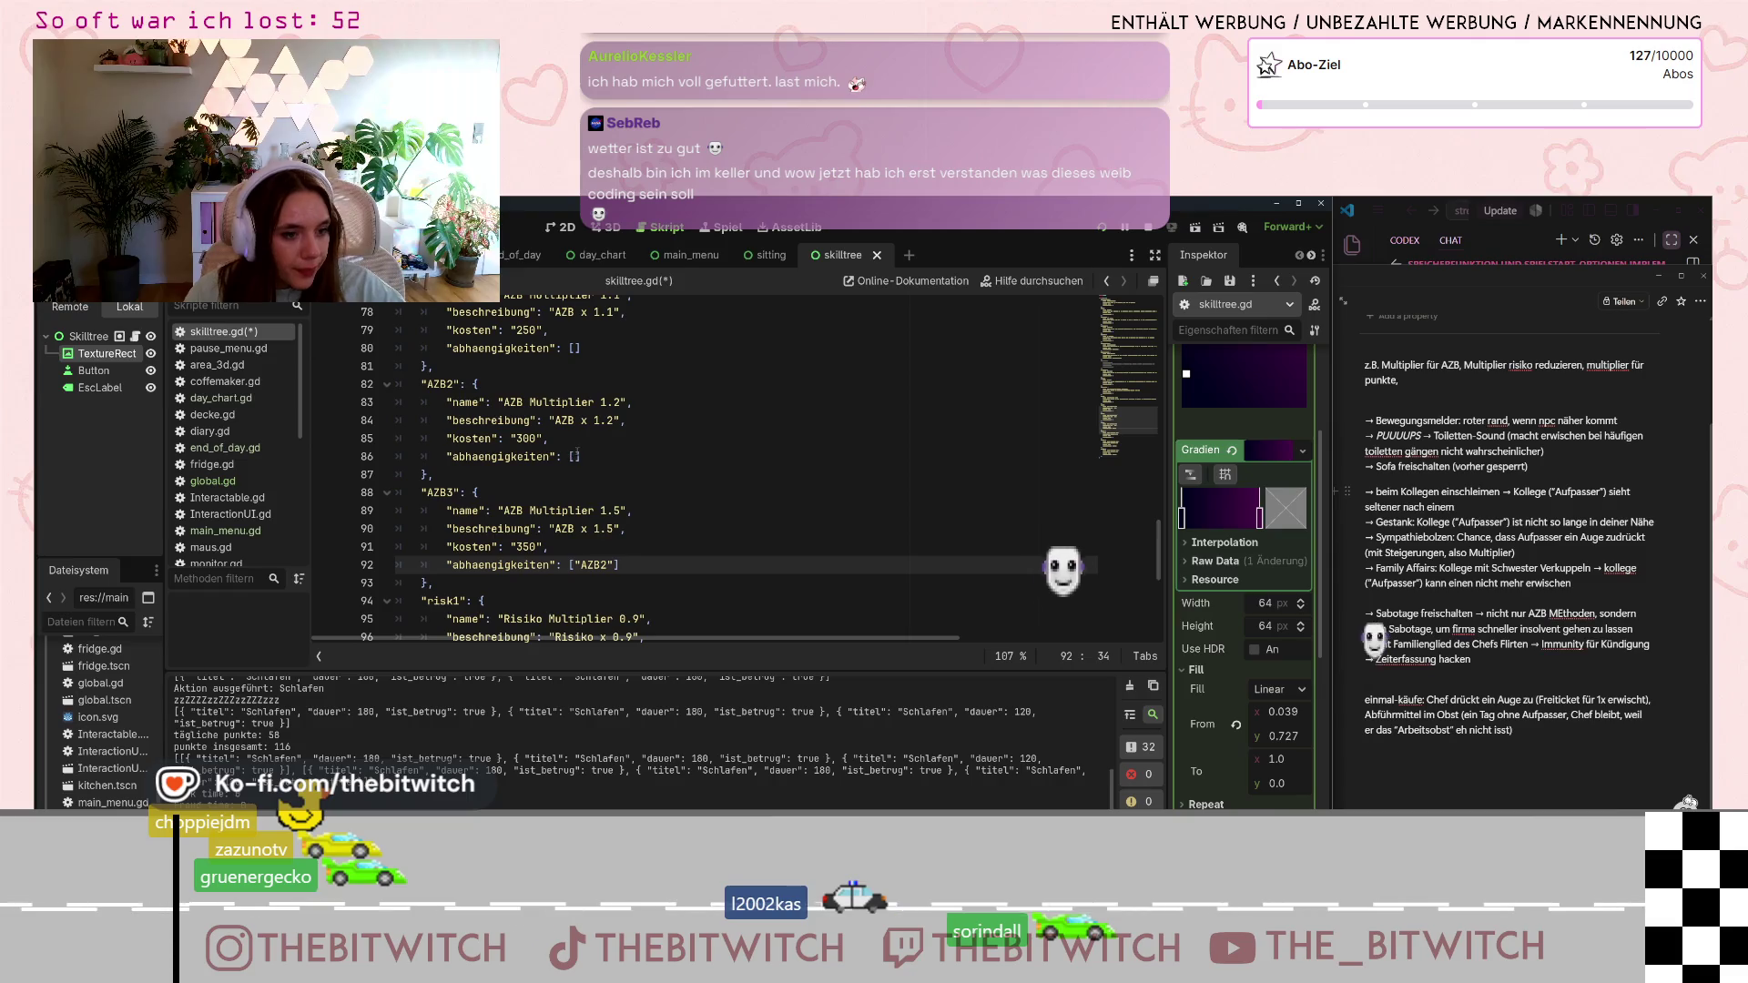
left_click(574, 456)
type("\"AZB1")
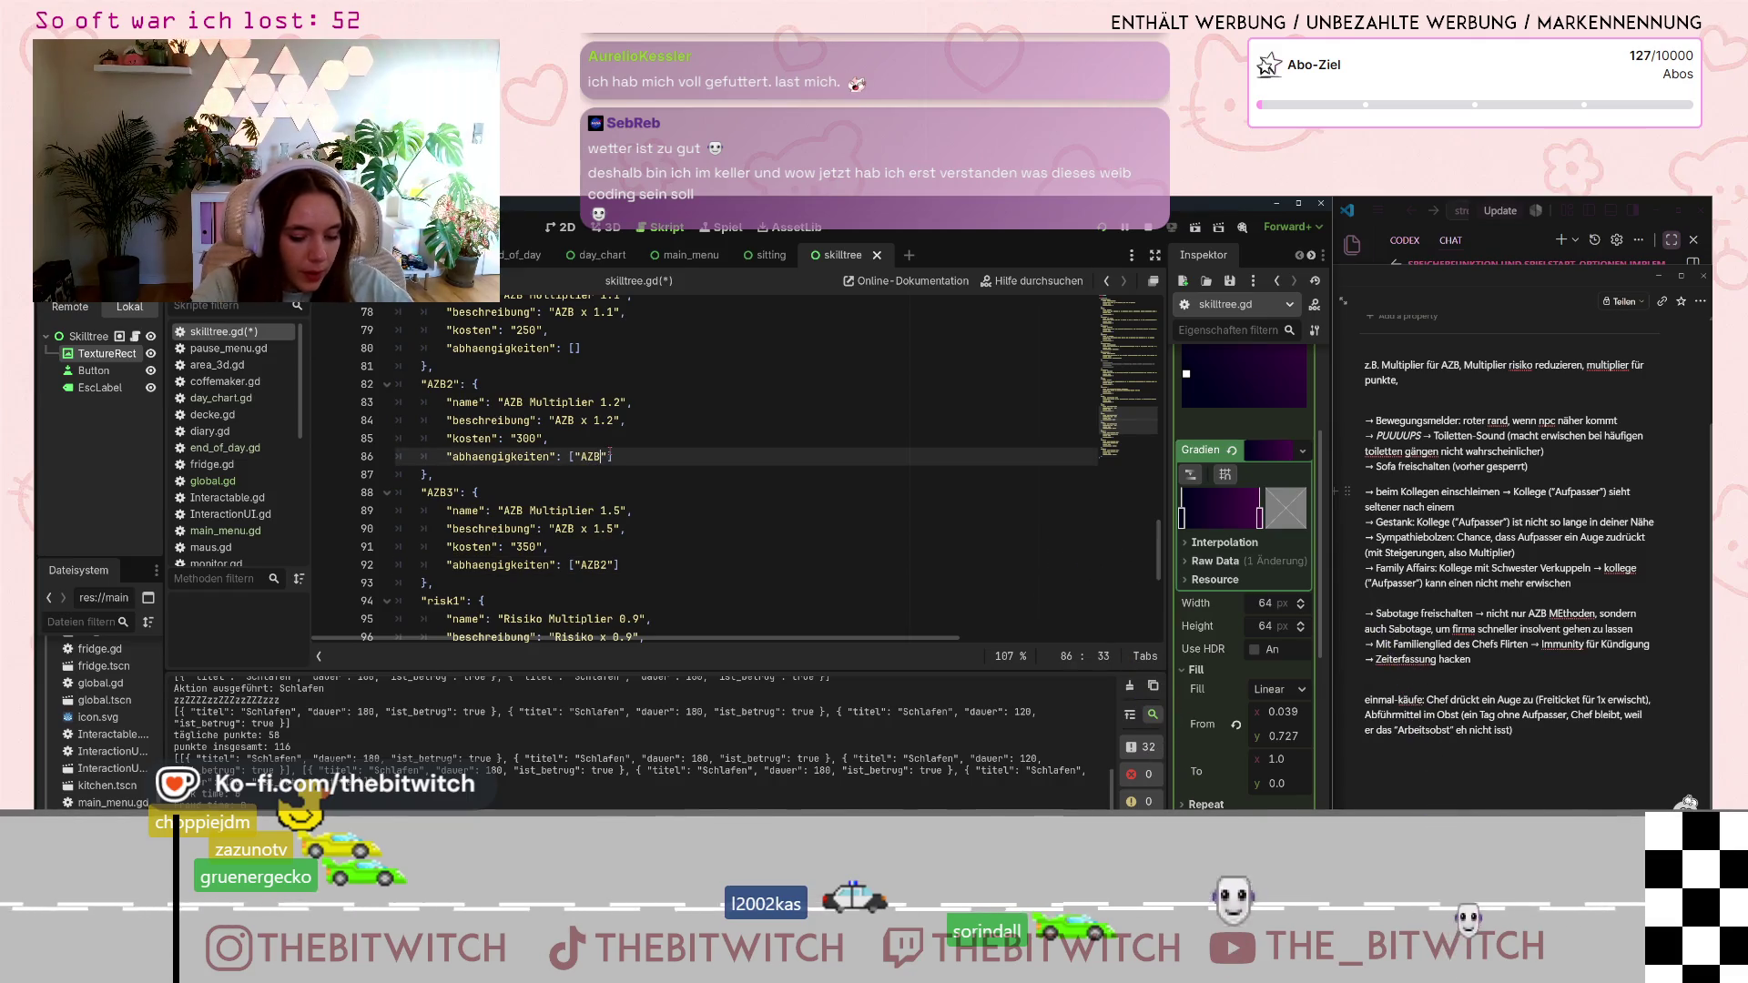
left_click(938, 587)
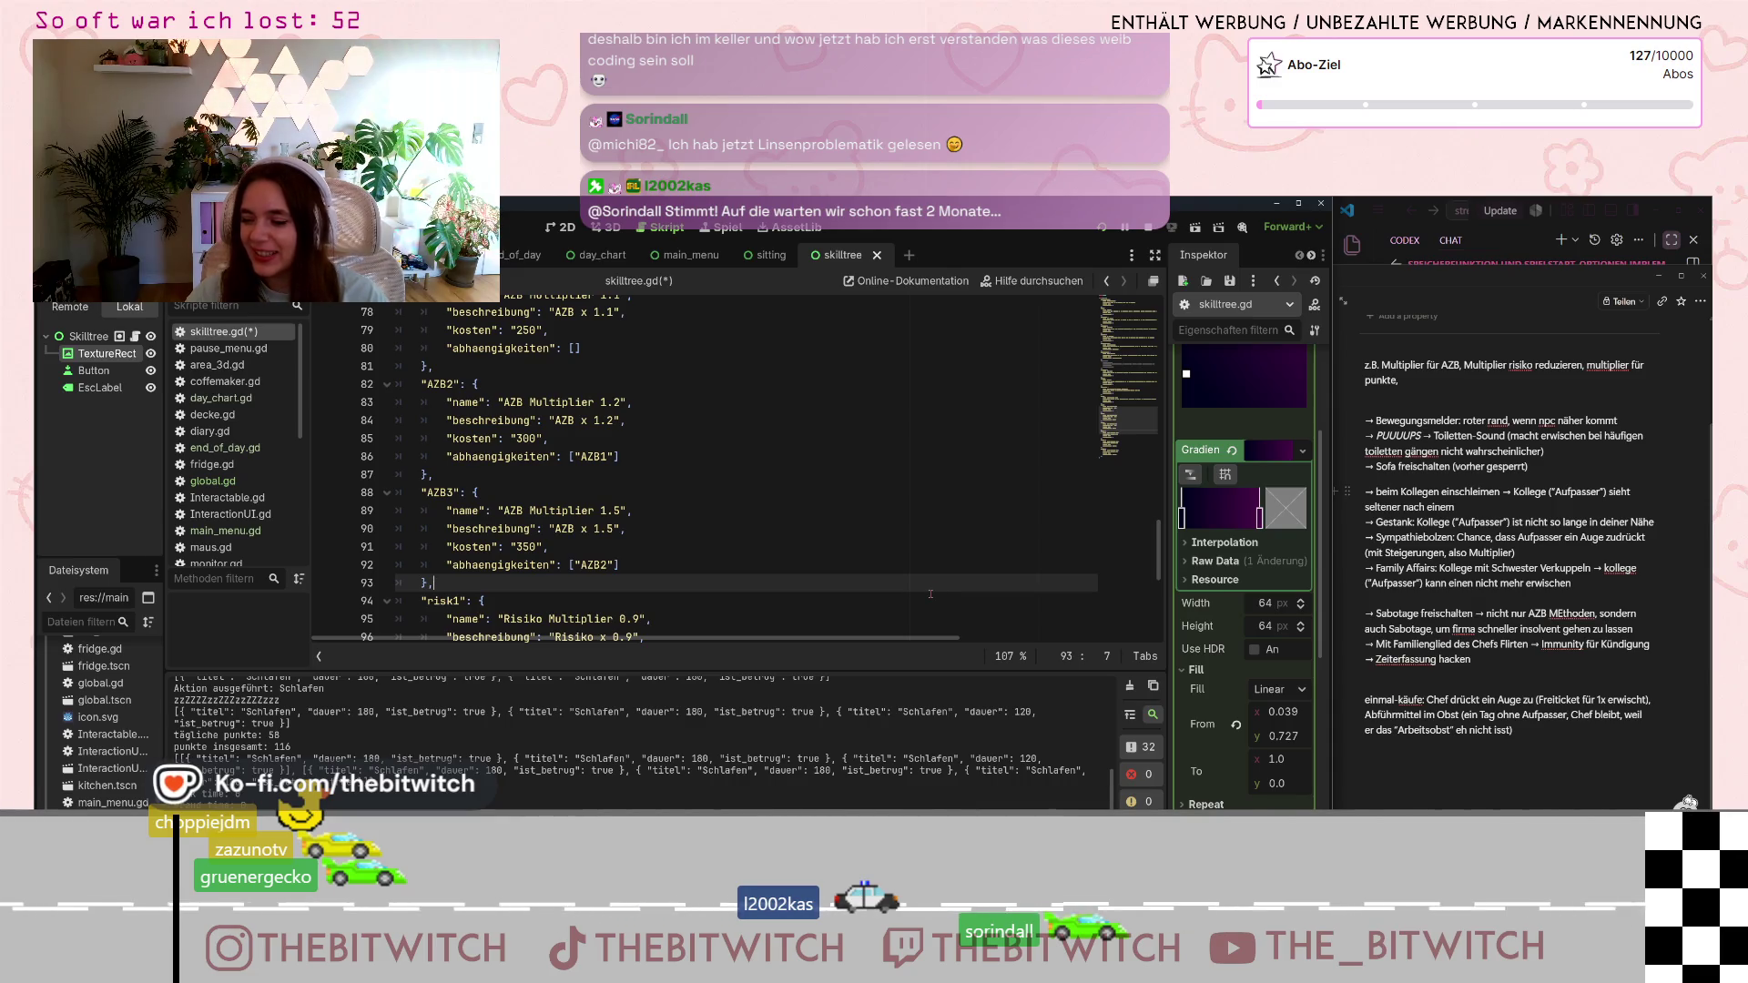
scroll(920, 593, "down", 6)
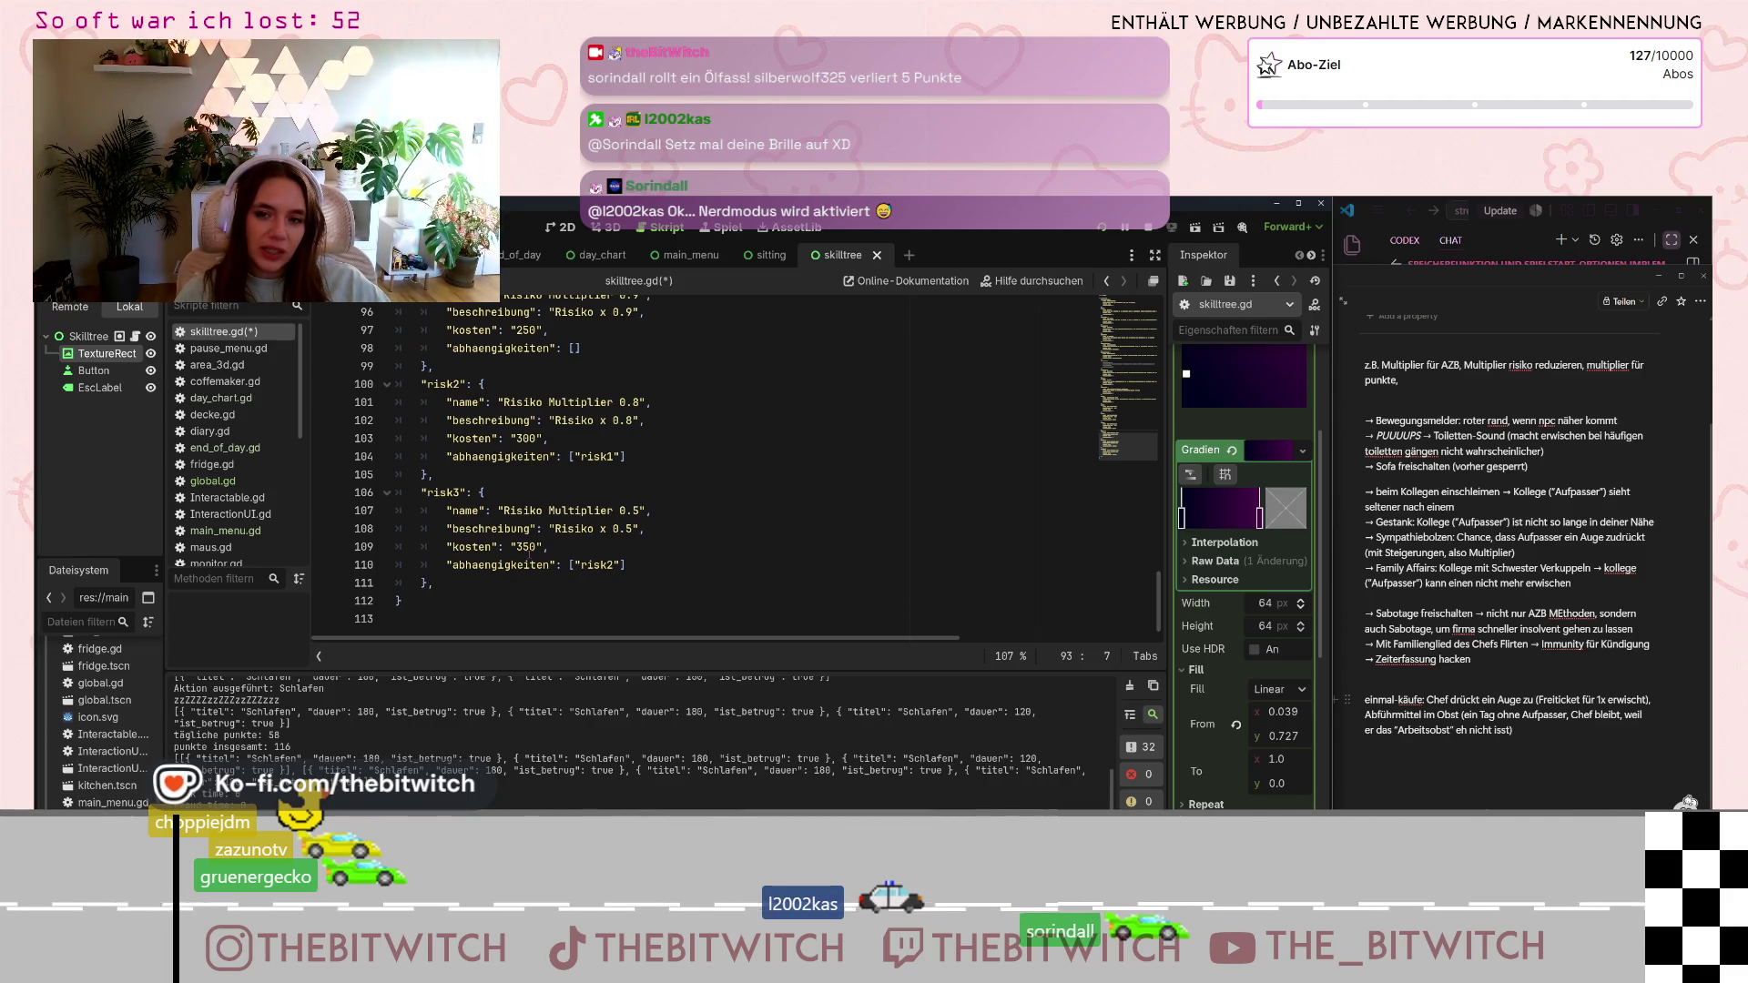
- Switch to Notion's Projektplan and delete 'multiplier für punkte,' from the skill-ideas note
key("alt+Tab")
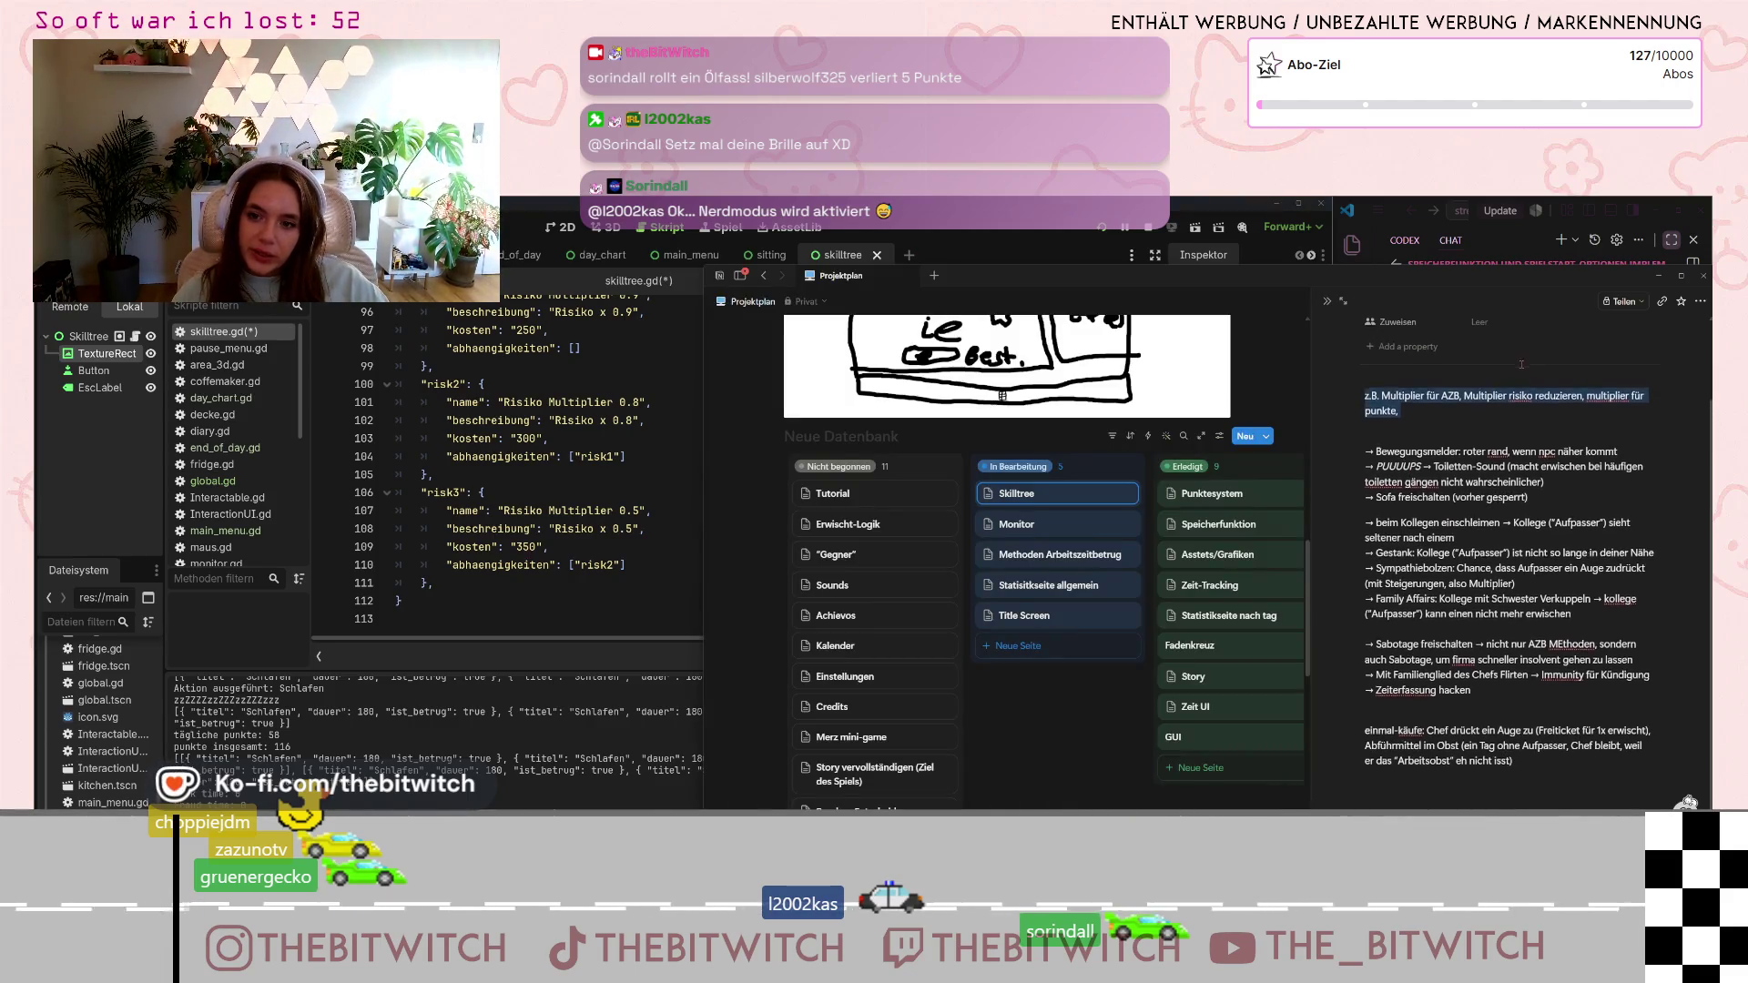
key("BackSpace")
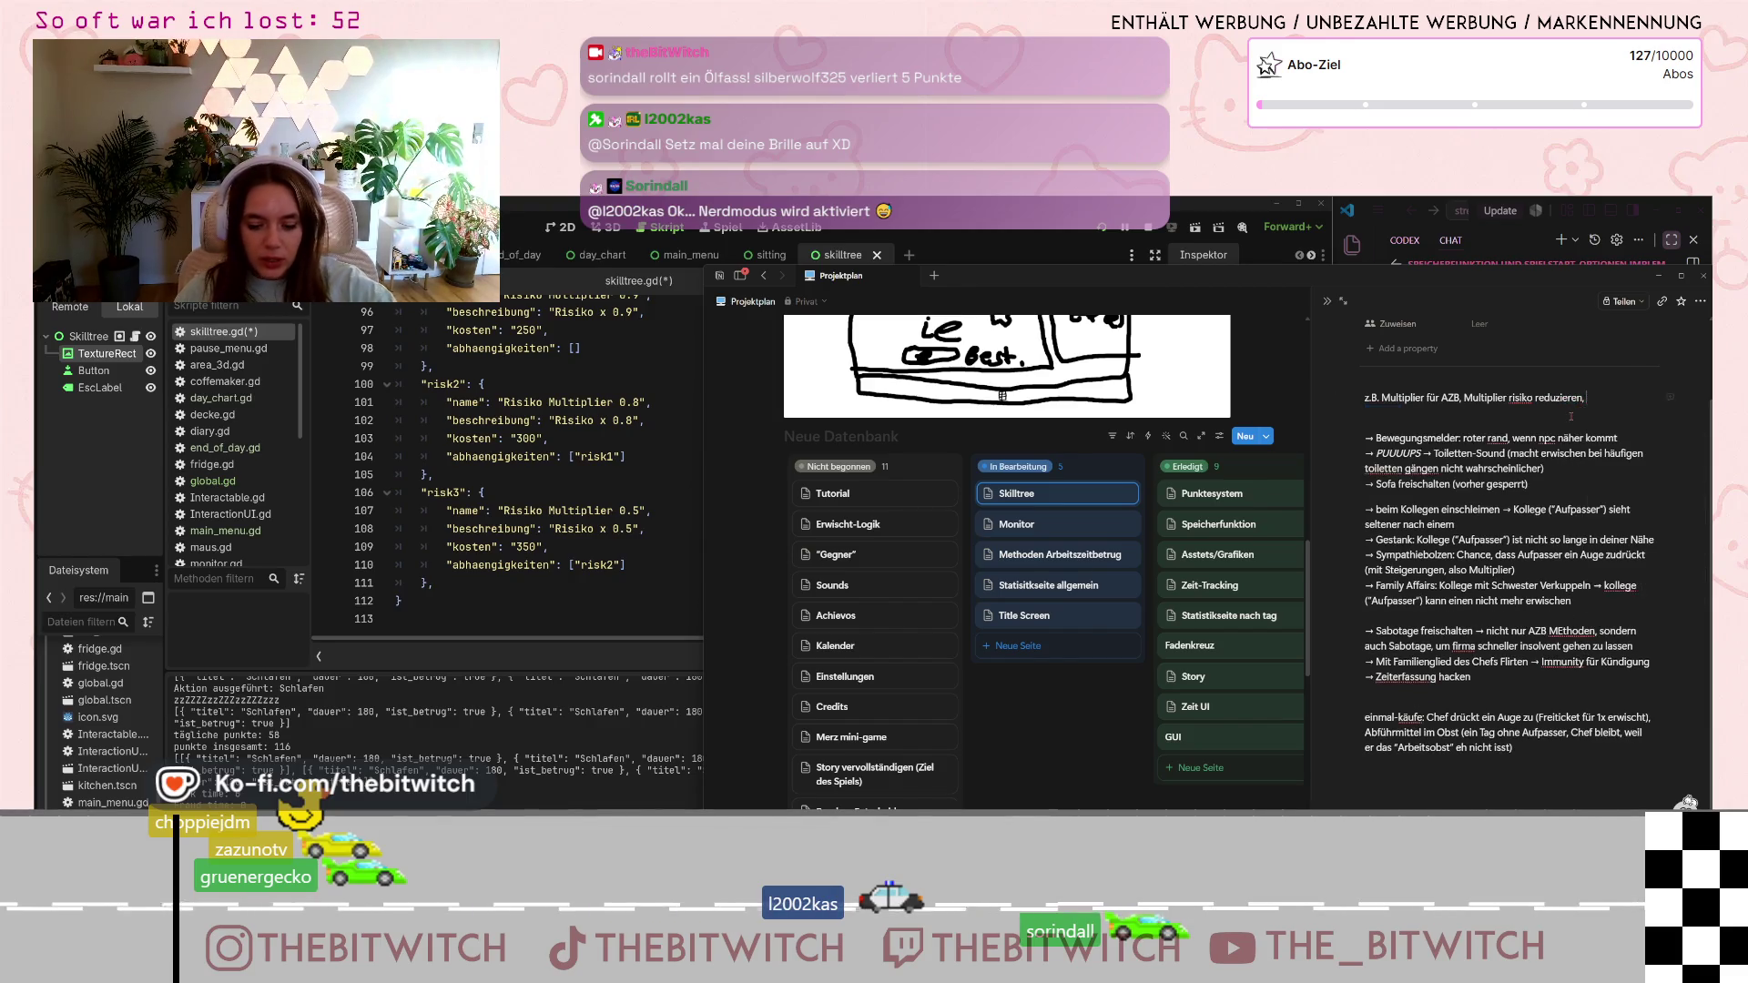
key("Escape")
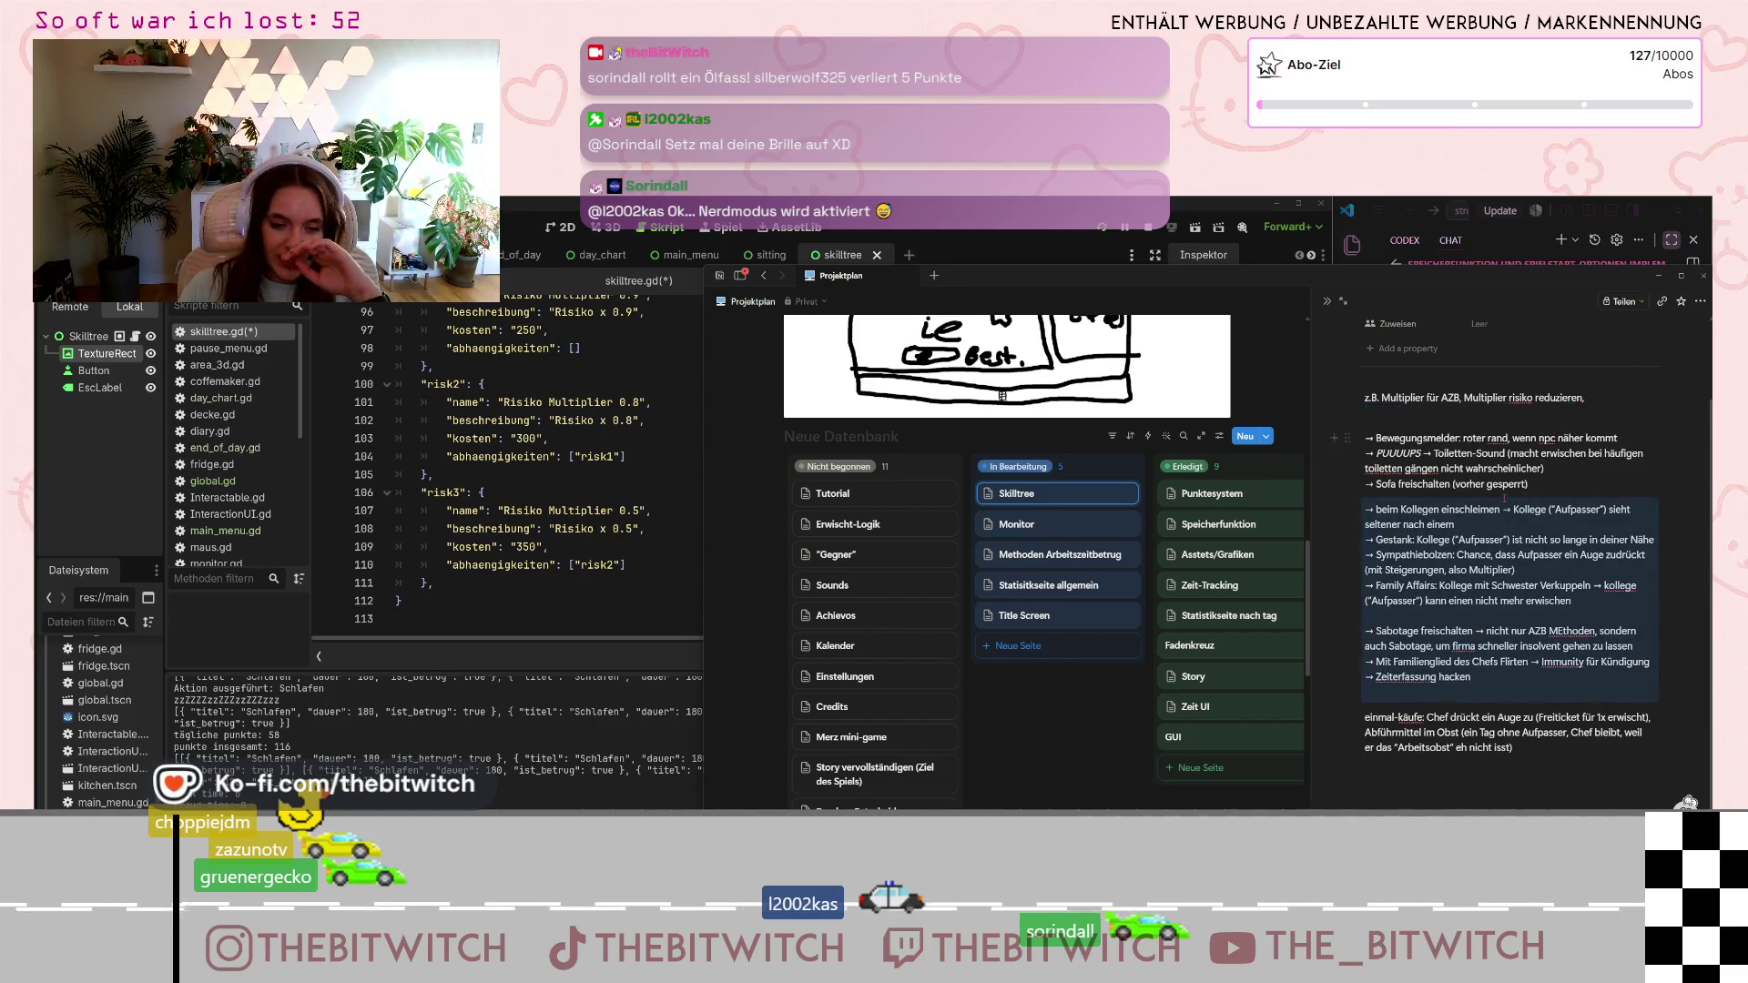